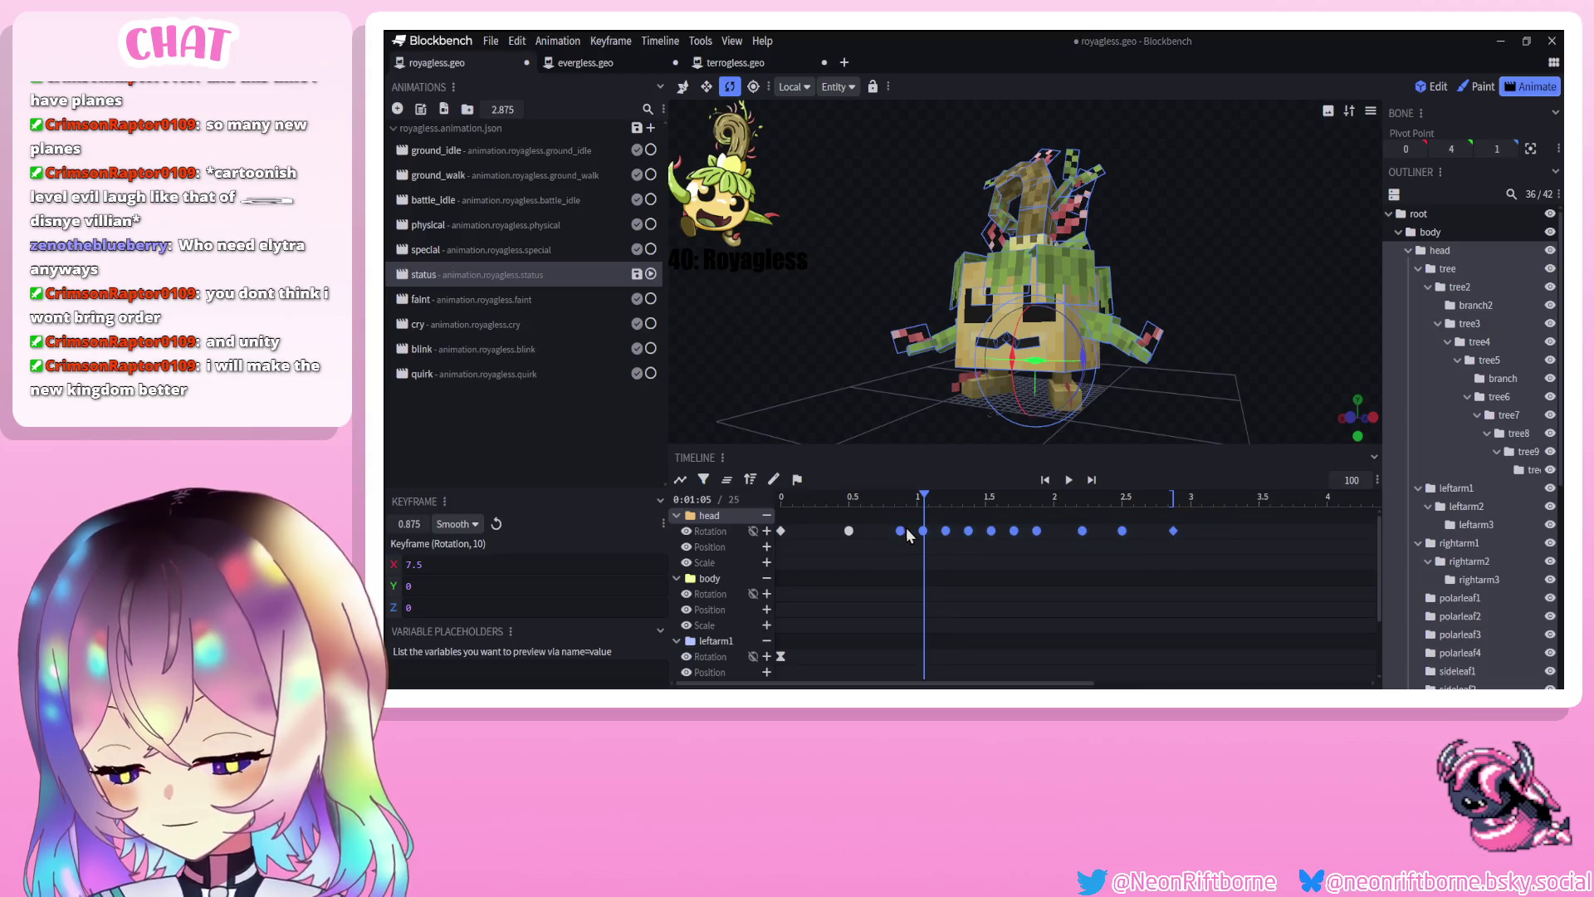
Shift the head rotation keyframes earlier and scrub the status animation to 0.71 seconds
left_click(1070, 480)
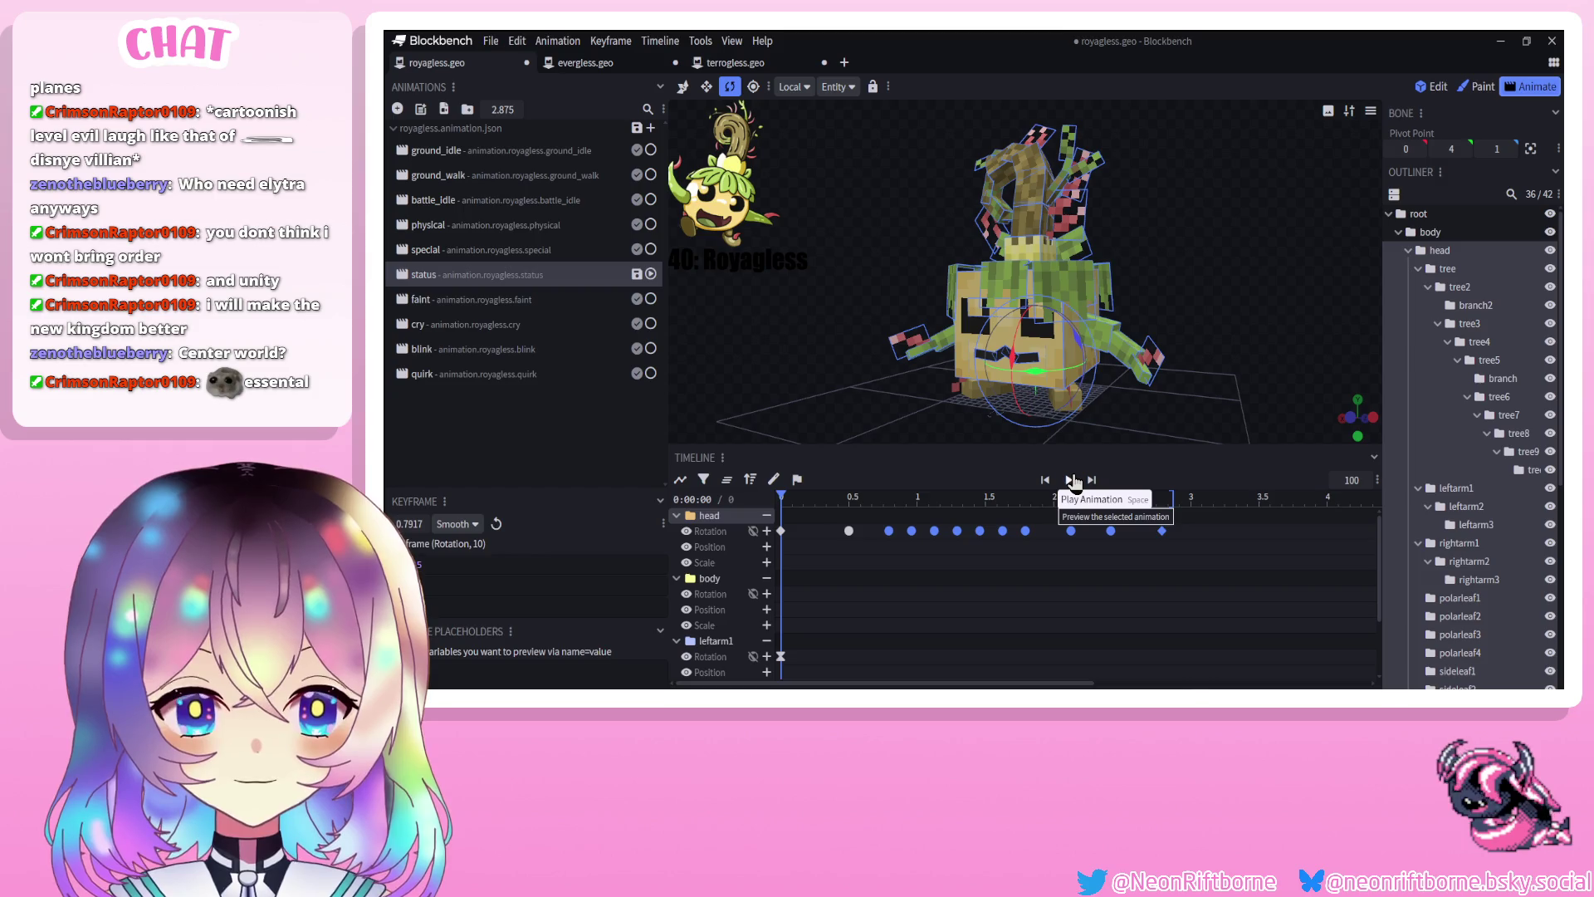
left_click_drag(929, 429, 950, 424)
mouse_move(818, 498)
left_mouse_down()
mouse_move(1204, 497)
mouse_move(914, 496)
mouse_move(1171, 496)
left_mouse_up()
Replay the status loop, scrub back to 0.71 seconds and select the head bone
left_click(1069, 486)
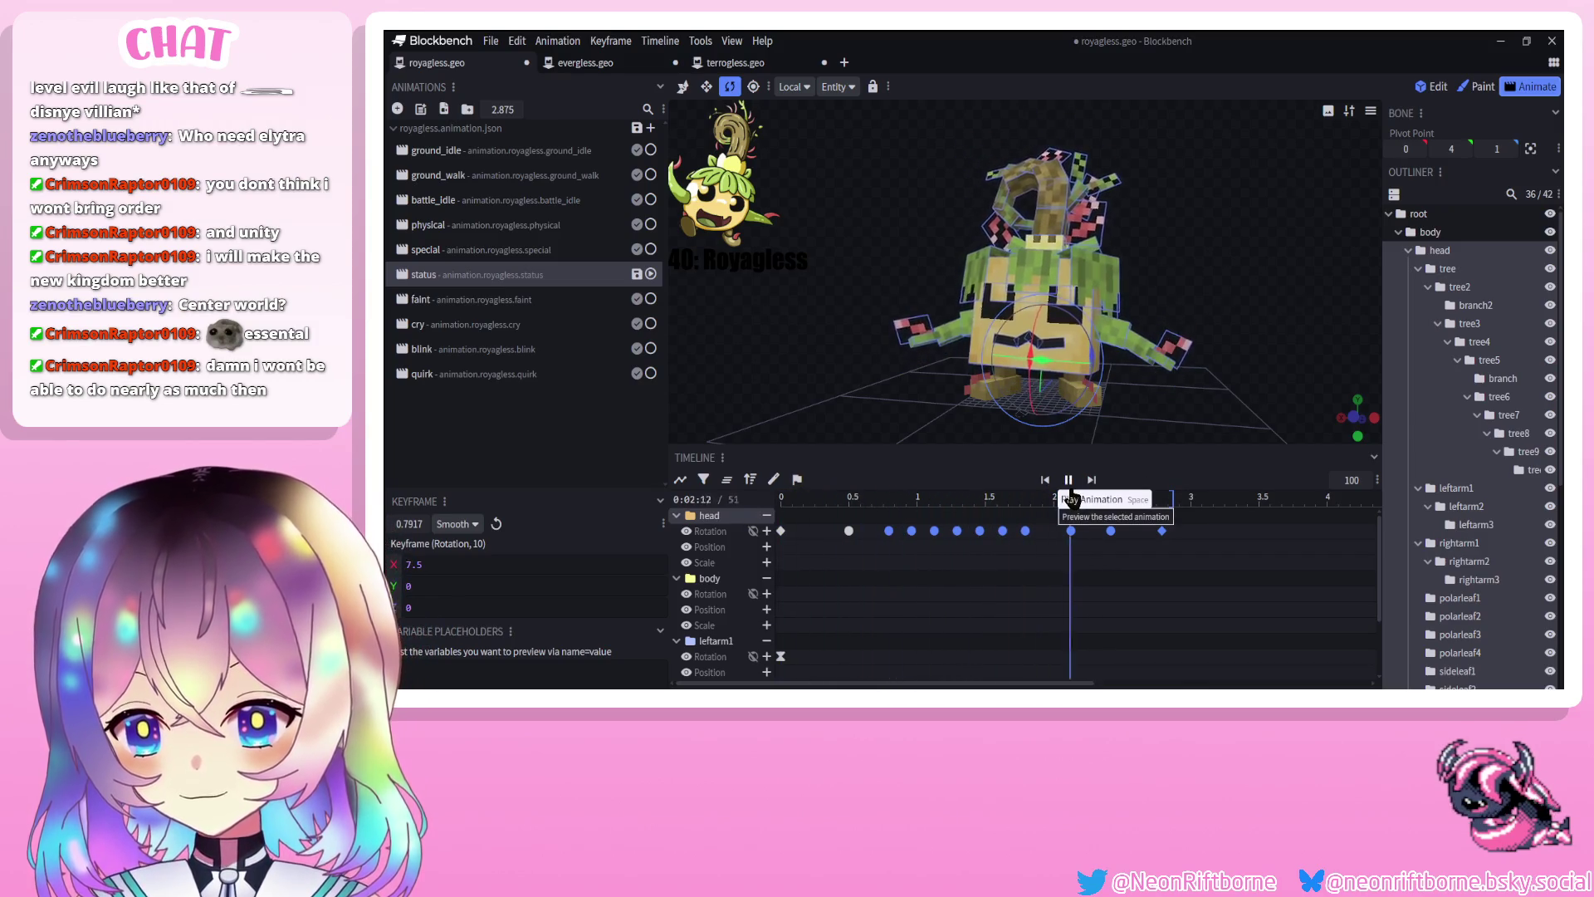
left_click(1070, 486)
left_click(1047, 486)
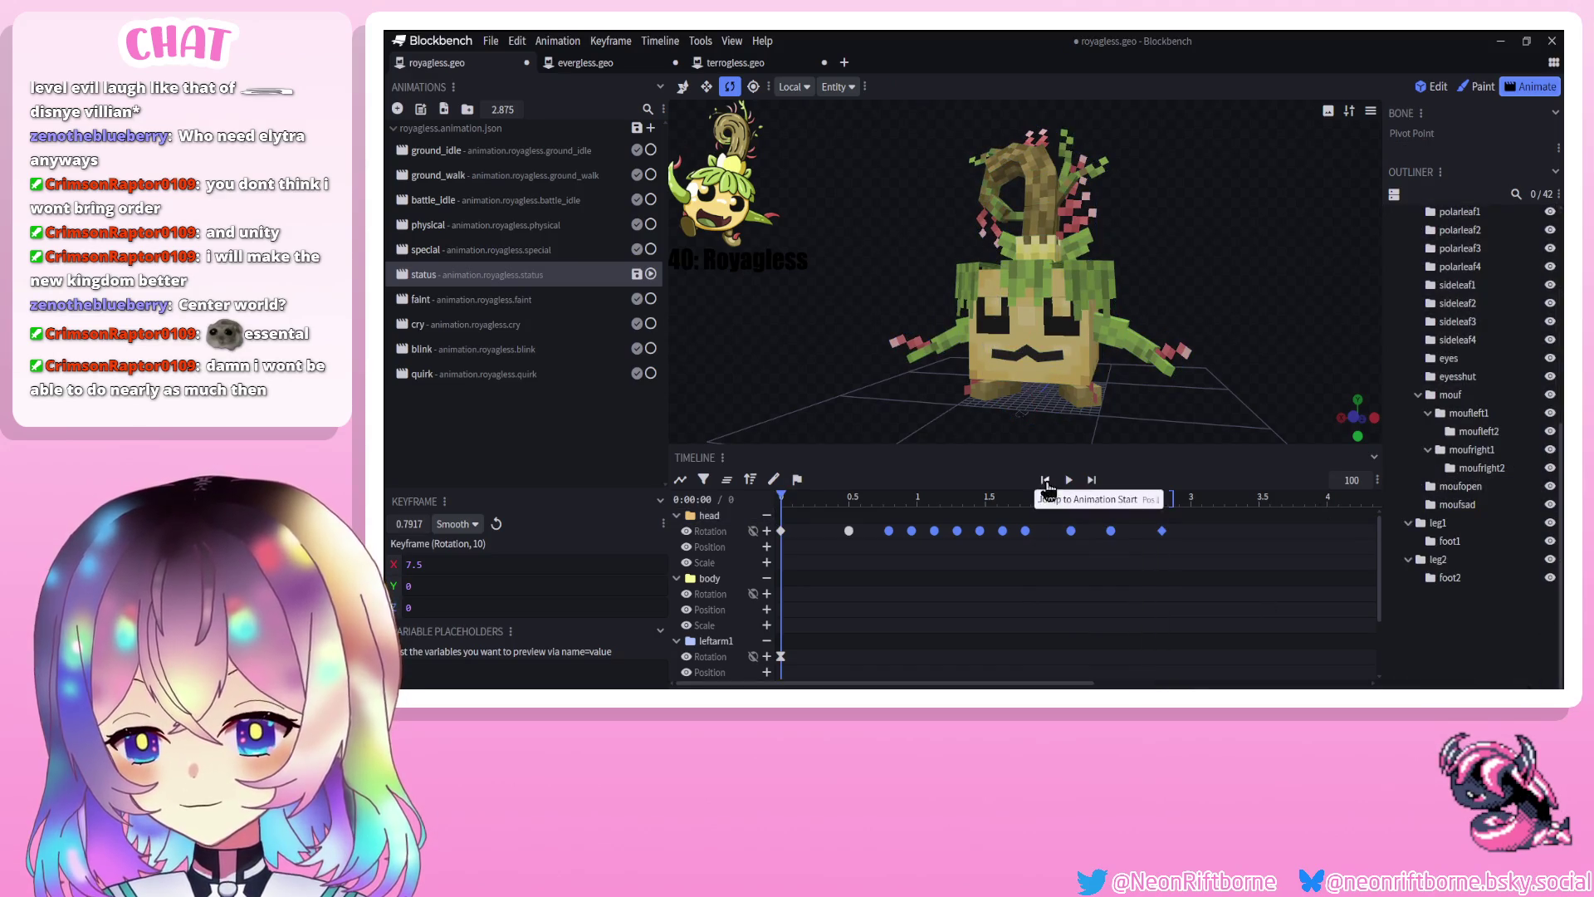
left_click(1069, 482)
left_click(1070, 480)
mouse_move(1069, 496)
left_mouse_down()
mouse_move(847, 497)
mouse_move(890, 494)
mouse_move(800, 521)
mouse_move(878, 496)
left_mouse_up()
left_click(1005, 312)
scroll(1492, 568, "up", 1)
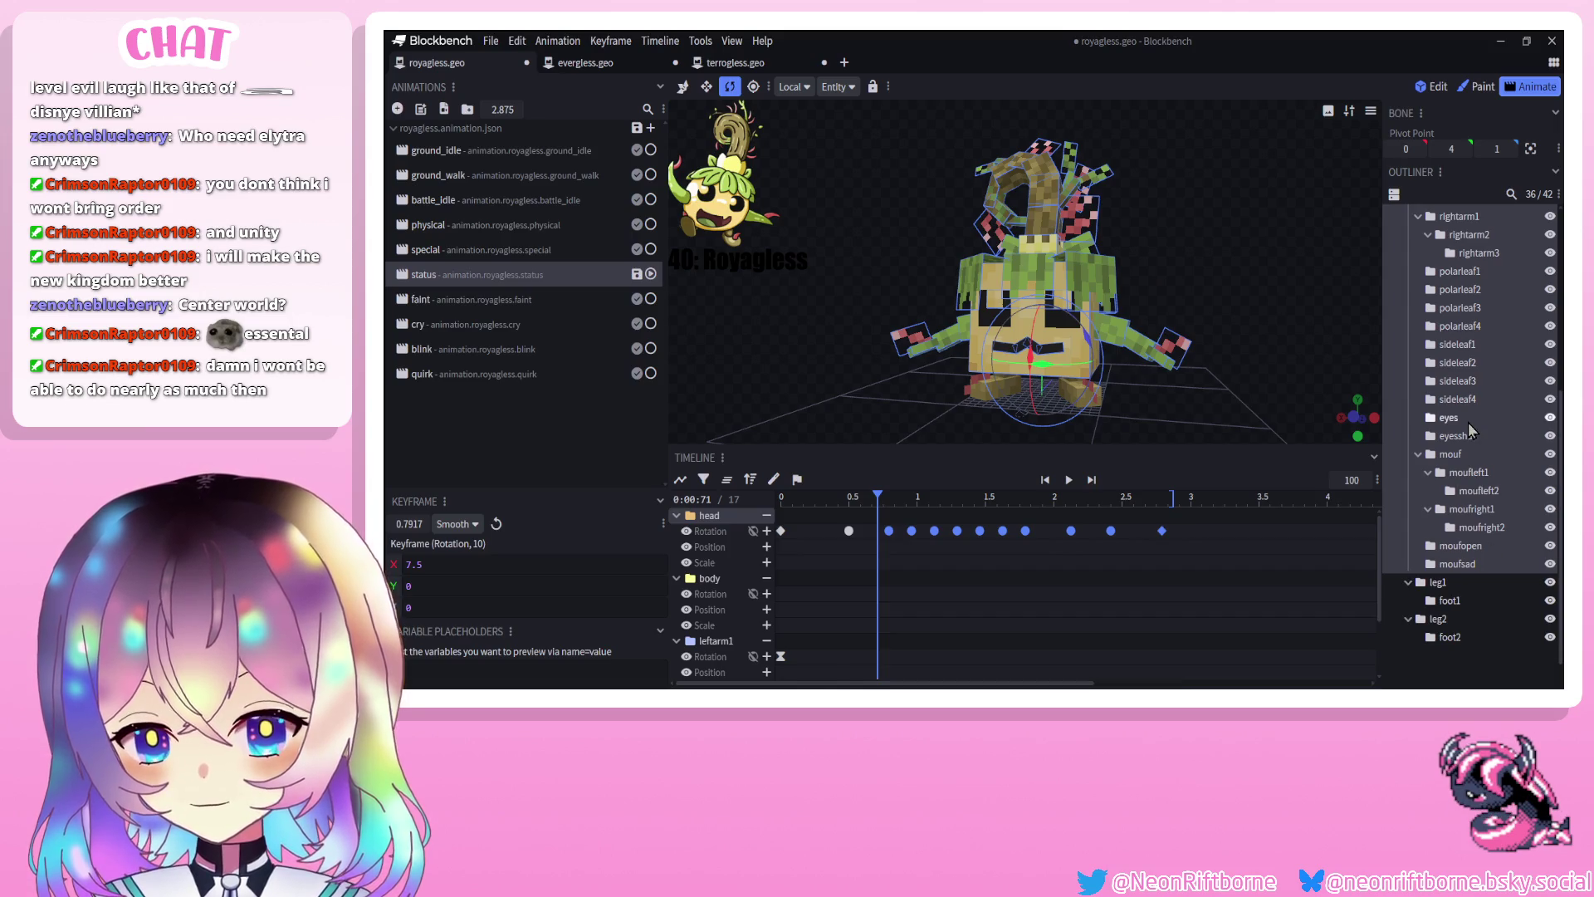
Key the eyes' position: raise them at 0.625 s, lower to Y 1, return to X 0 at 1.0 s
left_click(1456, 417)
left_click(683, 86)
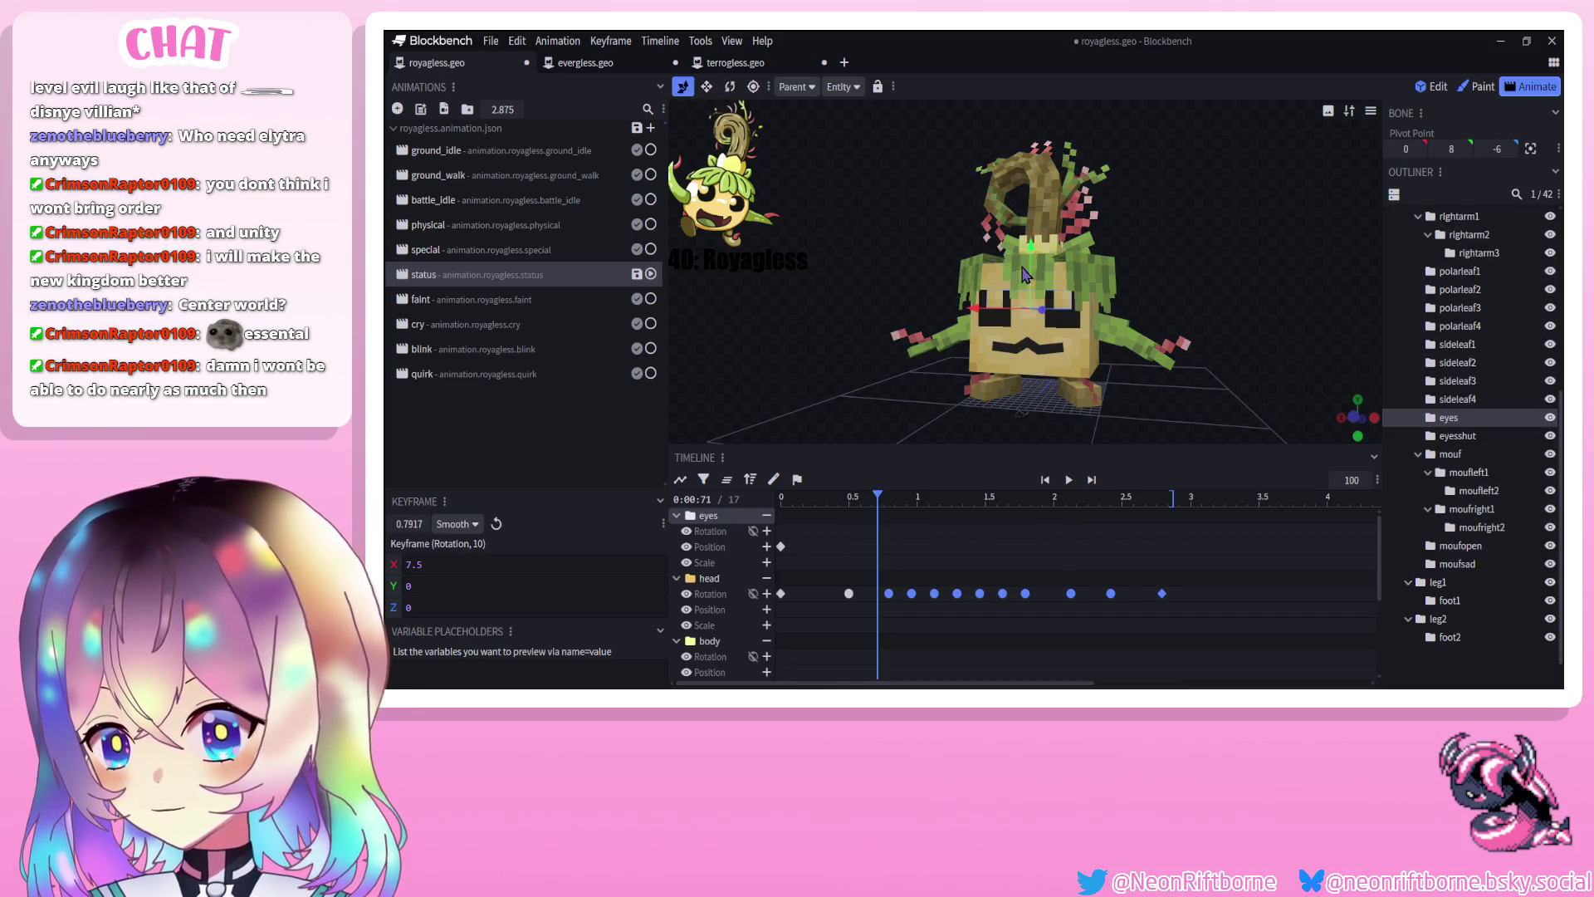
left_click_drag(999, 317, 999, 308)
left_click_drag(872, 549, 866, 549)
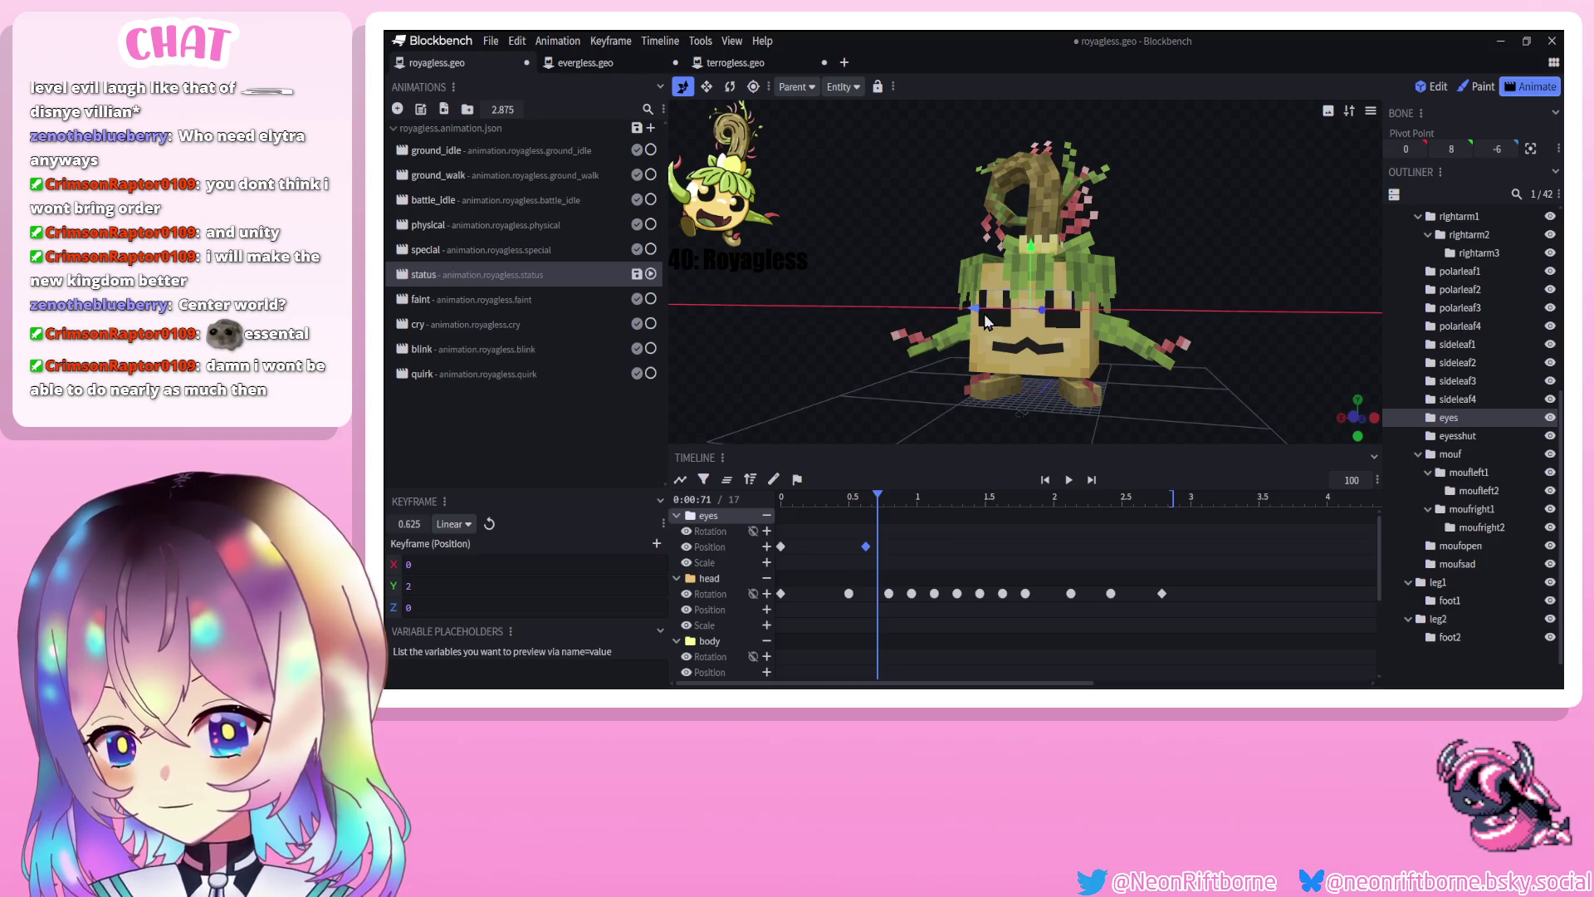
left_click_drag(877, 519, 907, 510)
left_click_drag(1015, 272, 1027, 283)
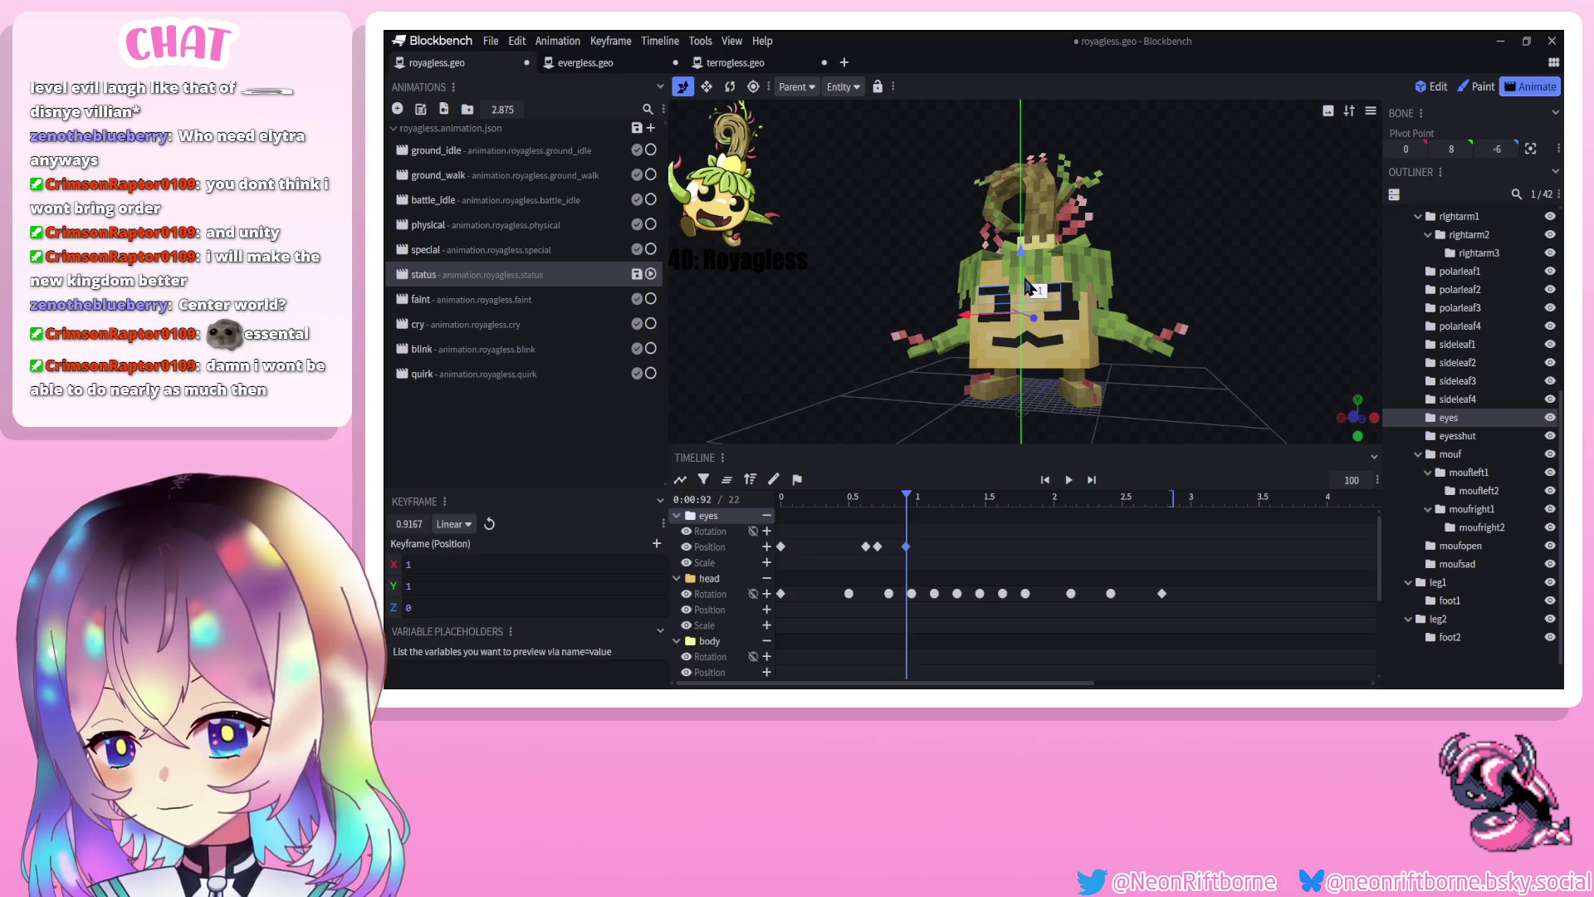
left_click(918, 497)
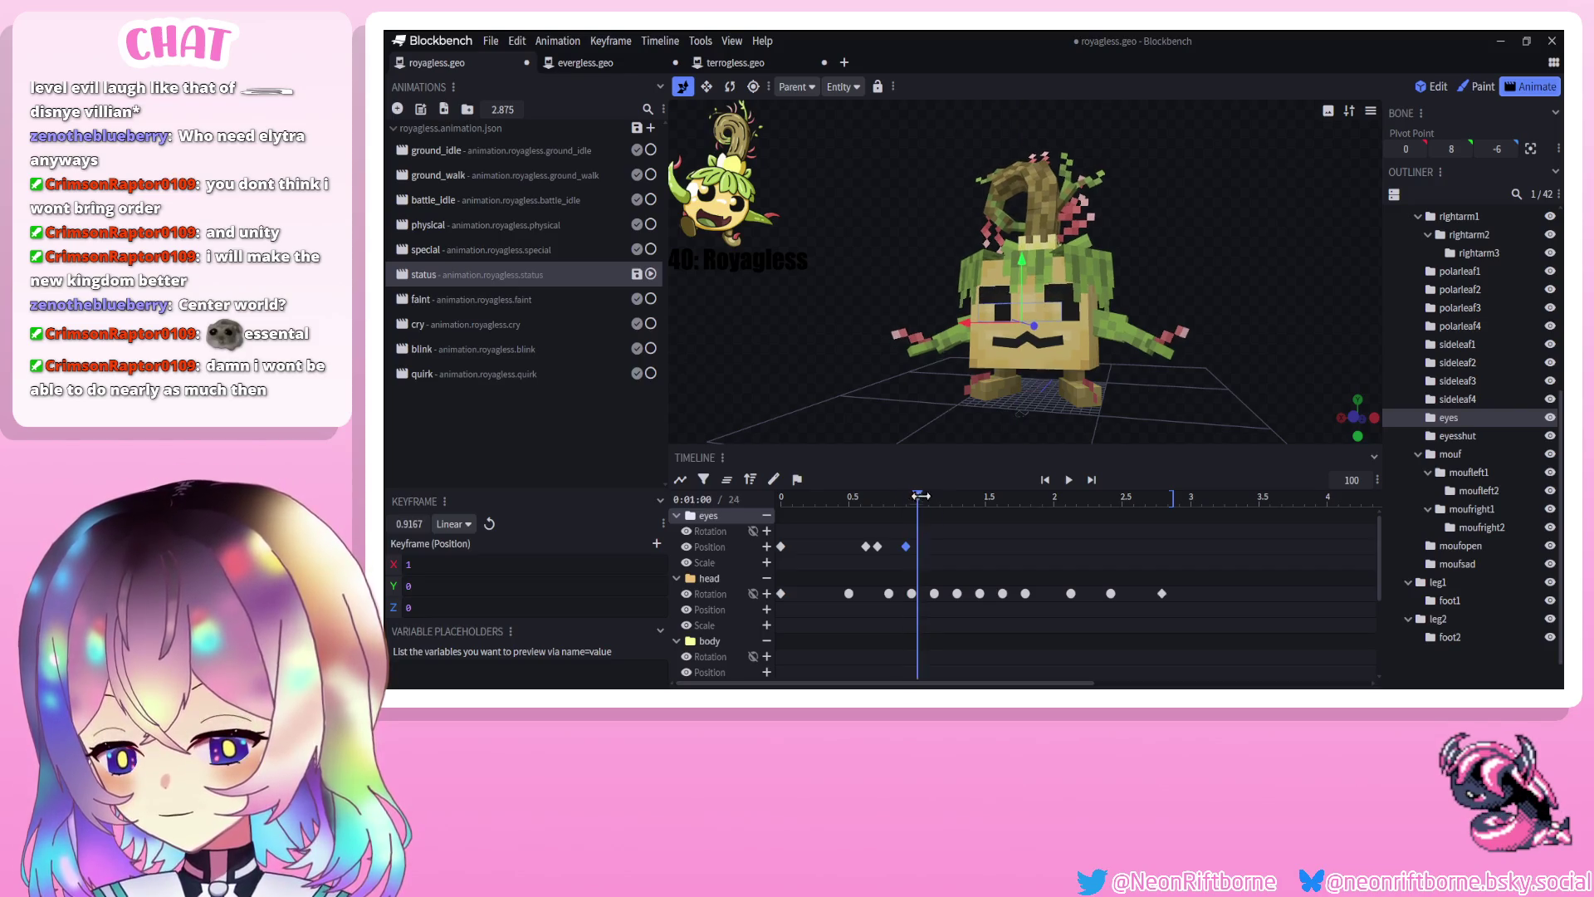
left_click_drag(994, 326, 996, 335)
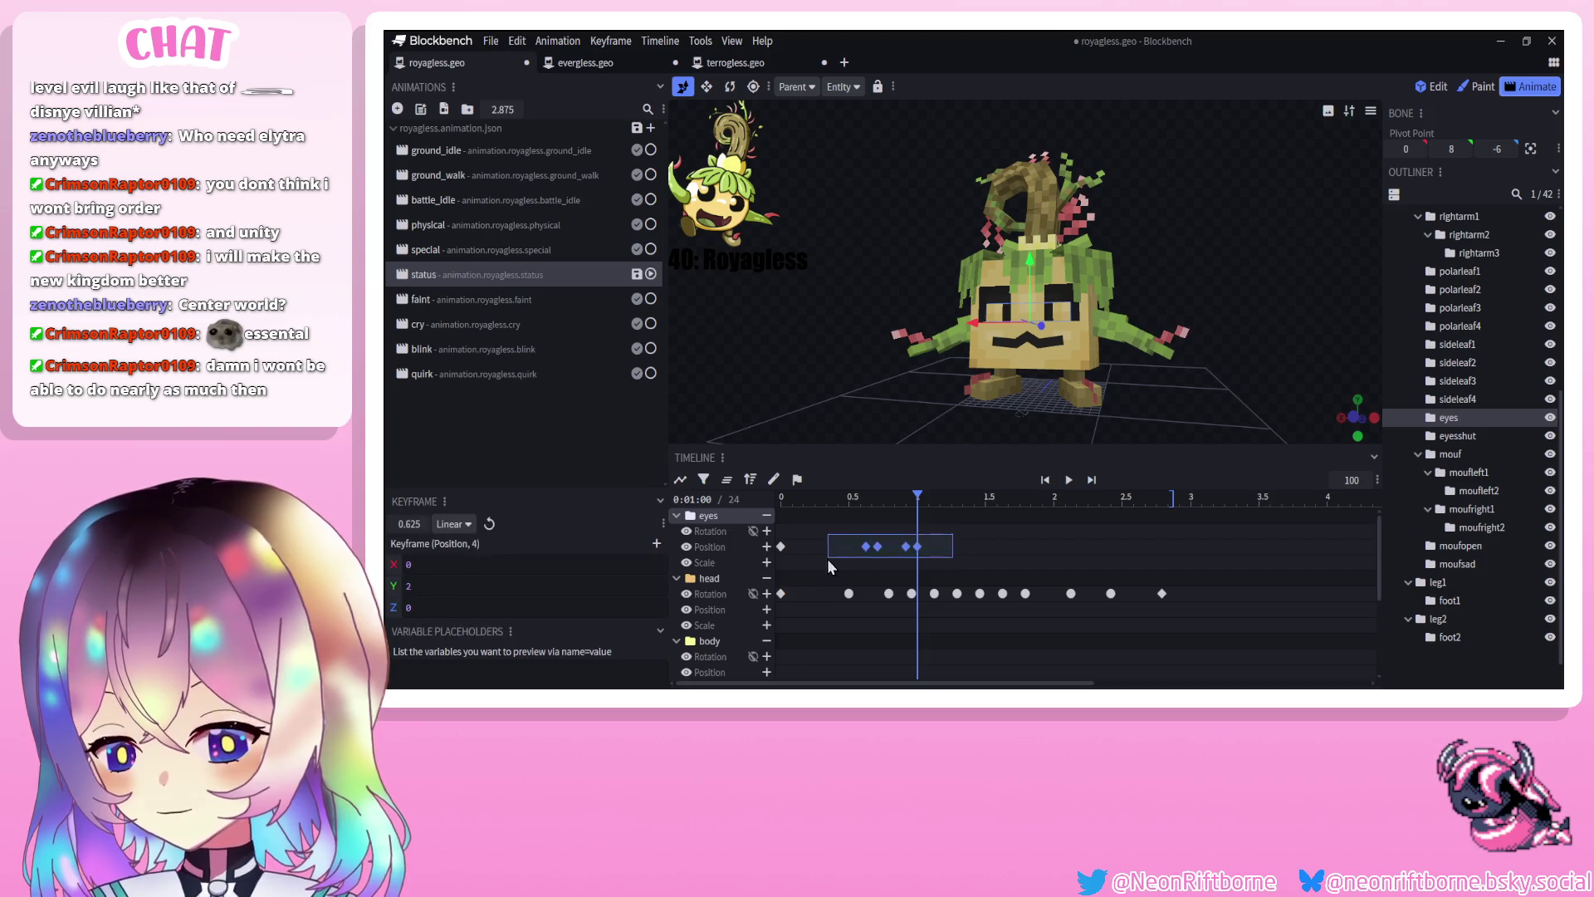
Select the eyes position keyframes and play back the eye motion to check timing
left_click_drag(829, 564, 830, 564)
left_click(1070, 480)
left_click(1070, 480)
left_click_drag(877, 526, 906, 558)
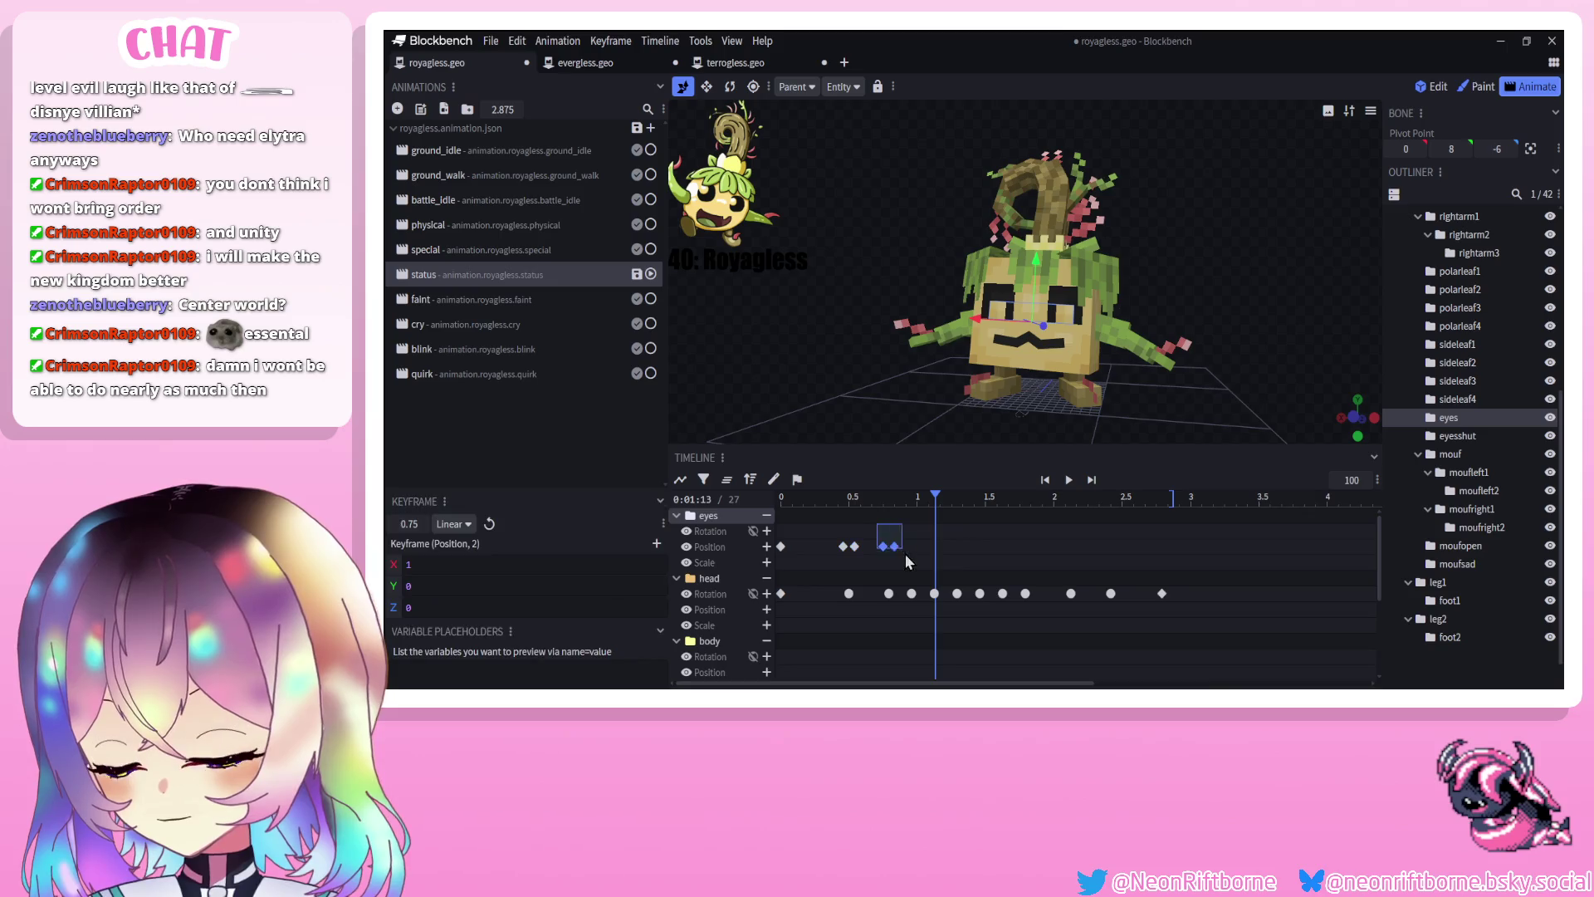
left_click(895, 548, "shift")
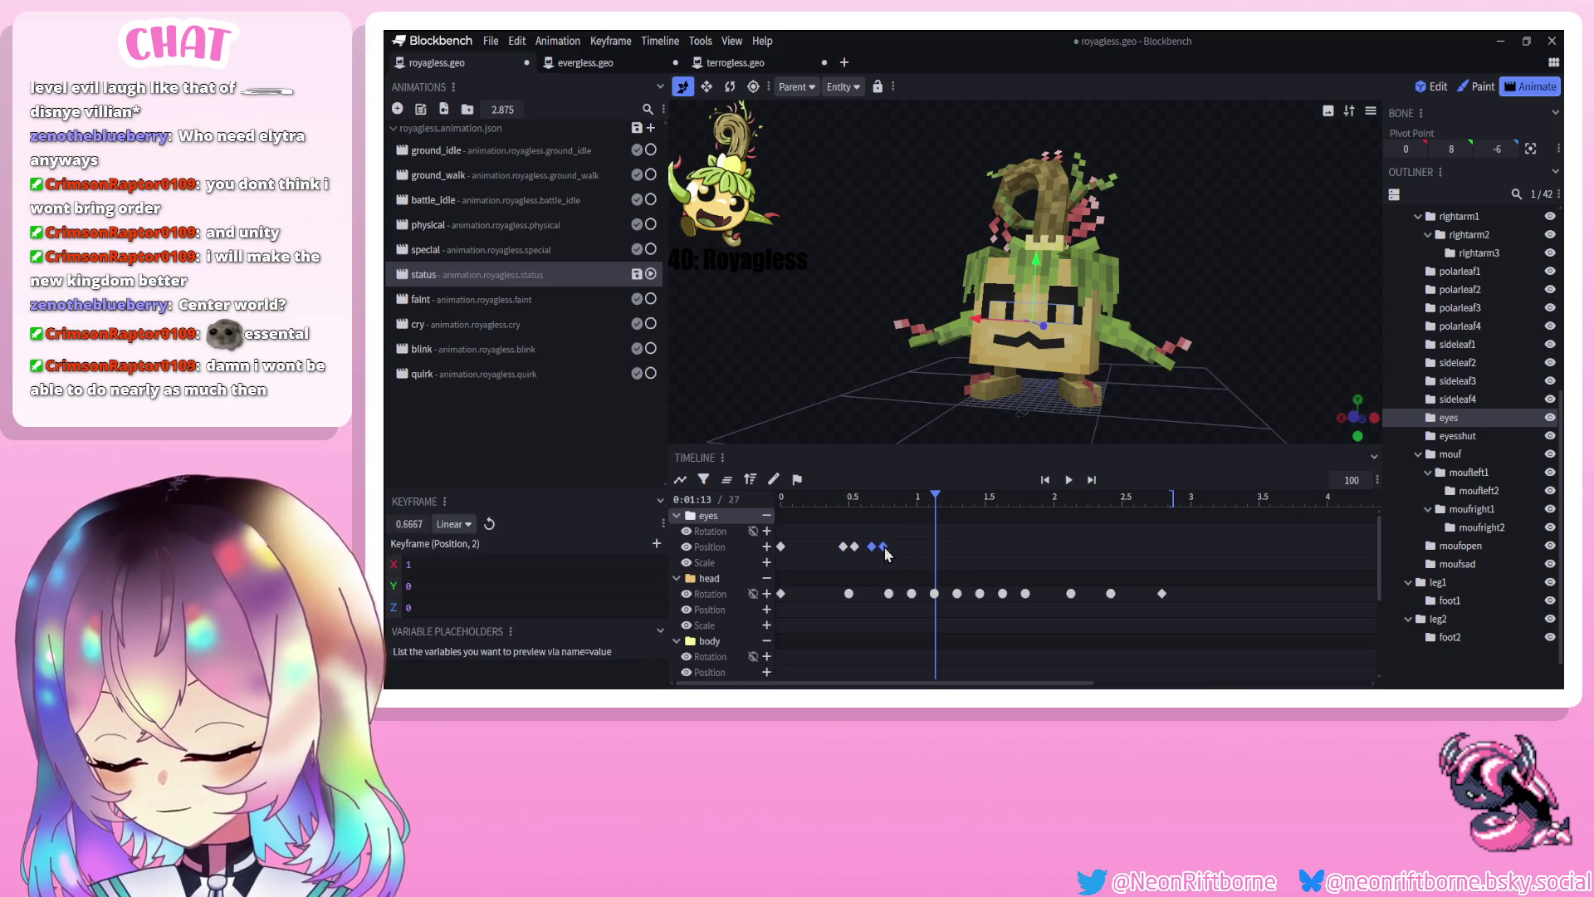
left_click(1069, 481)
left_click(1069, 480)
Shift the four eyes keyframes later then one frame earlier, and select the blink animation's eye keyframes
mouse_move(830, 534)
left_mouse_down()
mouse_move(907, 558)
mouse_move(884, 547)
left_mouse_up()
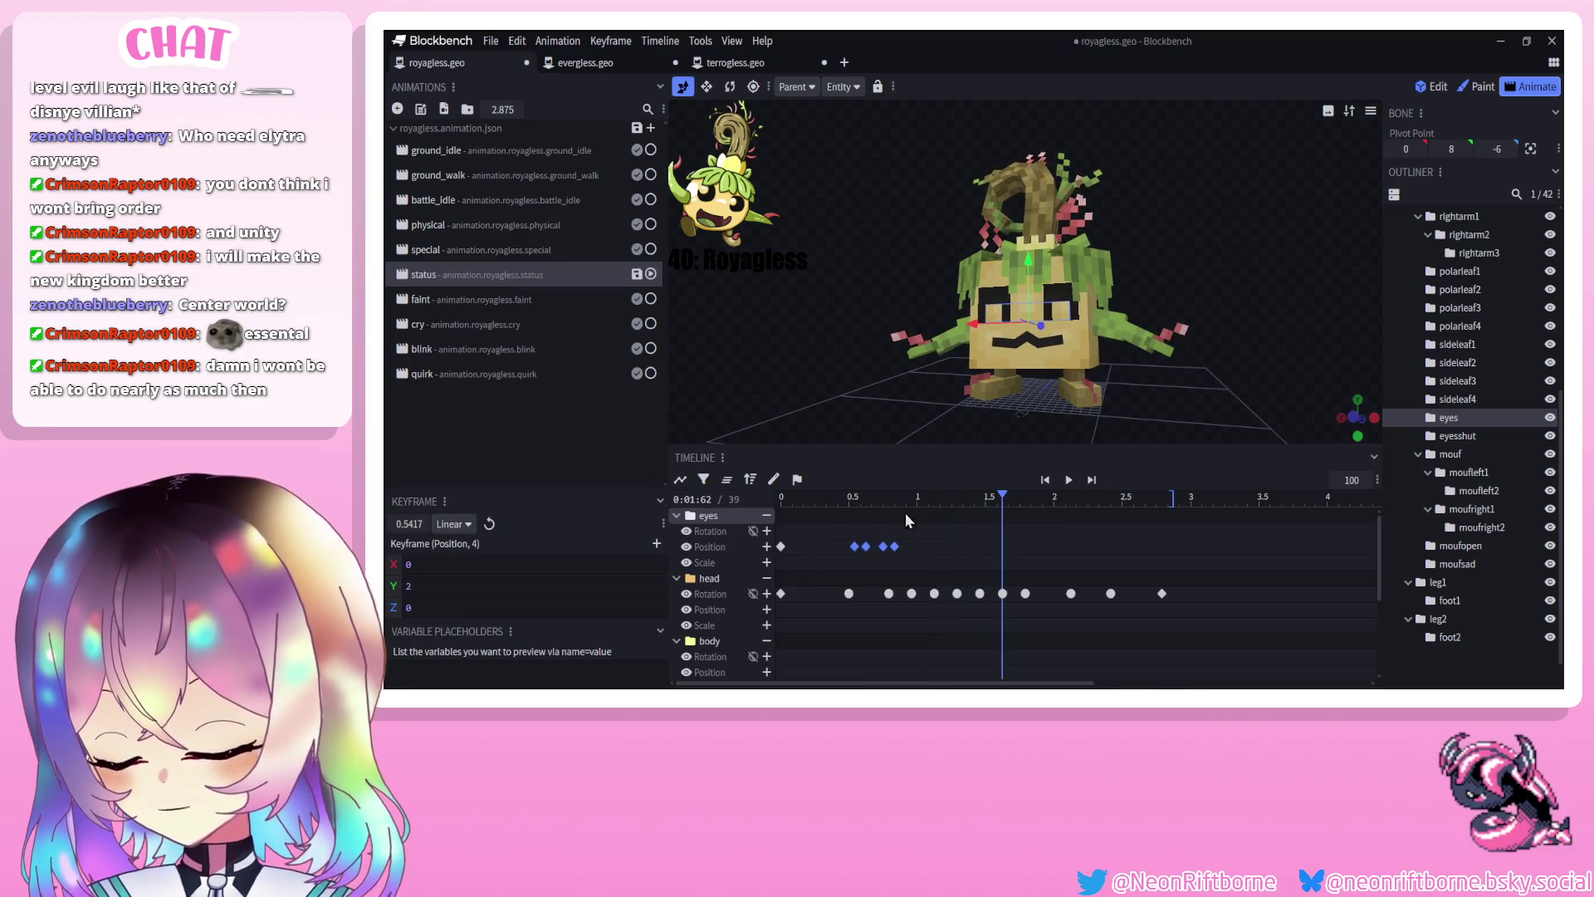
left_click(1069, 481)
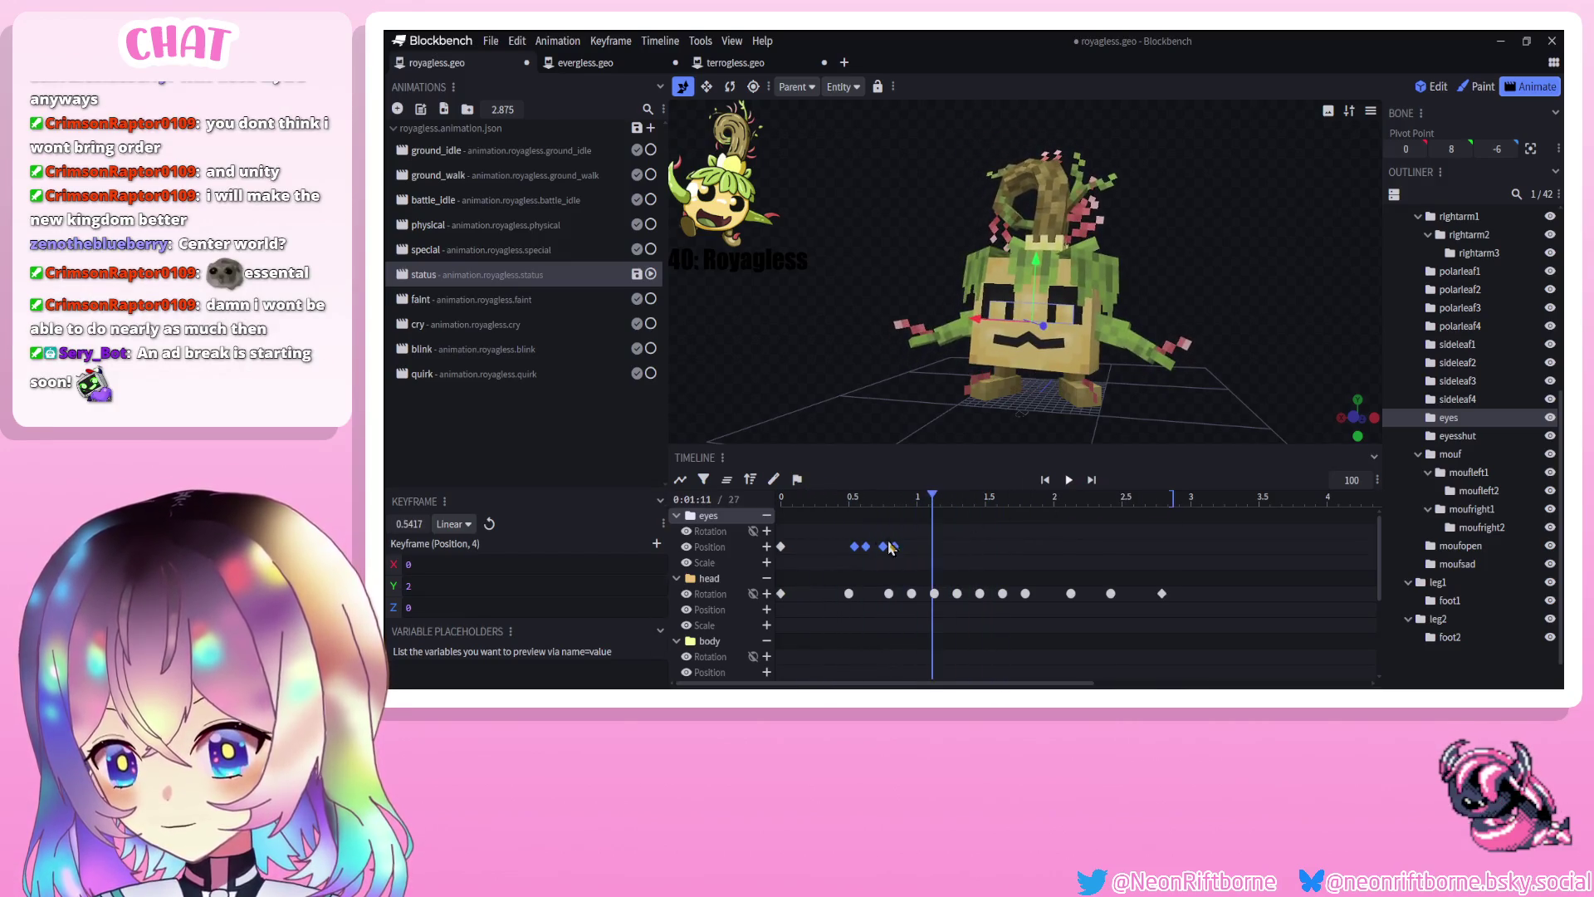
left_click_drag(837, 552, 825, 552)
left_click(1070, 481)
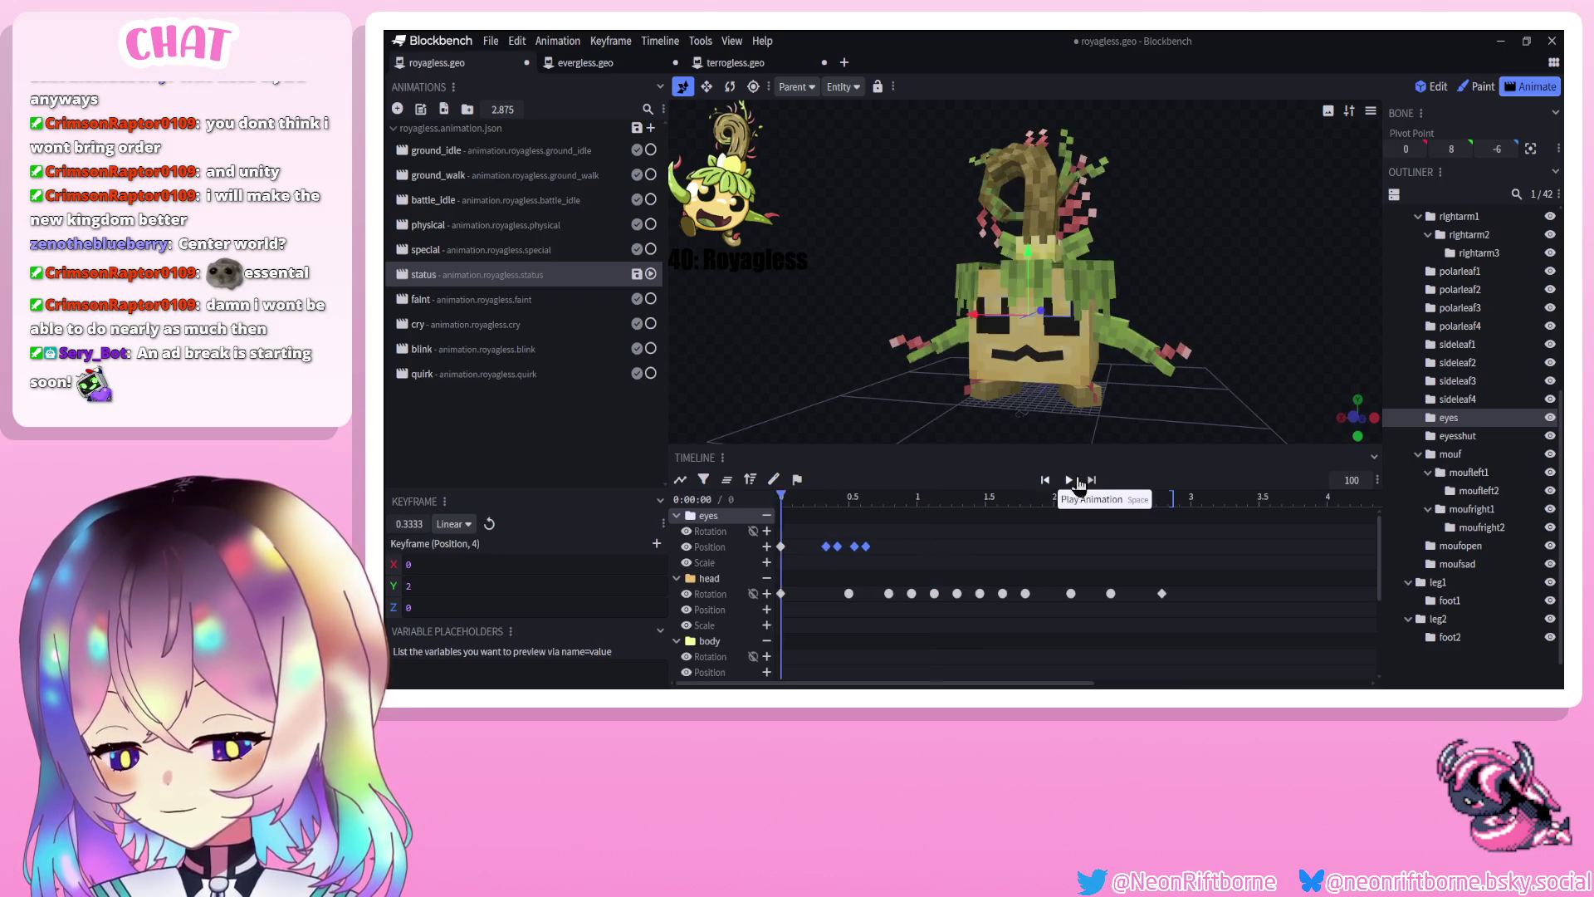
left_click(880, 510)
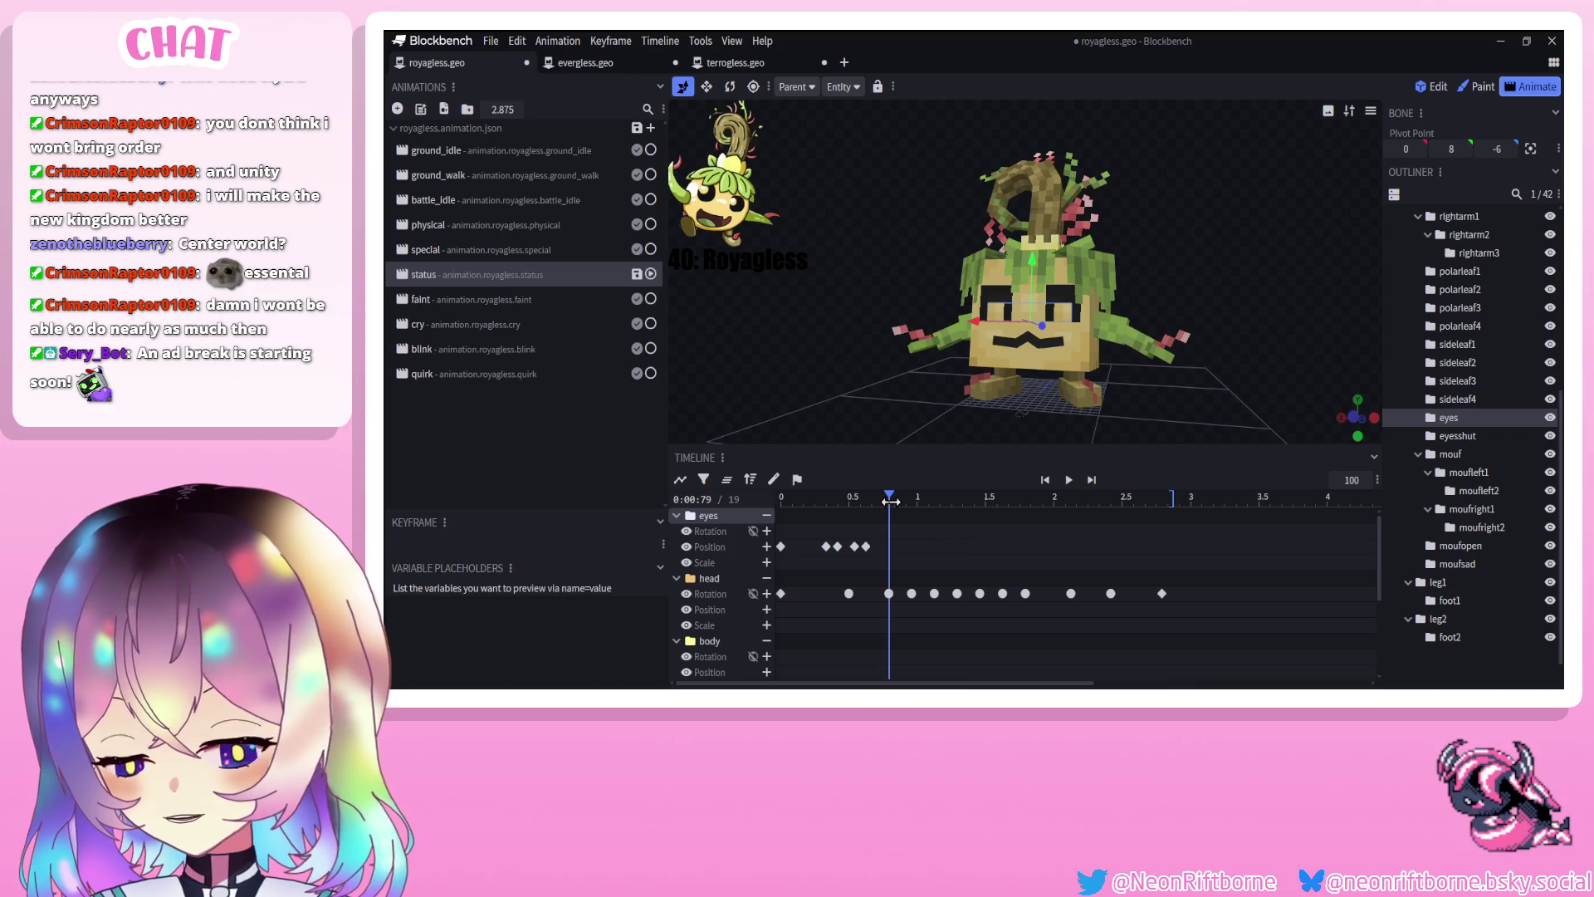
left_click(475, 353)
left_click(750, 480)
Paste the blink's eyesshut and eyes keyframes into status at about 0.79 seconds
mouse_move(877, 539)
left_mouse_down()
mouse_move(811, 581)
mouse_move(776, 650)
left_mouse_up()
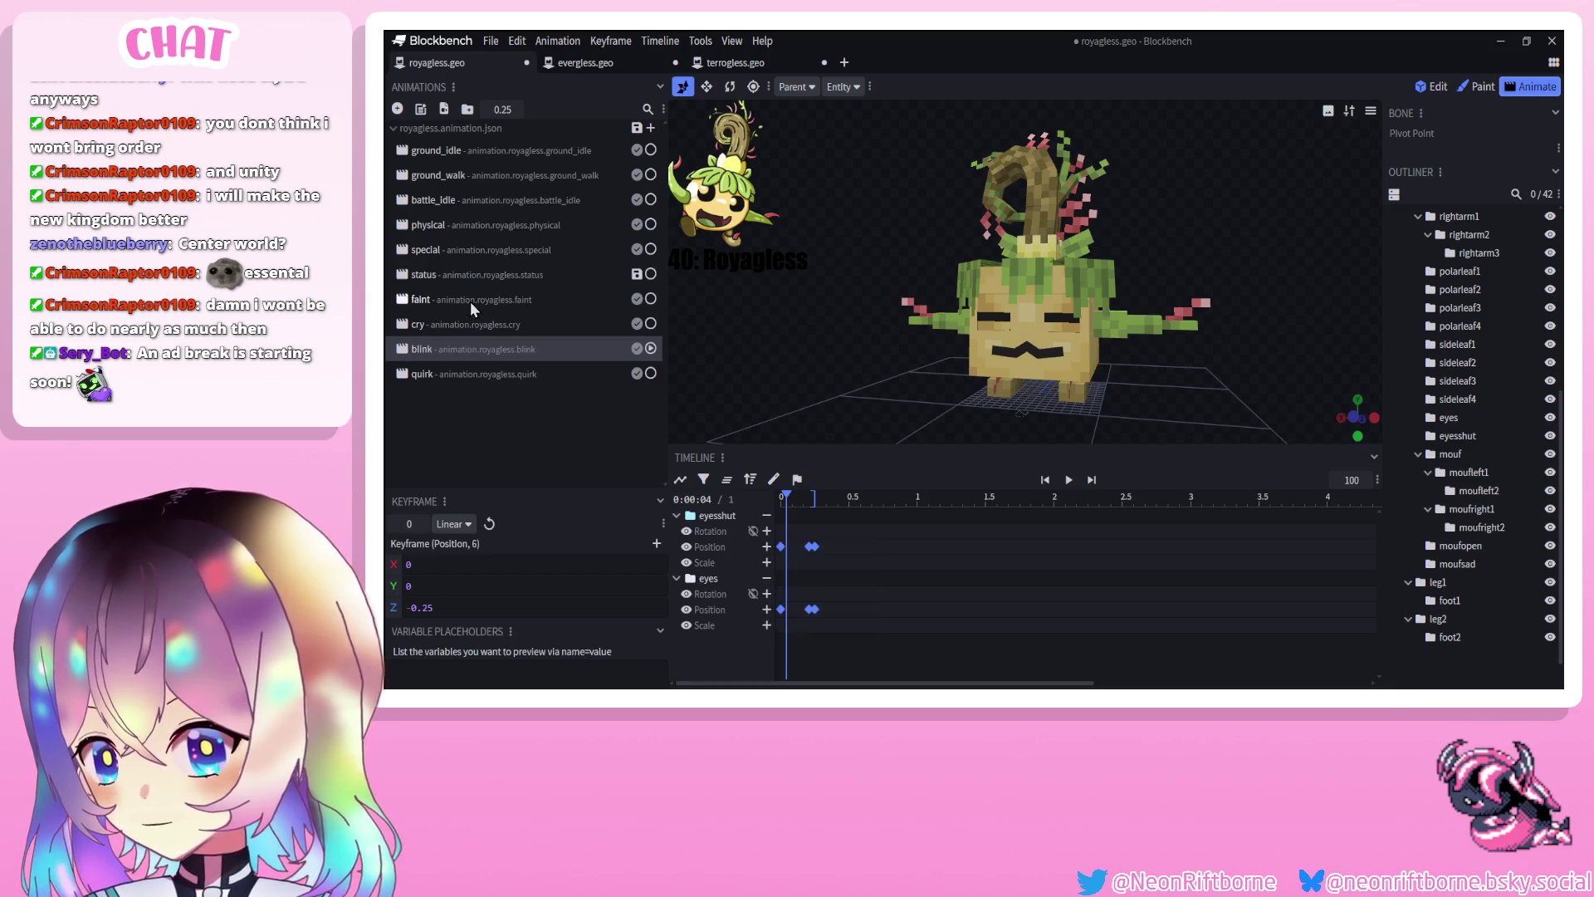
left_click(475, 274)
mouse_move(785, 499)
left_mouse_down()
mouse_move(878, 500)
mouse_move(911, 526)
mouse_move(854, 540)
mouse_move(867, 541)
left_mouse_up()
key("ctrl+v")
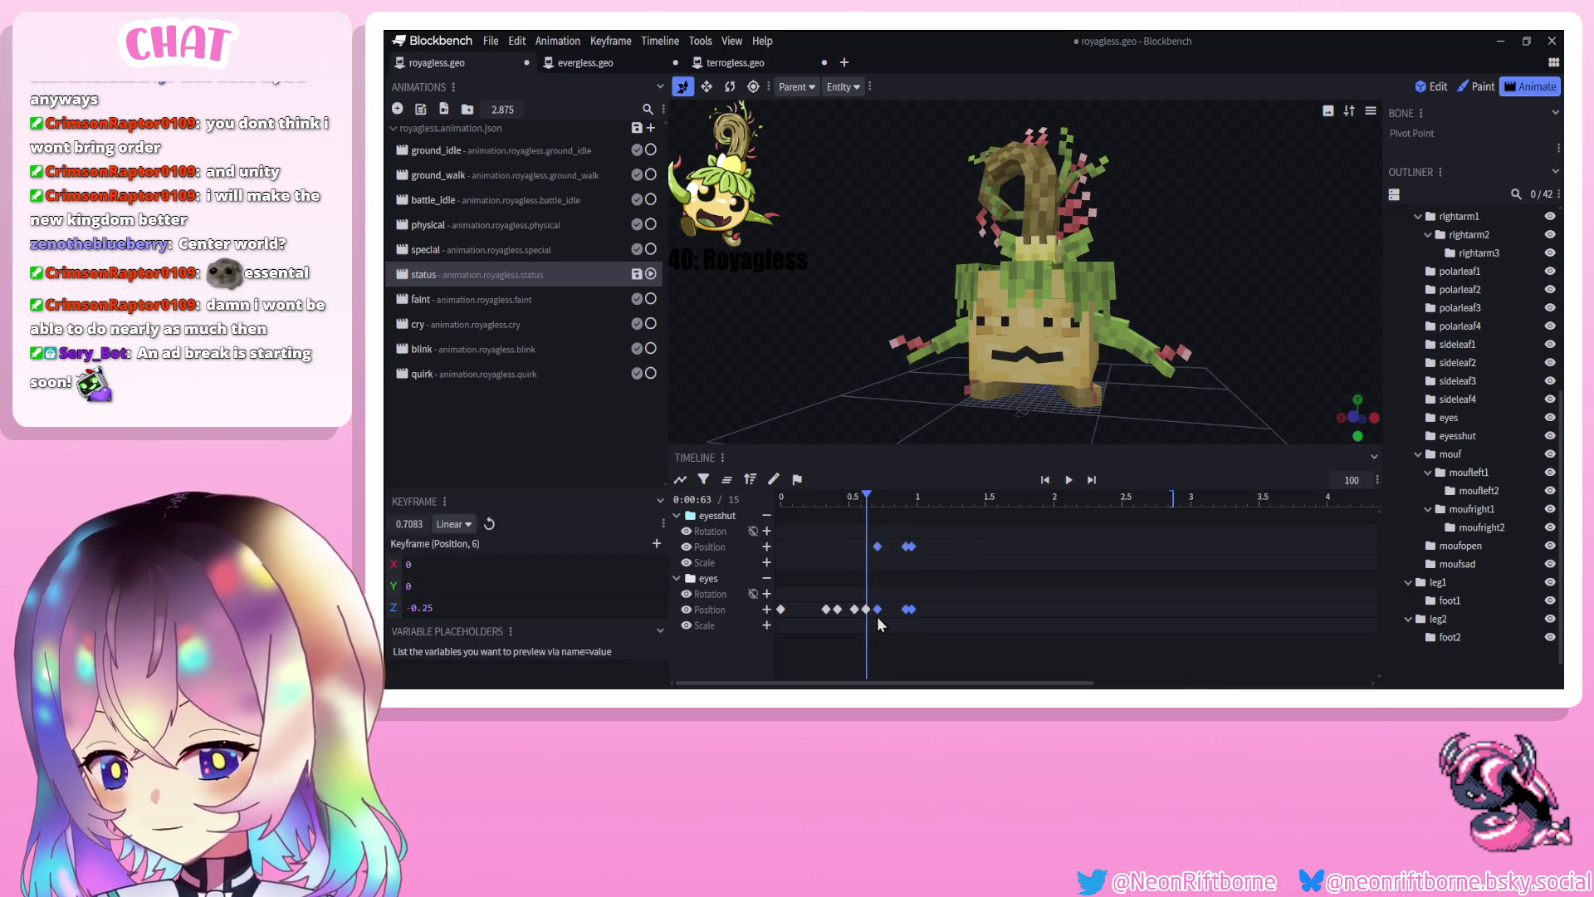
Move the second set of blink keyframes to about 2.08 seconds and preview both blinks
mouse_move(936, 620)
left_mouse_down()
mouse_move(921, 547)
mouse_move(882, 546)
mouse_move(914, 496)
left_mouse_up()
left_click(914, 546)
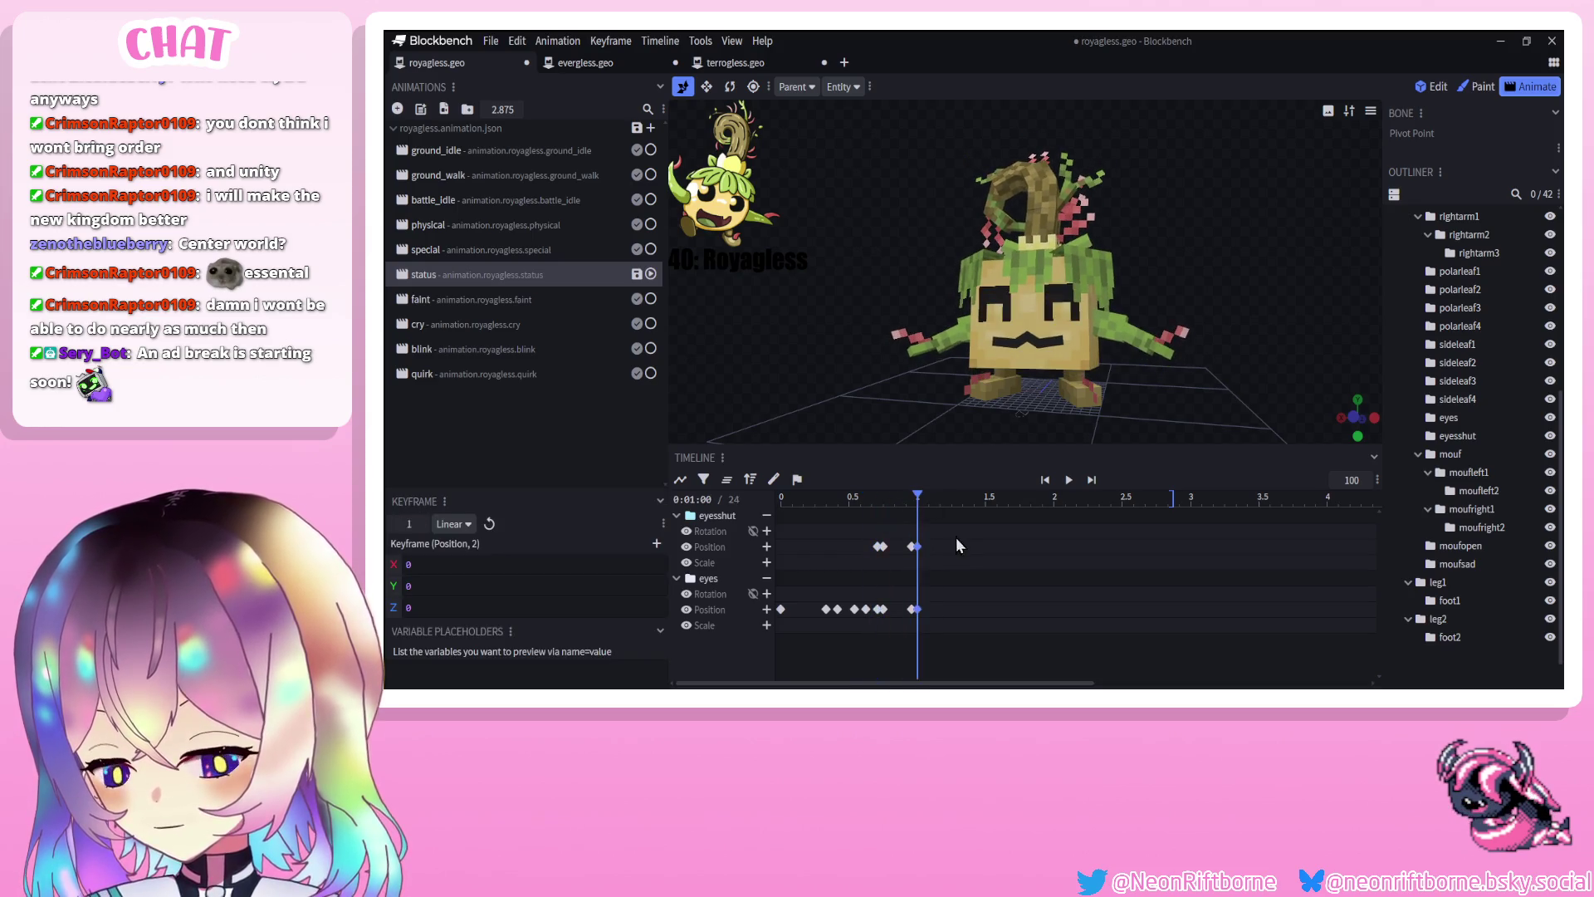
left_click_drag(914, 611, 1069, 611)
left_click(1068, 480)
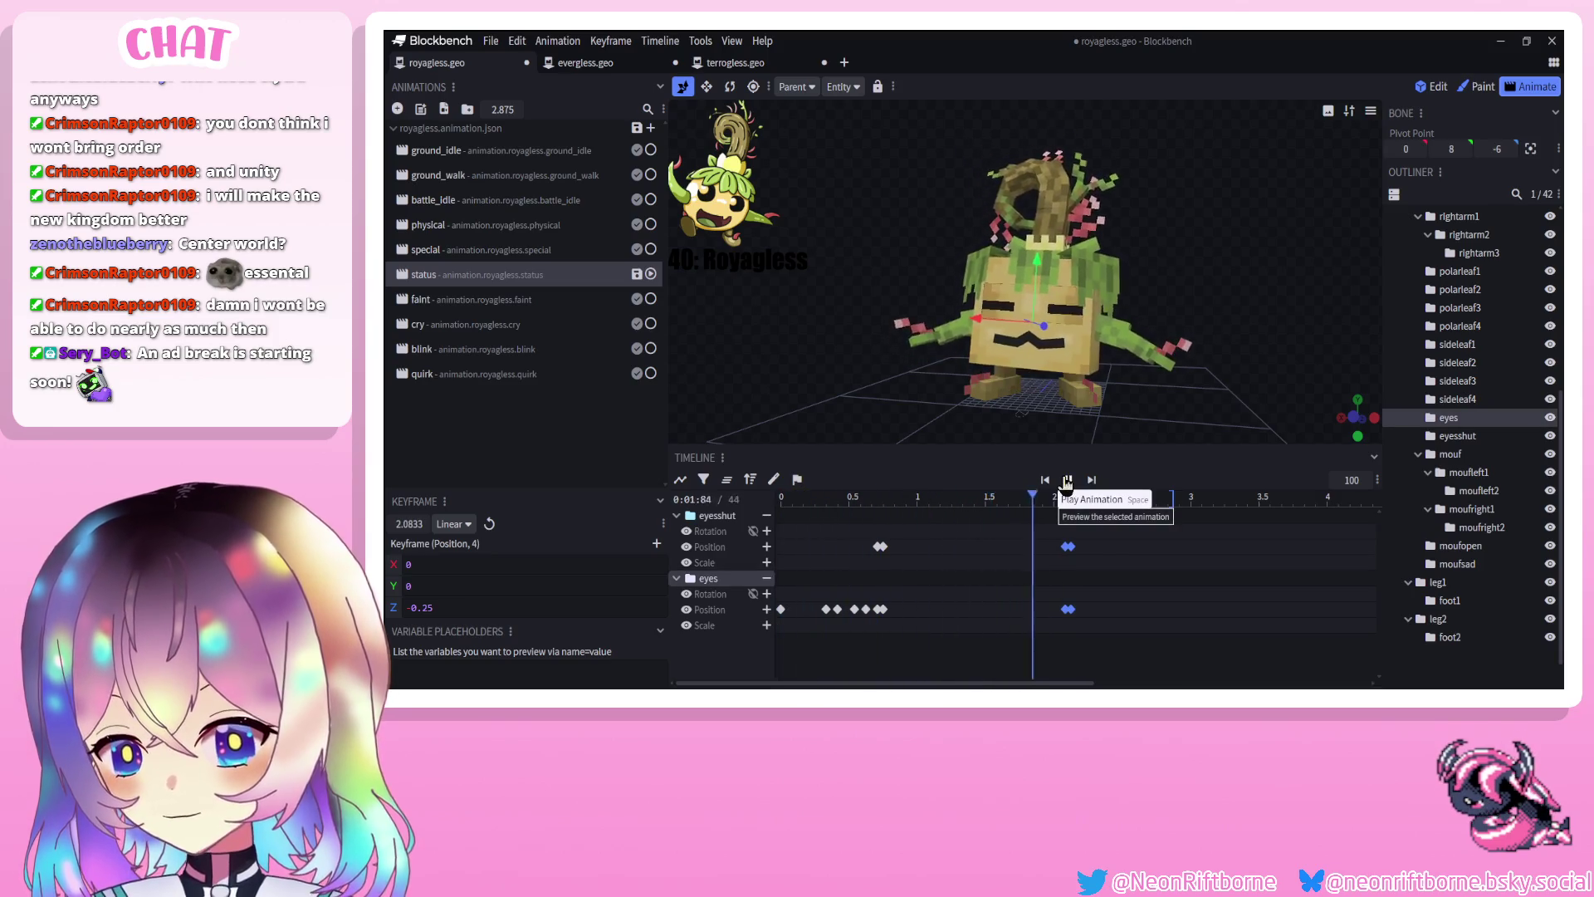
left_click(1068, 480)
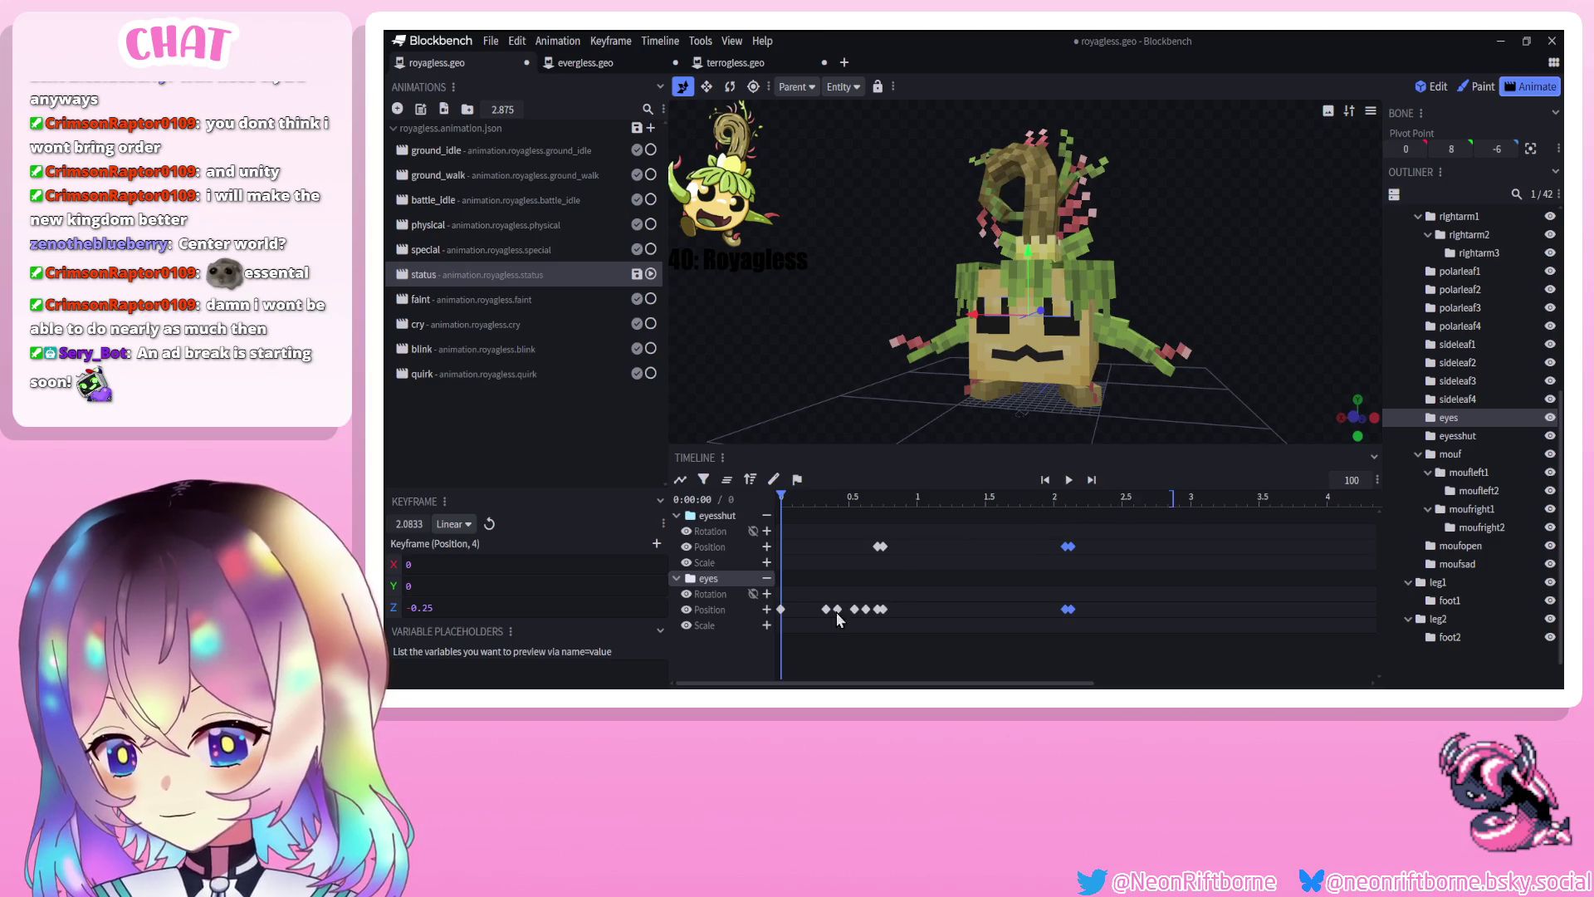
Raise the eyes keyframe at 2.08 seconds to Y 2 and rewind to the start
left_click(1069, 610)
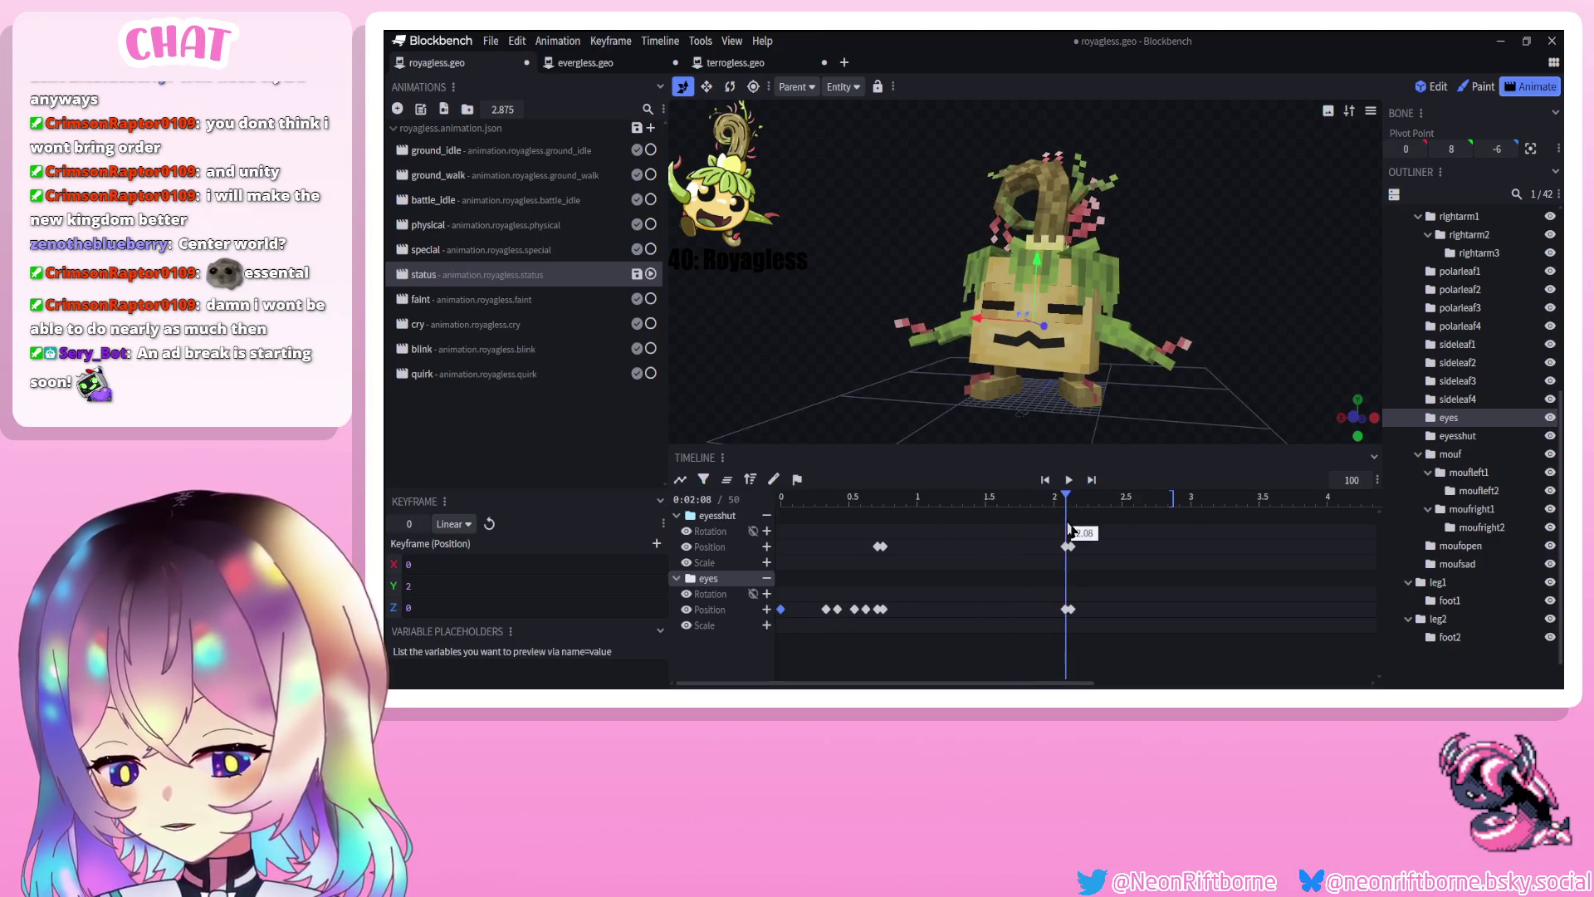
left_click(1068, 480)
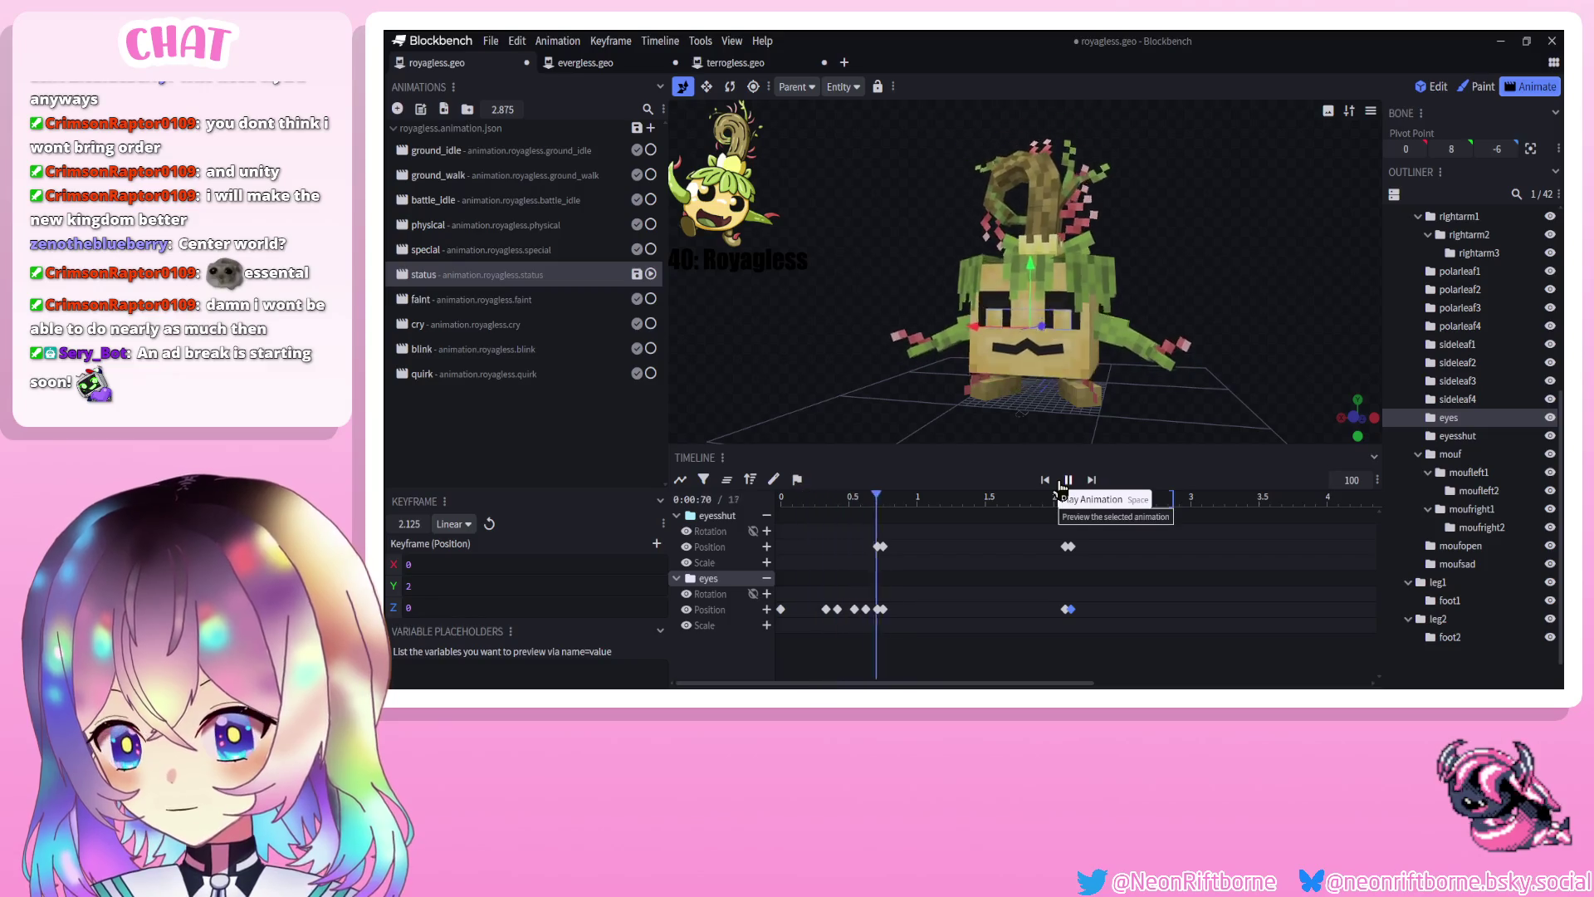
left_click(1066, 483)
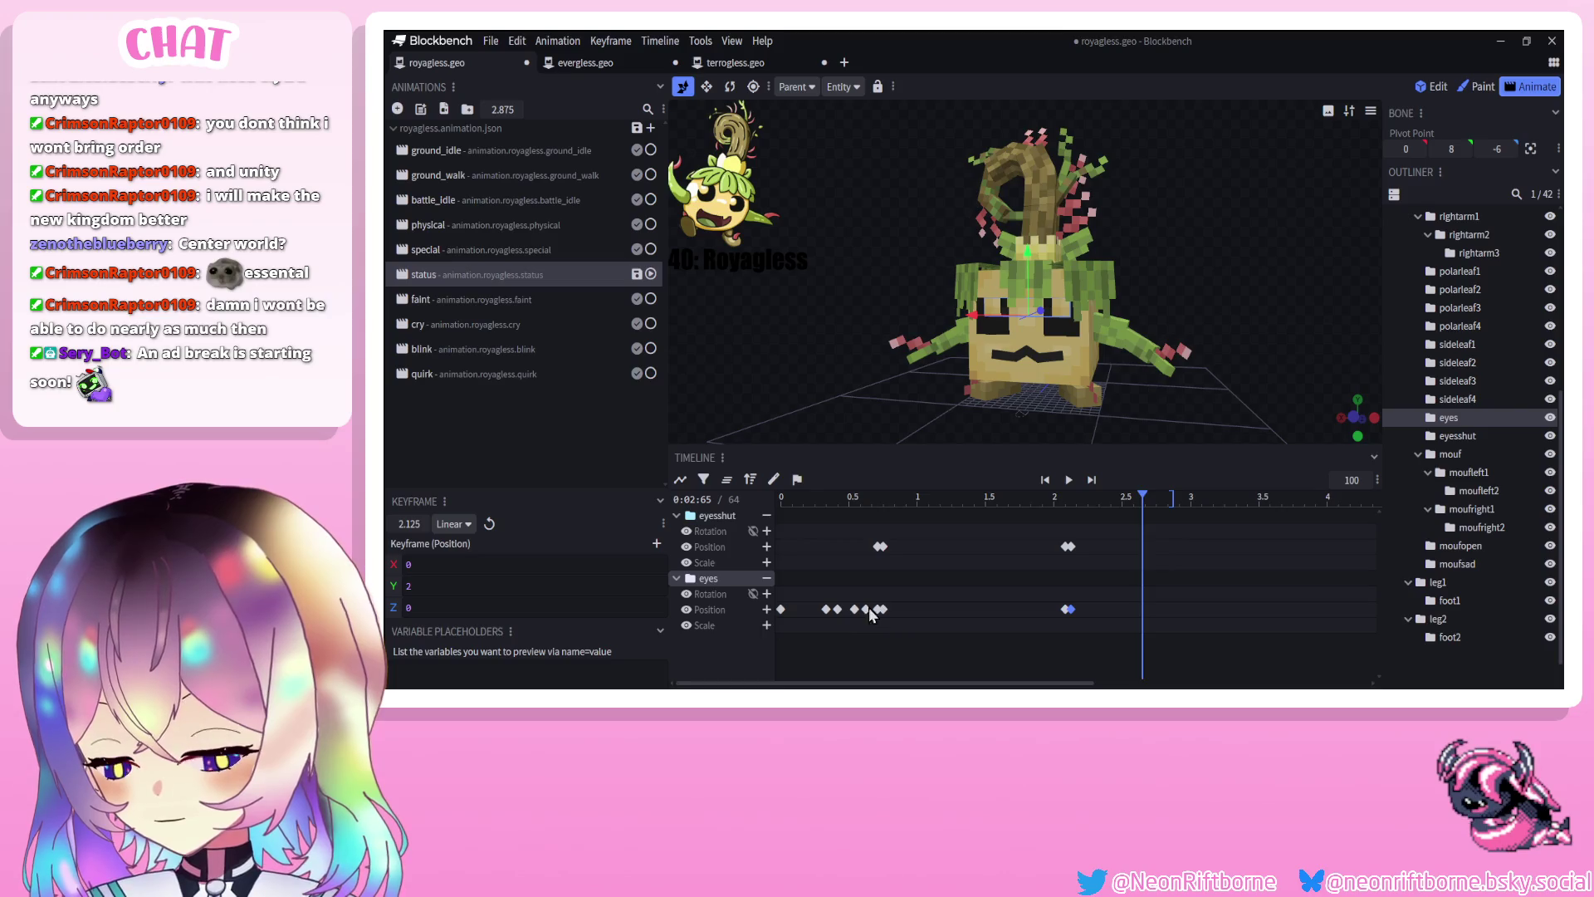
left_click(484, 282)
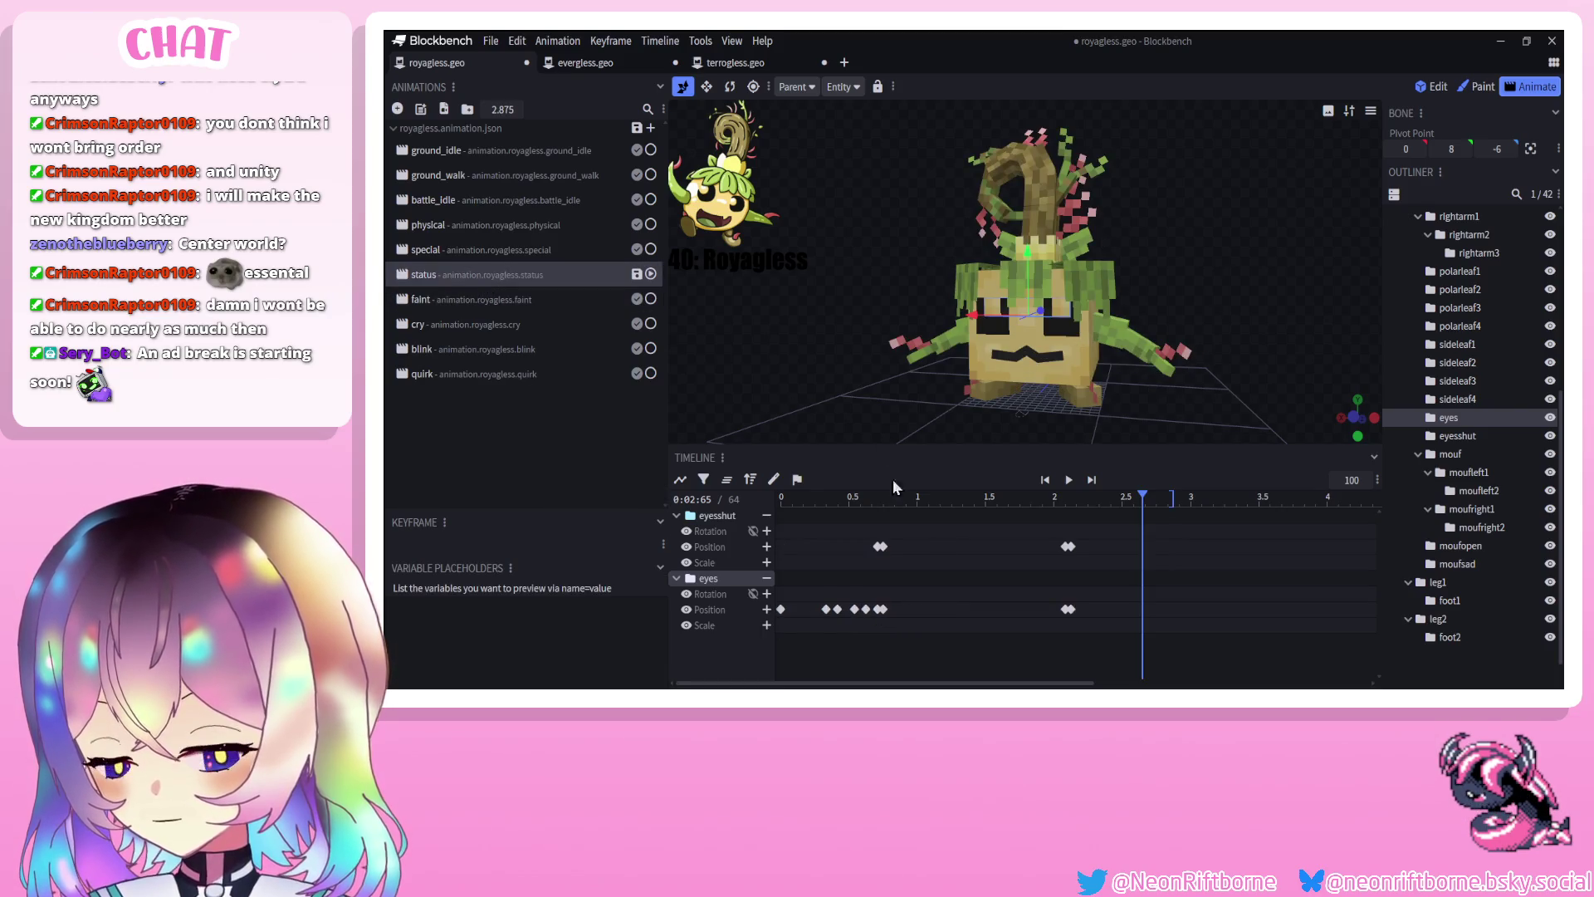
left_click(1066, 610)
left_click(1065, 493)
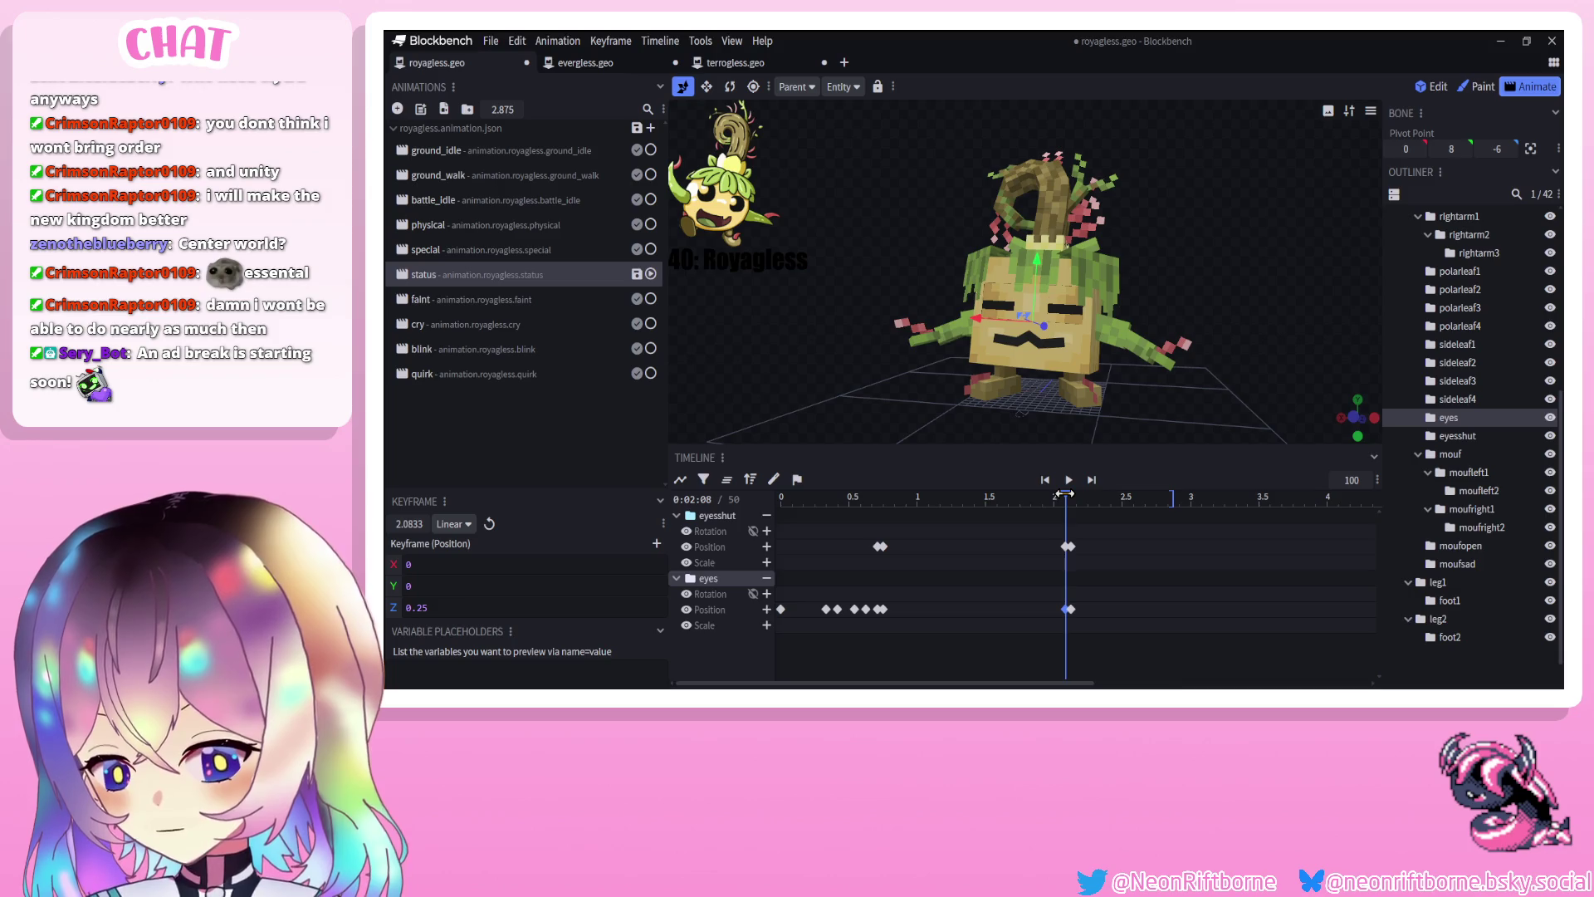
left_click_drag(1040, 270, 1039, 254)
left_click_drag(1066, 496, 781, 497)
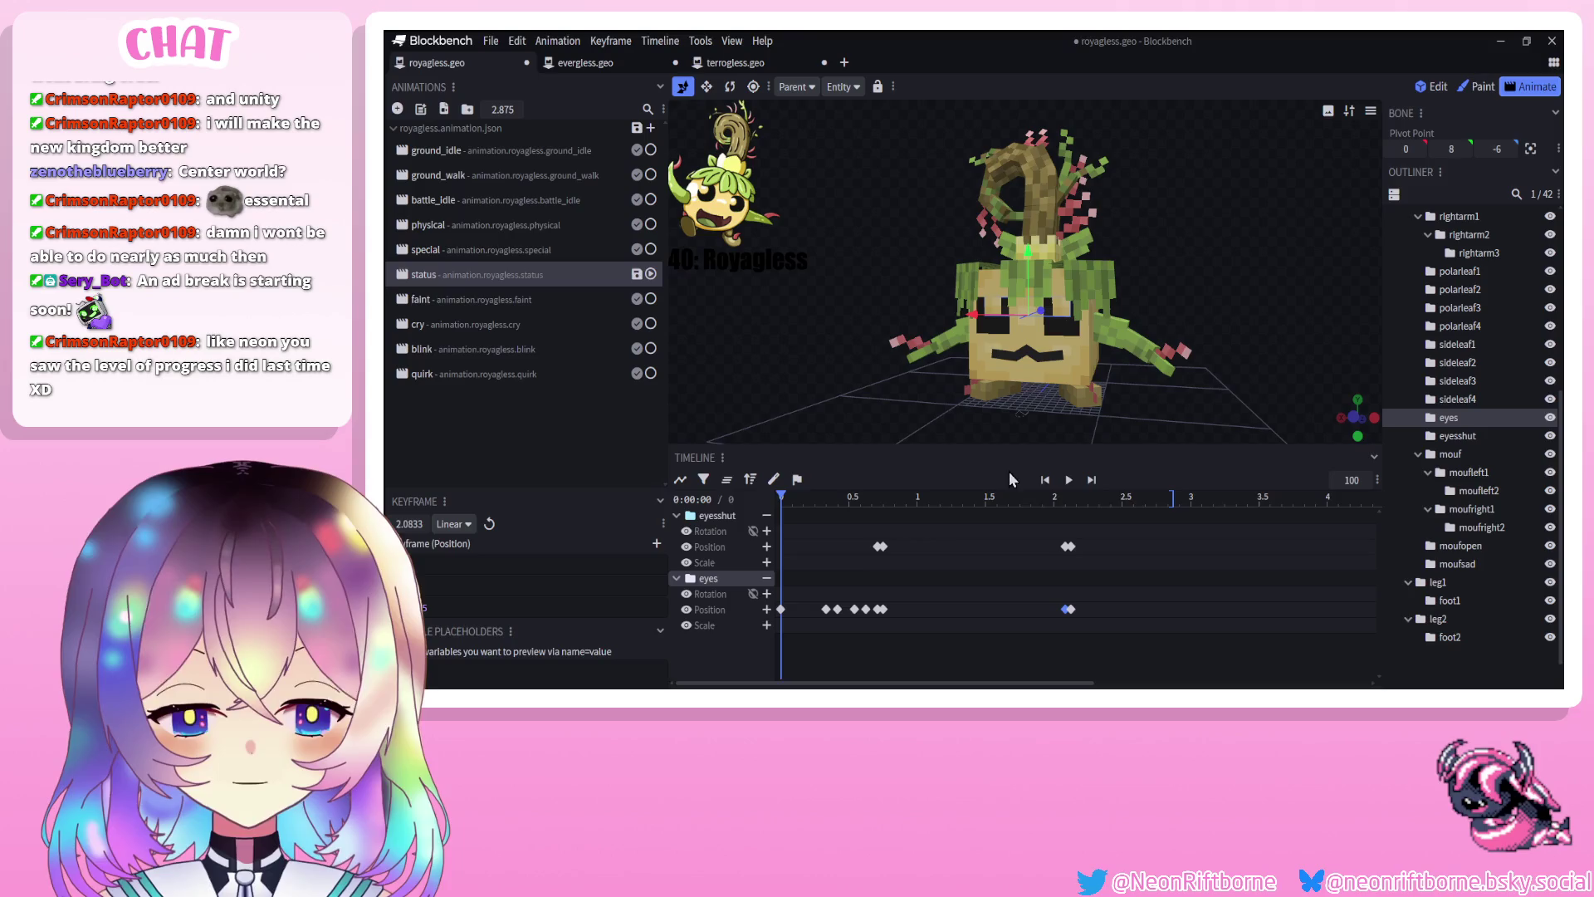
Preview the status animation's blinks, save royagless.geo.json, replay it and deselect the eyes bone
left_click(1068, 480)
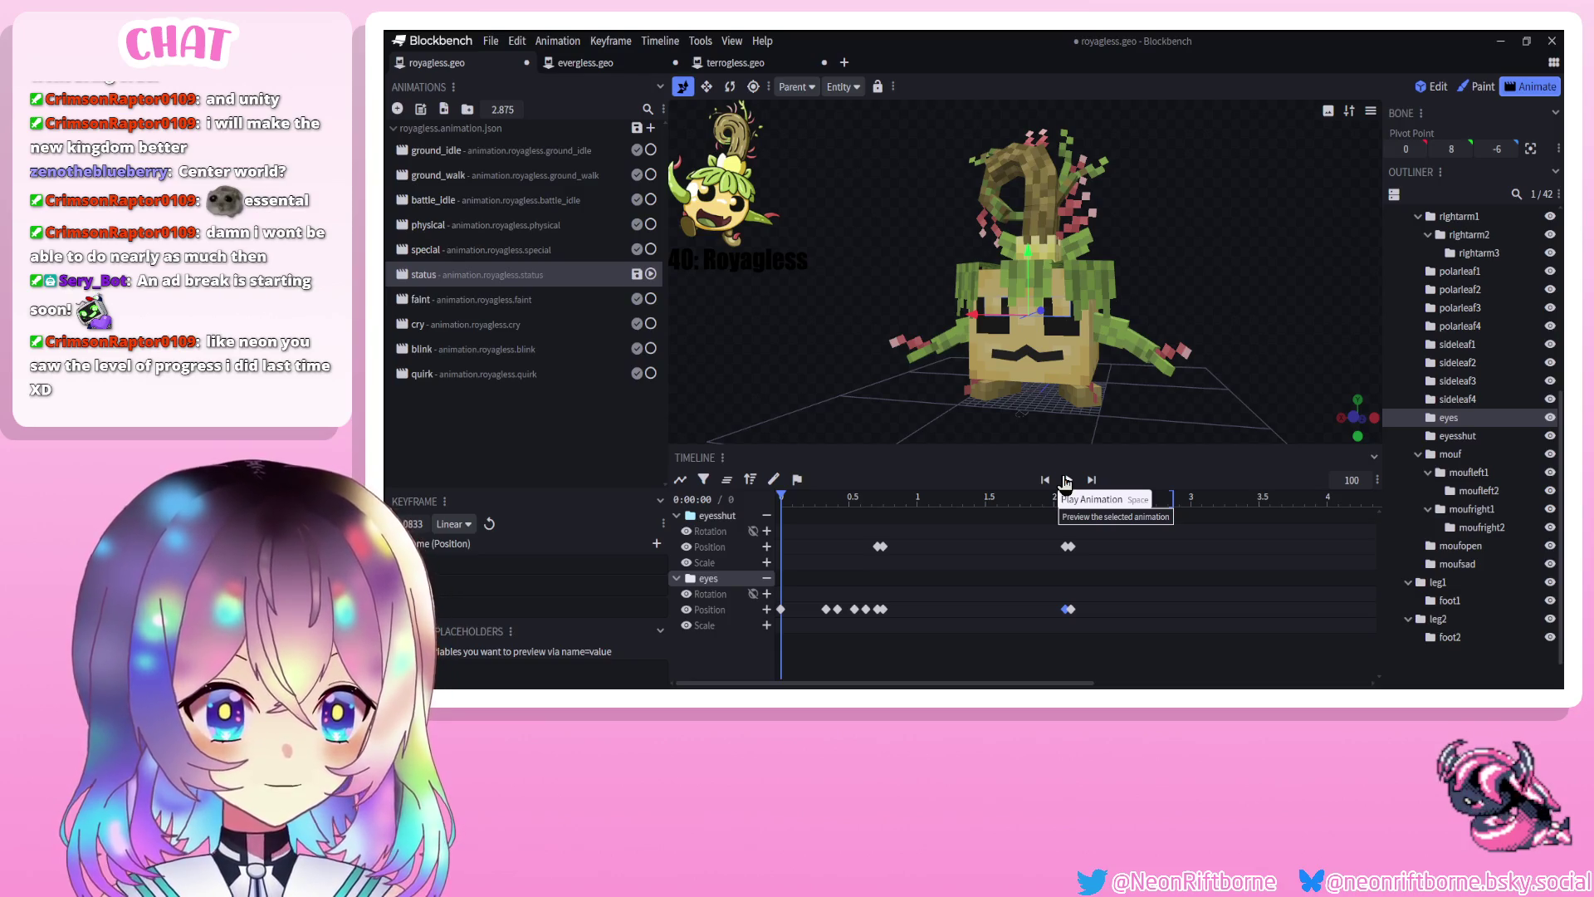
left_click(1066, 481)
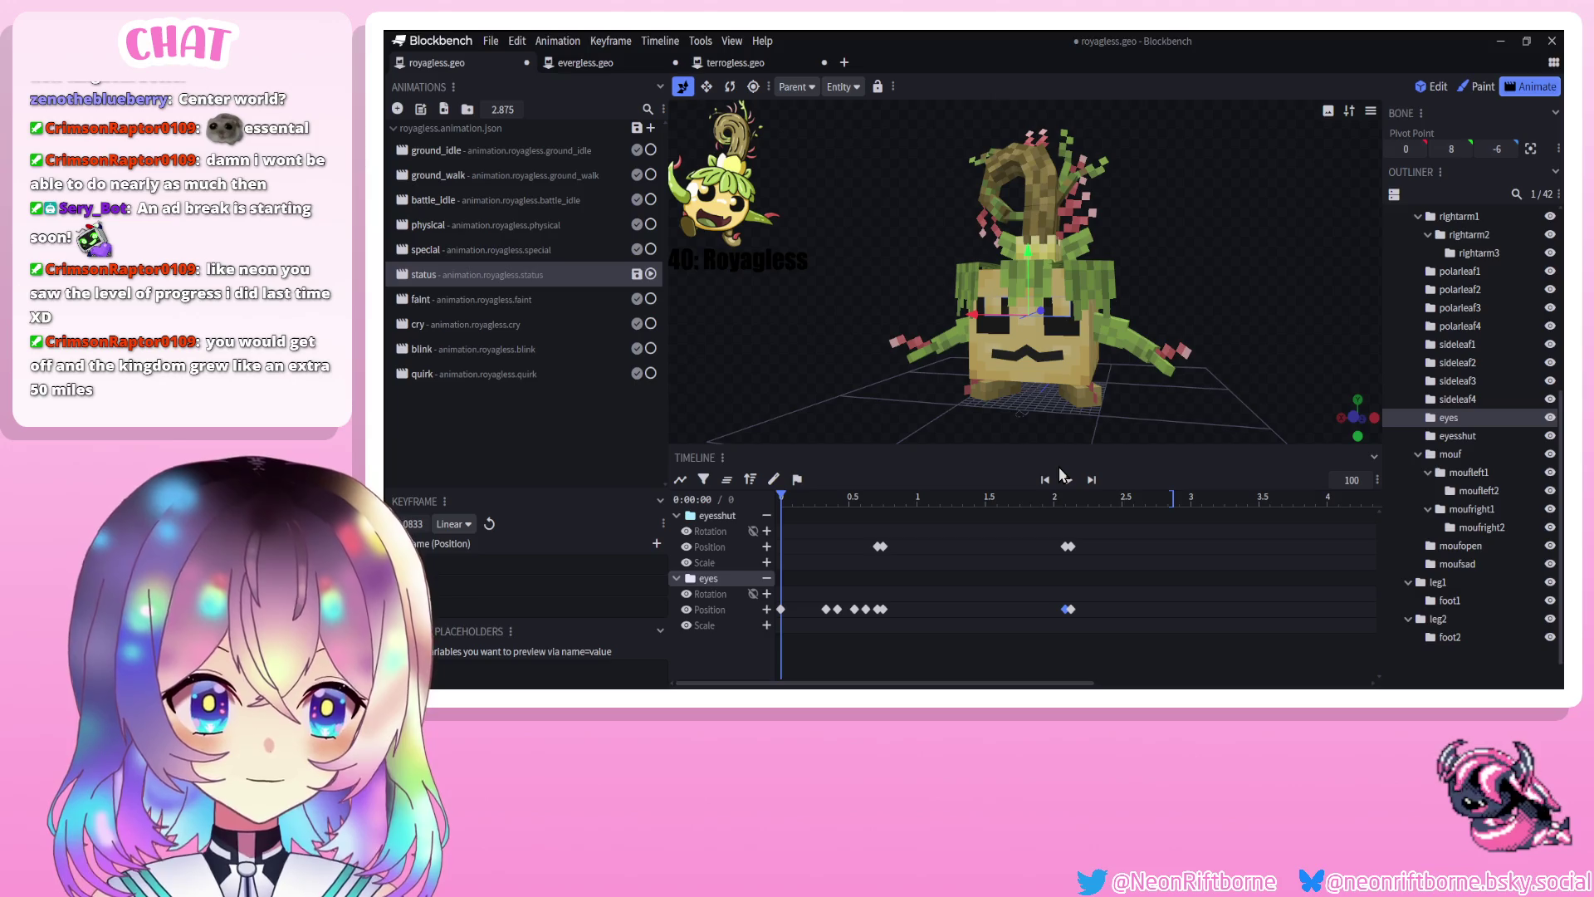
key("ctrl+s")
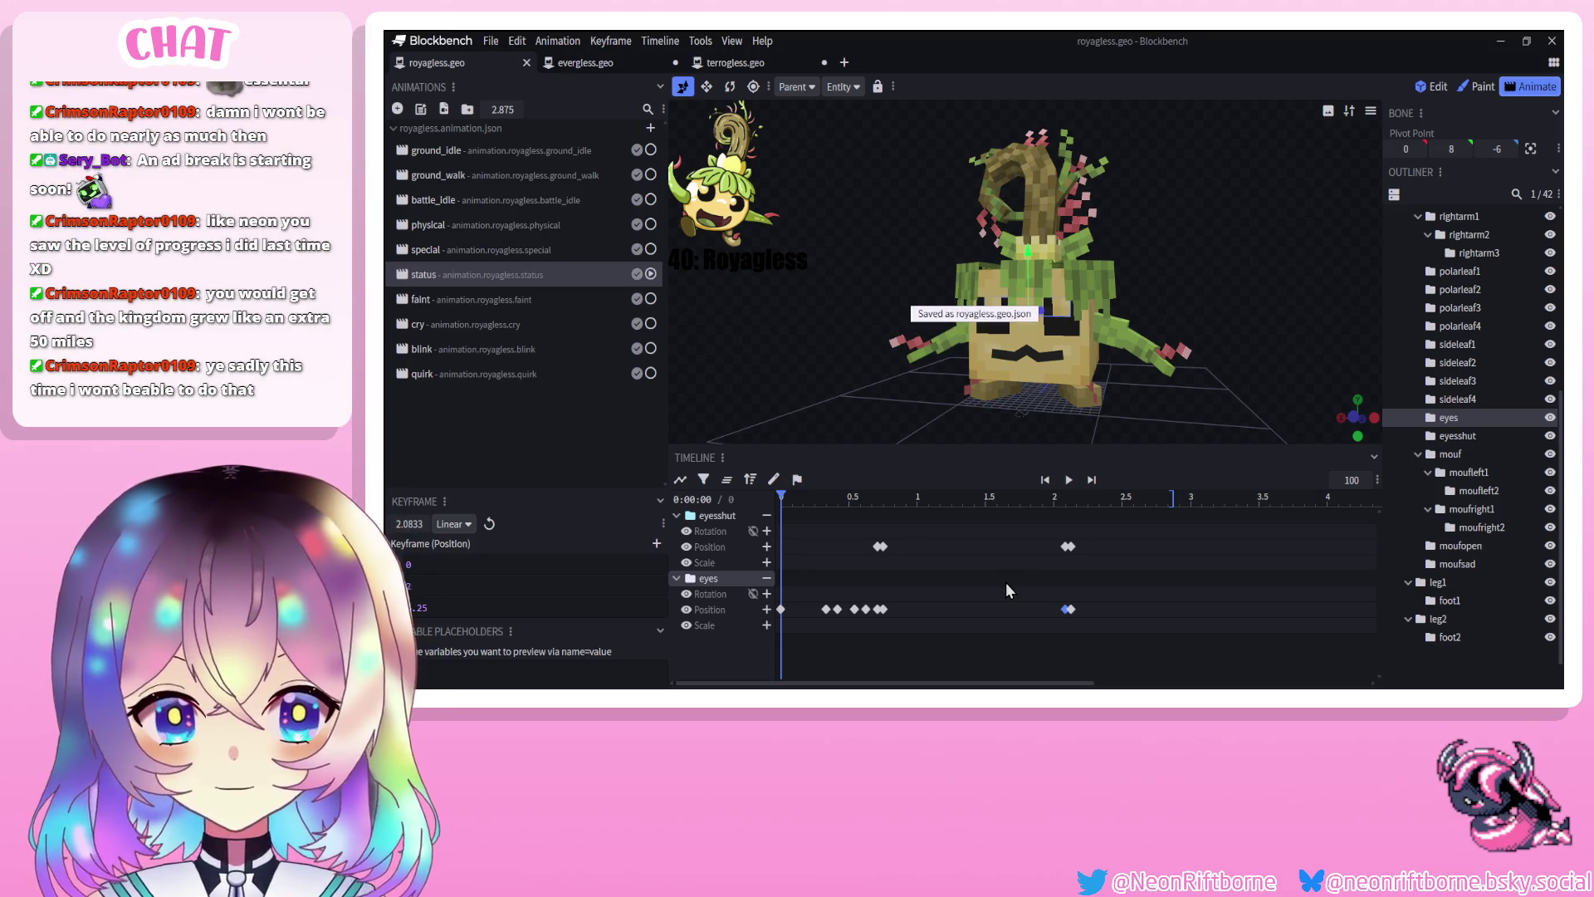
left_click(1069, 481)
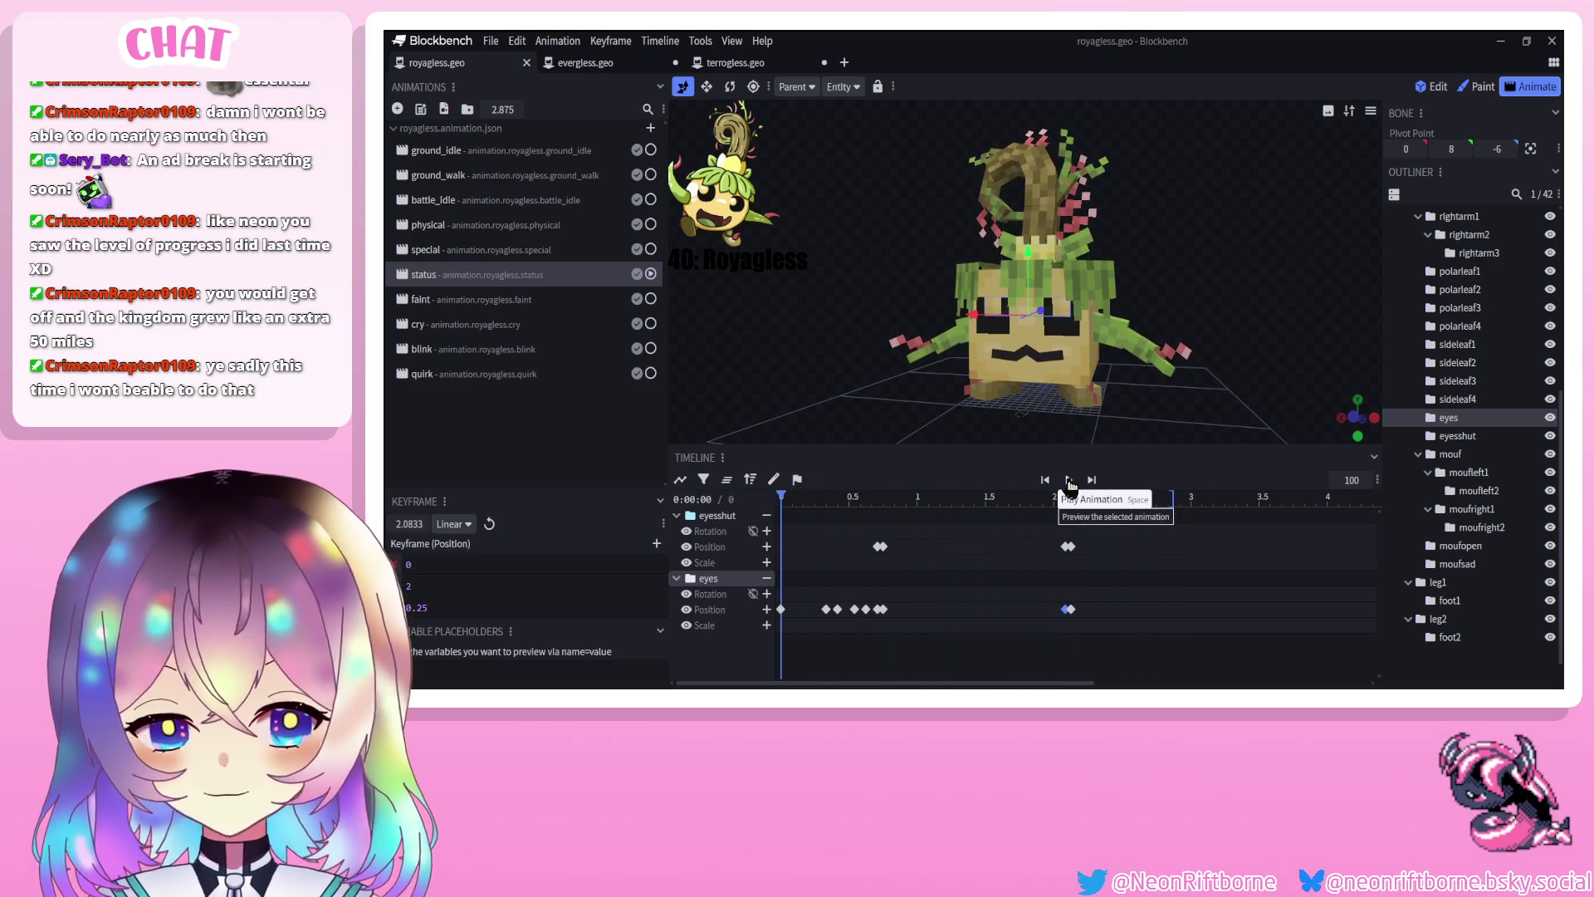
left_click(1442, 679)
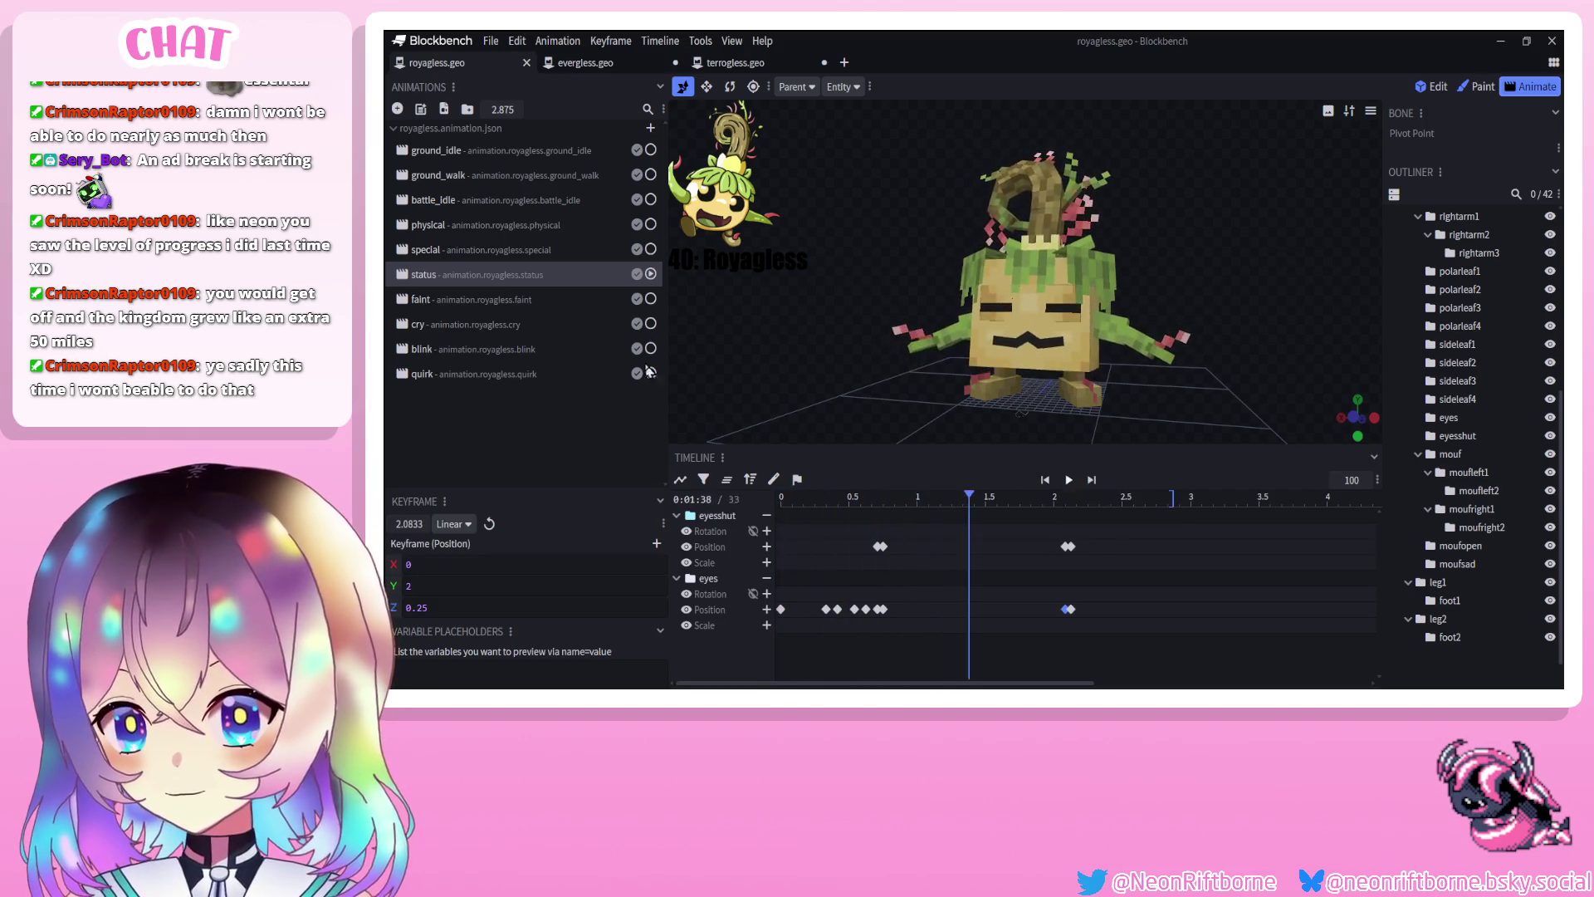
Paste the physical animation's moufopen and mouf keyframes into status at about 1.63 seconds
left_click(475, 224)
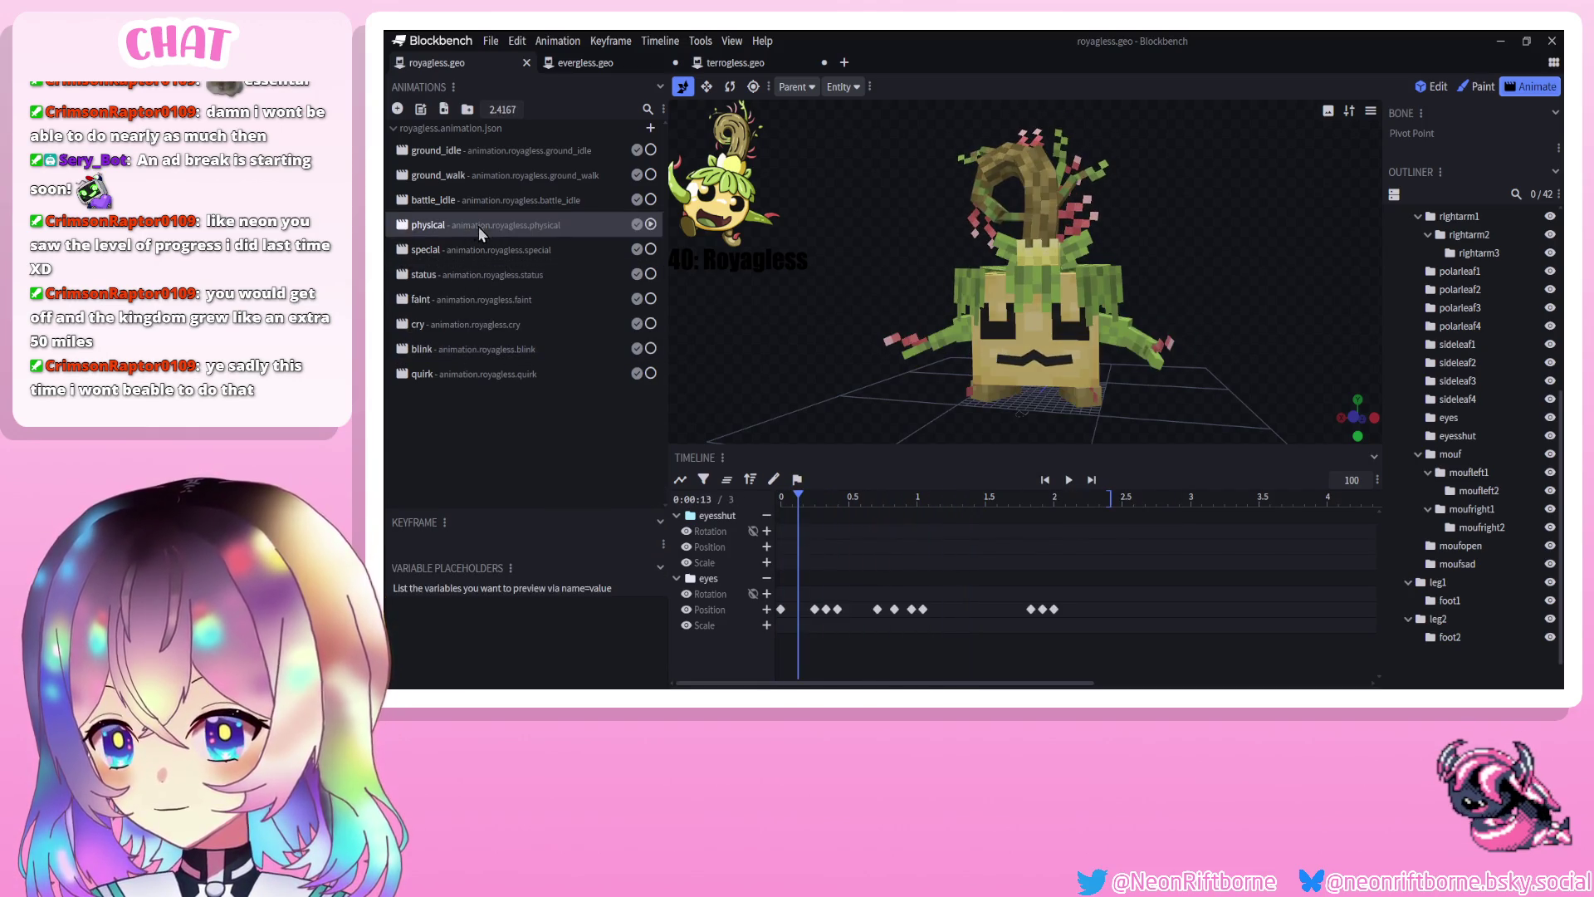
left_click(1460, 546)
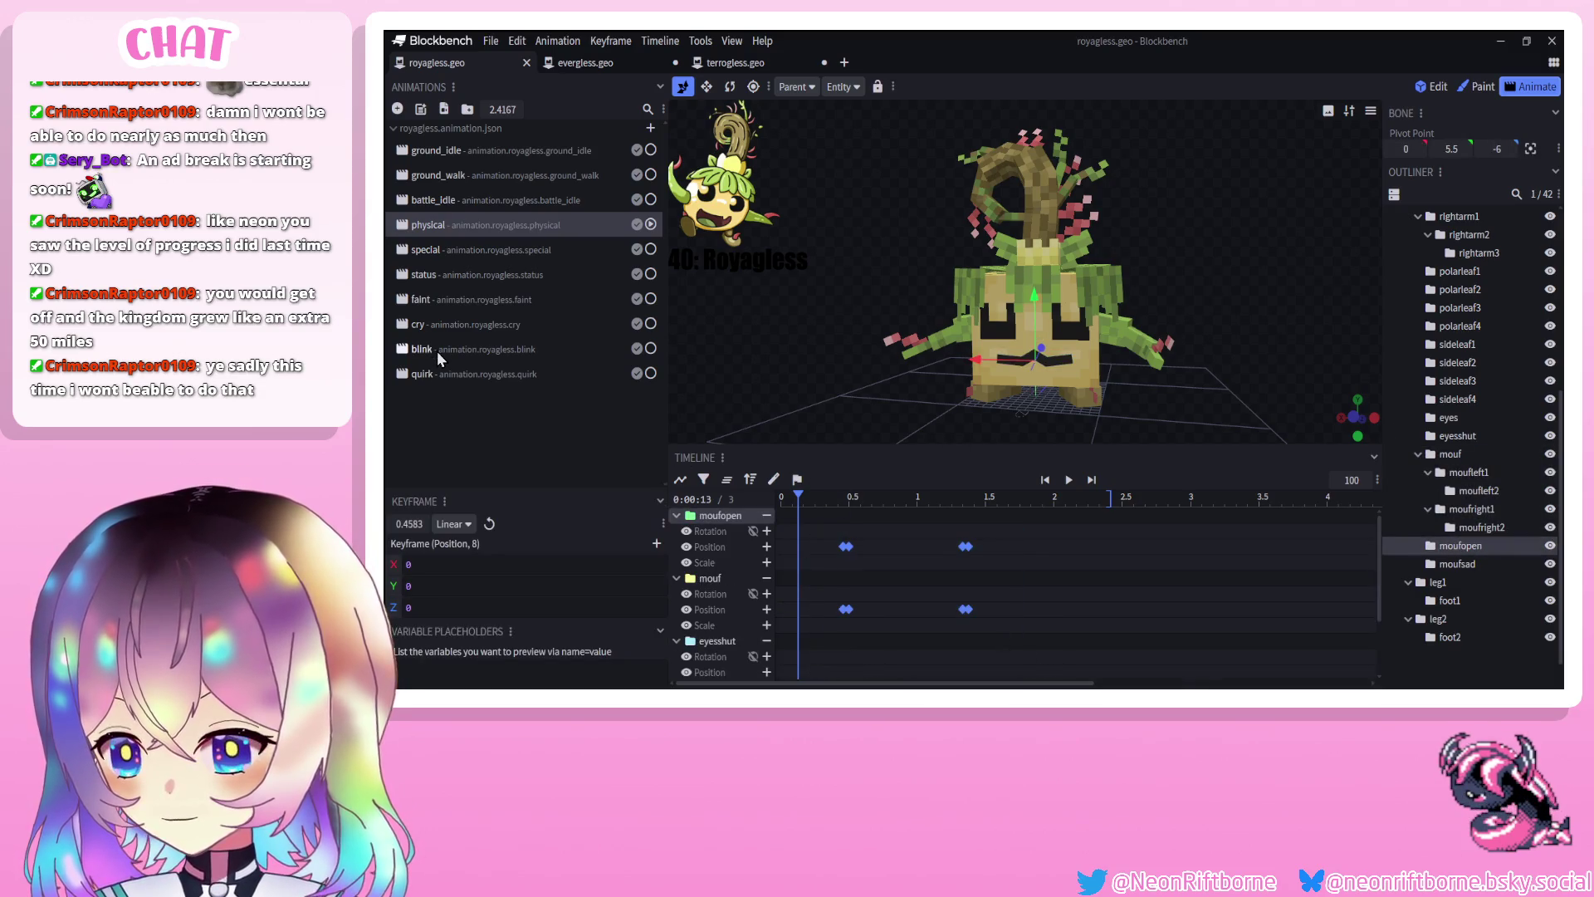
left_click(437, 352)
left_click(447, 274)
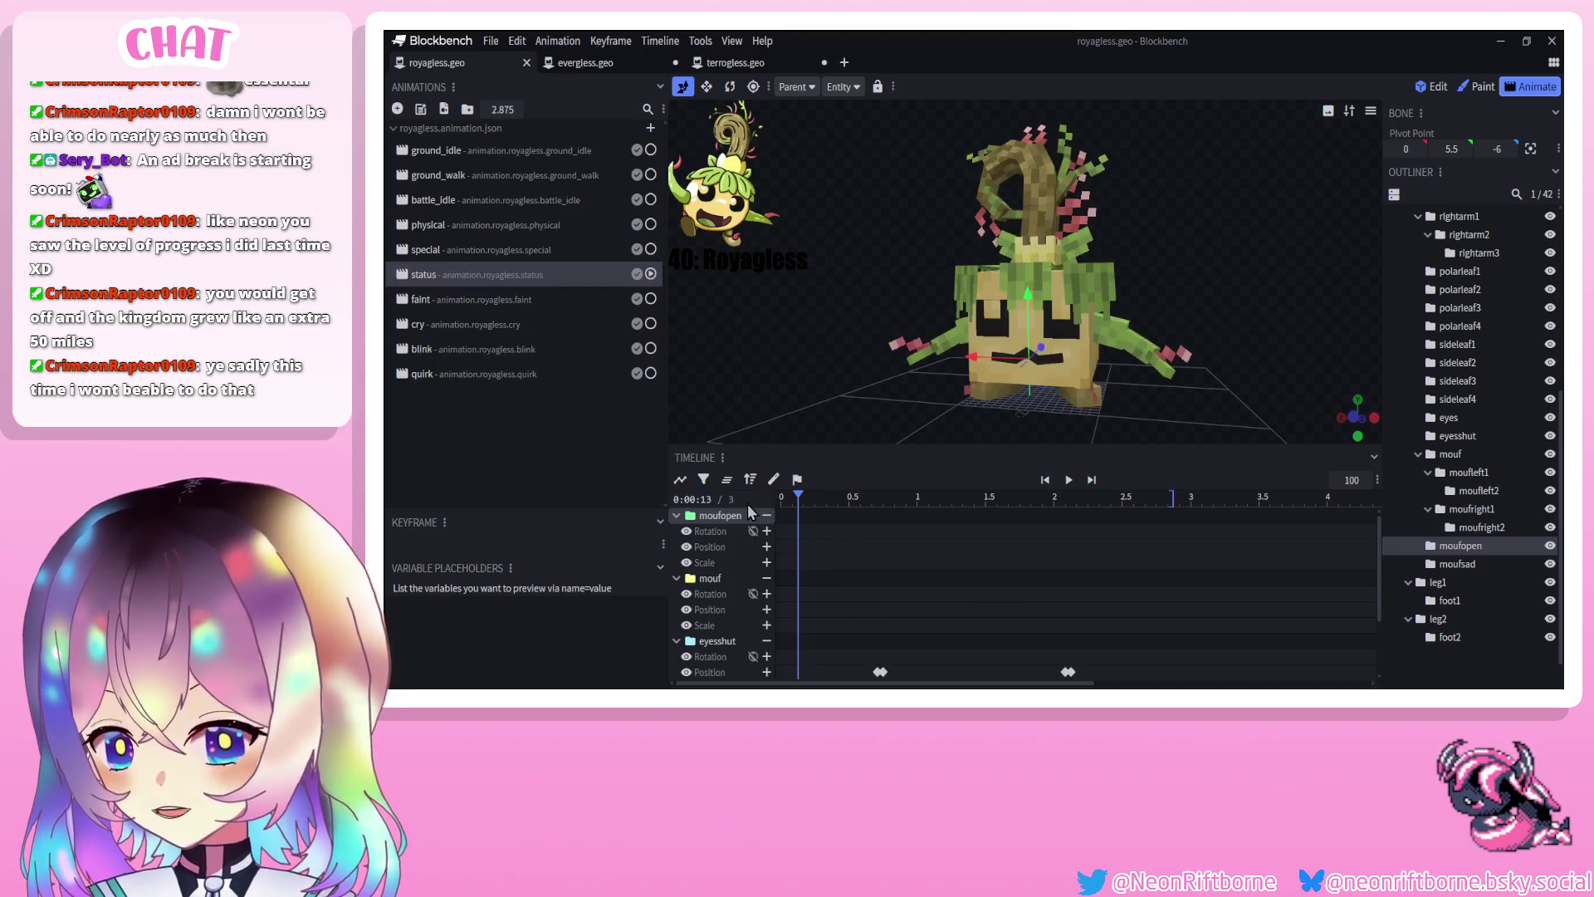
left_click(833, 533)
left_click_drag(837, 532, 1020, 529)
key("ctrl+v")
Move the closing mouth keyframes later to about 2.29 seconds and rewind to the start
left_click(1027, 610)
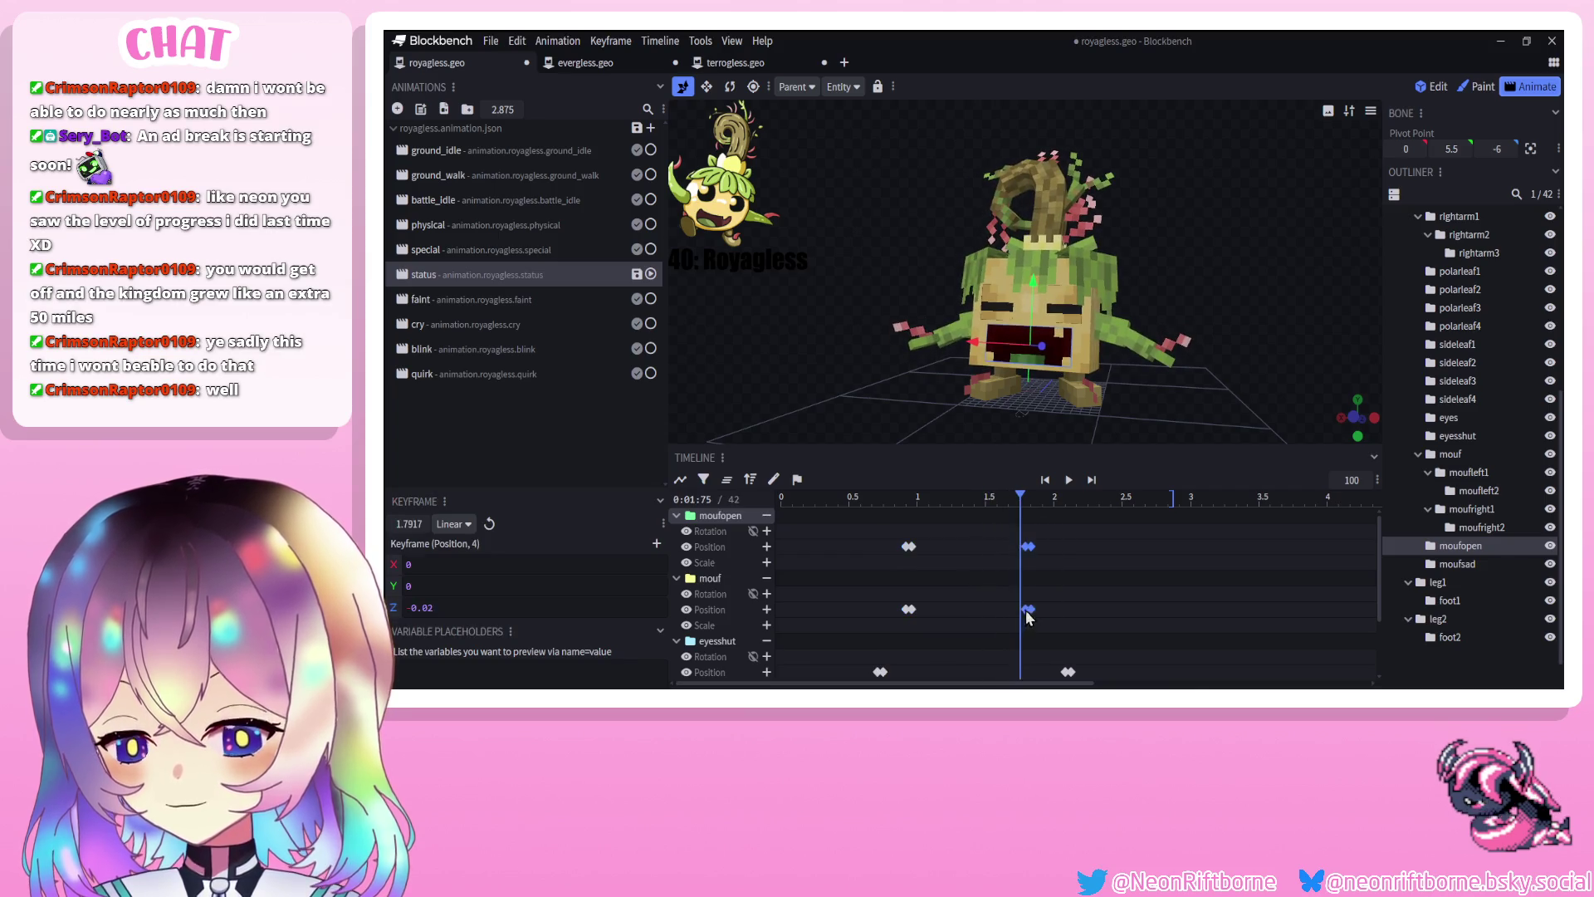
left_click_drag(1062, 615, 1068, 612)
mouse_move(1068, 499)
left_mouse_down()
mouse_move(1134, 504)
mouse_move(1061, 624)
mouse_move(1102, 619)
left_mouse_up()
left_click(1071, 482)
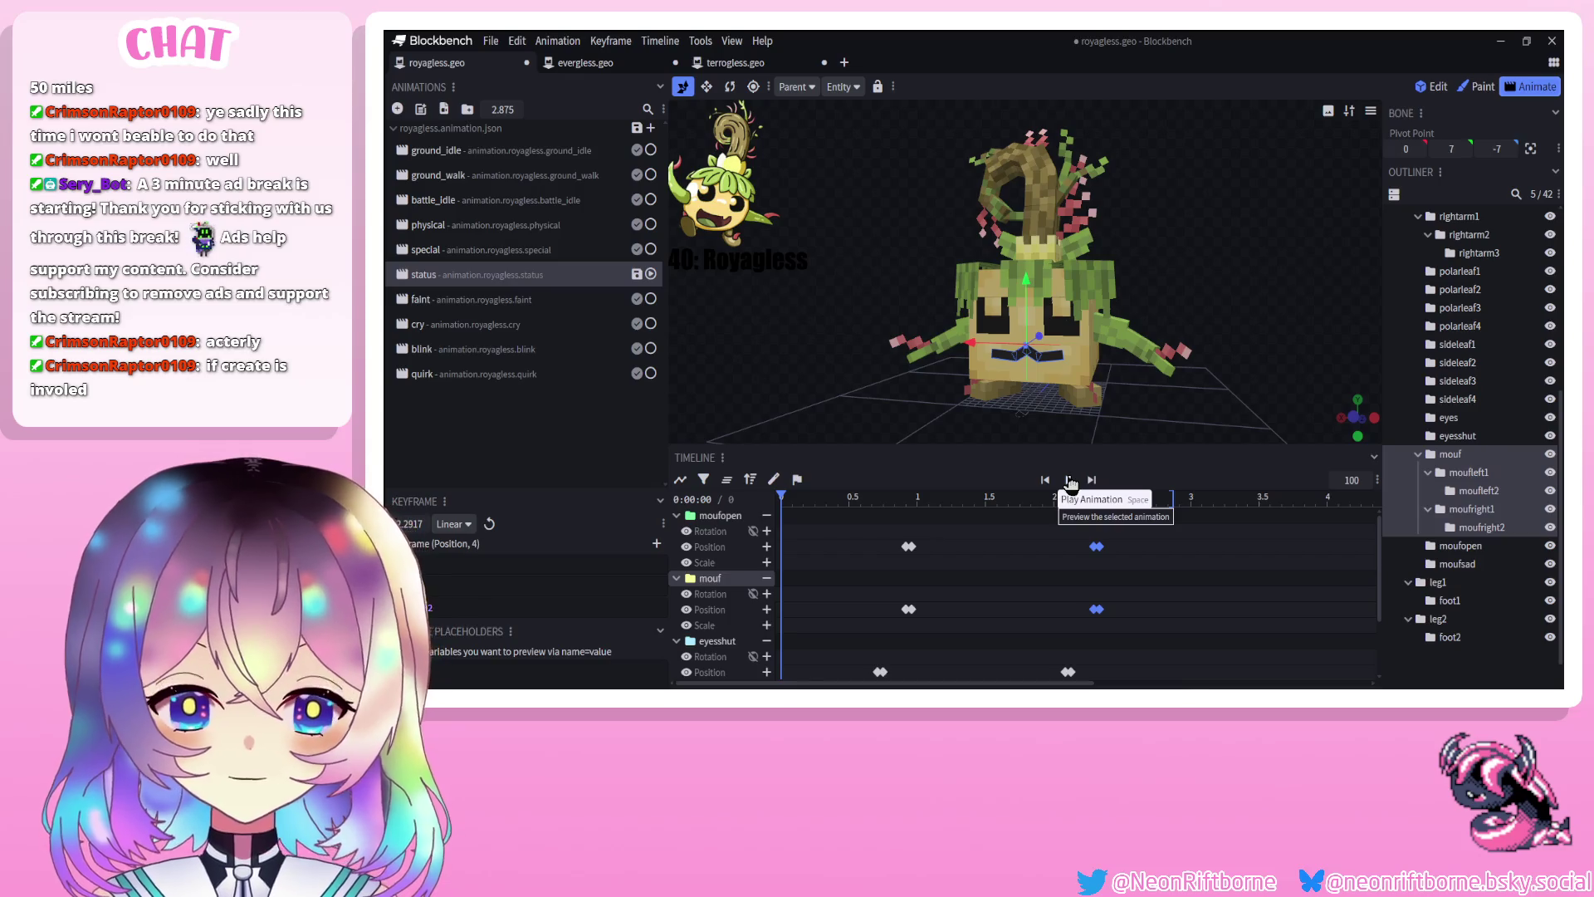
left_click(1069, 480)
left_click(1435, 653)
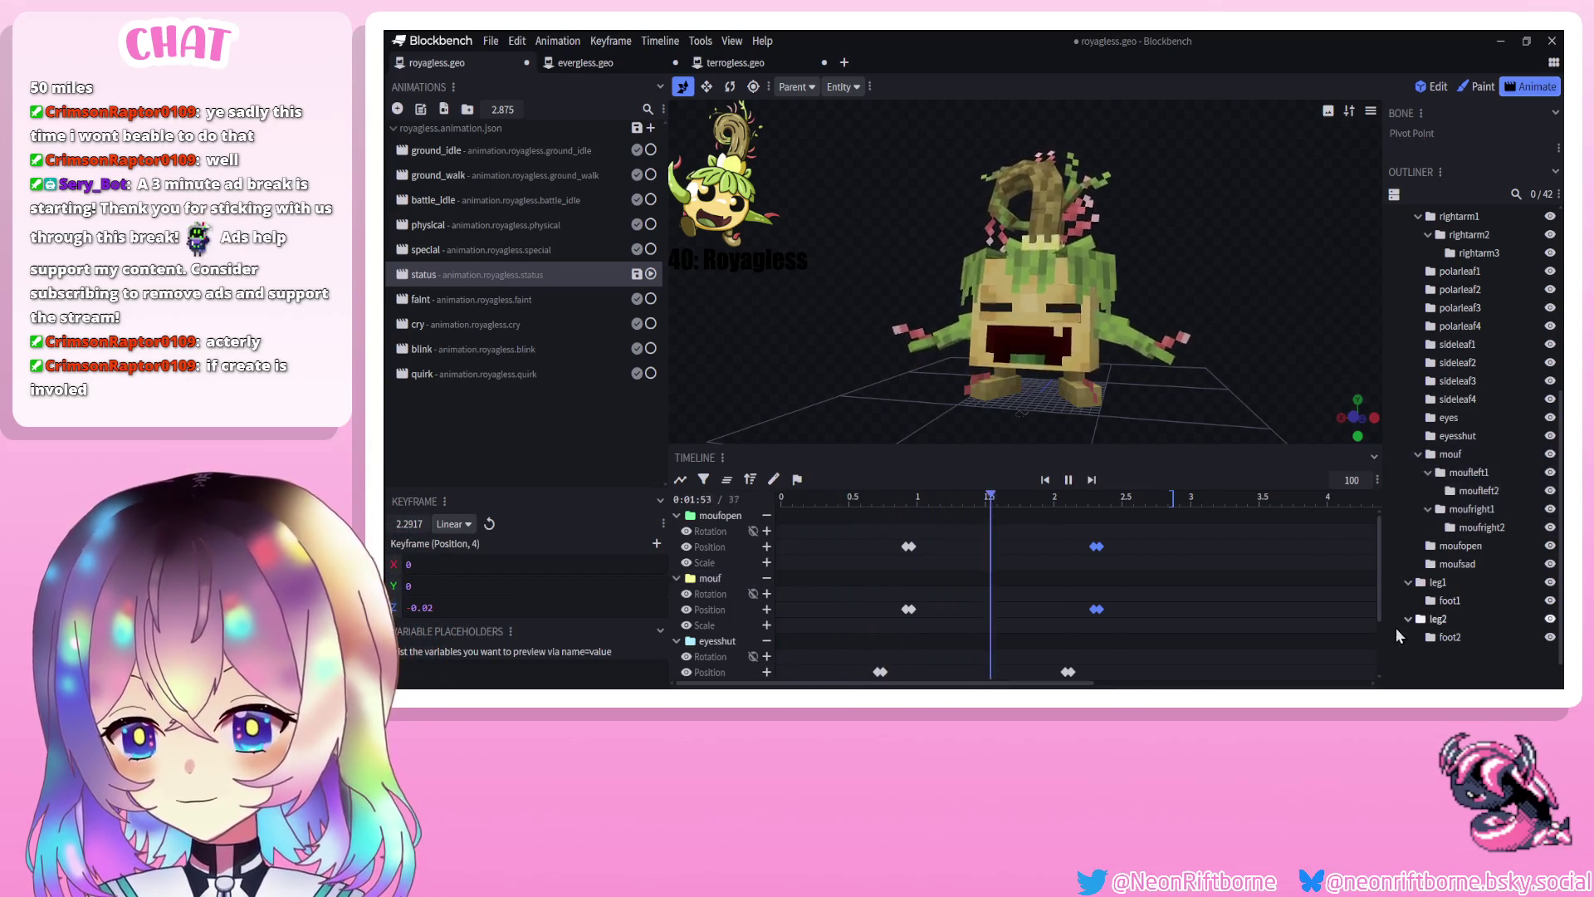
left_click(1069, 482)
scroll(1267, 357, "down", 2)
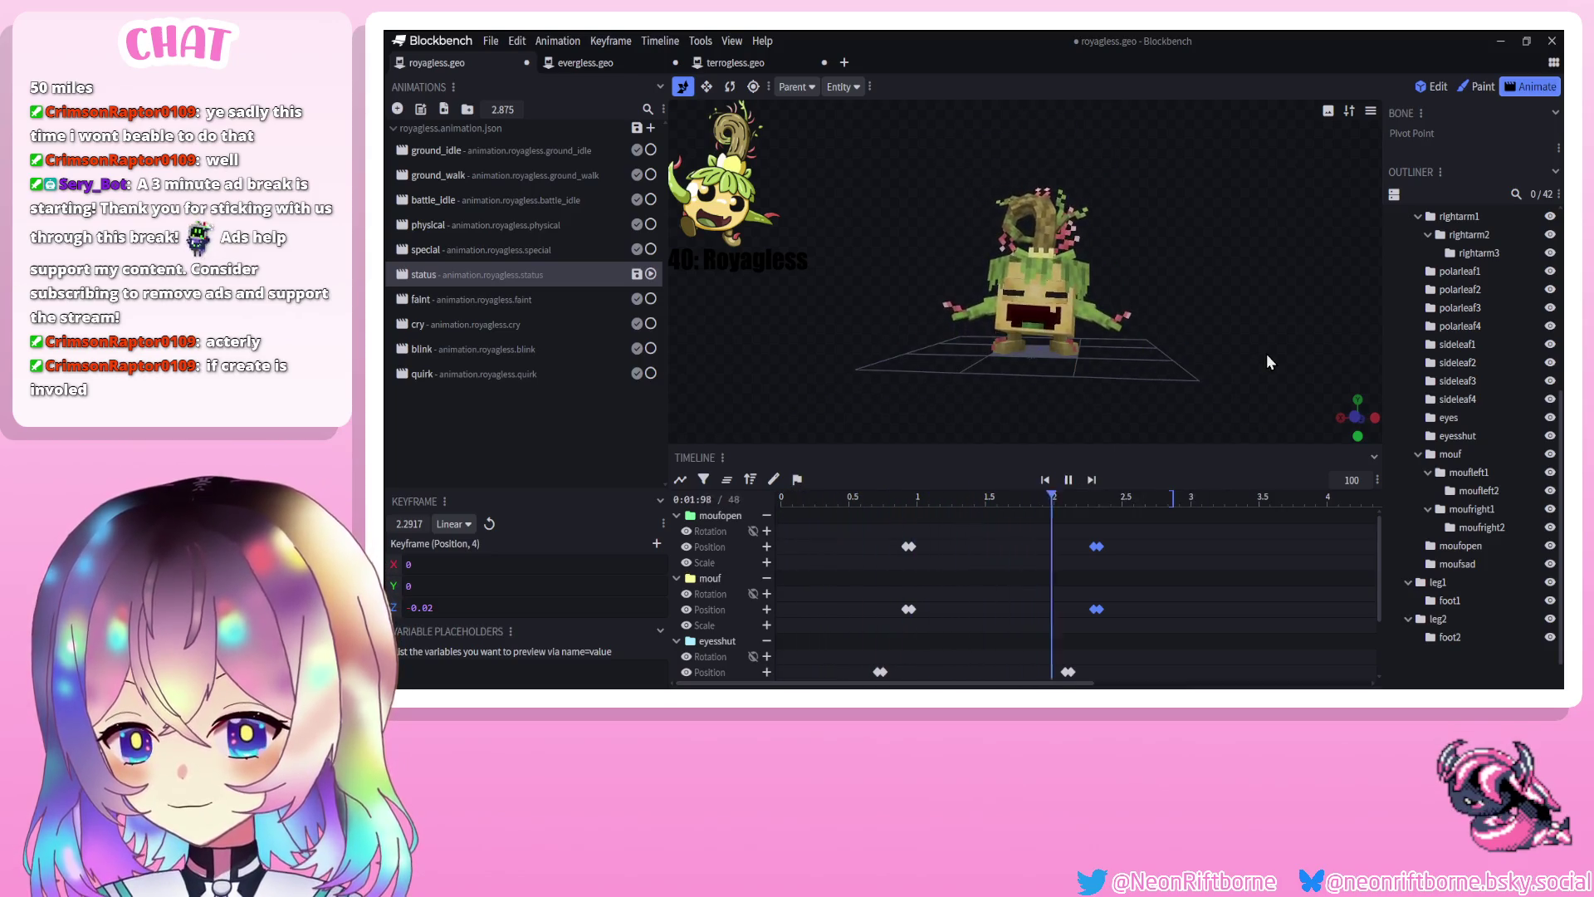
left_click(1069, 480)
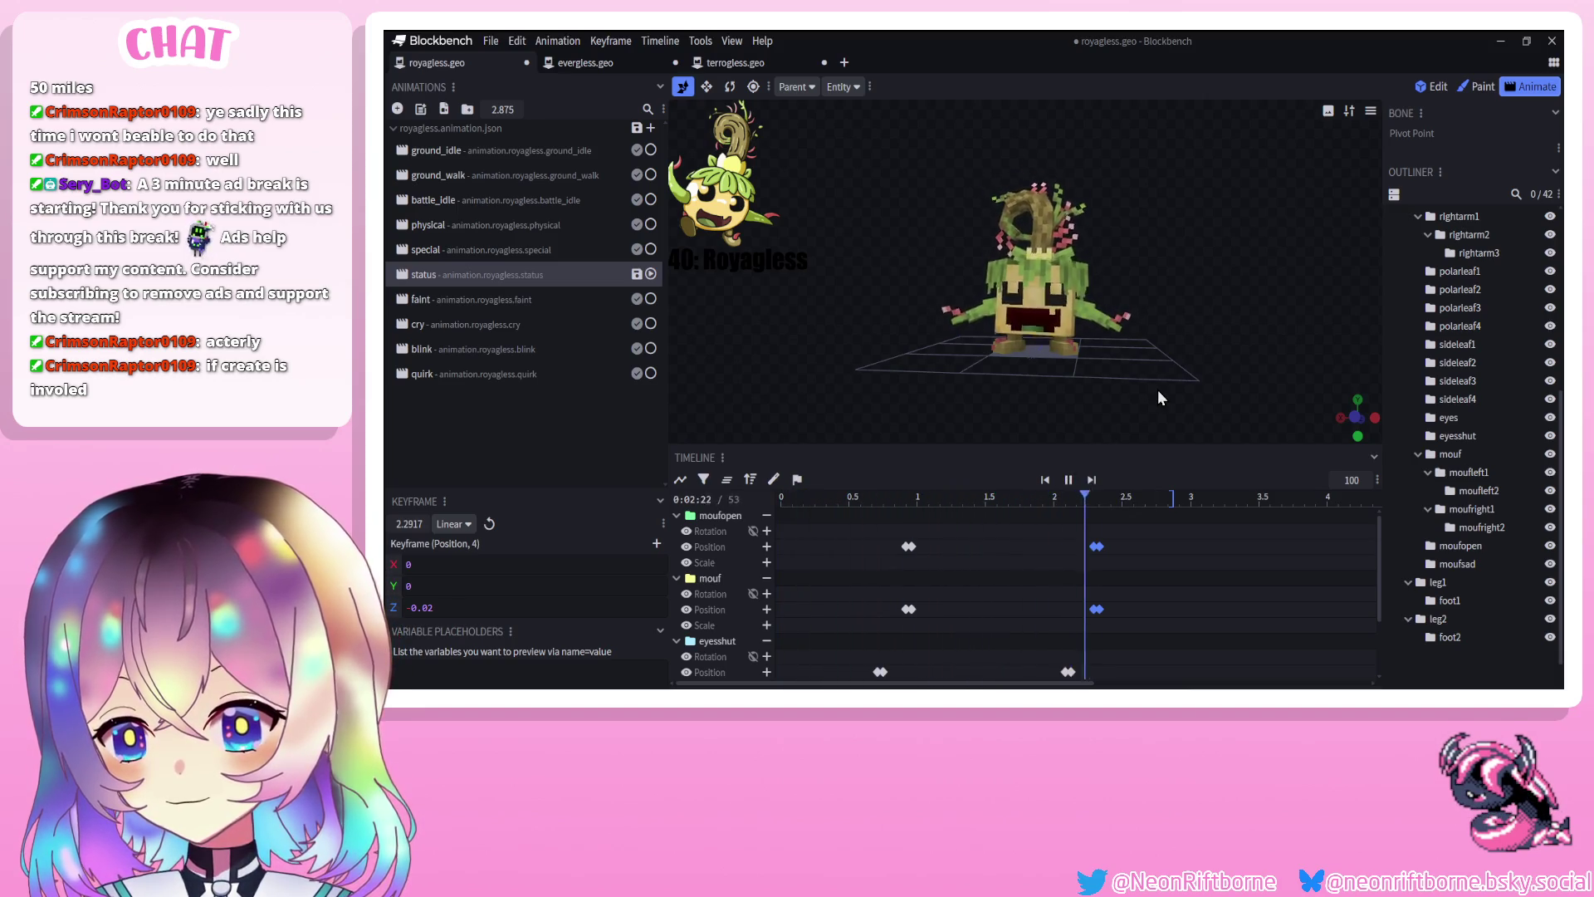
left_click(1068, 482)
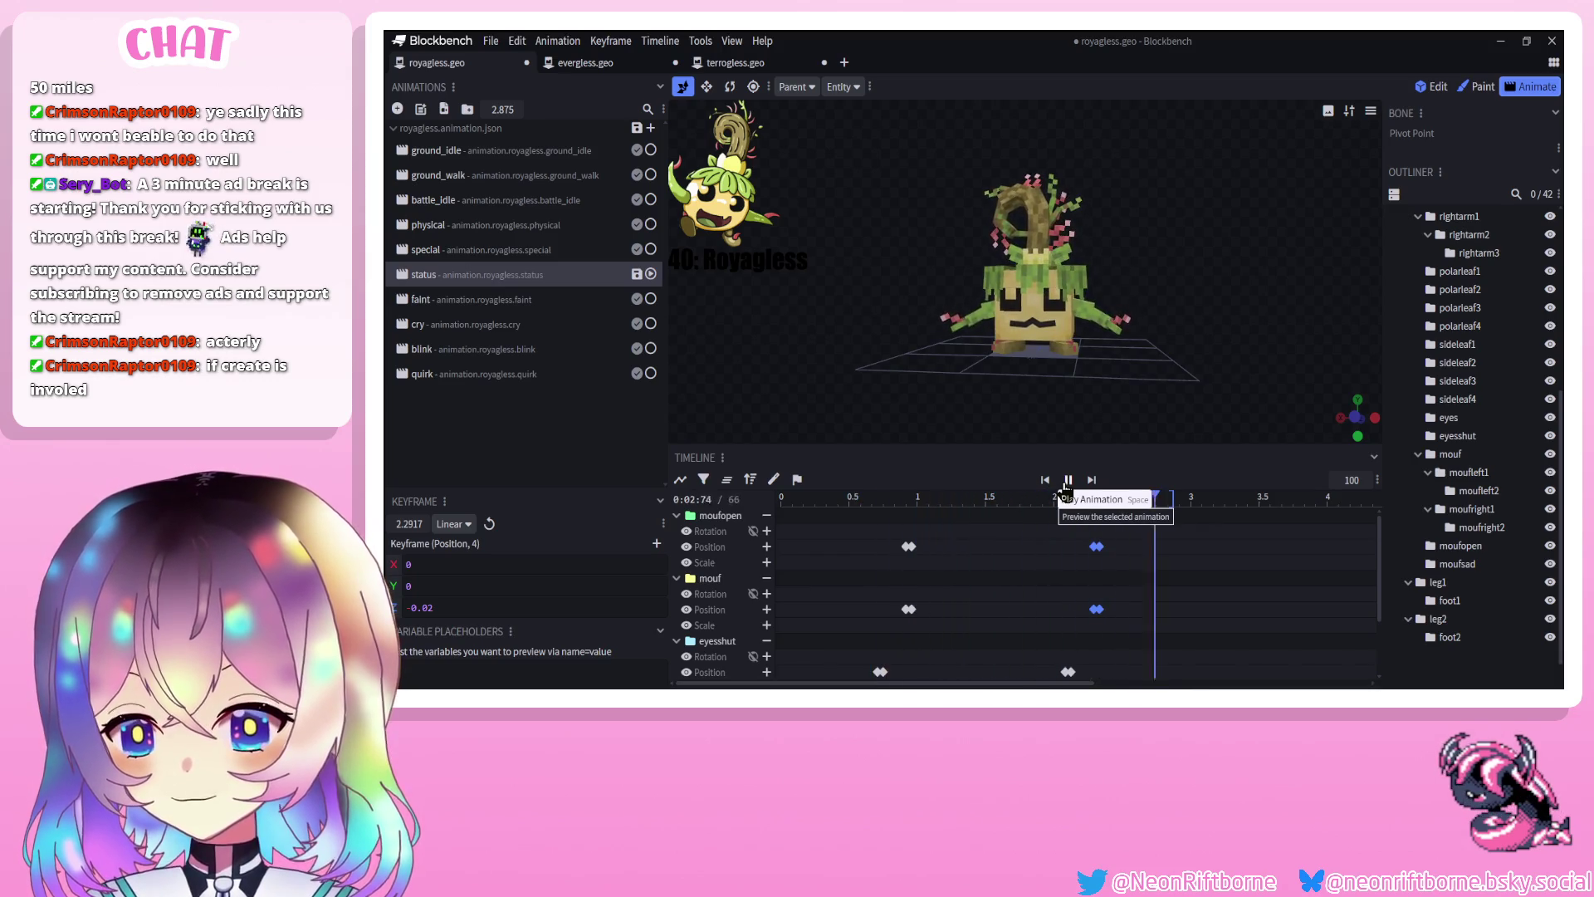
left_click(1068, 482)
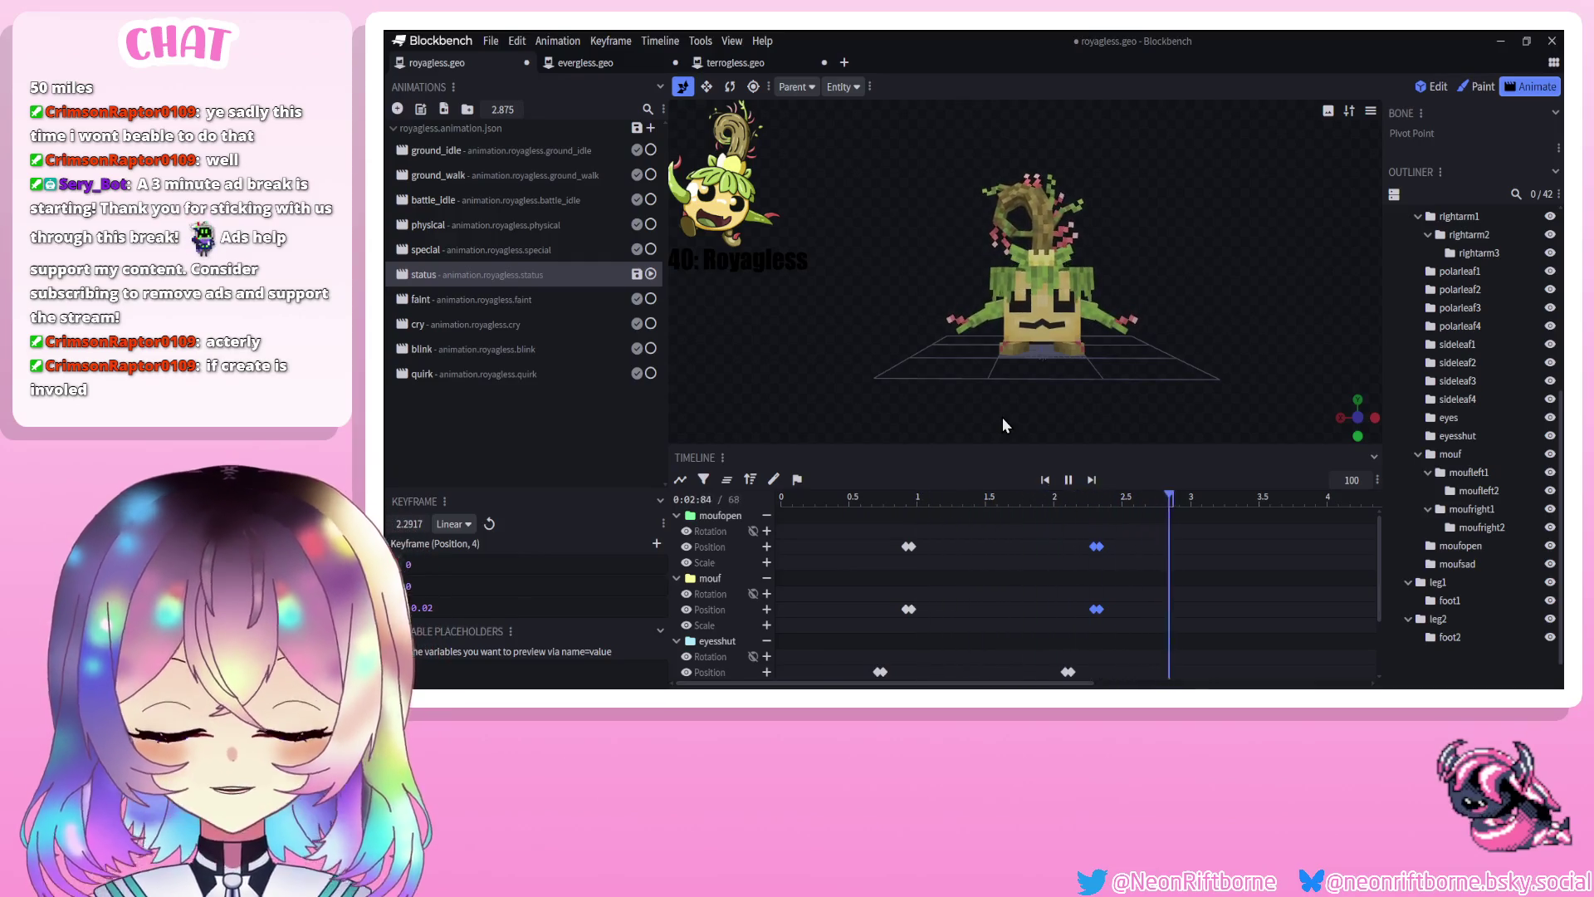
left_click(1070, 482)
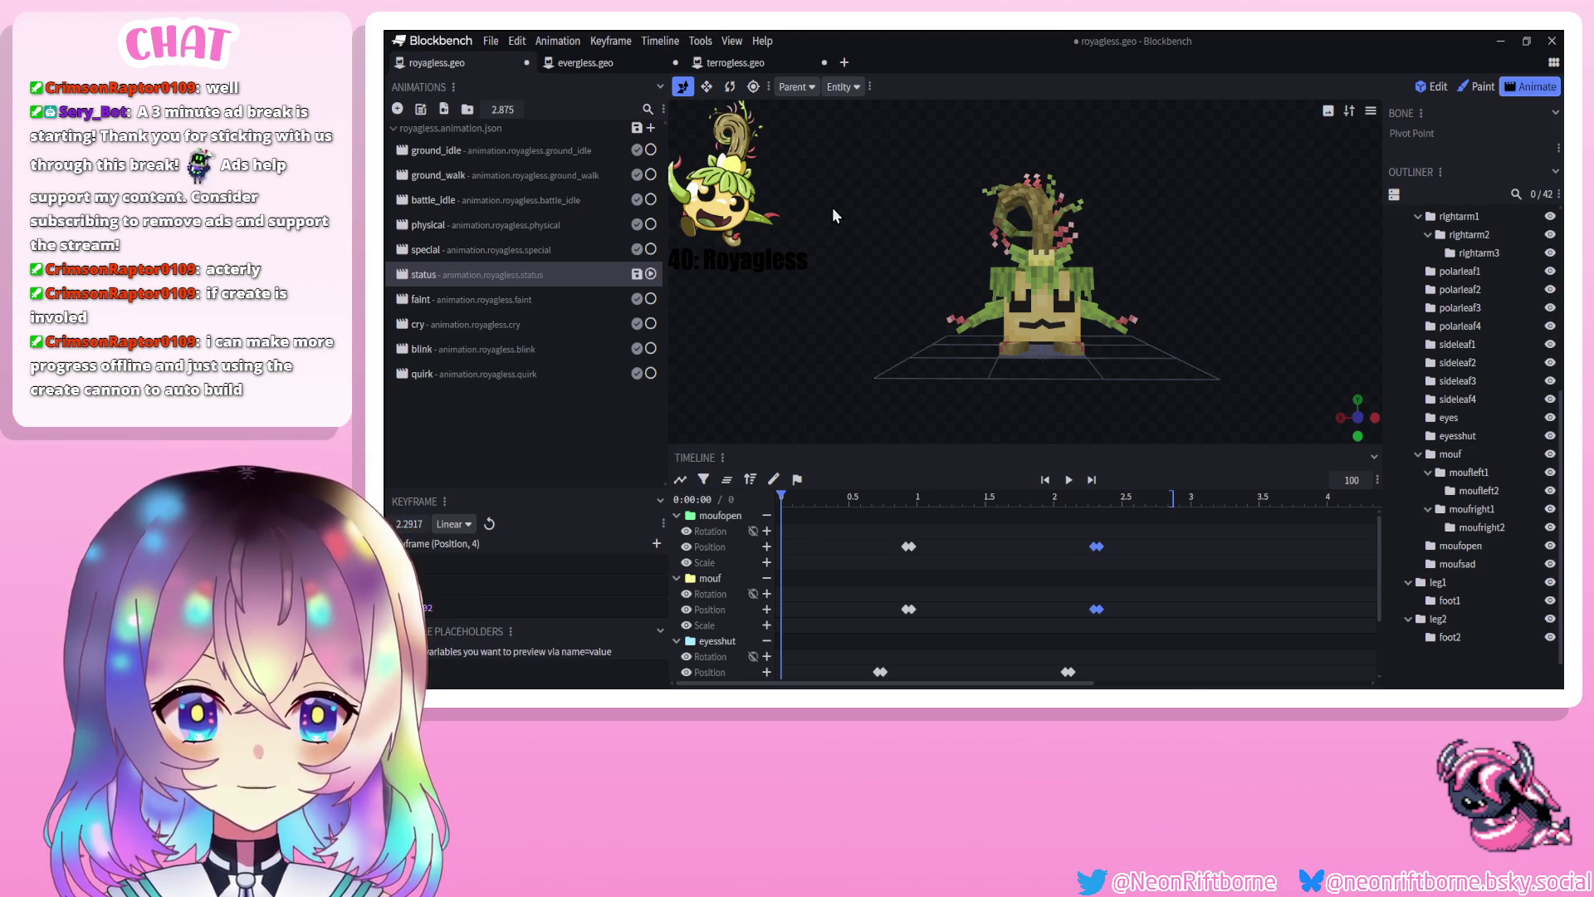
mouse_move(827, 219)
left_mouse_down()
mouse_move(793, 227)
mouse_move(811, 226)
left_mouse_up()
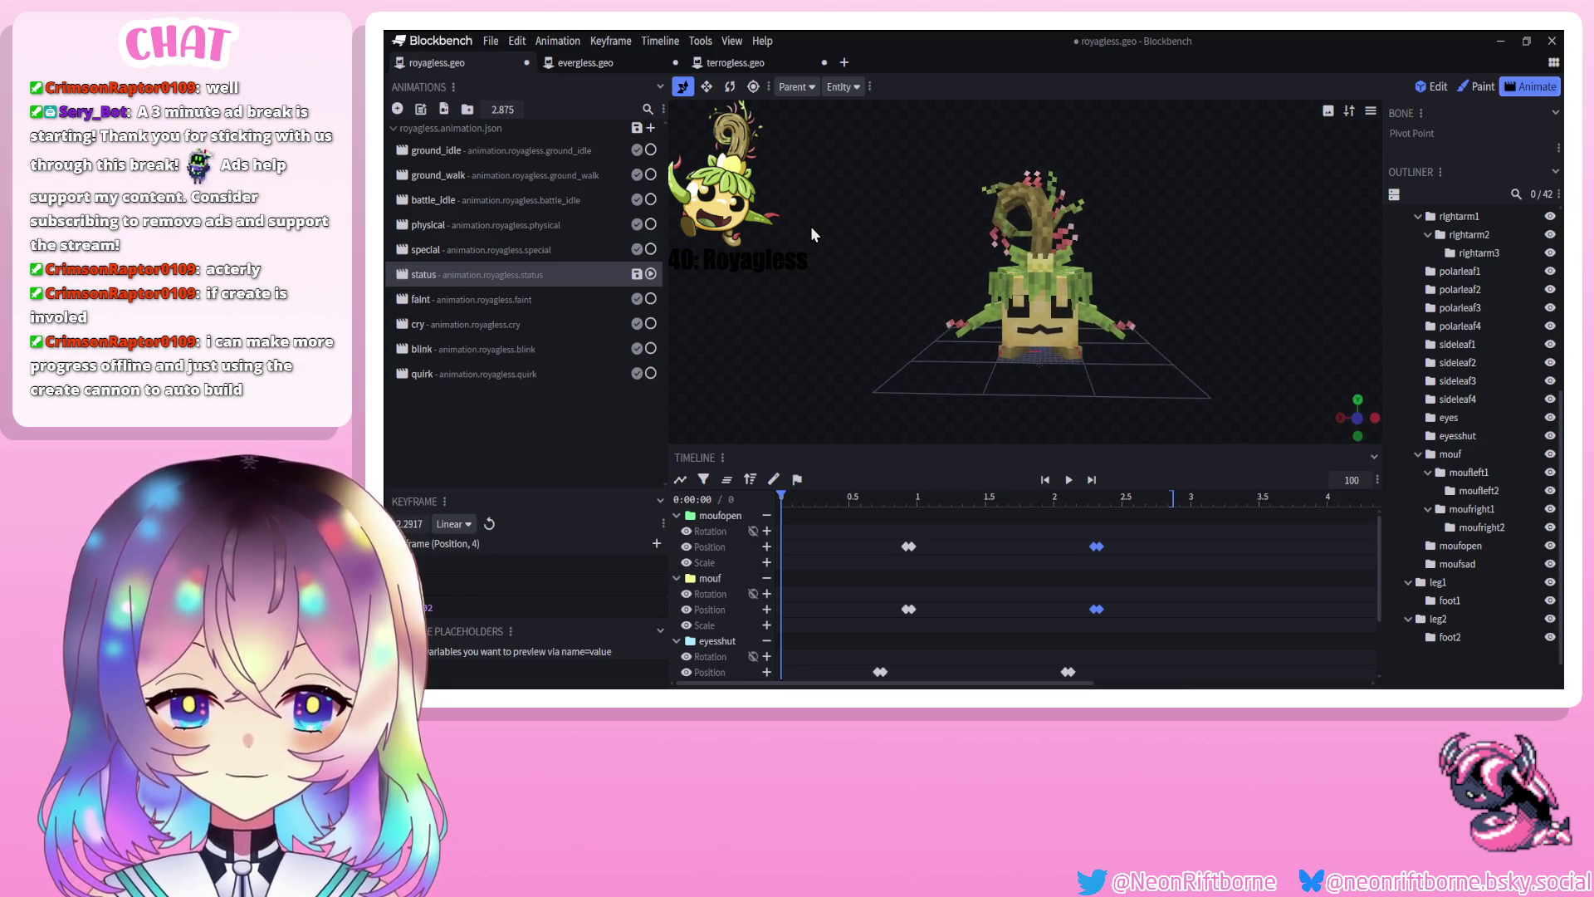
left_click(1069, 481)
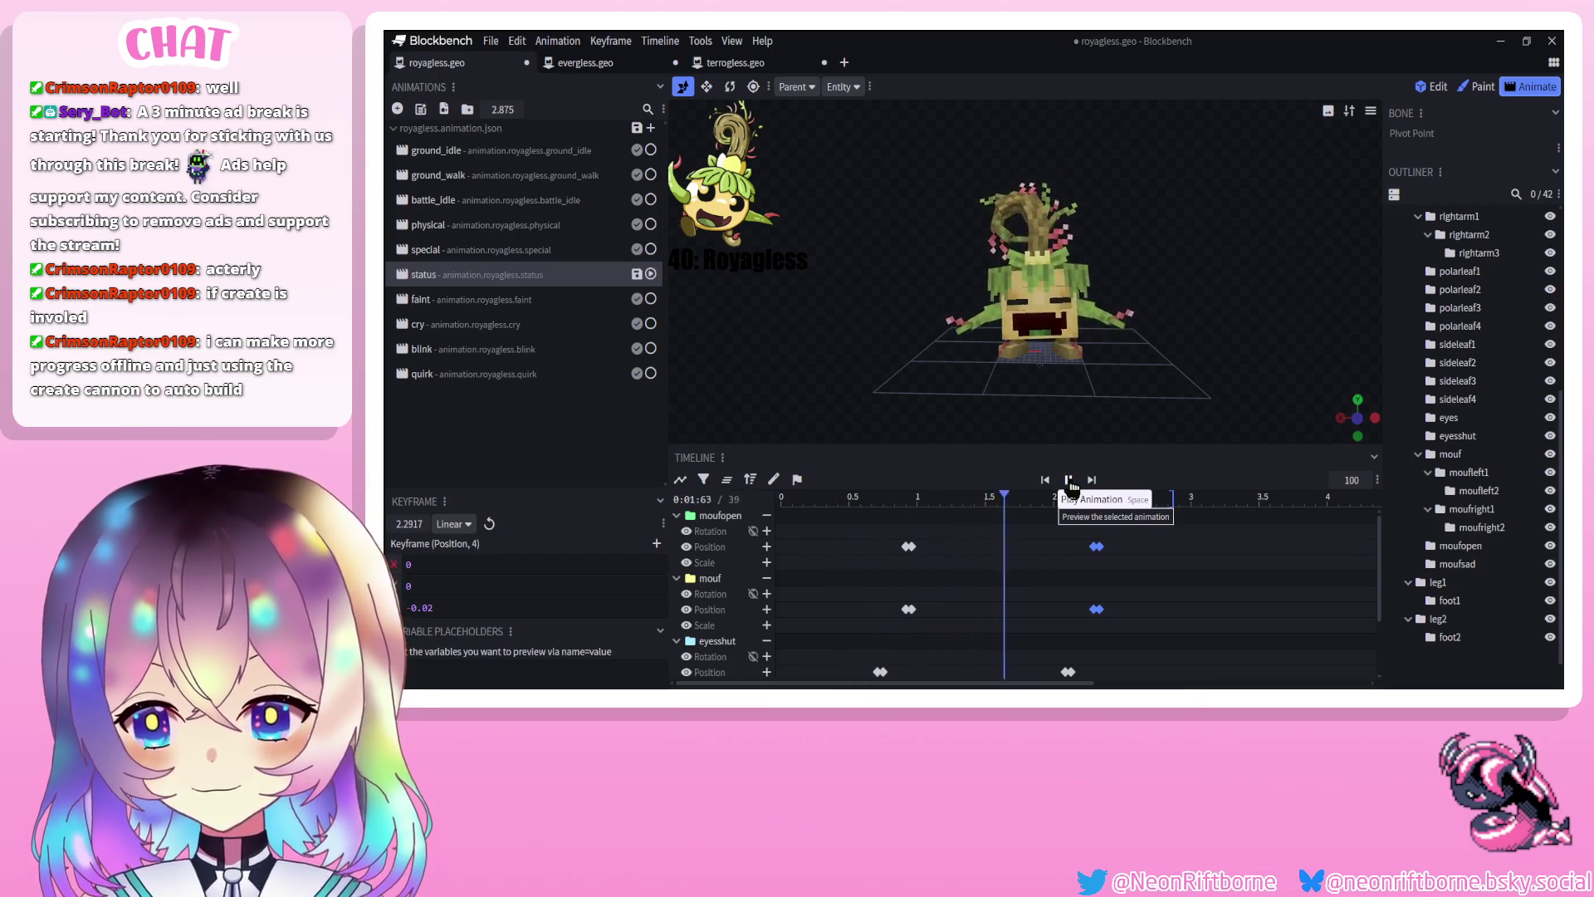
left_click(1070, 482)
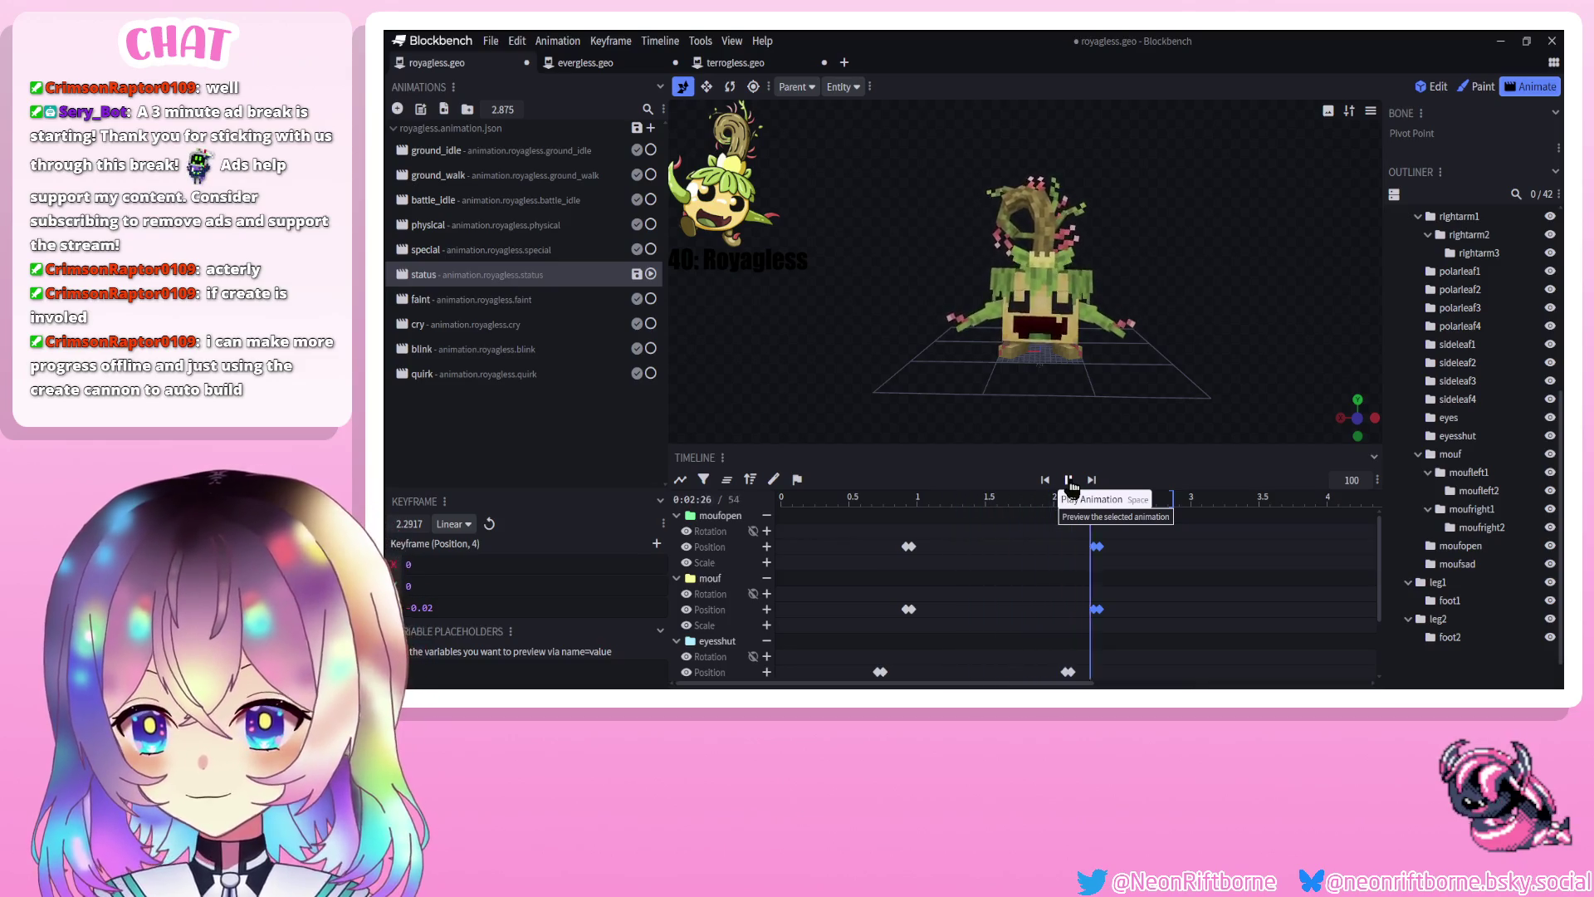
left_click(1069, 481)
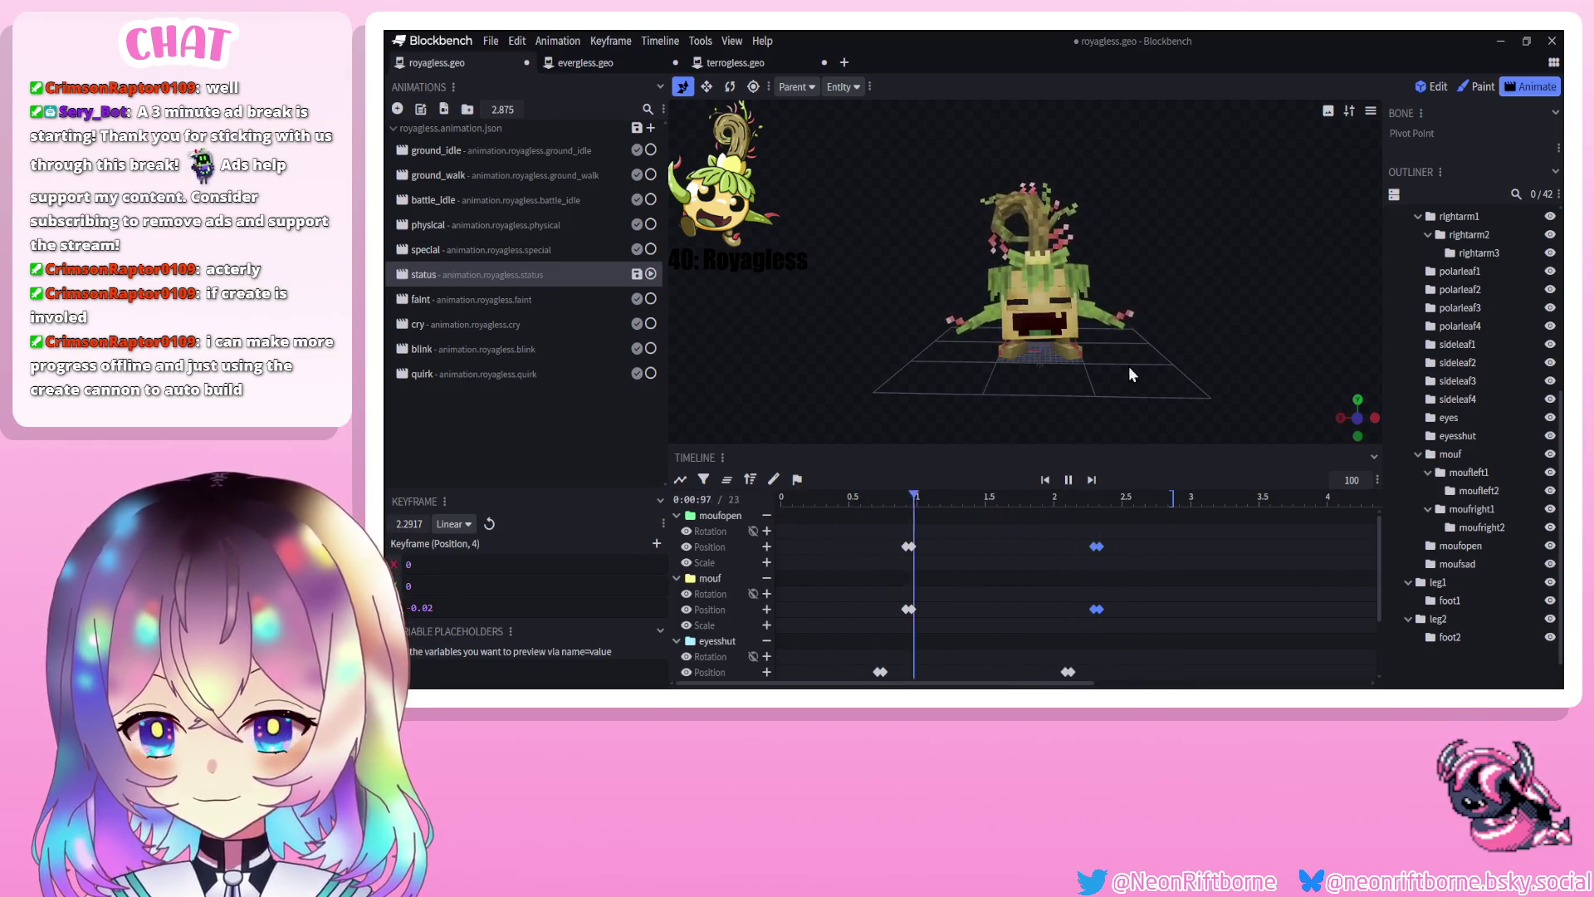
left_click(1069, 482)
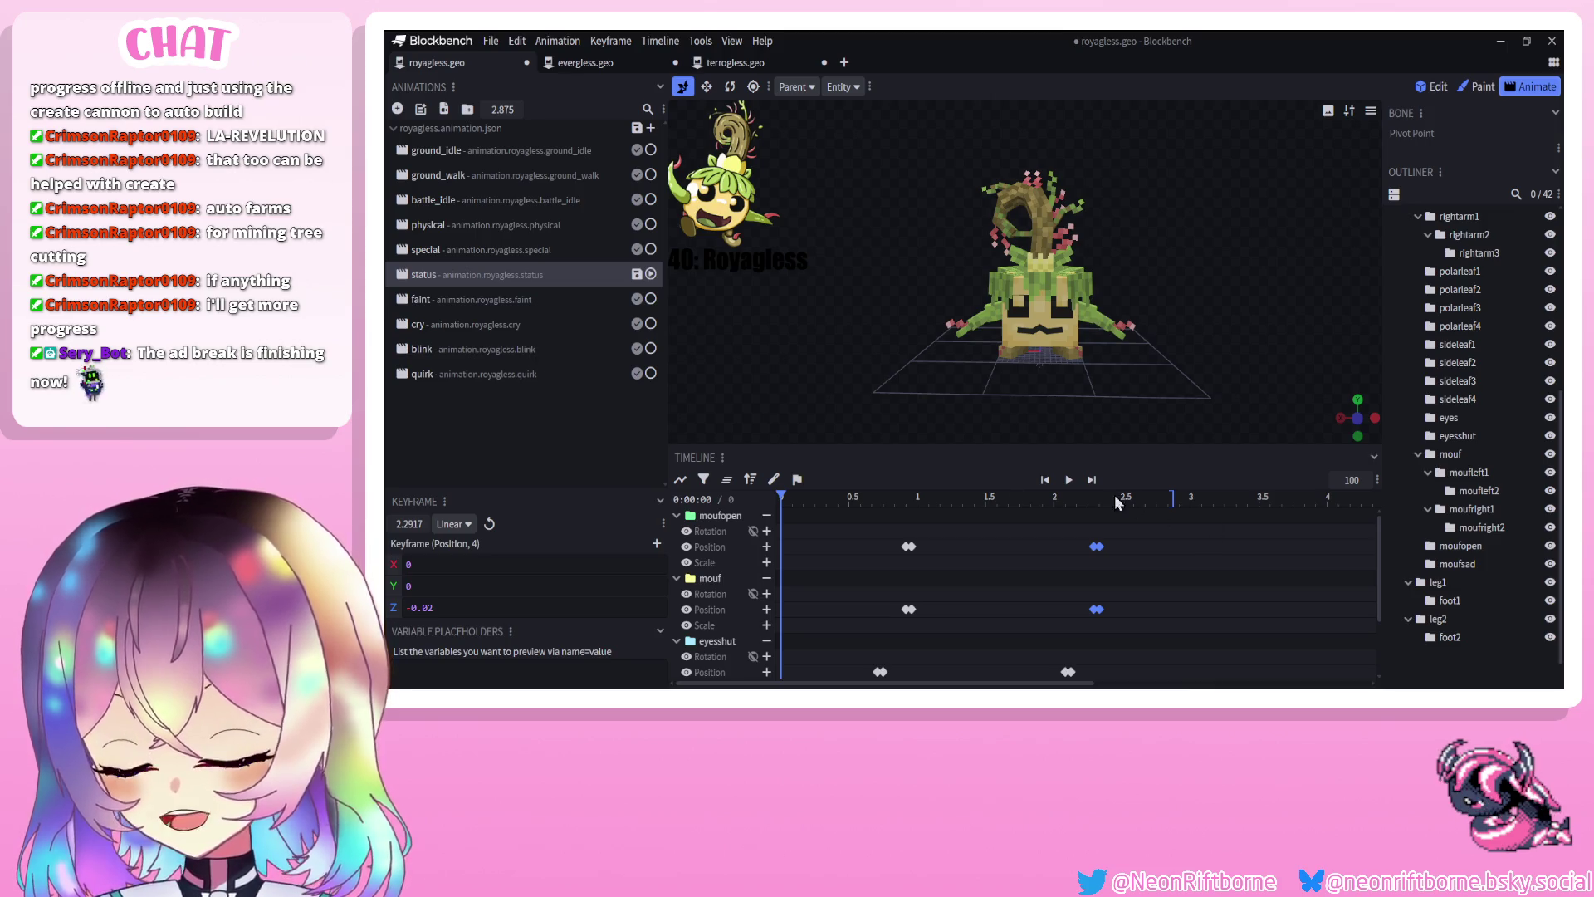
Replay the status animation, scrub to about 0.42 s, and select the tree bone for rotating
left_click(1071, 482)
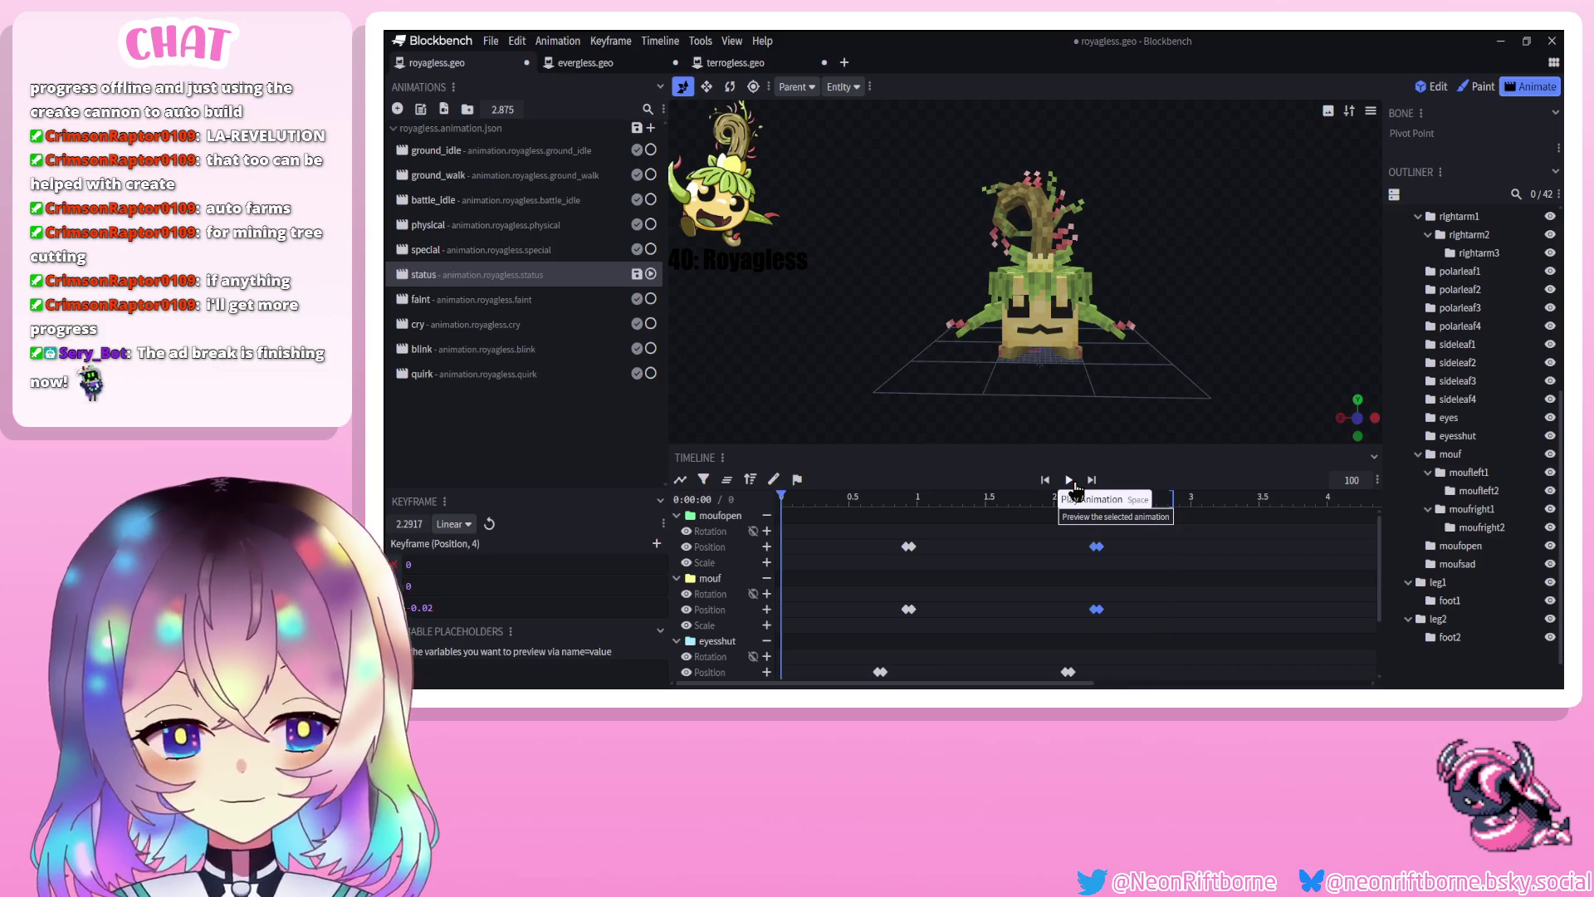
left_click(1070, 481)
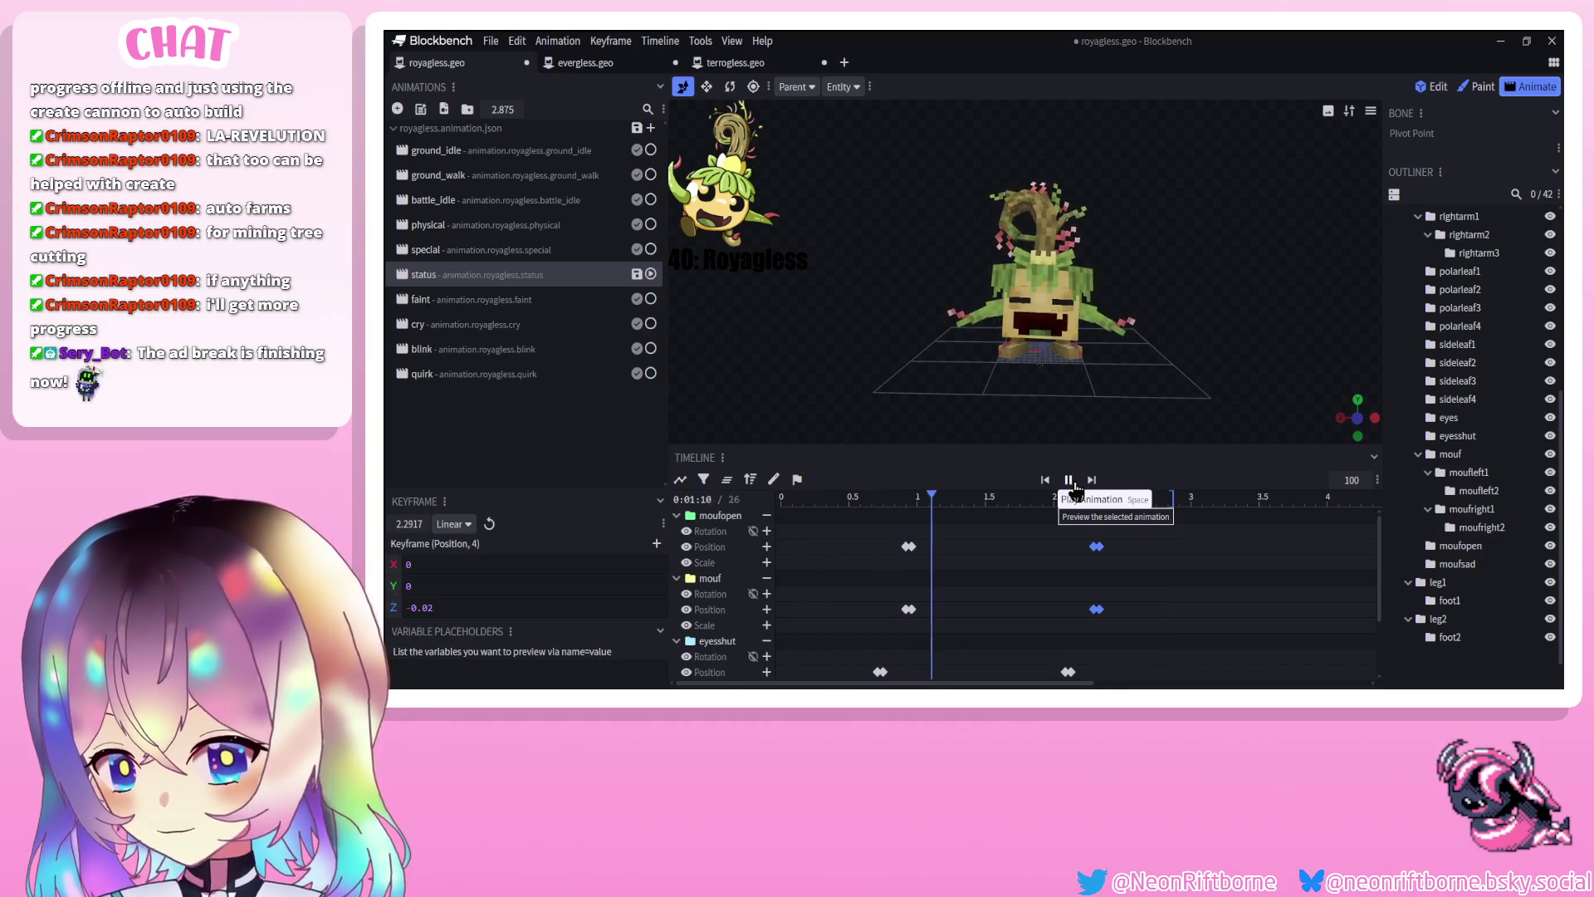
left_click(1070, 481)
mouse_move(822, 505)
left_mouse_down()
mouse_move(758, 520)
mouse_move(889, 528)
mouse_move(841, 525)
left_mouse_up()
left_click(1051, 264)
left_click(730, 87)
Key the tree tilting to X -5 at 0.5 s and back to X 0 at 0.875 s
left_click_drag(982, 282, 980, 264)
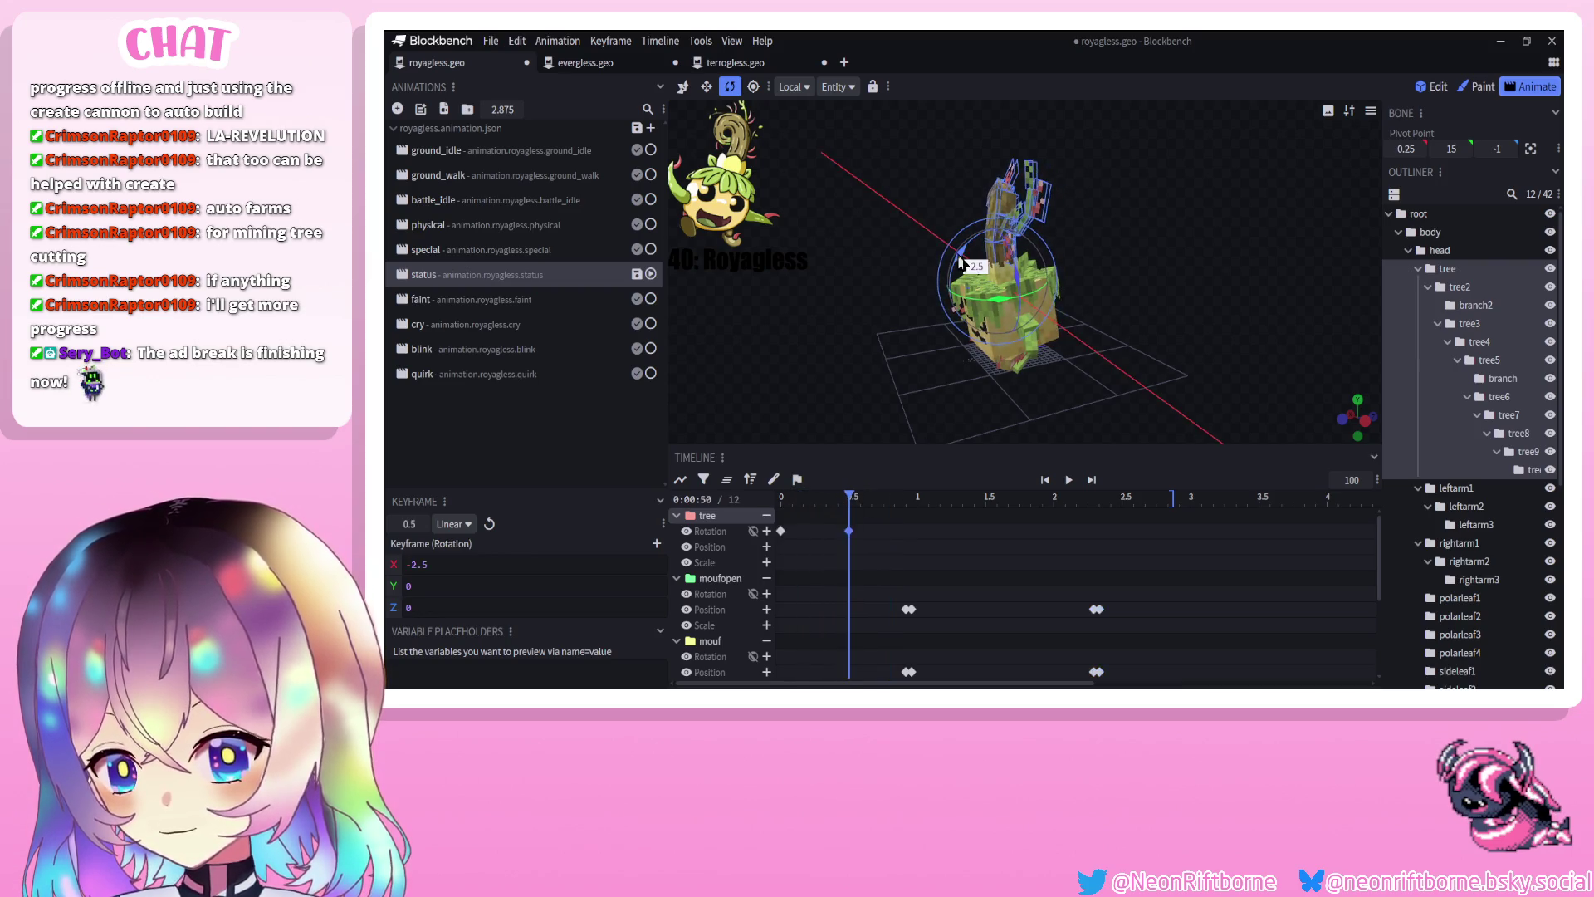
mouse_move(849, 499)
left_mouse_down()
mouse_move(831, 501)
mouse_move(942, 505)
mouse_move(897, 508)
left_mouse_up()
left_click_drag(978, 264, 988, 476)
left_click(1068, 481)
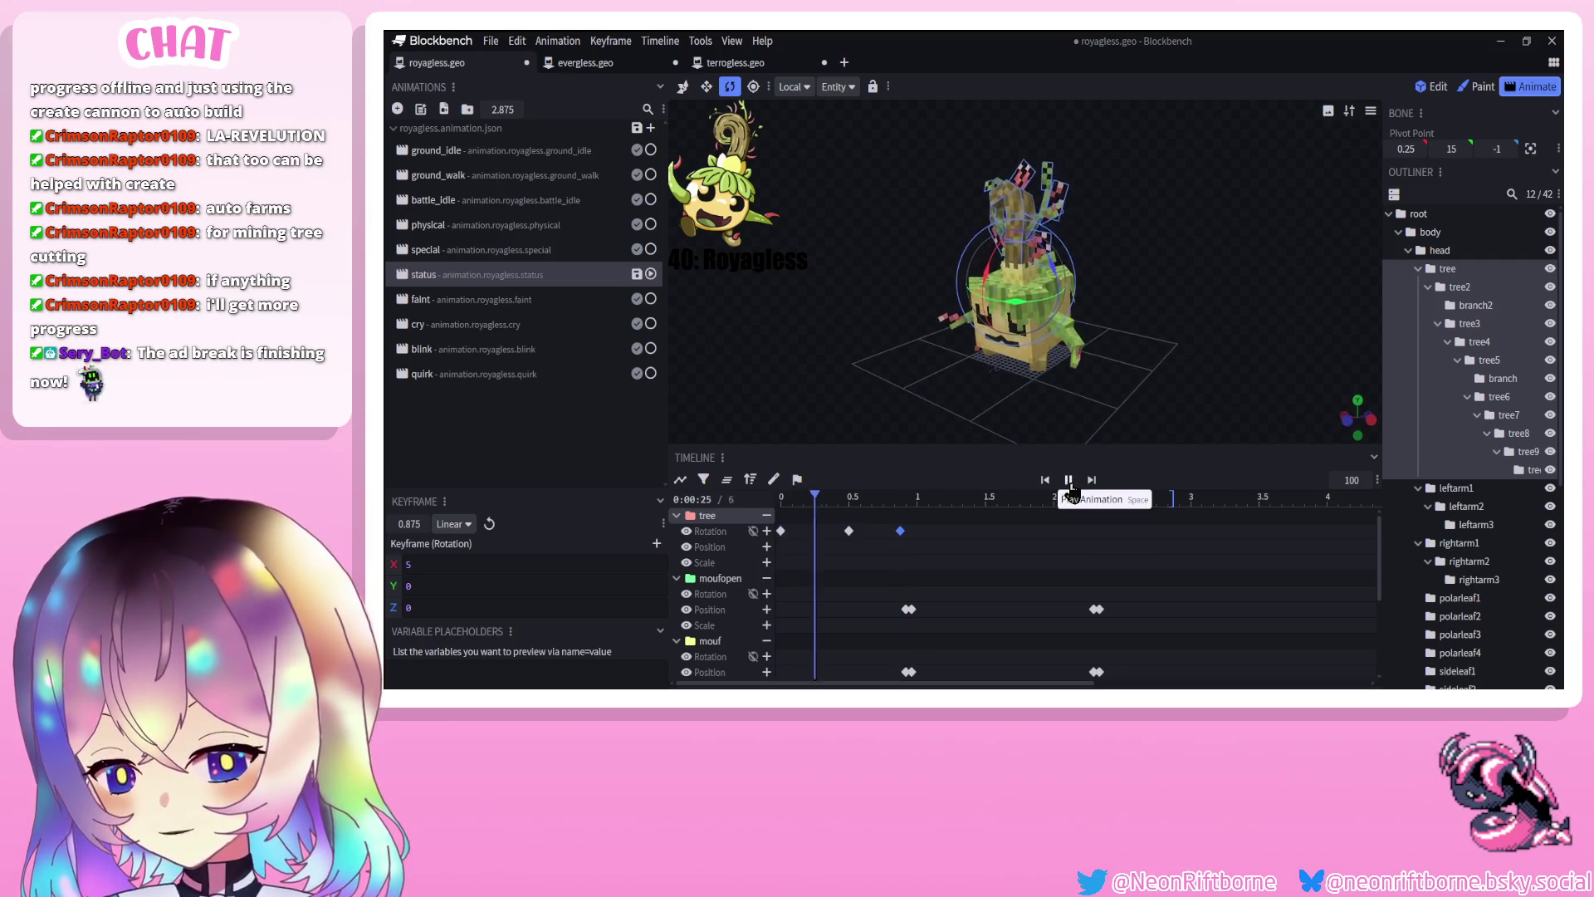
left_click(1069, 481)
Key another tree rotation at 1.125 s, then delete that keyframe
left_click_drag(910, 499, 935, 498)
scroll(847, 366, "up", 3)
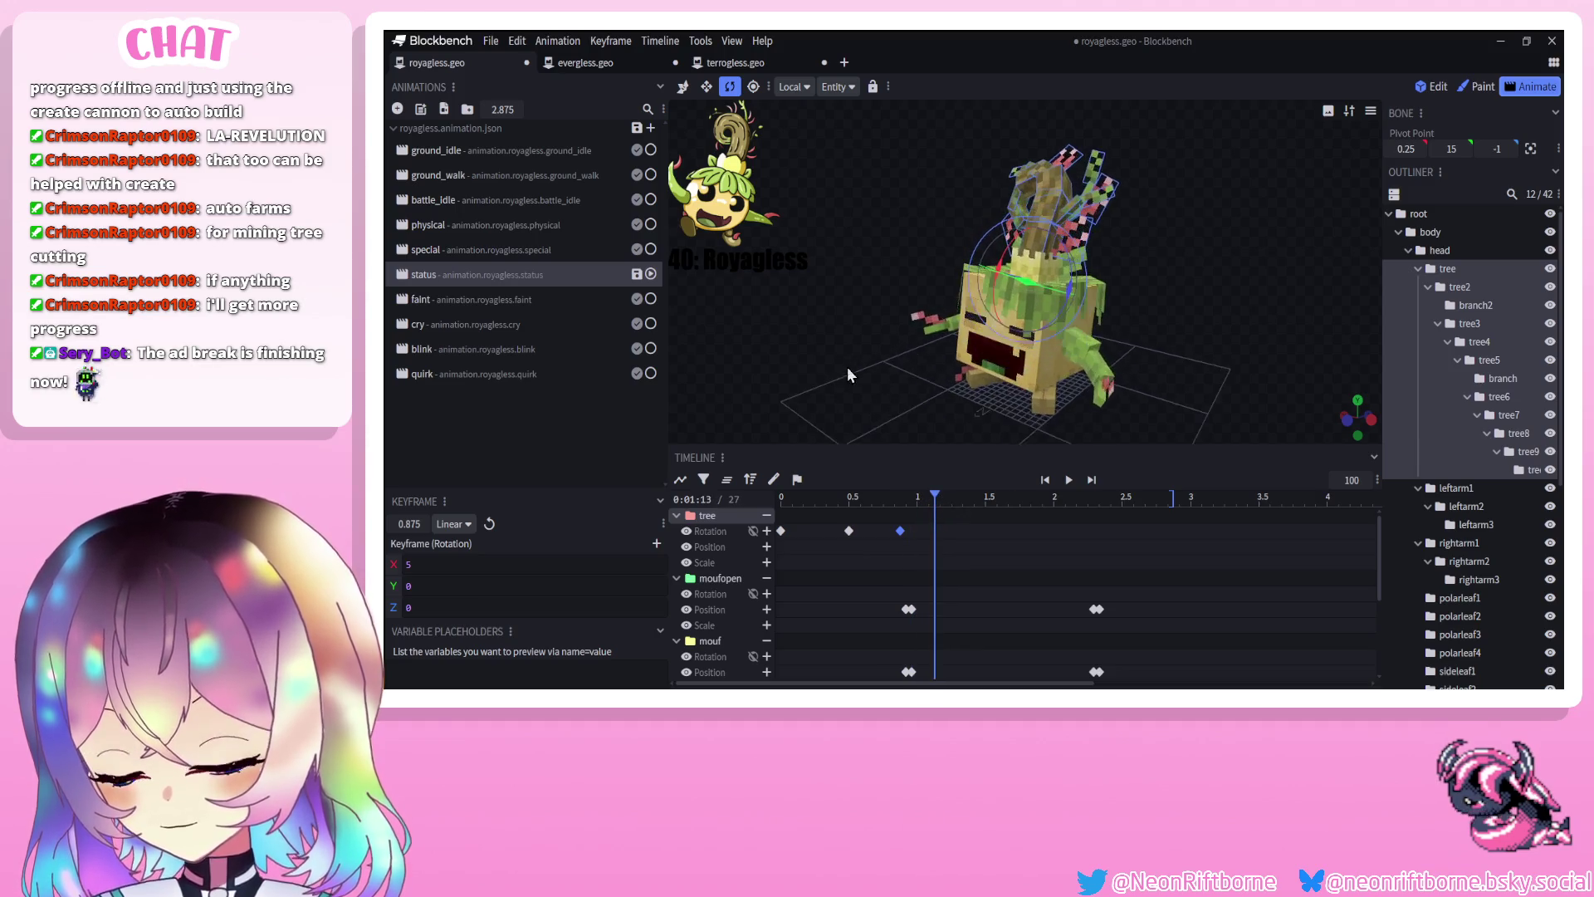
mouse_move(1091, 309)
left_mouse_down()
mouse_move(1073, 337)
mouse_move(1084, 318)
left_mouse_up()
left_click_drag(935, 497, 963, 496)
mouse_move(967, 419)
left_mouse_down()
mouse_move(948, 400)
mouse_move(954, 422)
left_mouse_up()
mouse_move(963, 496)
left_mouse_down()
mouse_move(858, 498)
mouse_move(918, 503)
left_mouse_up()
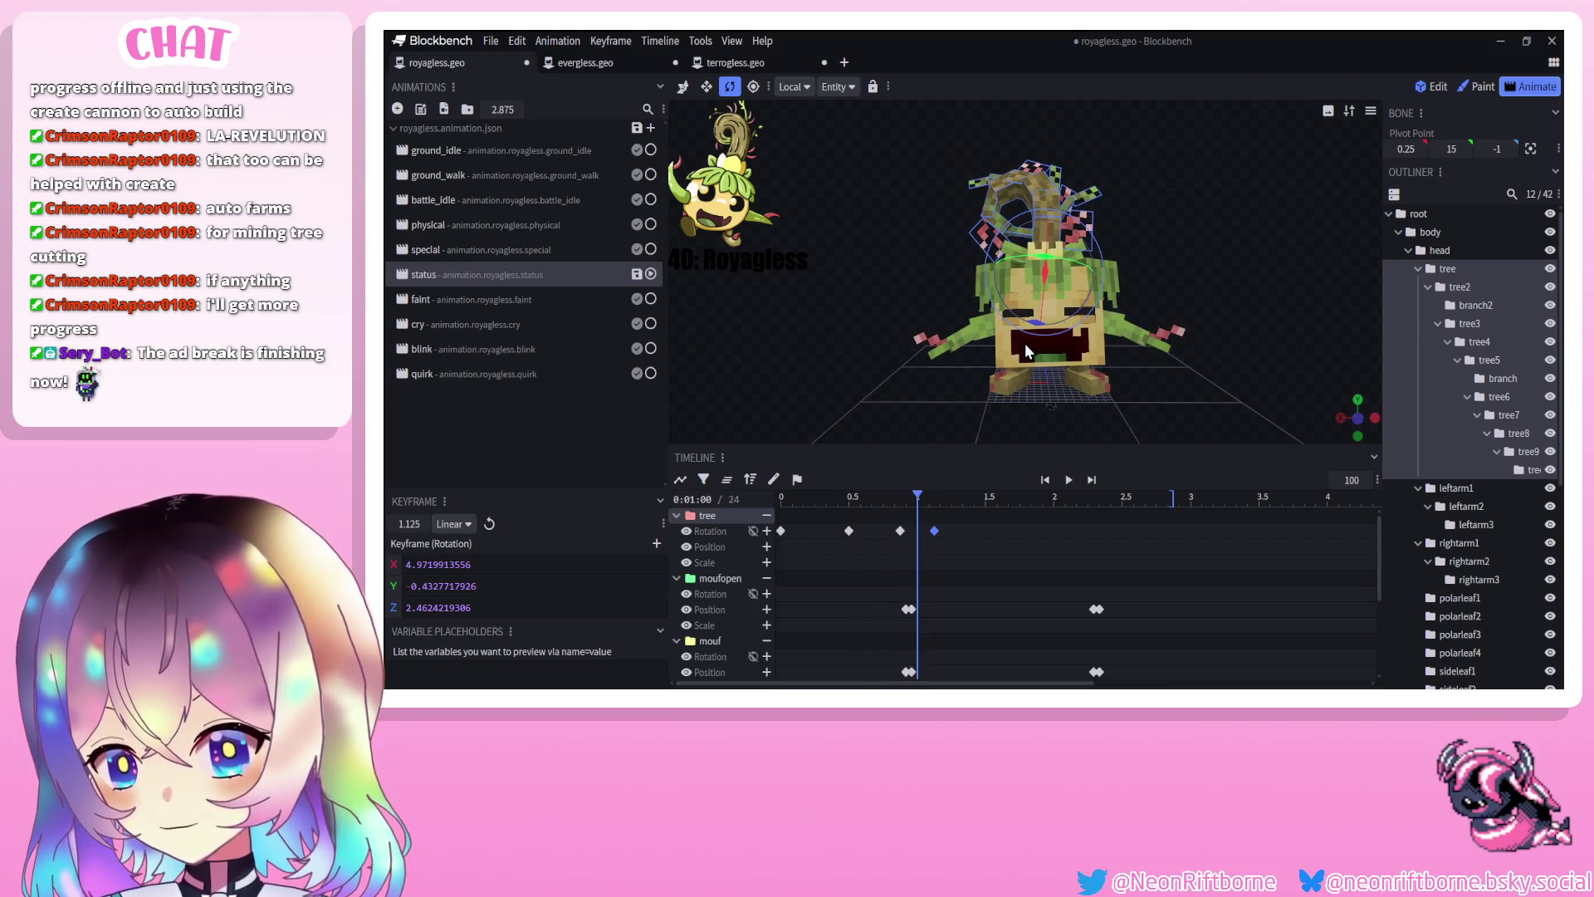
key("Delete")
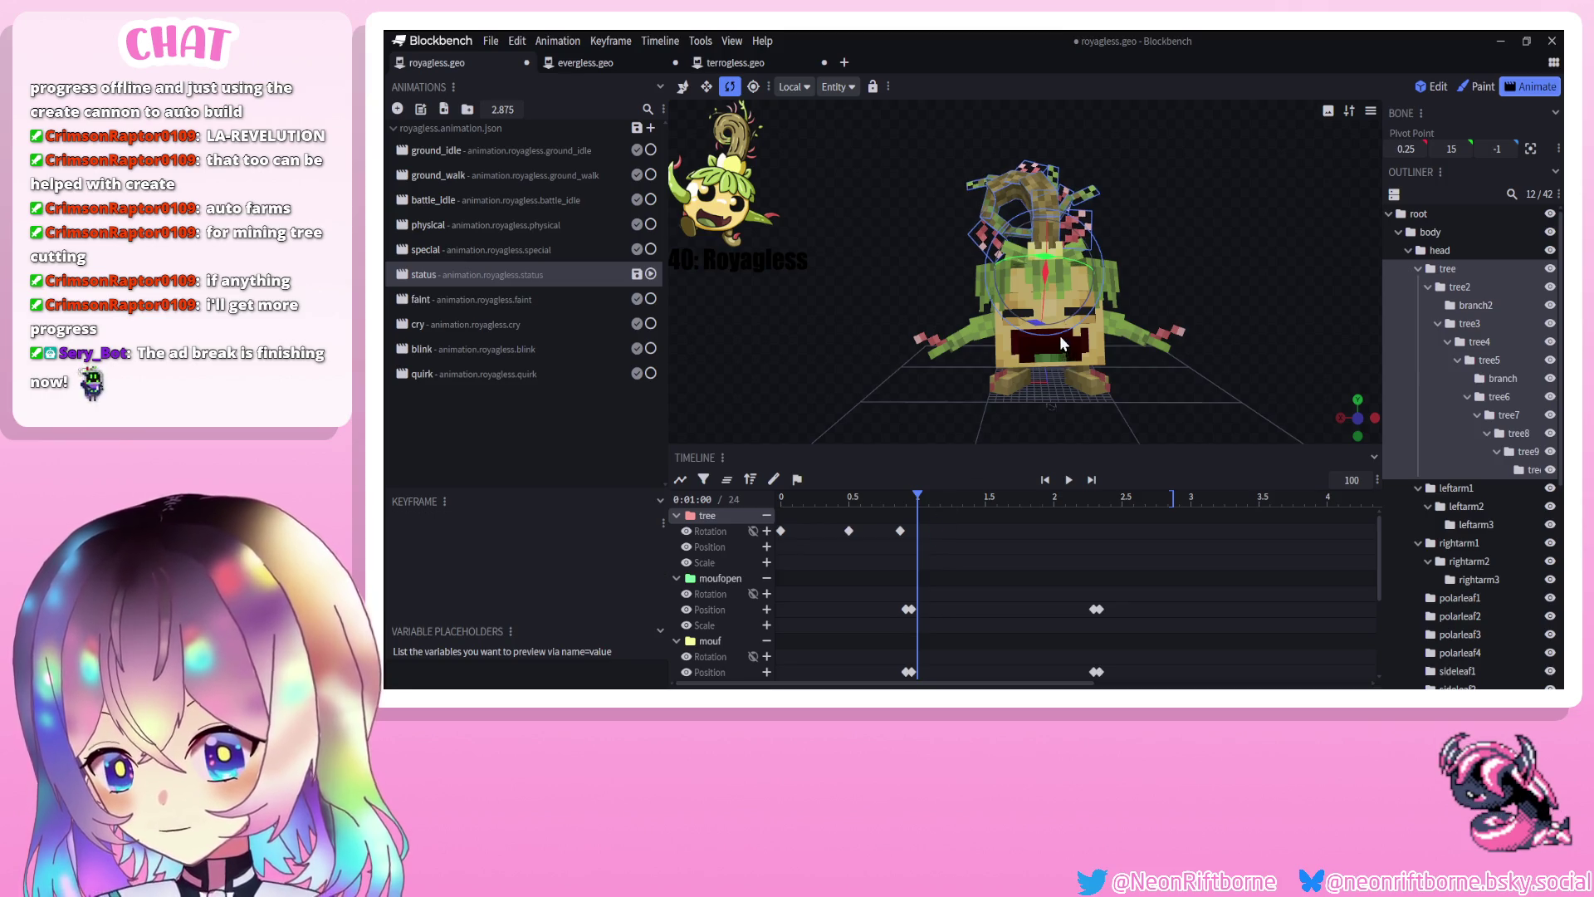
Key tree sway rotations around 1.0 and 1.29 seconds, shifting one keyframe to 1 second
mouse_move(918, 500)
left_mouse_down()
mouse_move(872, 499)
mouse_move(912, 497)
left_mouse_up()
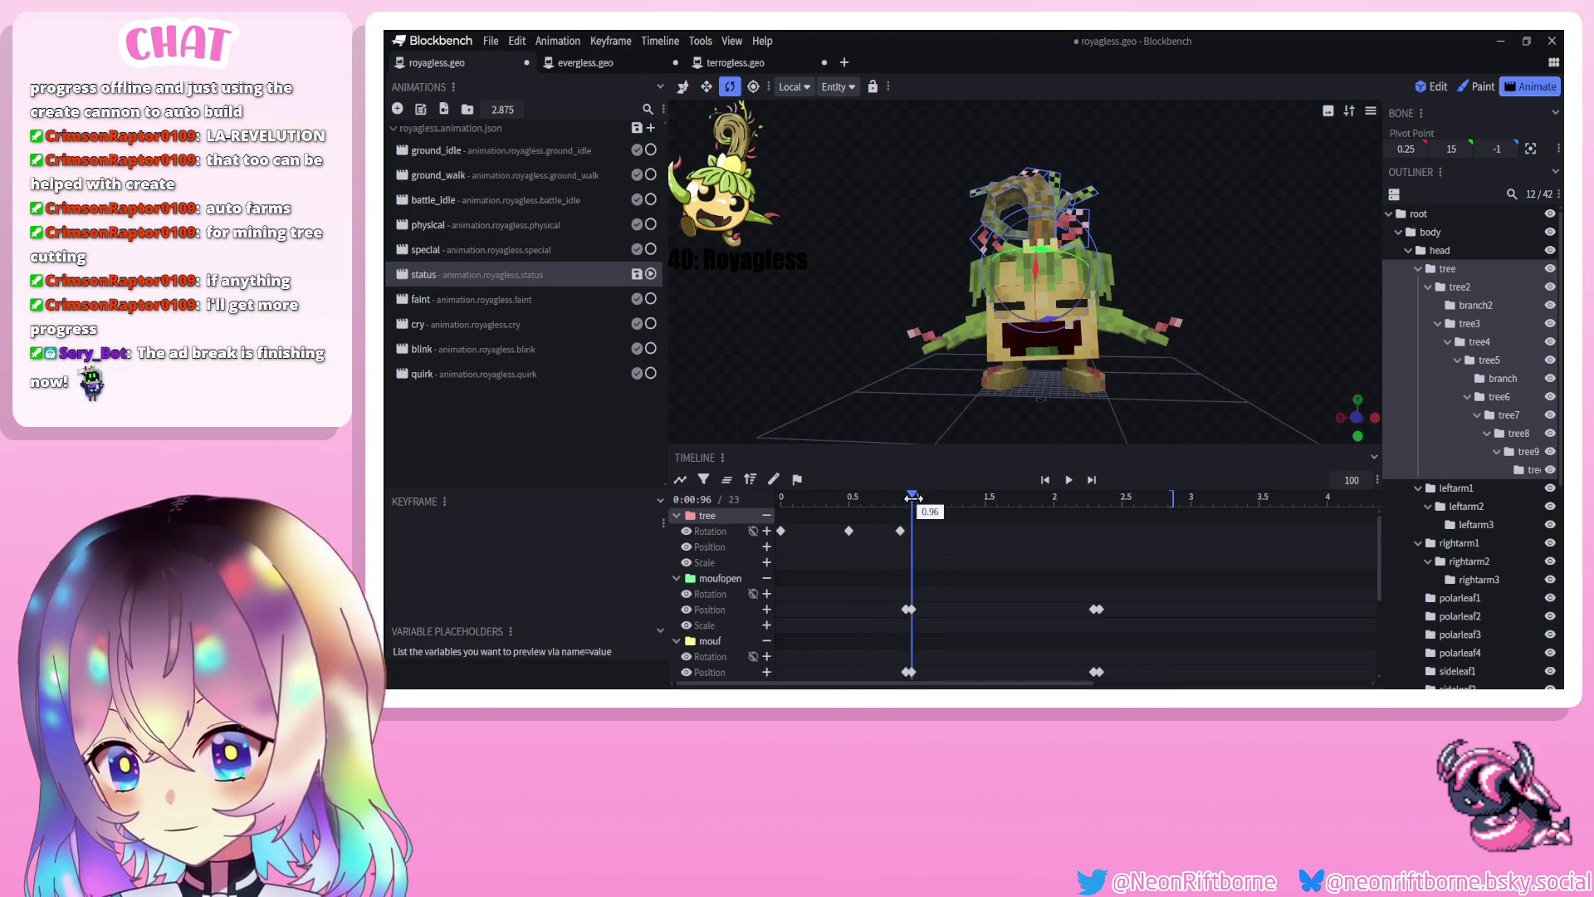
left_click_drag(1075, 340, 1063, 334)
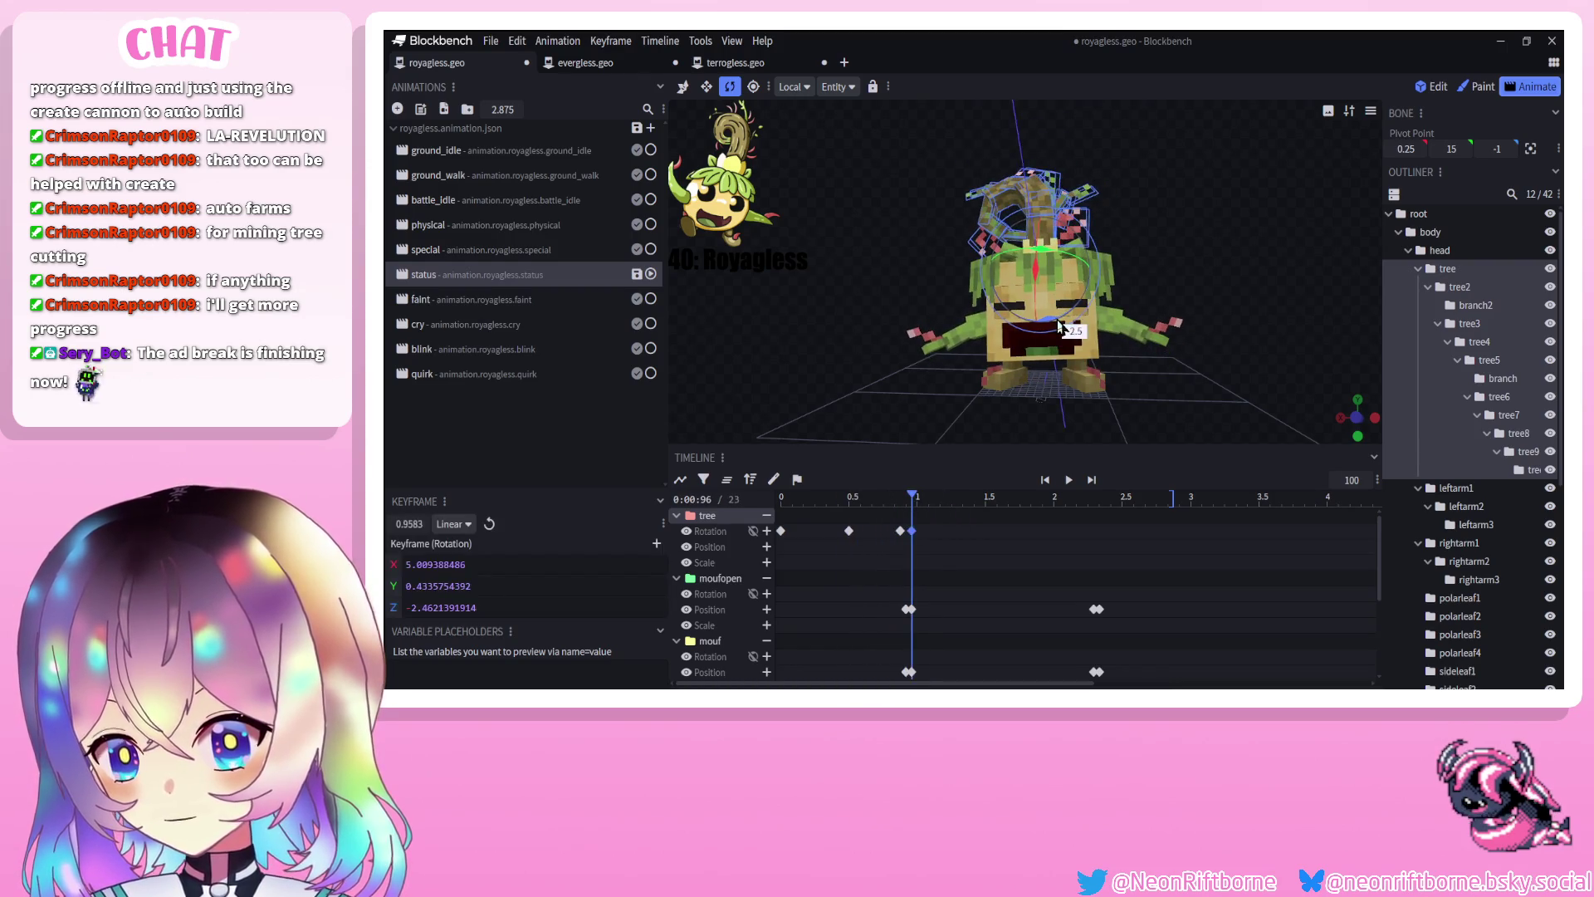
left_click(922, 501)
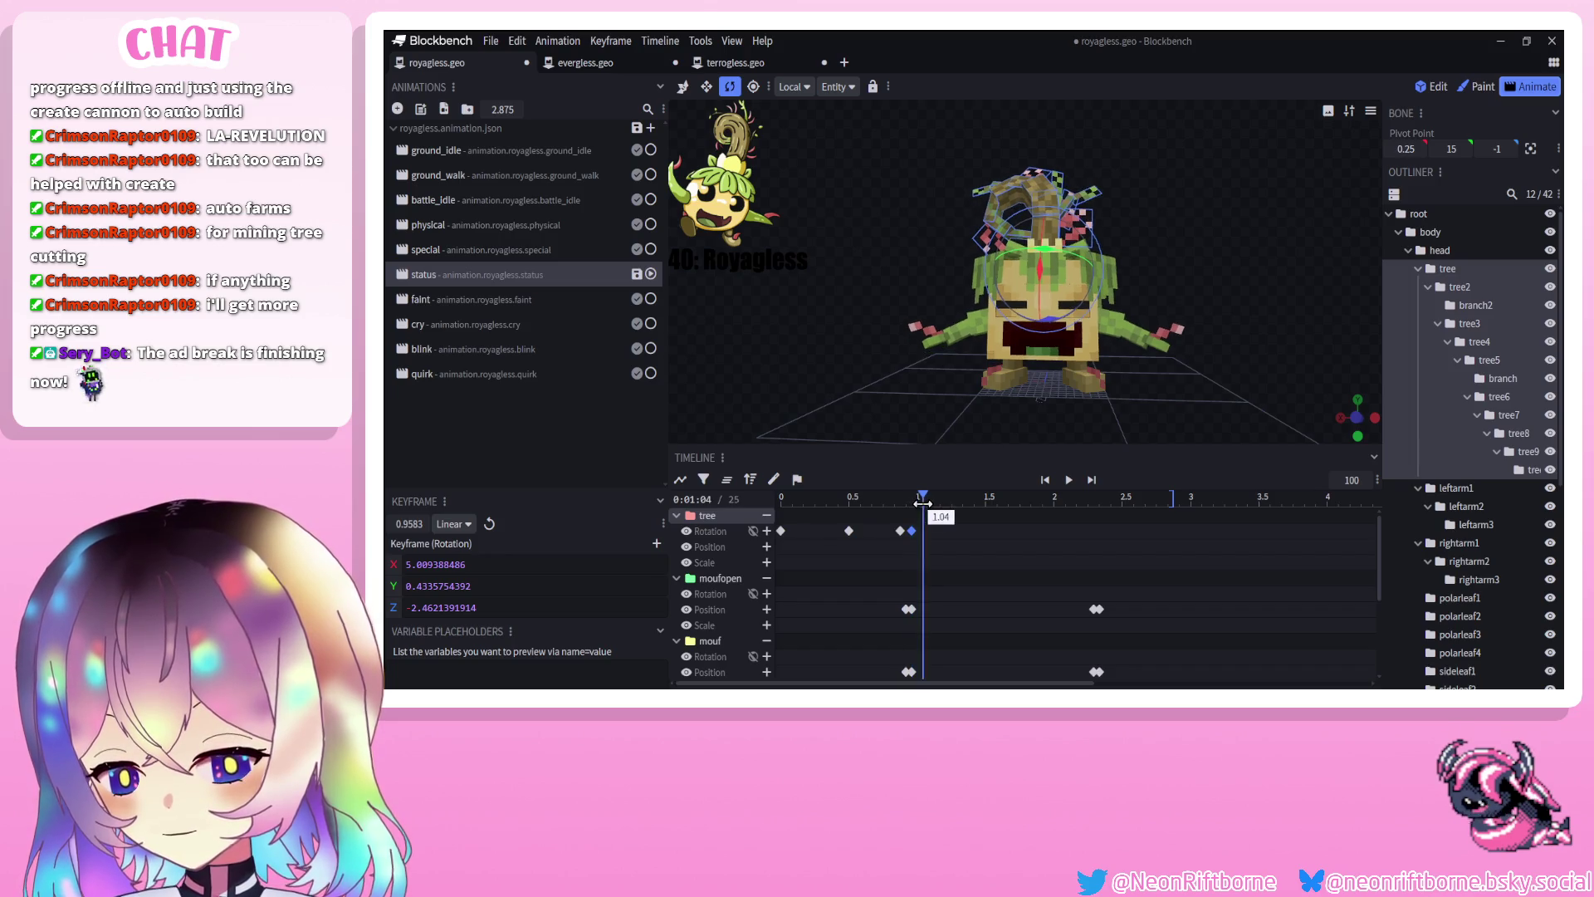
mouse_move(911, 536)
left_mouse_down()
mouse_move(910, 498)
mouse_move(939, 501)
left_mouse_up()
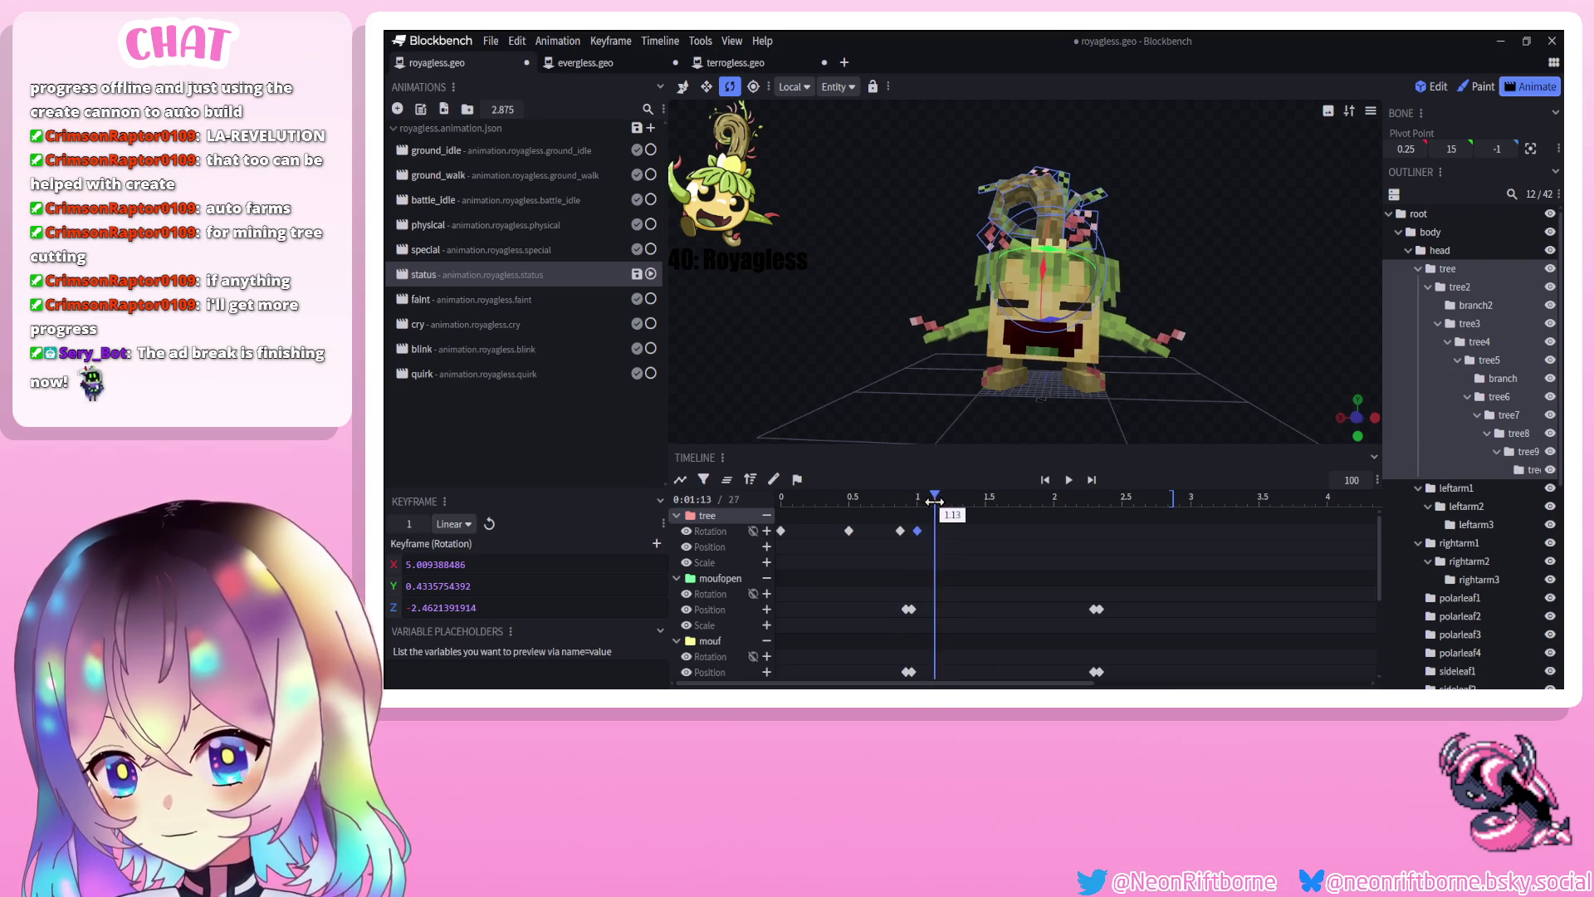
left_click_drag(1052, 309, 1008, 411)
left_click_drag(941, 499, 959, 519)
left_click_drag(1048, 328, 1053, 332)
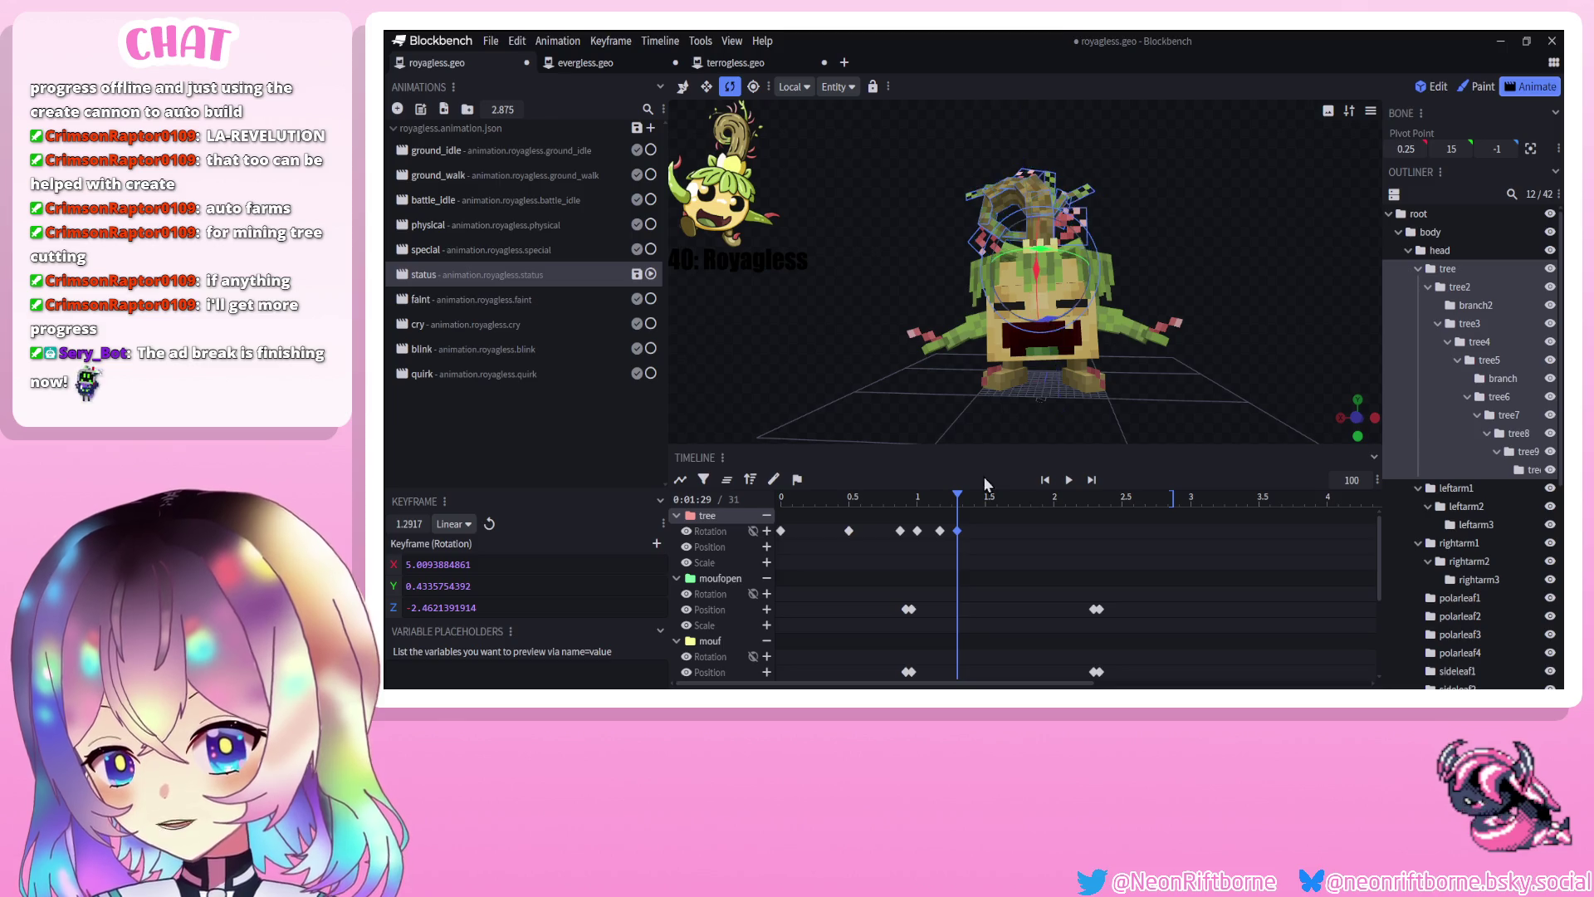
Select the head bone, move the time to 1.5 seconds and clear the keyframe selection
left_click_drag(958, 533, 963, 532)
scroll(950, 532, "down", 3)
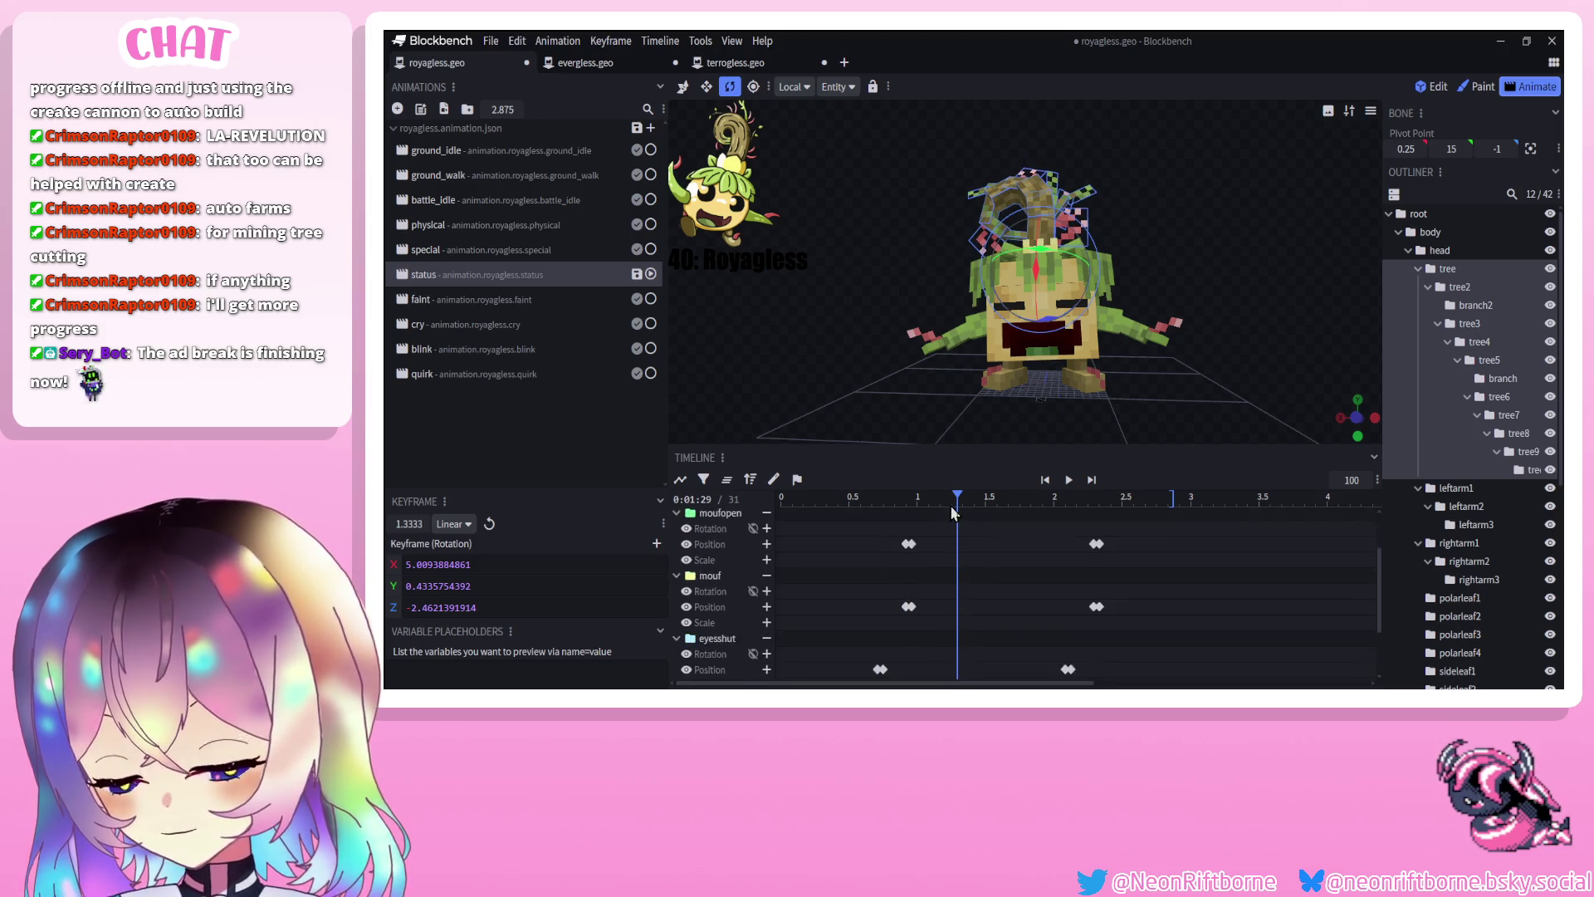
scroll(907, 586, "up", 3)
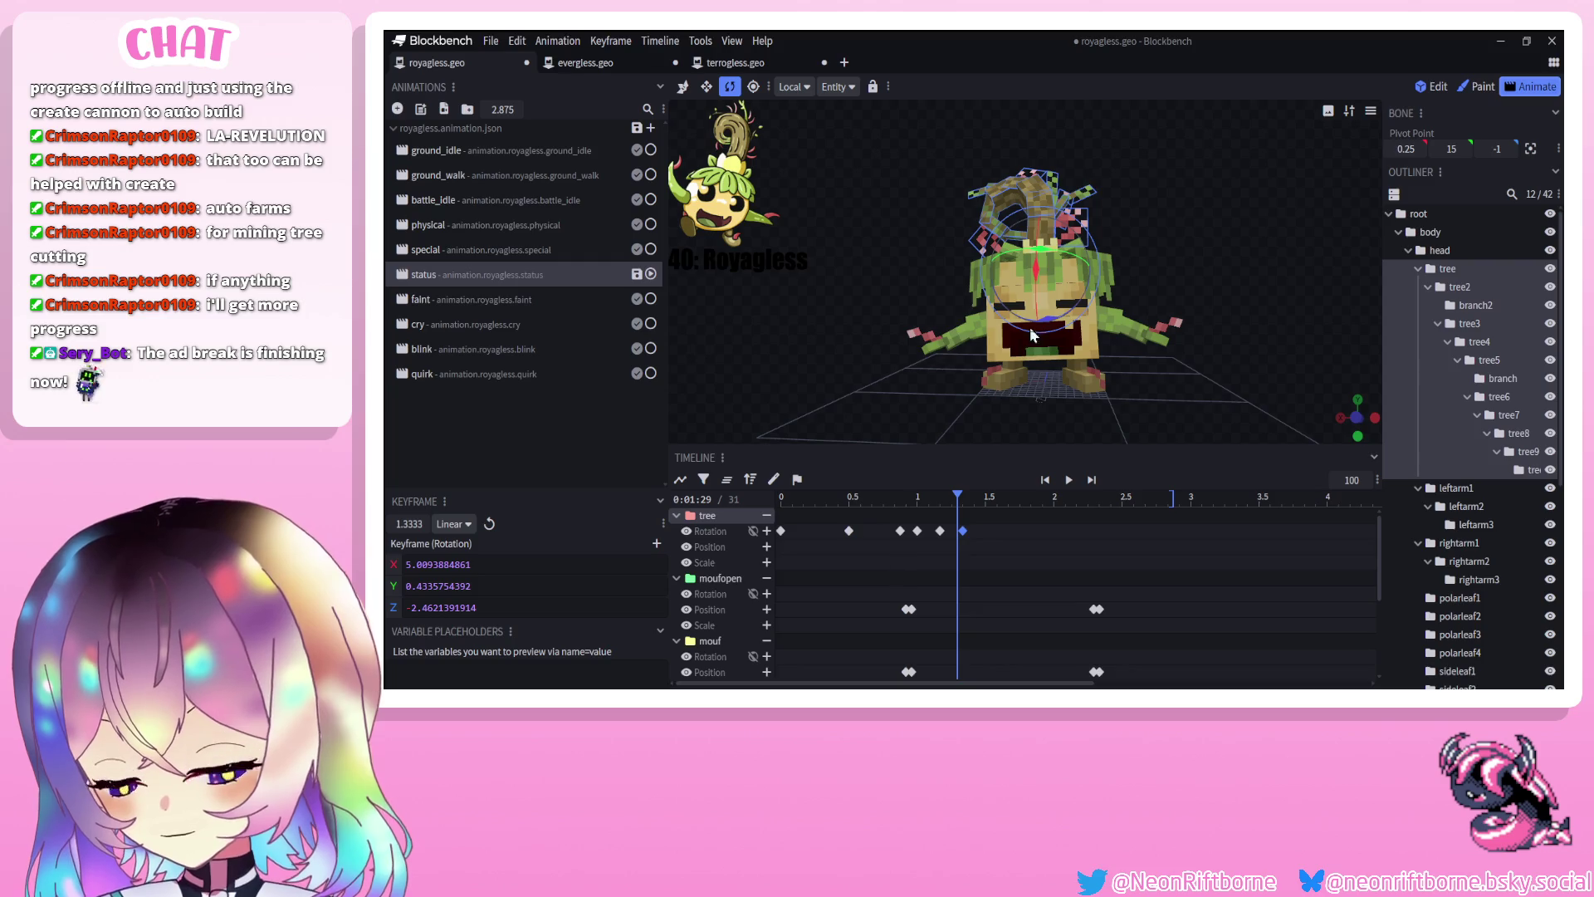
left_click(1093, 348)
mouse_move(957, 498)
left_mouse_down()
mouse_move(986, 499)
mouse_move(920, 499)
mouse_move(985, 505)
left_mouse_up()
left_click(924, 510)
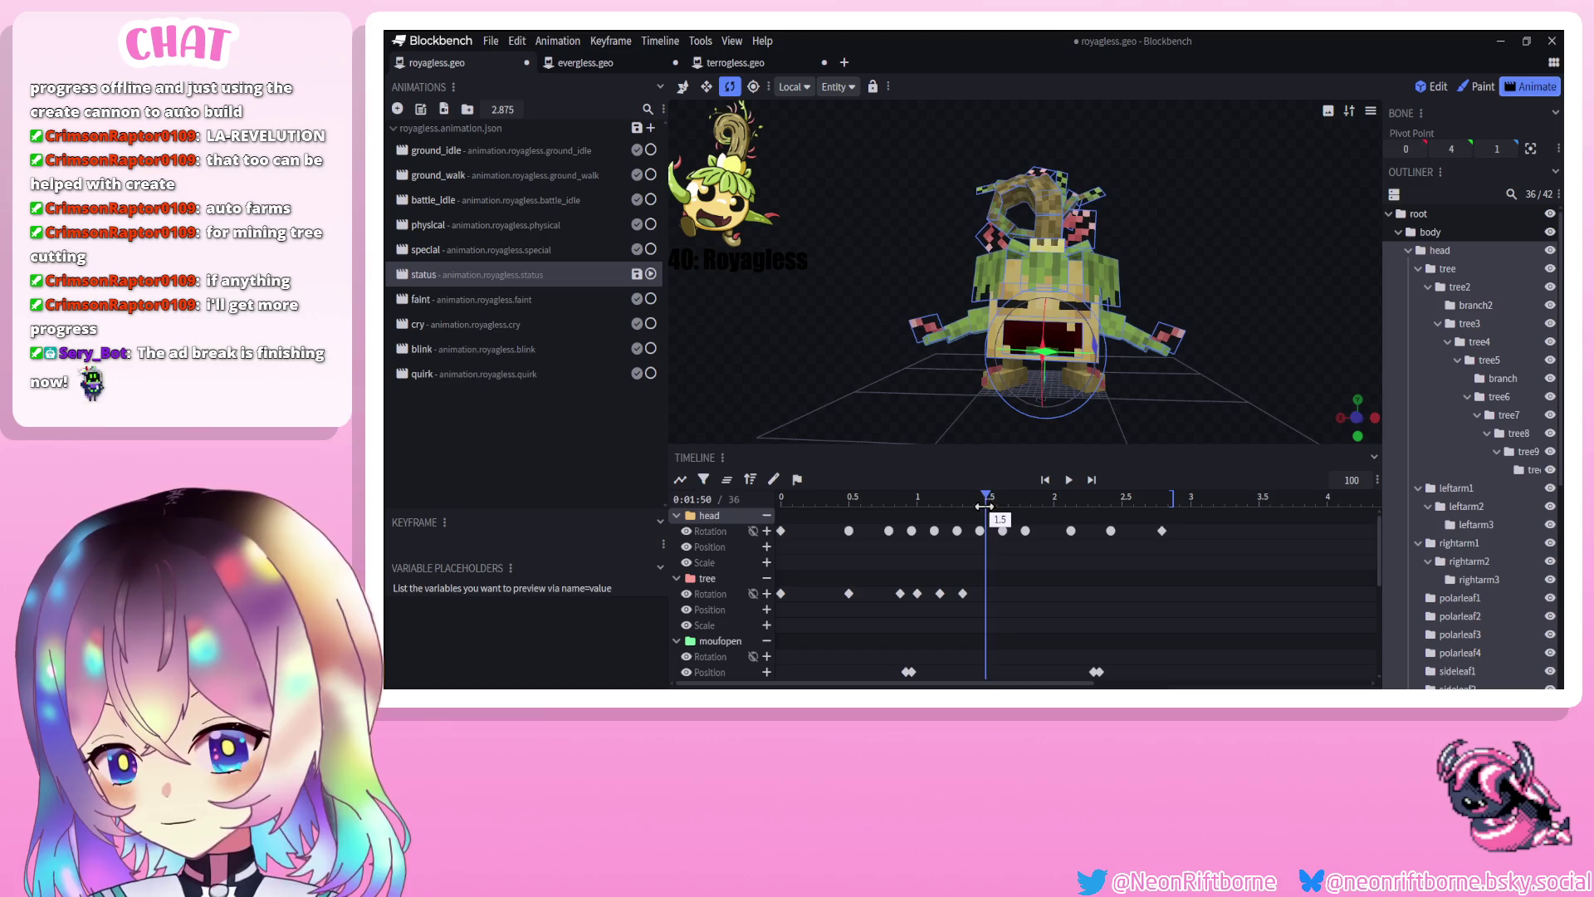
Key tree sway poses at 1.5 and 1.67 seconds and slide one keyframe to 0.8333 s
left_click(1055, 234)
left_click_drag(1063, 326, 1050, 382)
left_click(1008, 496)
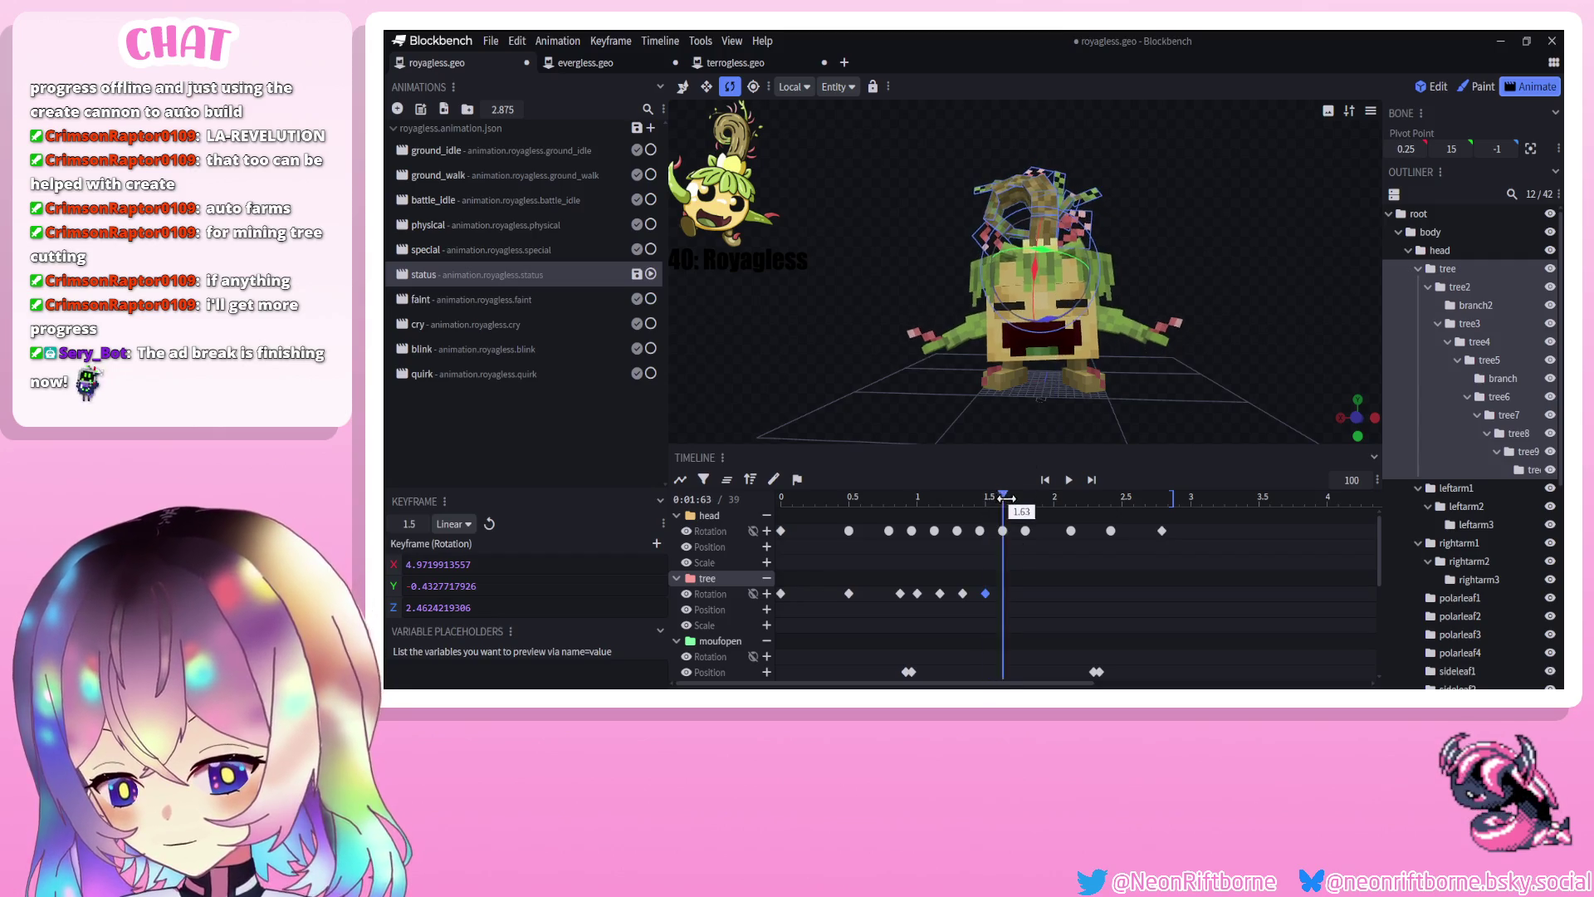
mouse_move(1060, 328)
left_mouse_down()
mouse_move(1053, 357)
mouse_move(1053, 337)
mouse_move(1079, 341)
left_mouse_up()
left_click(1031, 497)
left_click(1076, 497)
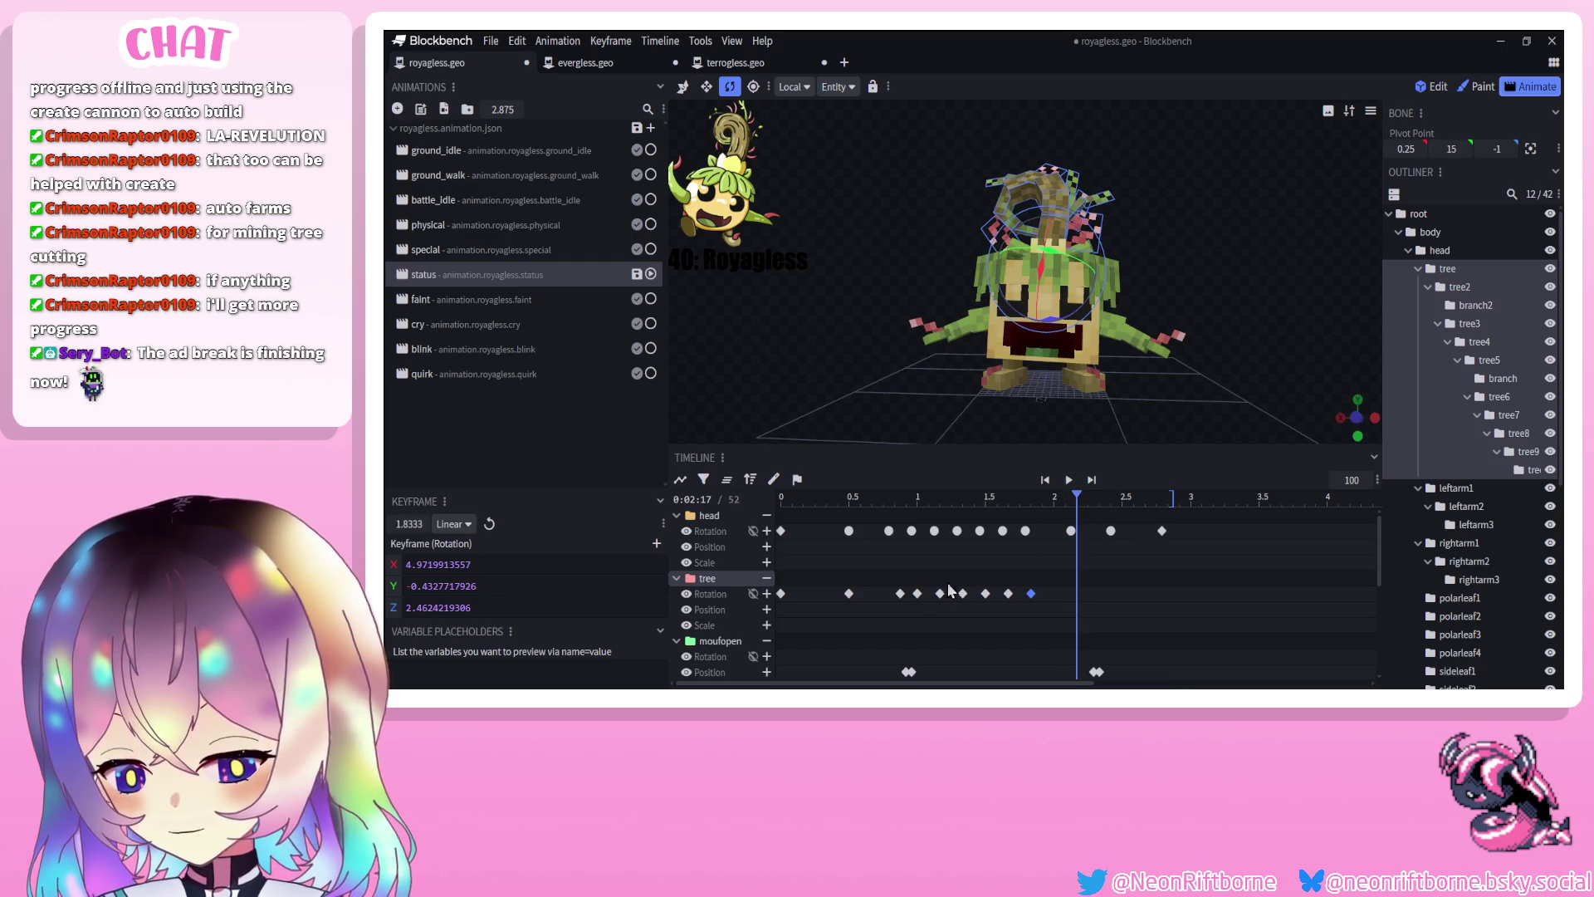
left_click_drag(903, 596, 893, 596)
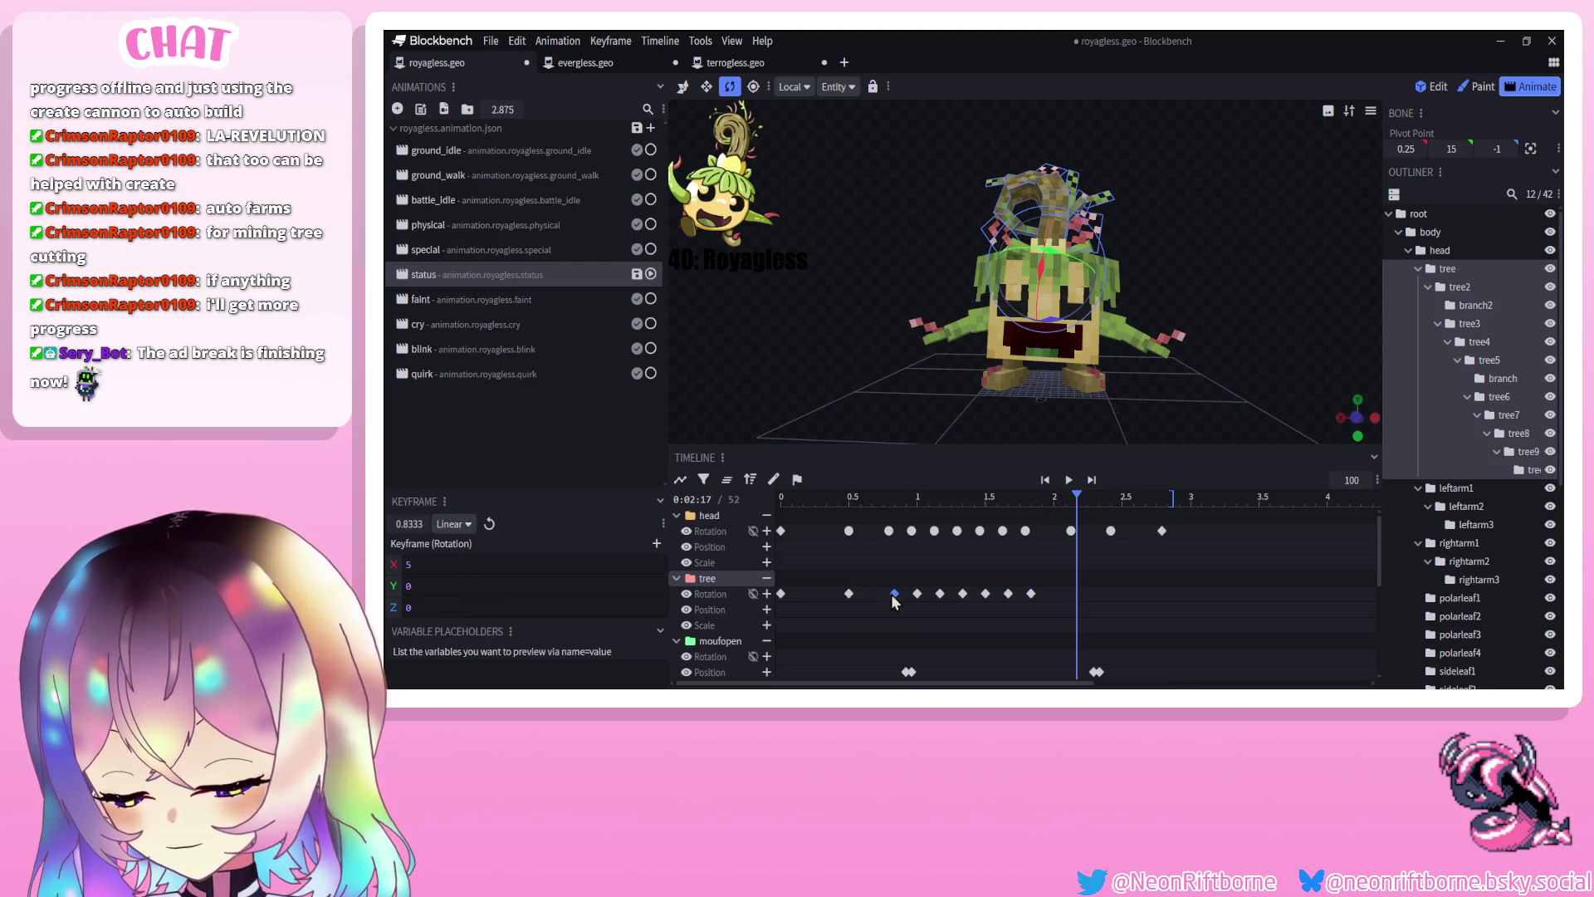
left_click(849, 594, "shift")
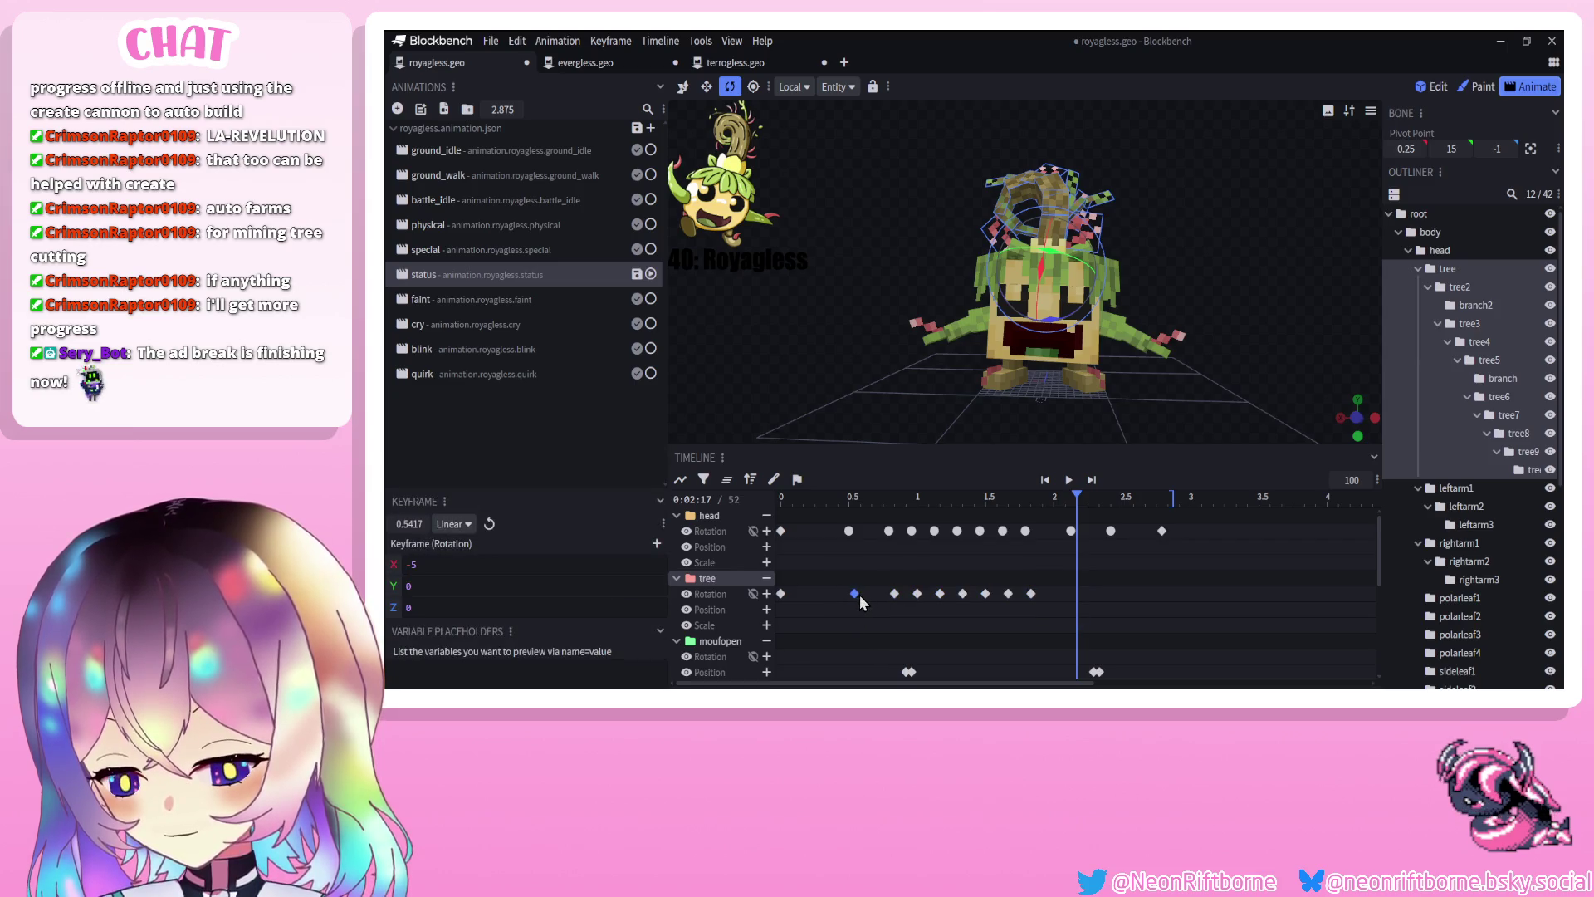
Set the tree's rotation keyframes to Smooth interpolation and add a keyframe at 2.17 s
left_click(1031, 593, "shift")
right_click(1033, 593)
left_click(1175, 484)
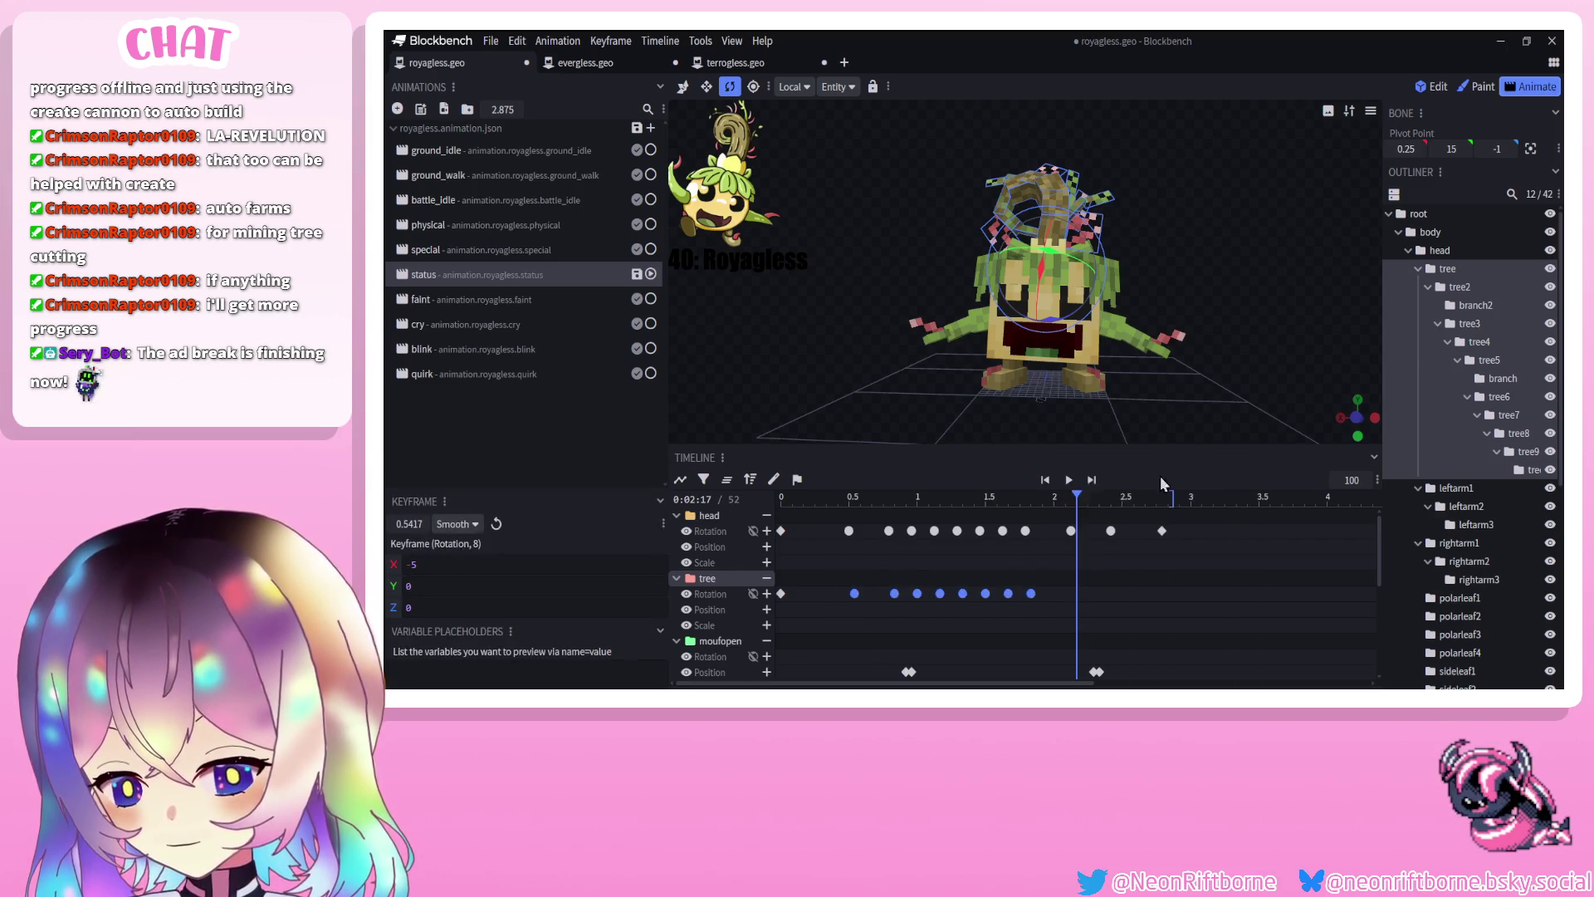
left_click(1069, 480)
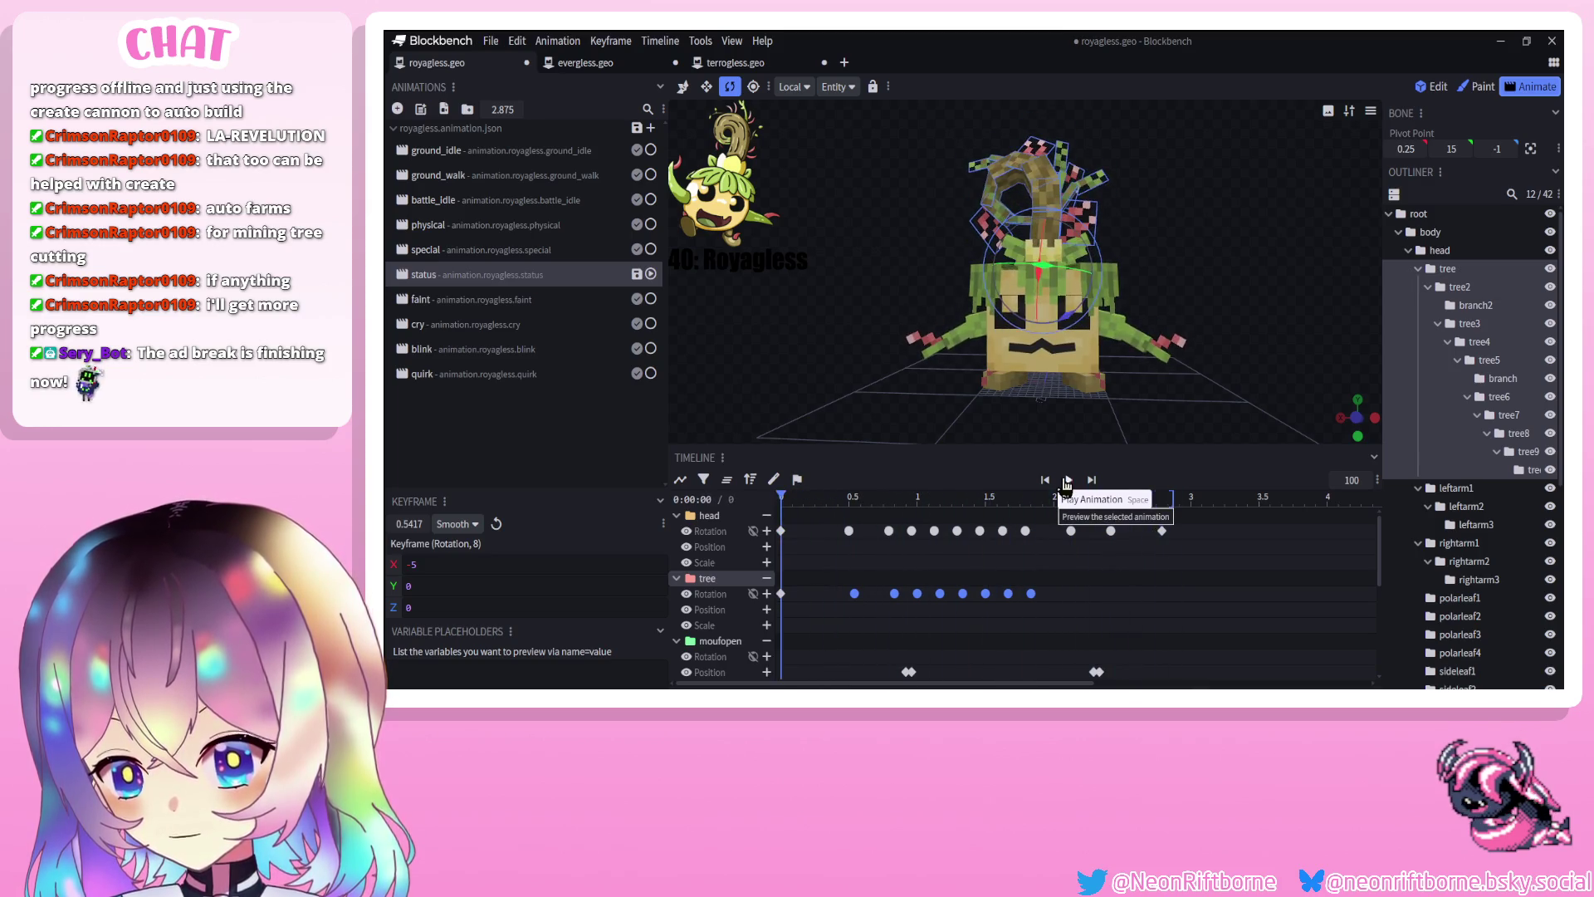
left_click(1077, 498)
key("ctrl+v")
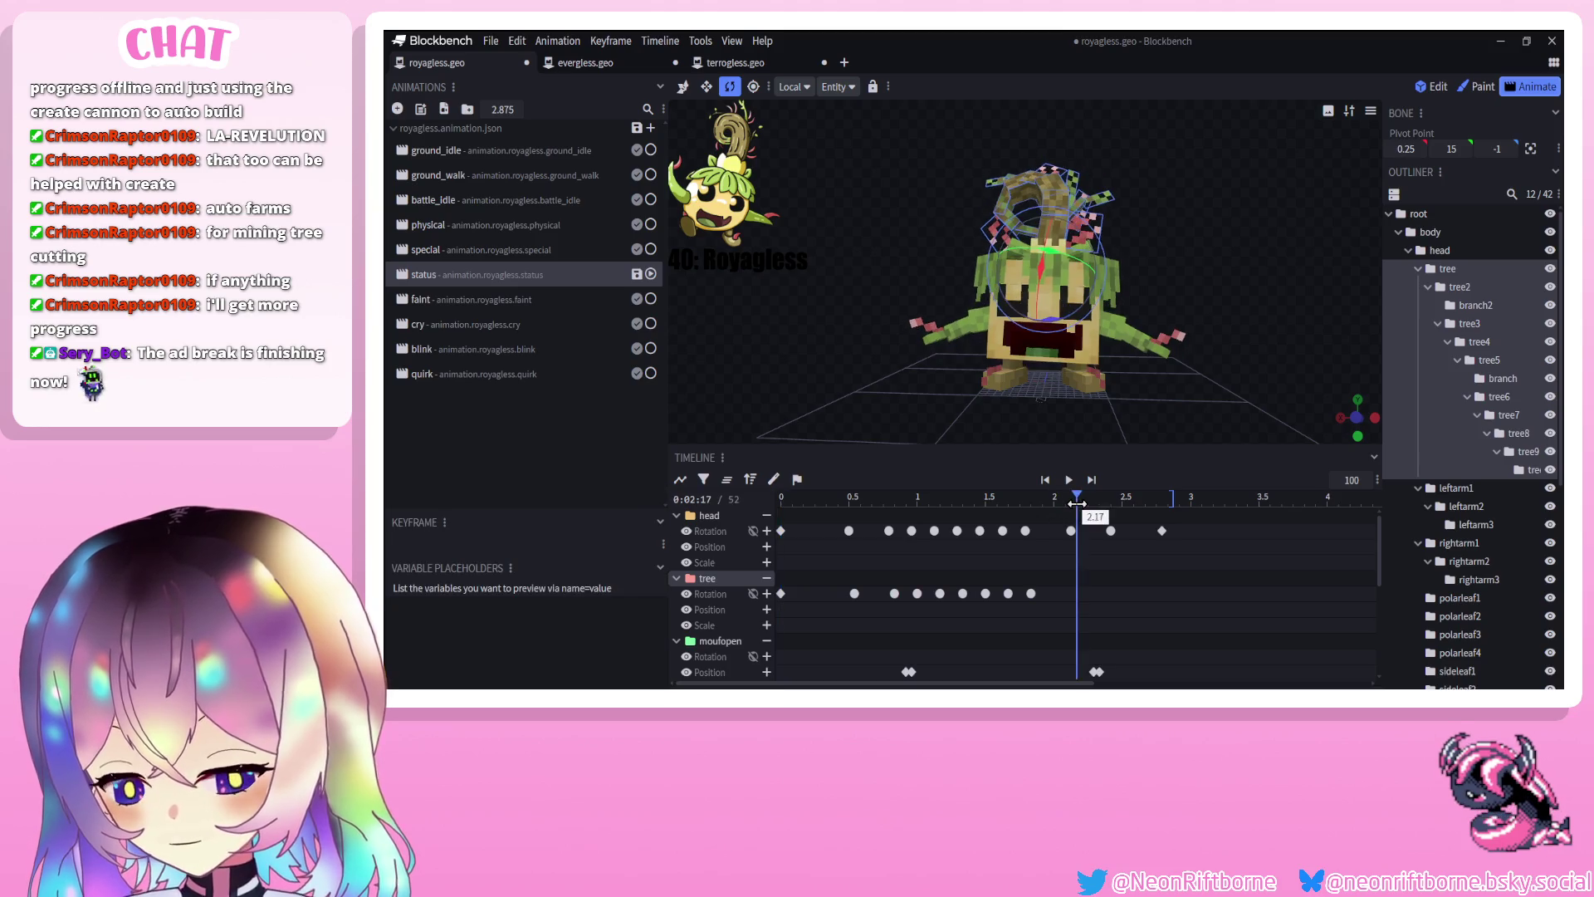
left_click(895, 593)
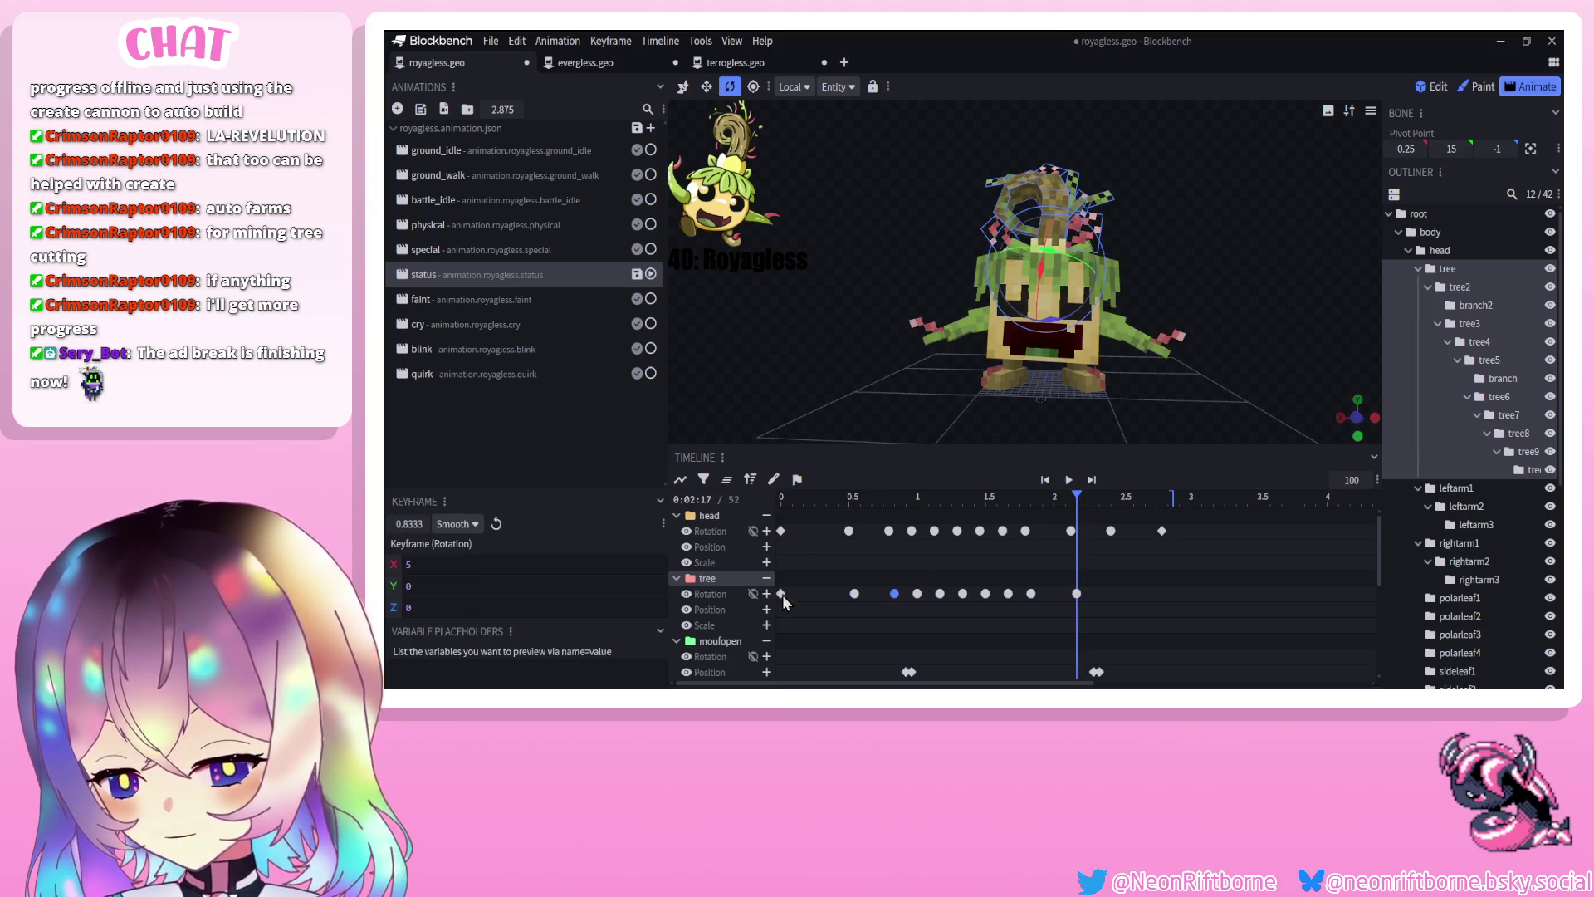
Add a tree rotation keyframe at 2.4583 s, make it Smooth, and preview the sway
left_click_drag(1080, 491, 1172, 500)
key("ctrl+v")
left_click(1117, 593)
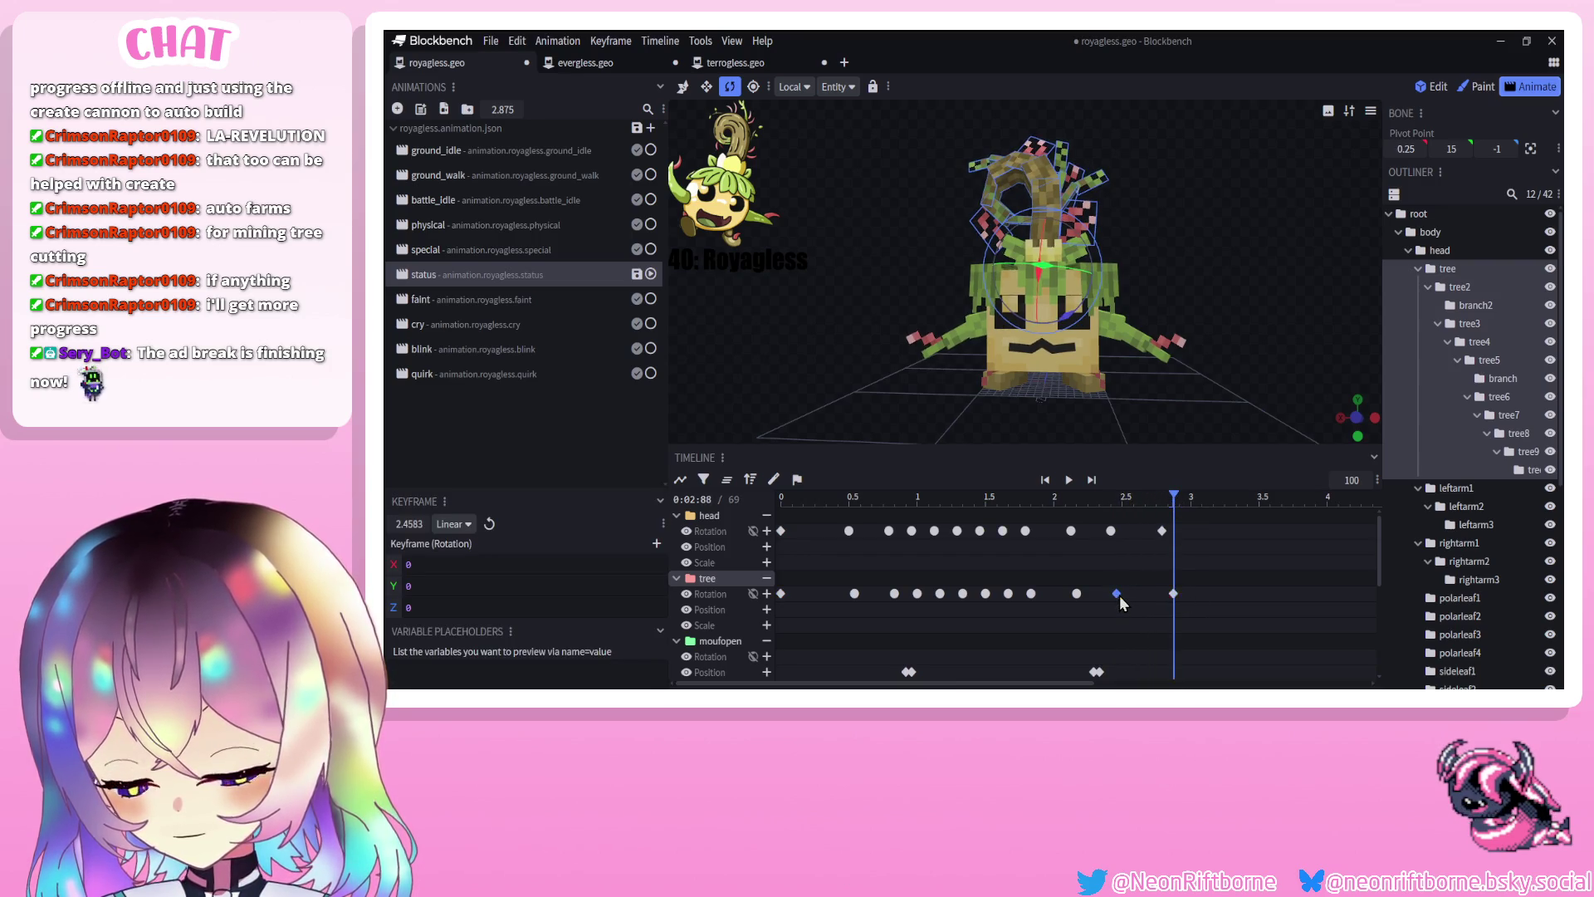
right_click(1120, 595)
mouse_move(1243, 482)
mouse_move(1179, 465)
left_click(1283, 484)
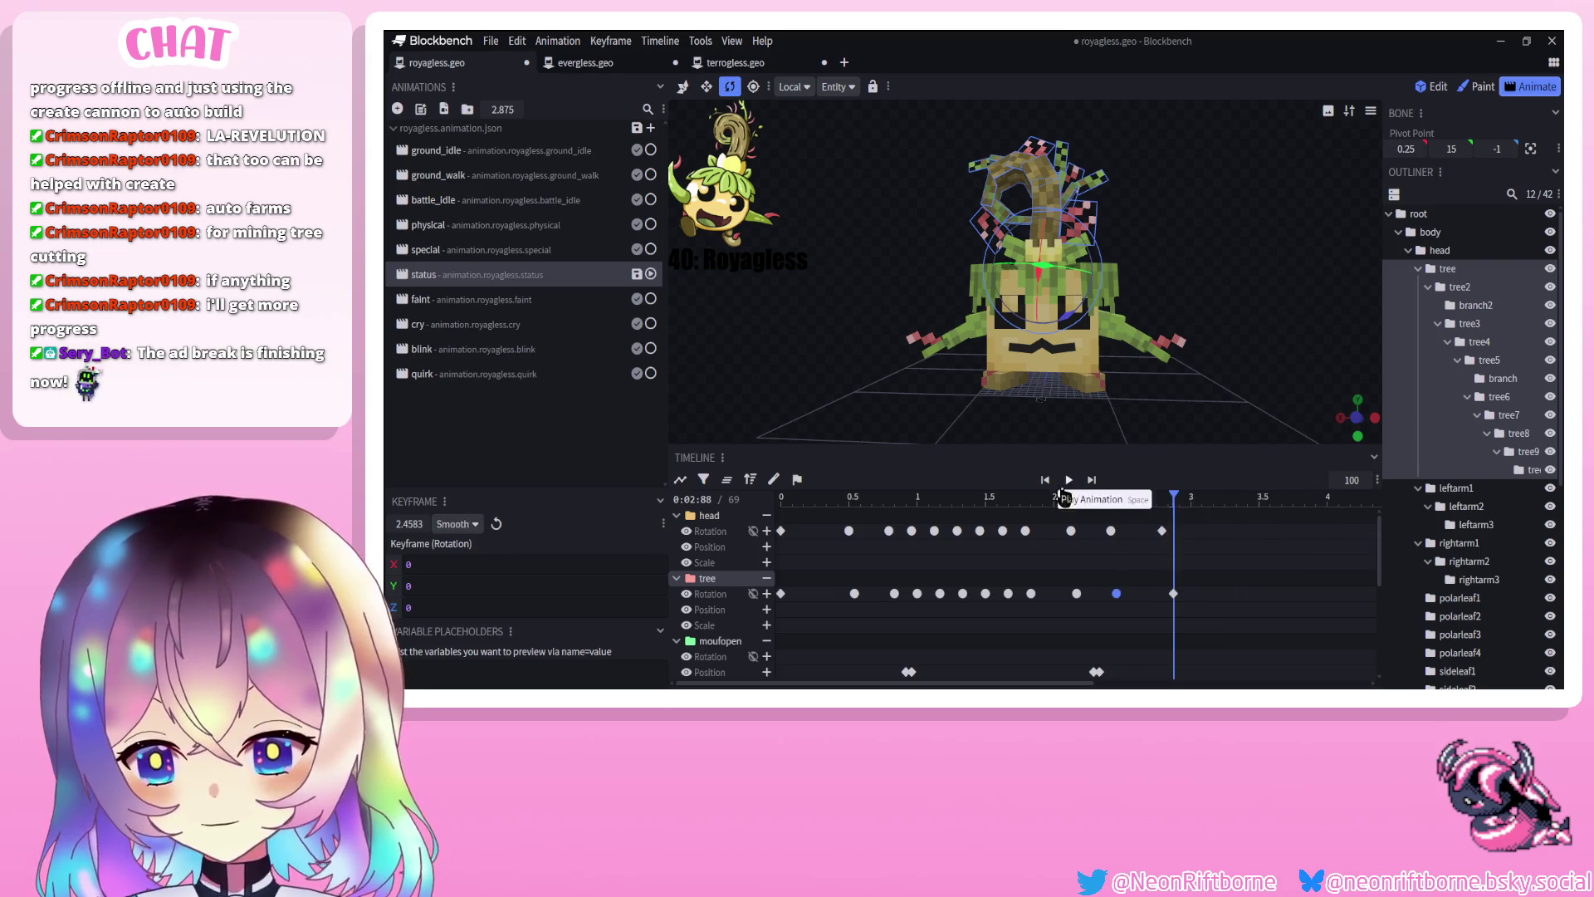
left_click(1068, 480)
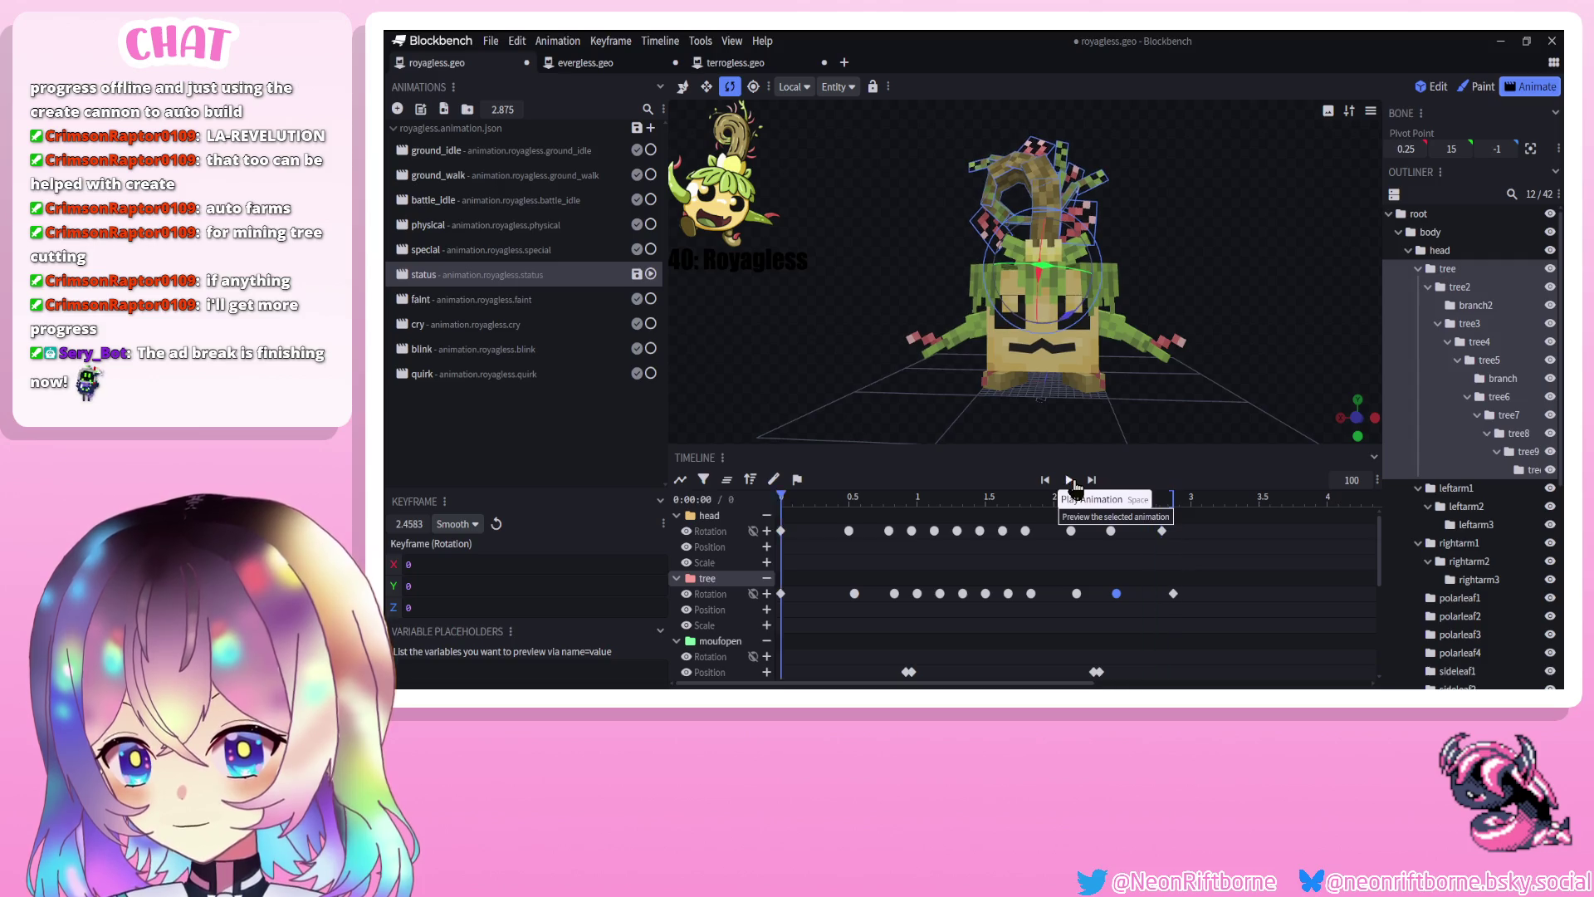
left_click(1074, 486)
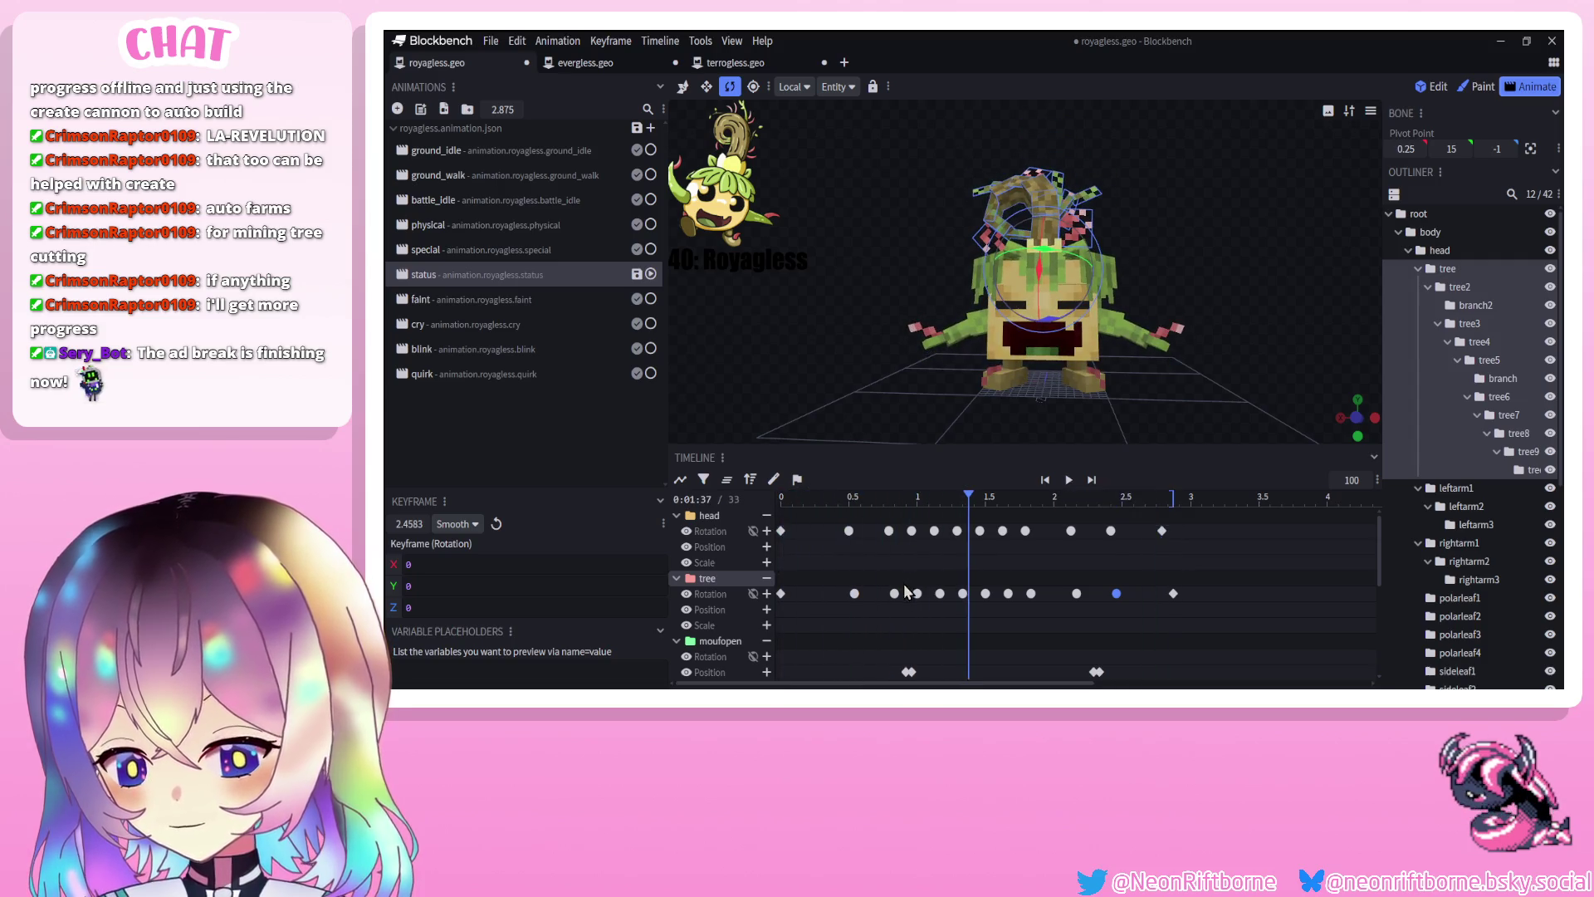
Select every tree rotation keyframe and pick the tree2 bone
left_click_drag(1091, 614, 1191, 613)
left_click_drag(1019, 627, 753, 627)
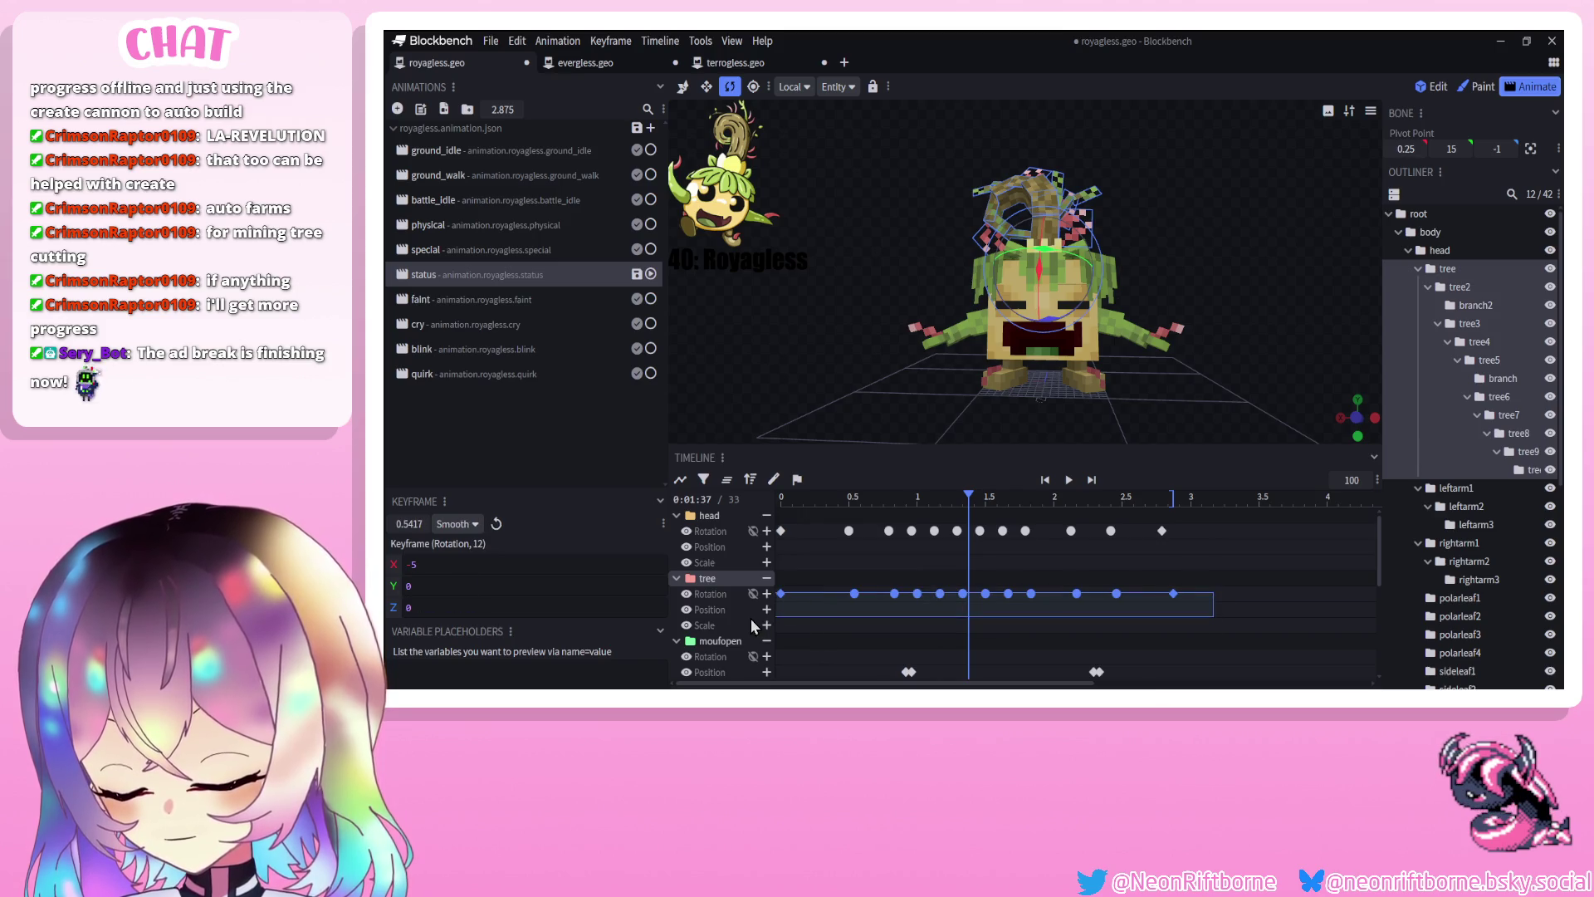
left_click(1053, 208)
Preview the status animation and delete tree2's extra rotation keyframes
left_click(783, 531)
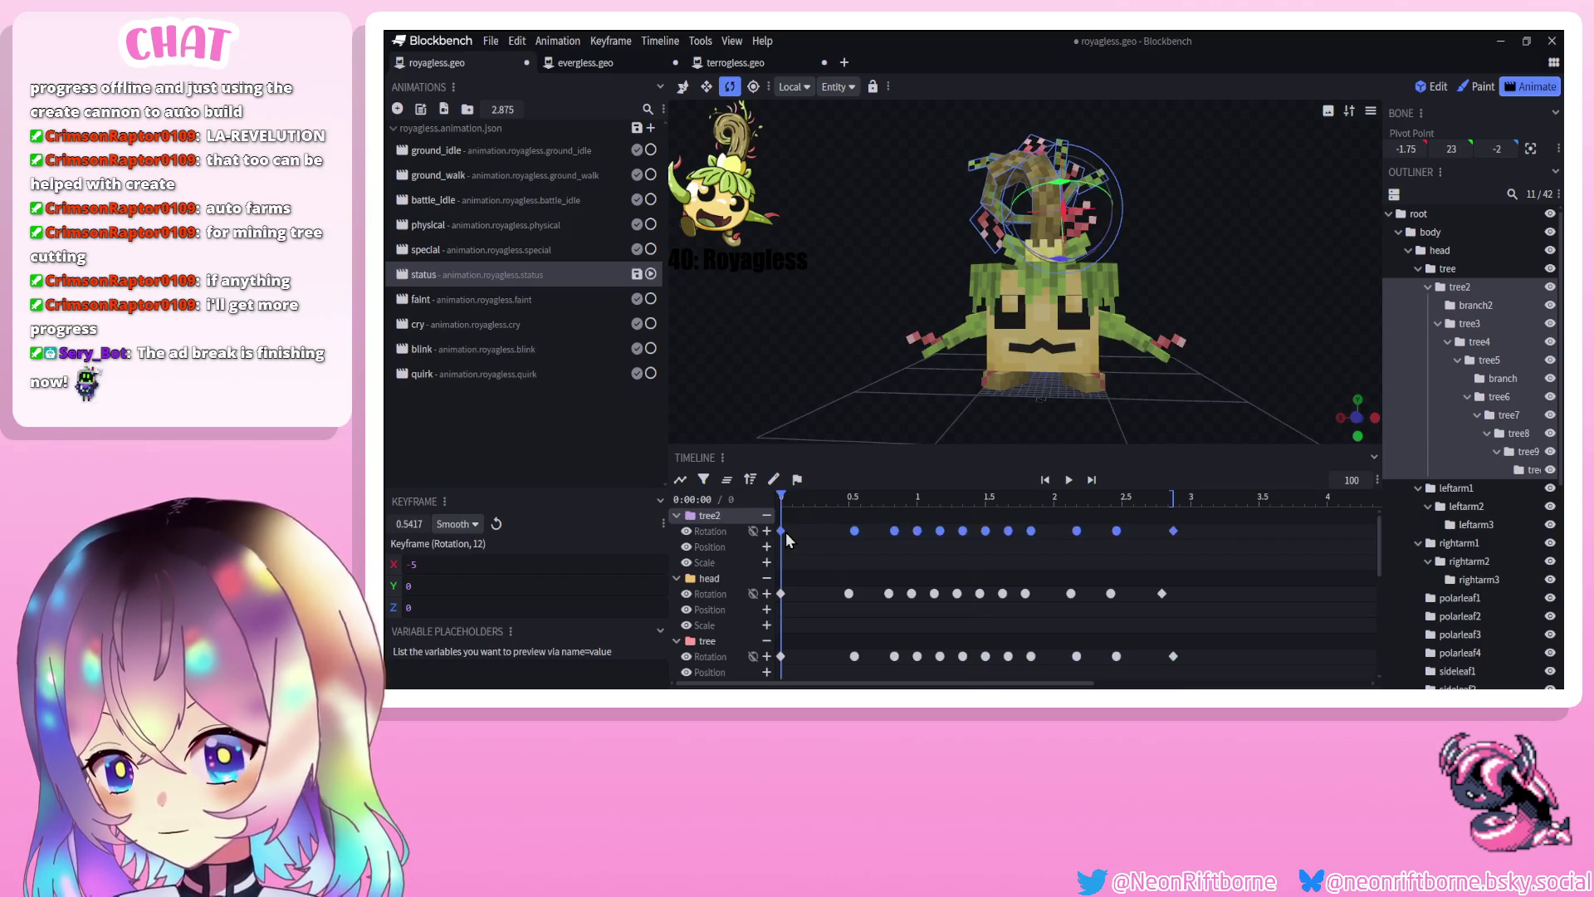
left_click(1069, 480)
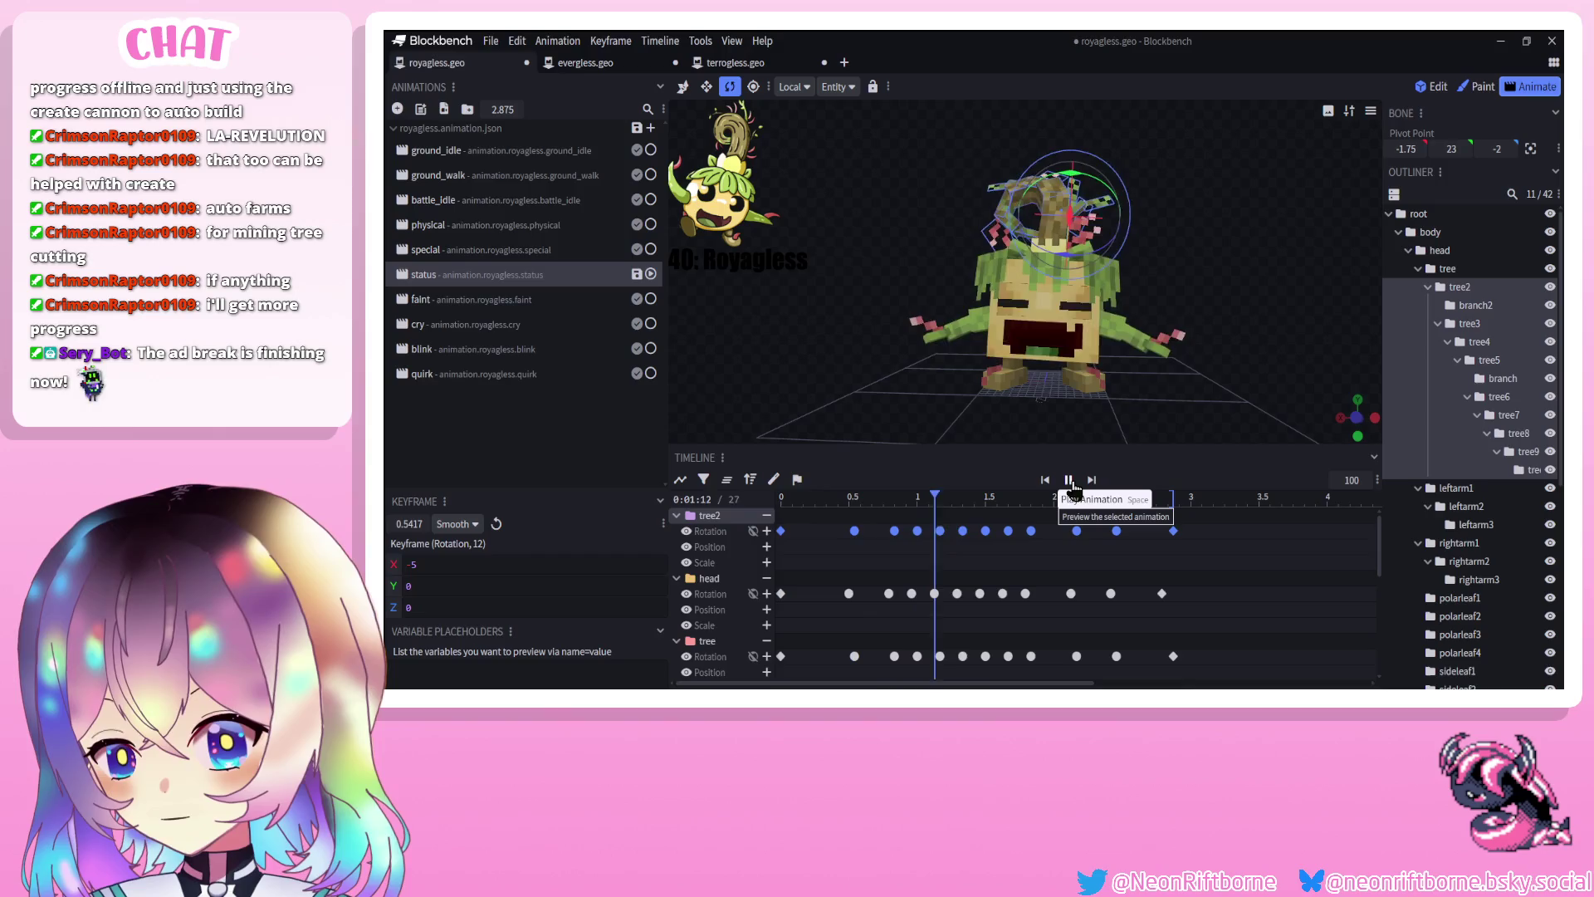
left_click(1069, 480)
key("Delete")
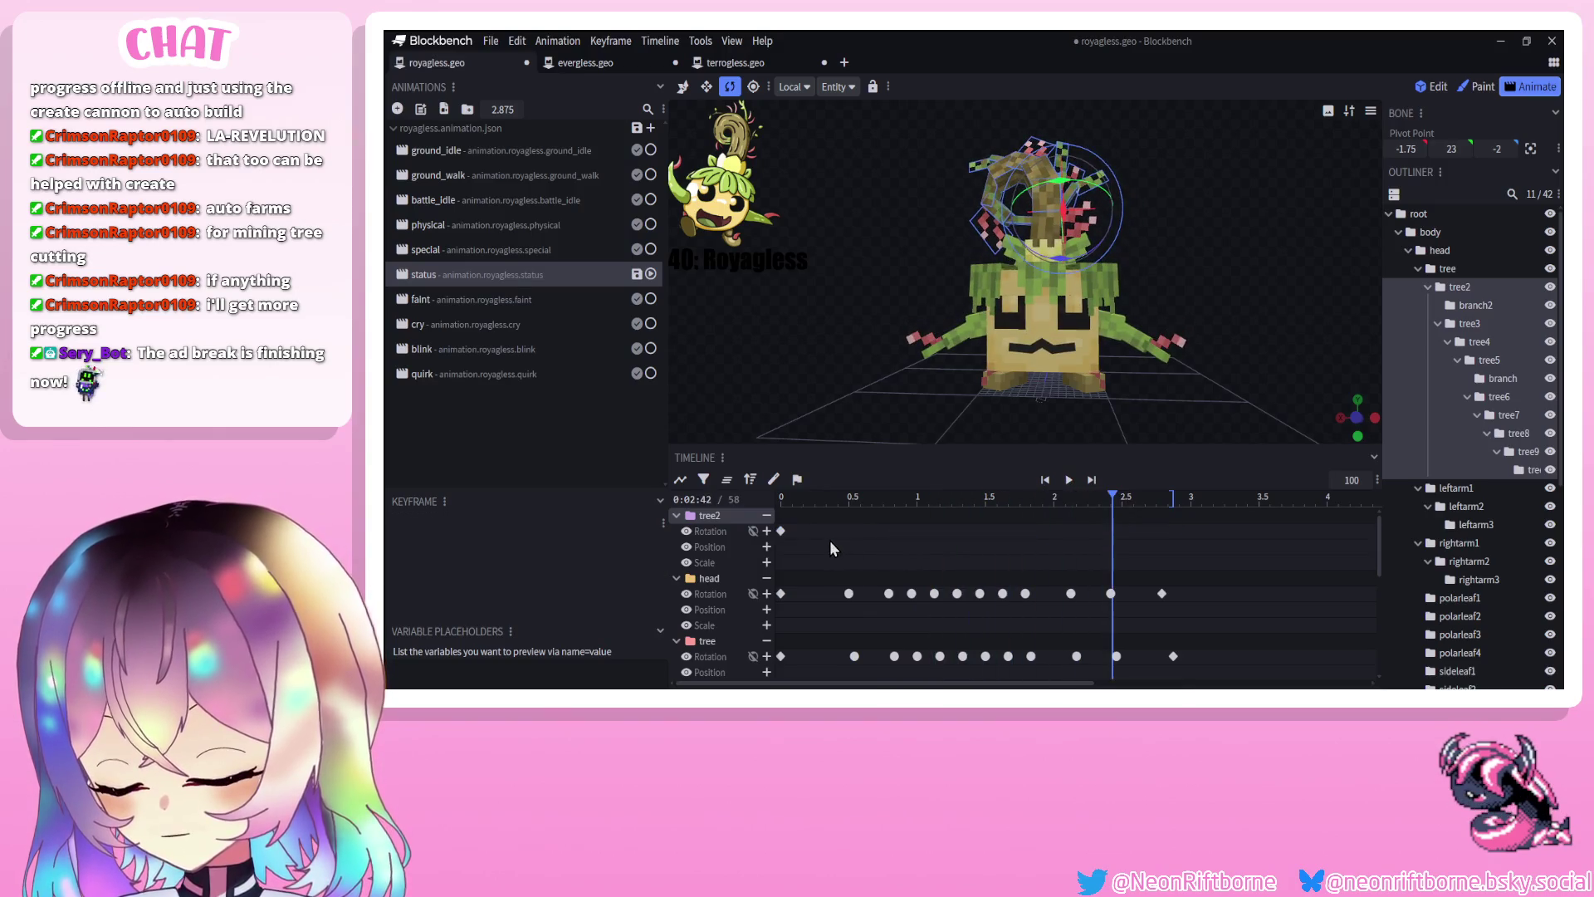
Paste the tree's sway rotation keyframes onto tree2 at about 0.54 s and scrub to check them
left_click(782, 531)
left_click_drag(833, 644, 1204, 557)
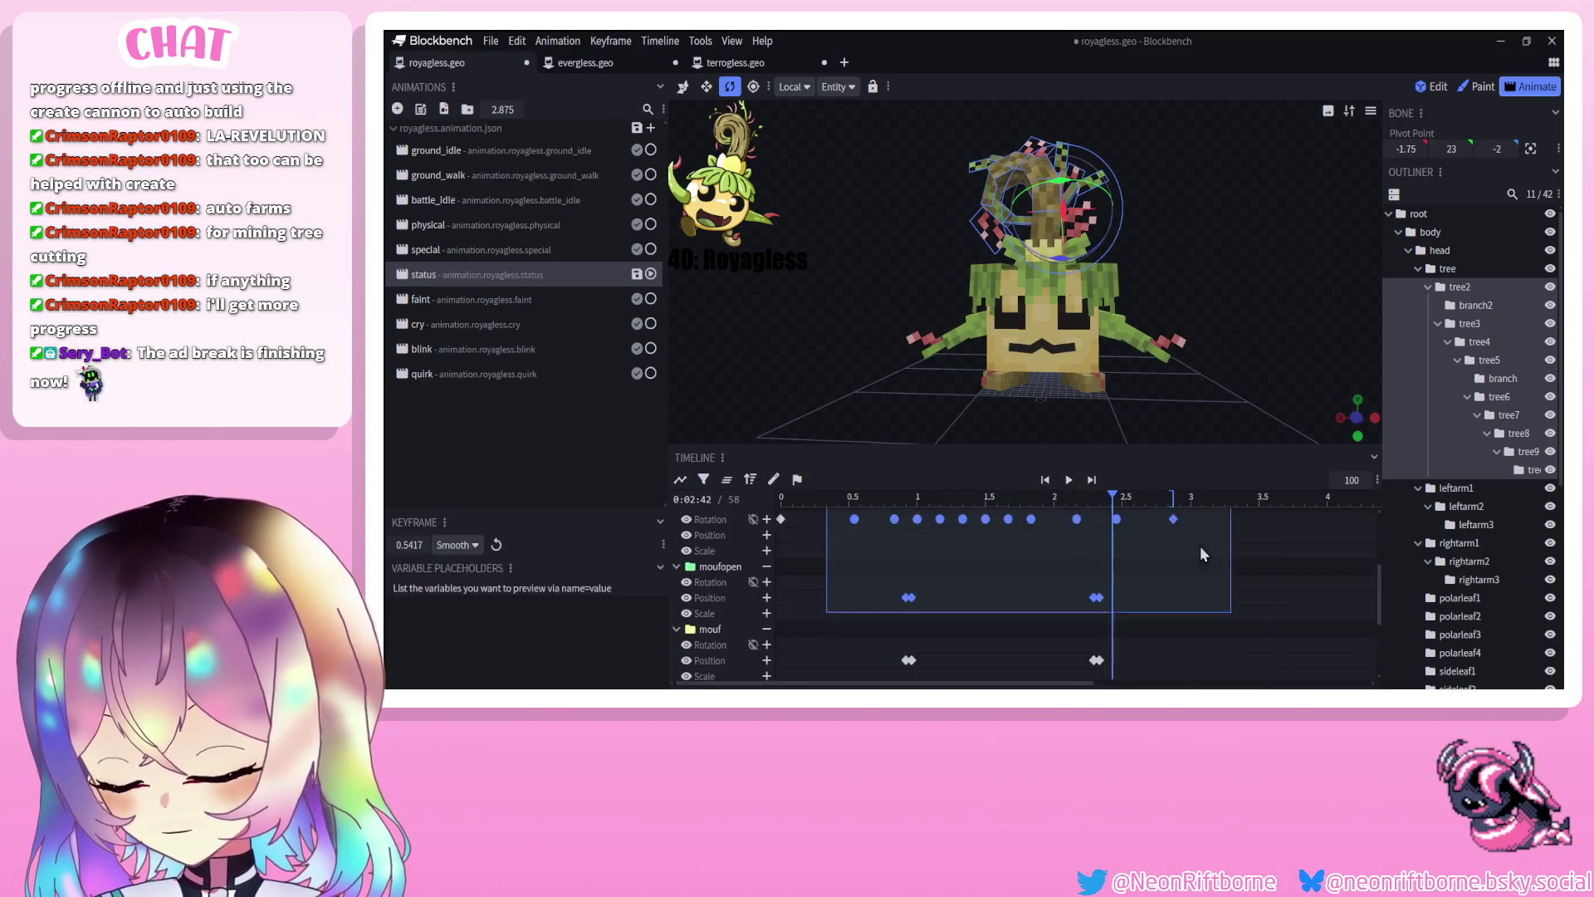
left_click(855, 499)
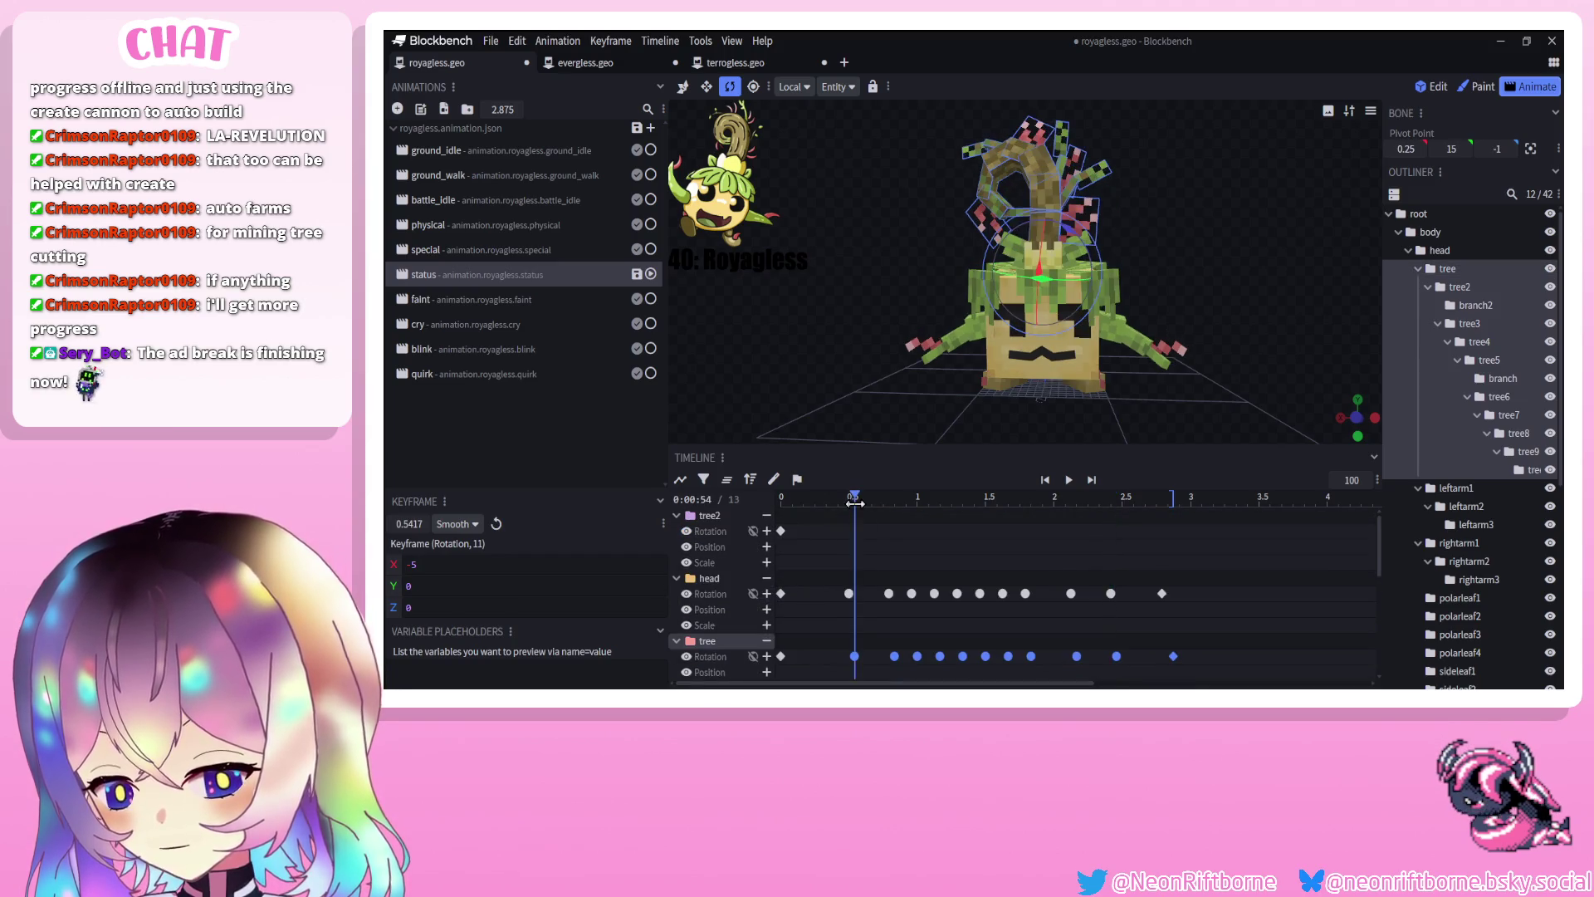
left_click(864, 530)
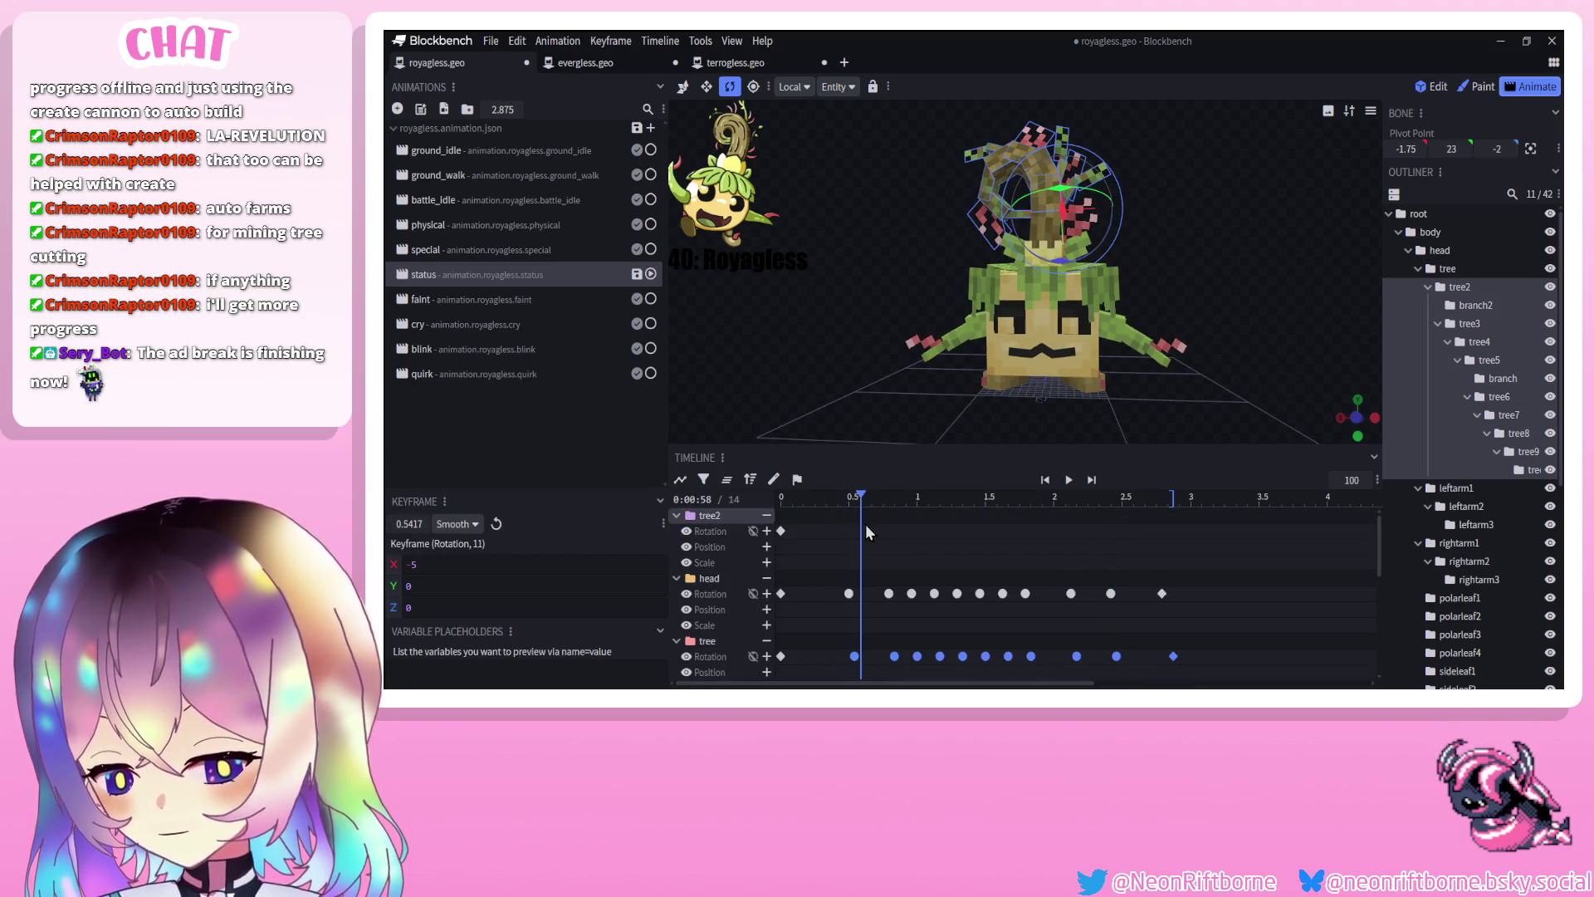
key("ctrl+v")
left_click_drag(857, 499, 1054, 501)
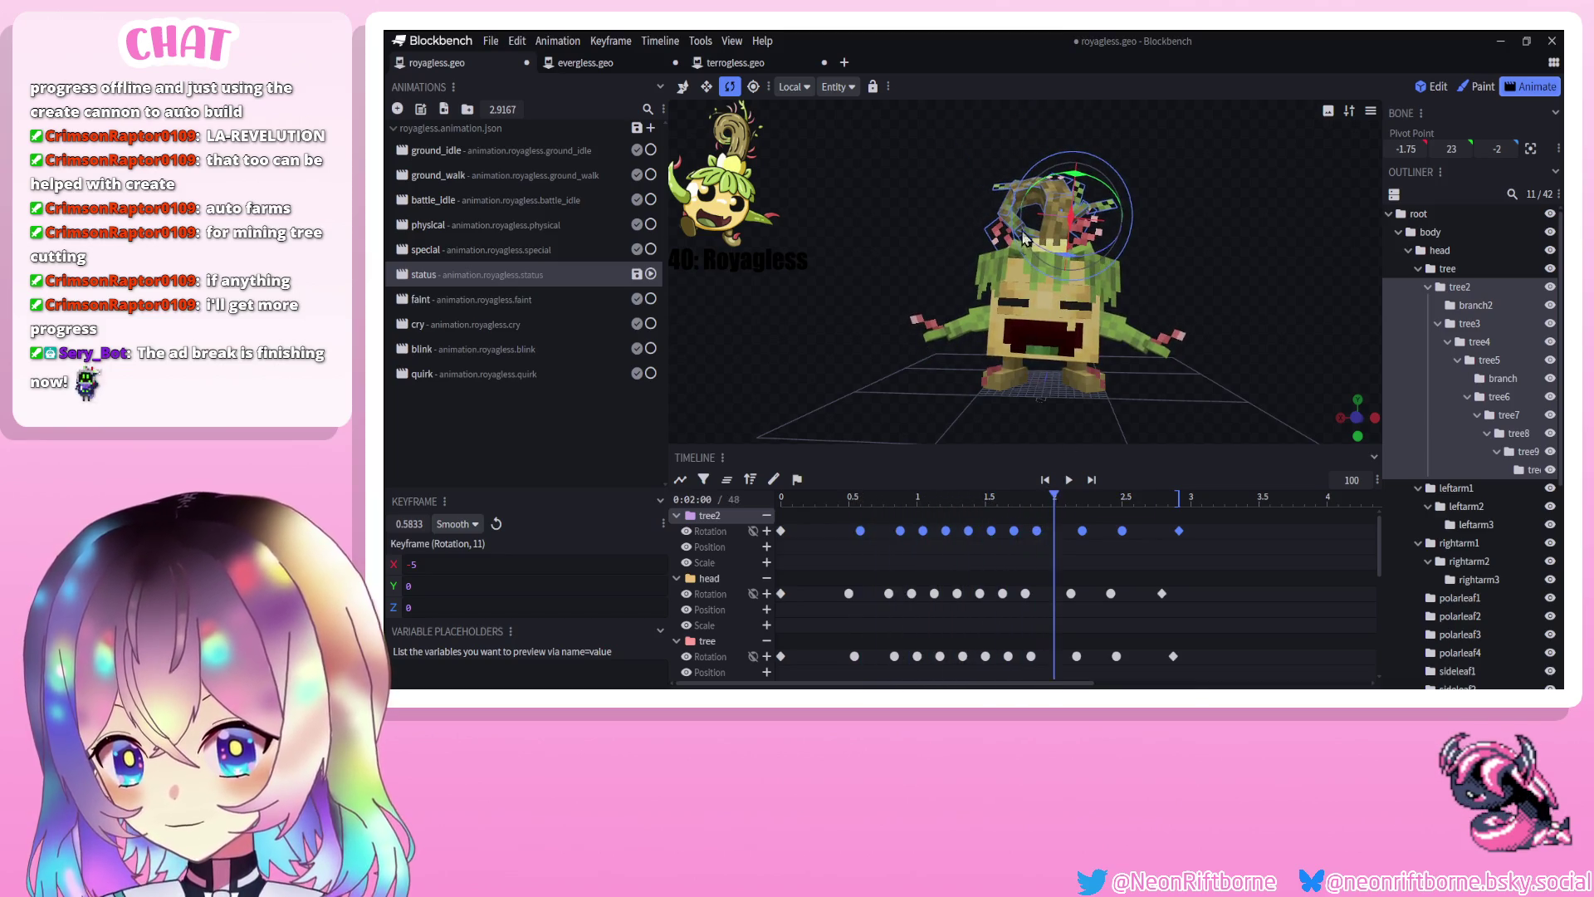
Select tree4 and its rotation keyframes, scrubbing between 0.58 s and 0.29 s
left_click(1035, 196)
left_click_drag(894, 503, 870, 498)
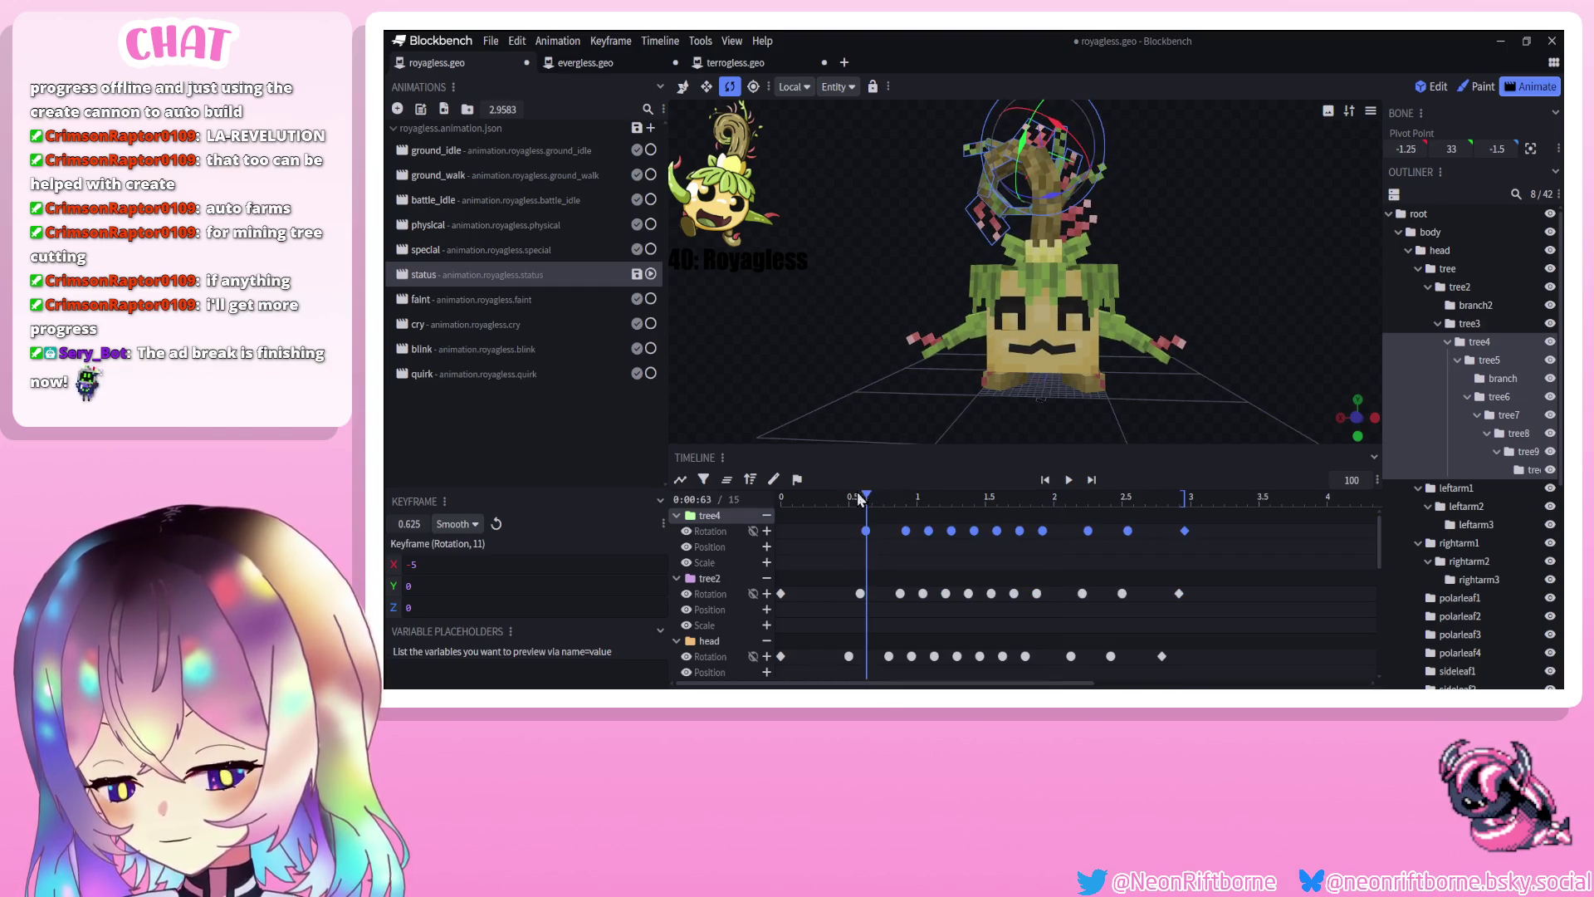
left_click(823, 502)
left_click_drag(1165, 651, 774, 663)
left_click_drag(823, 499, 781, 496)
left_click(781, 531)
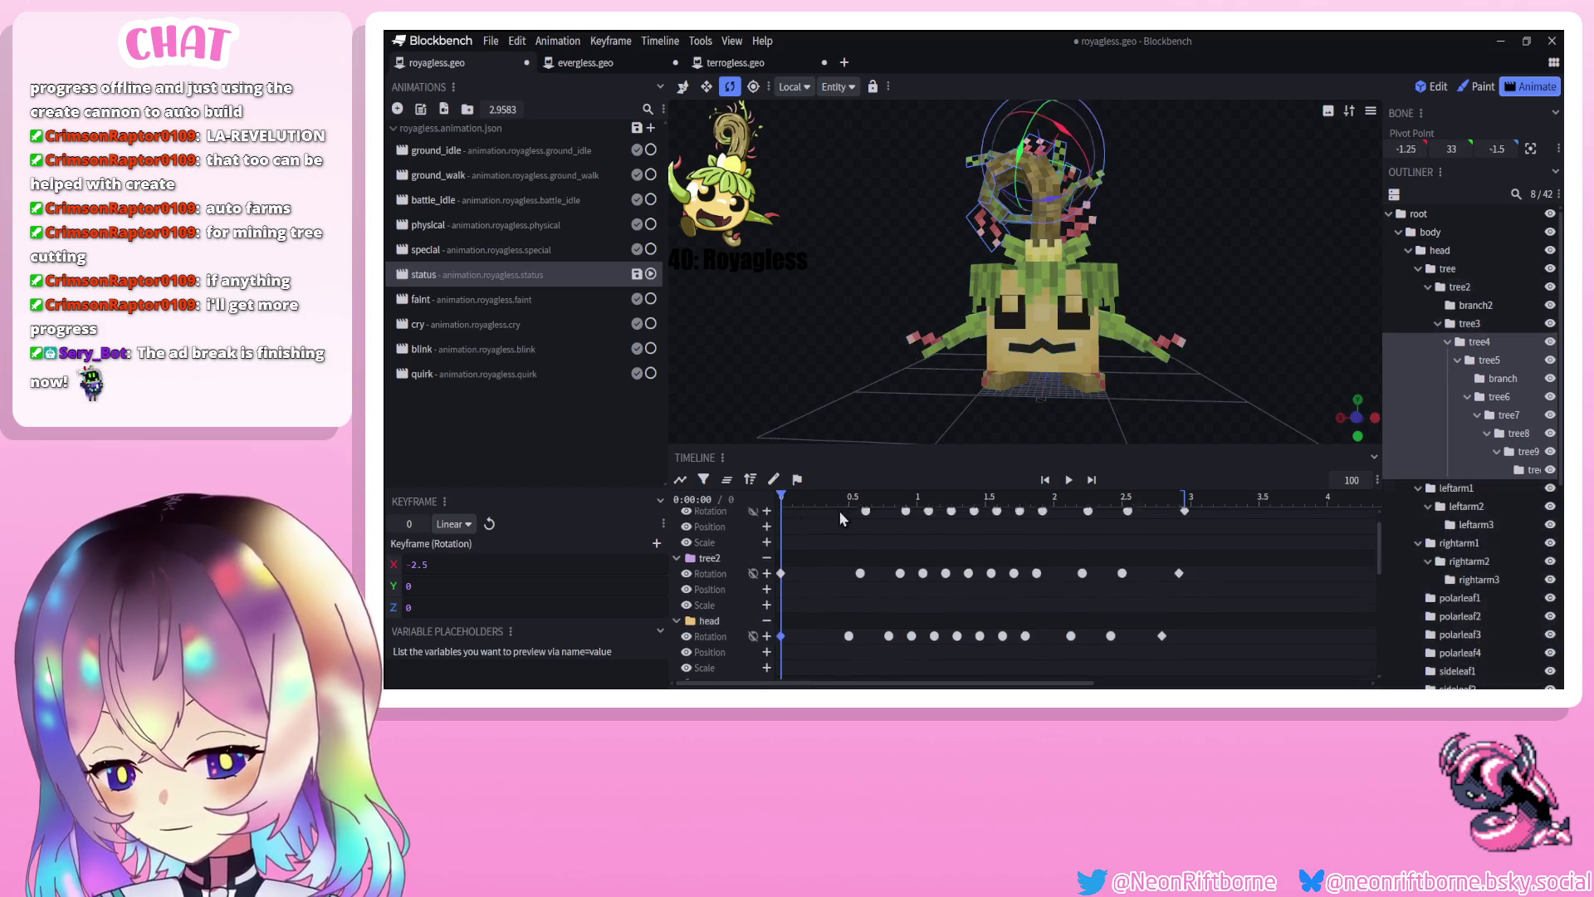
Preview the animation, then move tree4's and tree2's last keyframes to about 2.79 s
left_click(1070, 480)
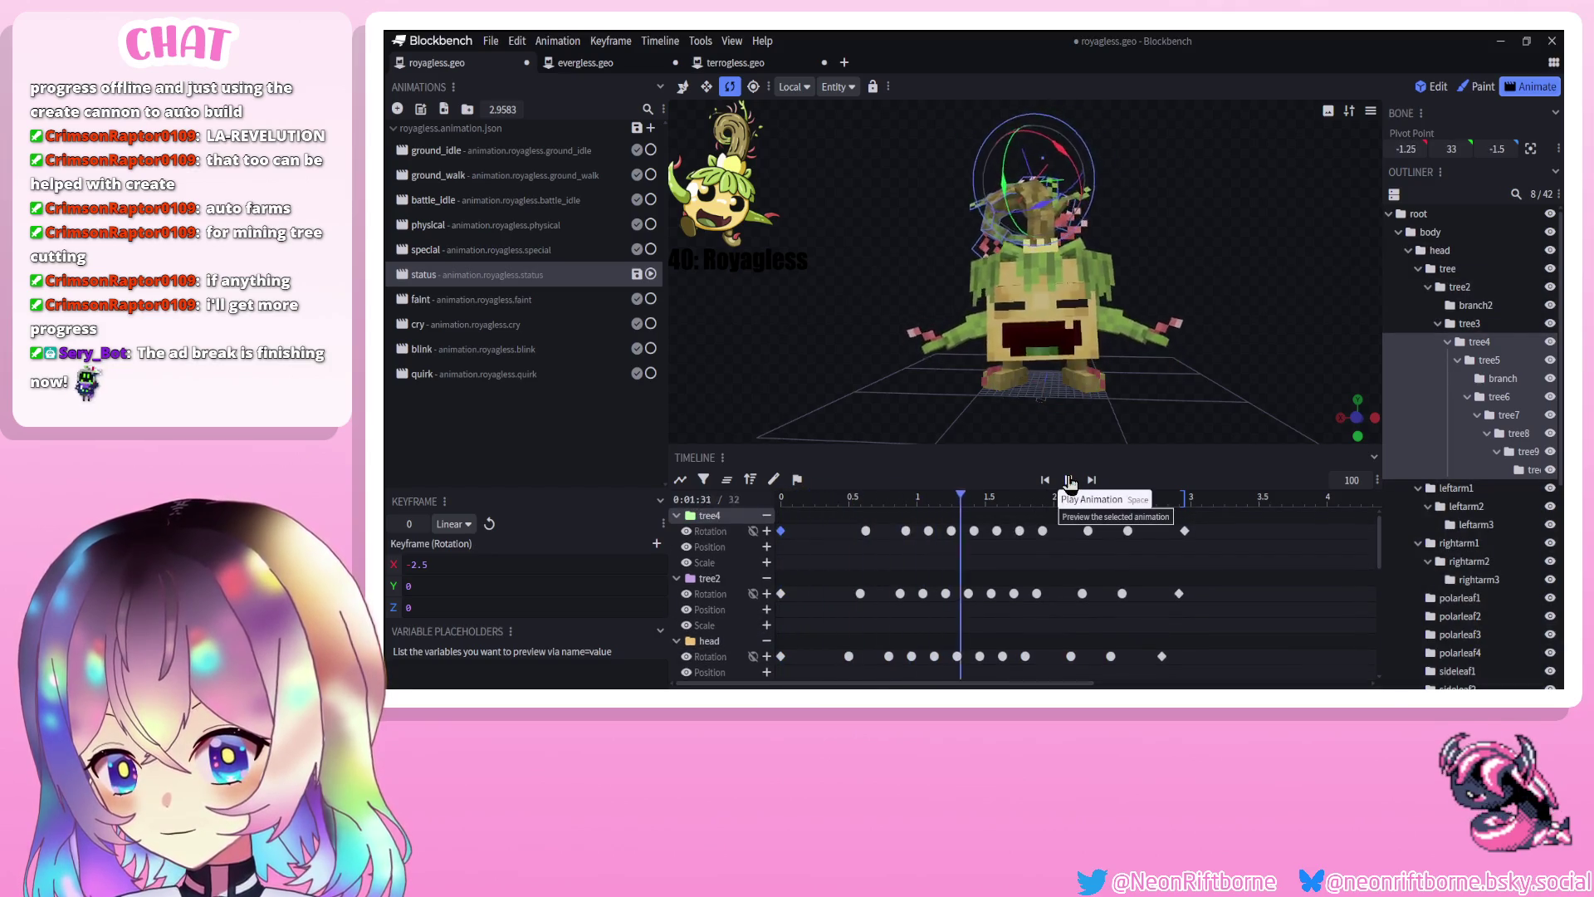
left_click(1070, 480)
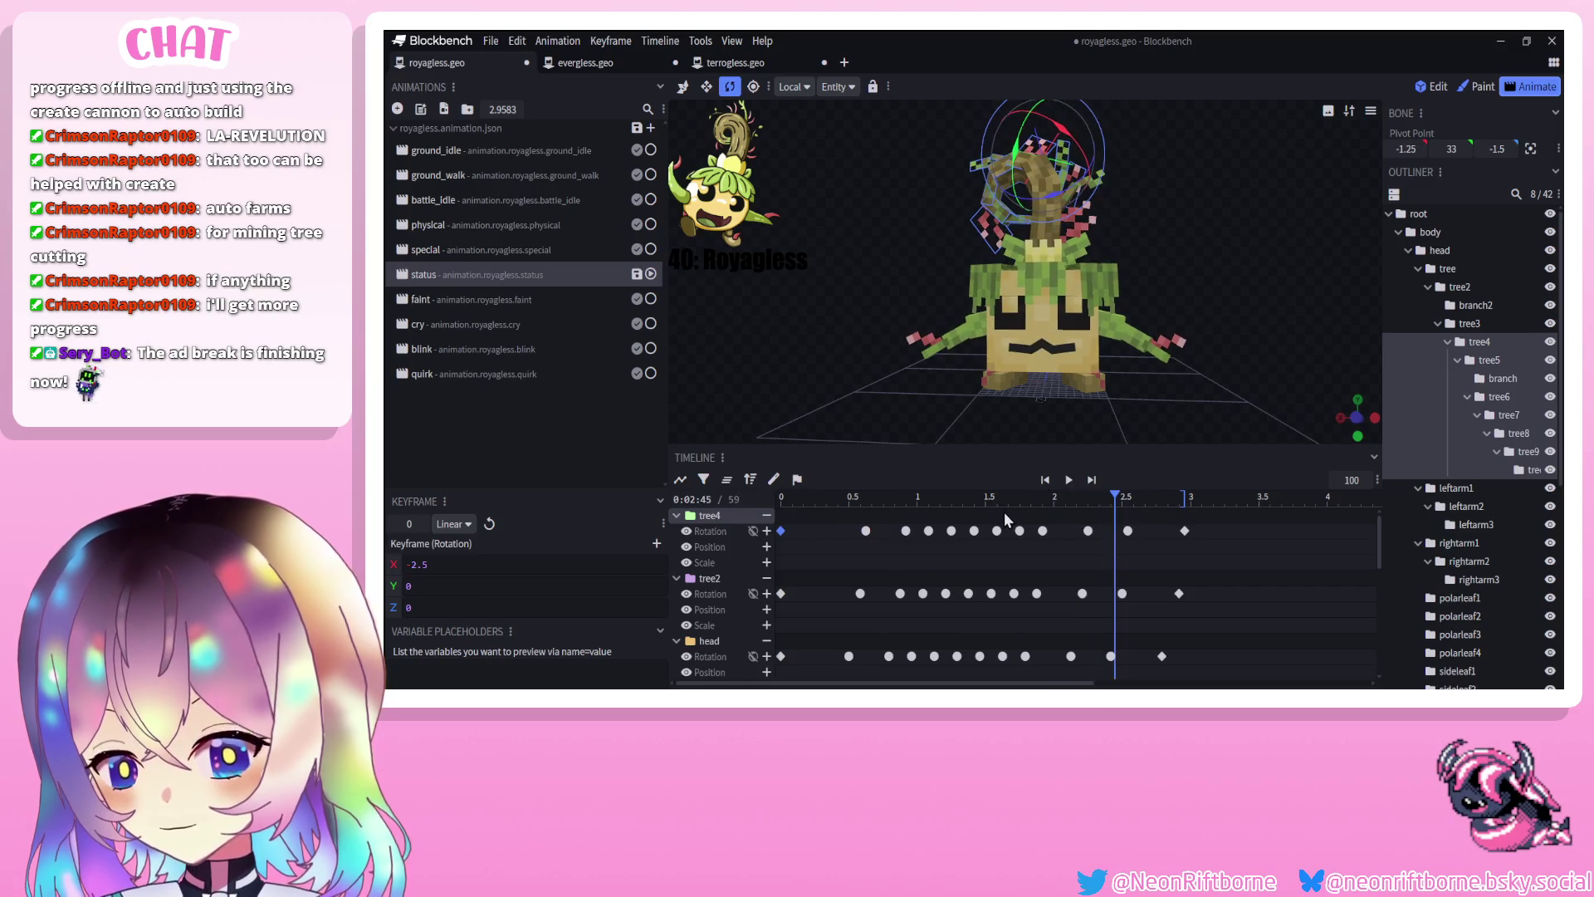
left_click(1070, 481)
left_click_drag(1185, 531, 1162, 530)
left_click_drag(1179, 593, 1162, 593)
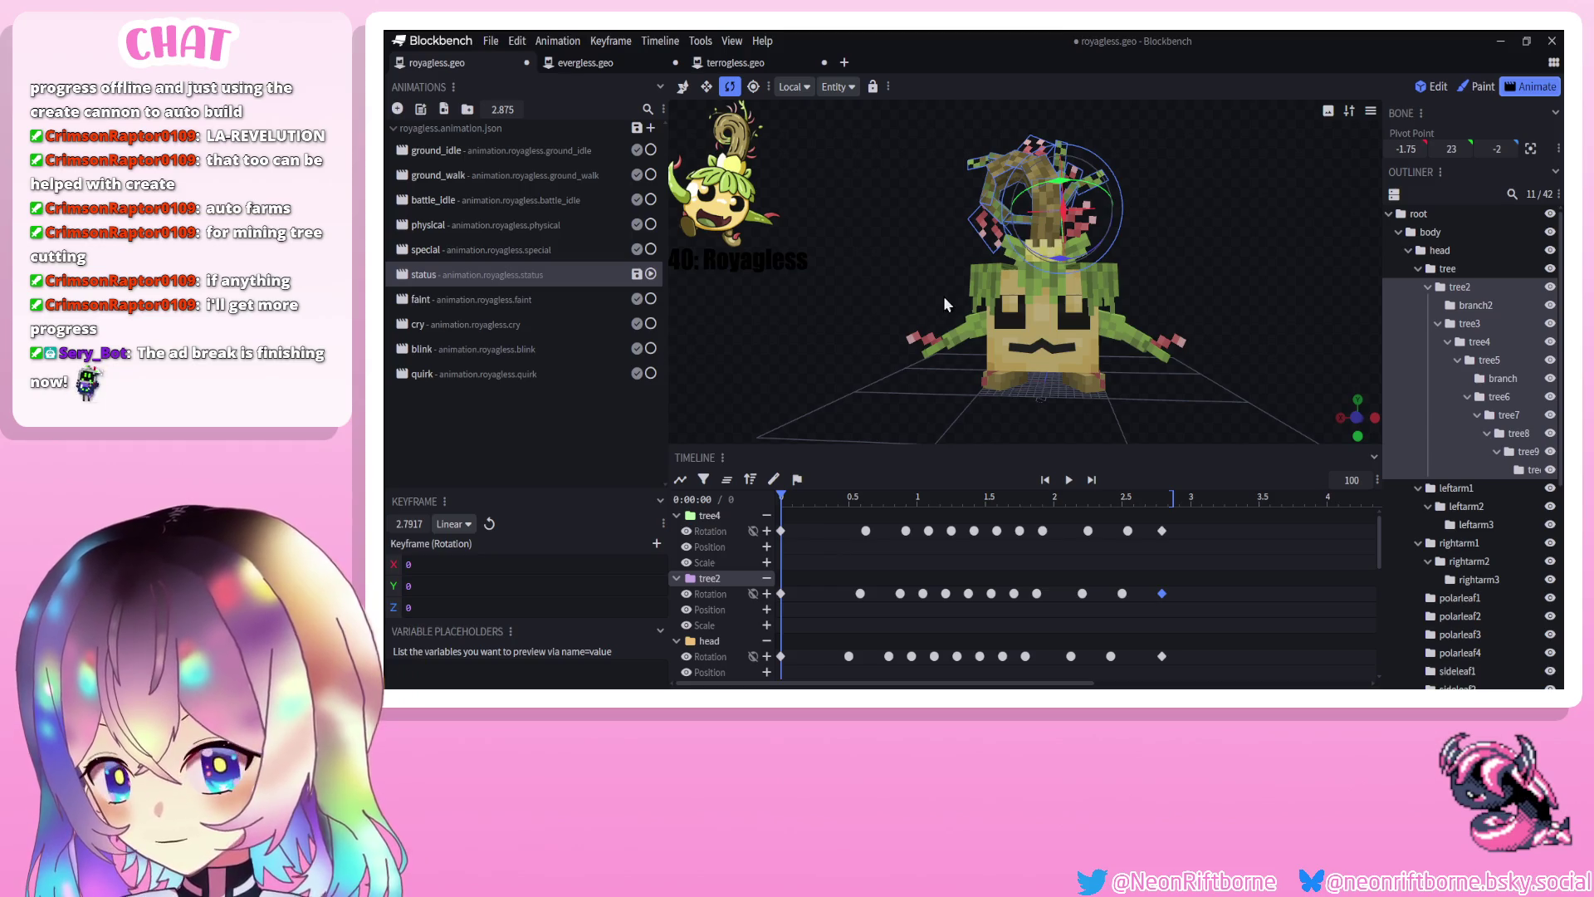
left_click_drag(944, 297, 908, 253)
Paste tree4's sway keyframes onto tree6 and shift them one frame later
left_click(994, 194)
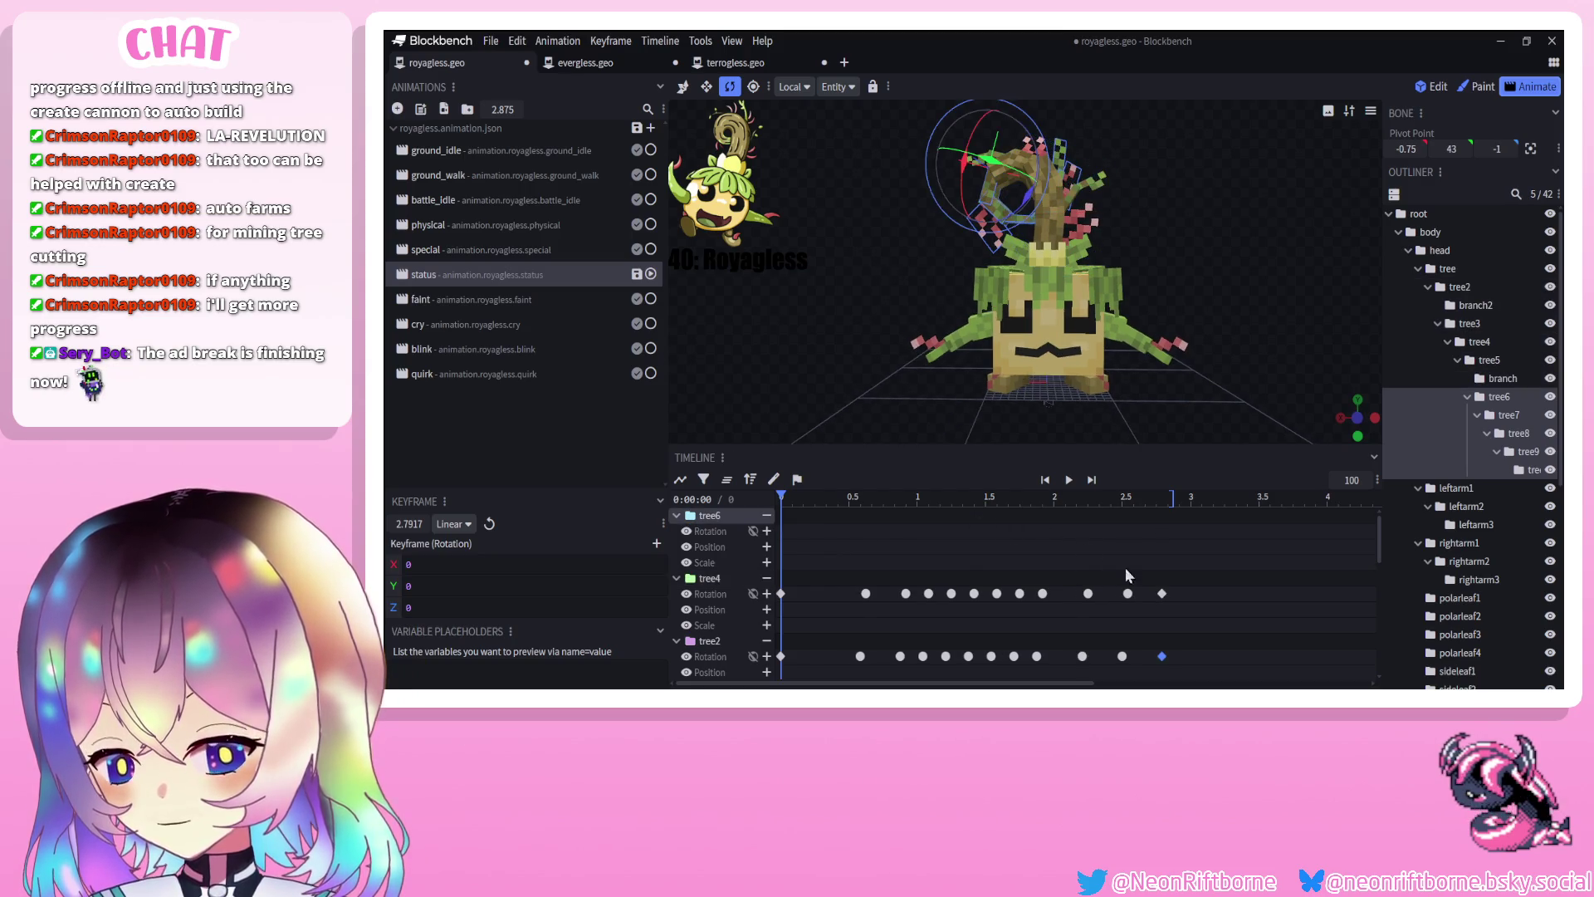
left_click_drag(1171, 584, 776, 601)
key("ctrl+c")
key("ctrl+v")
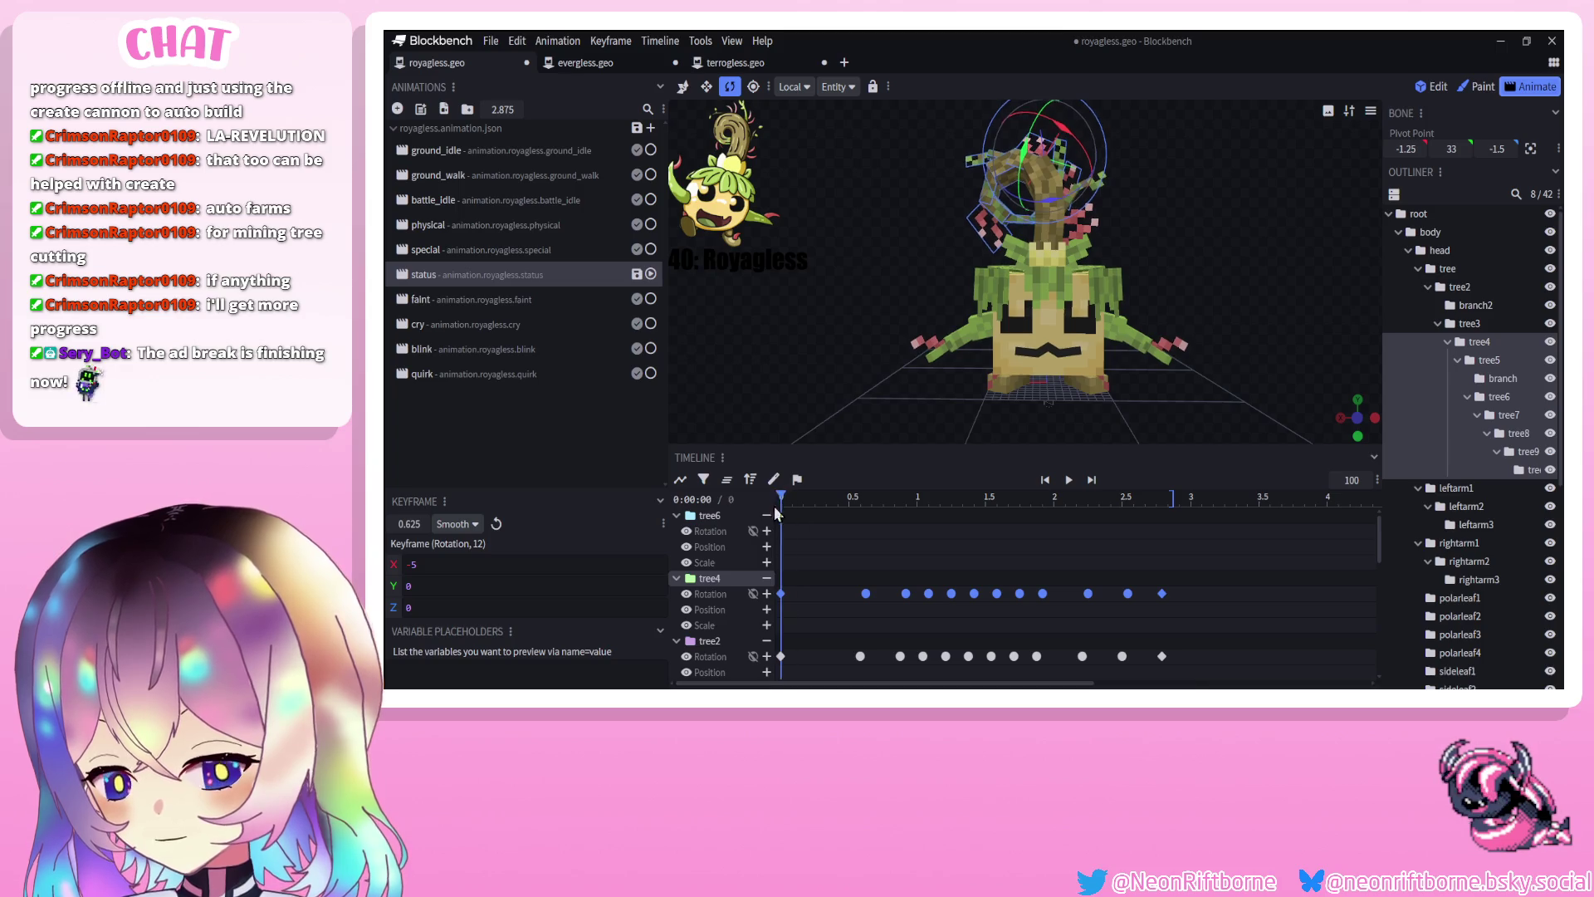
left_click_drag(1162, 533, 1167, 531)
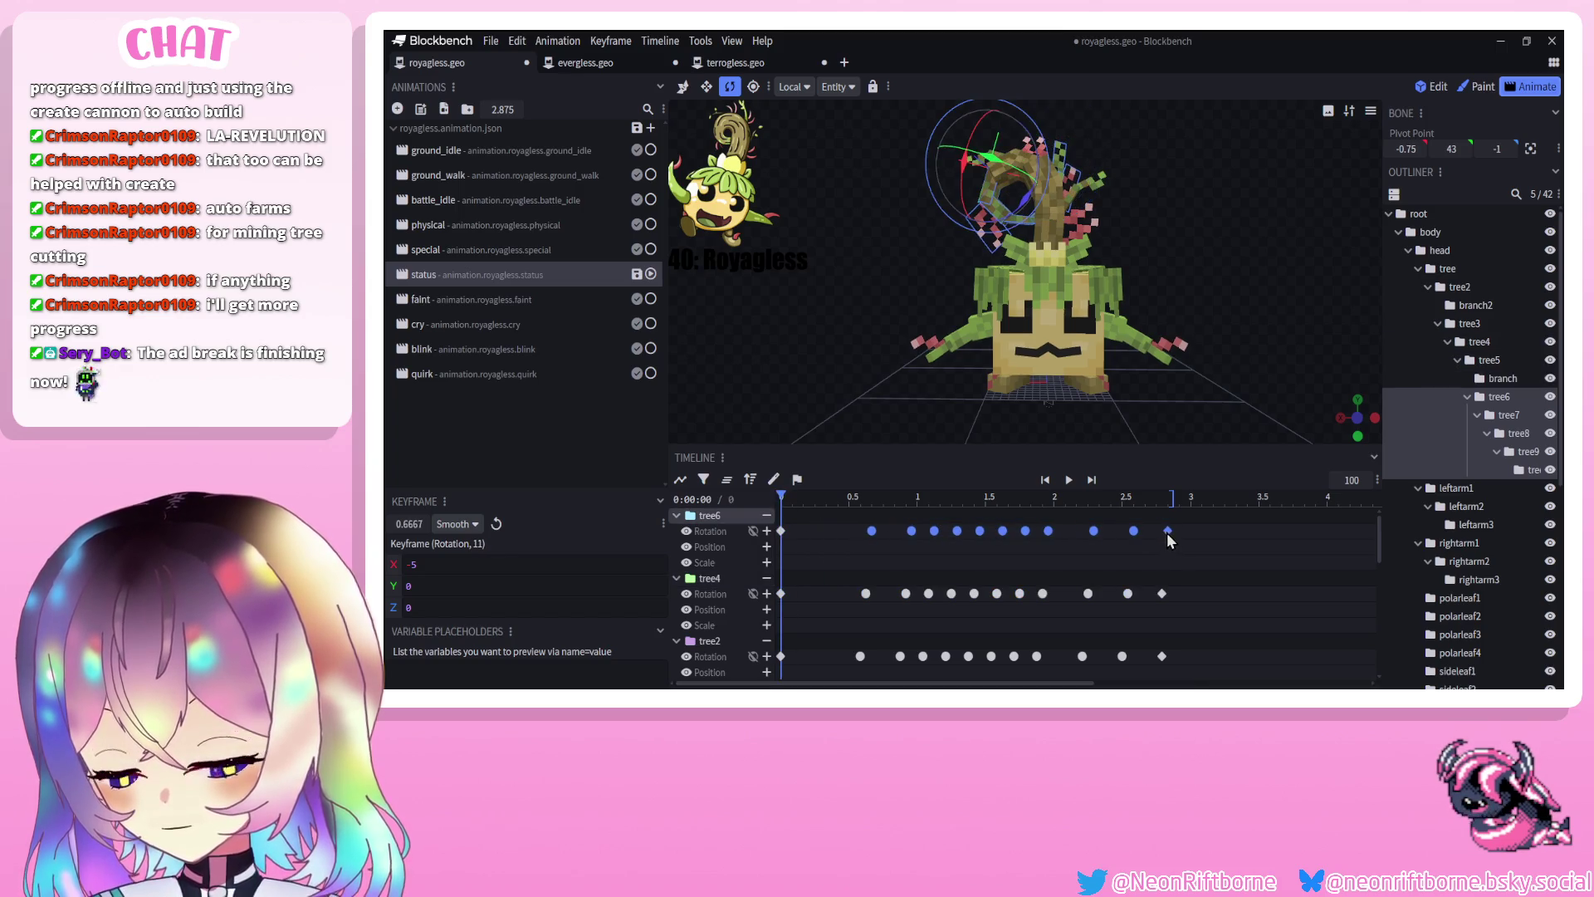
left_click(1069, 480)
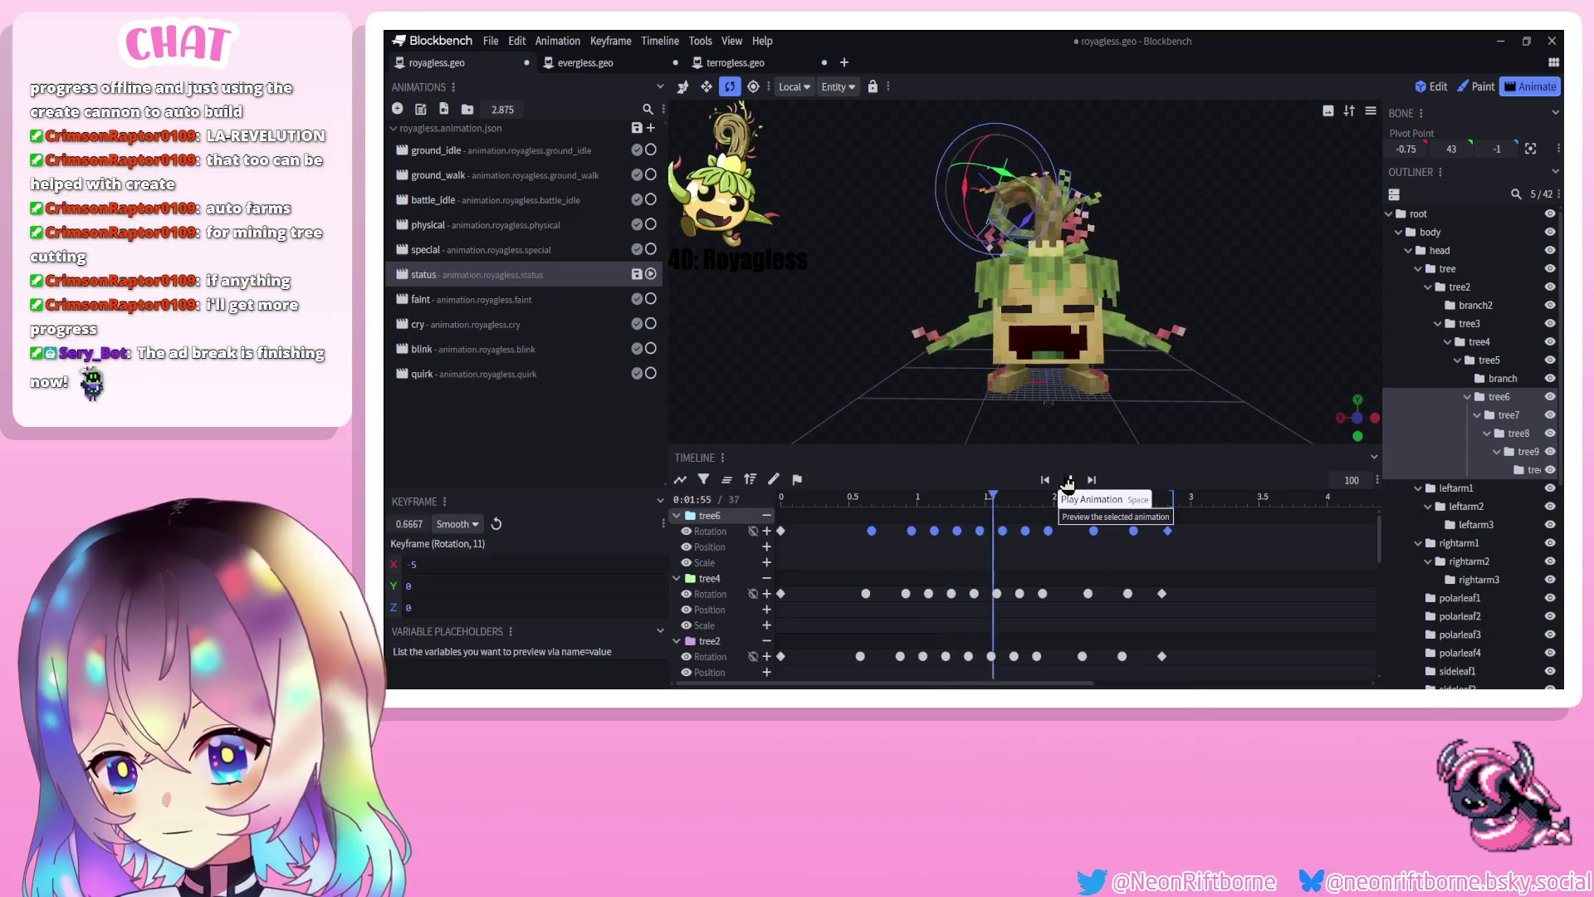
Paste the same sway keyframes onto tree9, offset slightly later
mouse_move(822, 321)
left_mouse_down()
mouse_move(1116, 301)
mouse_move(1063, 237)
left_mouse_up()
left_click(1067, 232)
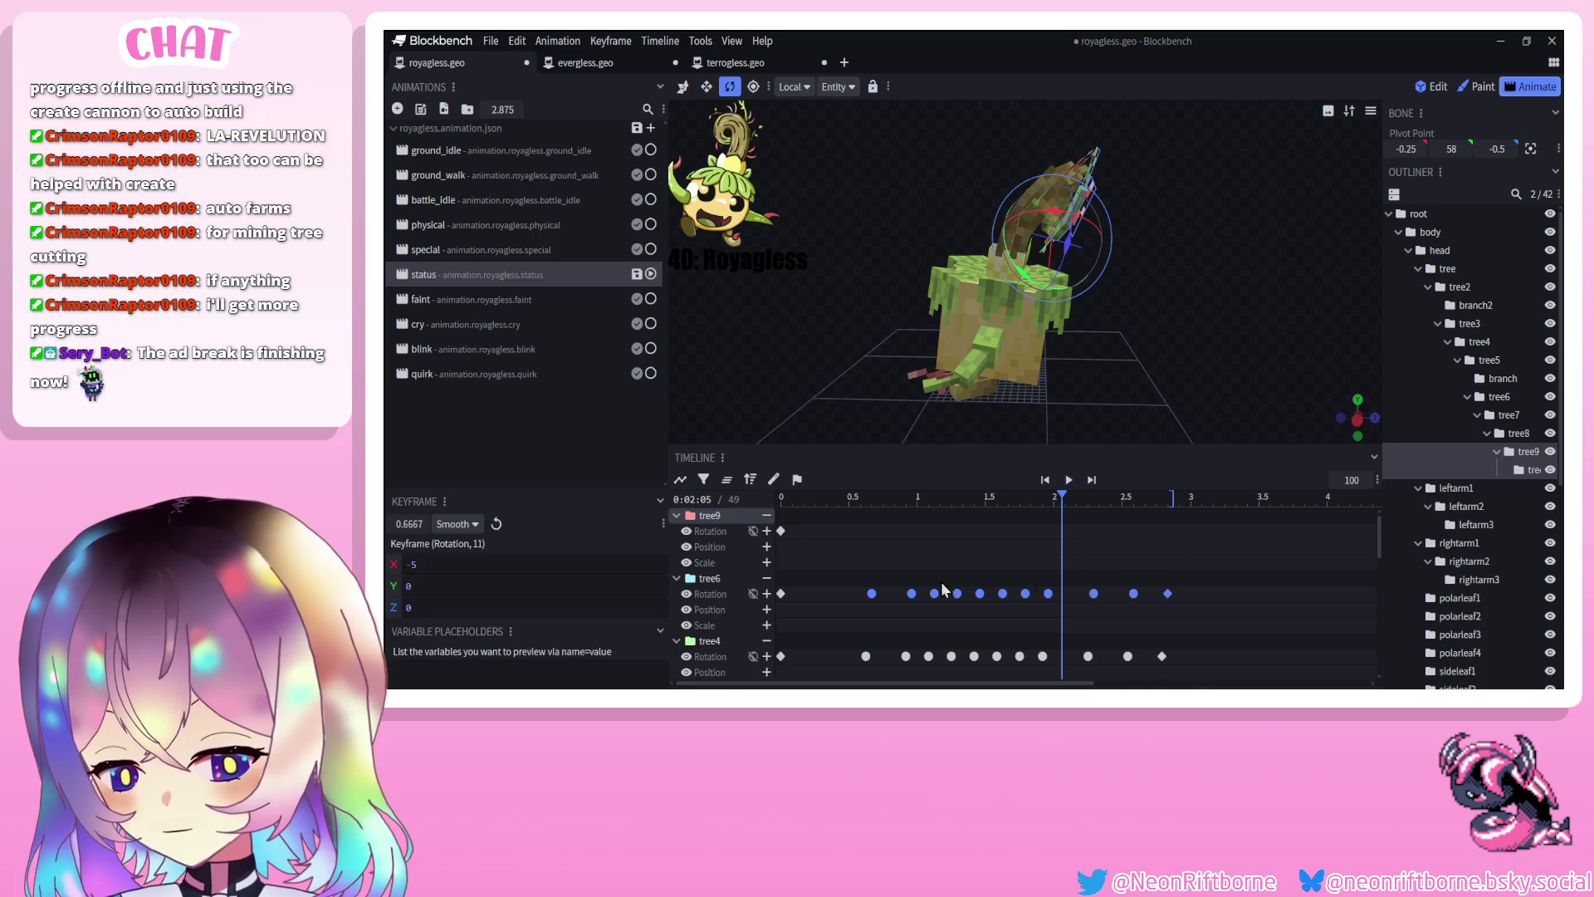
left_click(806, 496)
left_click(825, 531)
key("ctrl+v")
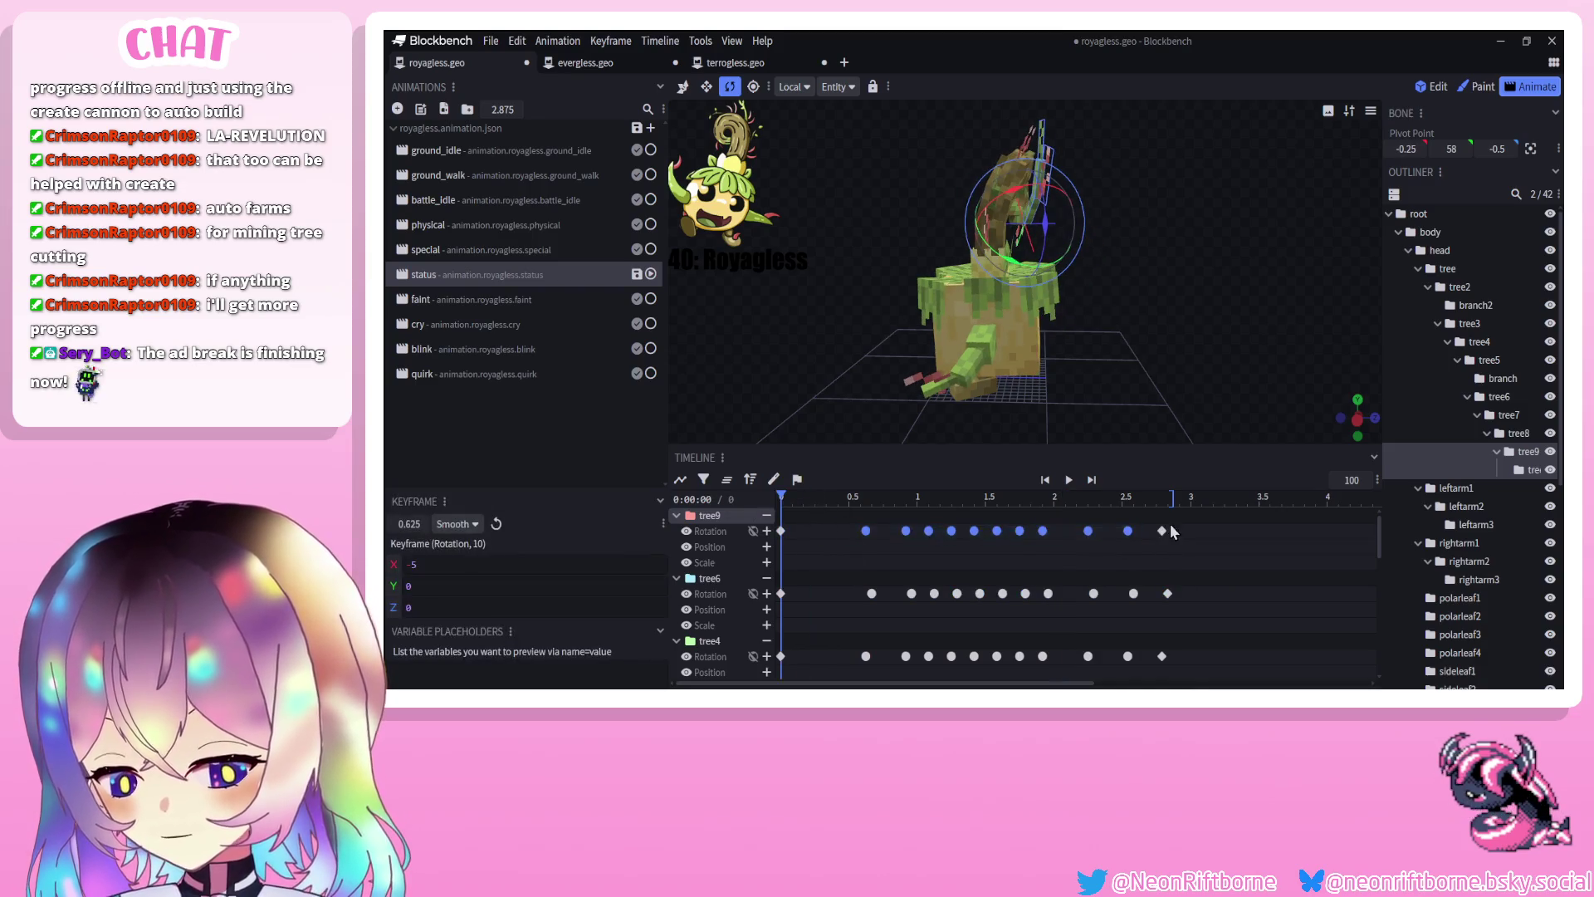
left_click_drag(1162, 530, 1173, 530)
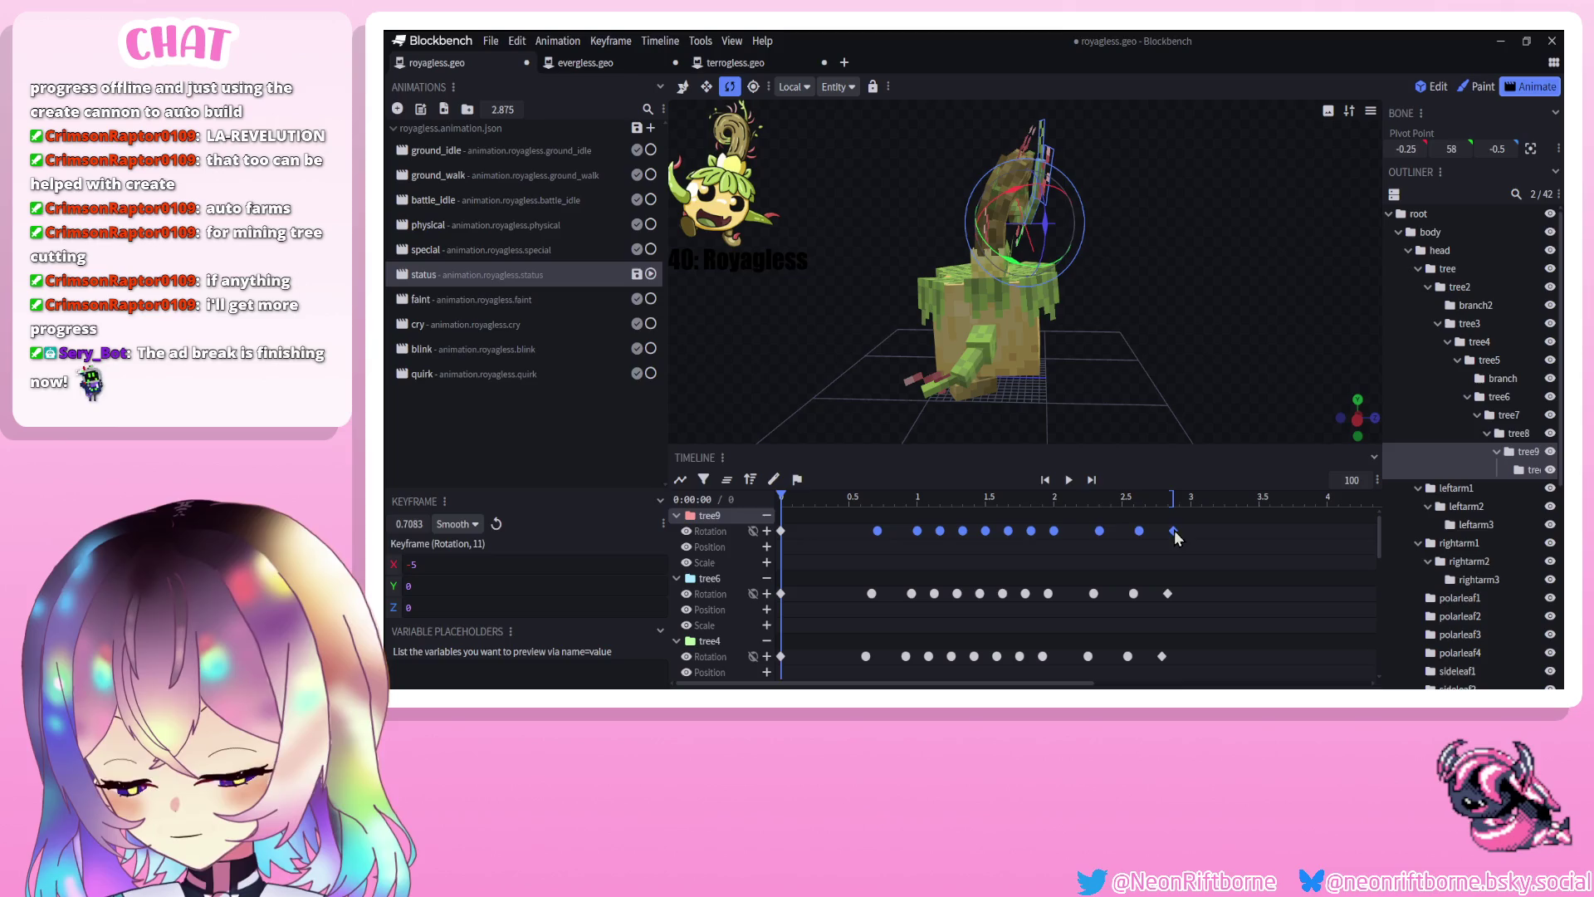
left_click(1068, 480)
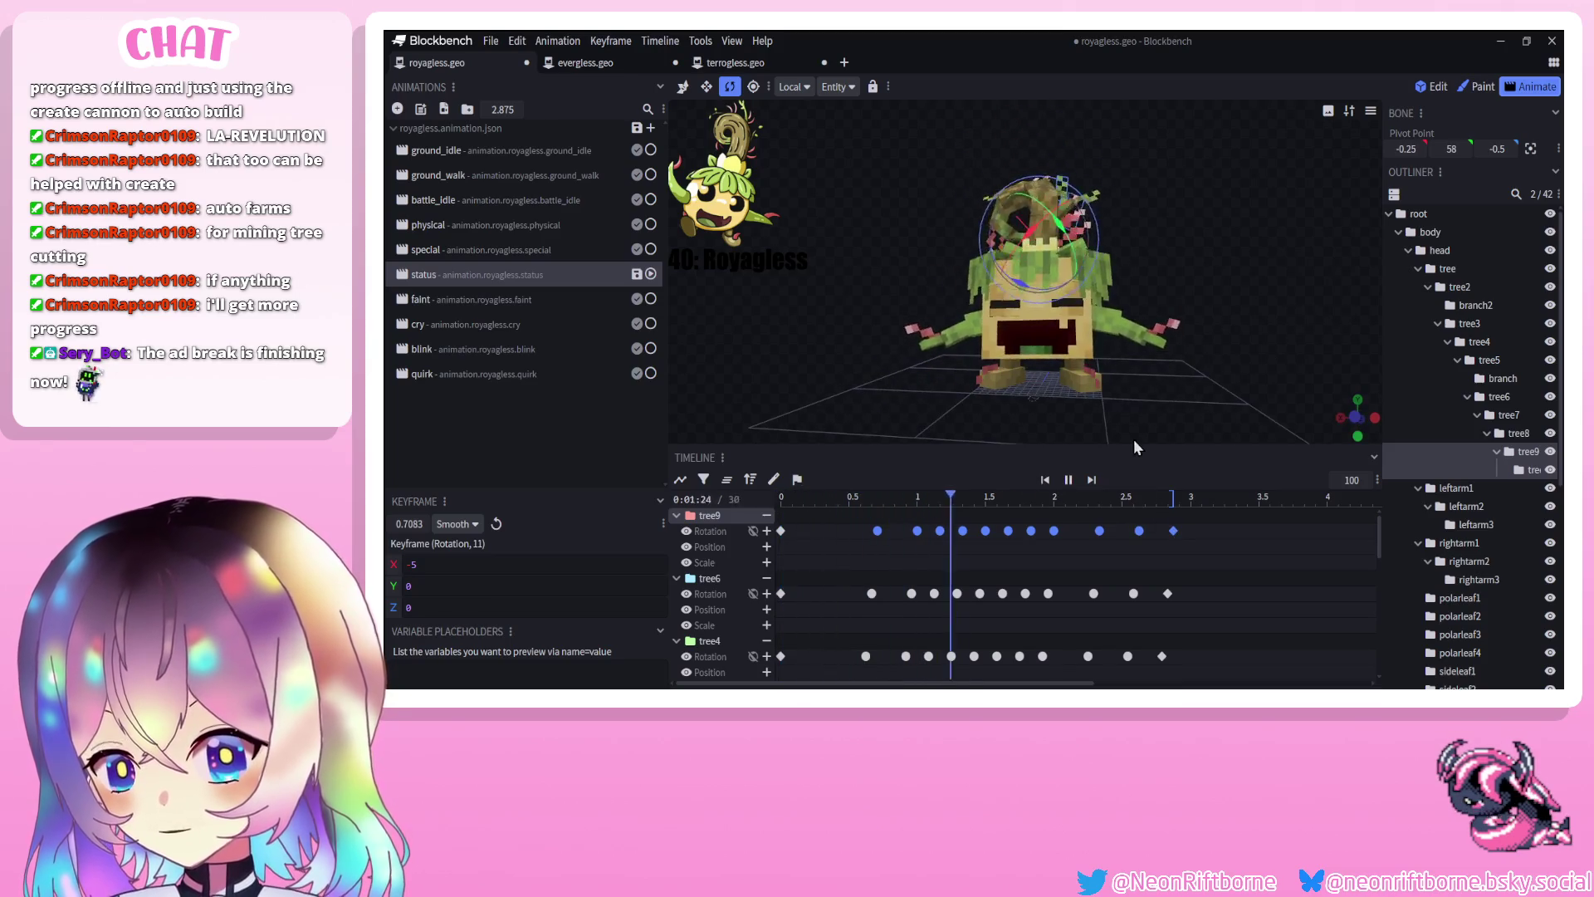
Play the status animation several times to preview the trunk ripple
scroll(1481, 528, "down", 5)
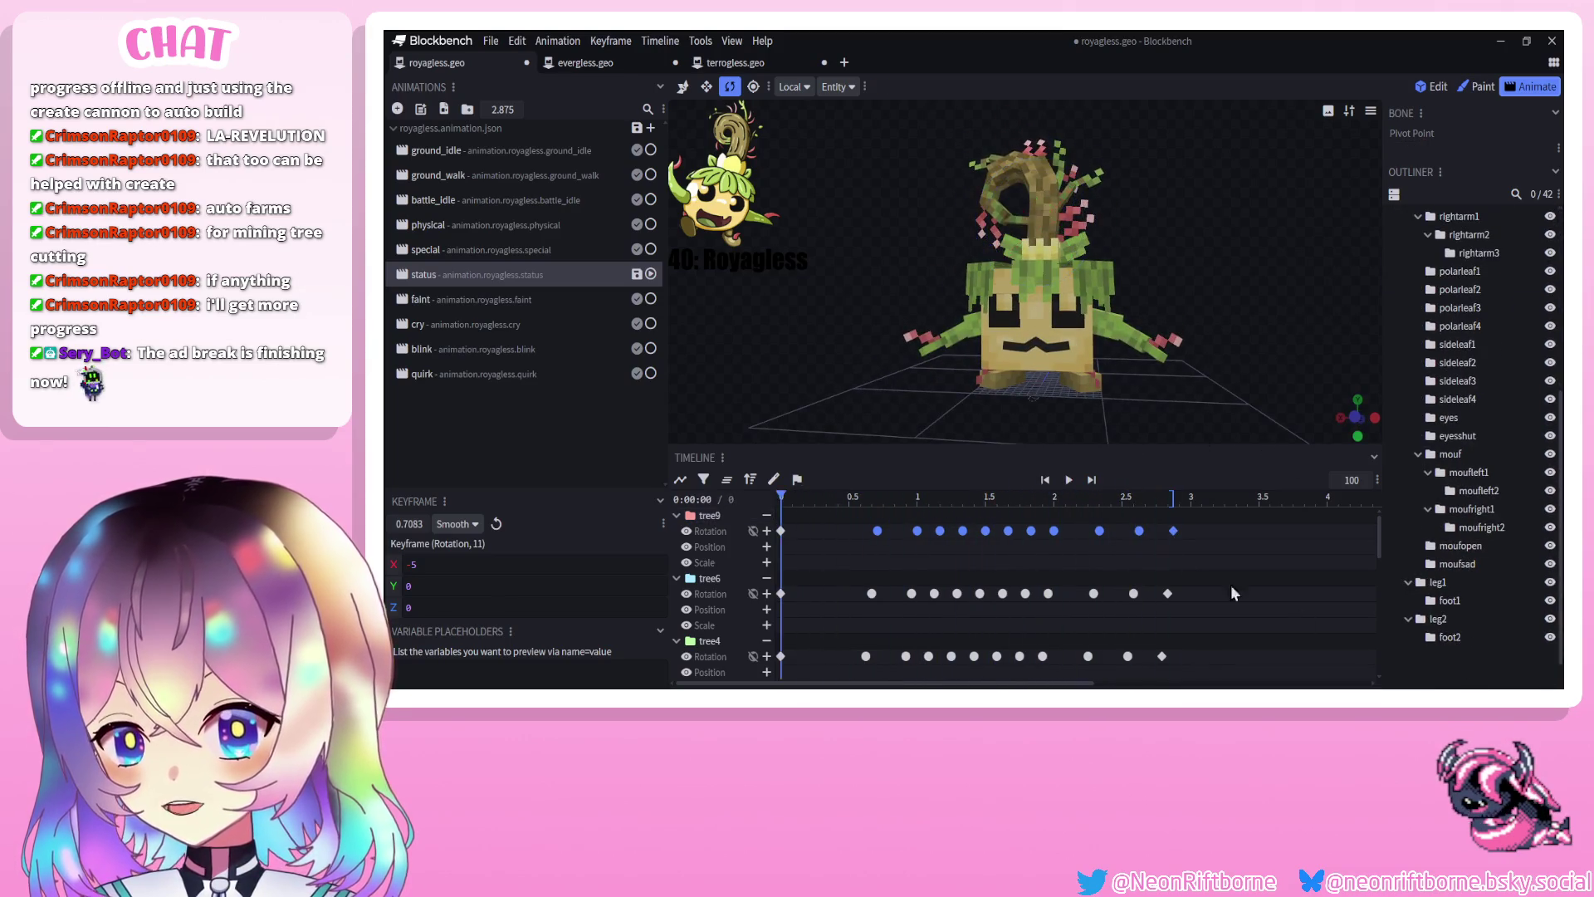
left_click(1076, 488)
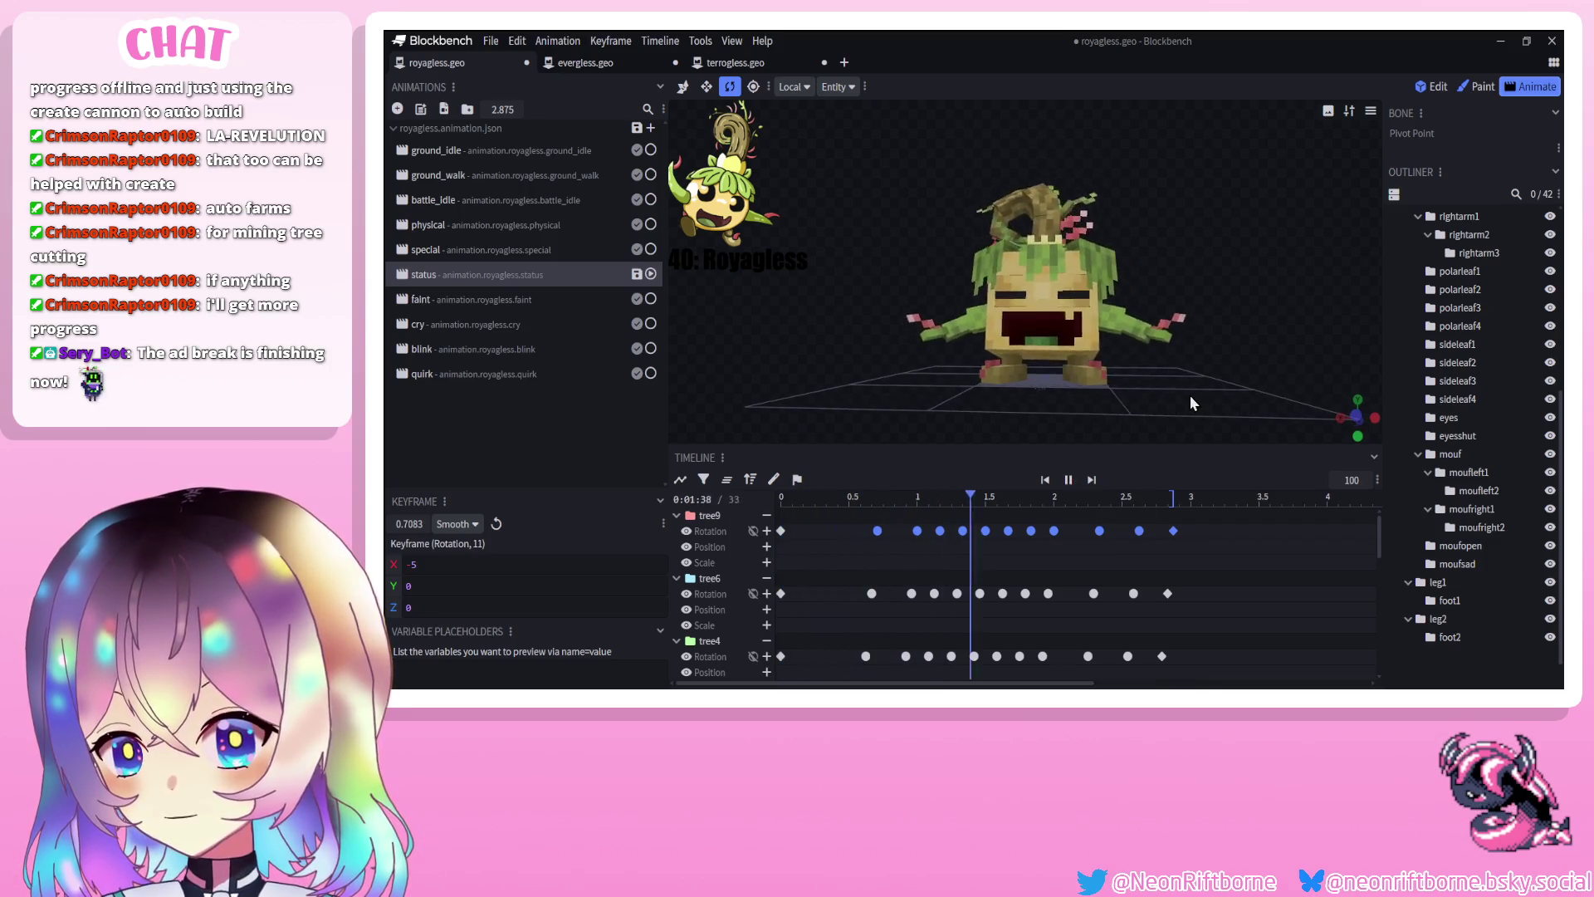
left_click(1068, 482)
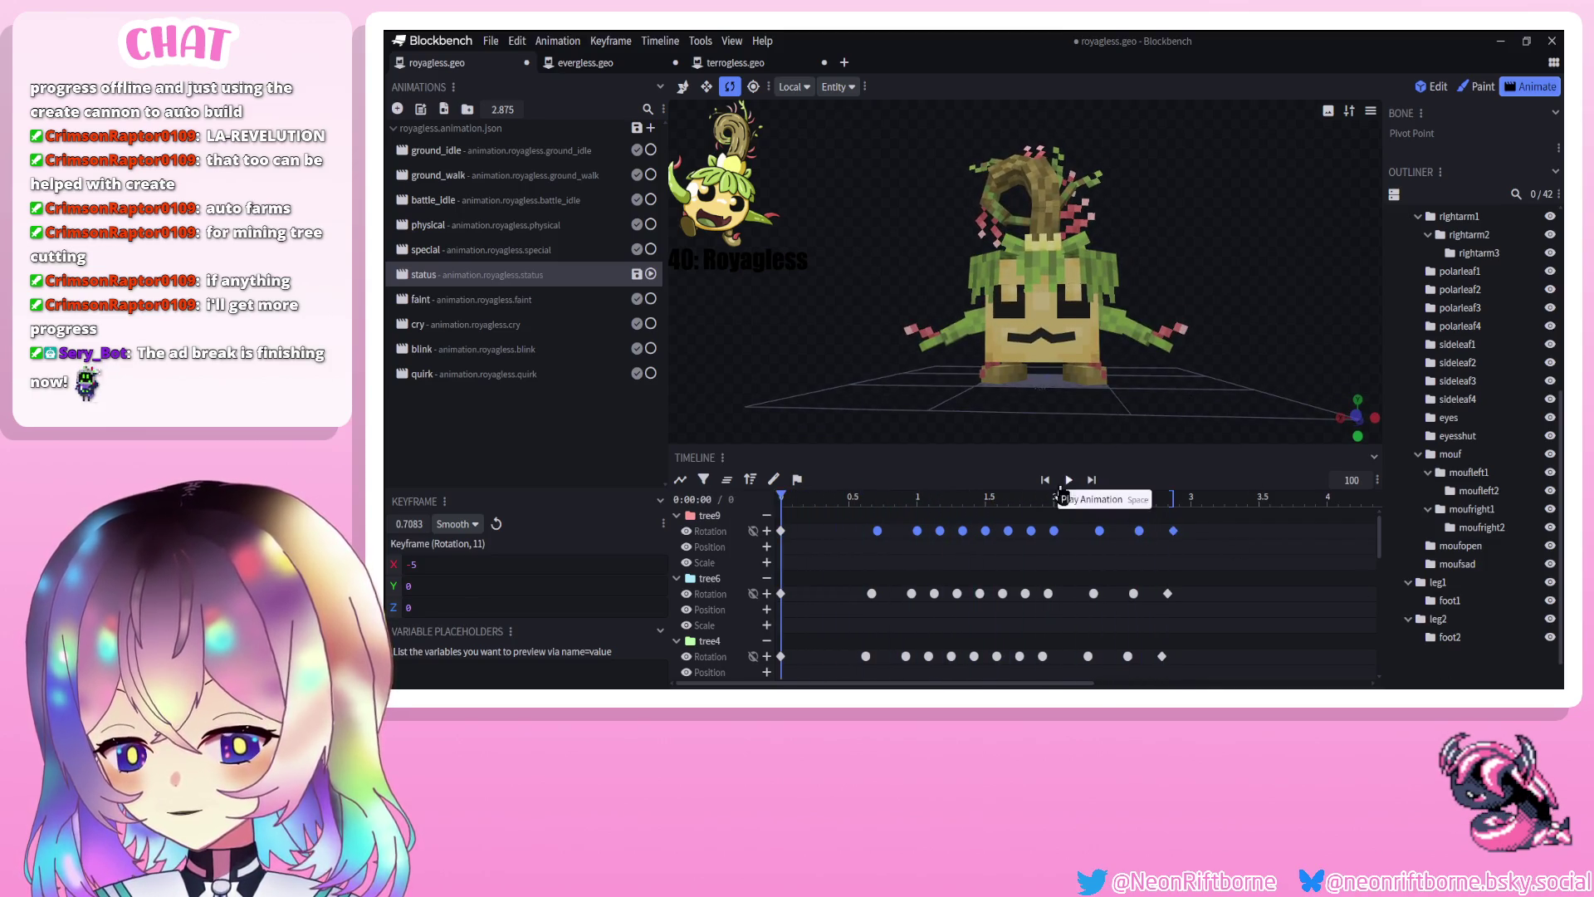
left_click(1066, 486)
scroll(1223, 377, "down", 3)
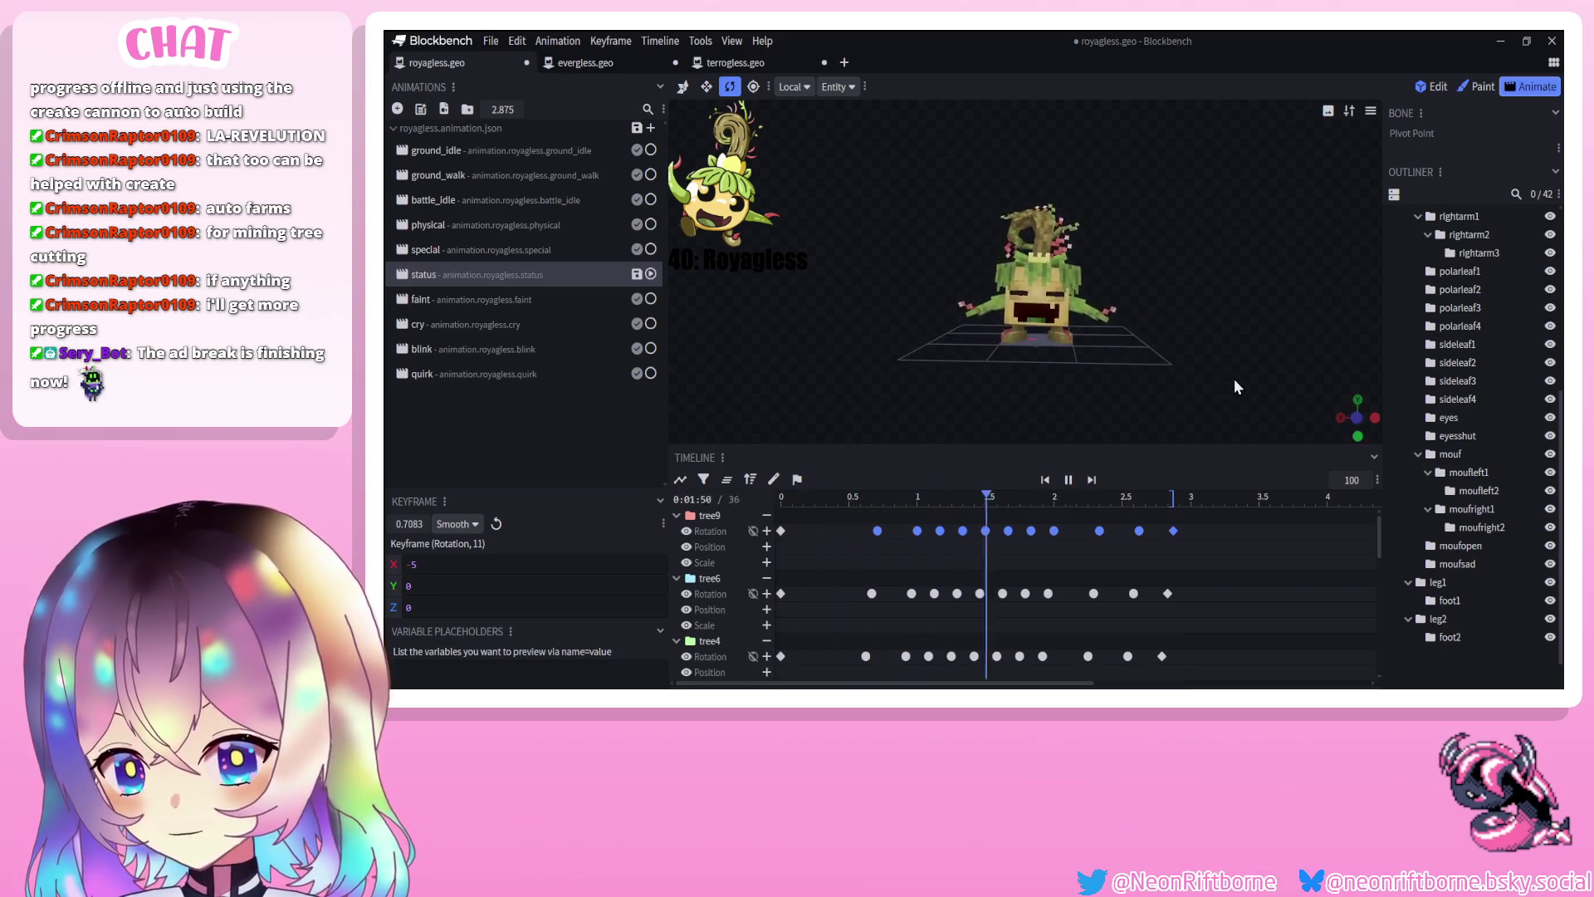
left_click(1069, 482)
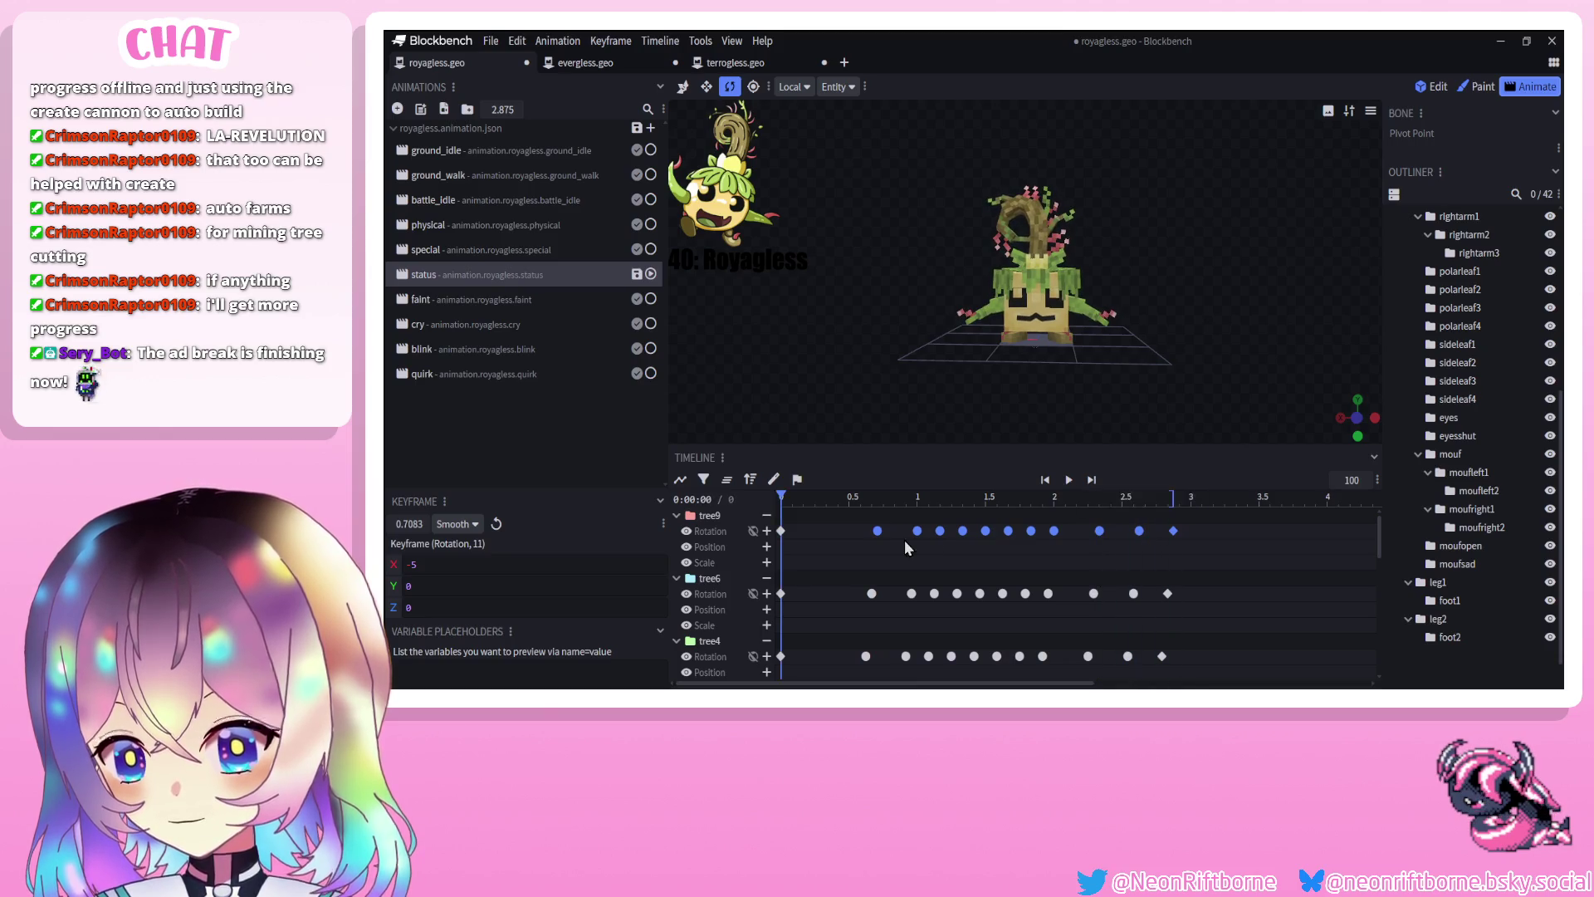
left_click(796, 591)
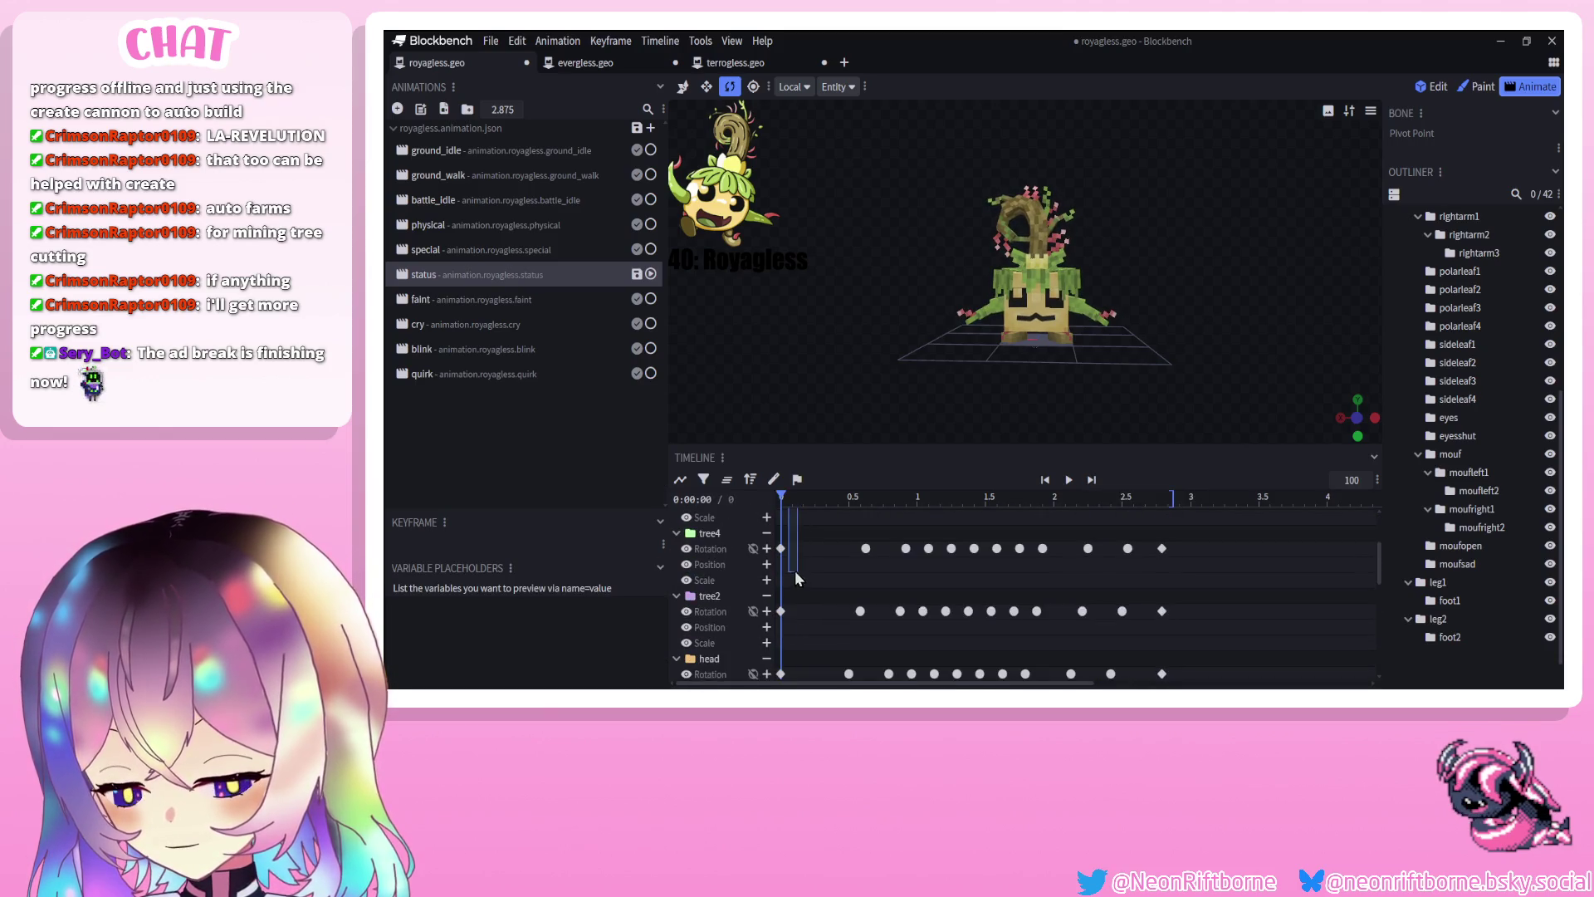
scroll(796, 572, "down", 1)
scroll(784, 590, "down", 2)
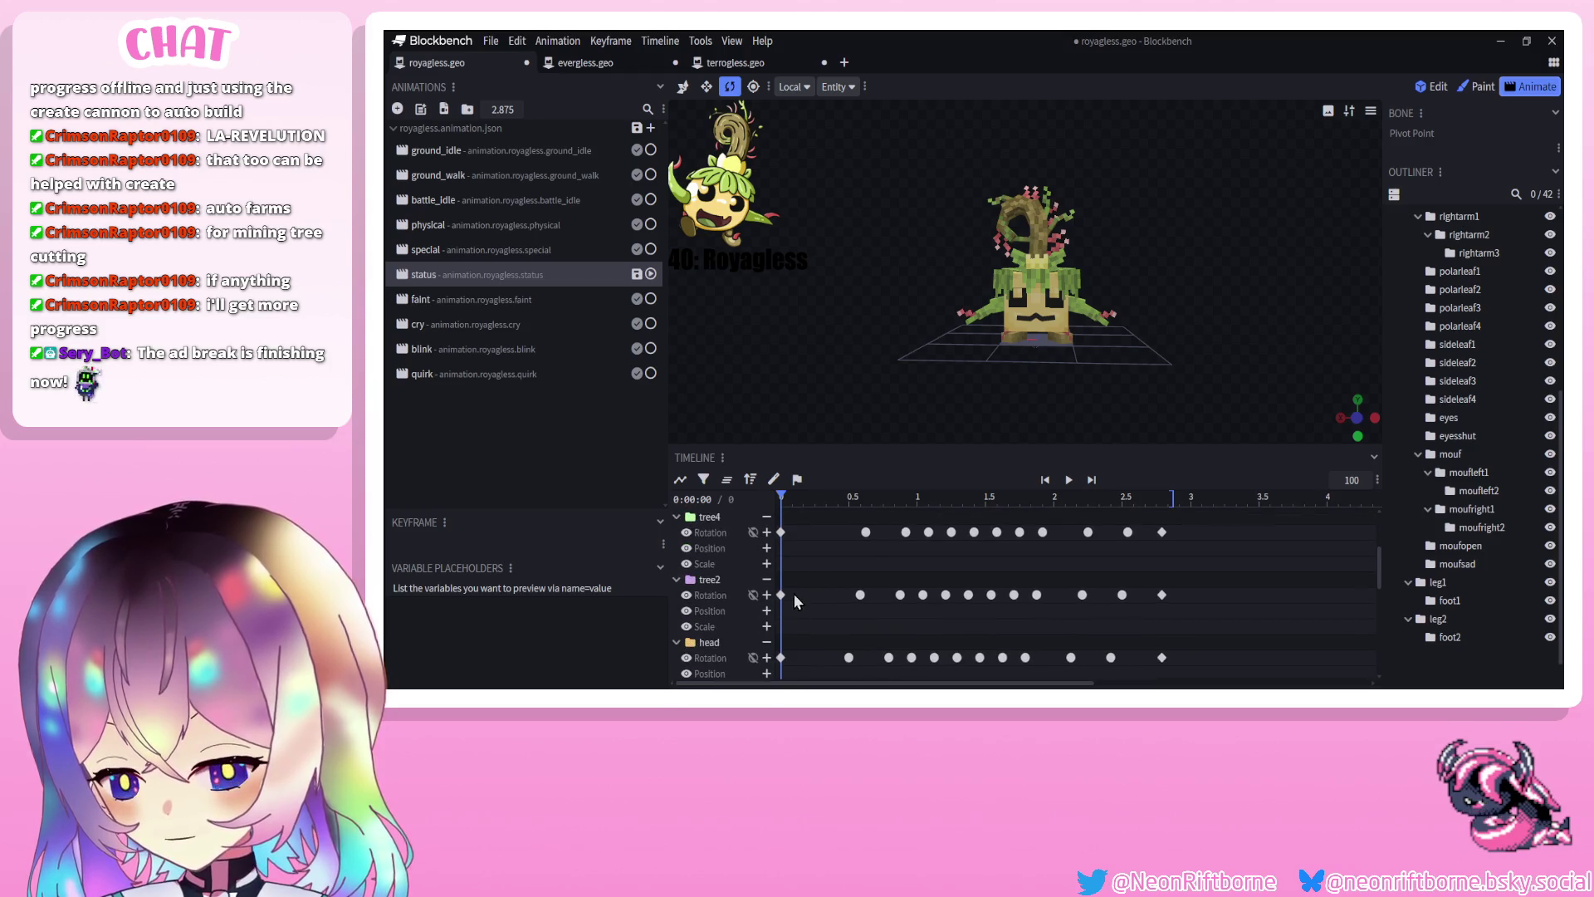
left_click(782, 595)
left_click_drag(1145, 493, 1161, 496)
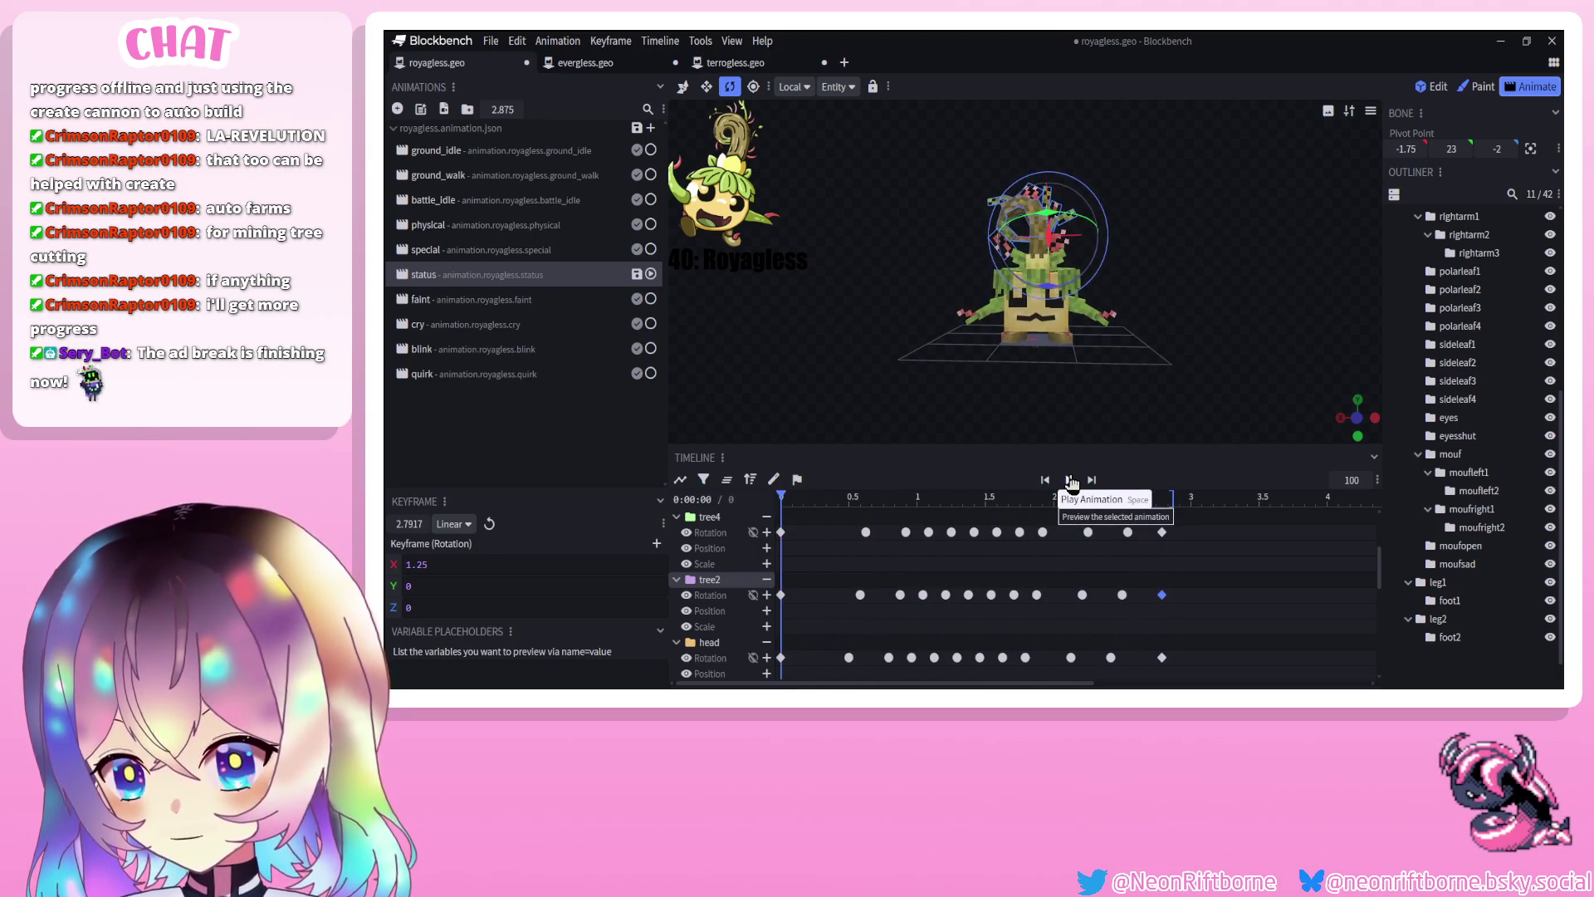
left_click(1072, 483)
left_click(1024, 211)
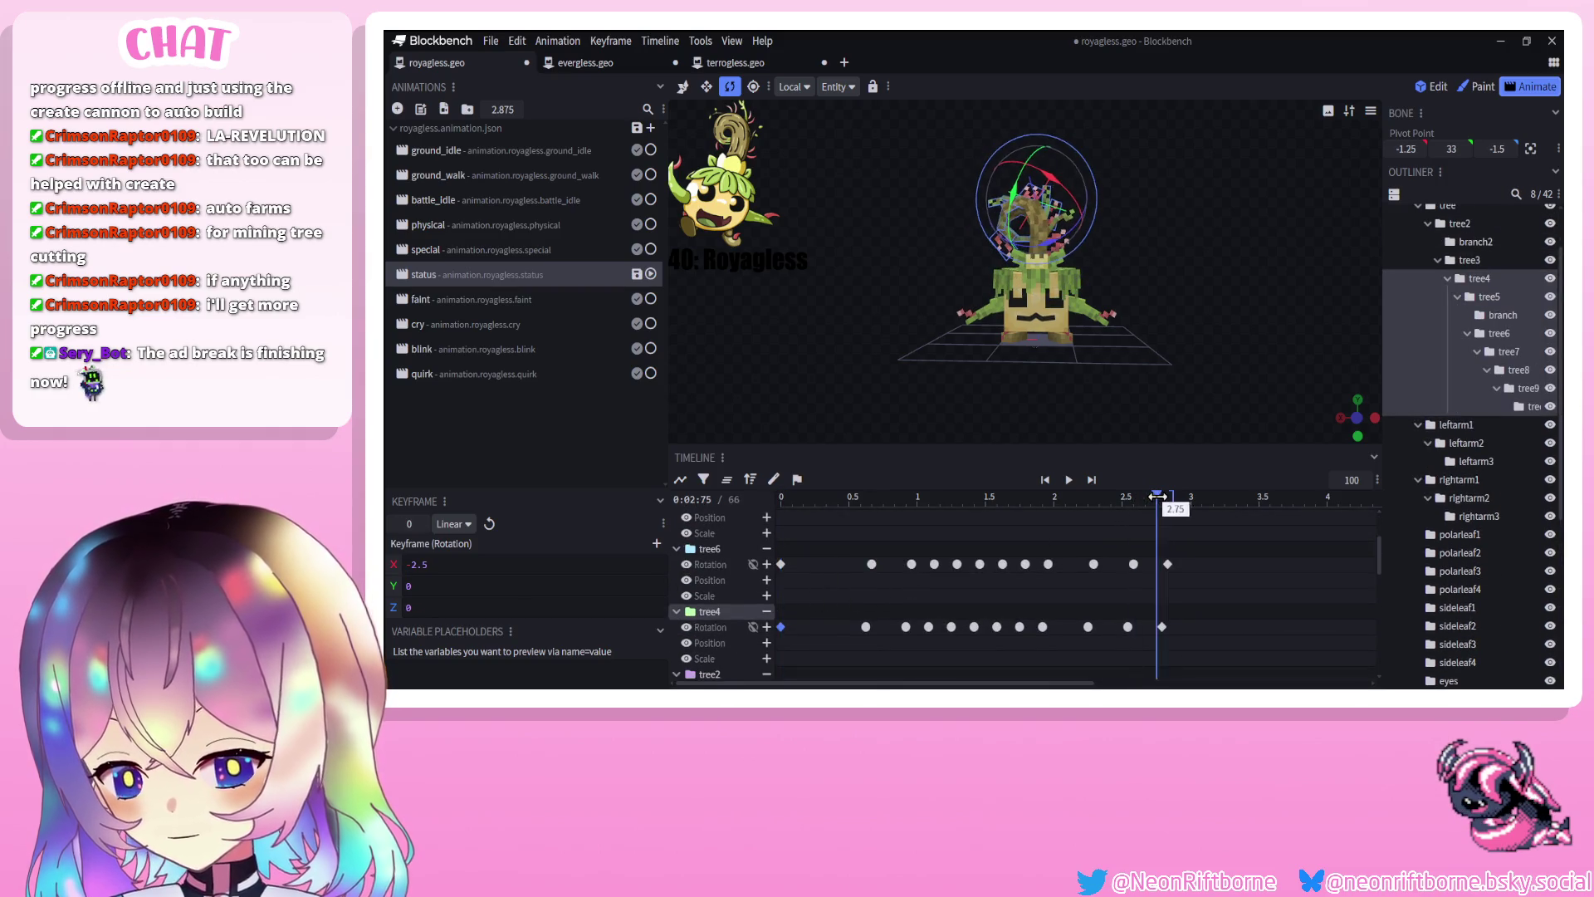
left_click(1070, 481)
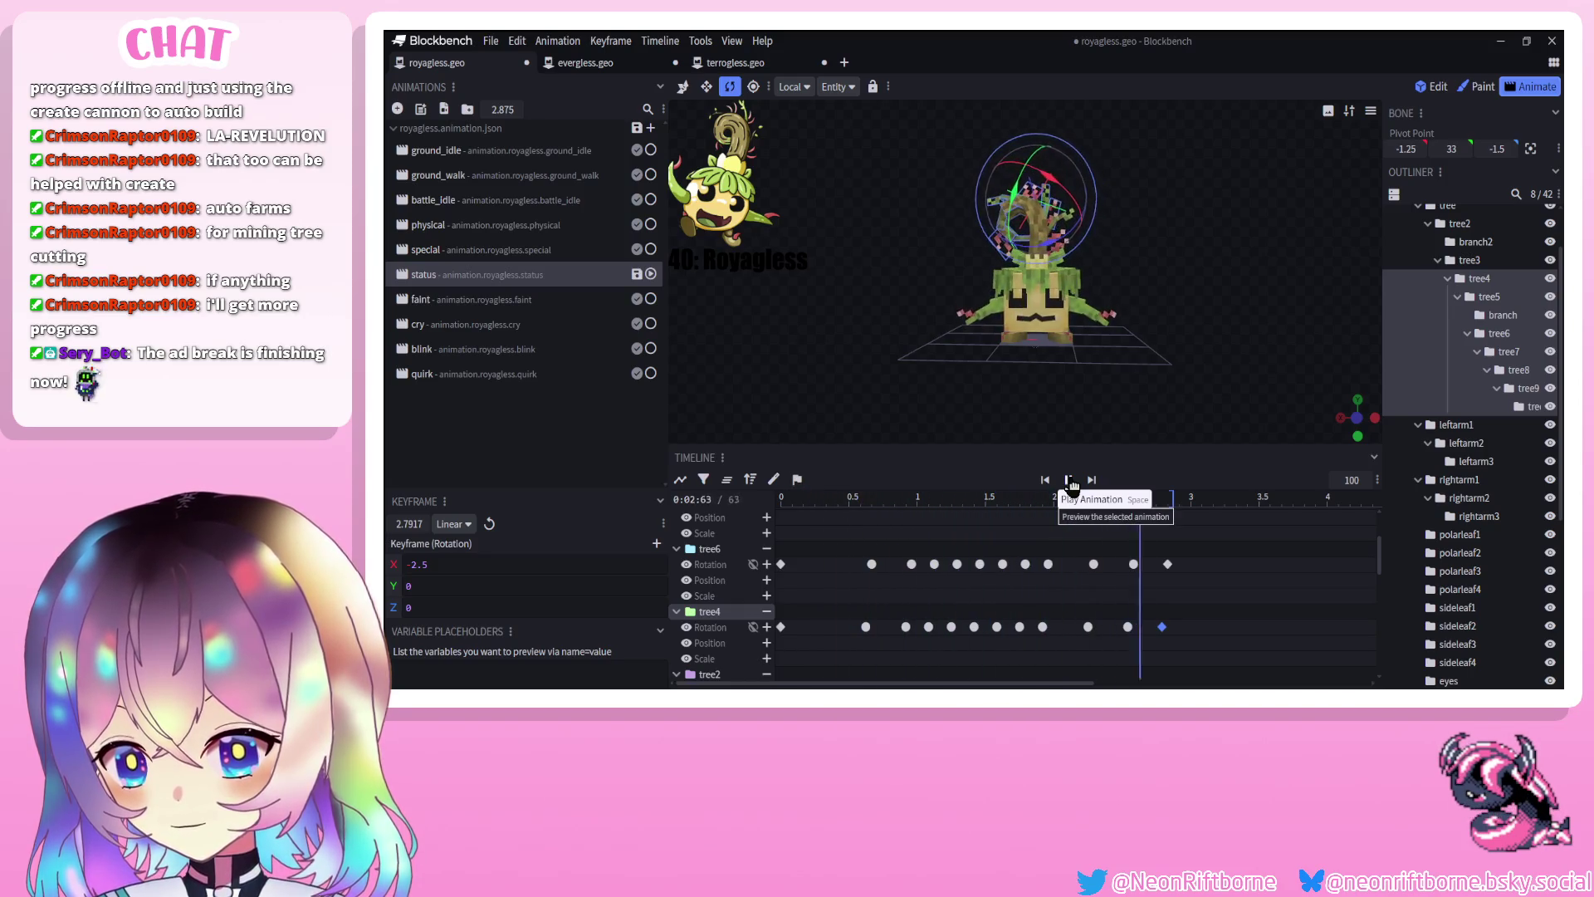
left_click(781, 564)
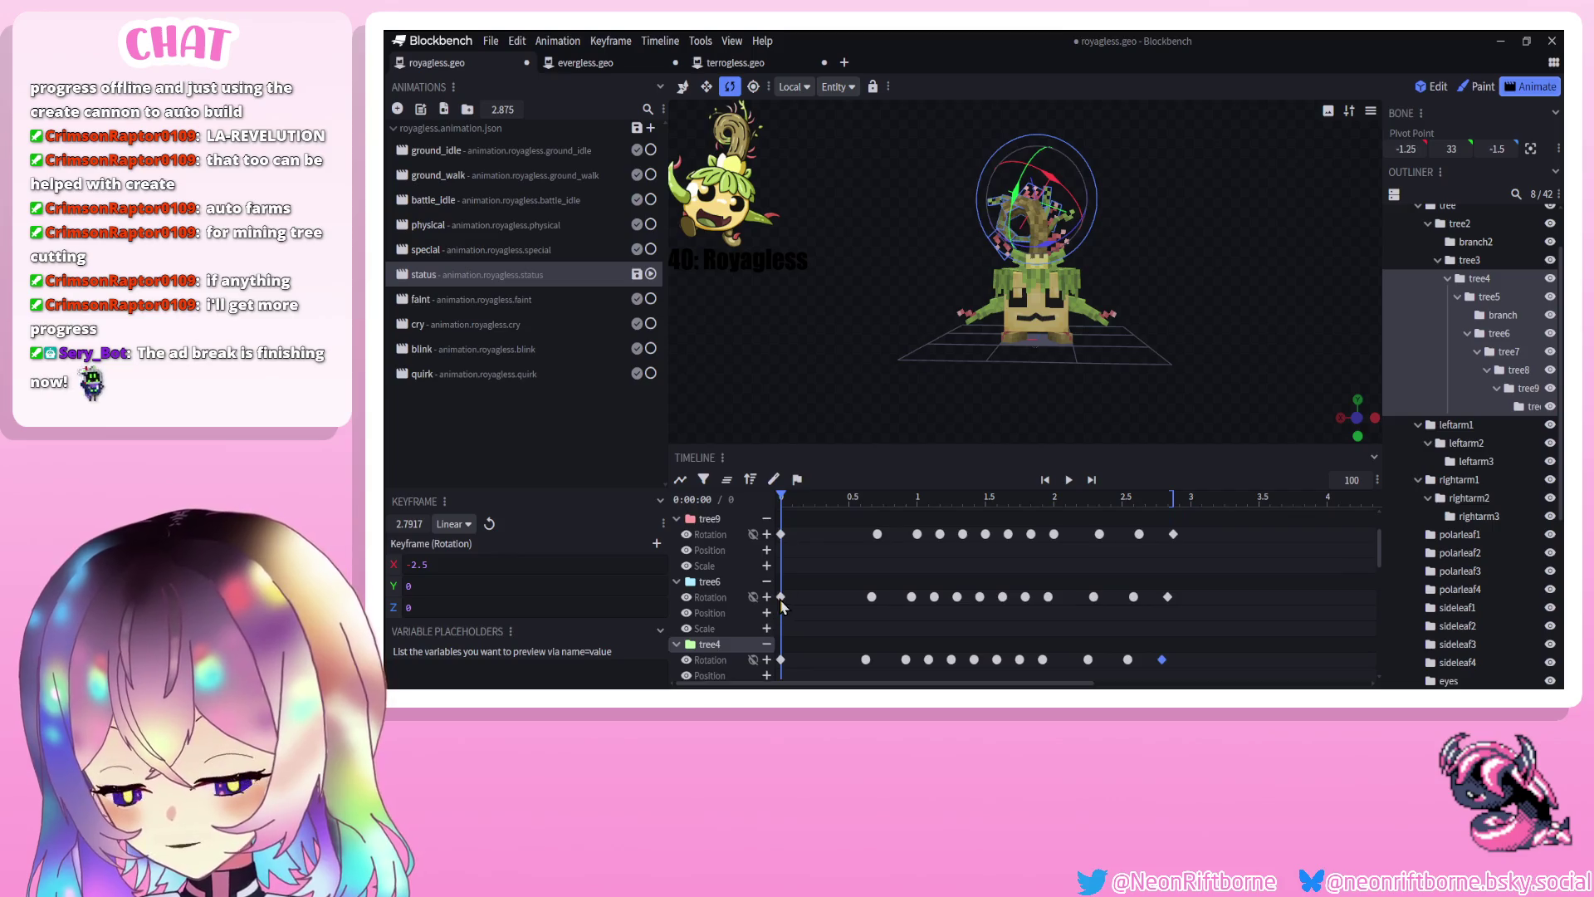
left_click(1167, 597)
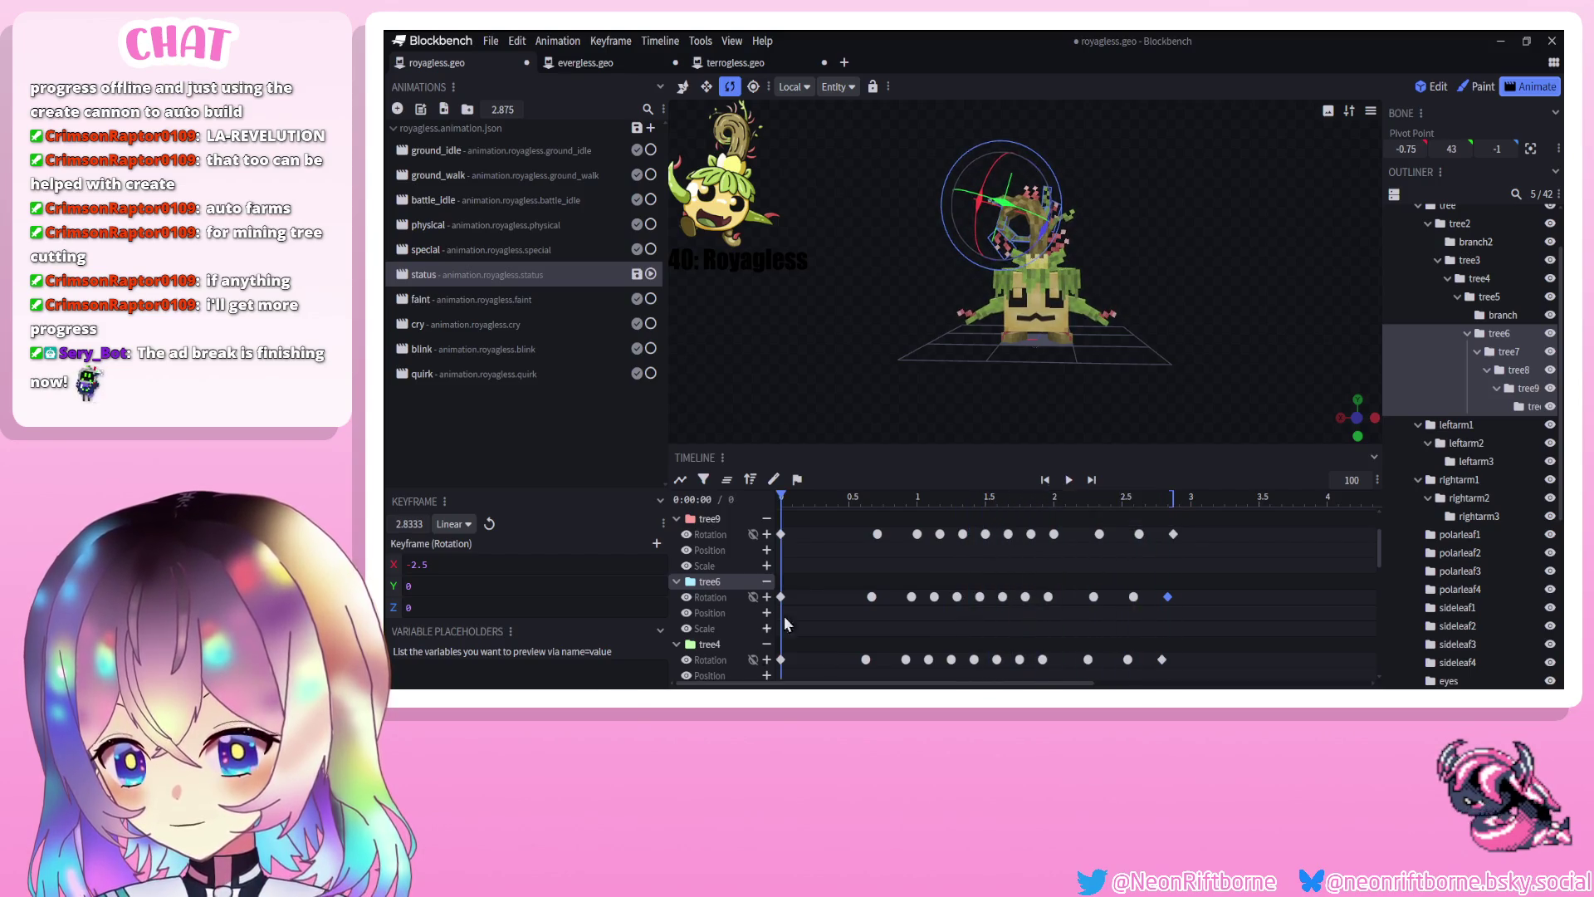
left_click(781, 534)
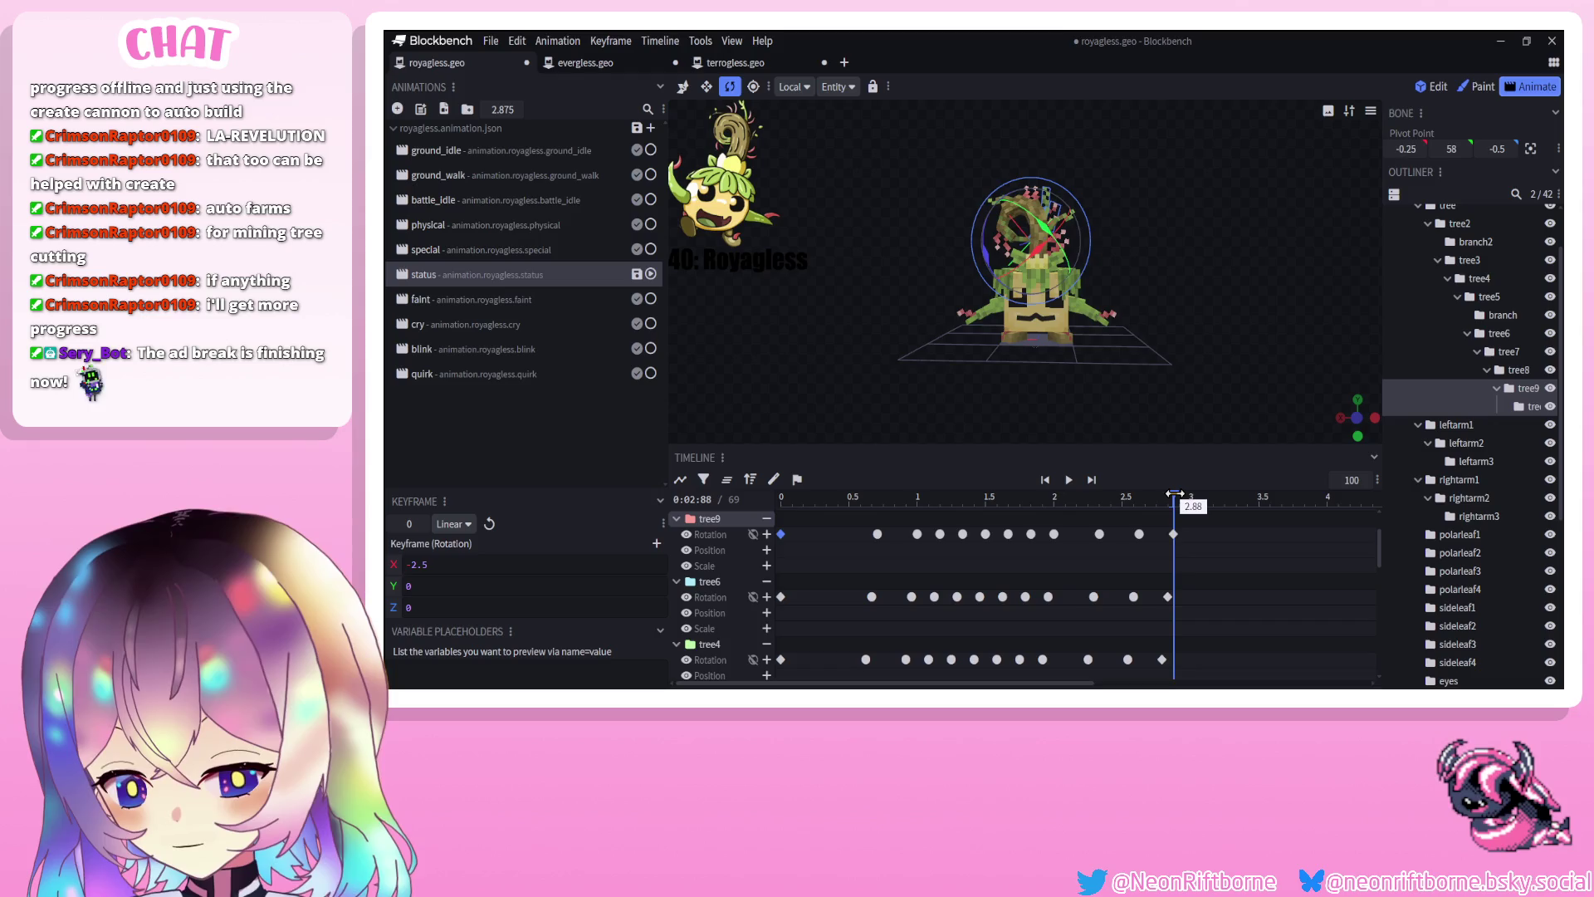
left_click(1067, 482)
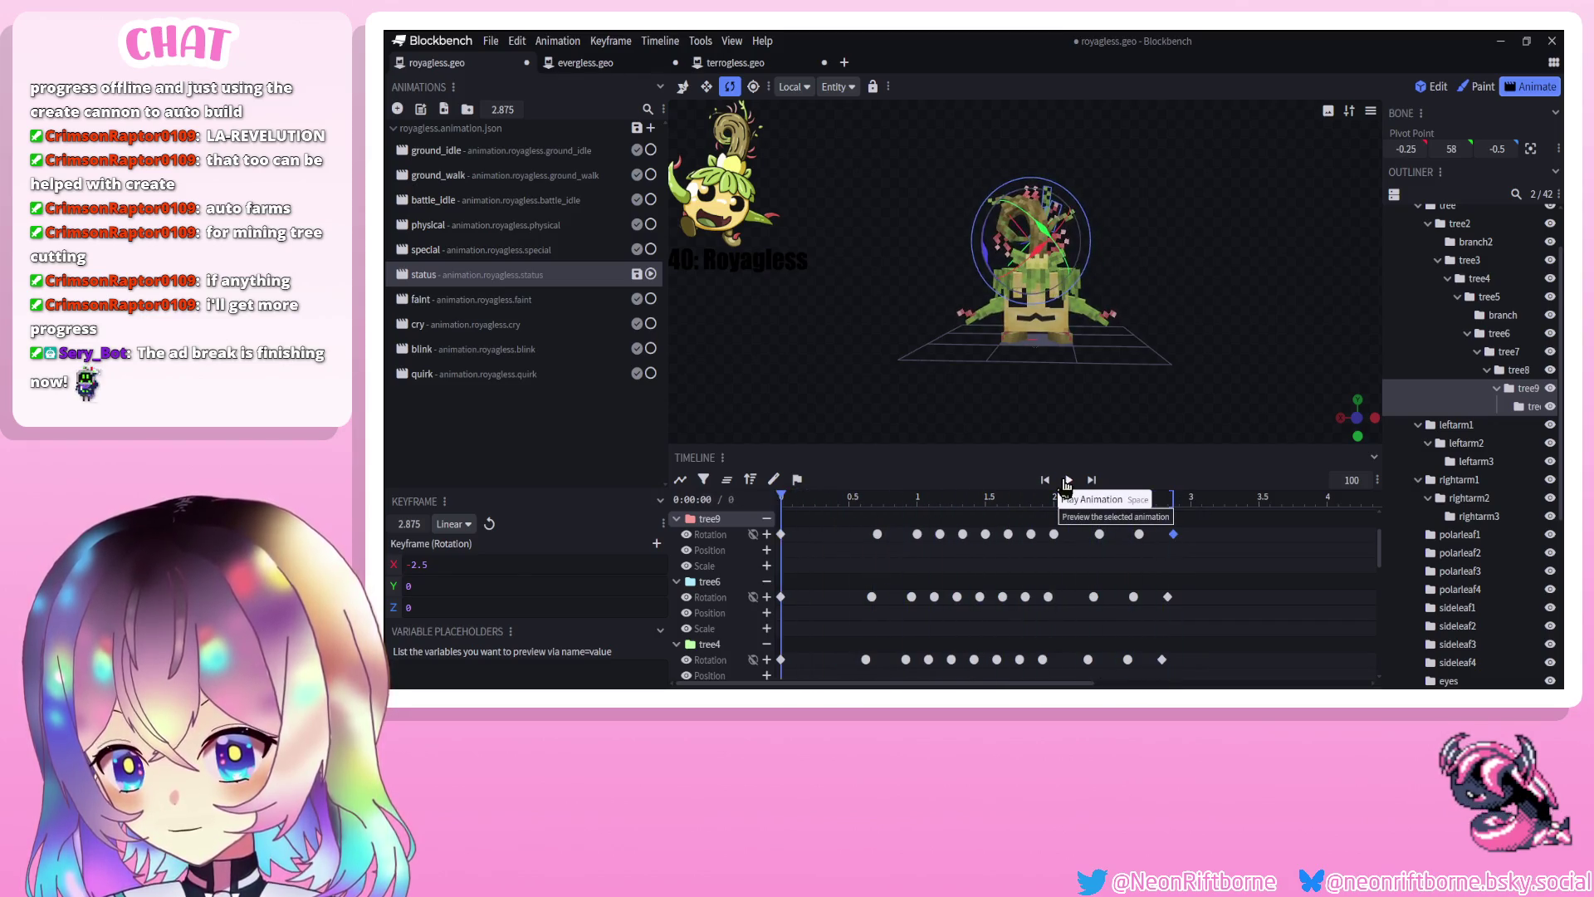
scroll(1487, 581, "down", 5)
left_click(1498, 615)
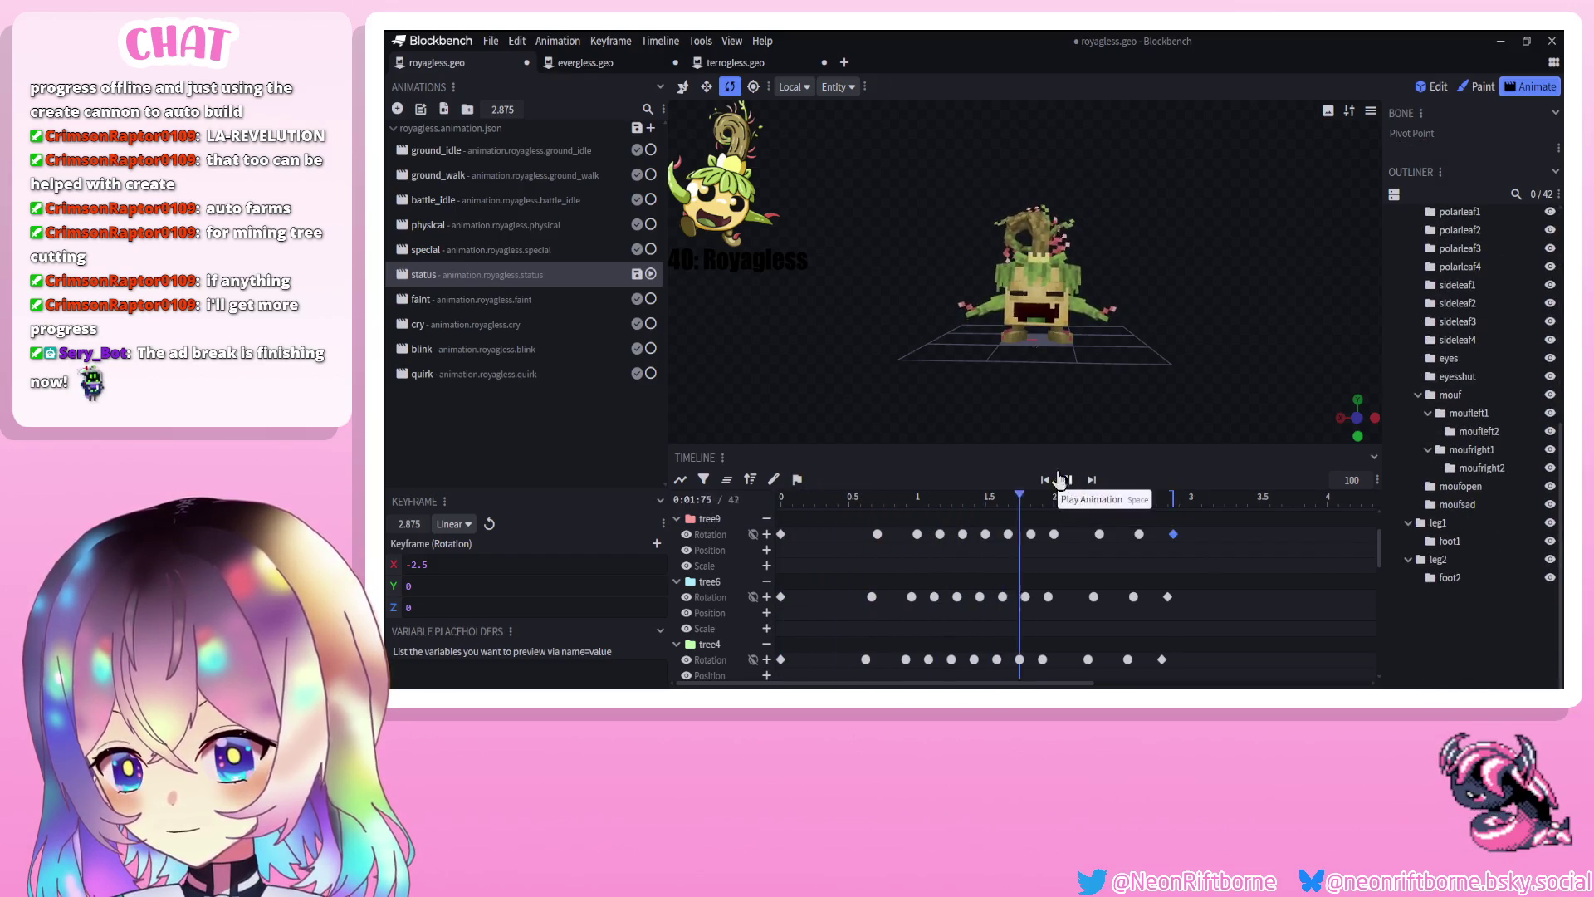
left_click(1042, 241)
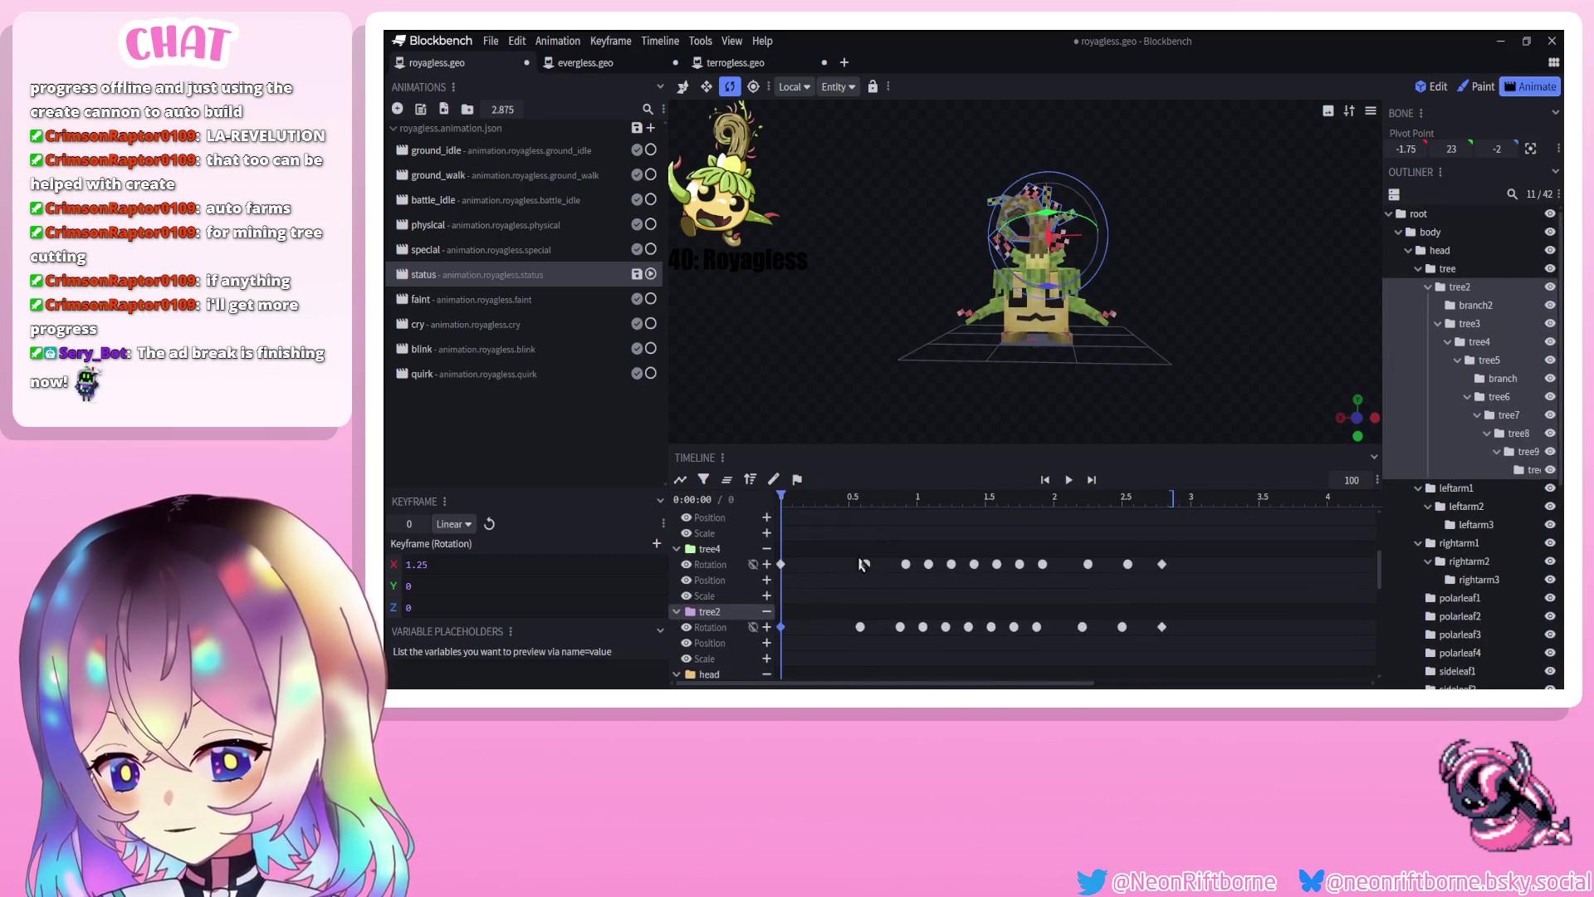
scroll(1043, 245, "up", 3)
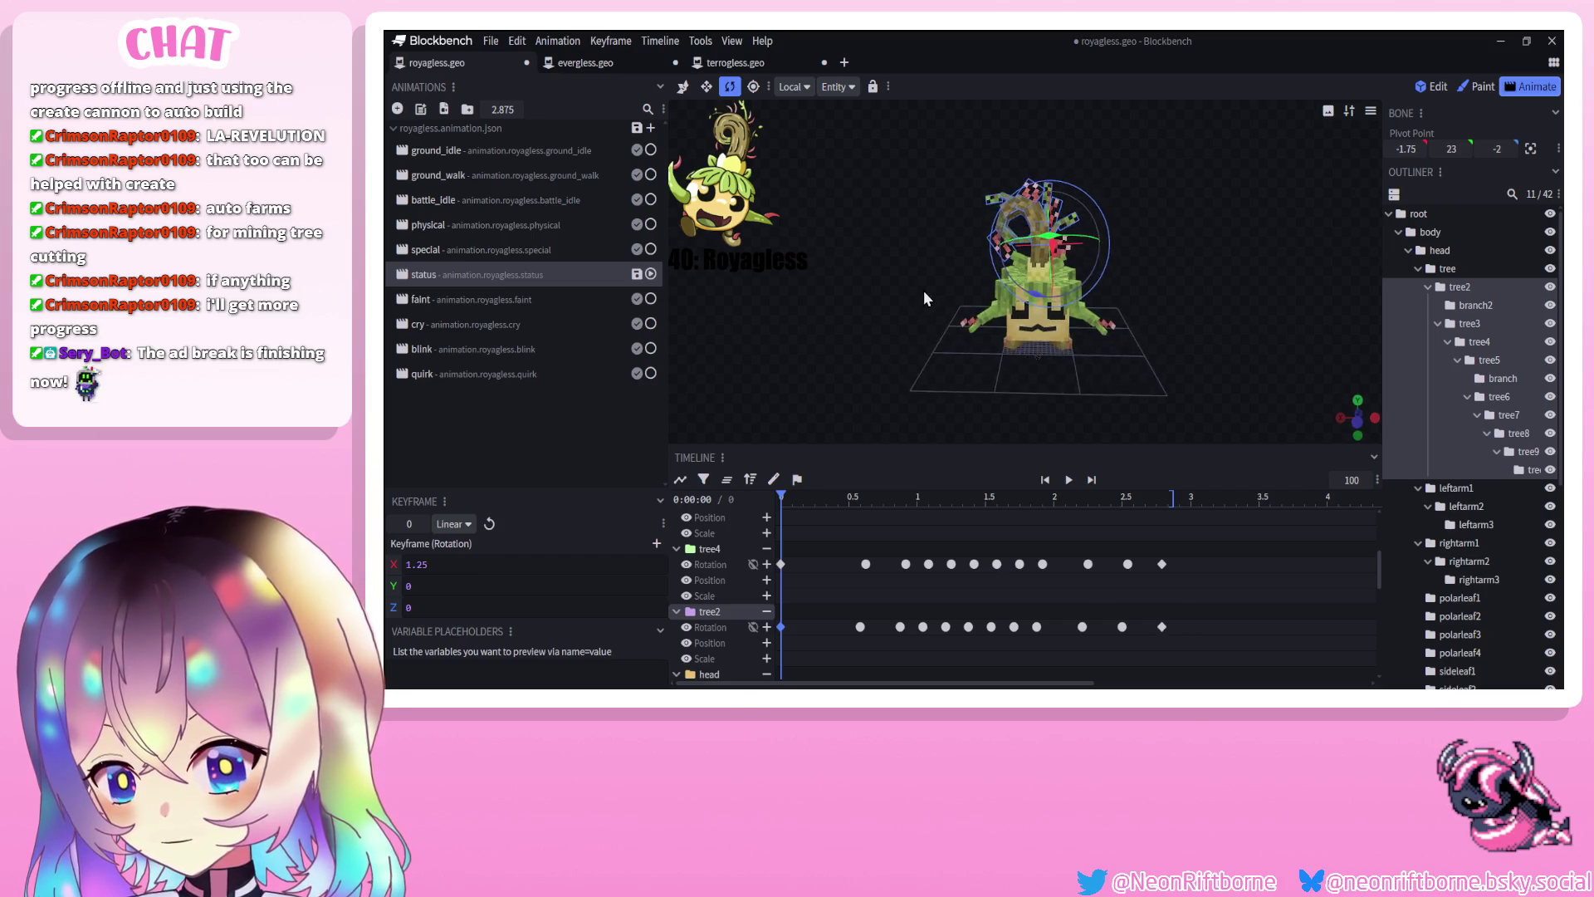
left_click(1042, 208)
scroll(840, 520, "down", 1)
left_click_drag(1204, 567, 776, 598)
scroll(808, 541, "up", 1)
key("ctrl+c")
key("ctrl+v")
mouse_move(1229, 510)
left_mouse_down()
mouse_move(860, 560)
mouse_move(880, 538)
left_mouse_up()
left_click(1069, 480)
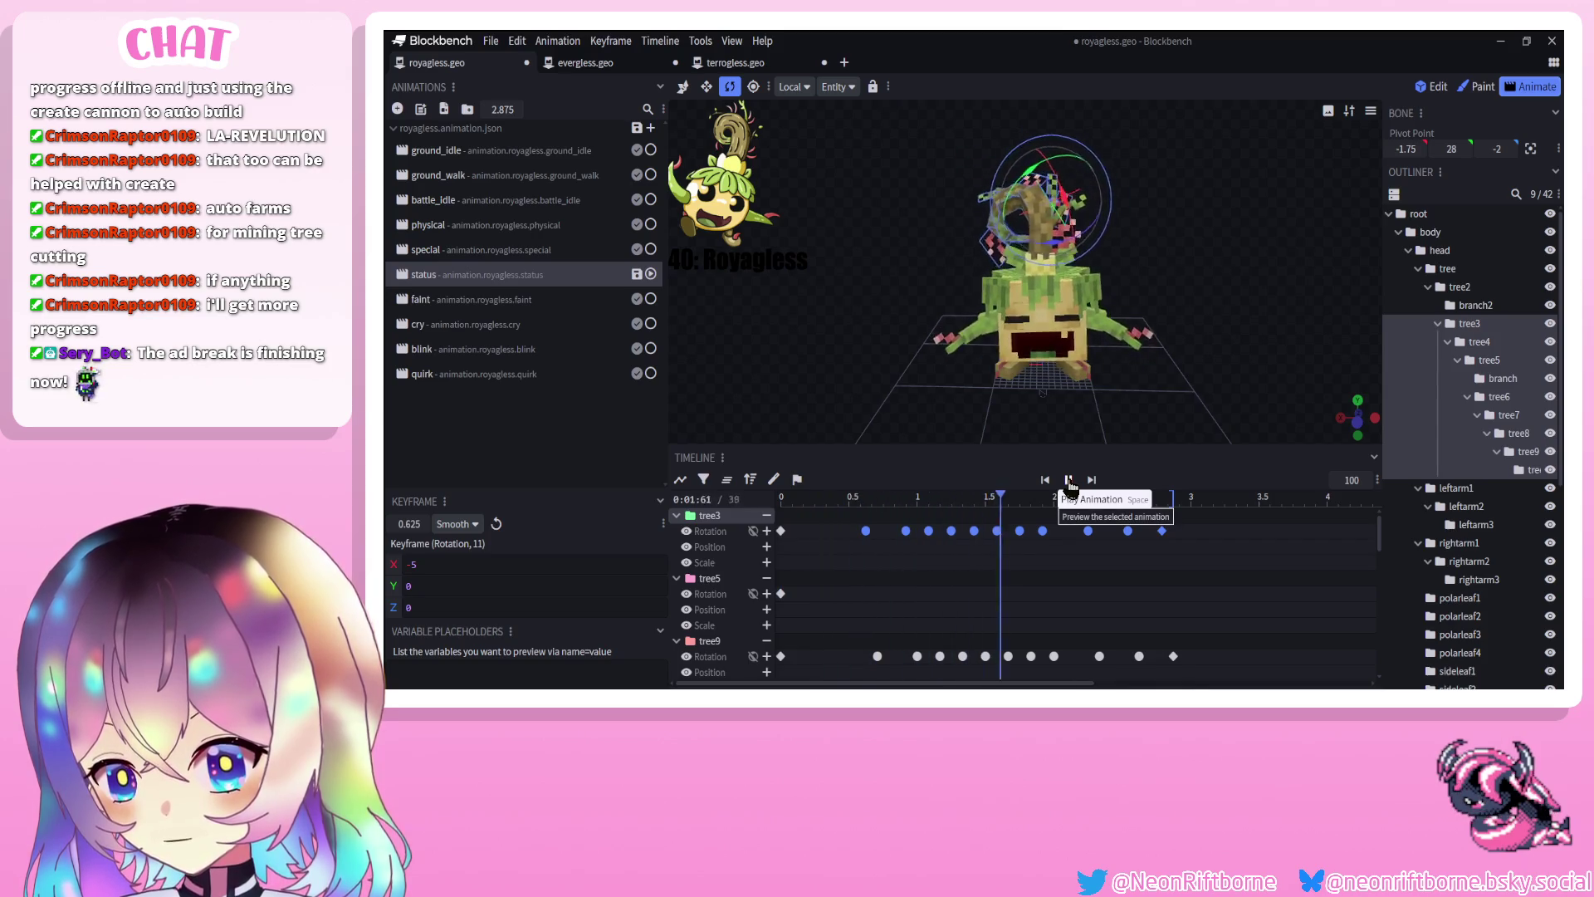
scroll(1492, 563, "down", 5)
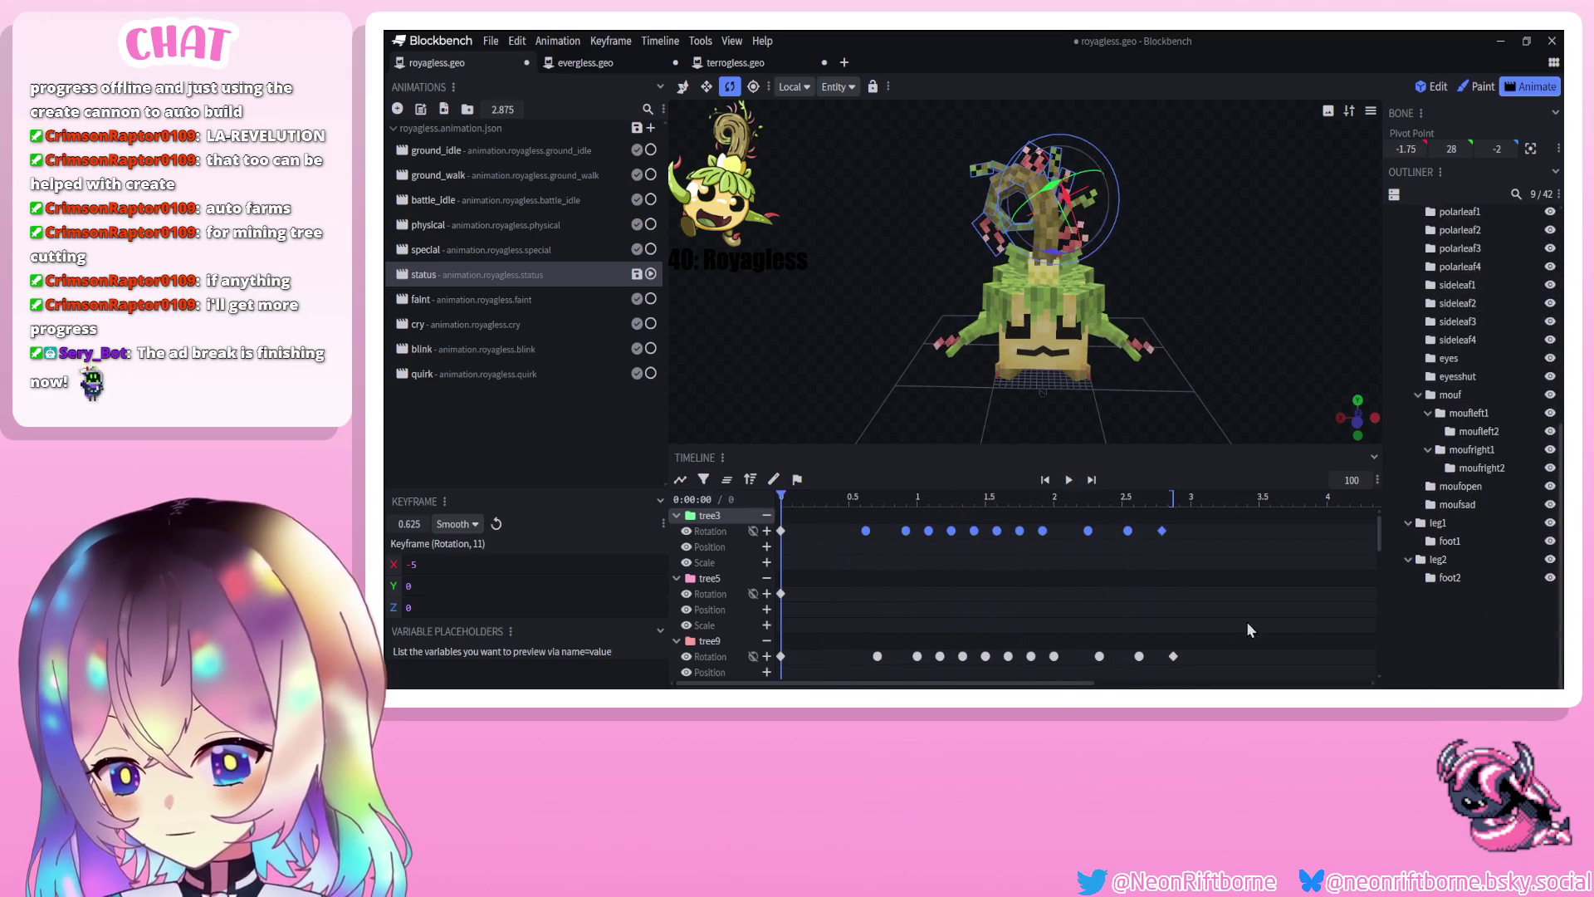
left_click_drag(866, 533, 860, 533)
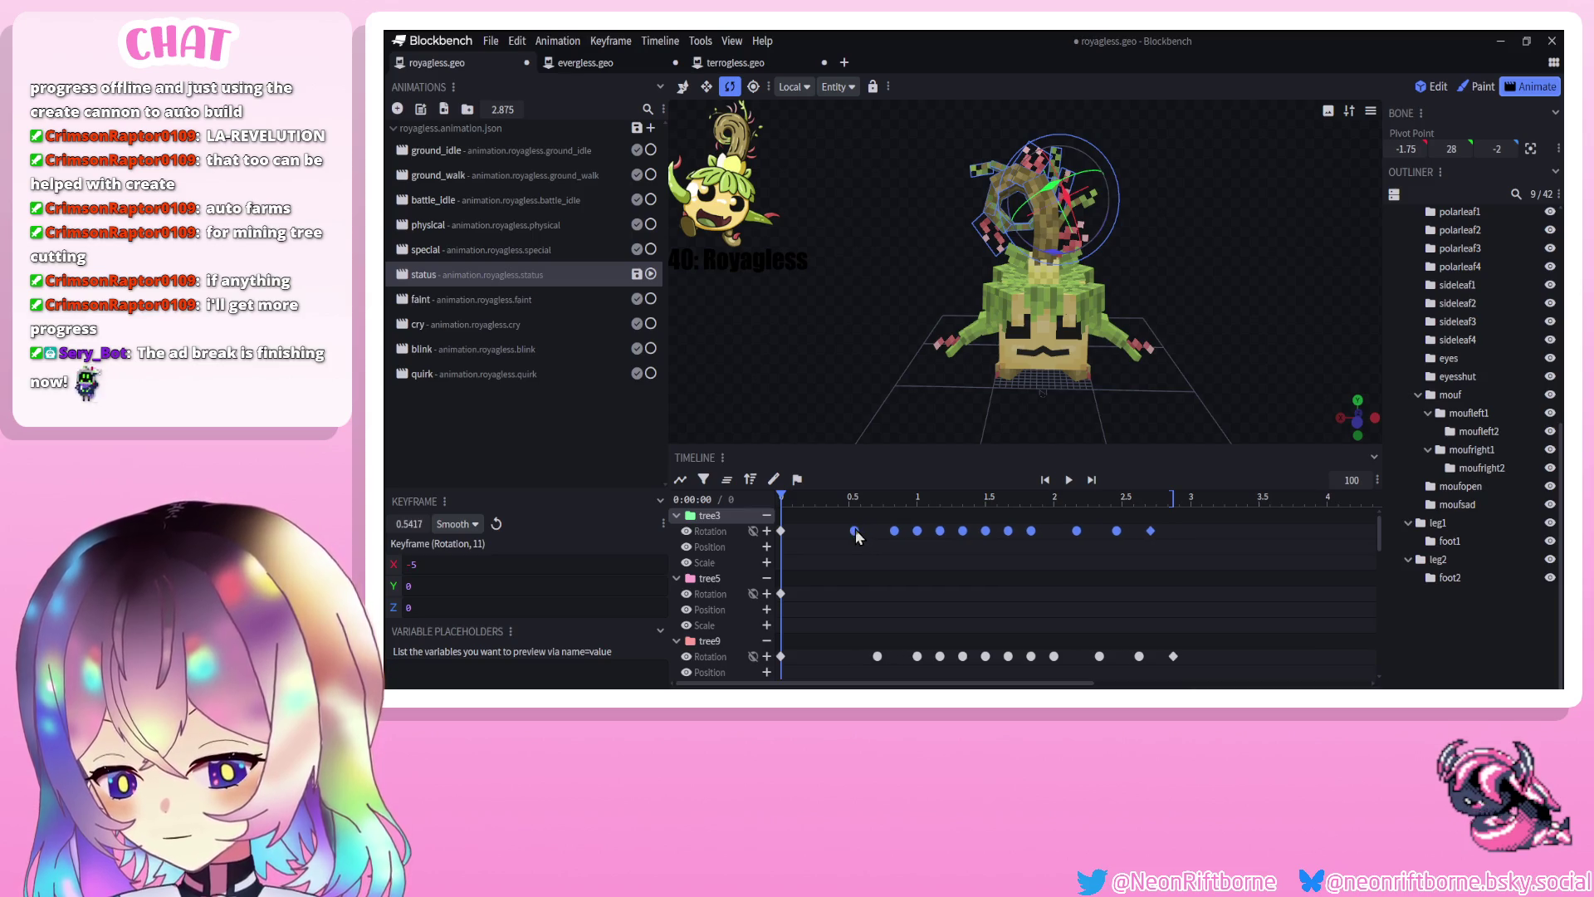
left_click(1067, 482)
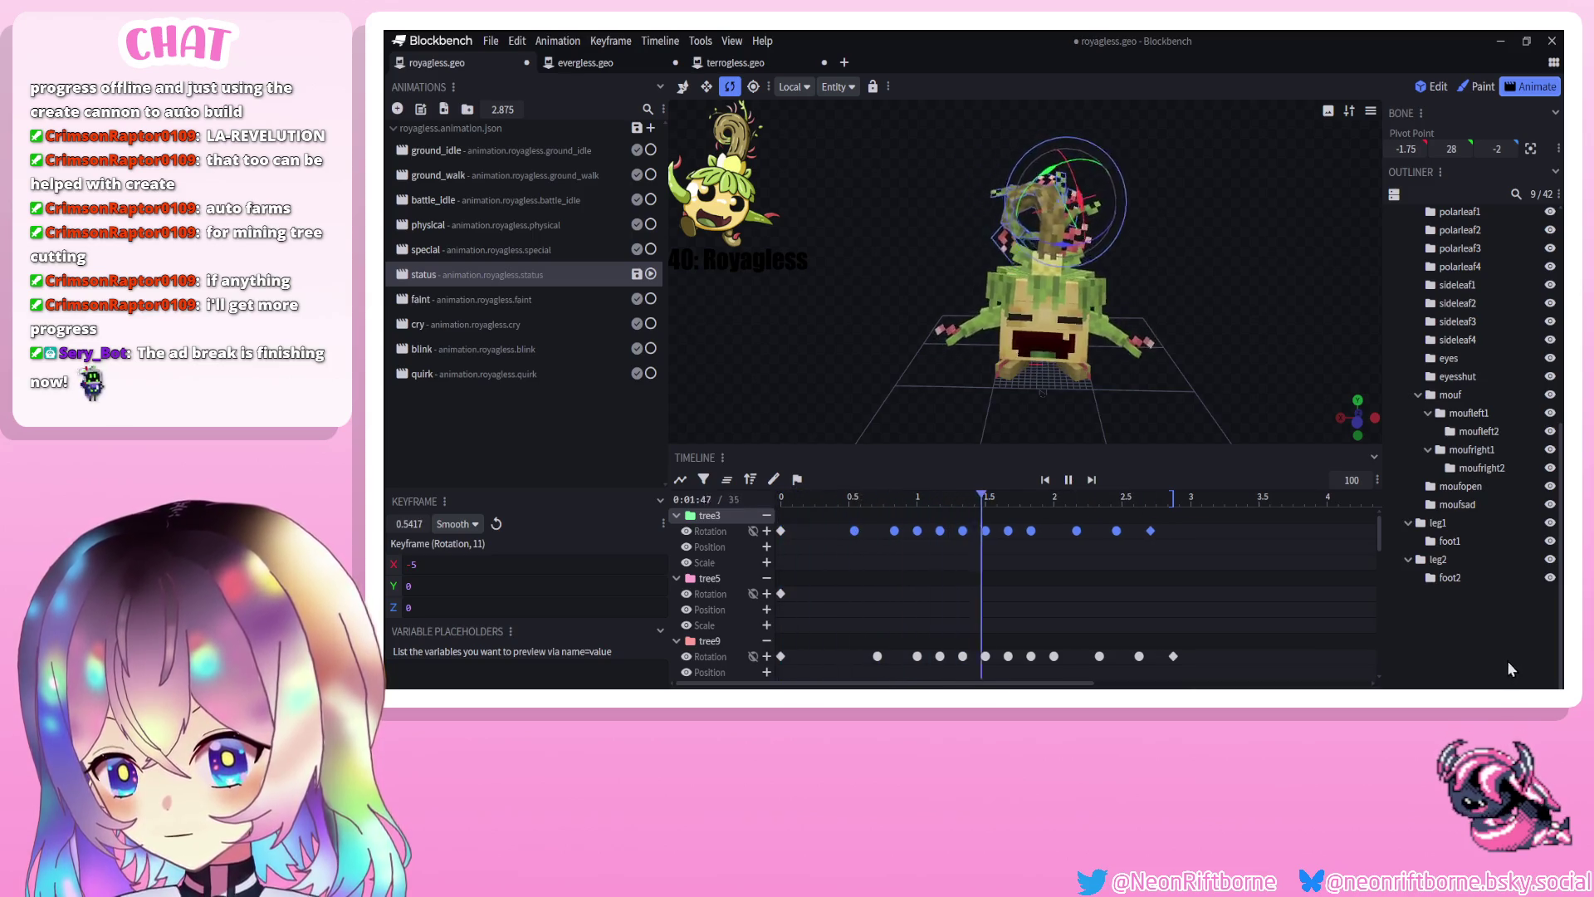
left_click(1402, 616)
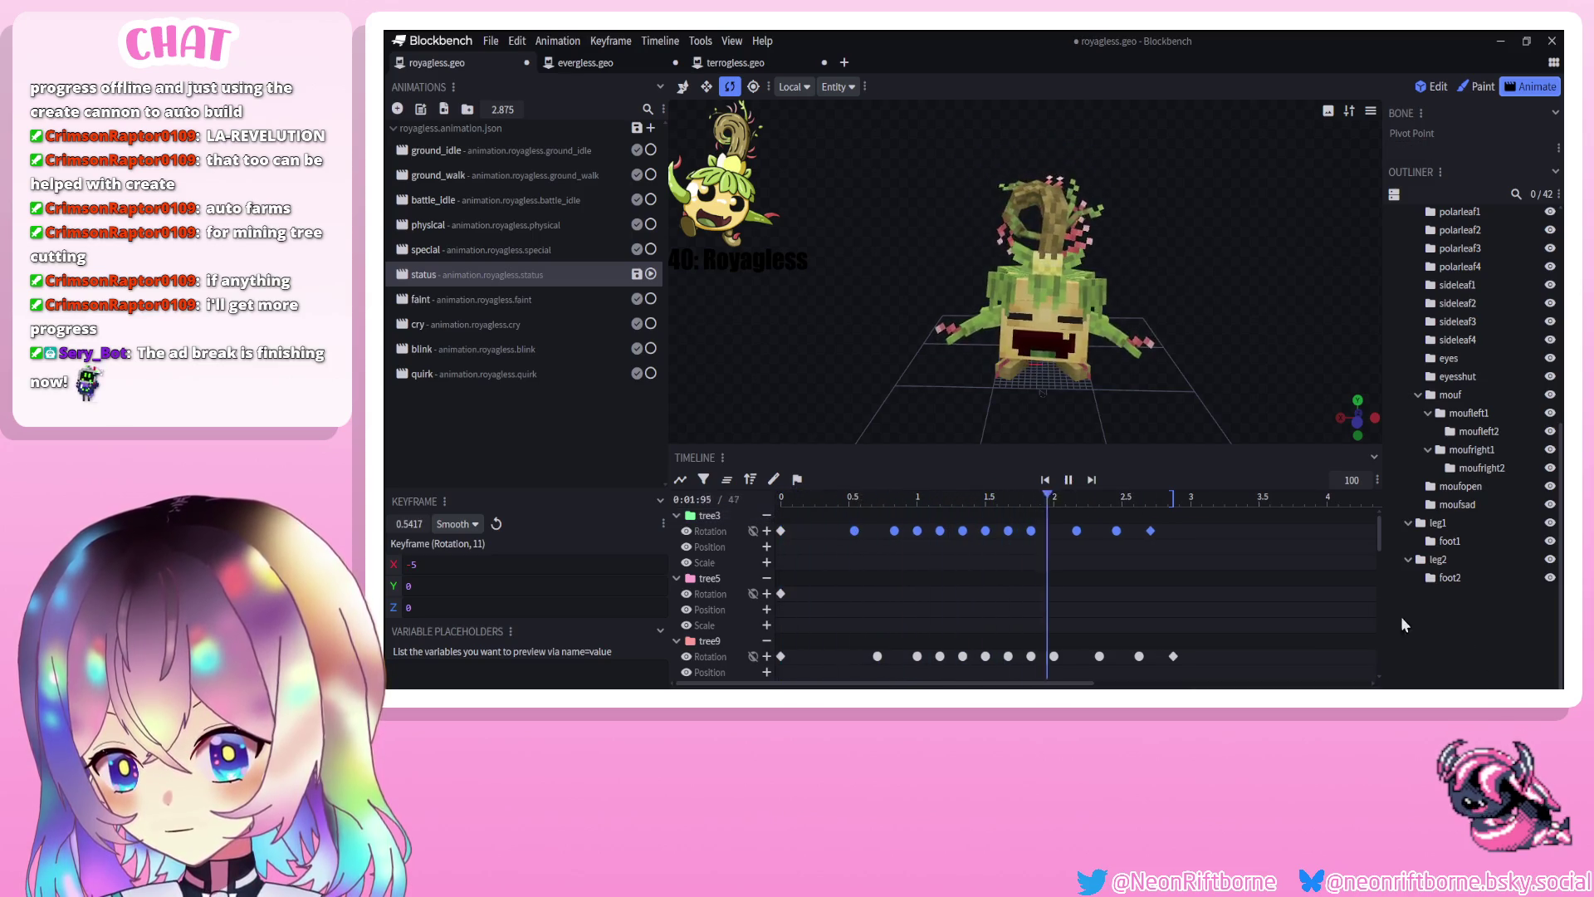
left_click(1019, 232)
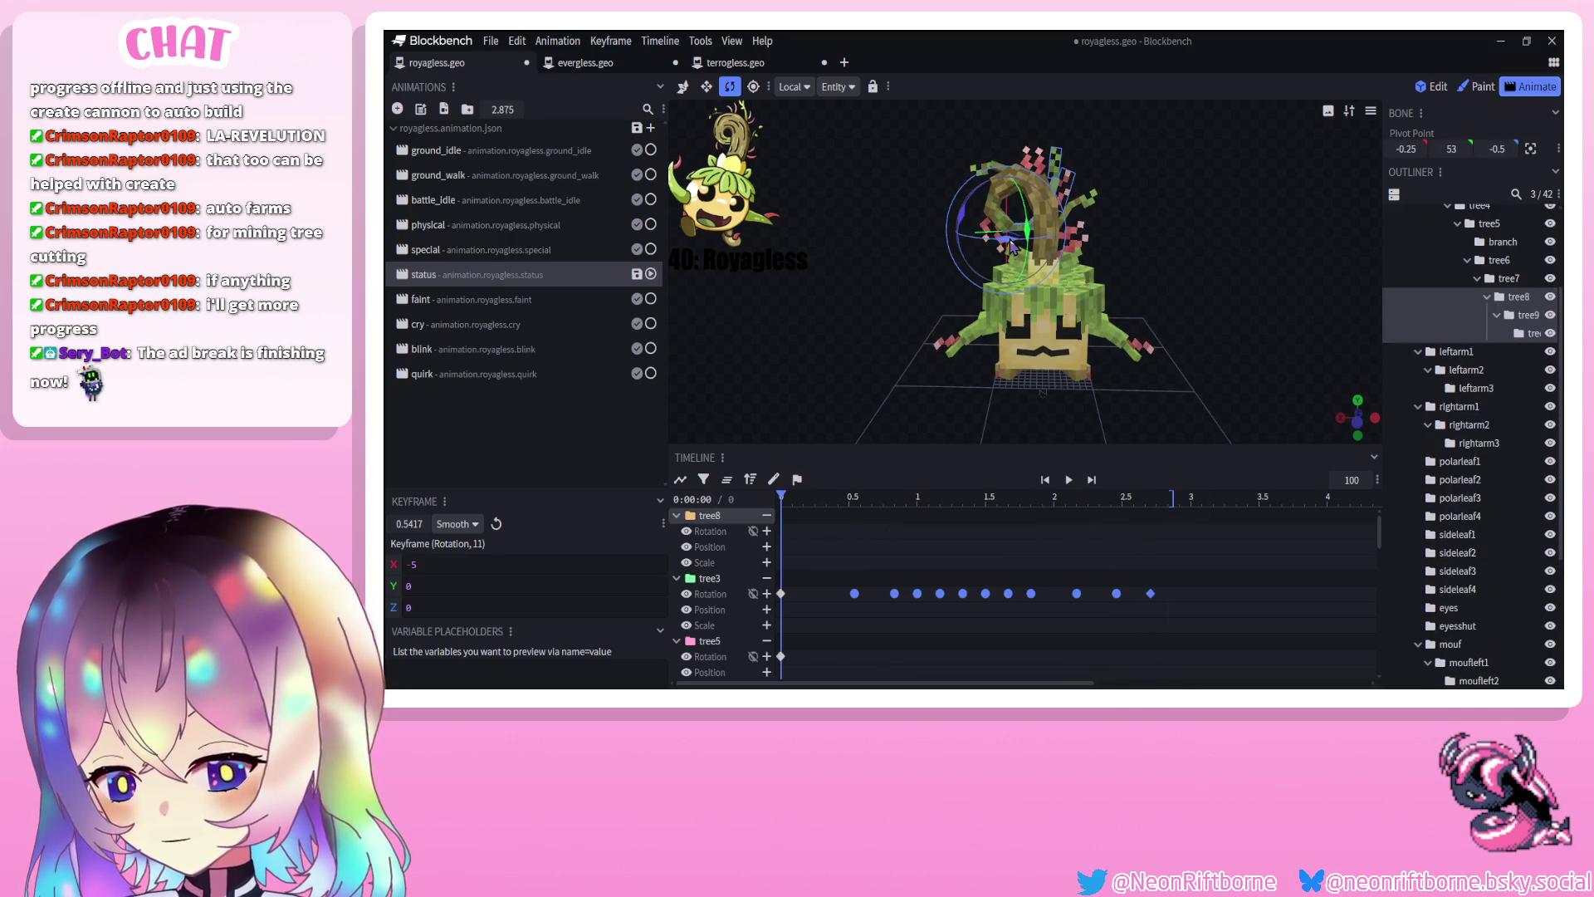
left_click(1009, 237)
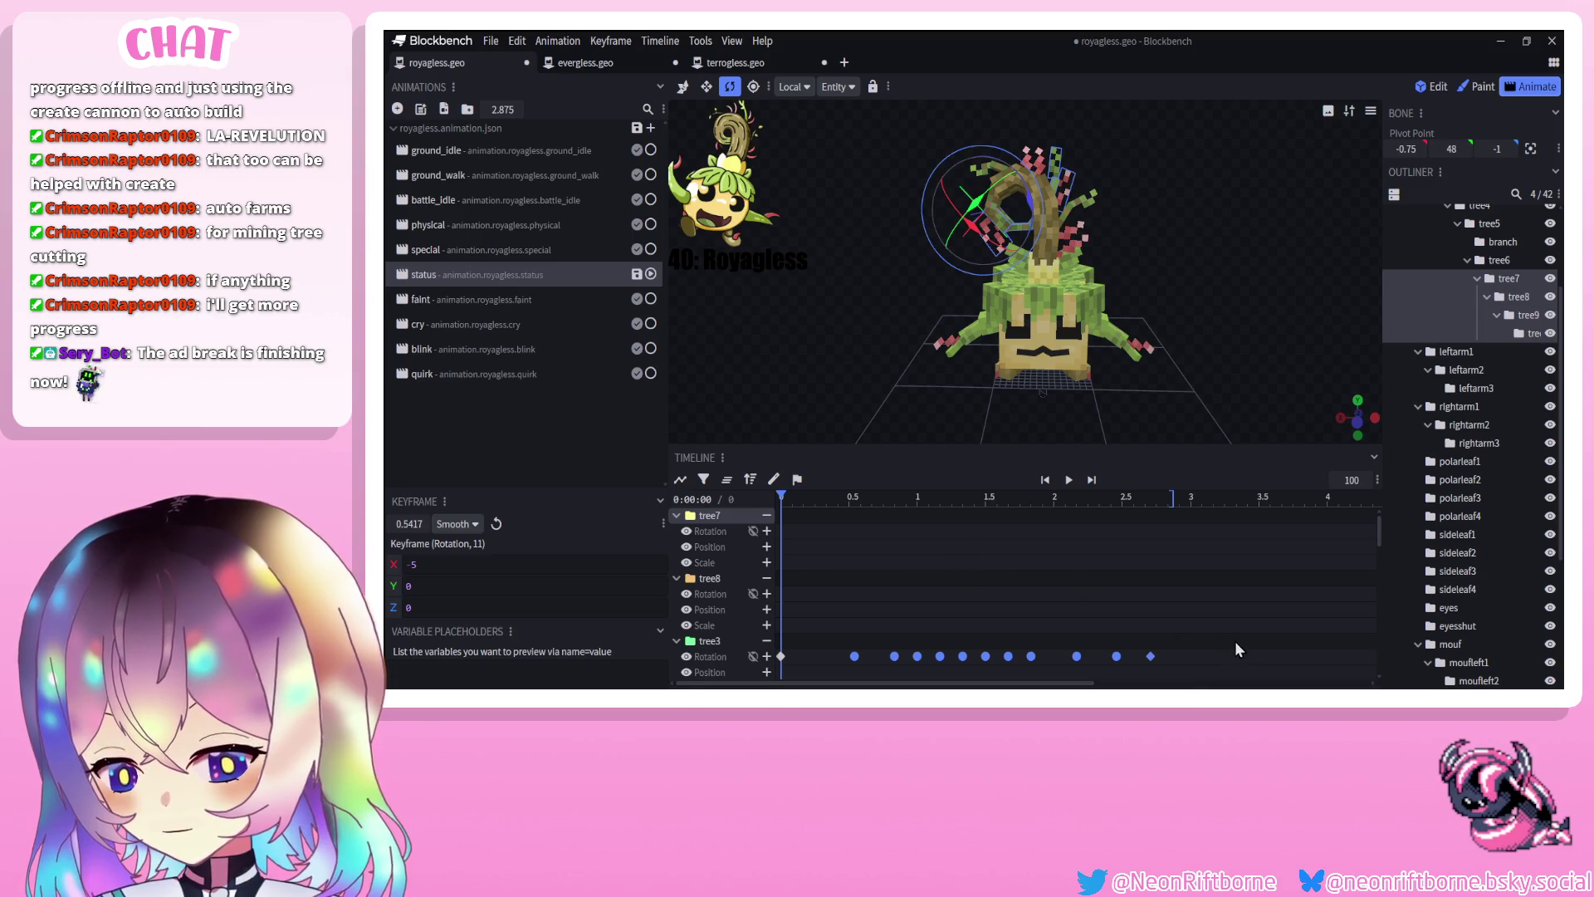
scroll(1232, 640, "down", 3)
scroll(735, 580, "up", 3)
left_click(855, 531)
left_click(1068, 480)
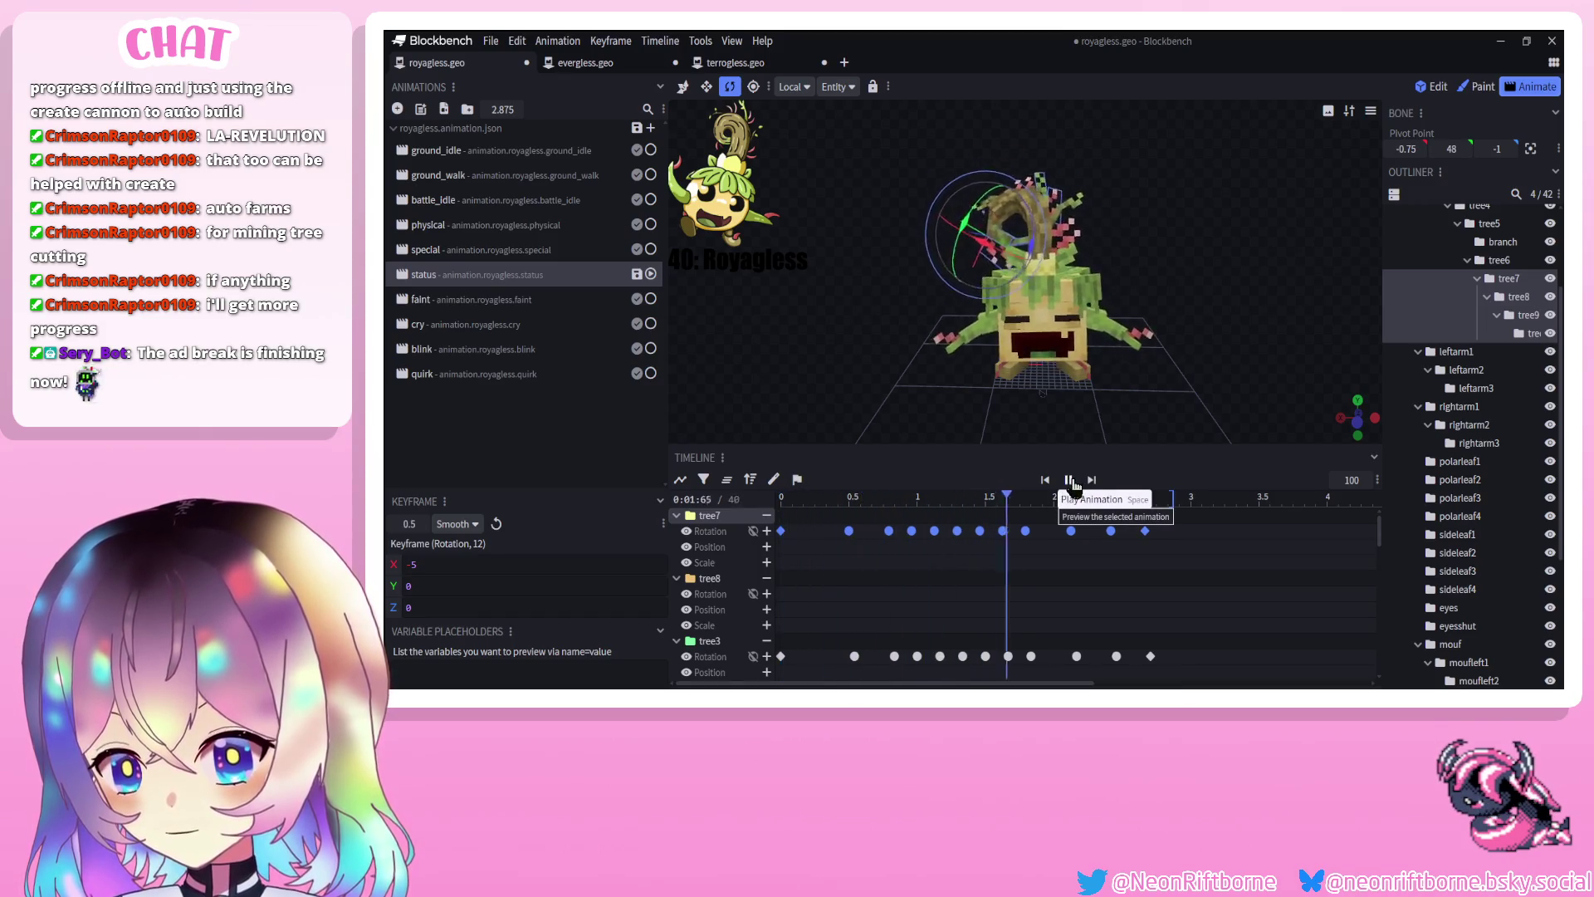
mouse_move(1275, 379)
left_mouse_down()
mouse_move(1062, 400)
mouse_move(1184, 377)
left_mouse_up()
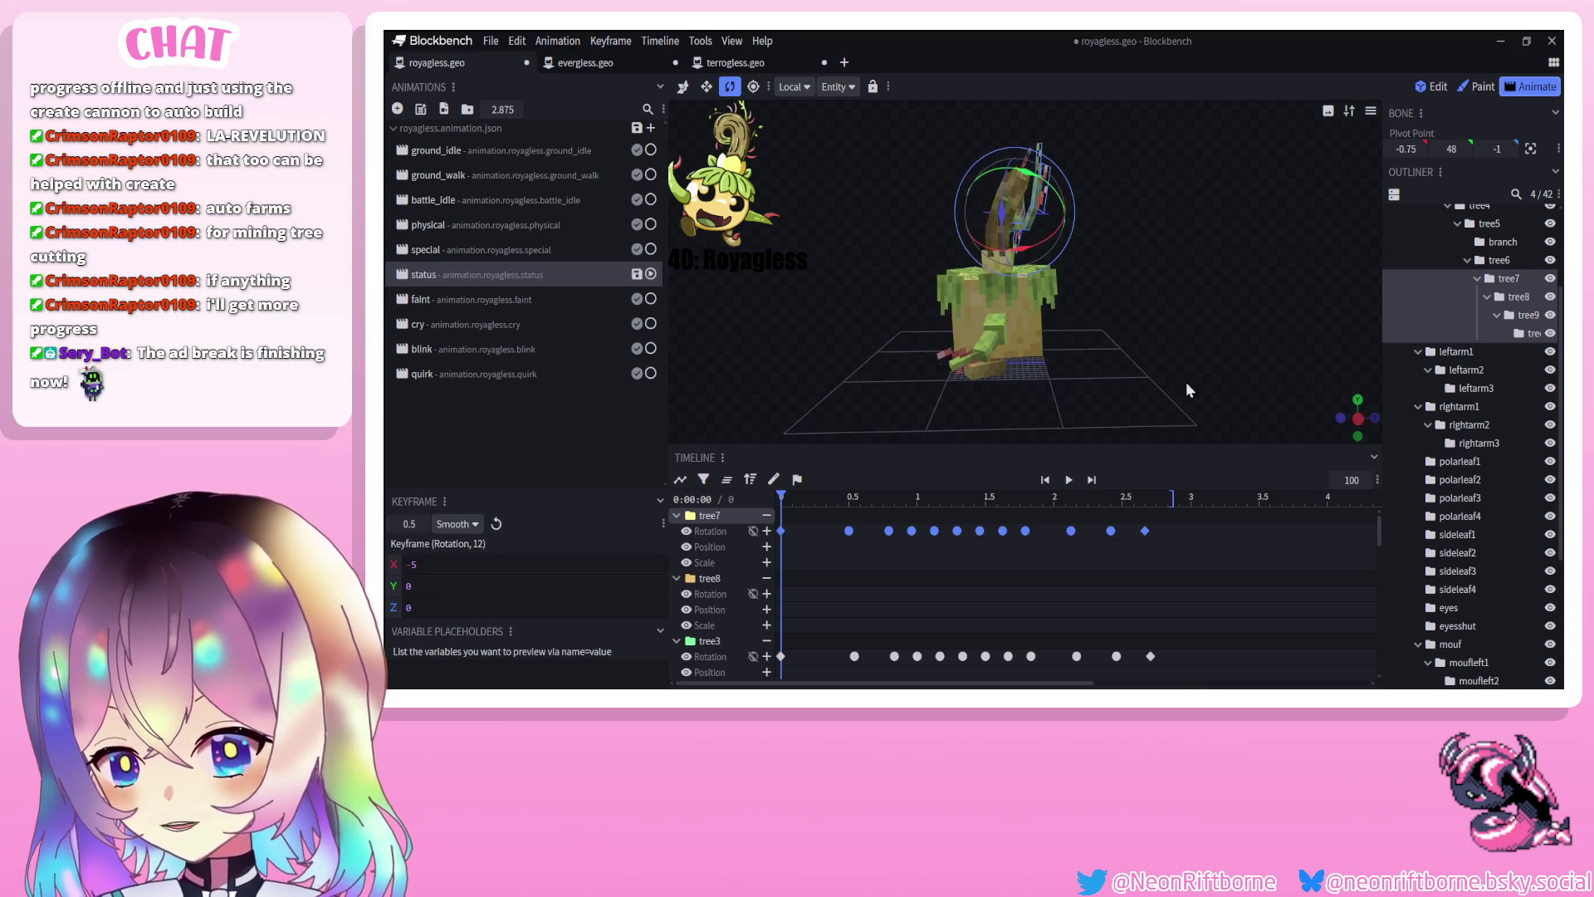
scroll(1467, 498, "down", 3)
left_click(1467, 589)
left_click(1068, 480)
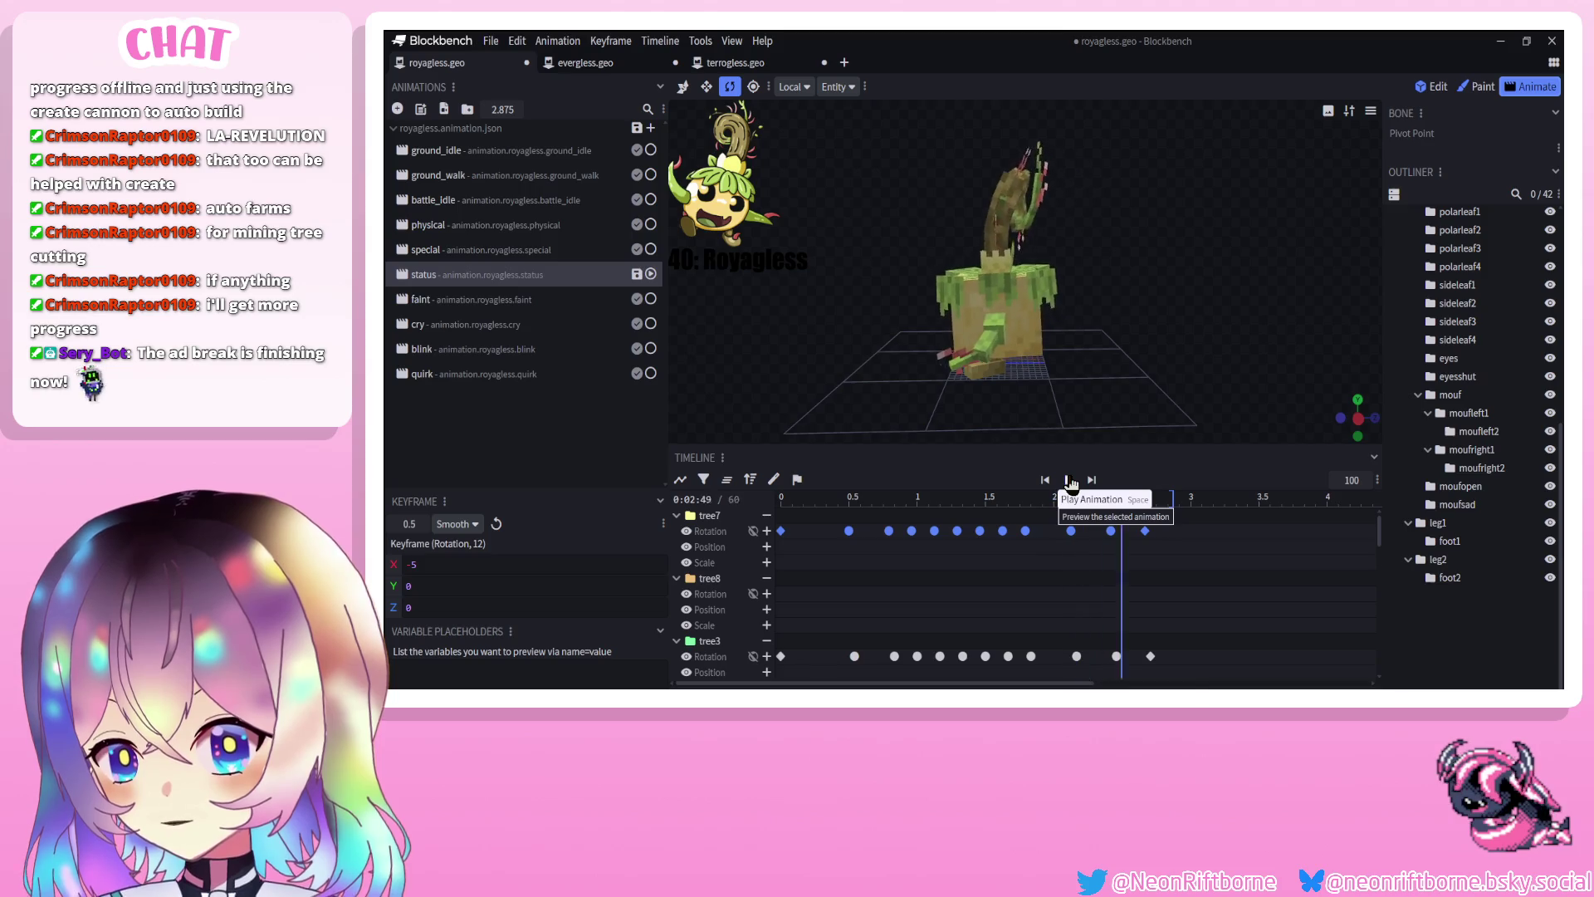
left_click_drag(1068, 395, 1251, 405)
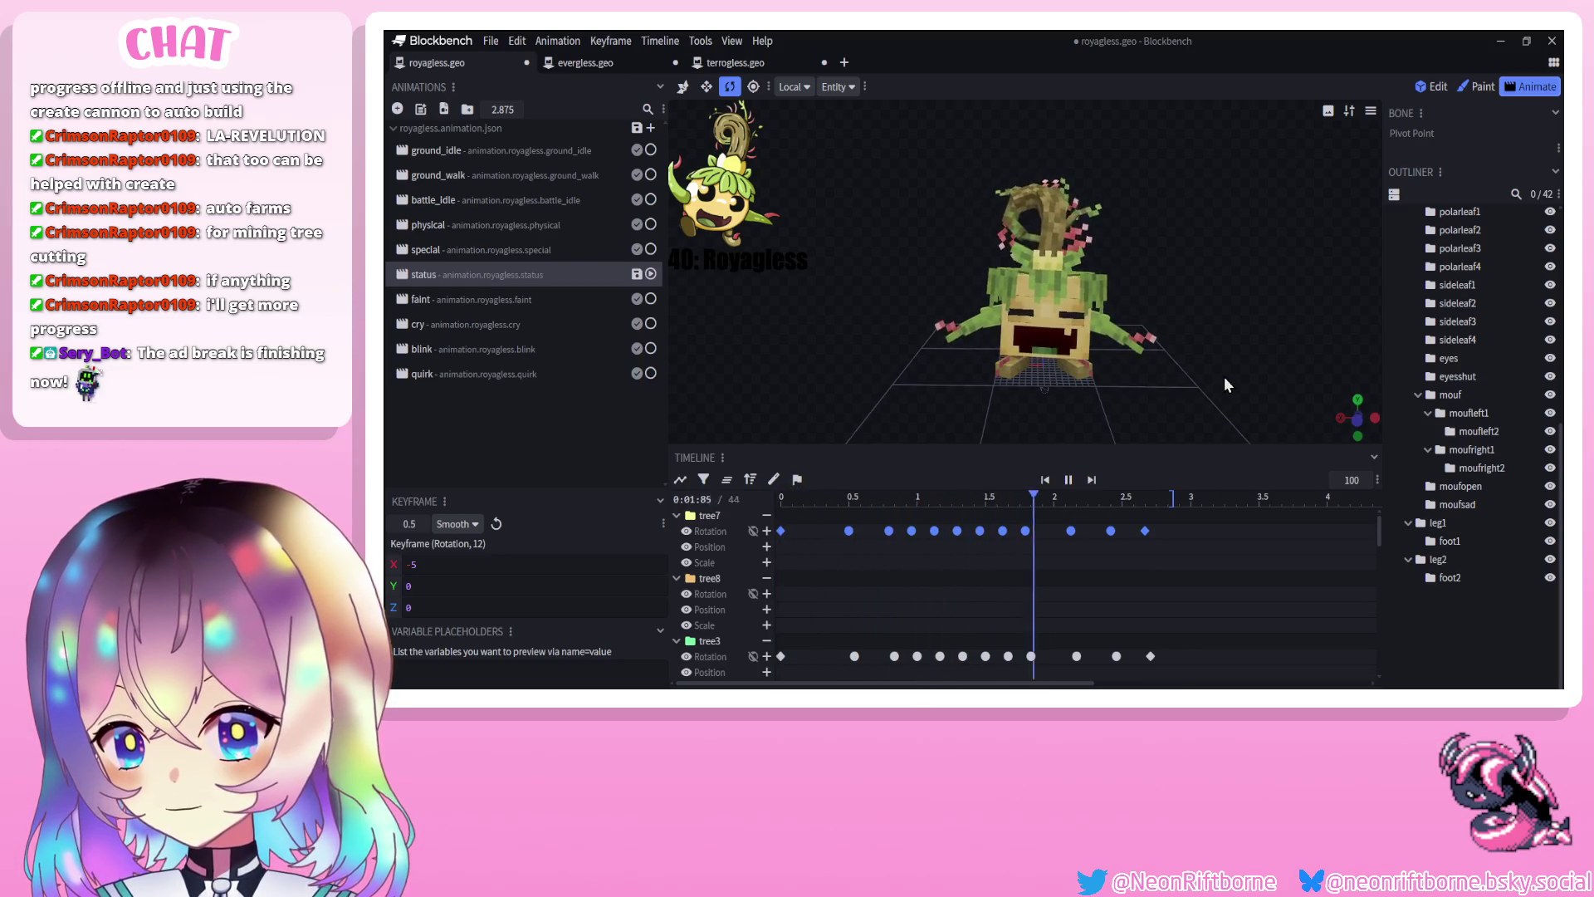
left_click(1023, 221)
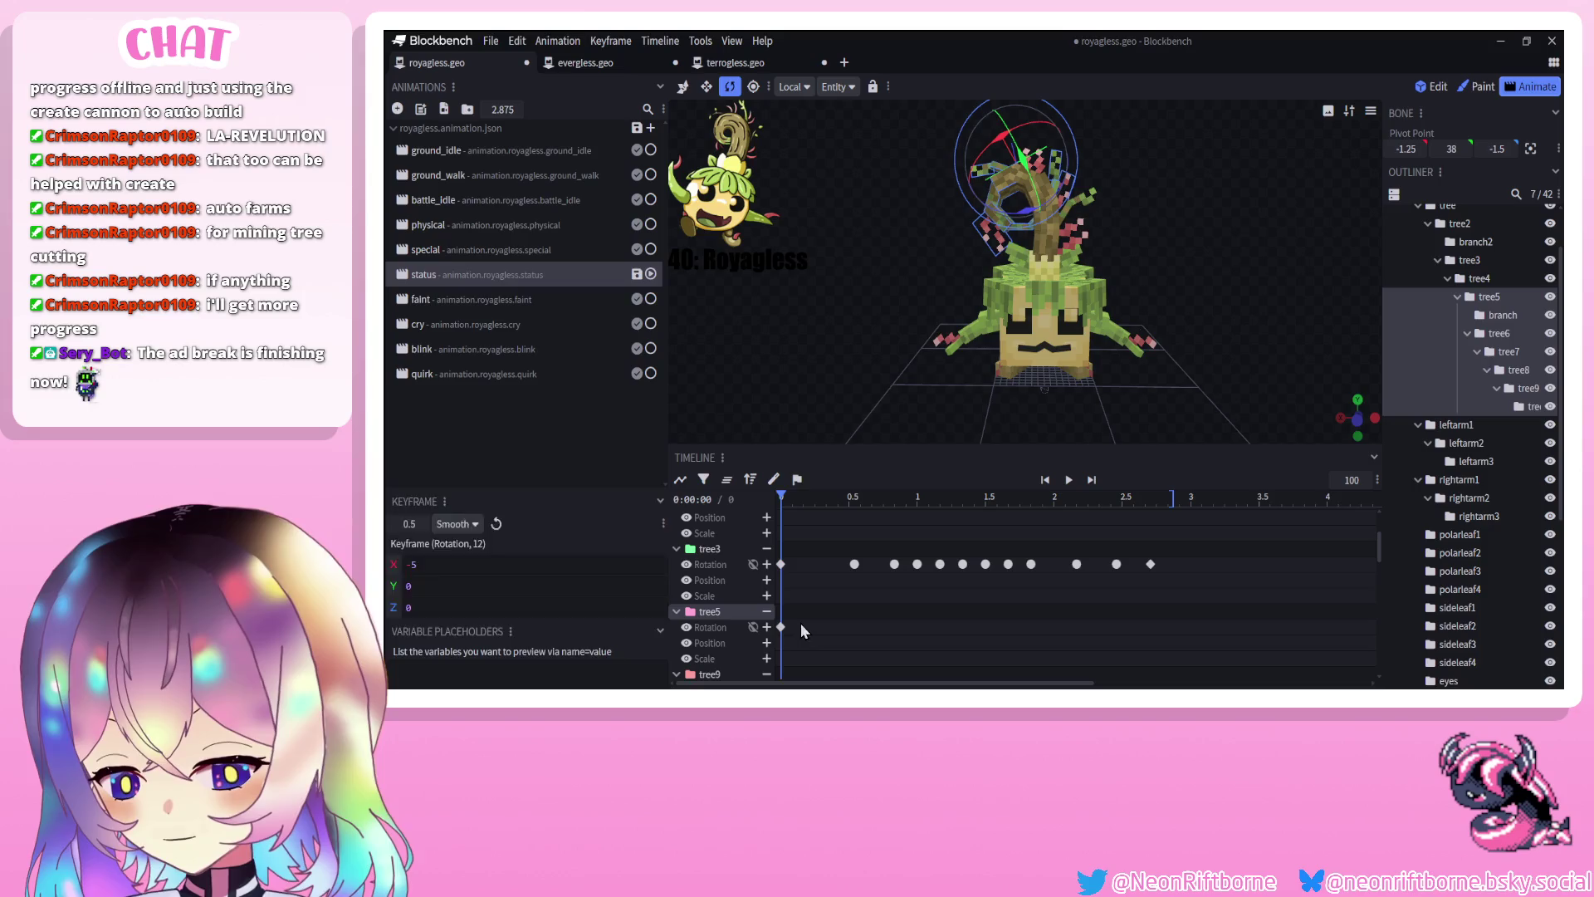
Copy tree3's rotation keyframes onto tree5 and preview the new sway
left_click_drag(1241, 555, 774, 581)
key("ctrl+c")
key("ctrl+v")
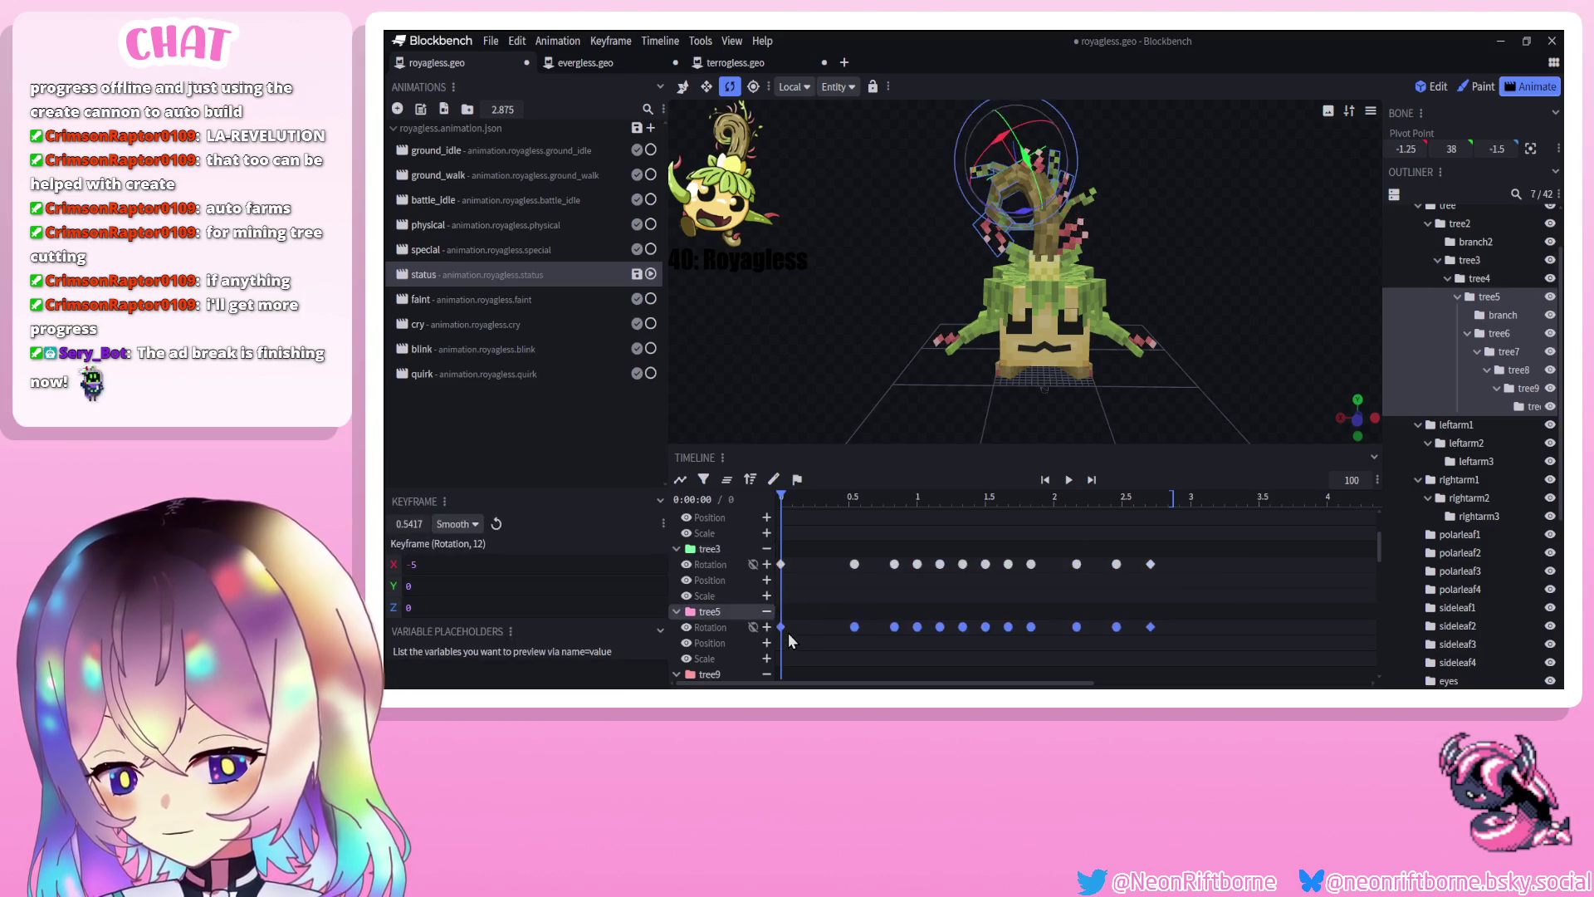
left_click(1069, 480)
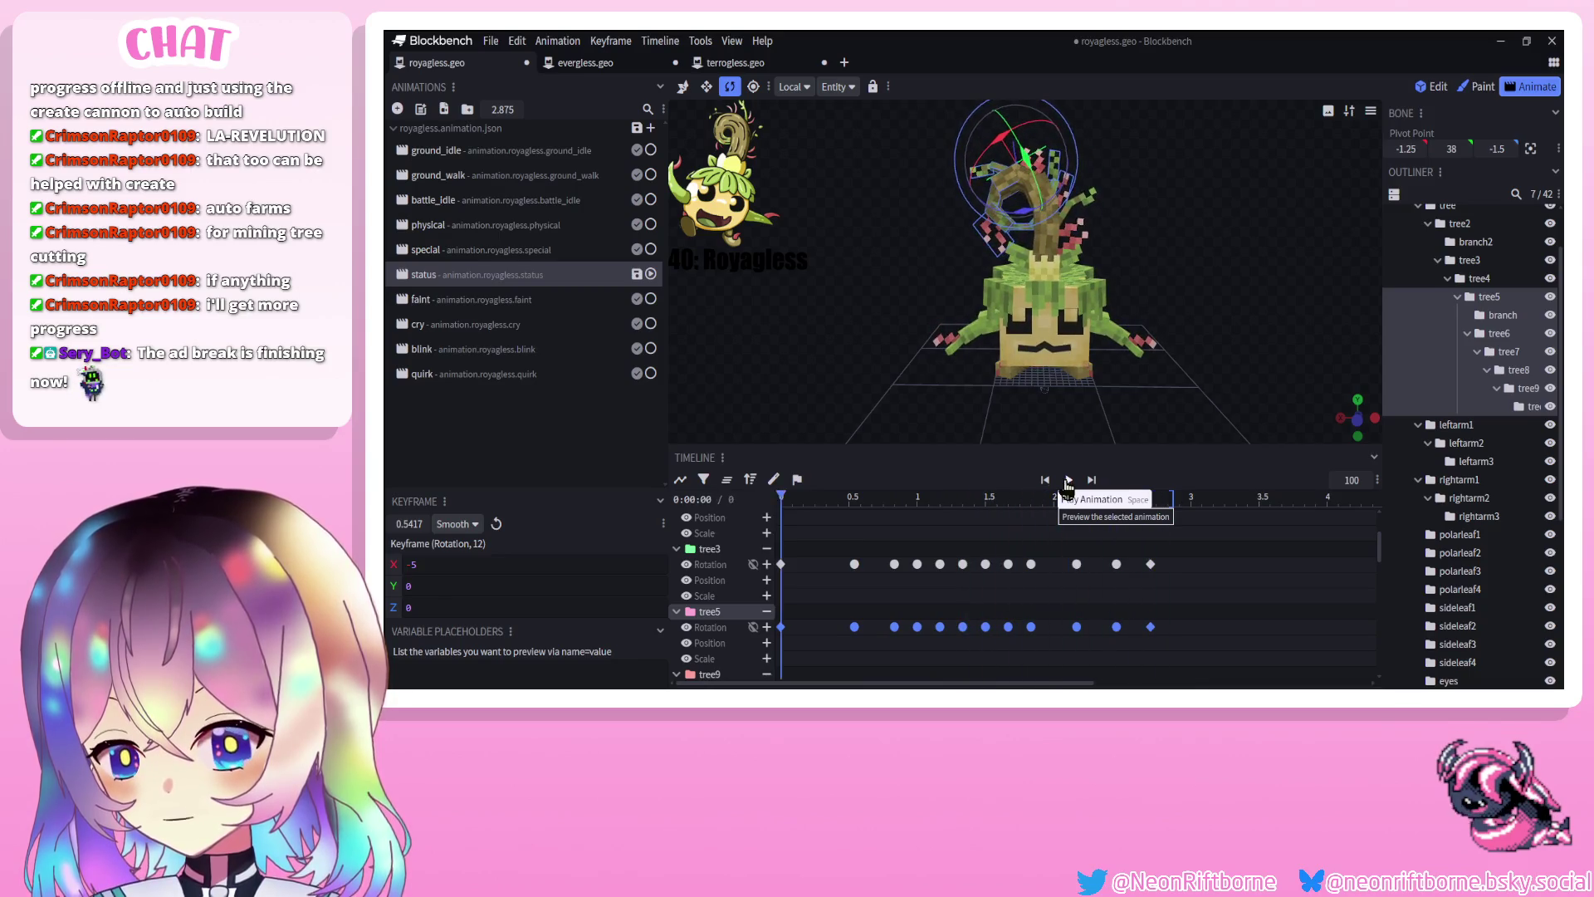
scroll(1495, 581, "down", 5)
left_click(1473, 644)
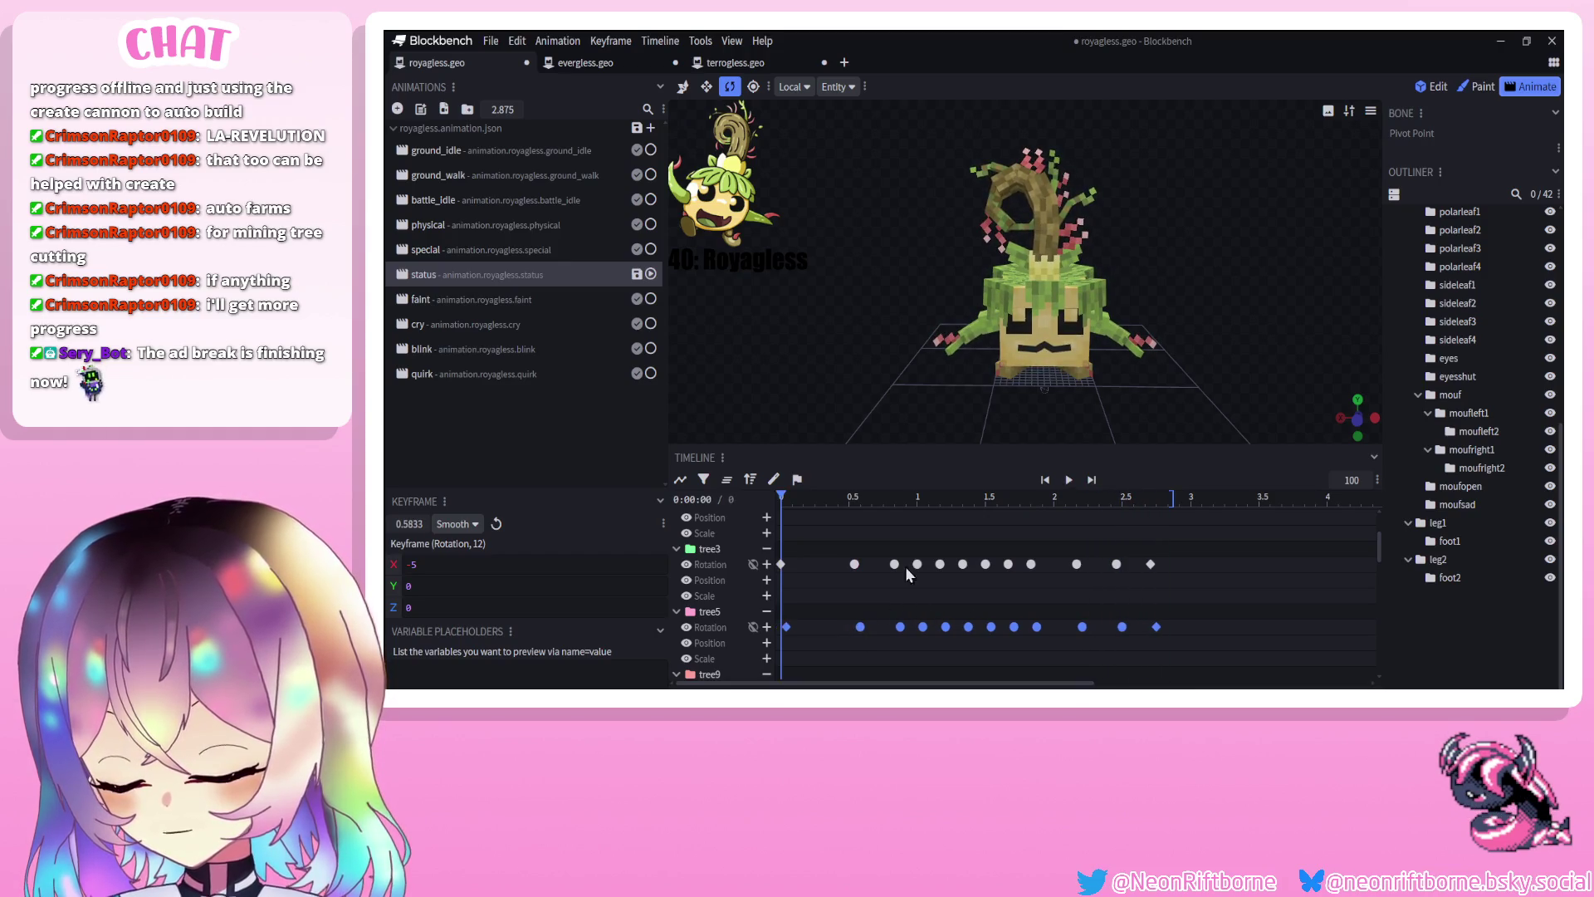
left_click(1061, 481)
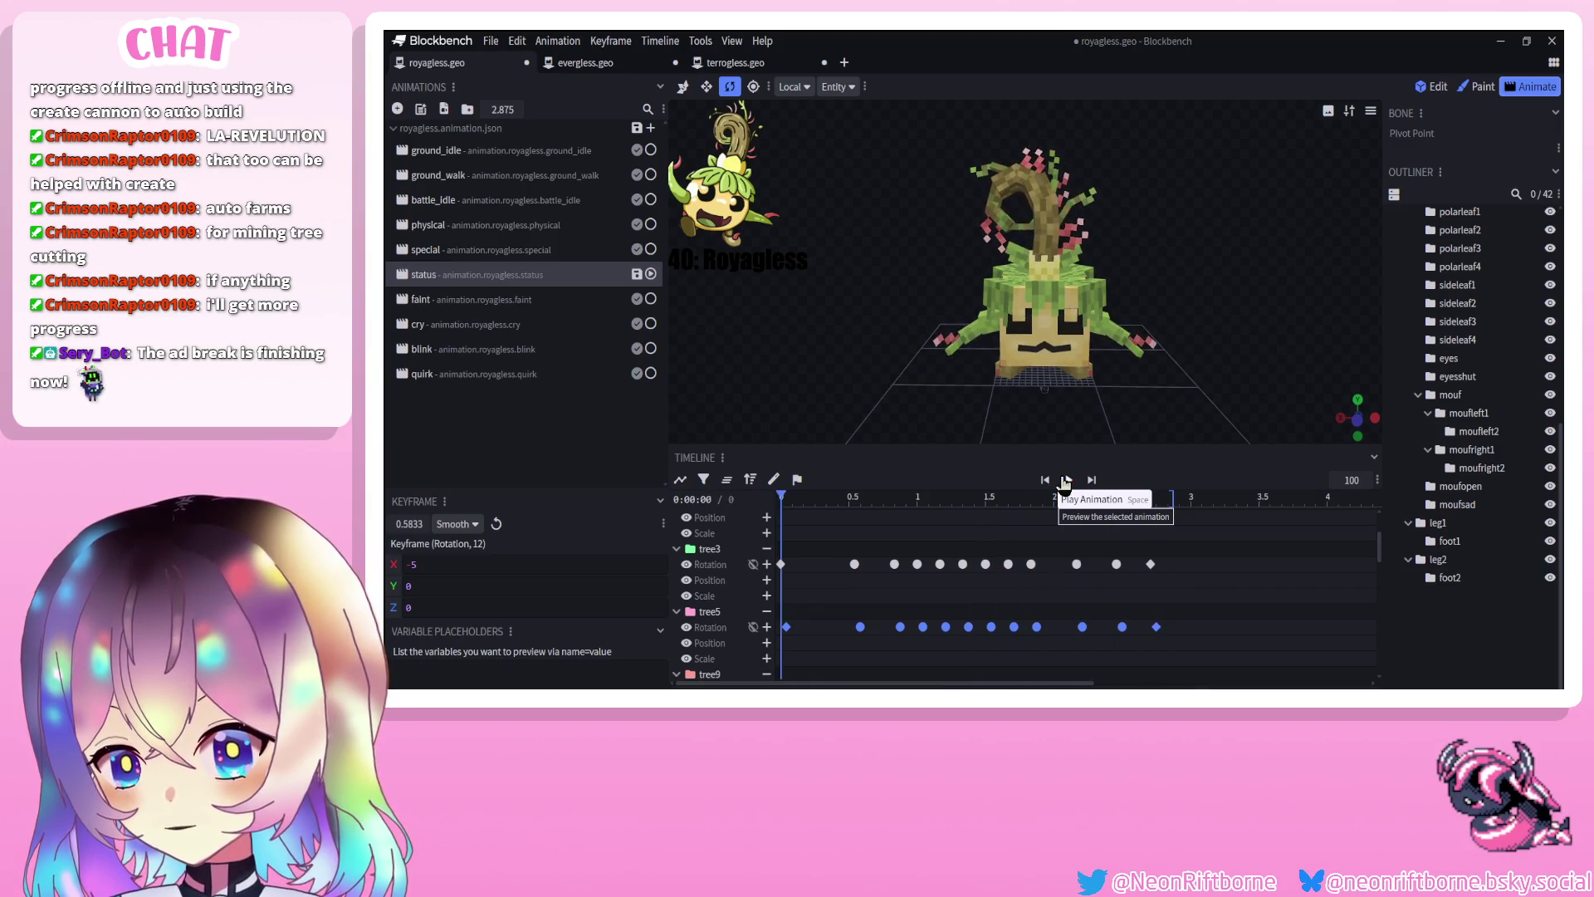
Select all of tree10's rotation keyframes and nudge them slightly later
left_click_drag(1254, 426, 1069, 197)
left_click(1070, 197)
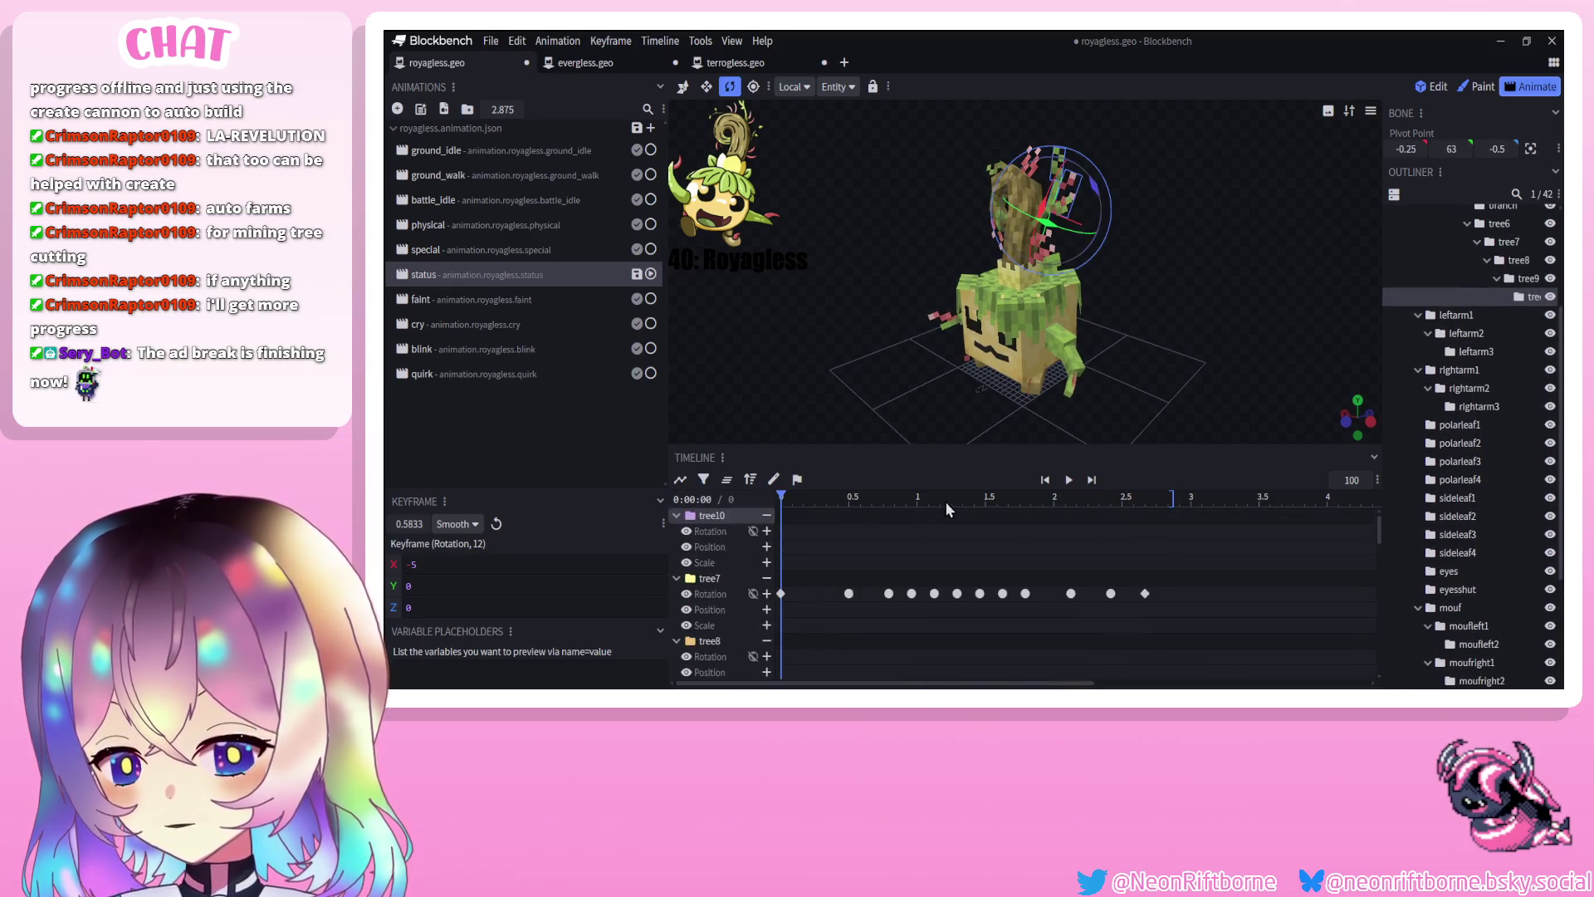
left_click(1120, 603)
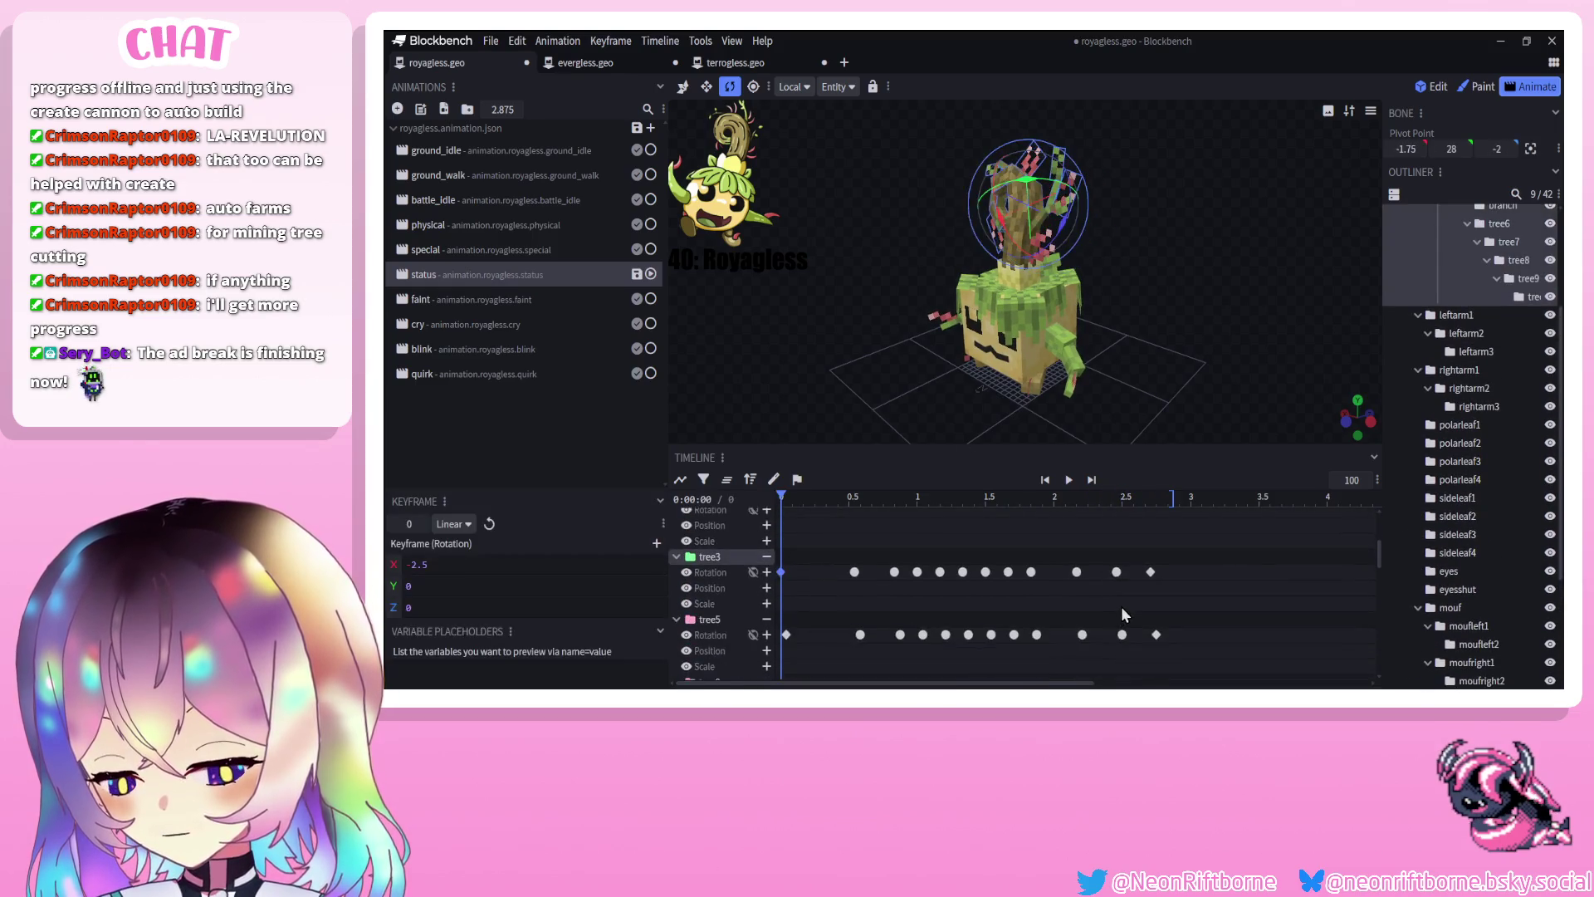
left_click(719, 613)
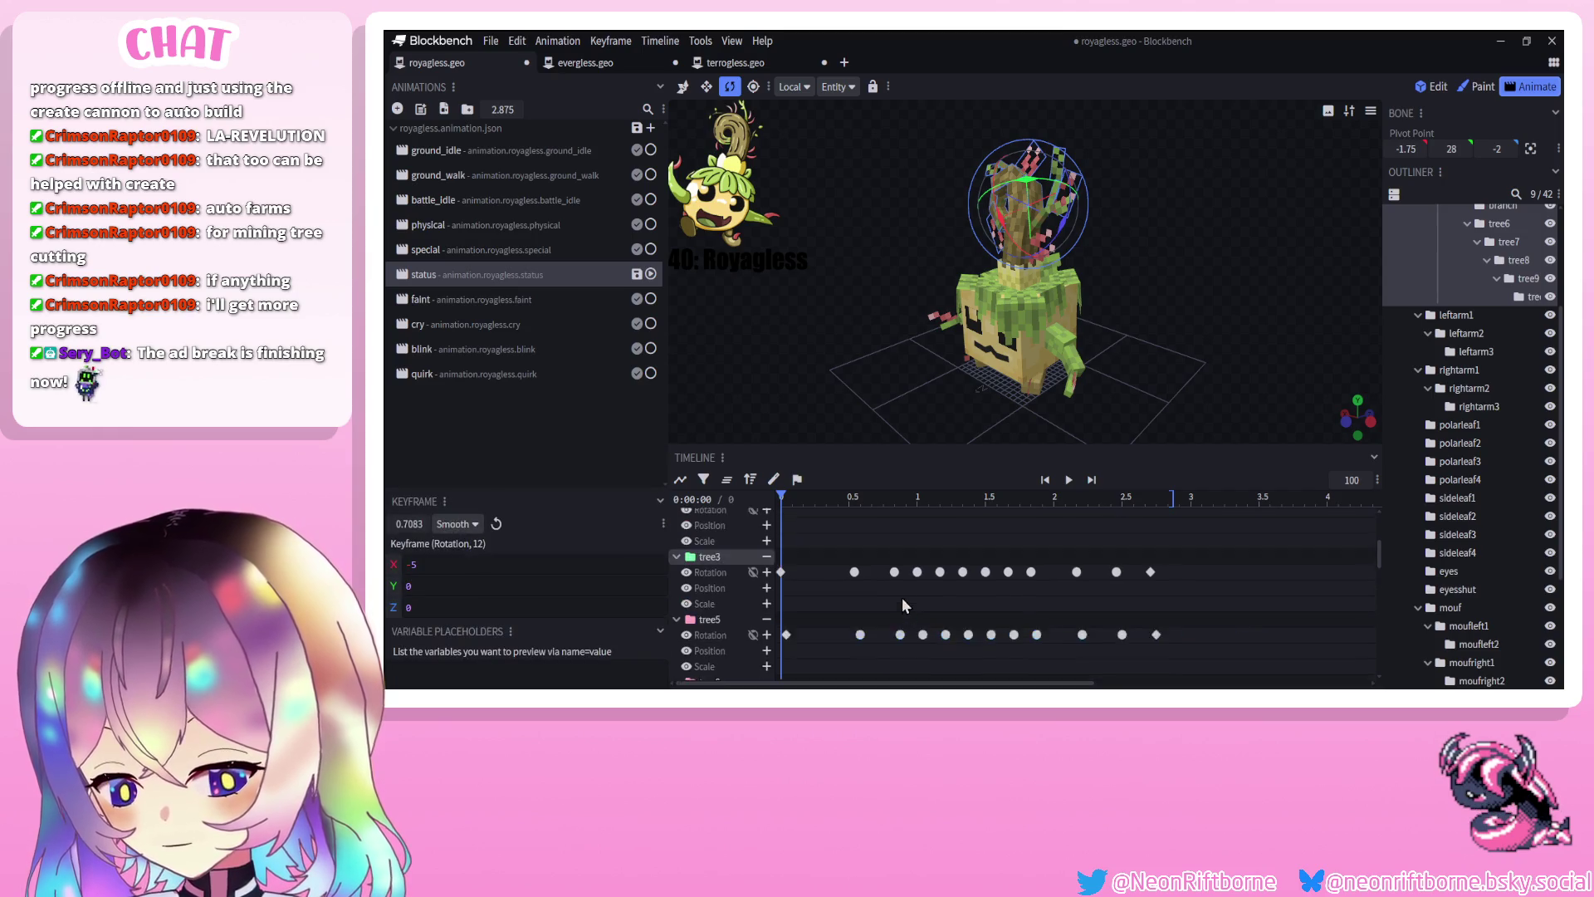
scroll(904, 601, "down", 2)
mouse_move(806, 535)
left_mouse_down()
mouse_move(1054, 545)
mouse_move(1155, 529)
left_mouse_up()
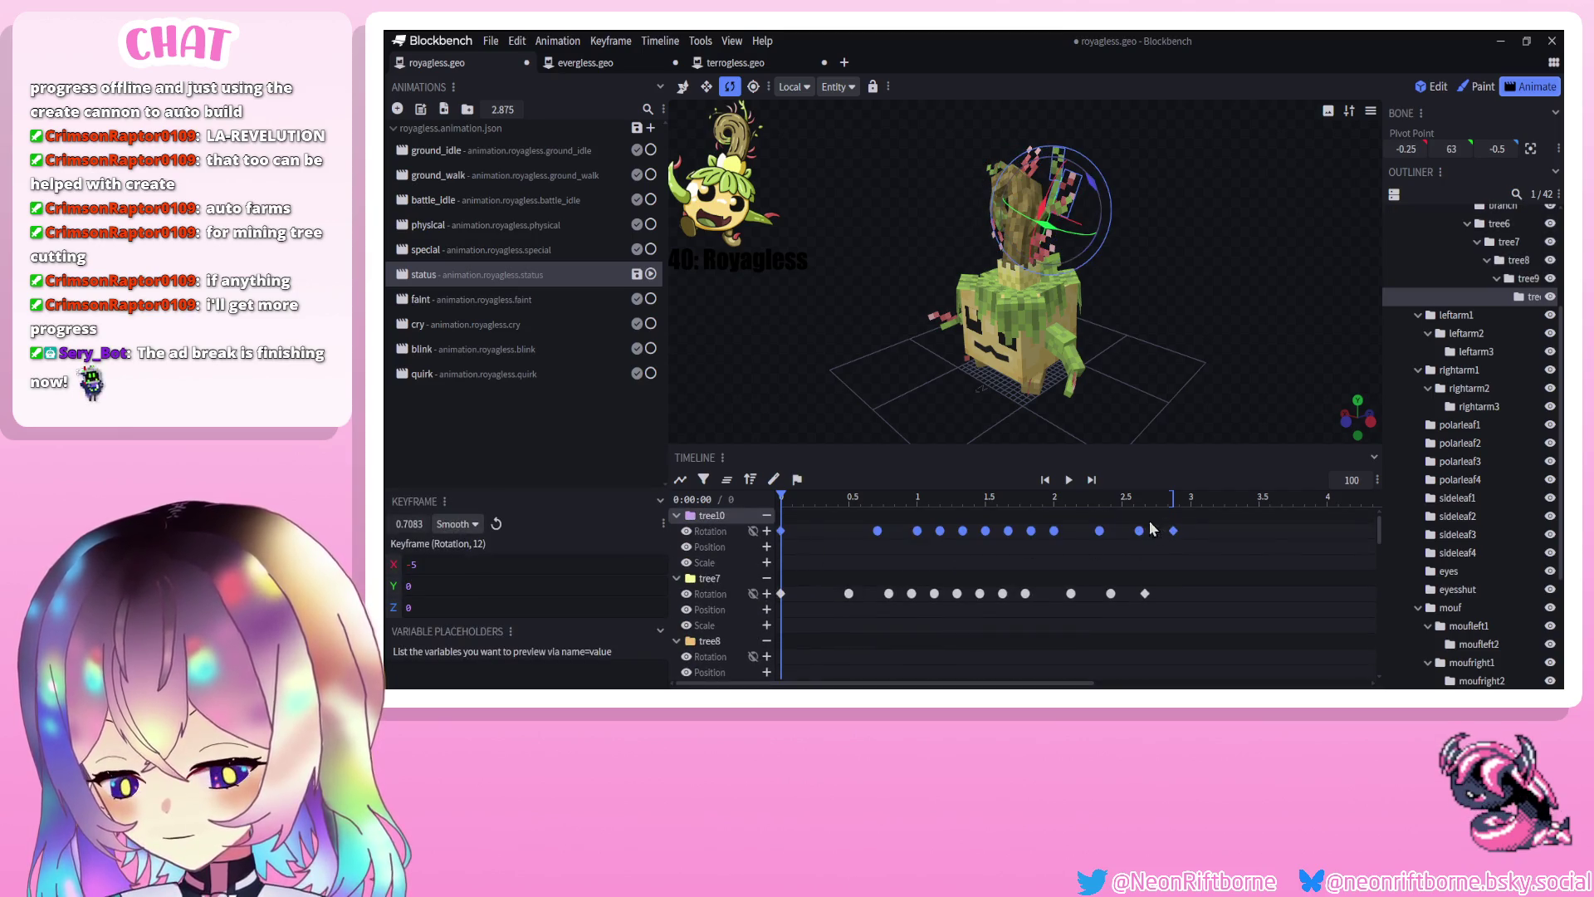
left_click_drag(875, 546, 878, 534)
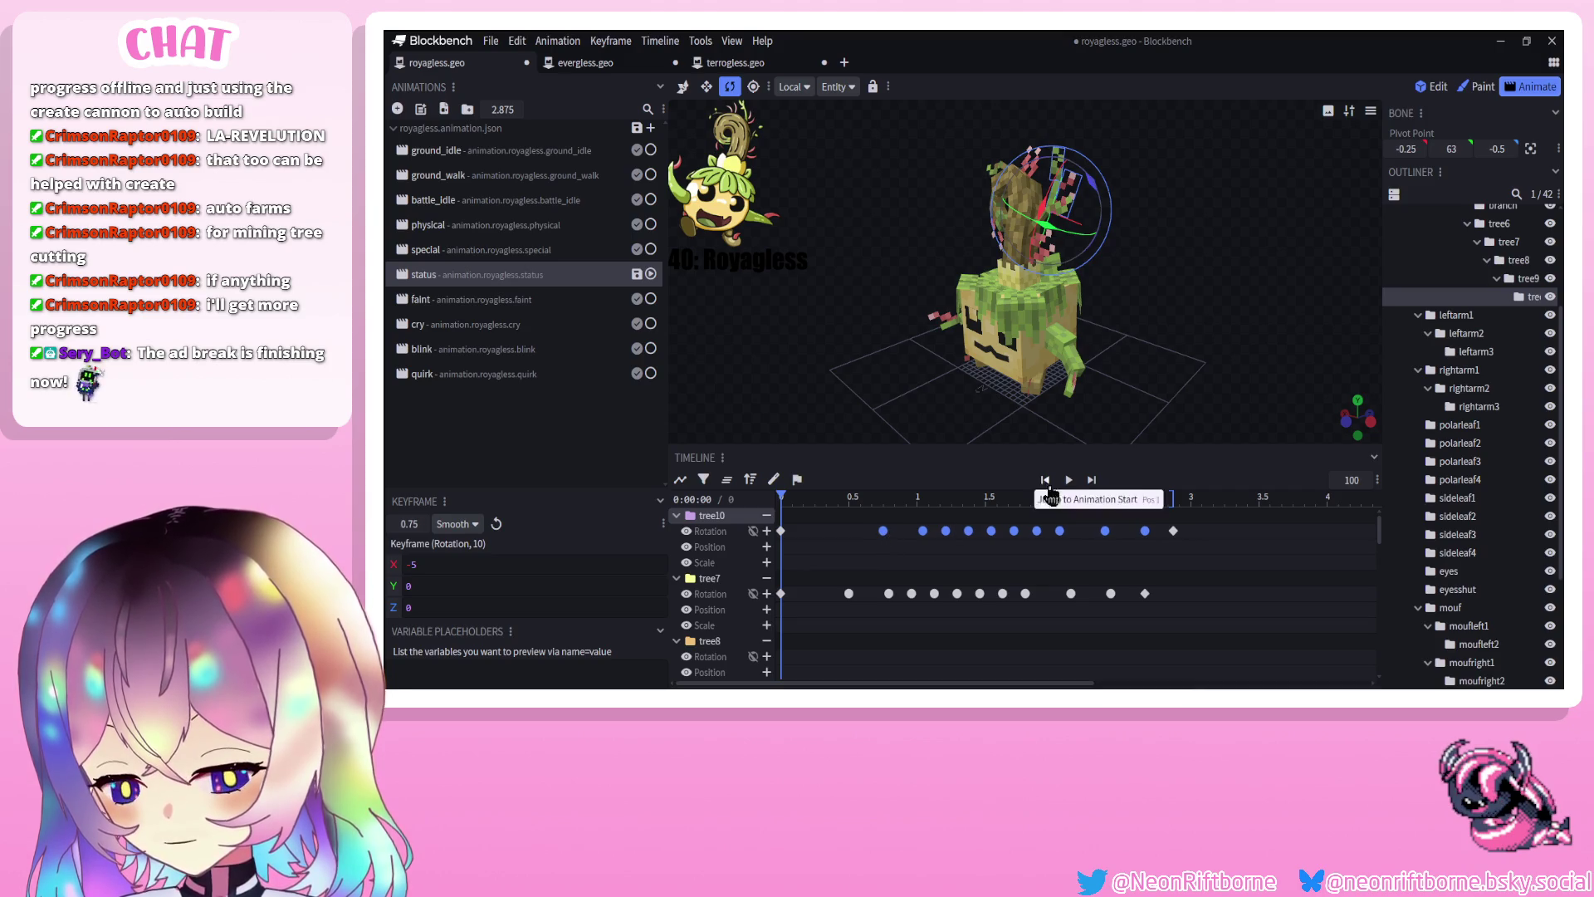
Preview playback and move tree10's keyframes earlier to 0.6667 s
left_click(1069, 480)
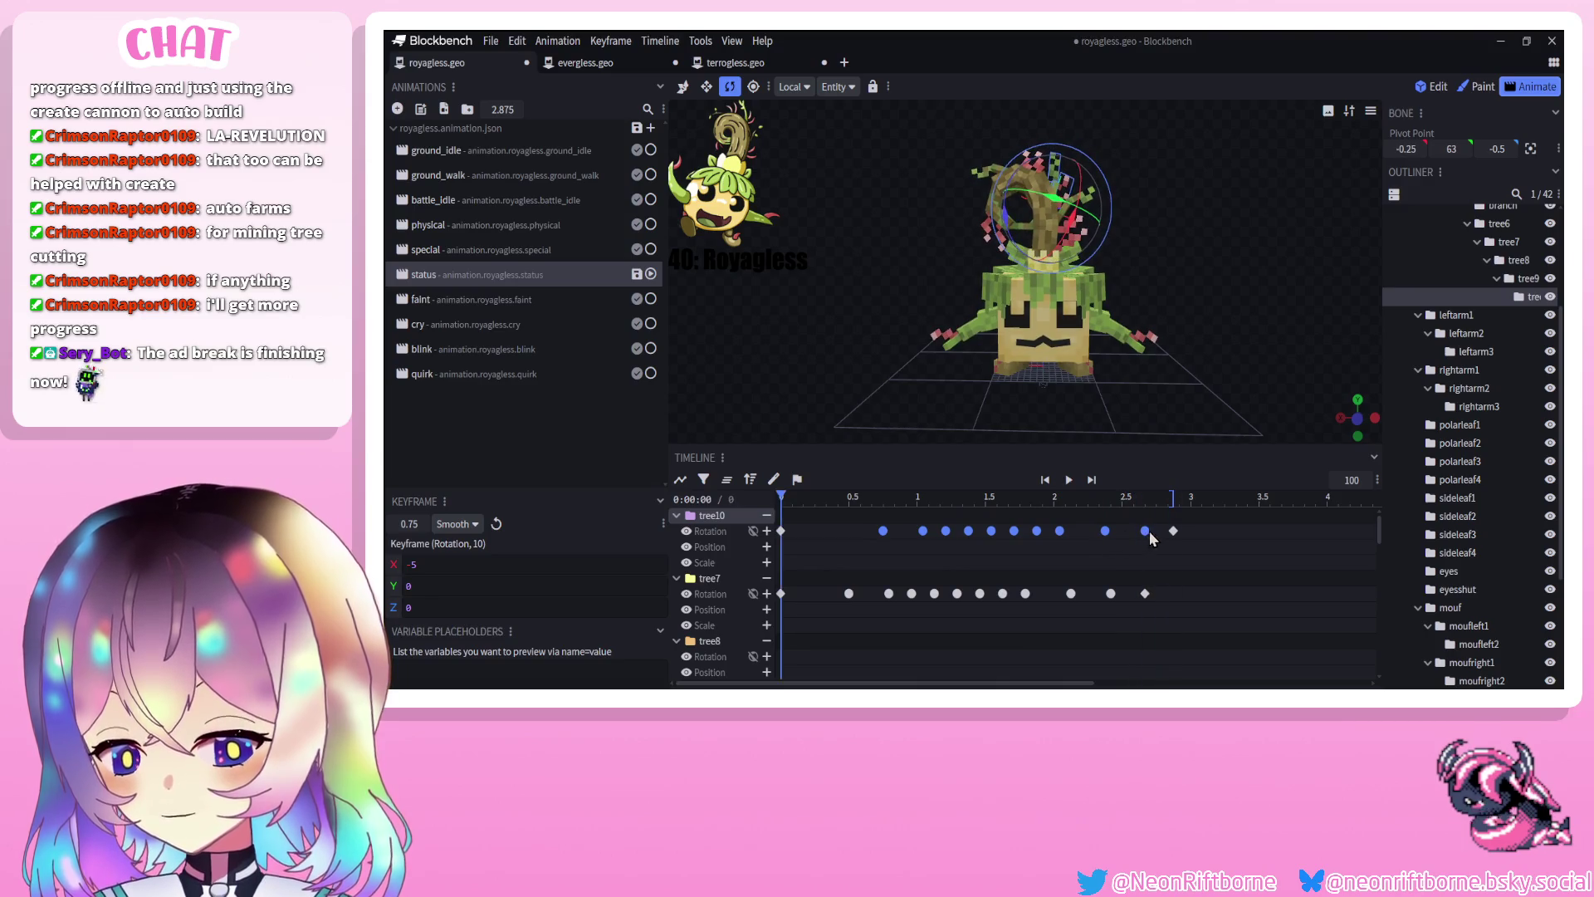
key("space")
scroll(1532, 581, "down", 5)
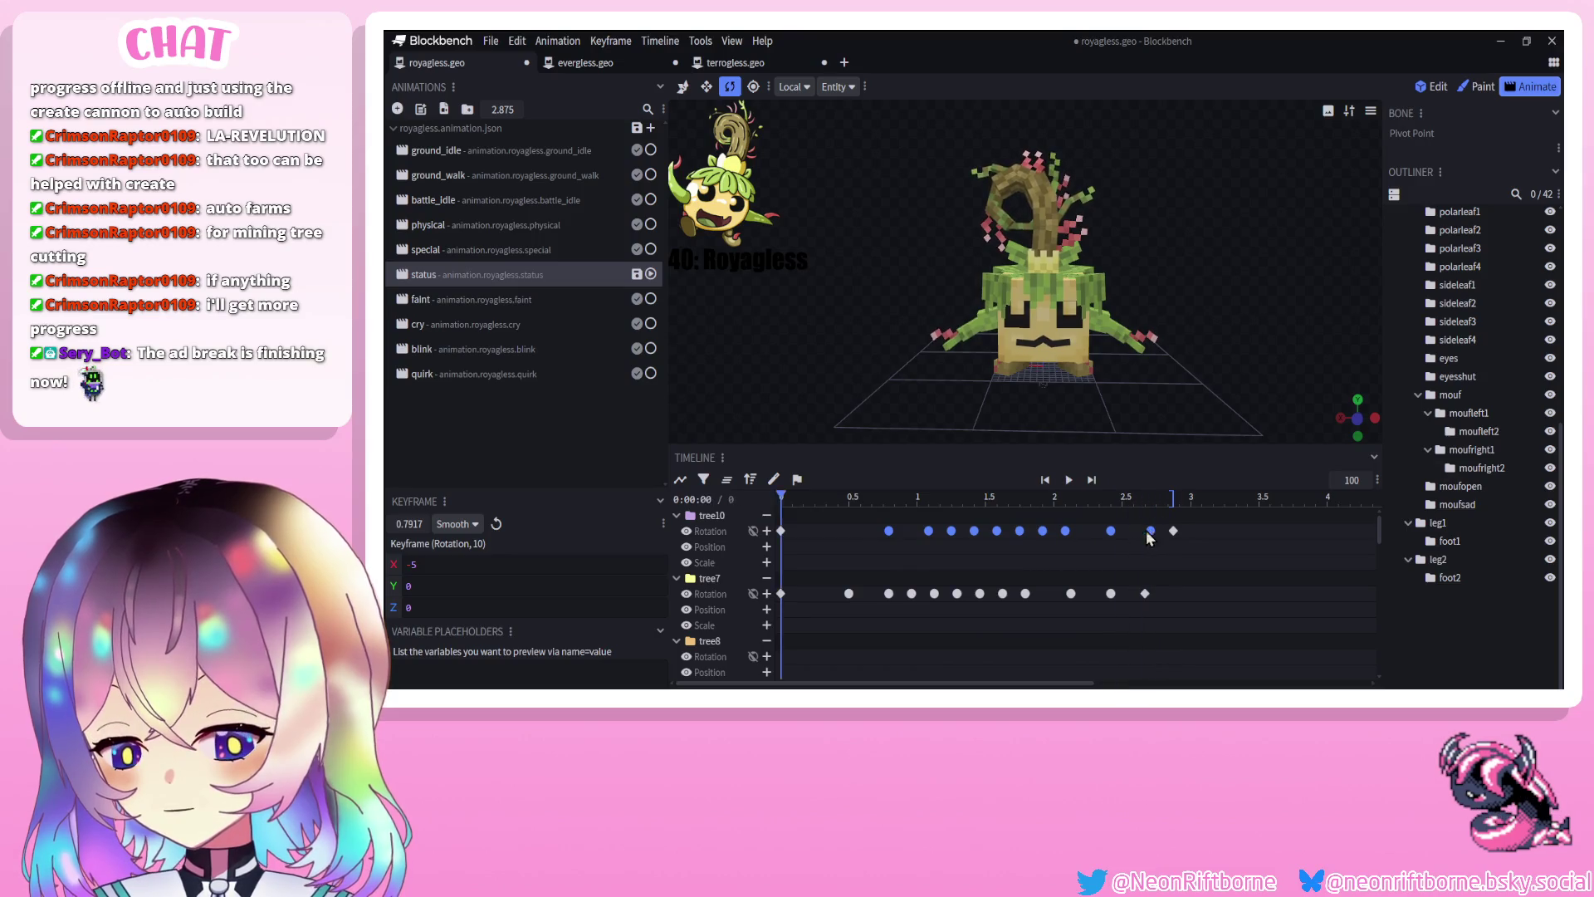
left_click_drag(1150, 538, 1135, 535)
left_click(1071, 481)
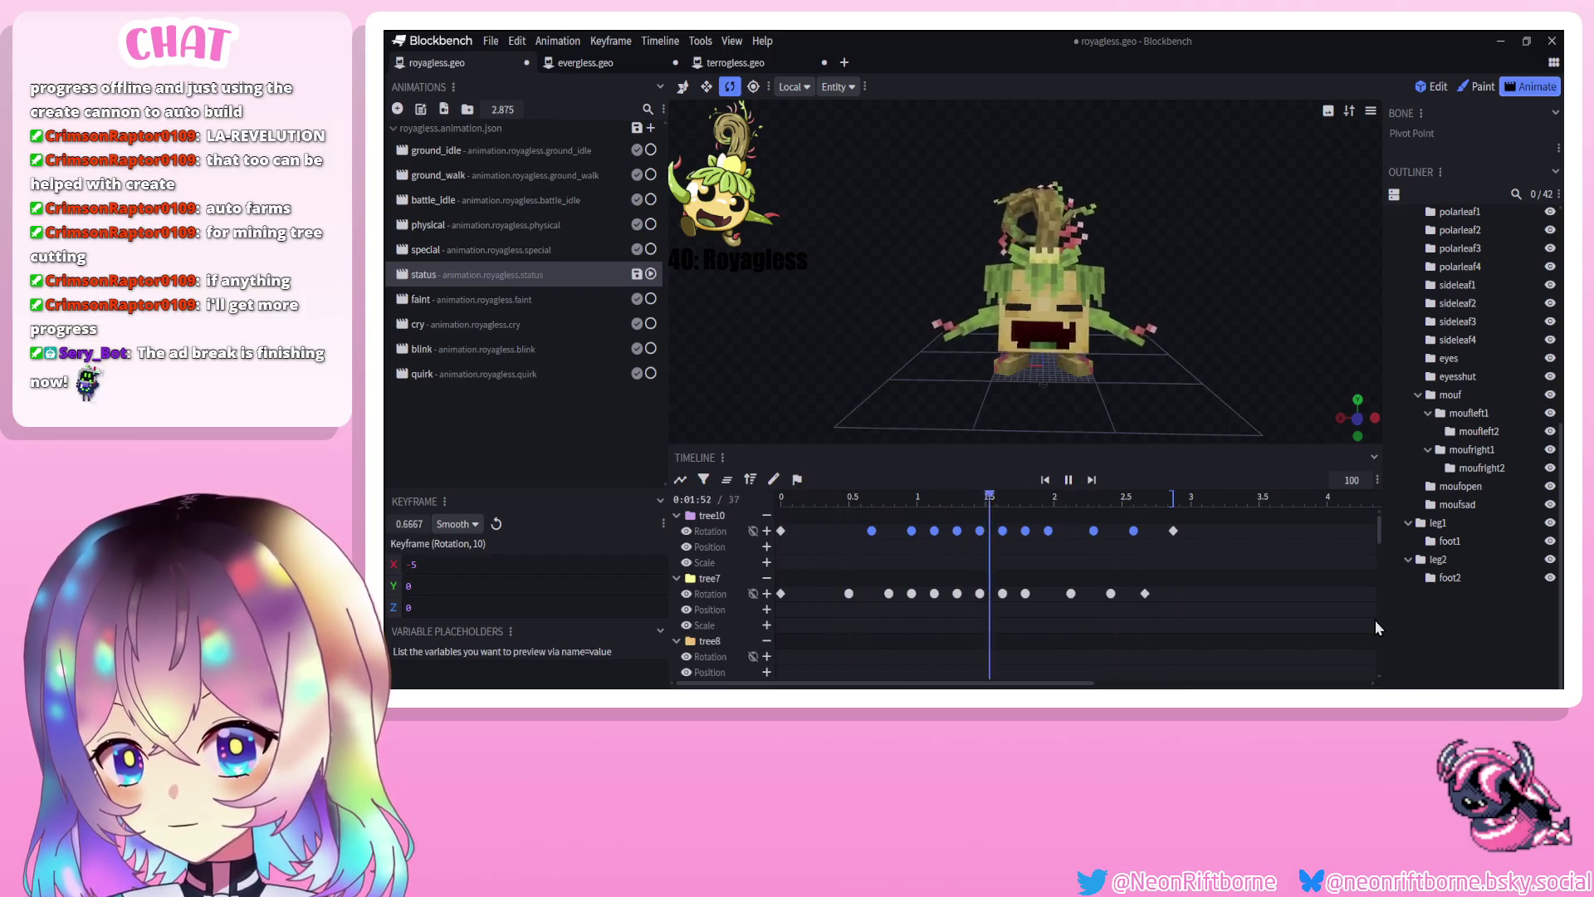
left_click(1065, 486)
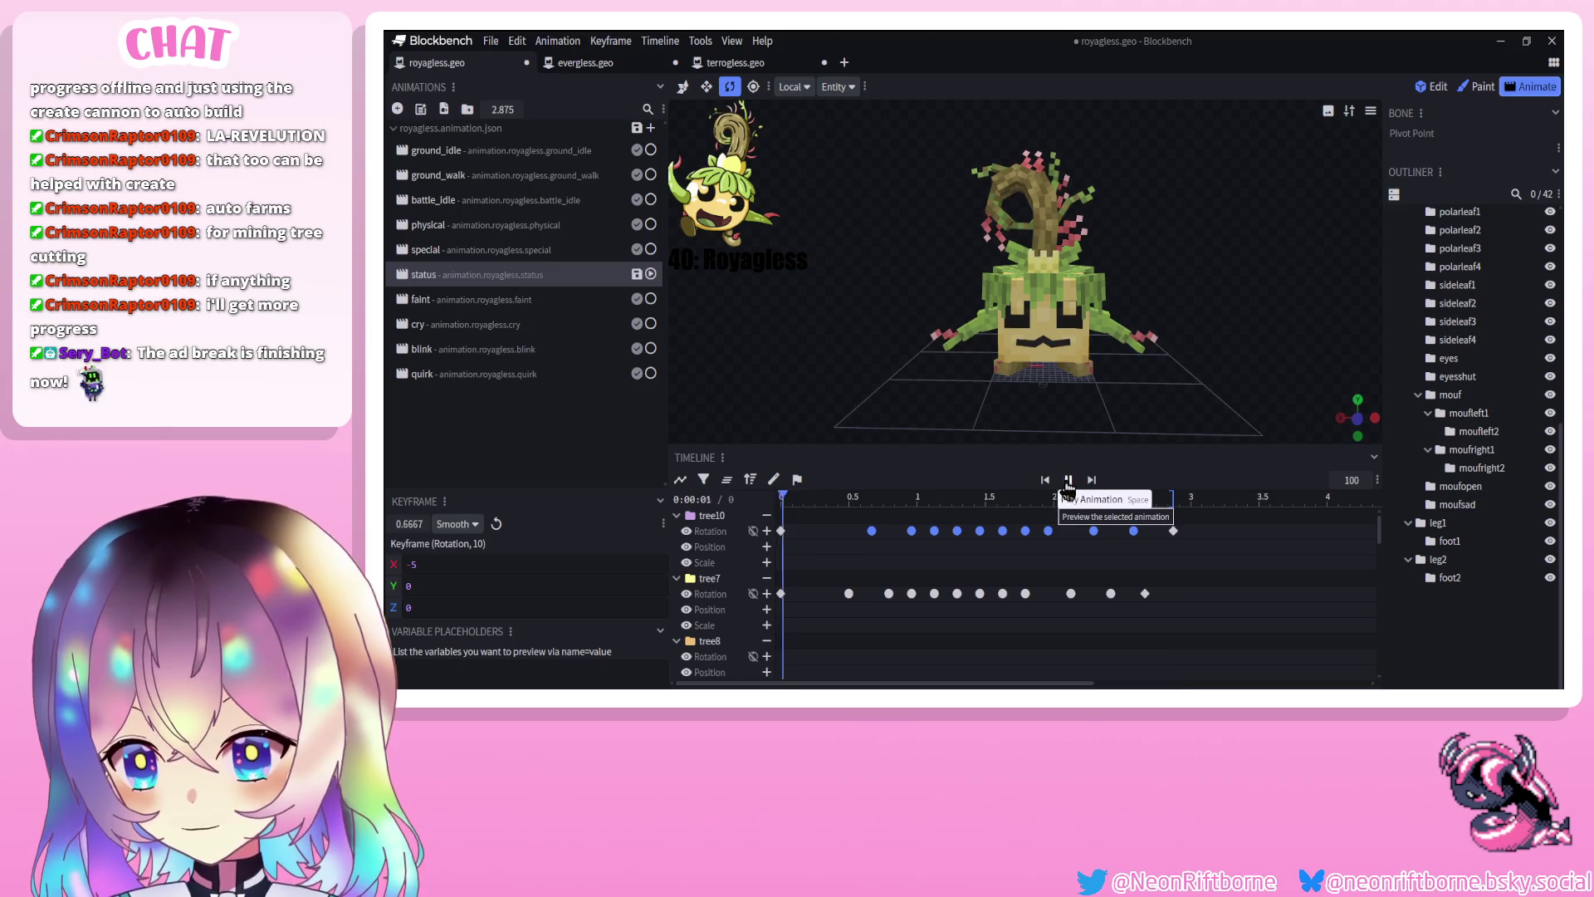
left_click_drag(1022, 332, 1090, 329)
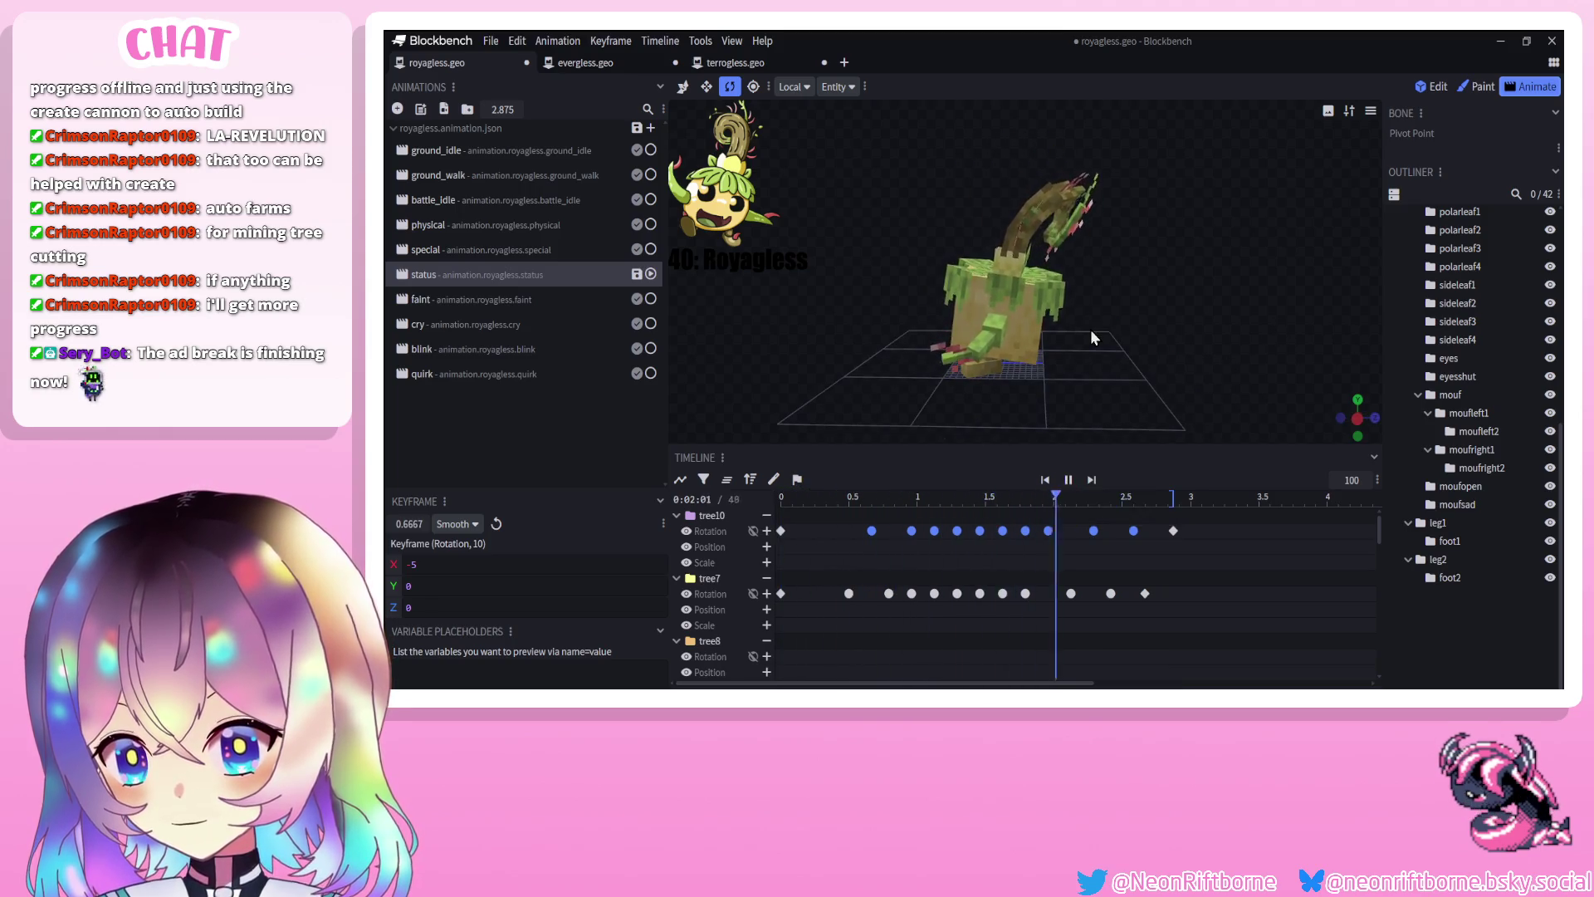
left_click(1069, 479)
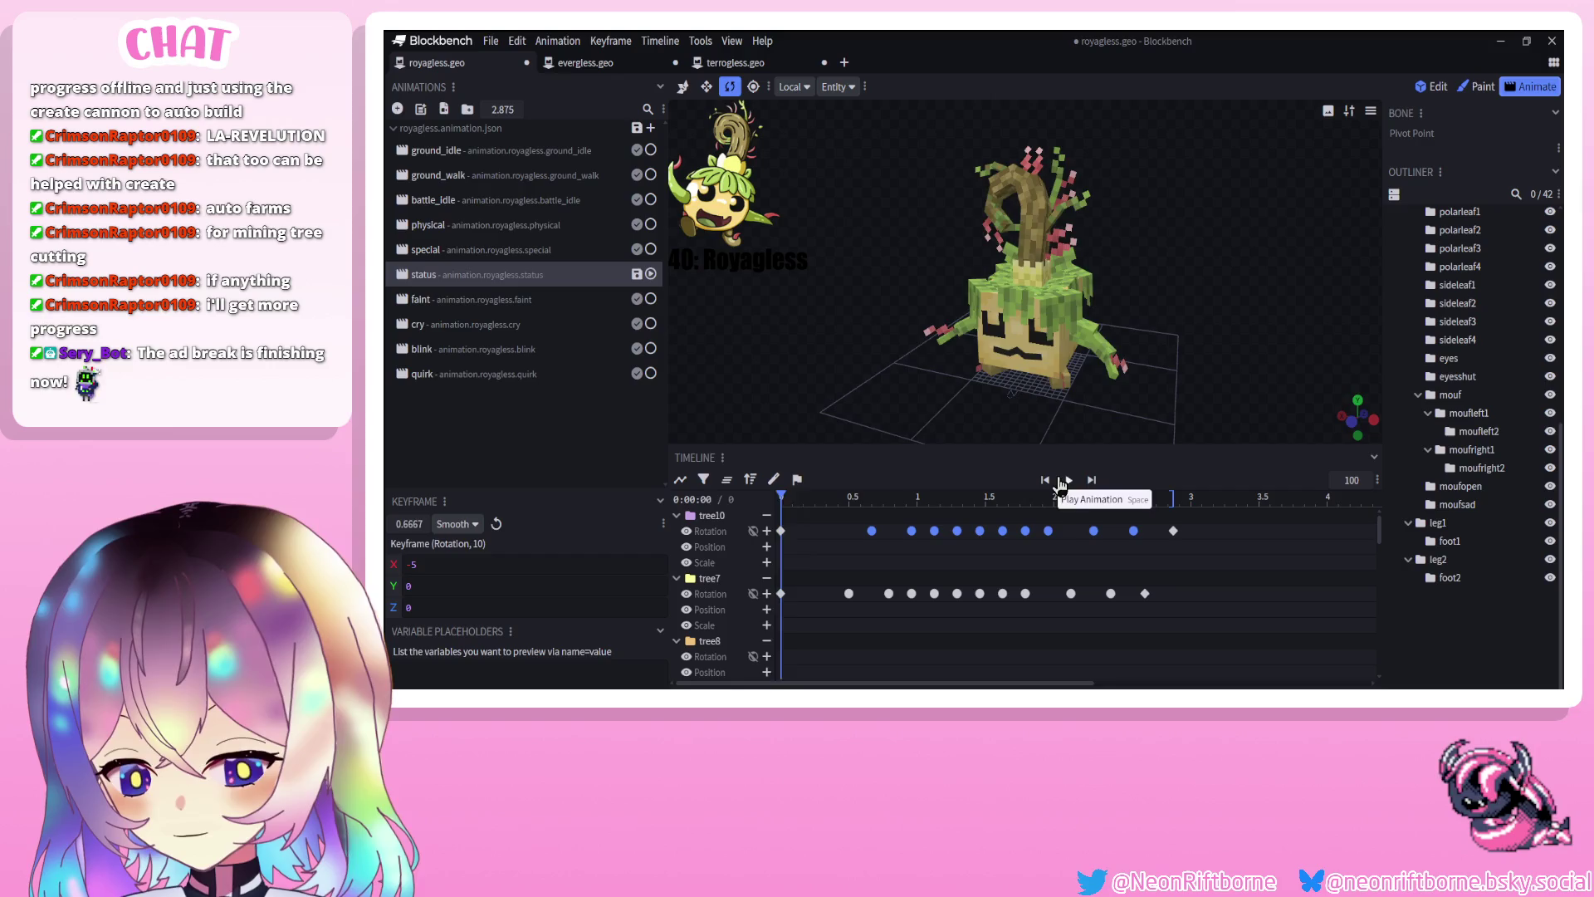
left_click(1067, 480)
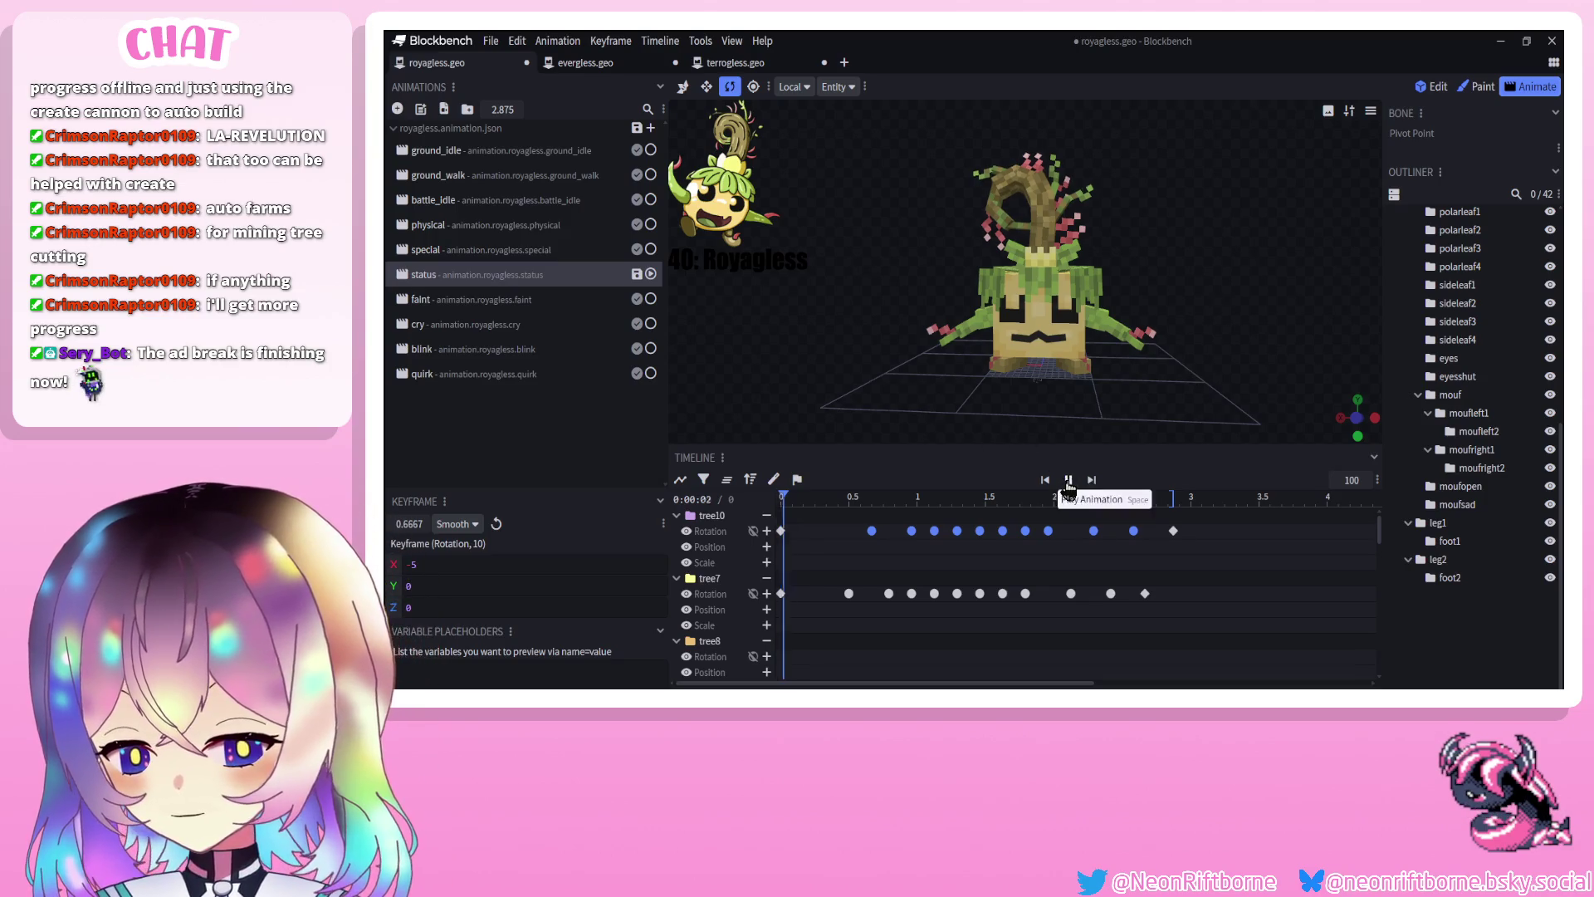
left_click(1068, 480)
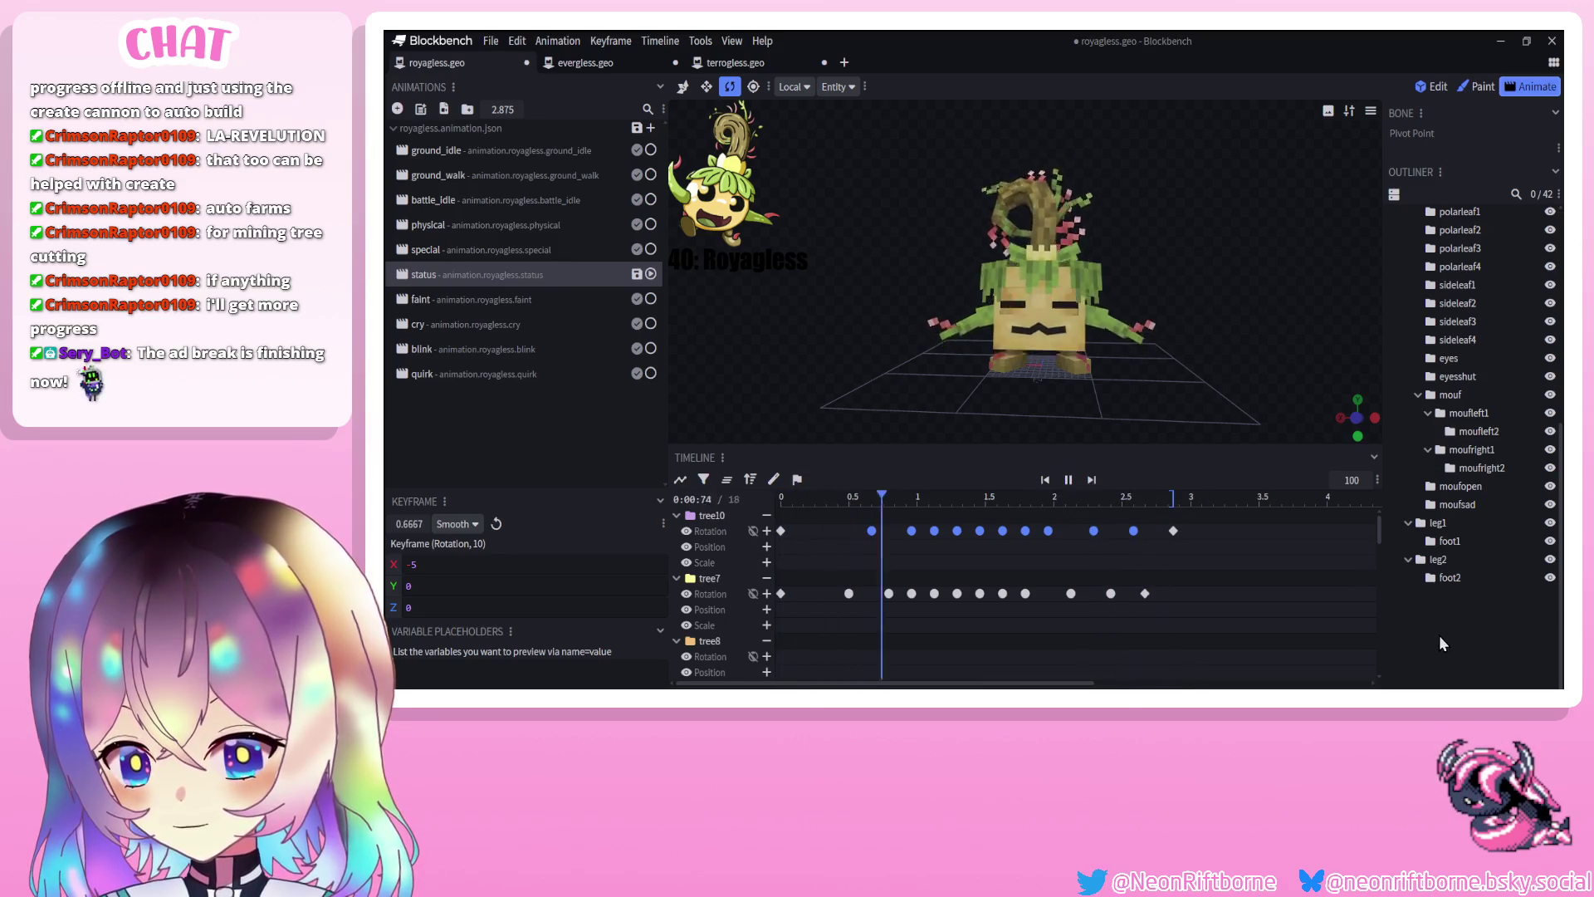
key("space")
left_click_drag(846, 496, 1163, 556)
left_click(1068, 479)
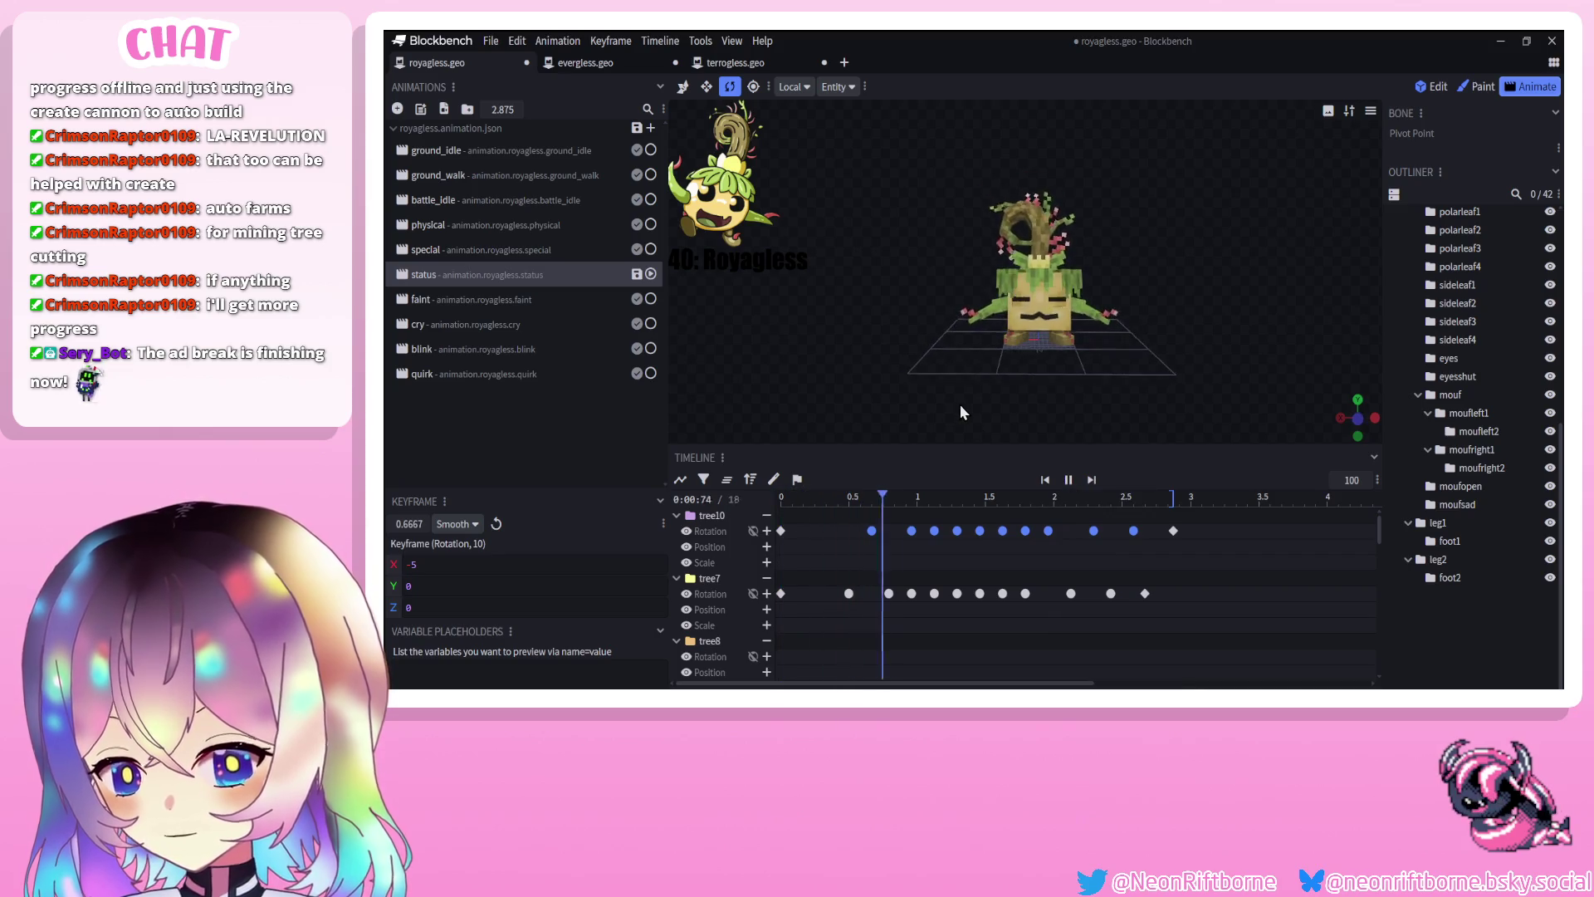
mouse_move(928, 492)
left_mouse_down()
mouse_move(826, 514)
mouse_move(851, 521)
left_mouse_up()
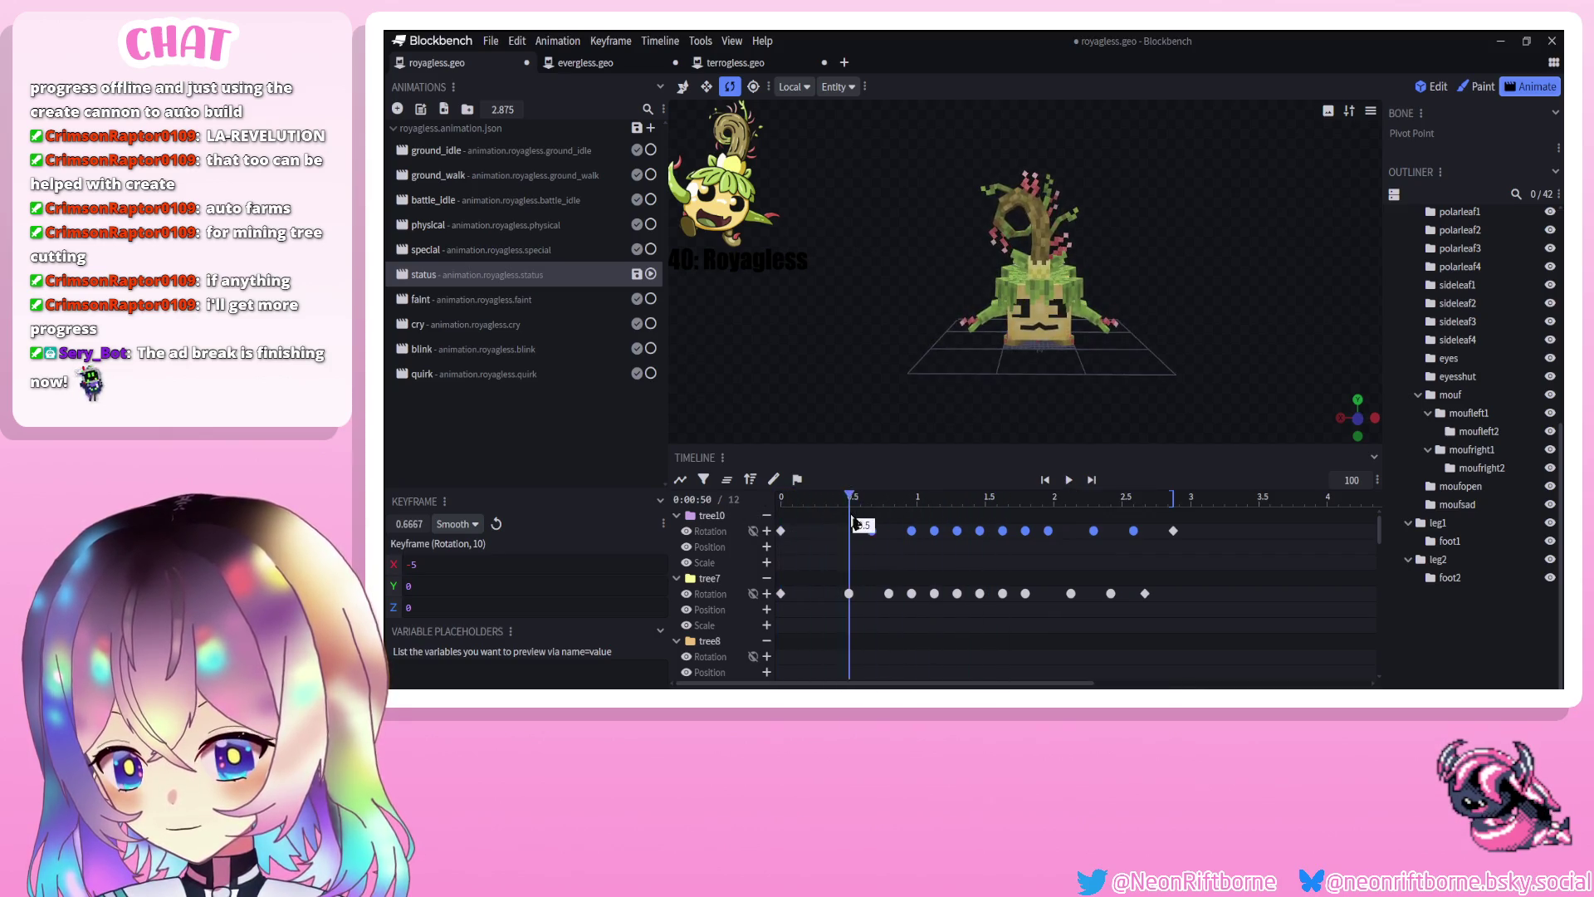
scroll(901, 396, "up", 3)
mouse_move(900, 396)
left_mouse_down()
mouse_move(935, 324)
mouse_move(830, 382)
left_mouse_up()
left_click(934, 354)
Rotate rightarm1 and select the arm start keyframes for editing
left_click(1063, 357)
left_click_drag(851, 444, 812, 445)
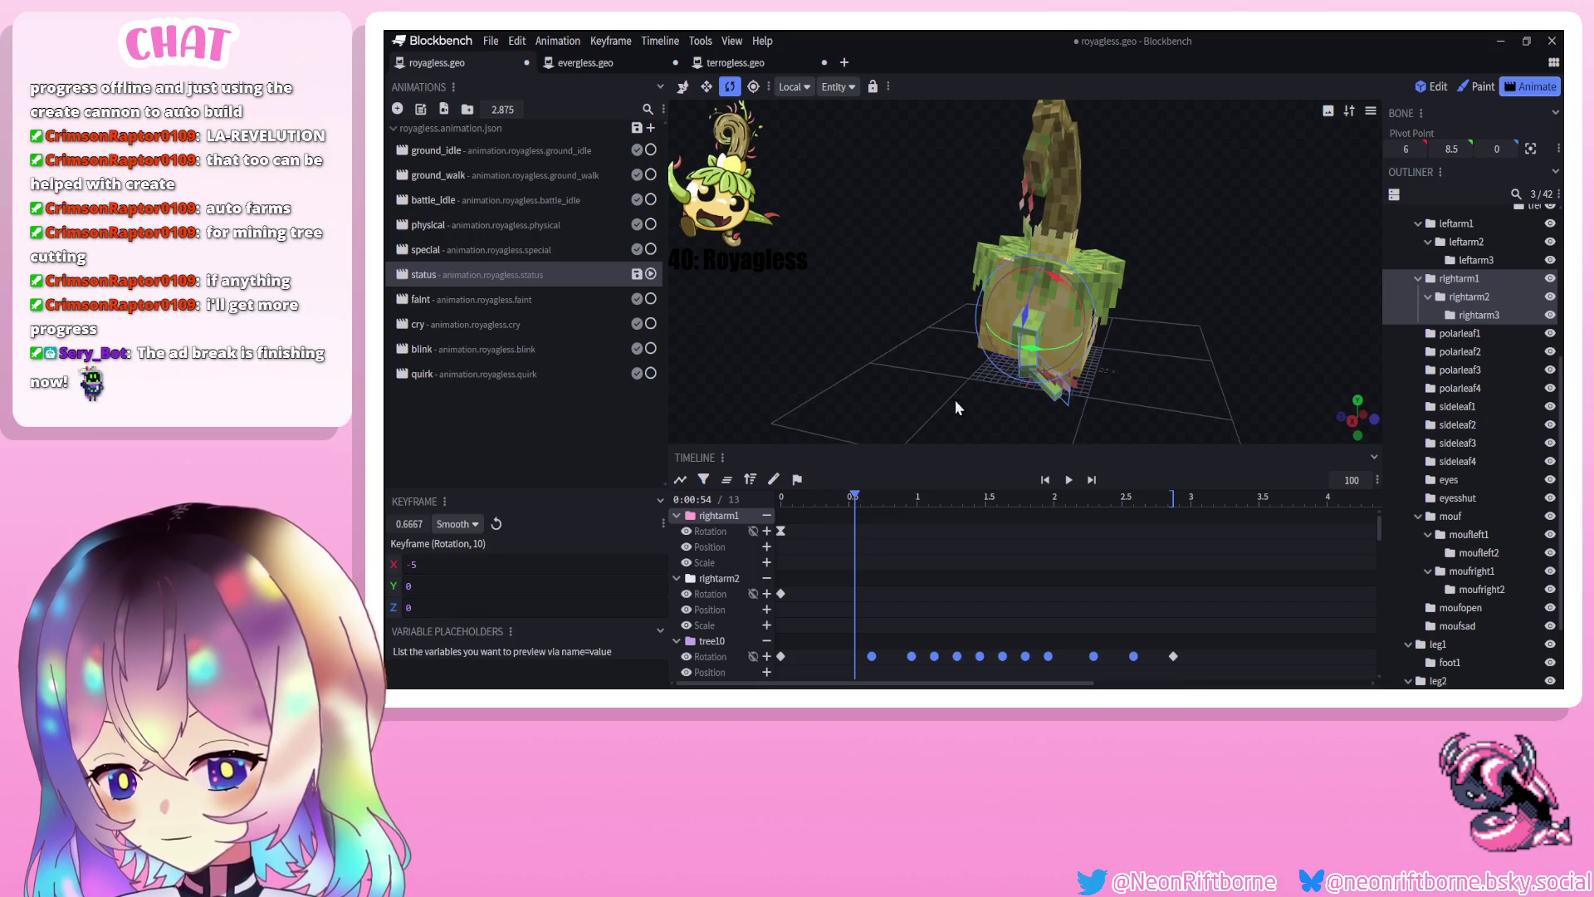
left_click_drag(1051, 358, 1046, 360)
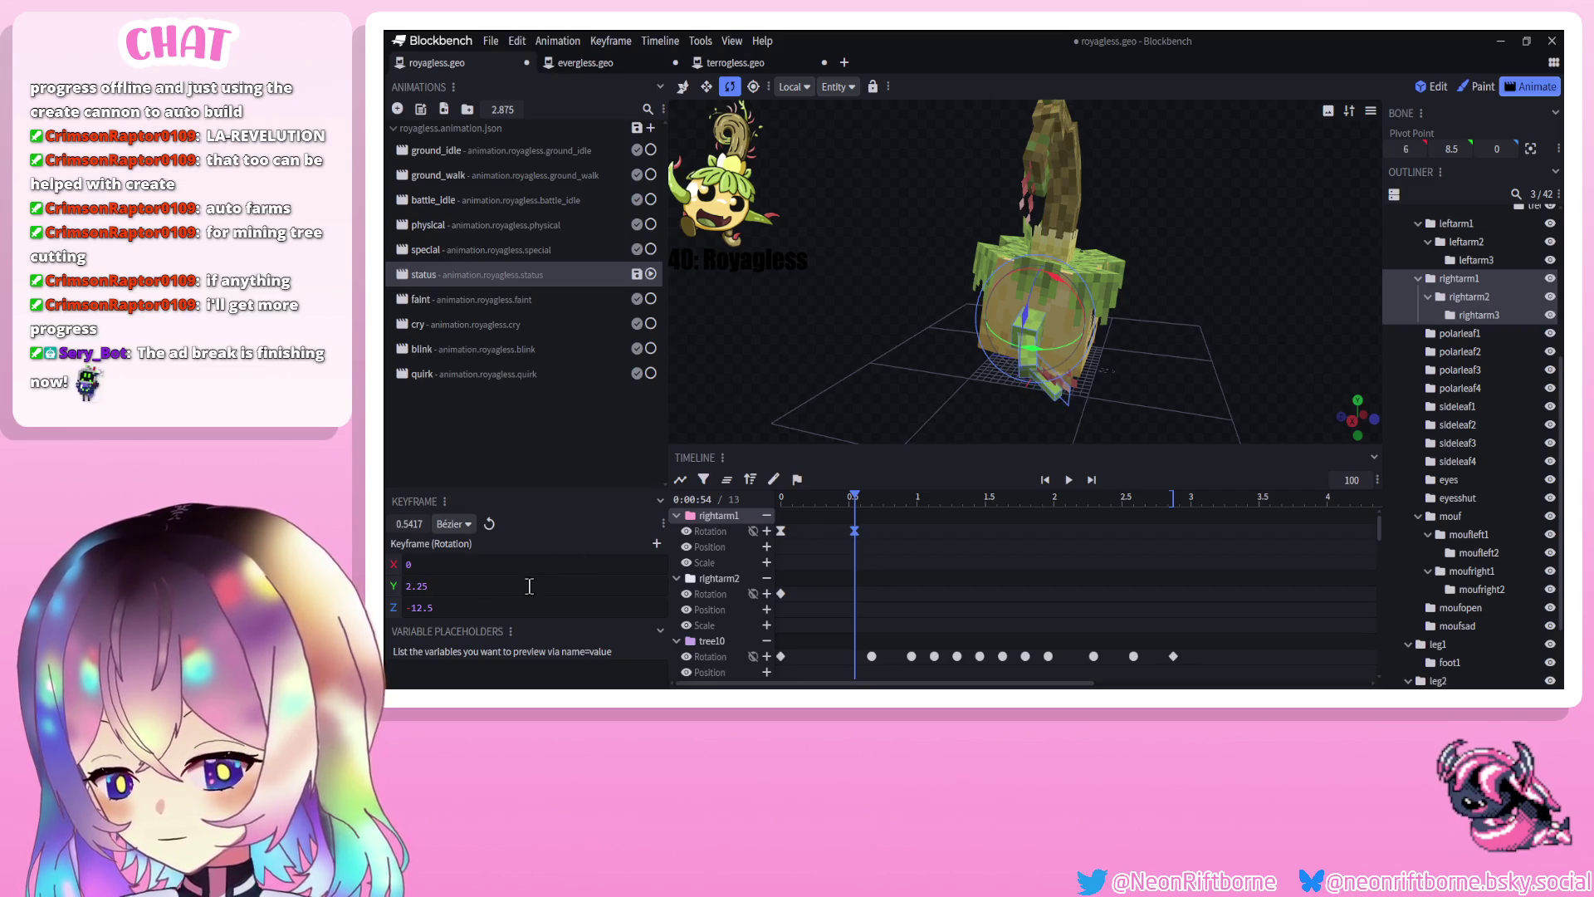
left_click(781, 531, "shift")
right_click(855, 533)
mouse_move(966, 424)
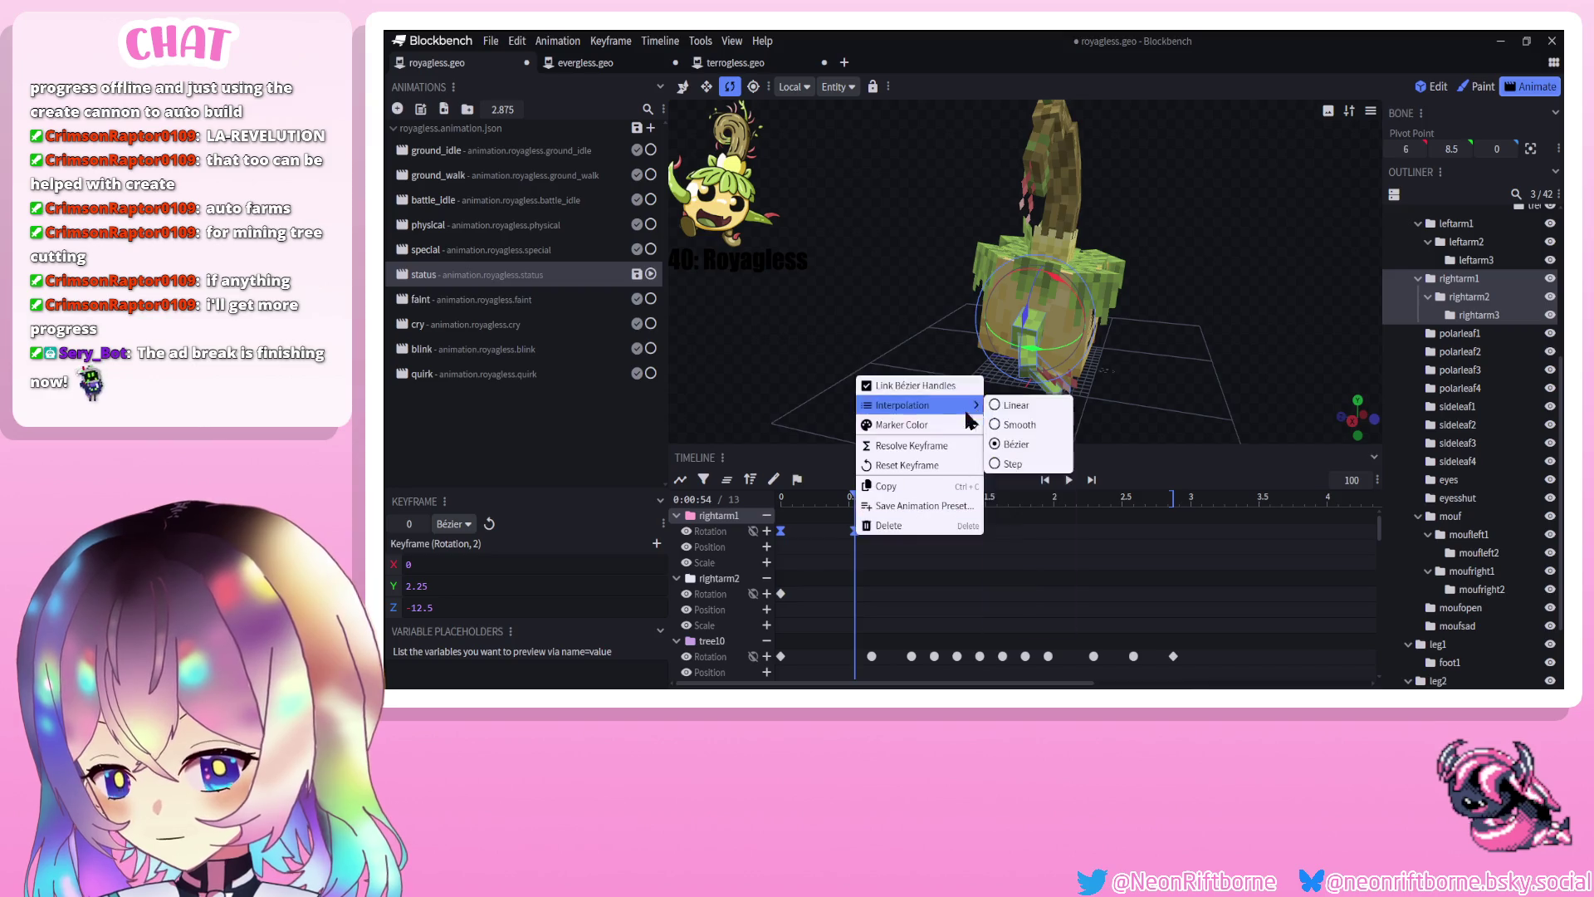
Set leftarm1's start keyframe at 0 to linear interpolation
left_click_drag(1109, 407, 1038, 391)
left_click(1113, 353)
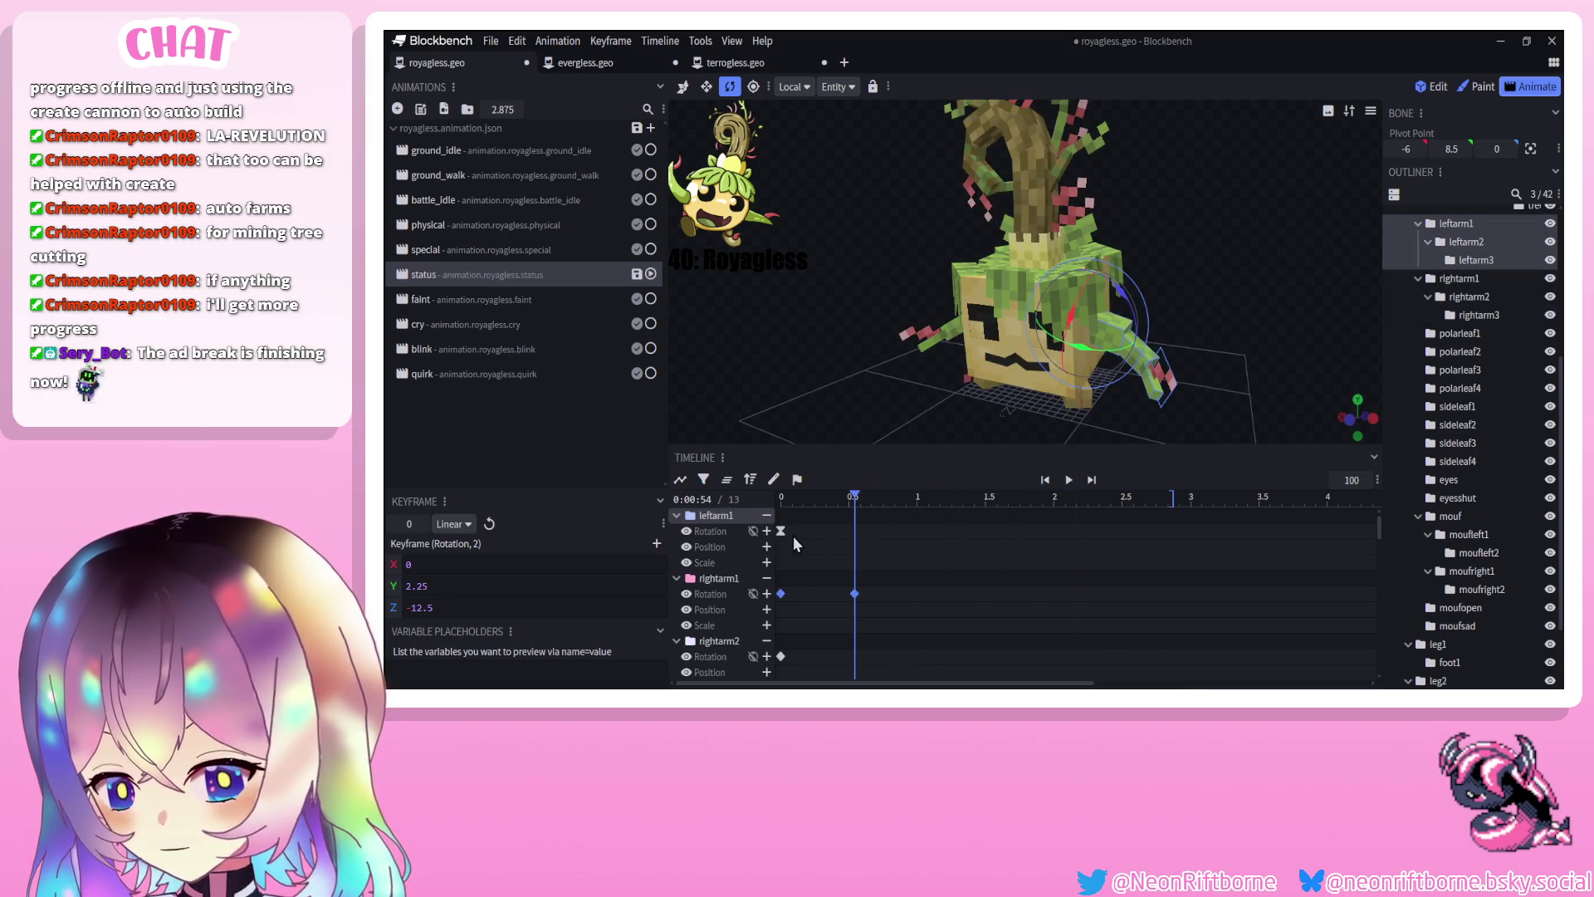
left_click(933, 556)
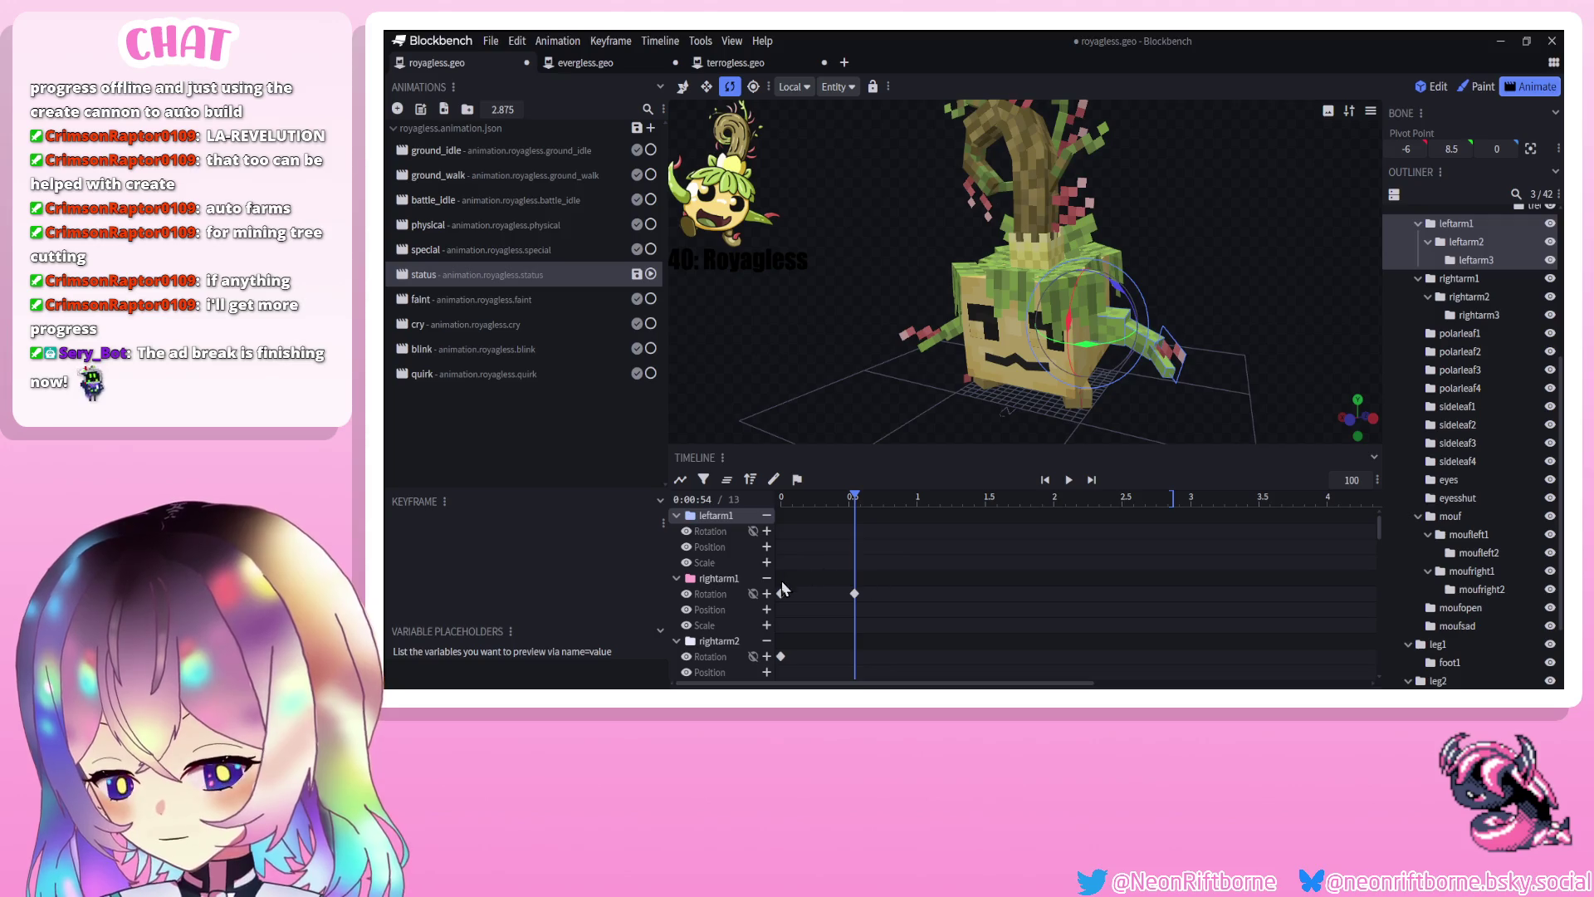
key("ctrl+z")
right_click(781, 531)
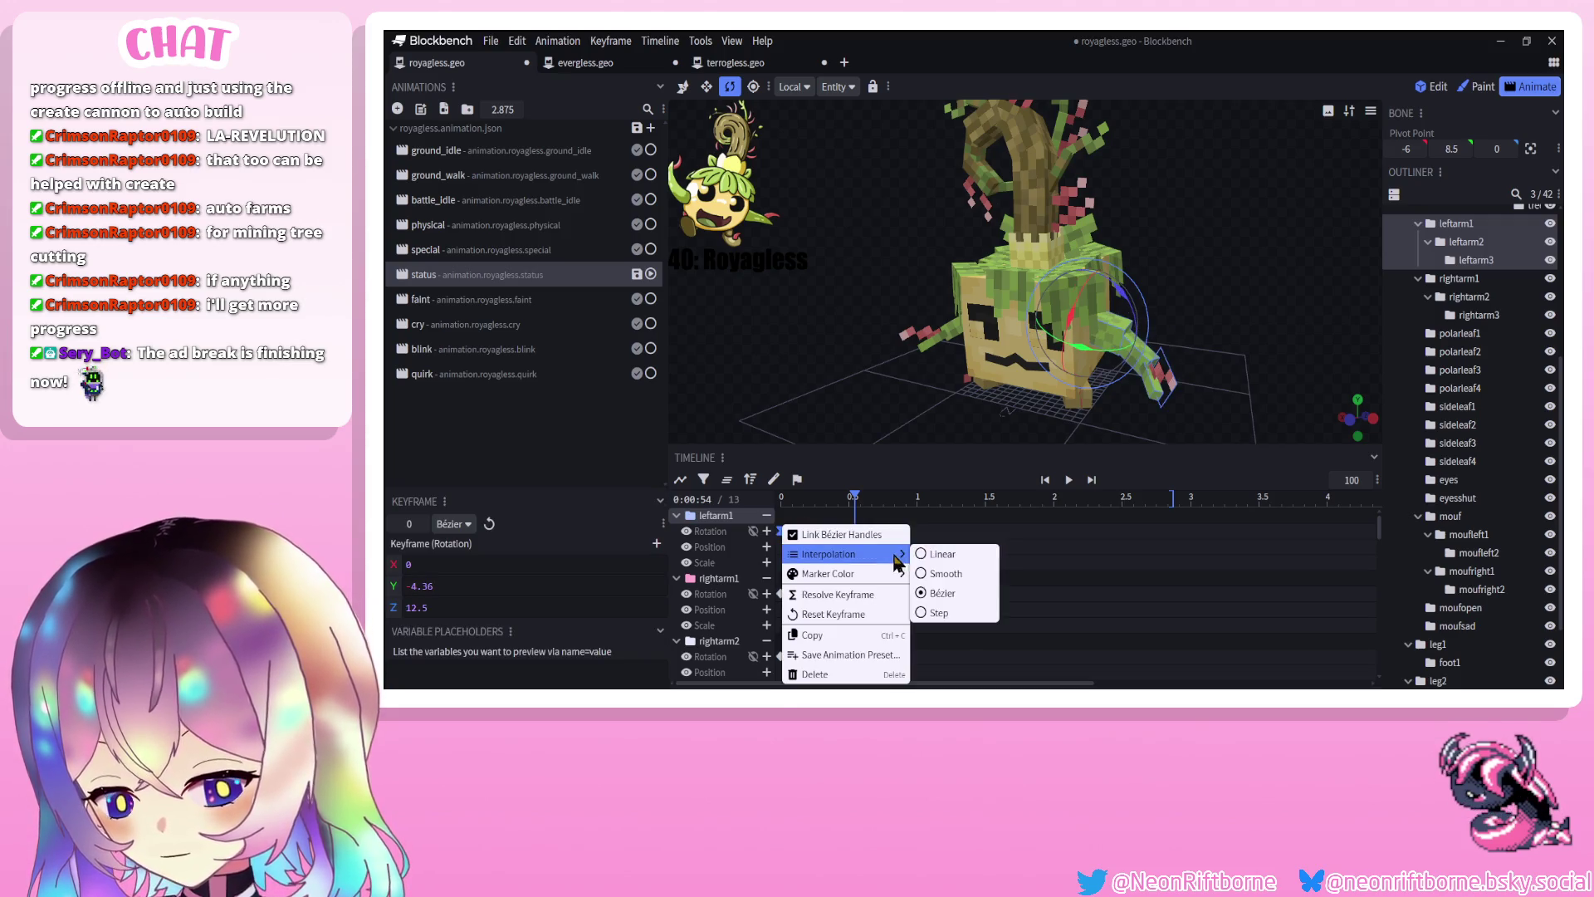
left_click(919, 554)
Delete rightarm1's old rotation keyframe and re-pose rightarm1 at 0.54 s
left_click(781, 593, "shift")
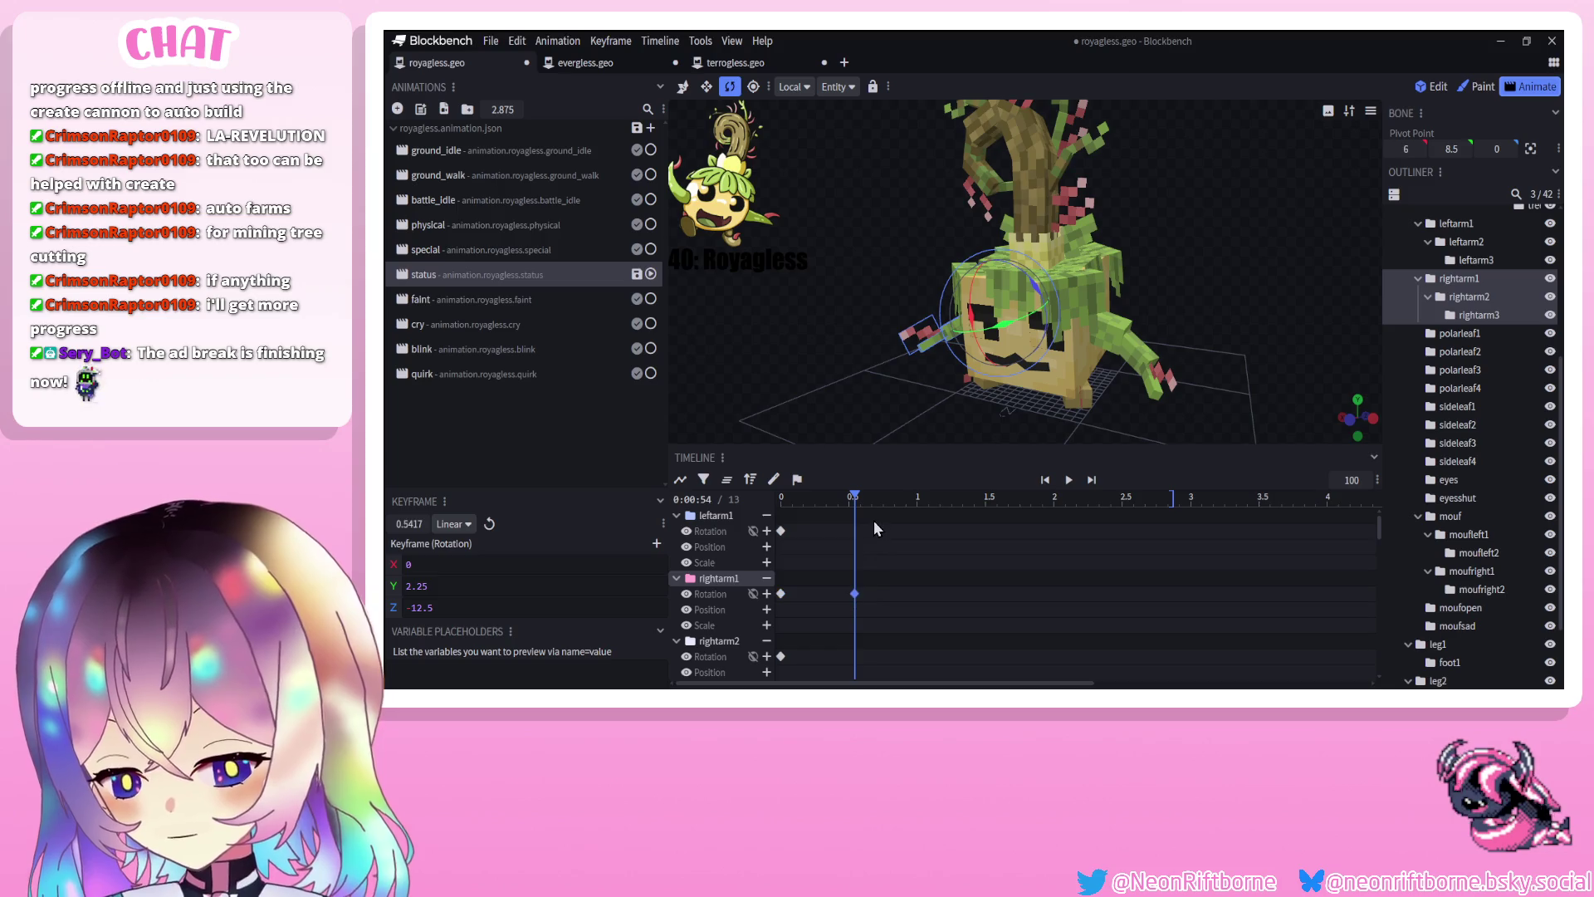
key("Delete")
mouse_move(814, 390)
left_mouse_down()
mouse_move(1043, 411)
mouse_move(956, 397)
mouse_move(997, 362)
left_mouse_up()
mouse_move(979, 285)
left_mouse_down()
mouse_move(980, 300)
mouse_move(813, 299)
left_mouse_up()
Rotate leftarm1 and fine-tune rightarm1 to key both raised arm poses at 0.54 s
left_click(1137, 366)
mouse_move(1117, 287)
left_mouse_down()
mouse_move(1088, 375)
mouse_move(1003, 346)
mouse_move(992, 357)
left_mouse_up()
left_click(1002, 346)
mouse_move(835, 308)
left_mouse_down()
mouse_move(791, 271)
mouse_move(796, 306)
left_mouse_up()
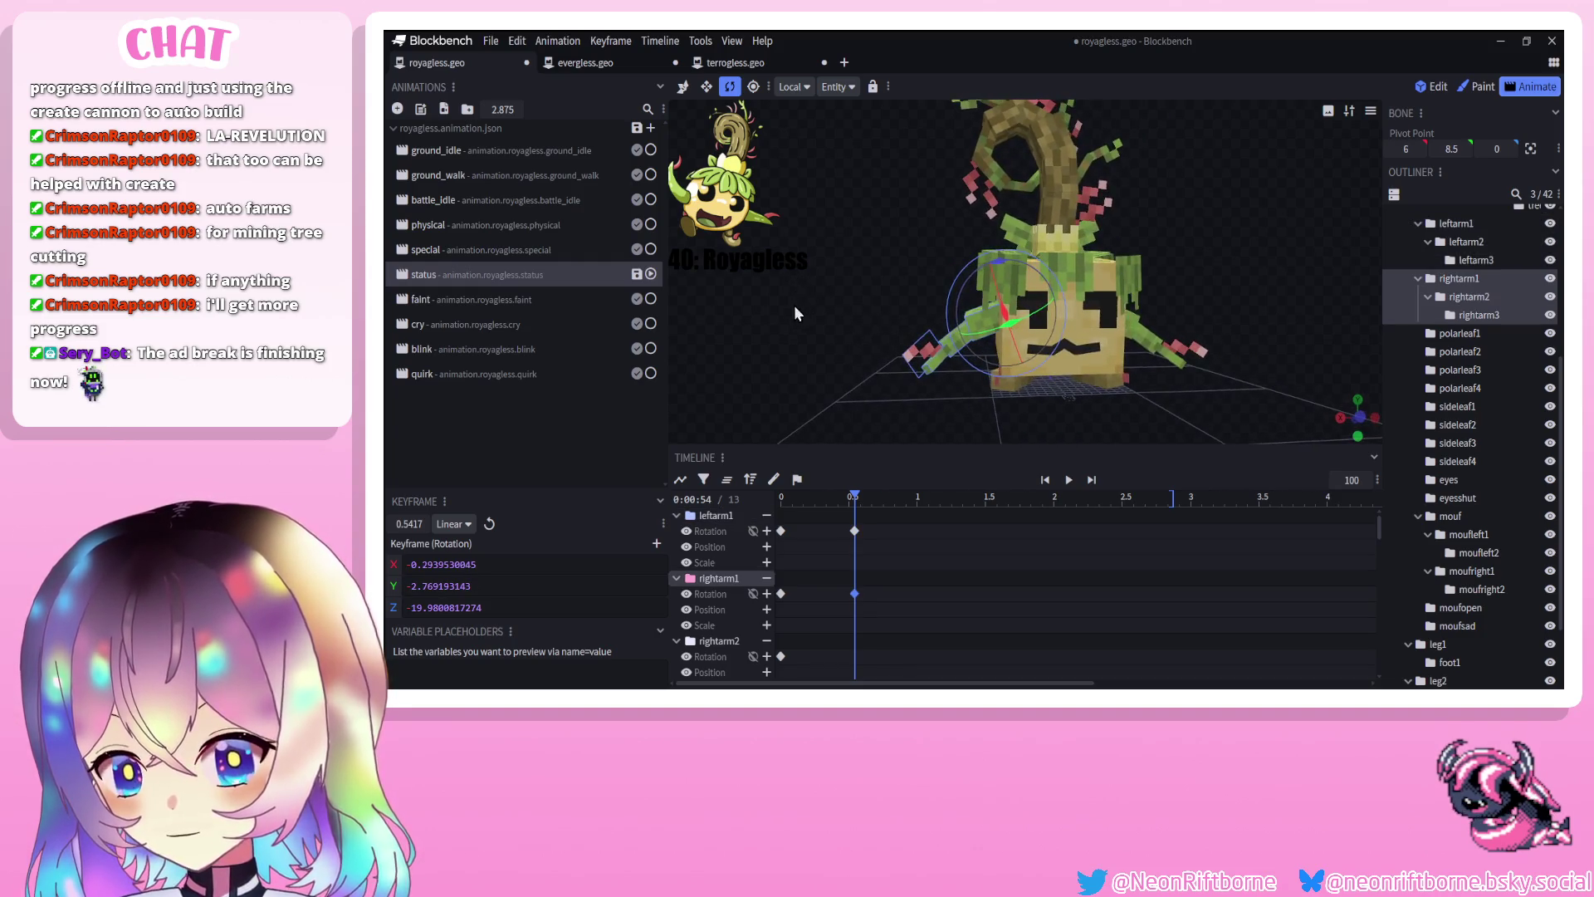
left_click(872, 514)
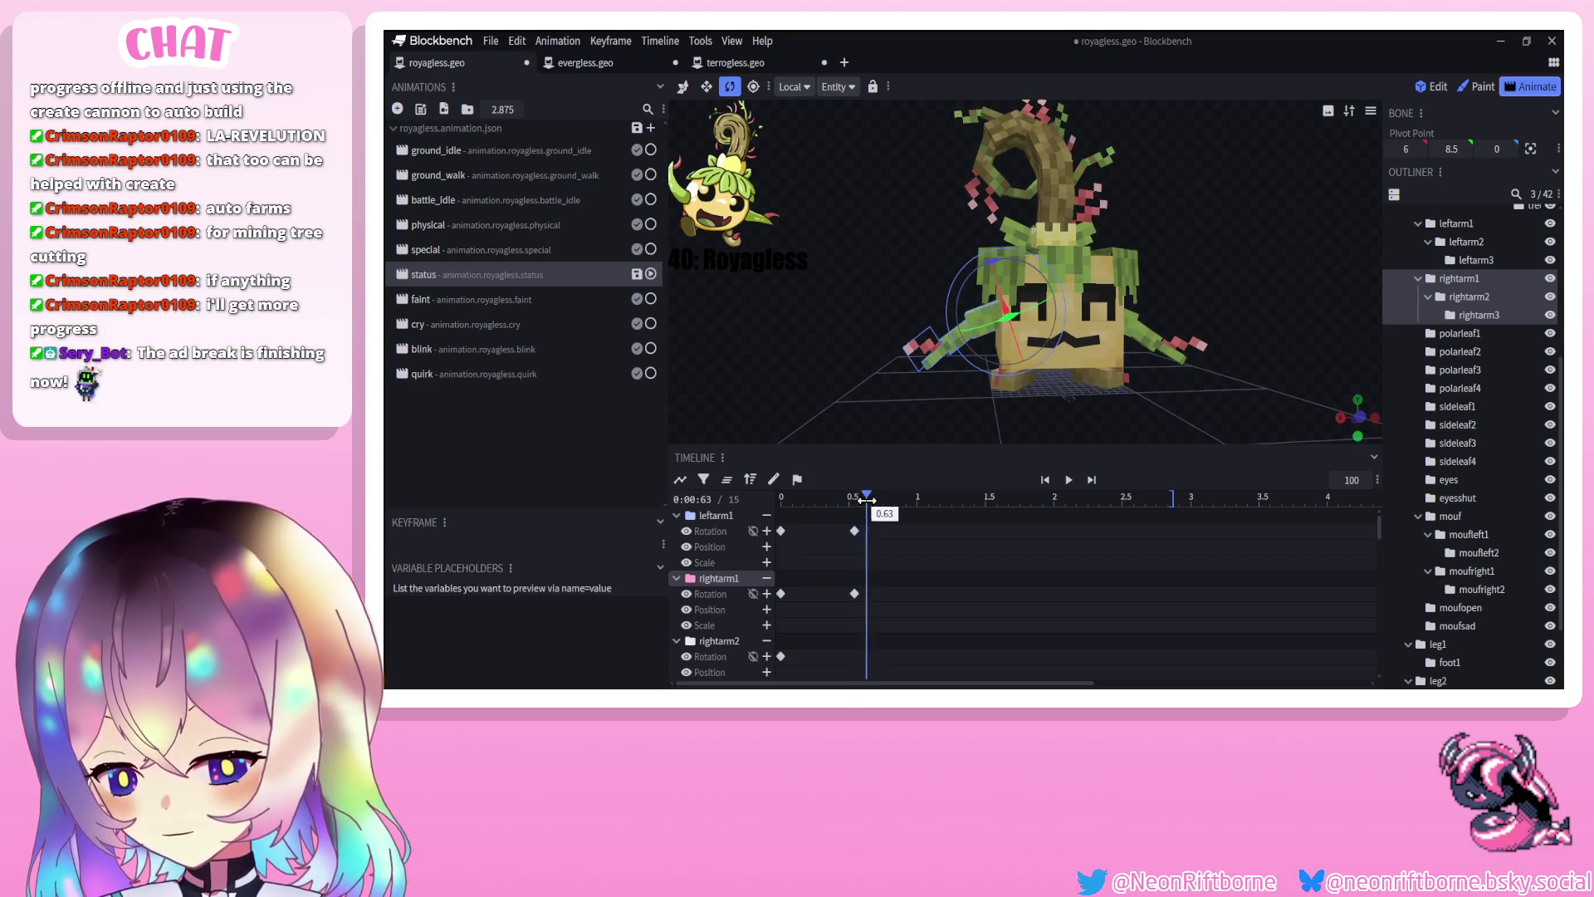
Key a rotation for leftarm2 at about 0.63 s
left_click_drag(935, 402, 980, 398)
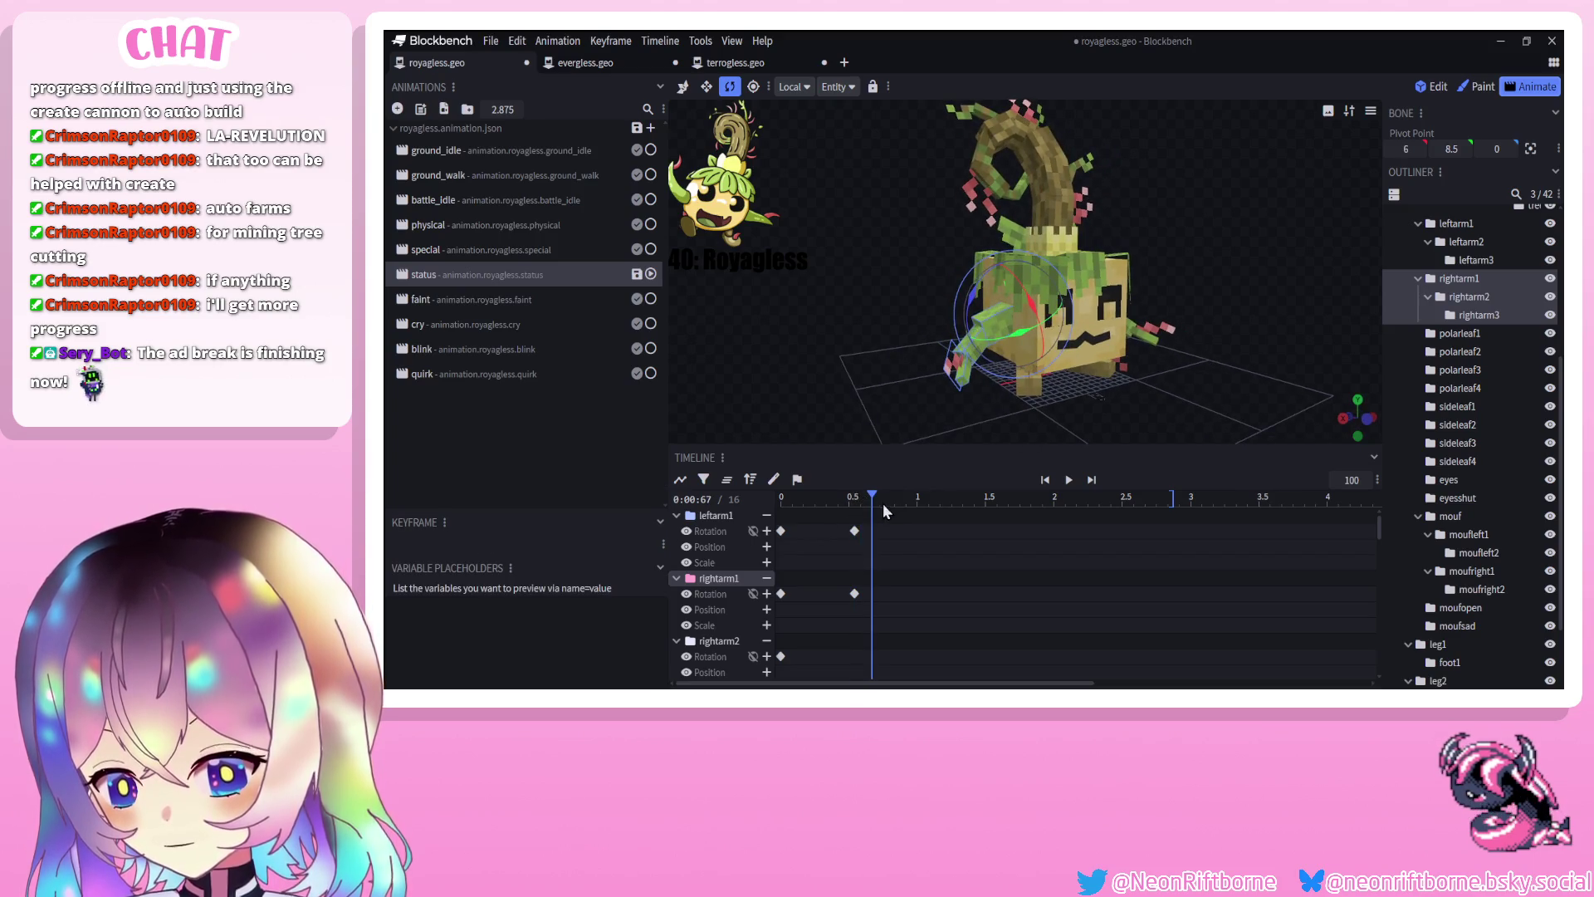
left_click_drag(872, 492, 866, 492)
mouse_move(930, 365)
left_mouse_down()
mouse_move(992, 353)
mouse_move(990, 385)
mouse_move(1232, 406)
mouse_move(913, 402)
left_mouse_up()
left_click(995, 353)
left_click(1047, 393)
mouse_move(1044, 400)
left_mouse_down()
mouse_move(1048, 422)
mouse_move(918, 385)
mouse_move(963, 390)
left_mouse_up()
Move the time to 0.71 s and step through the upper and middle arm bones
left_click_drag(866, 496, 878, 497)
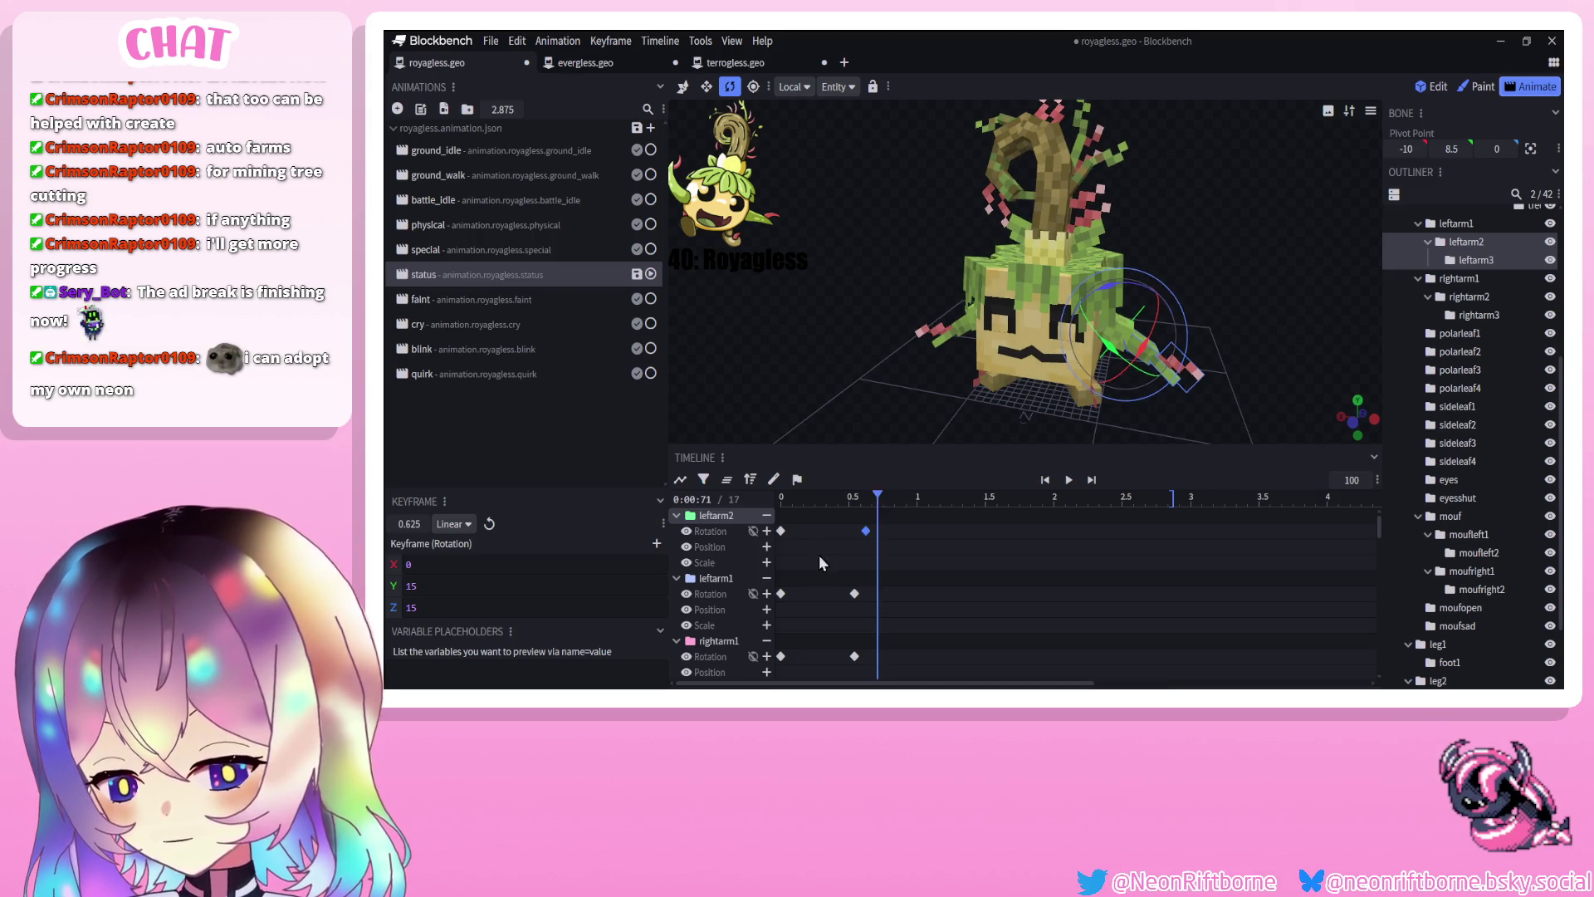
scroll(821, 571, "down", 1)
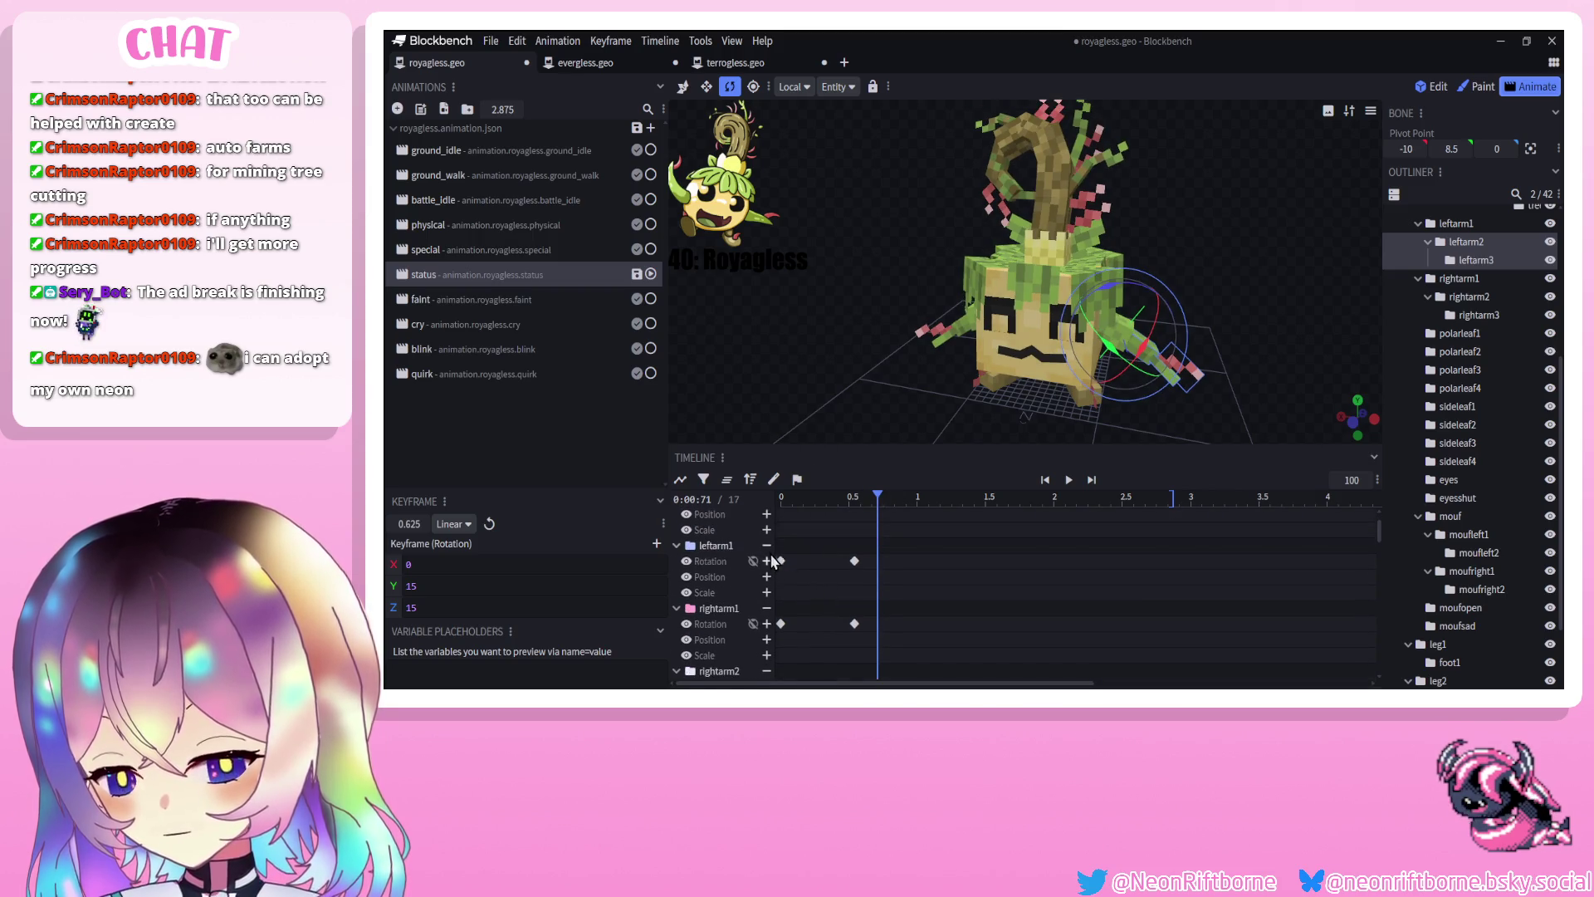
scroll(769, 541, "down", 5)
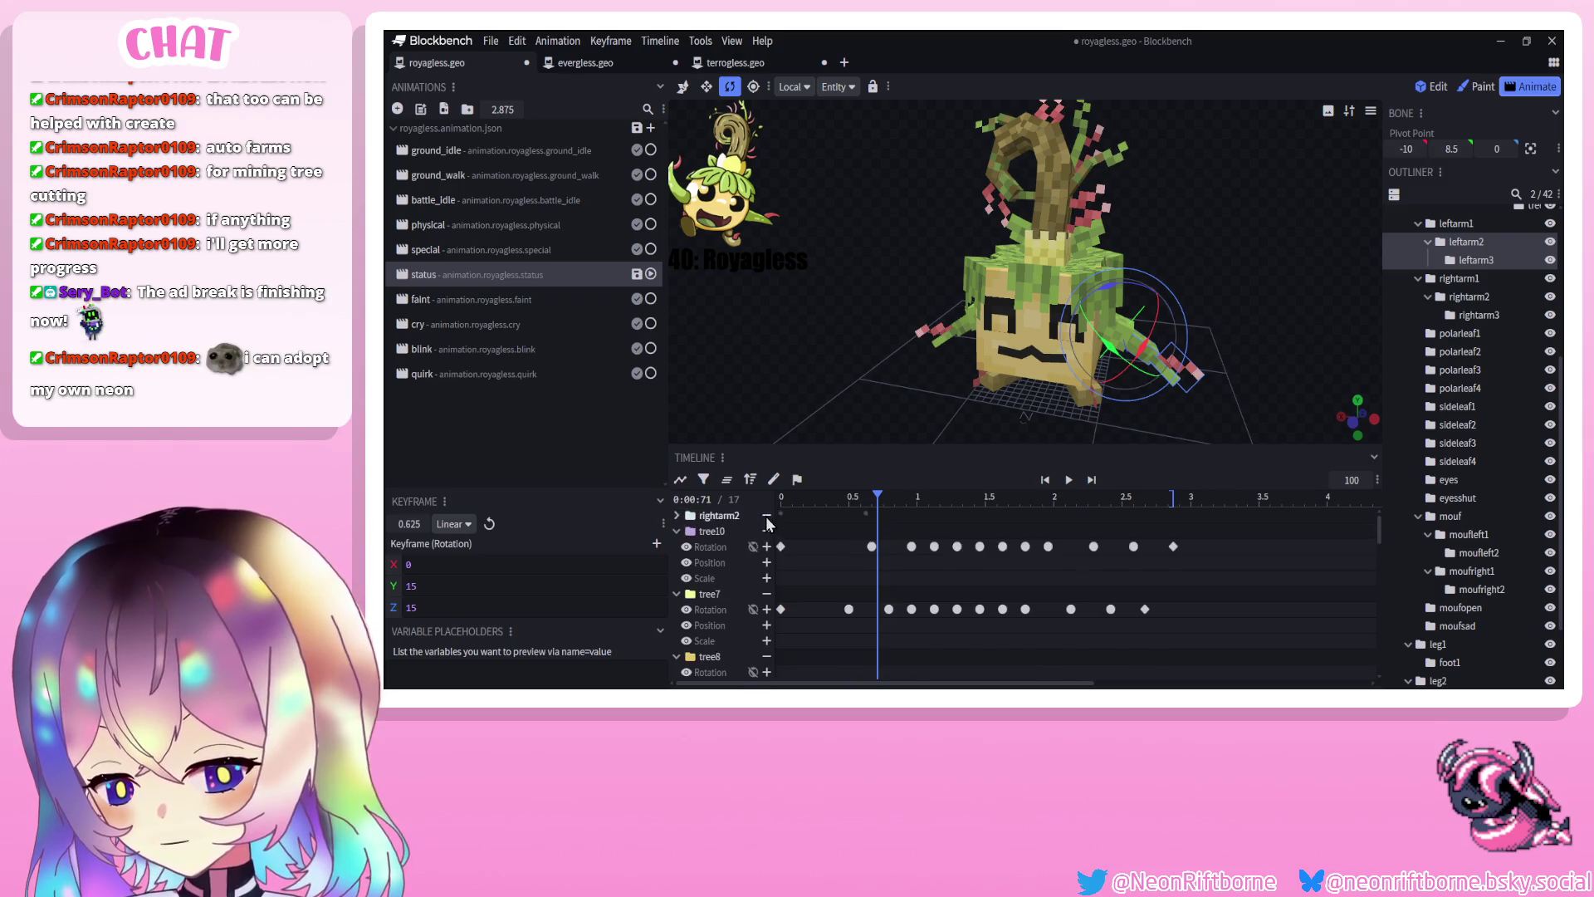
left_click(955, 328)
left_click_drag(955, 328, 1150, 355)
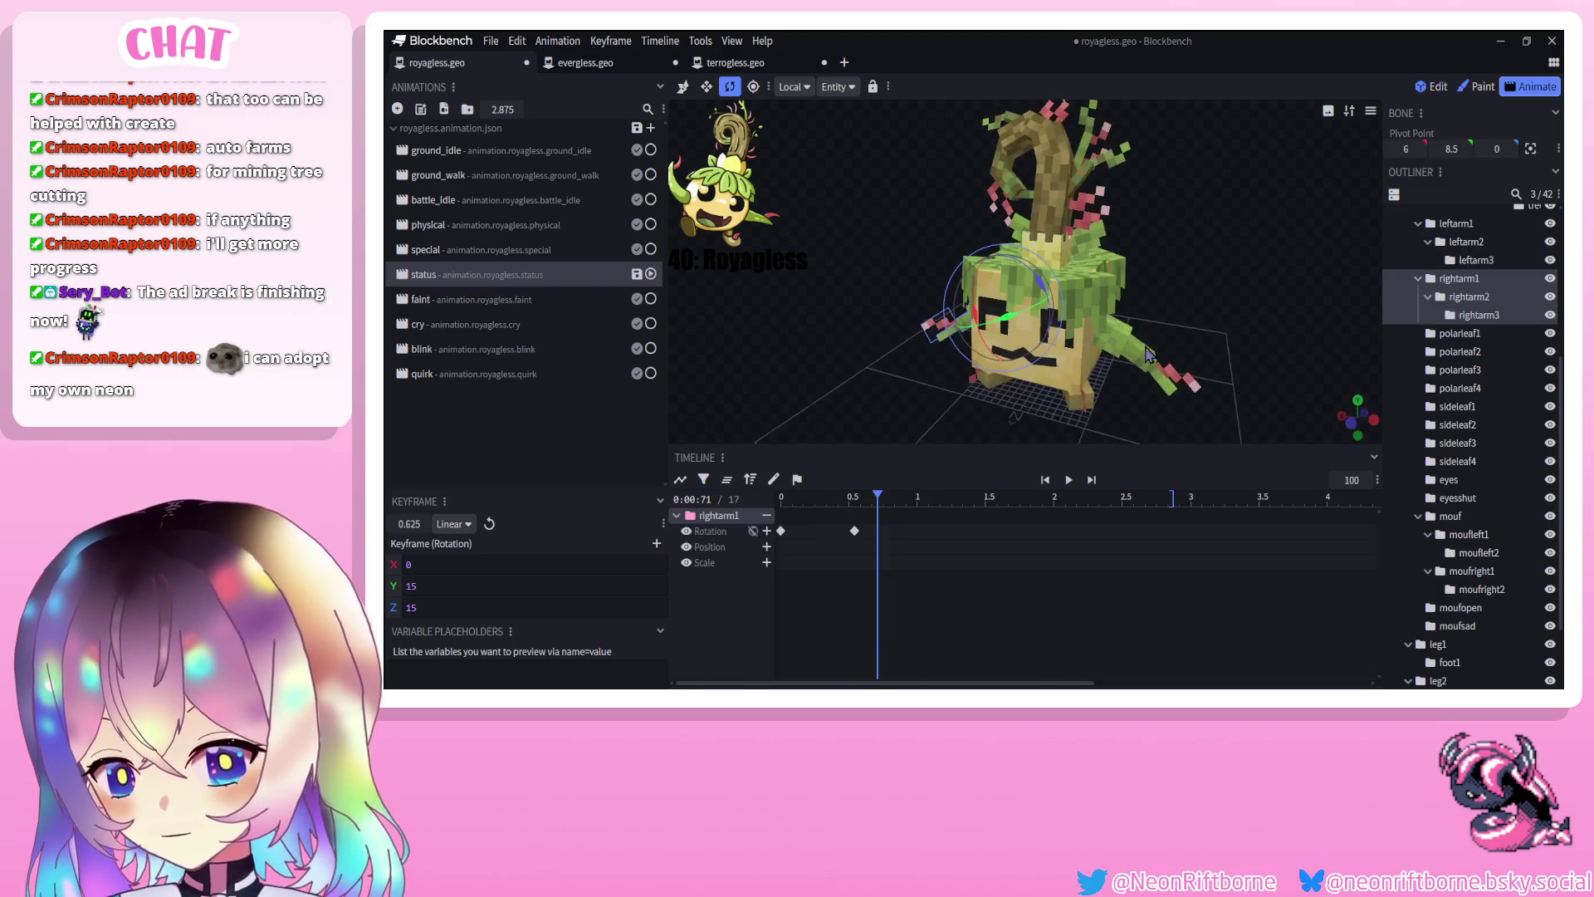
left_click(1136, 355)
left_click(934, 322)
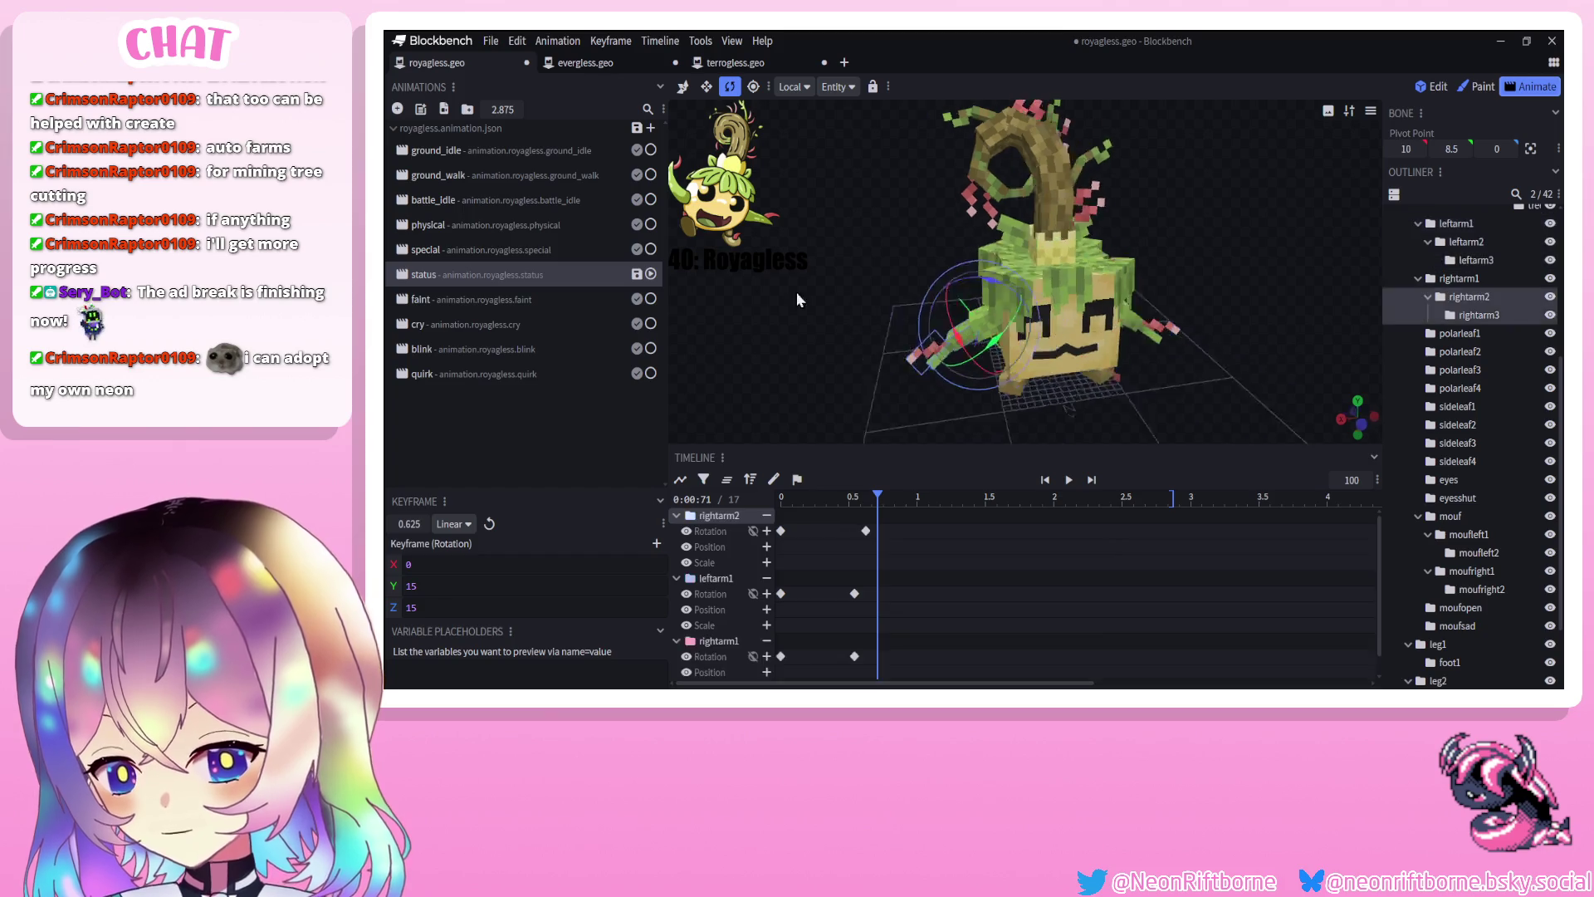
left_click(1162, 370)
left_click_drag(834, 336, 914, 345)
Rotate rightarm3 to key its arm-tip pose at 0.71 s
left_click(921, 342)
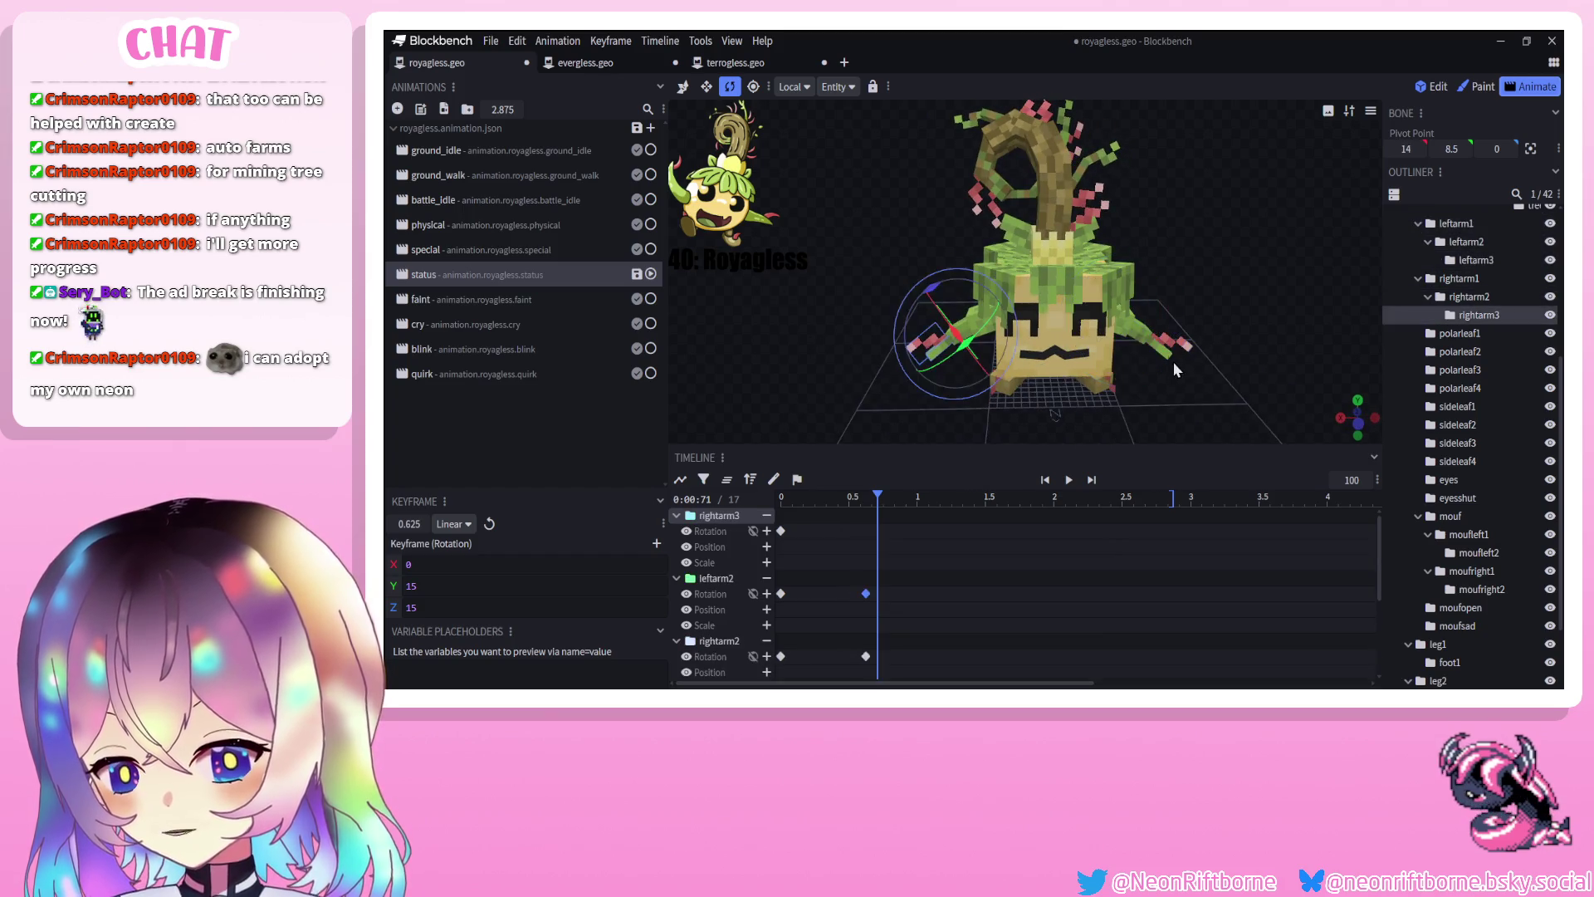
left_click(1174, 358)
scroll(847, 587, "down", 3)
mouse_move(882, 380)
left_mouse_down()
mouse_move(715, 347)
mouse_move(1069, 441)
mouse_move(901, 380)
mouse_move(1074, 388)
left_mouse_up()
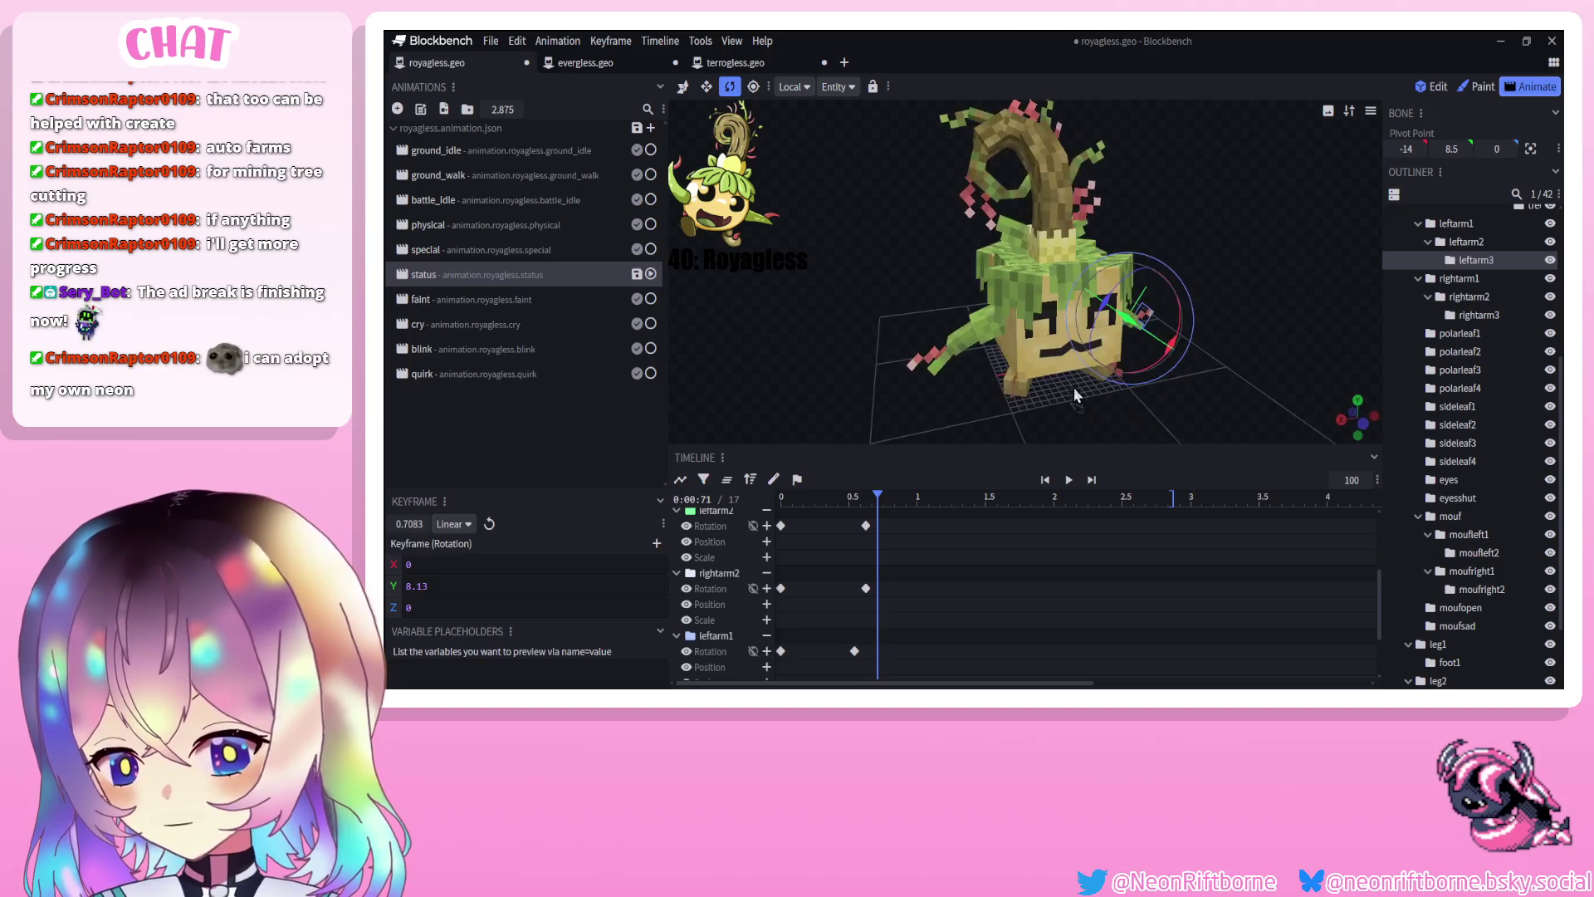
left_click(942, 371)
left_click_drag(951, 377, 945, 387)
Set the selected arm keyframes to smooth interpolation and preview playback
scroll(893, 553, "down", 2)
mouse_move(913, 532)
left_mouse_down()
mouse_move(855, 632)
mouse_move(849, 676)
left_mouse_up()
right_click(854, 537)
mouse_move(897, 547)
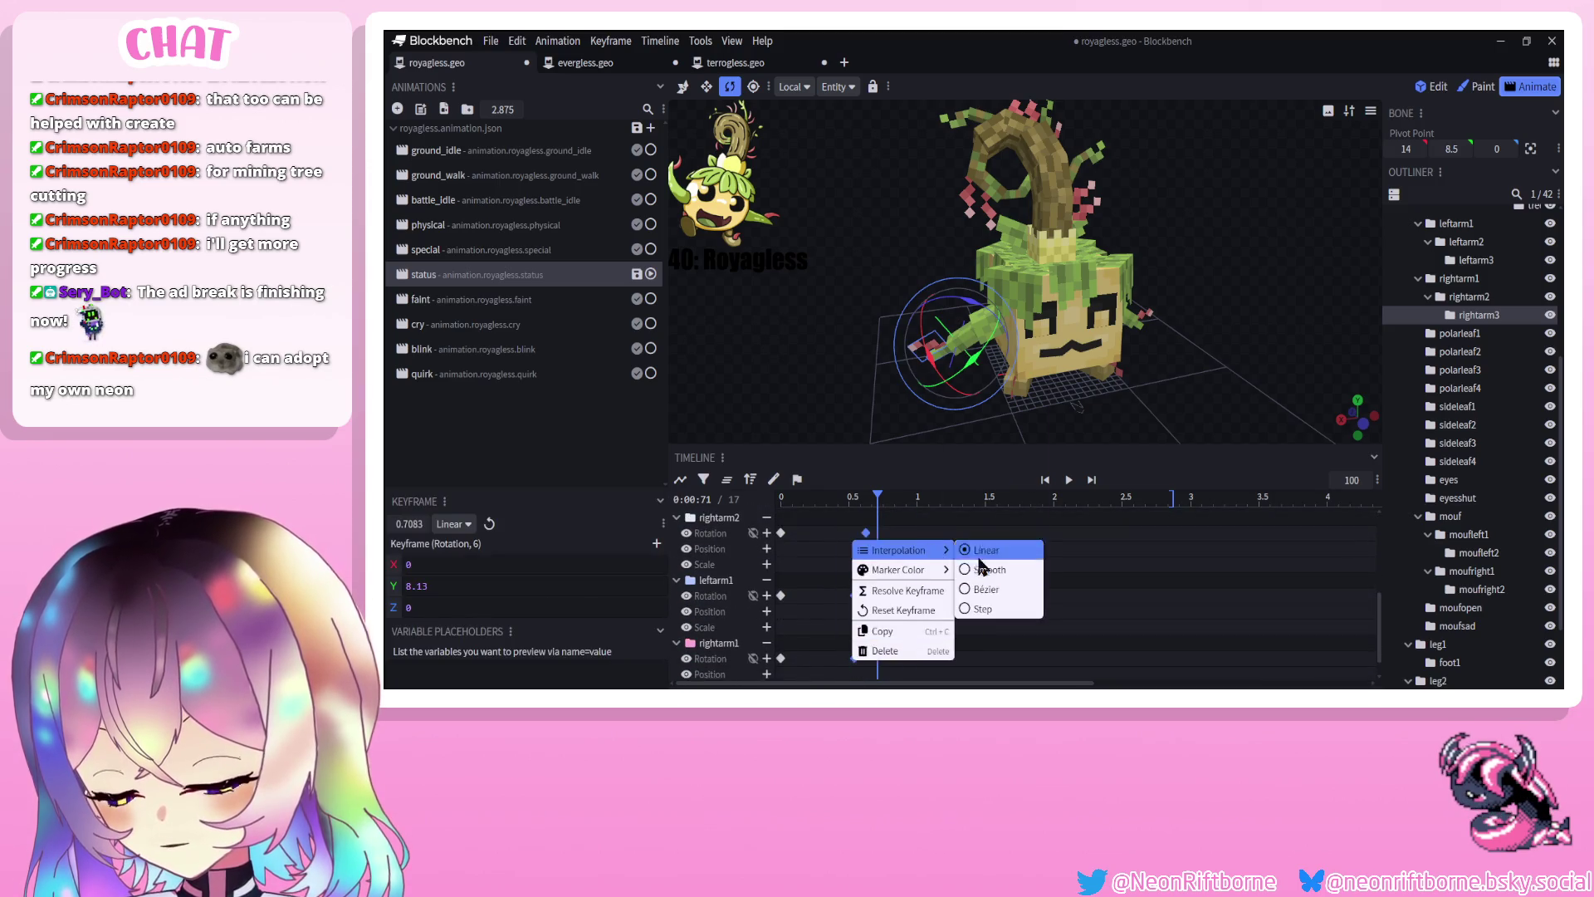
left_click(988, 565)
left_click(1068, 480)
left_click(1069, 480)
mouse_move(938, 389)
left_mouse_down()
mouse_move(933, 401)
mouse_move(799, 341)
mouse_move(811, 347)
left_mouse_up()
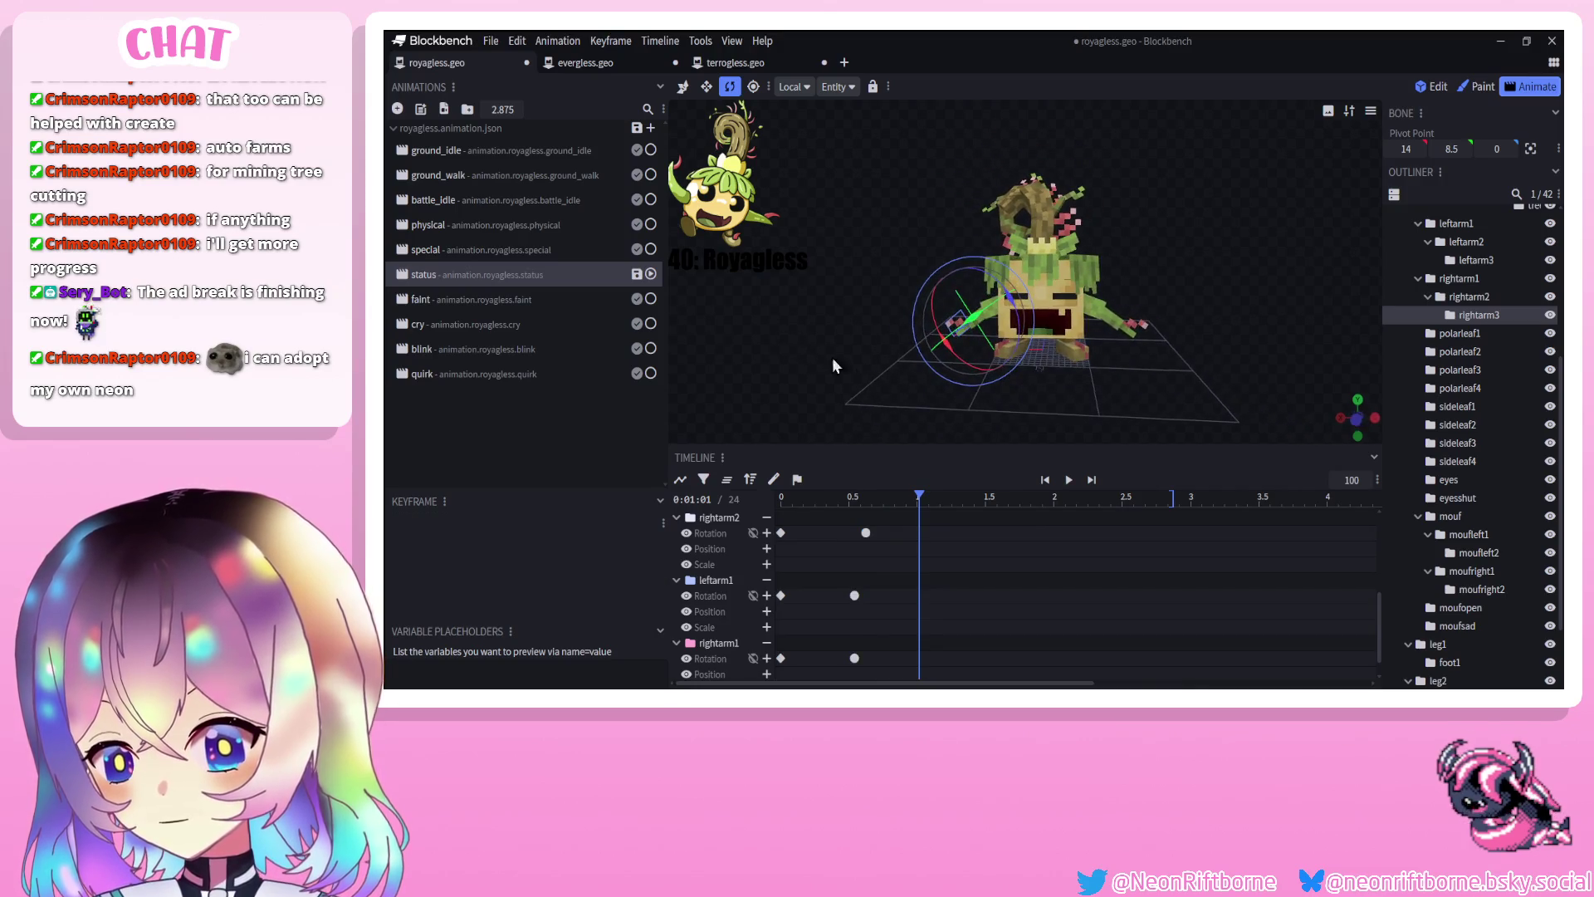
Key rotated poses for rightarm1 and leftarm1 at 0.875 s
mouse_move(919, 497)
left_mouse_down()
mouse_move(839, 502)
mouse_move(905, 517)
left_mouse_up()
left_click(999, 325)
mouse_move(1023, 291)
left_mouse_down()
mouse_move(1059, 317)
mouse_move(1057, 362)
left_mouse_up()
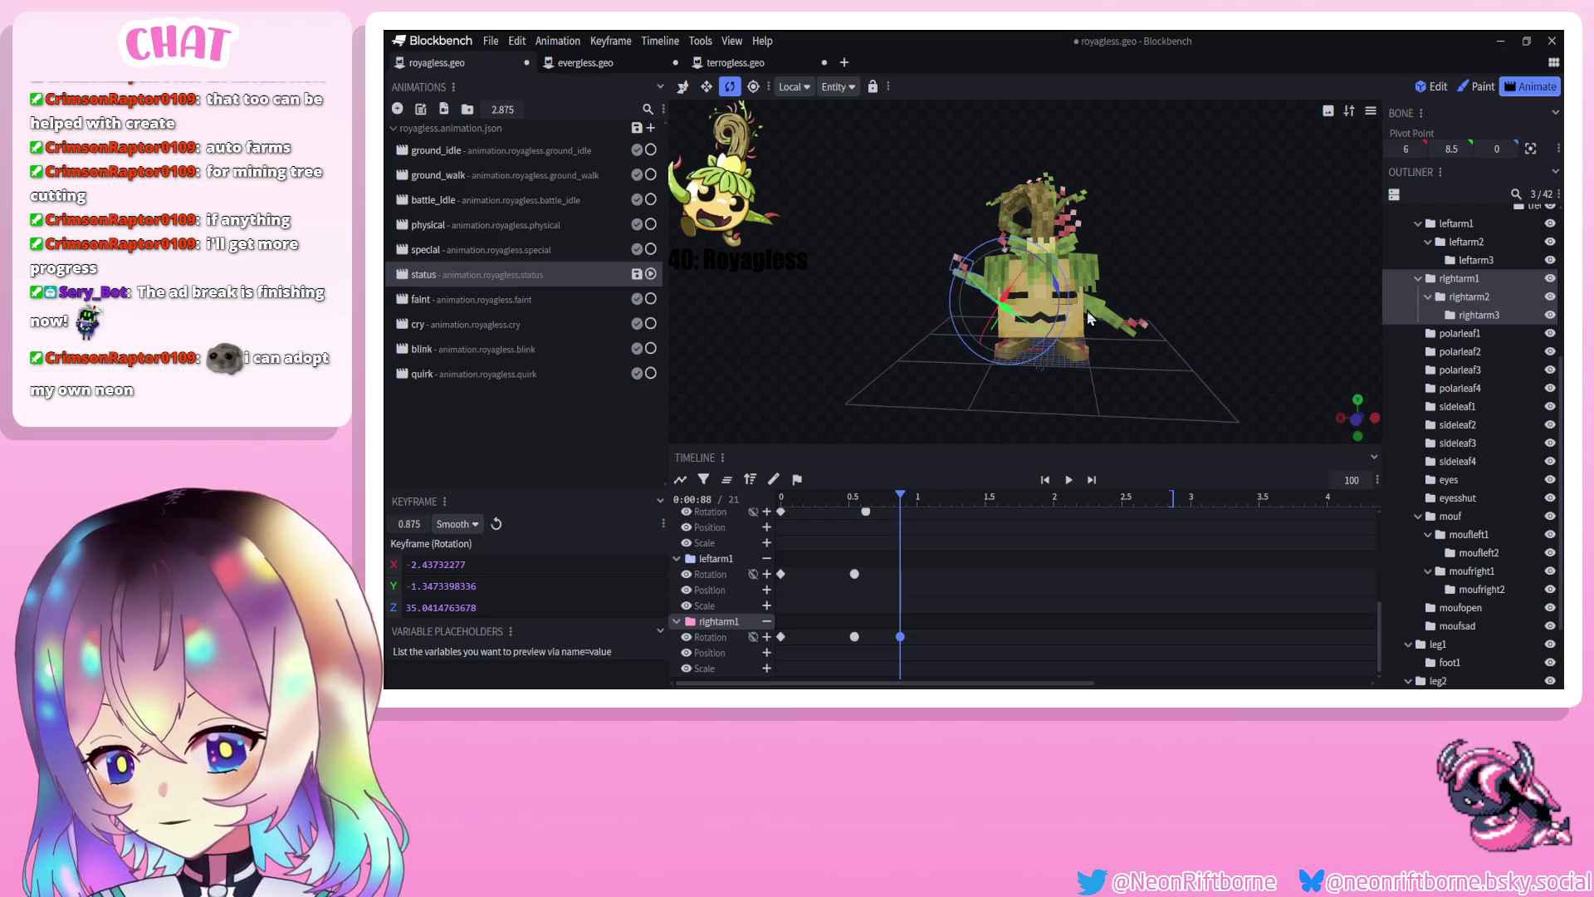
left_click(1050, 297)
left_click_drag(1057, 277, 956, 321)
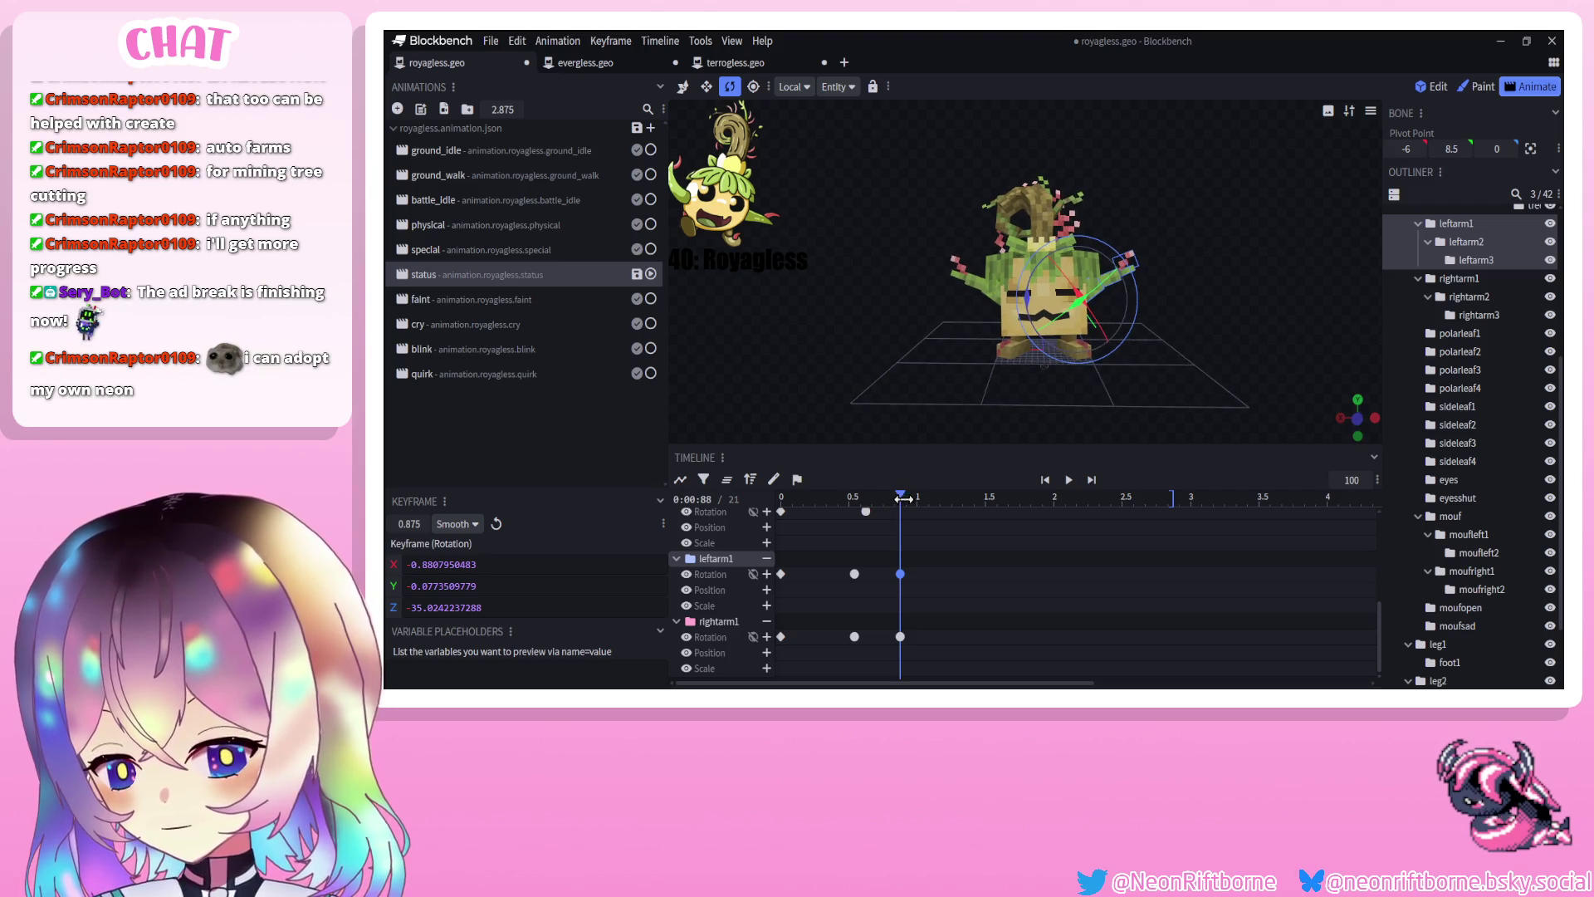
Key the middle arm segments, rightarm2 and leftarm2, at 0.96 s
left_click_drag(902, 498, 913, 498)
scroll(964, 337, "up", 4)
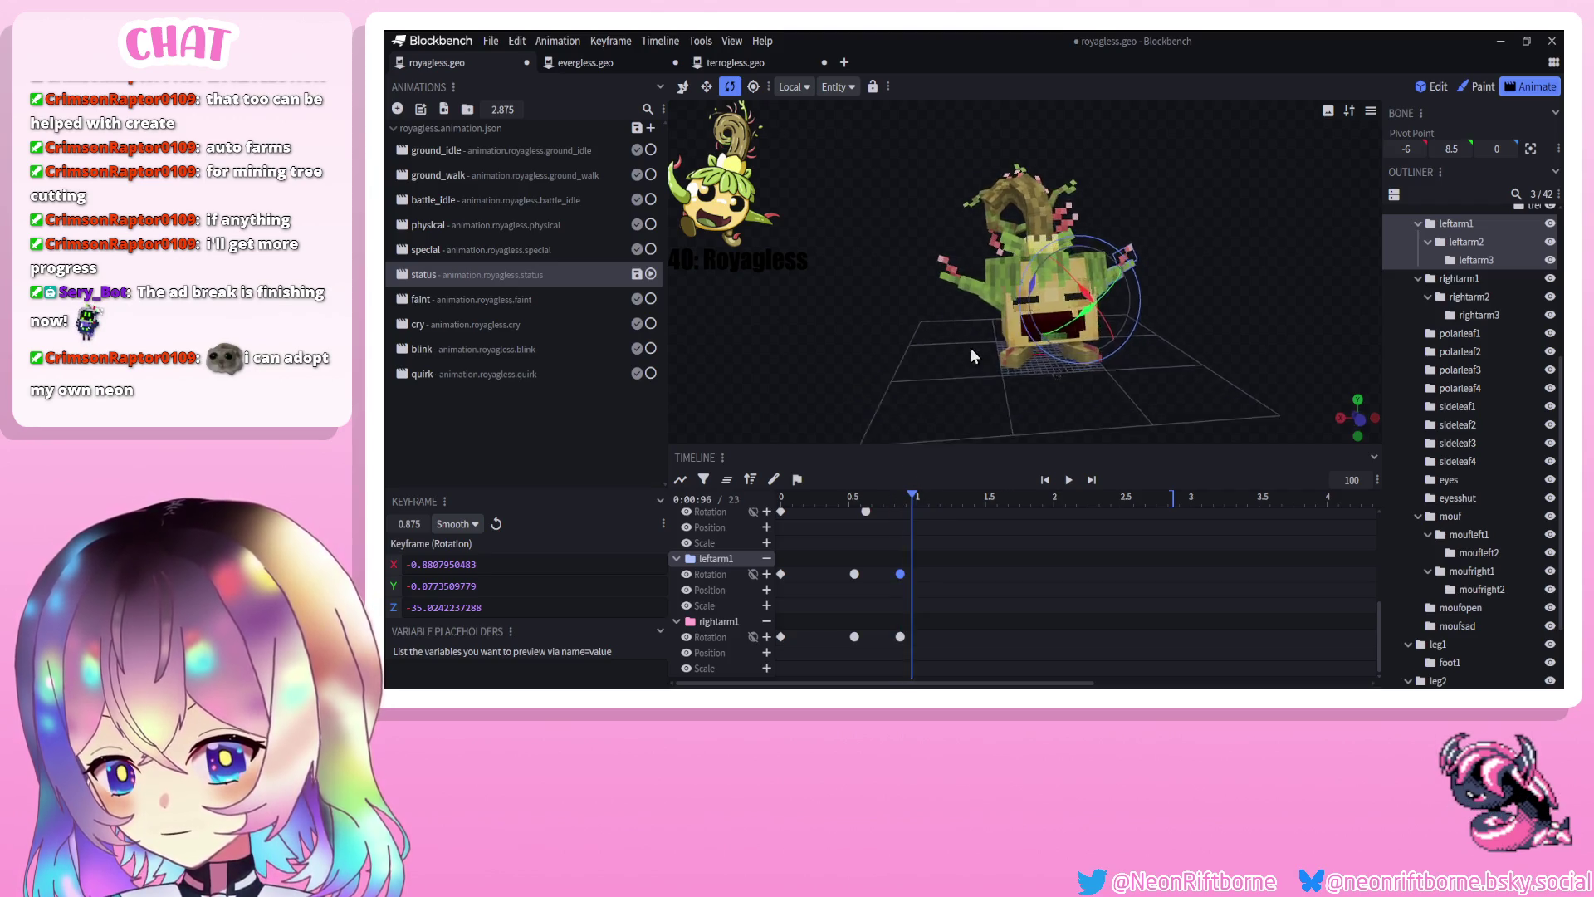
left_click(945, 285)
left_click_drag(1000, 347, 1032, 366)
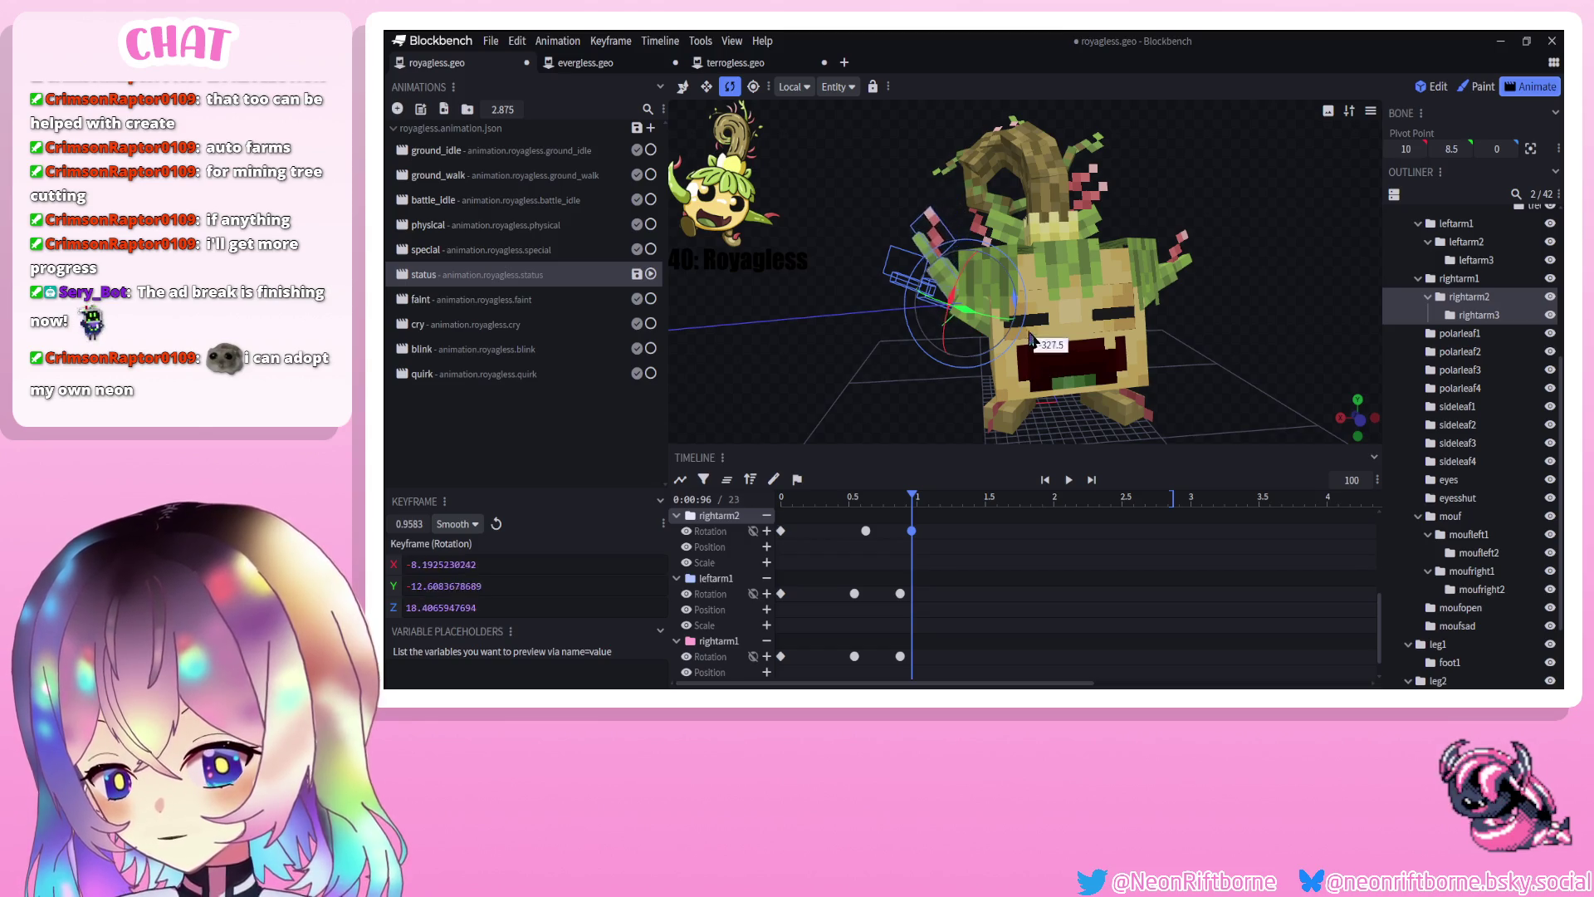
key("Delete")
mouse_move(1262, 366)
left_mouse_down()
mouse_move(1219, 348)
mouse_move(1189, 301)
left_mouse_up()
left_click(1141, 285)
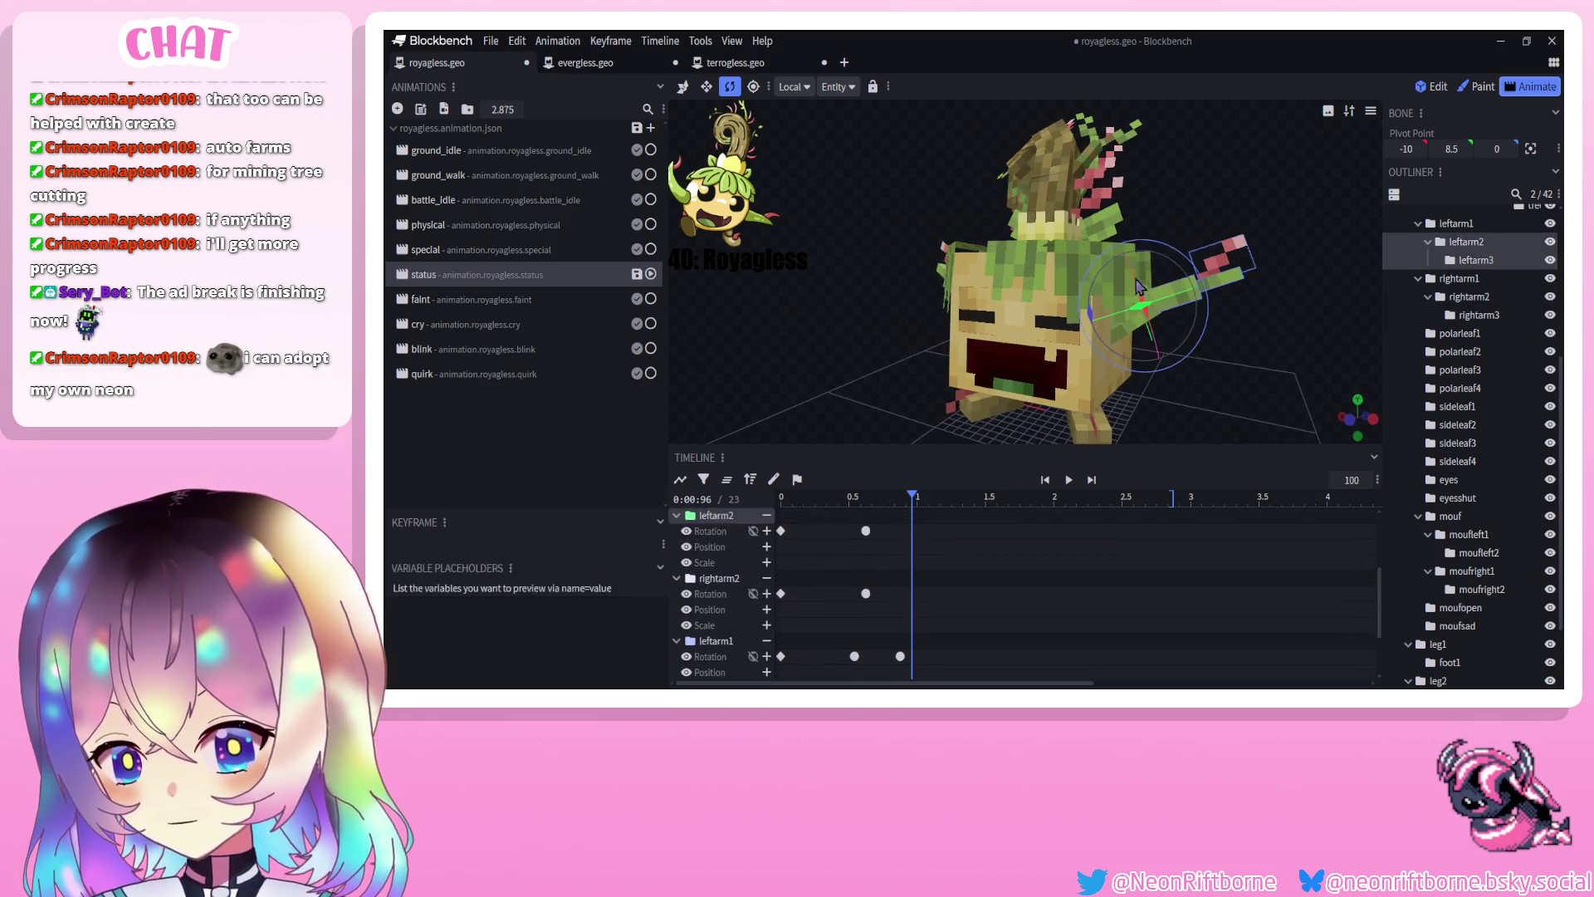
mouse_move(1093, 312)
left_mouse_down()
mouse_move(1132, 356)
mouse_move(1034, 340)
mouse_move(1034, 360)
left_mouse_up()
Key curled arm-tip poses for rightarm3 and leftarm3 at 1.04 s
left_click_drag(850, 345, 889, 342)
left_click_drag(912, 498, 922, 499)
left_click(990, 249)
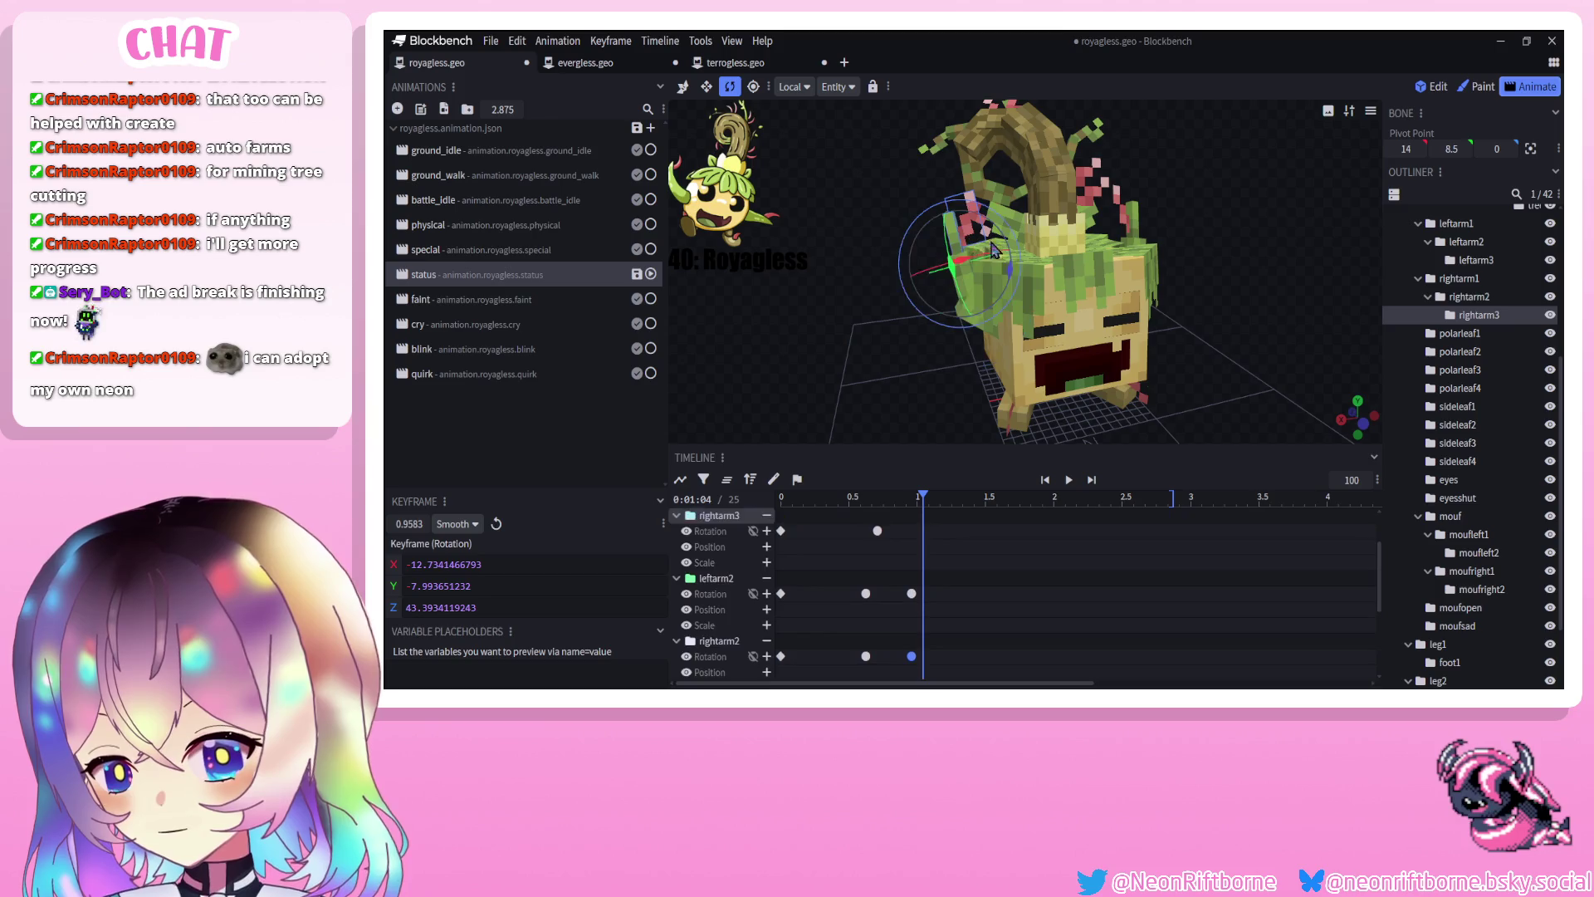
mouse_move(1013, 305)
left_mouse_down()
mouse_move(1006, 328)
mouse_move(817, 337)
left_mouse_up()
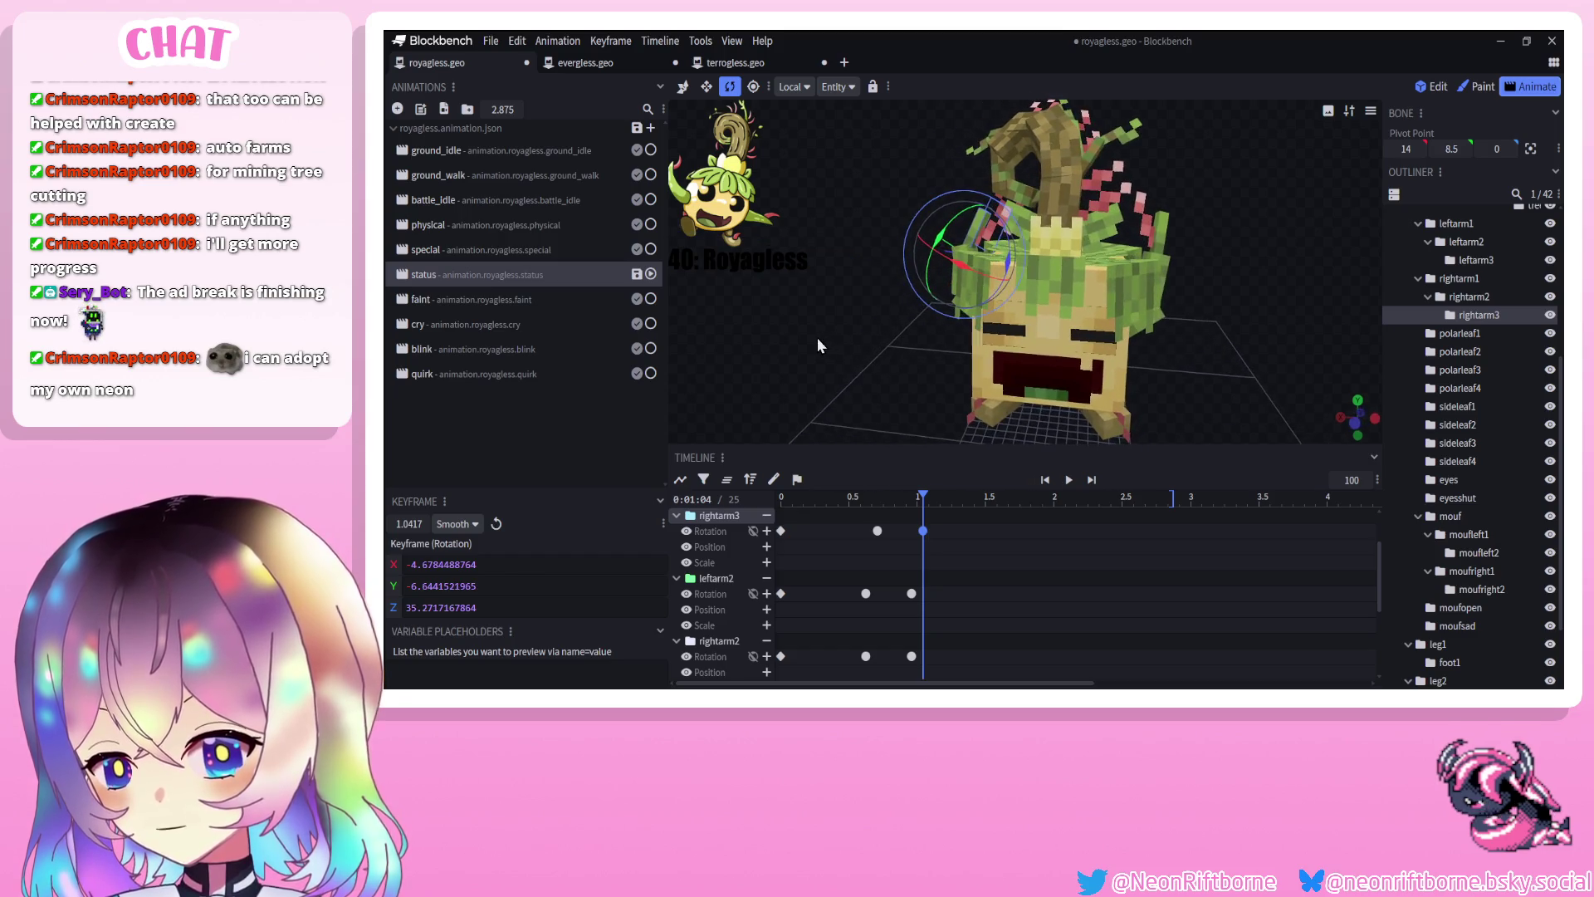
left_click(1164, 227)
left_click_drag(1115, 311, 1123, 323)
Play and pause the animation, then select six arm rotation keyframes
scroll(899, 277, "down", 5)
left_click(1048, 485)
left_click(1067, 486)
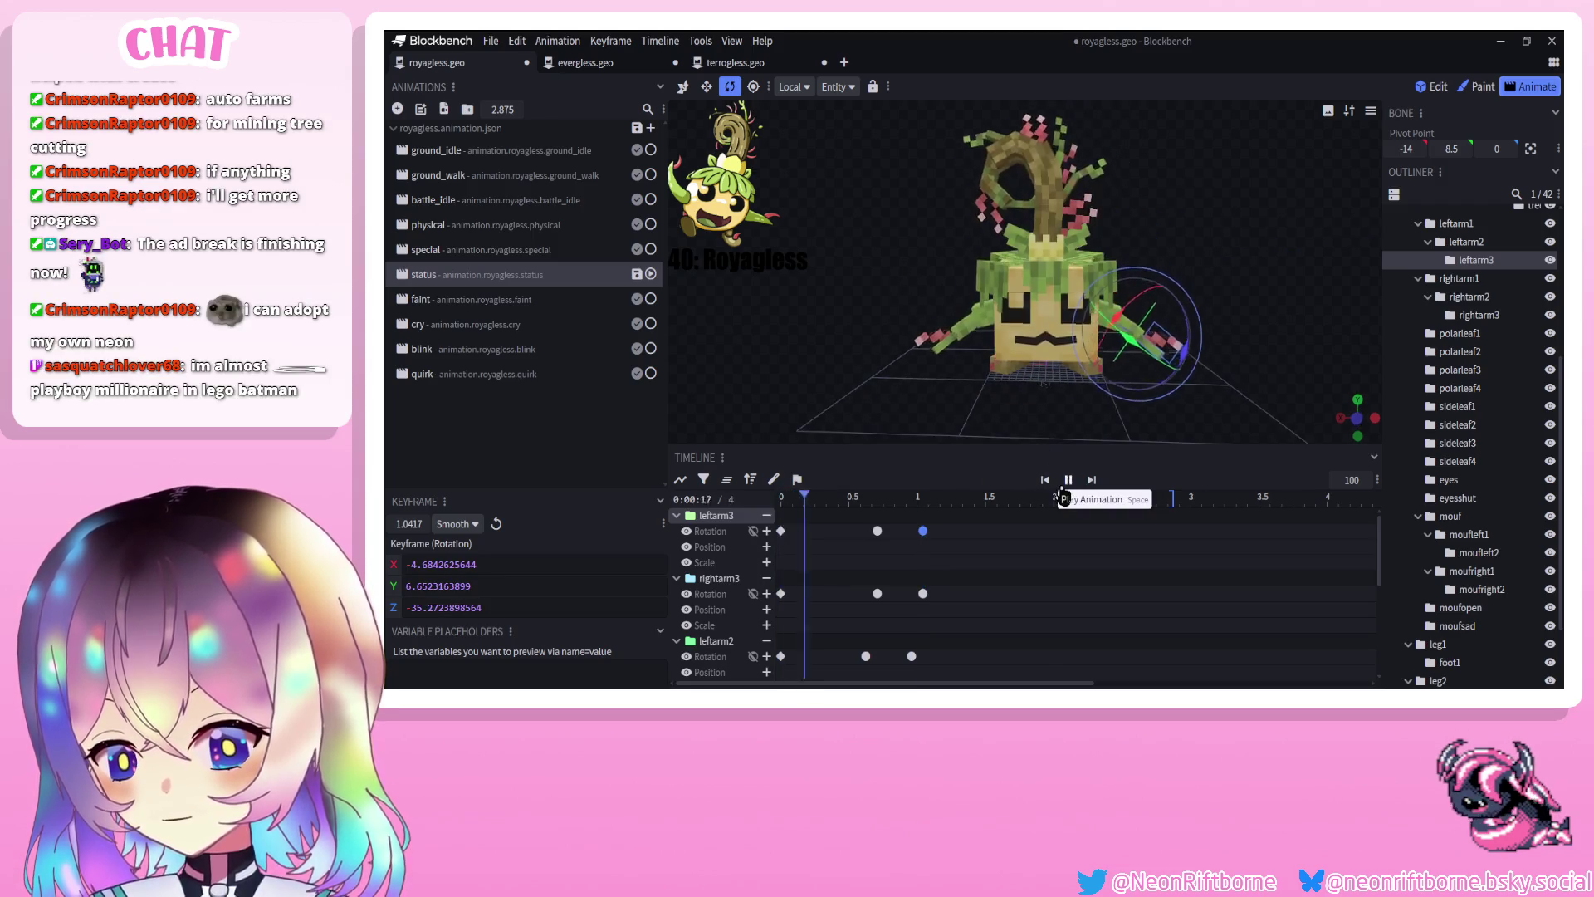
left_click(1065, 487)
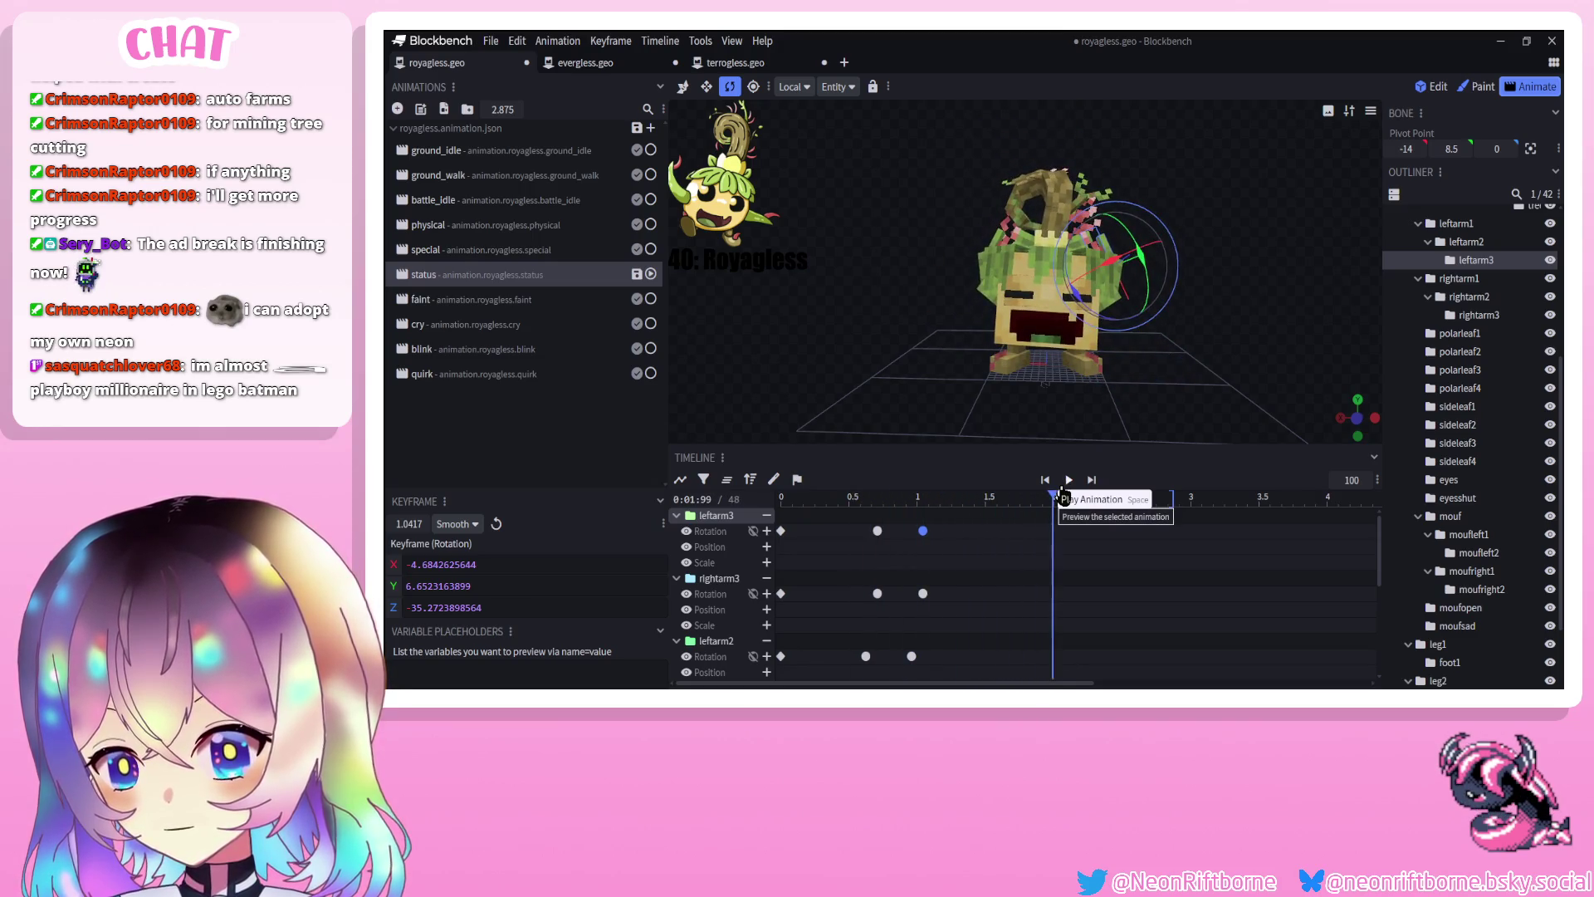
mouse_move(956, 523)
left_mouse_down()
mouse_move(903, 686)
mouse_move(900, 656)
left_mouse_up()
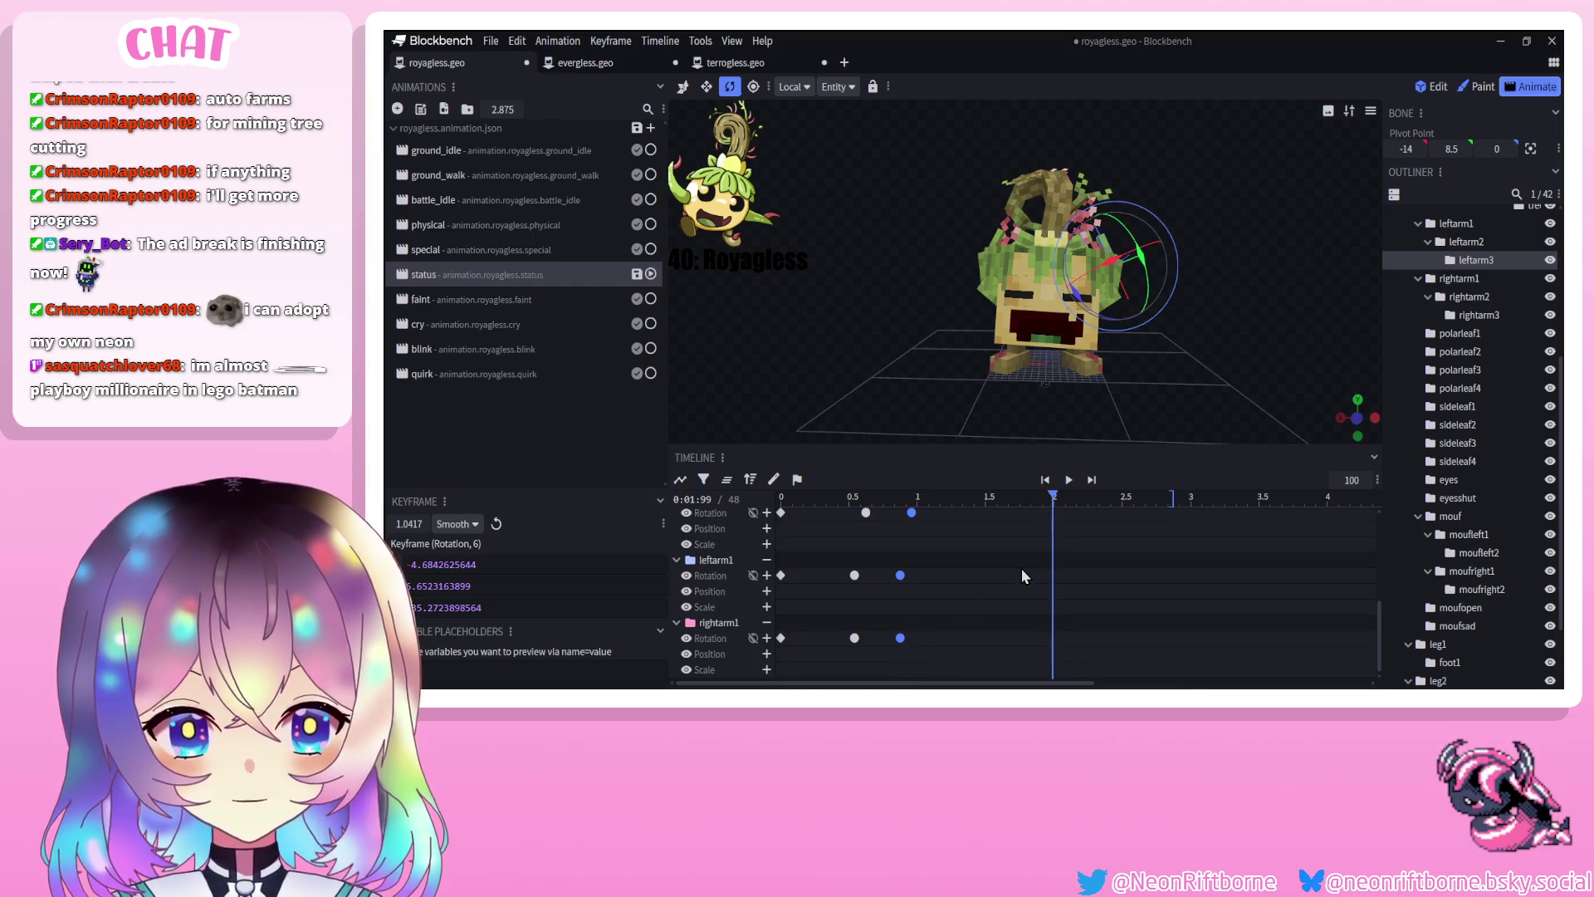
Paste the copied arm keyframes at about 2.04 and 2.42 seconds
left_click_drag(1020, 498, 1088, 493)
key("ctrl+v")
scroll(803, 644, "up", 3)
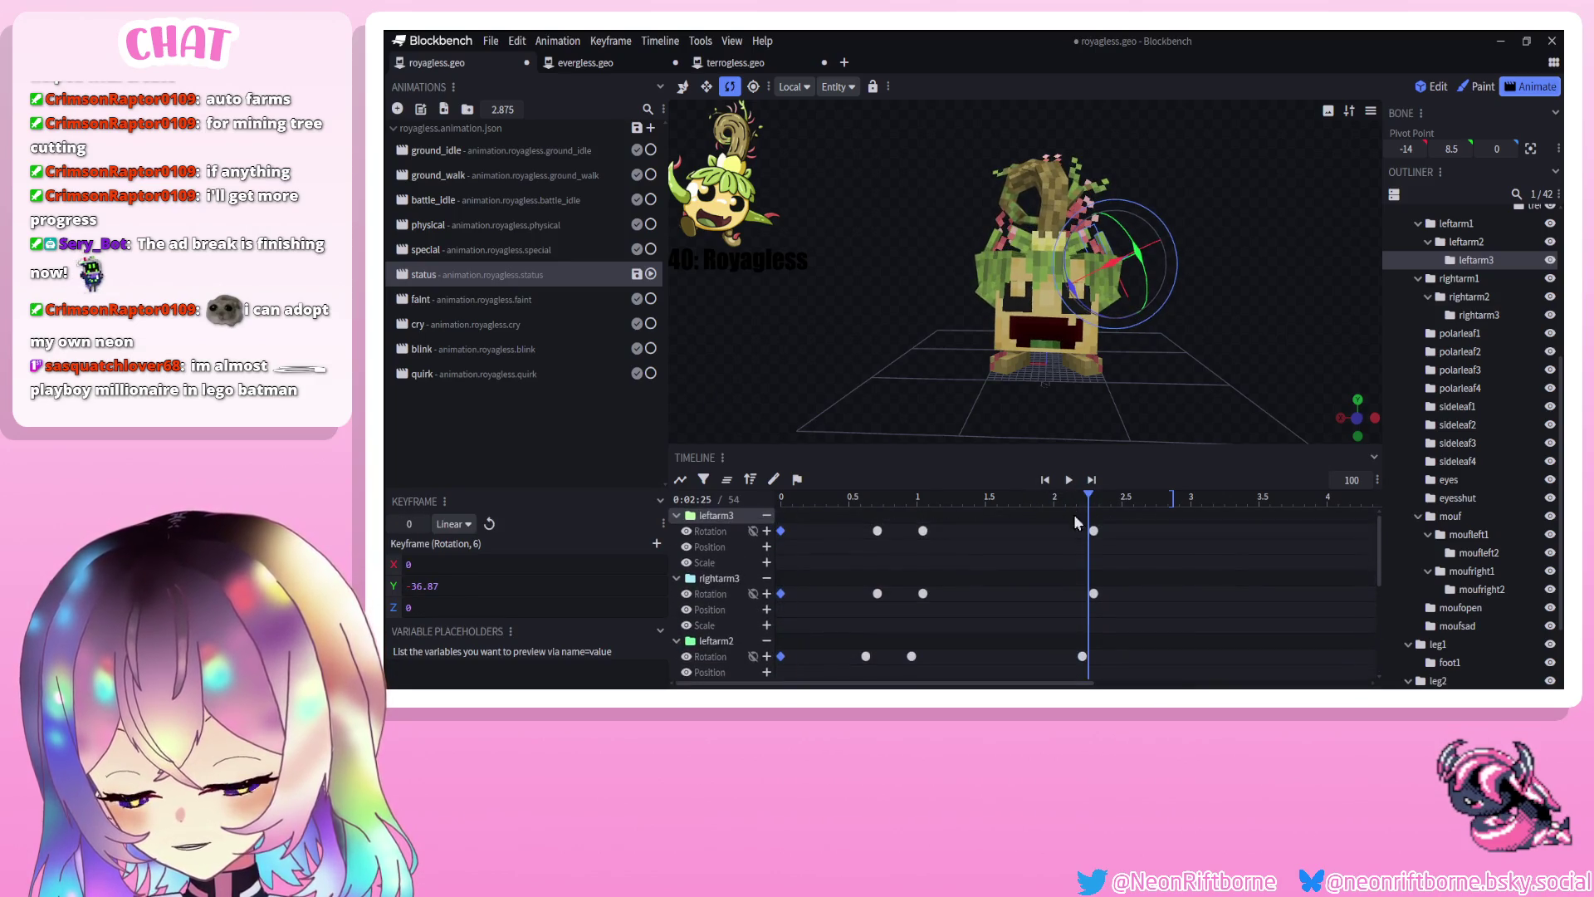
left_click_drag(1088, 497, 1139, 496)
key("ctrl+v")
Shift the final arm rotation keyframes later so they land at 2.875 seconds
scroll(1134, 604, "down", 2)
scroll(1133, 611, "up", 3)
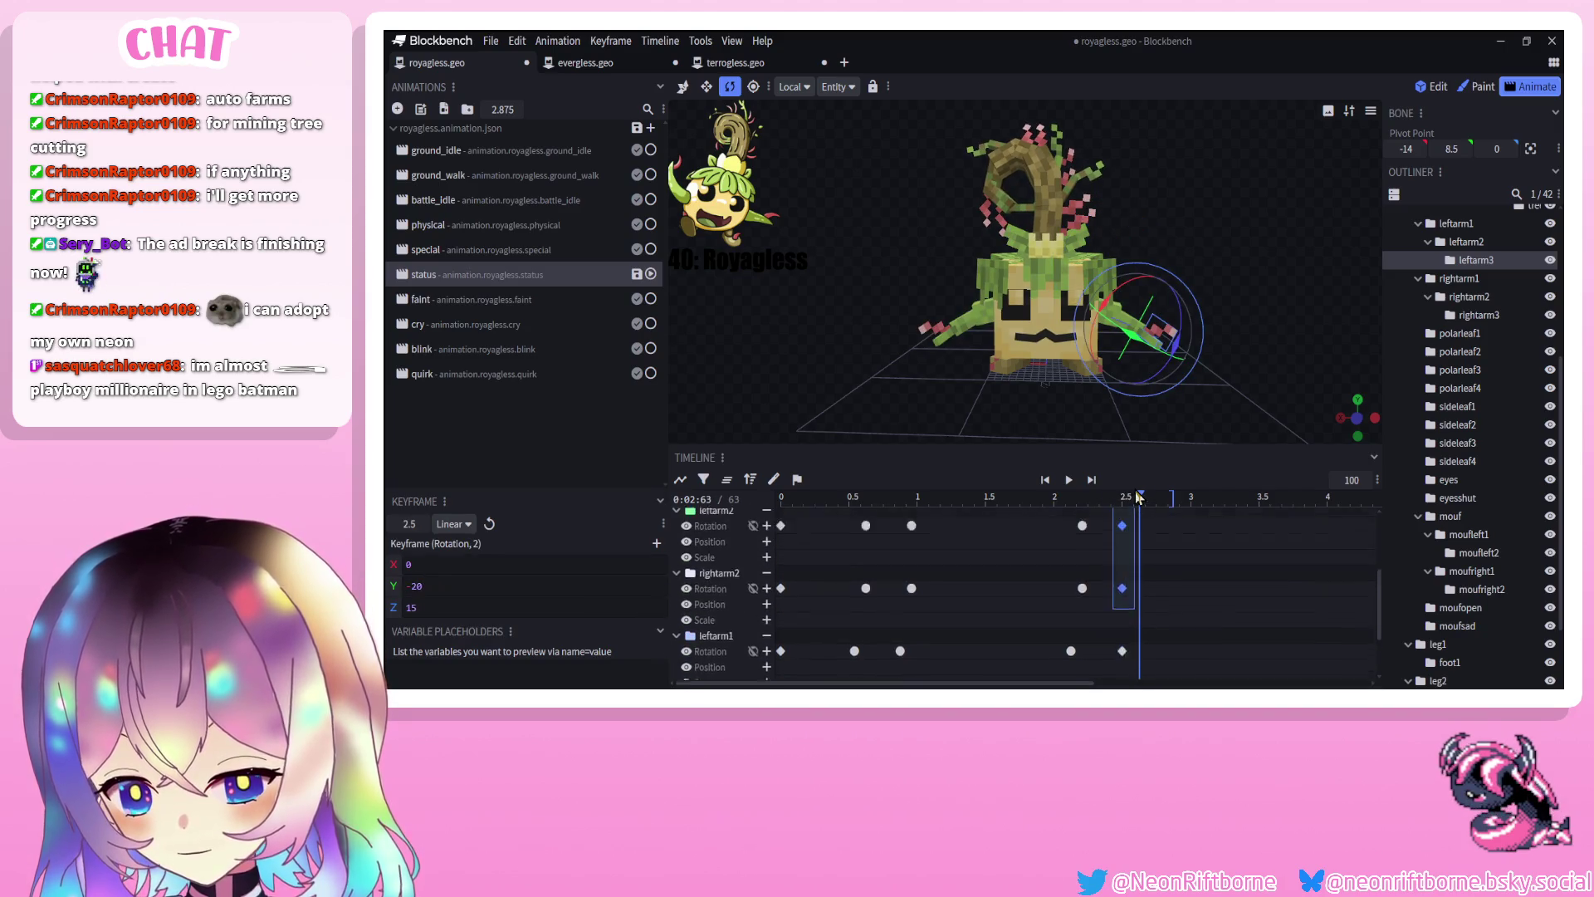
left_click_drag(1126, 531, 1142, 605)
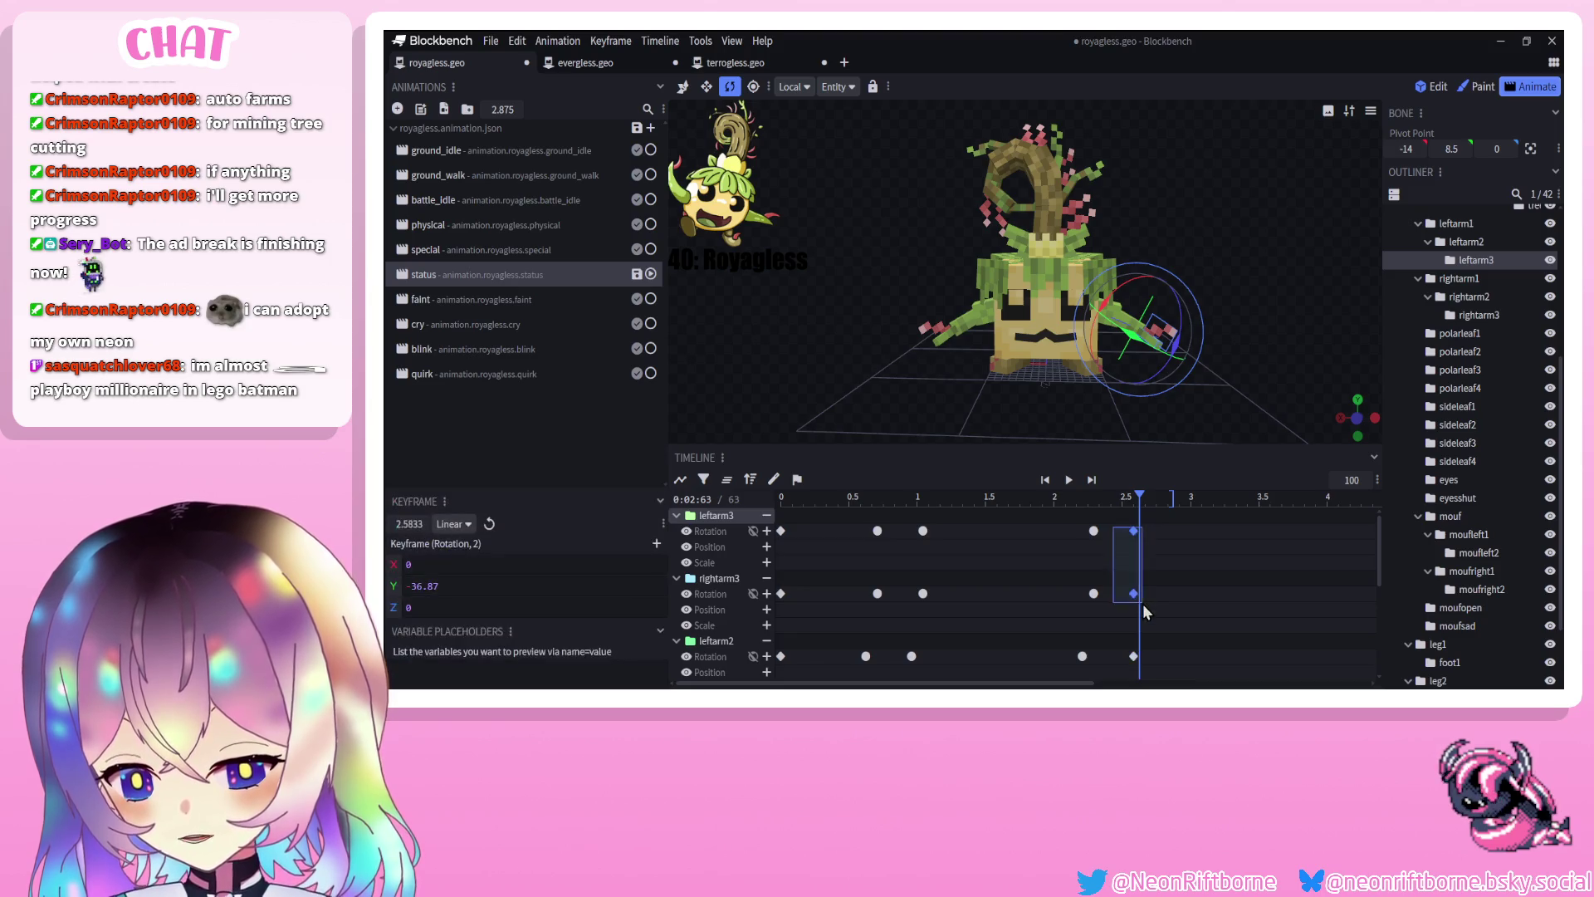
scroll(1143, 605, "down", 2)
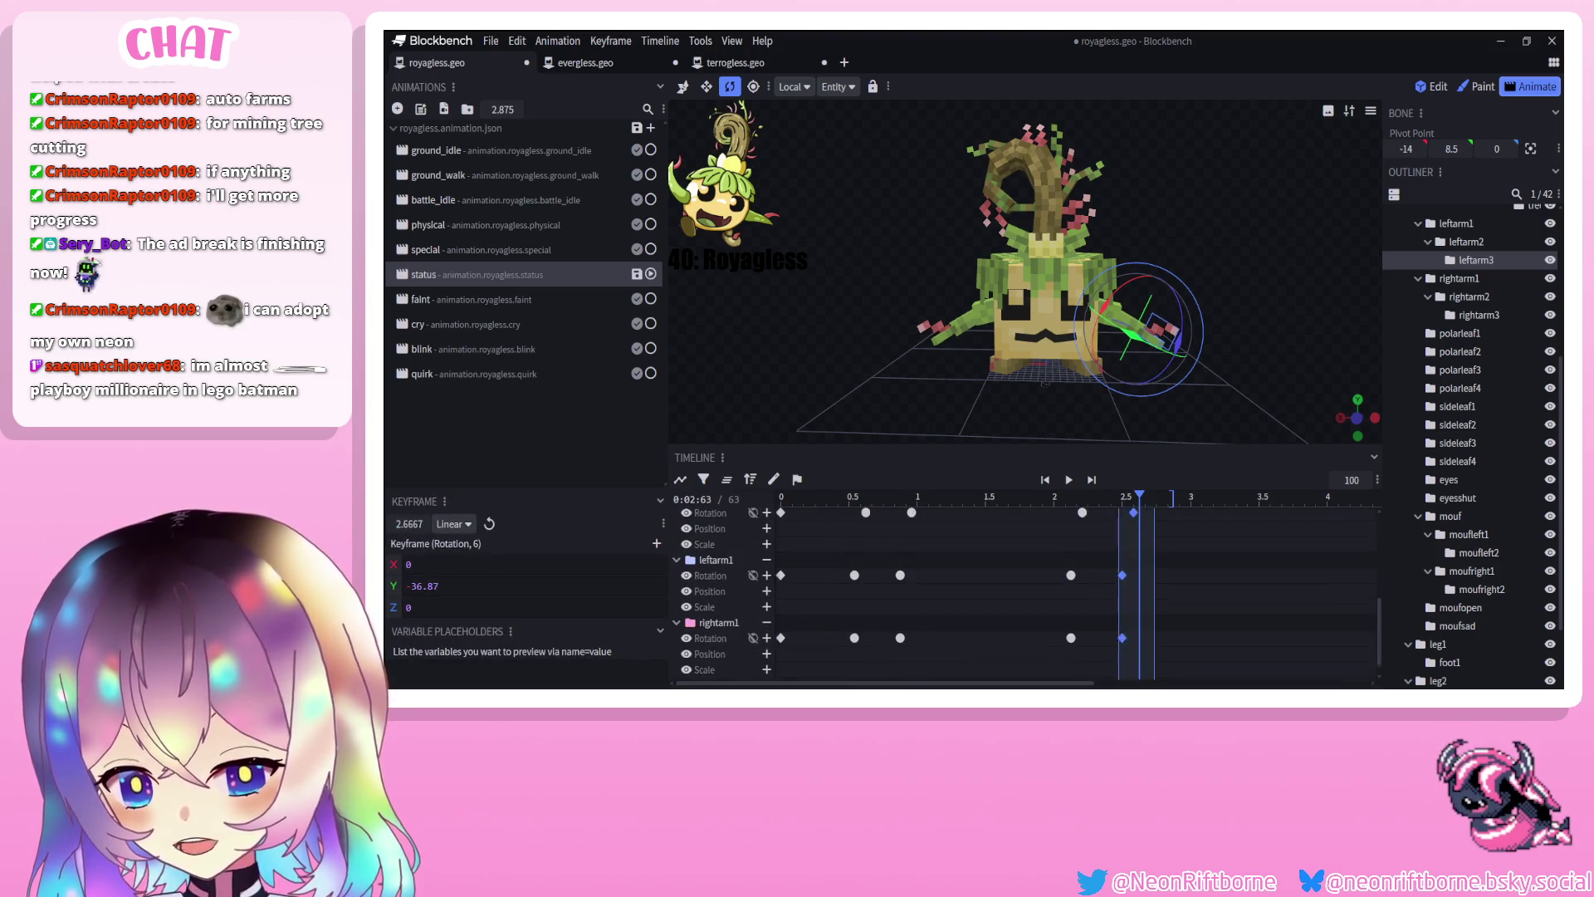
right_click(1124, 637)
mouse_move(1171, 527)
left_click(1249, 545)
left_click_drag(1140, 497, 1175, 503)
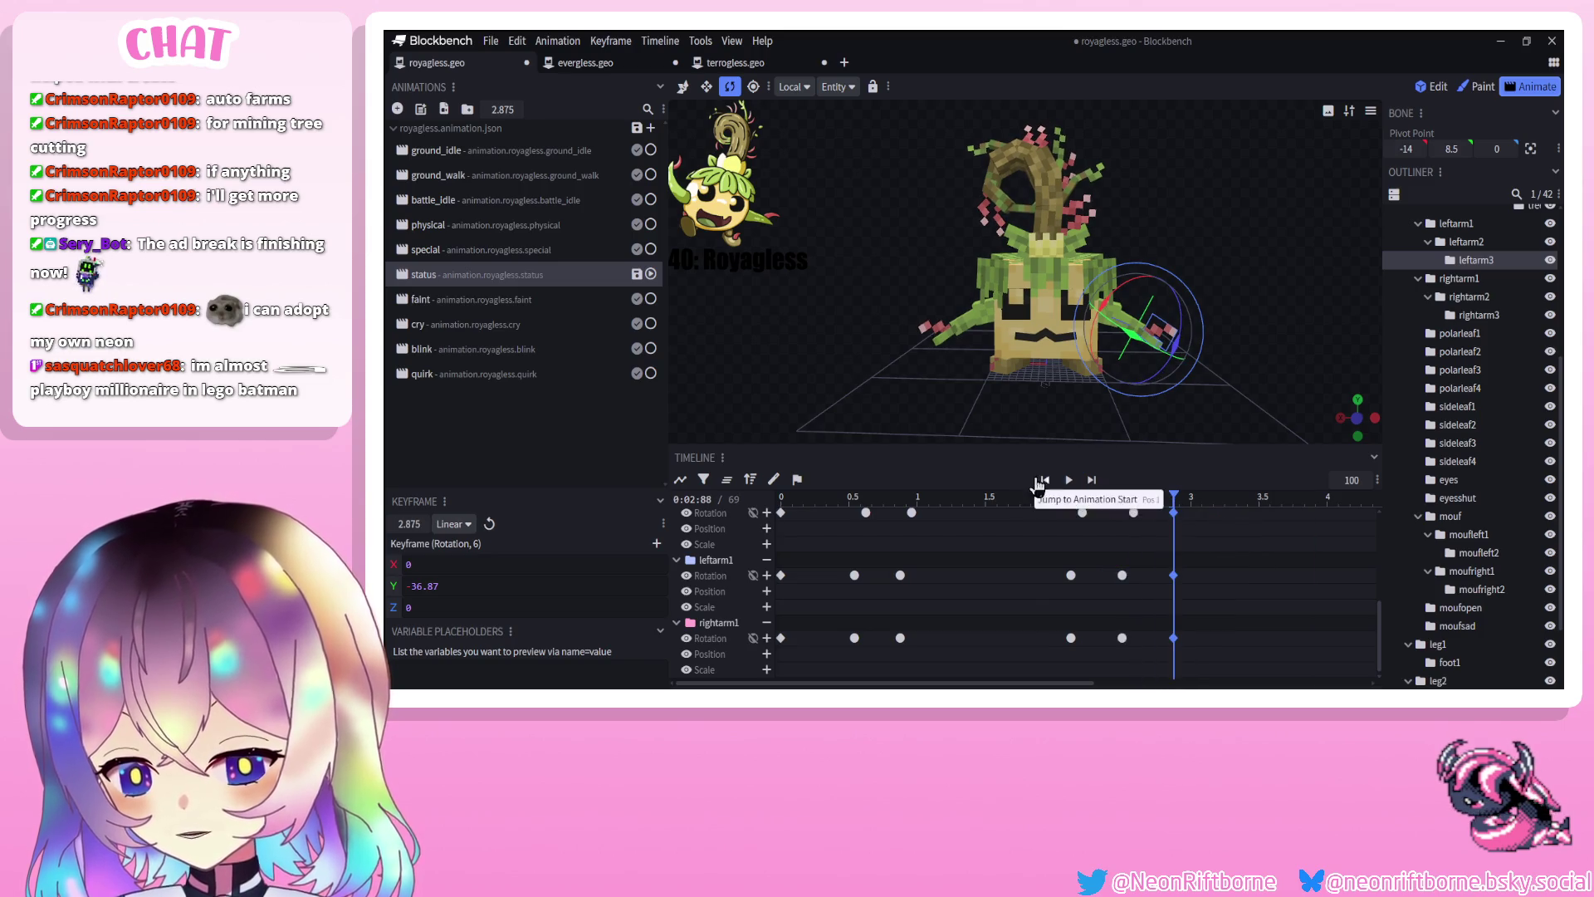
left_click(1069, 480)
Save, then nudge the early arm-sway keyframes one frame earlier and replay the status animation
scroll(1428, 615, "down", 3)
left_click(1428, 616)
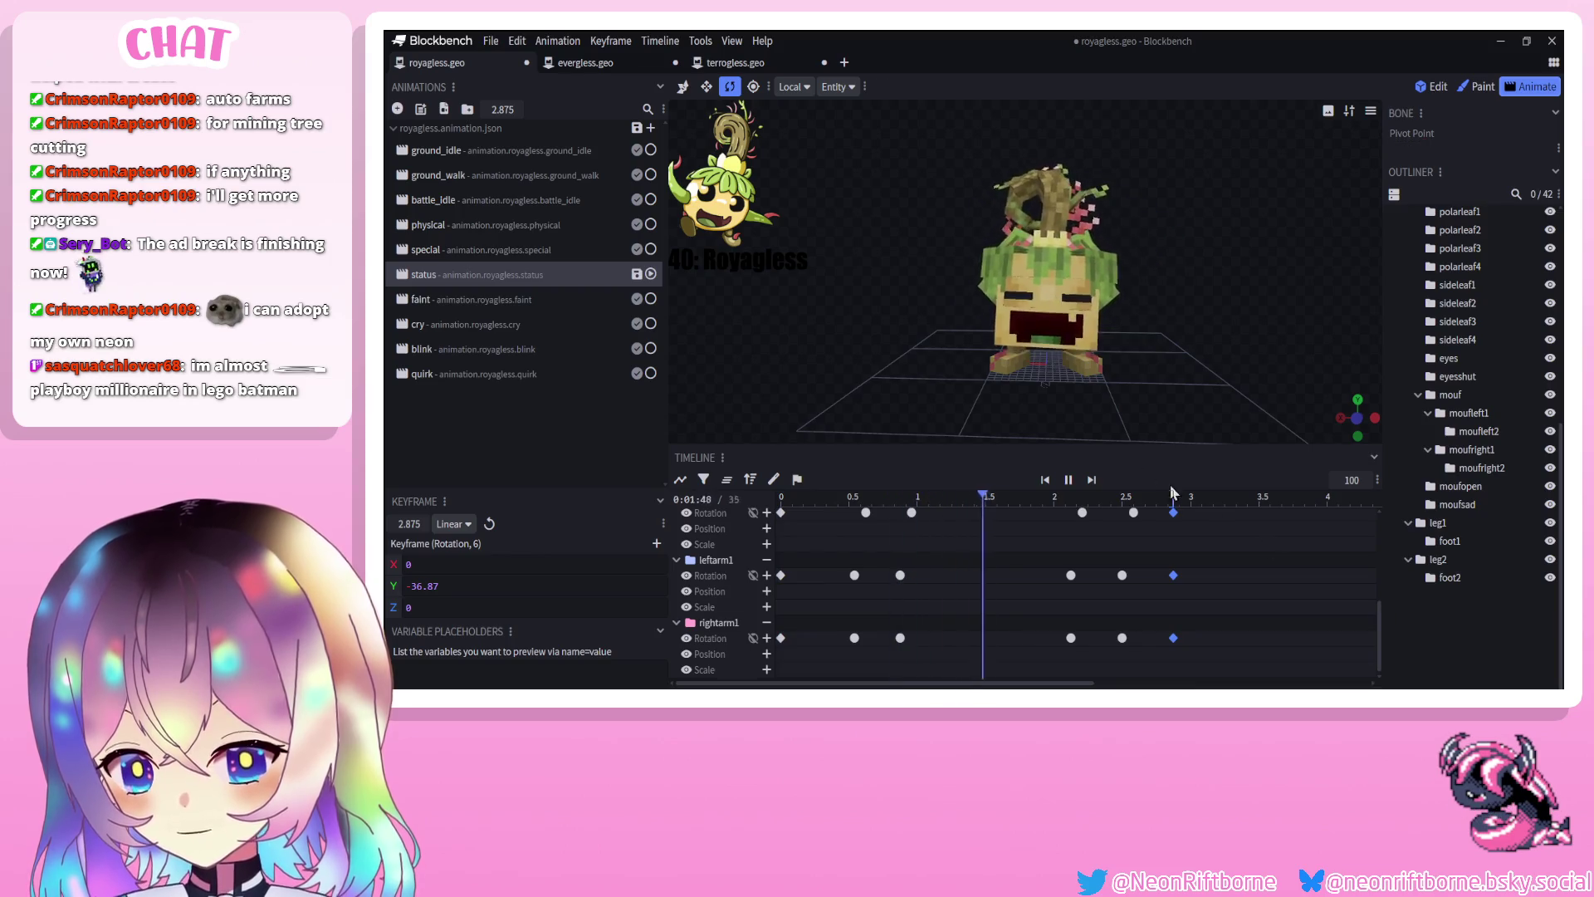
left_click(1071, 481)
key("ctrl+s")
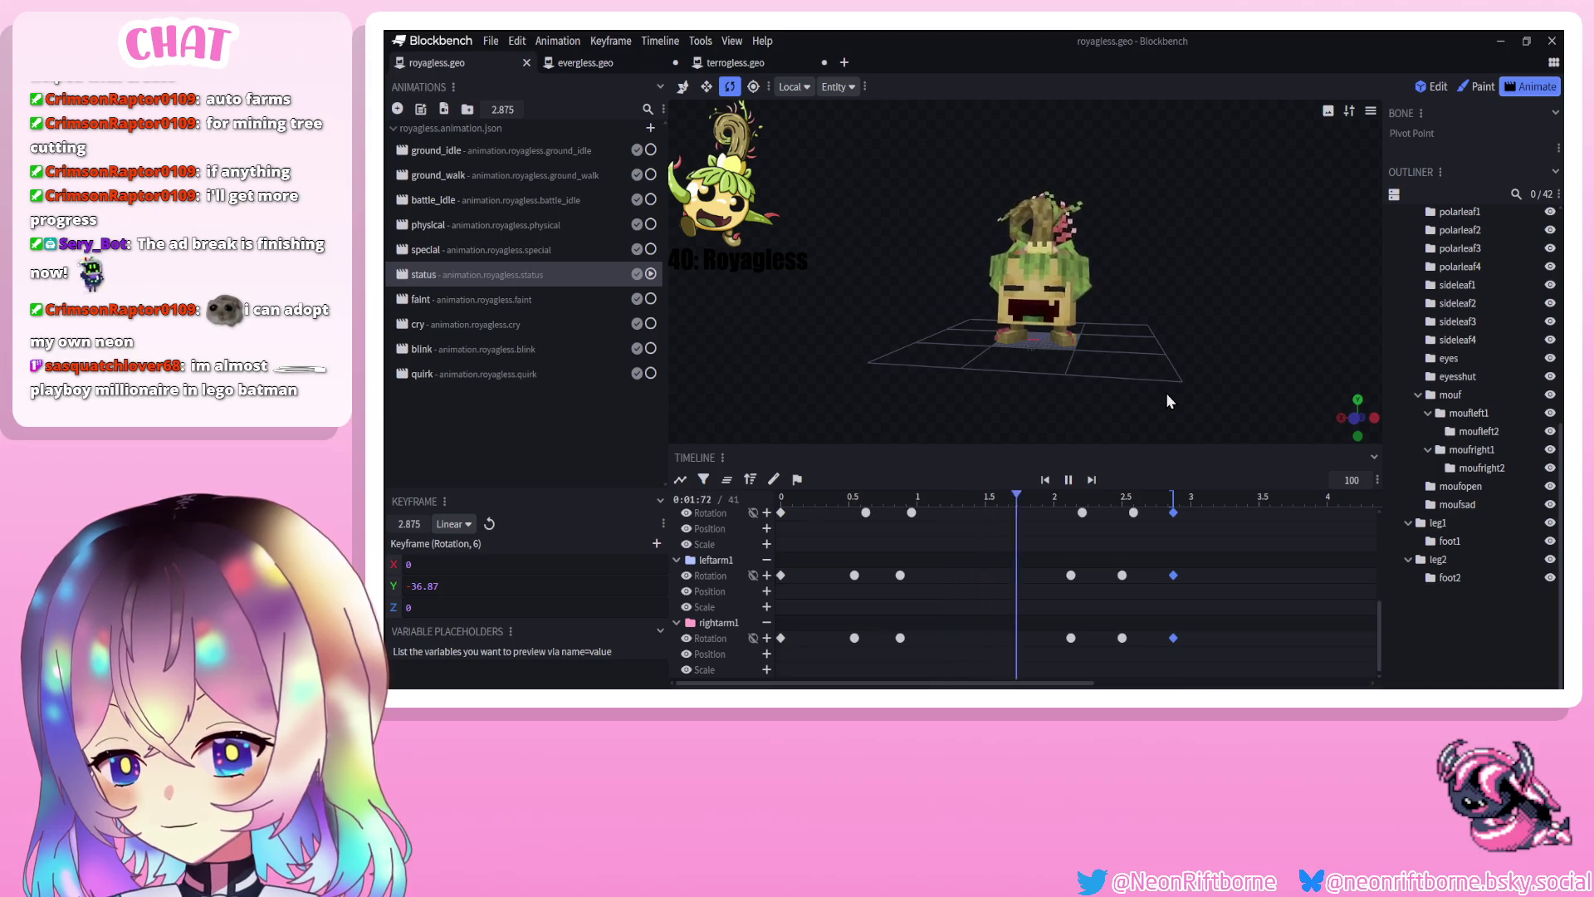
left_click_drag(879, 656, 1010, 425)
left_click_drag(878, 531, 874, 530)
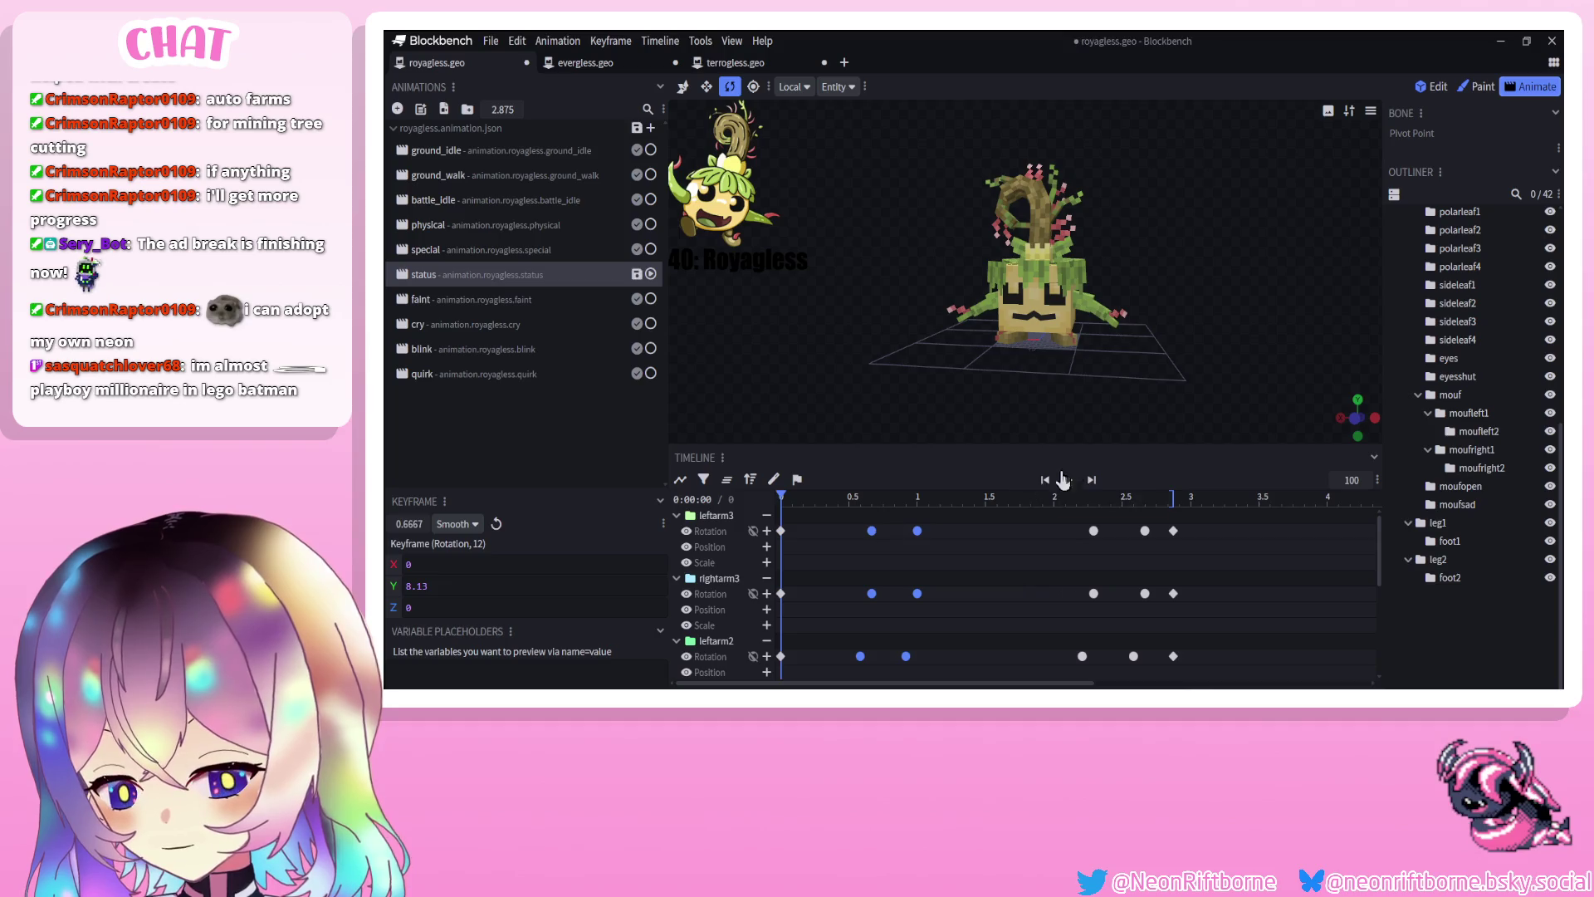
left_click(1069, 480)
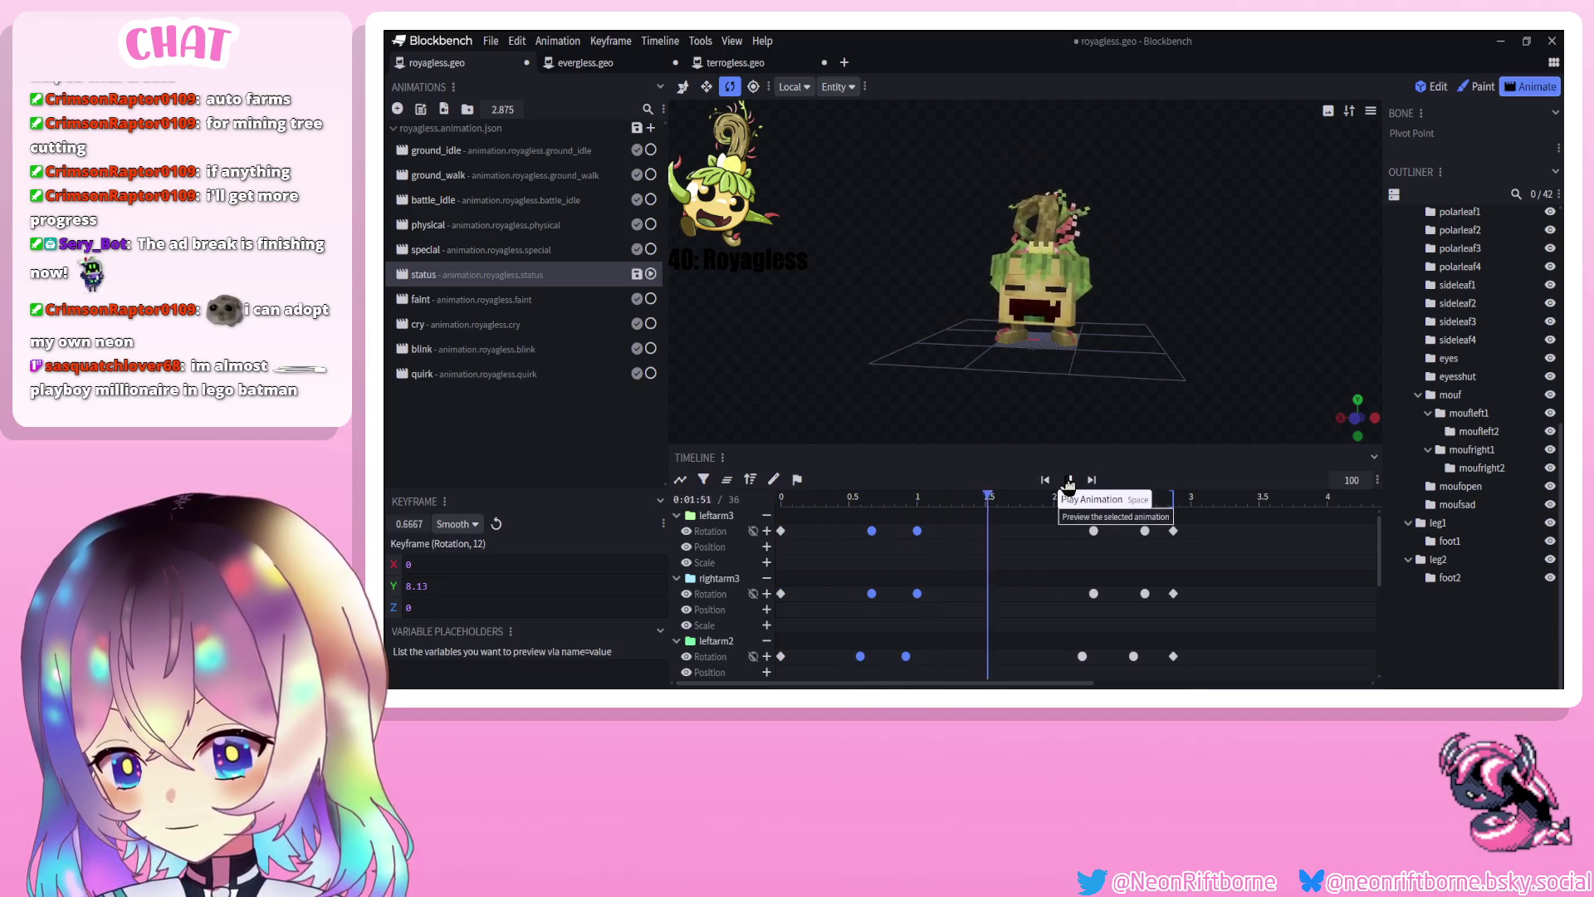
Replay the status animation from several viewing angles to check the arm timing
mouse_move(949, 417)
left_mouse_down()
mouse_move(1039, 517)
mouse_move(1084, 496)
left_mouse_up()
left_click(1069, 479)
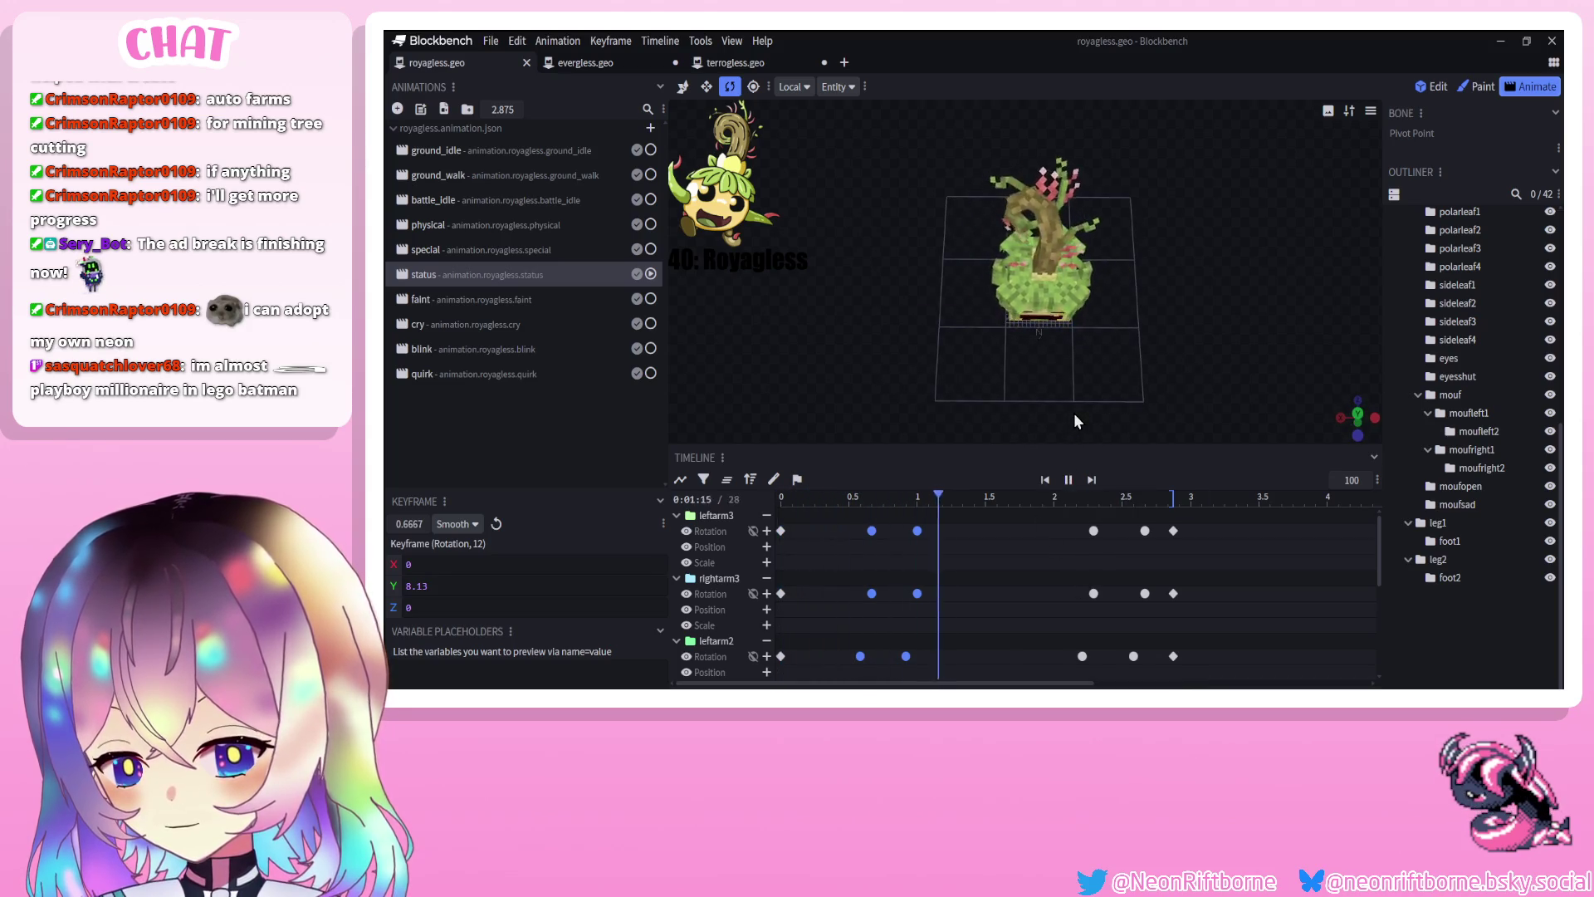
left_click_drag(1078, 394, 1089, 326)
left_click_drag(1147, 399, 1163, 371)
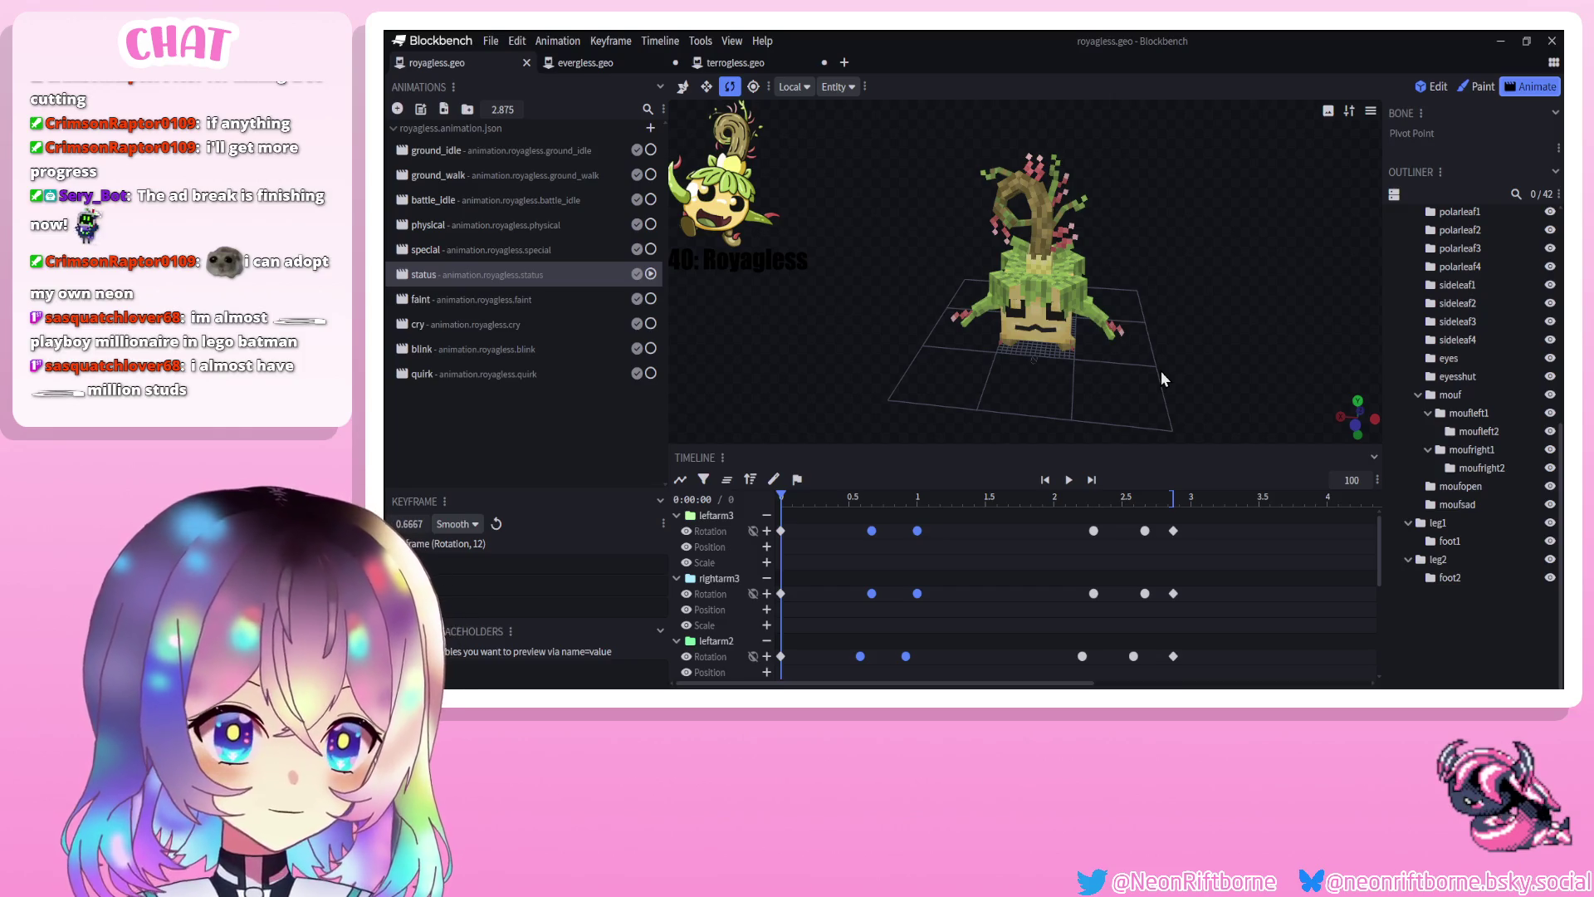
left_click_drag(1029, 411, 1067, 340)
left_click(1069, 480)
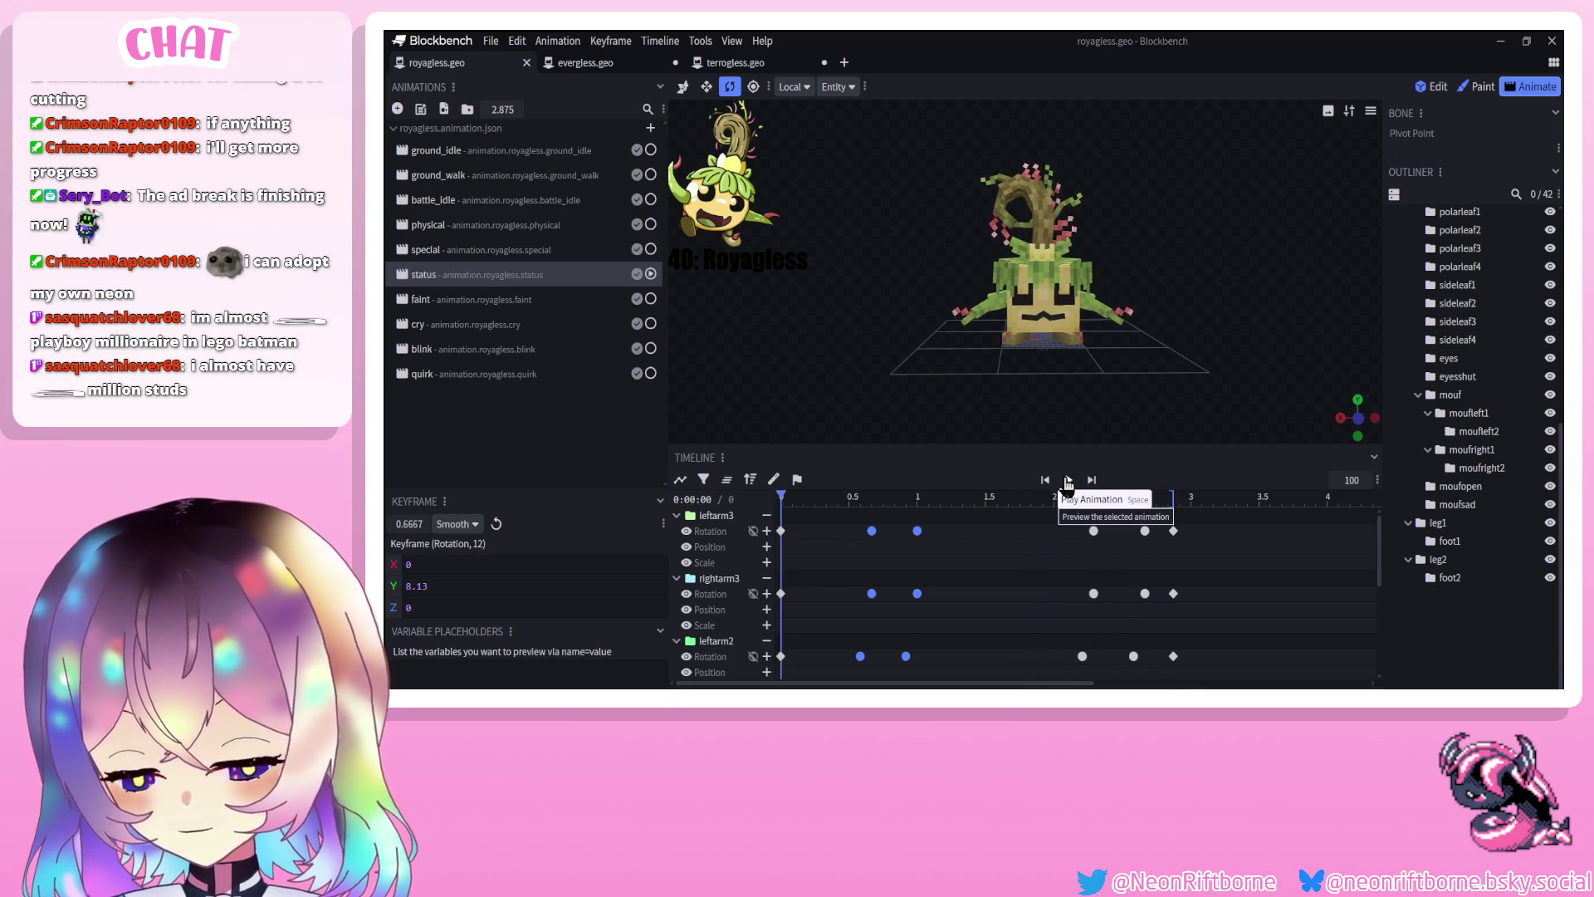
left_click(1069, 480)
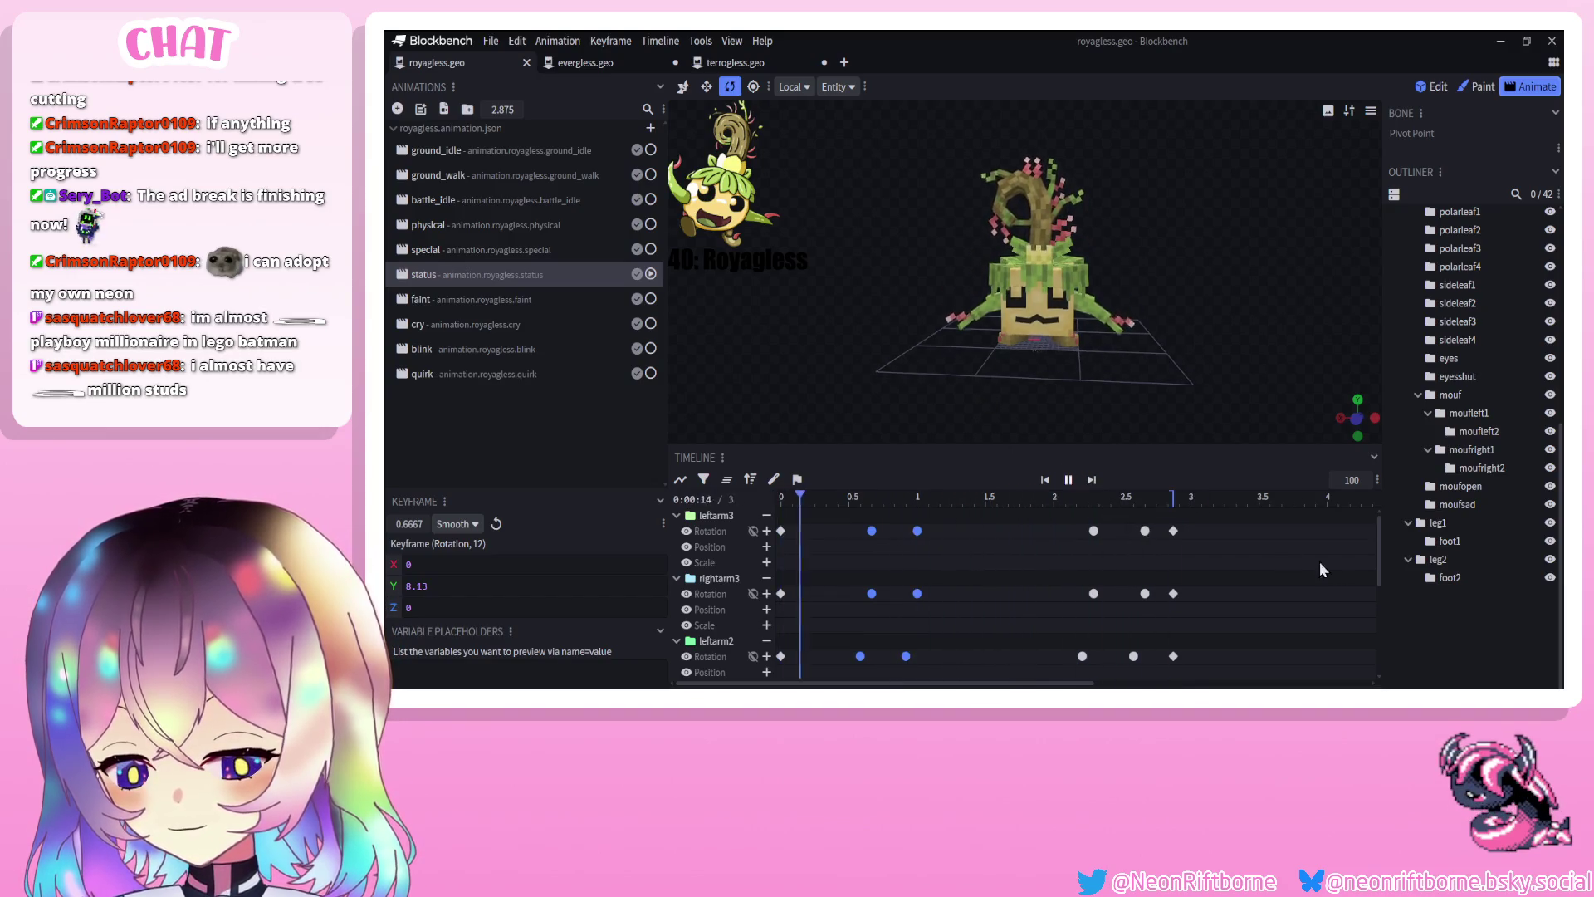
Save the project, replay the status animation, then switch to and play the physical animation
key("ctrl+s")
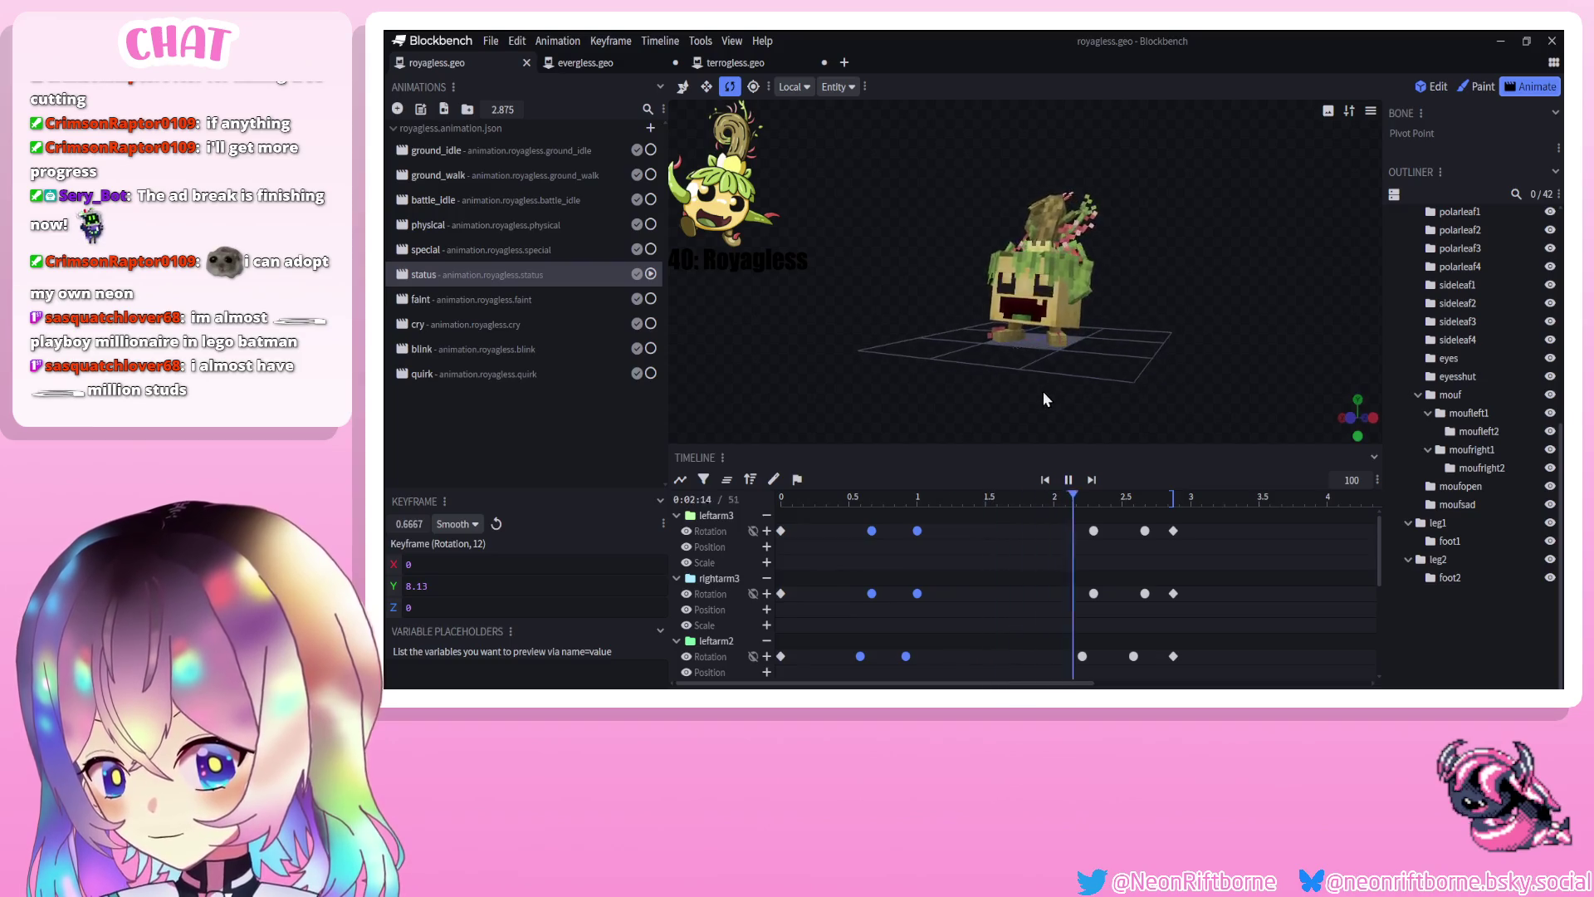
left_click(1069, 480)
left_click(1068, 482)
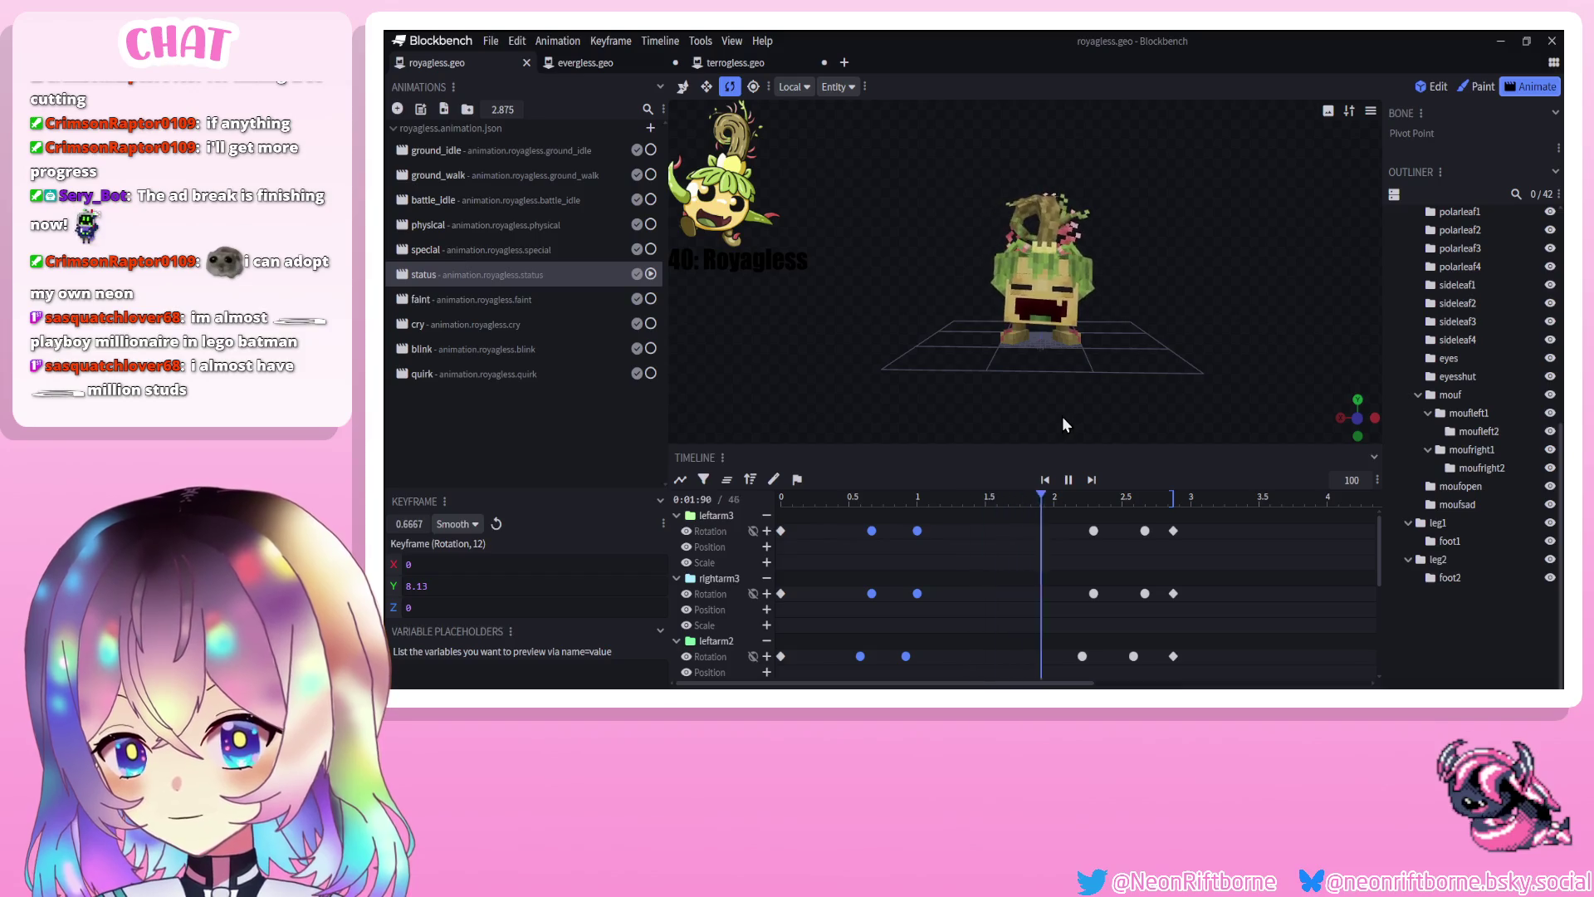
left_click(1070, 479)
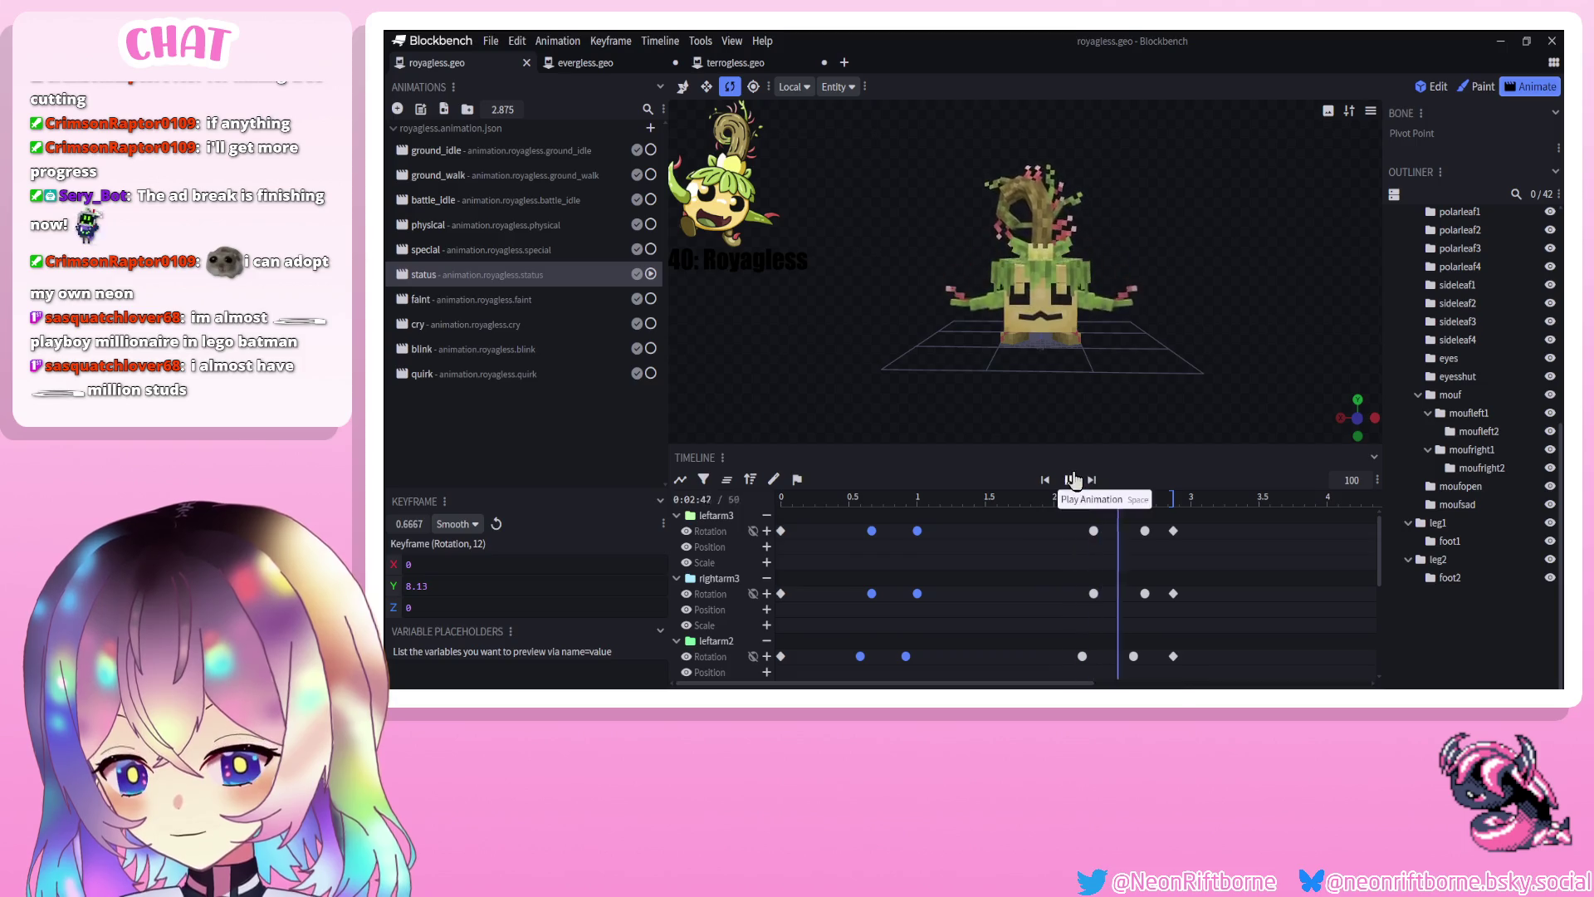
left_click(1071, 480)
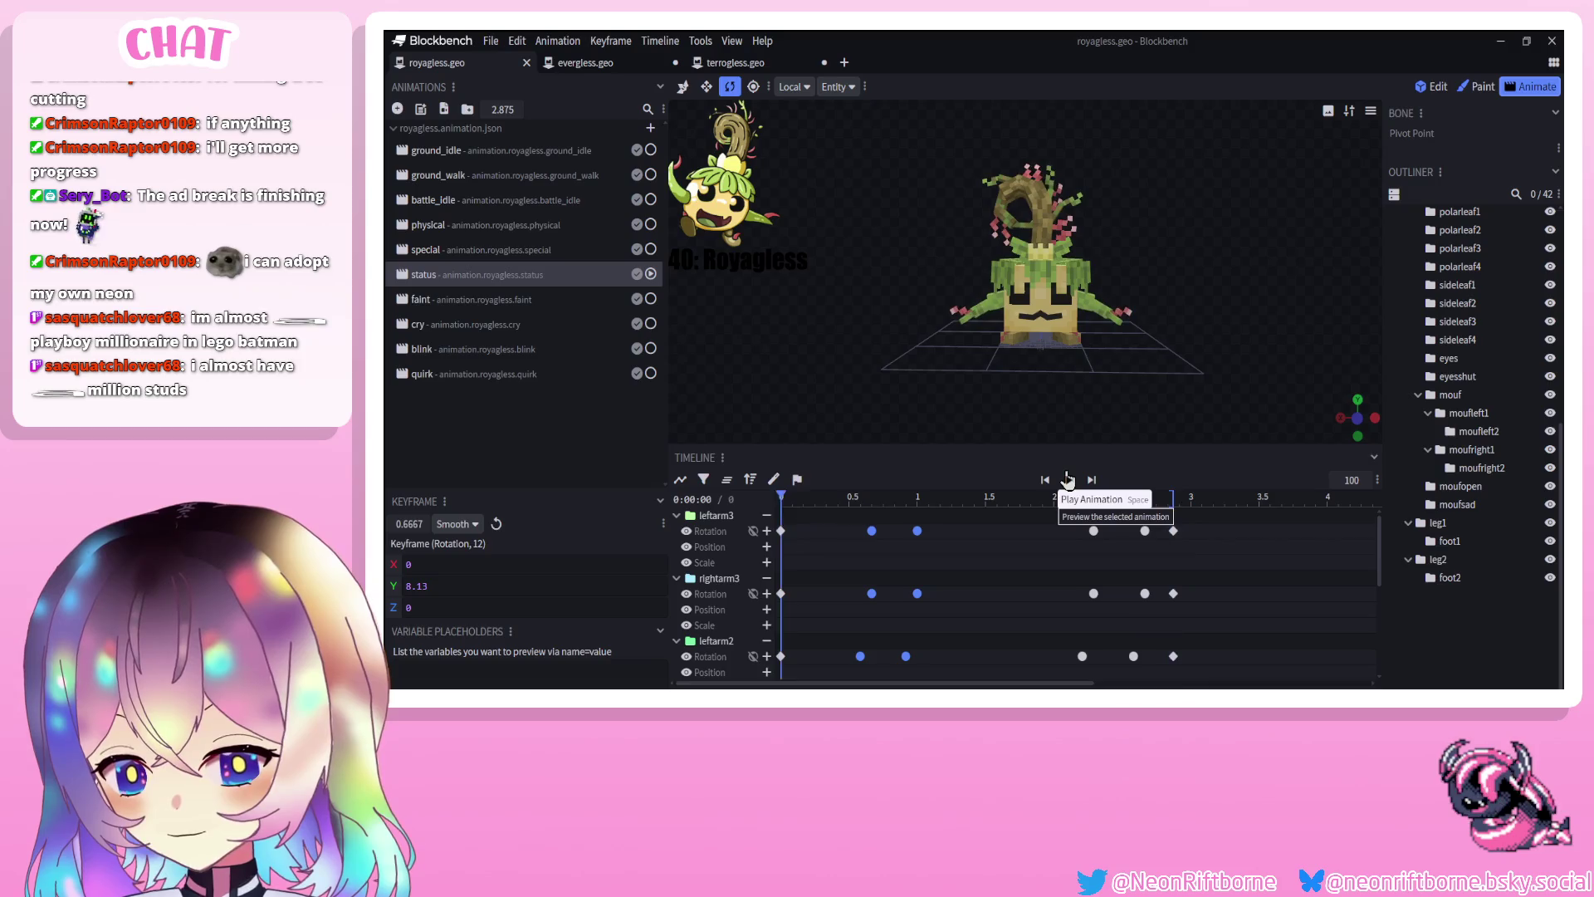
left_click(1068, 480)
mouse_move(919, 386)
left_mouse_down()
mouse_move(965, 415)
mouse_move(1056, 412)
left_mouse_up()
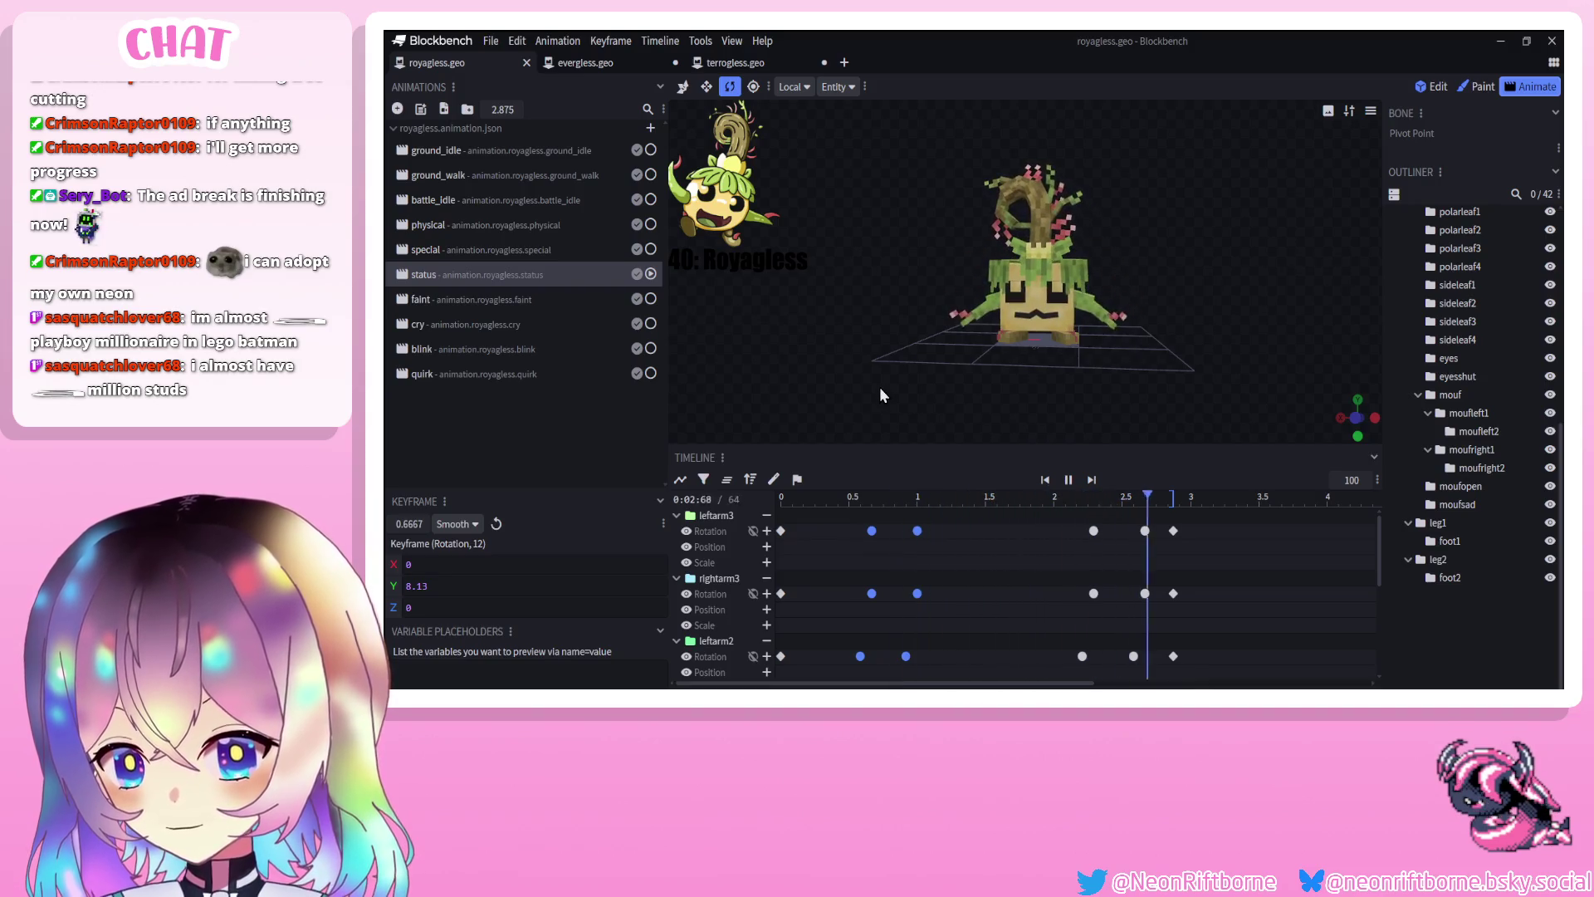
key("space")
left_click(498, 226)
left_click(1068, 480)
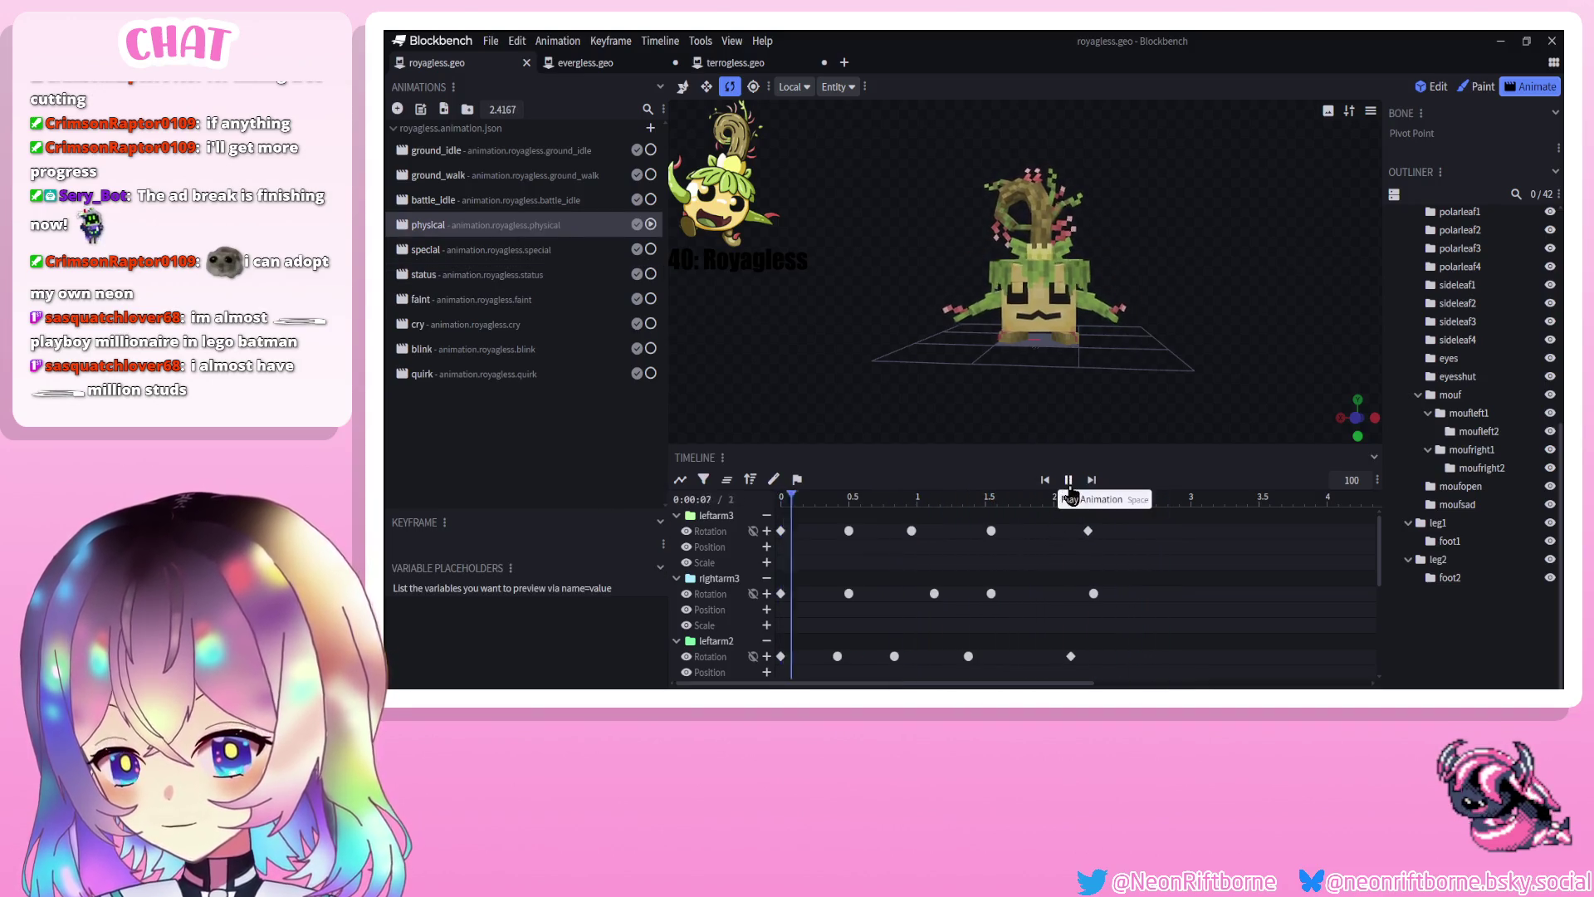
Preview the status, cry and special animations, then reselect status and stop playback
left_click(527, 272)
left_click(1069, 481)
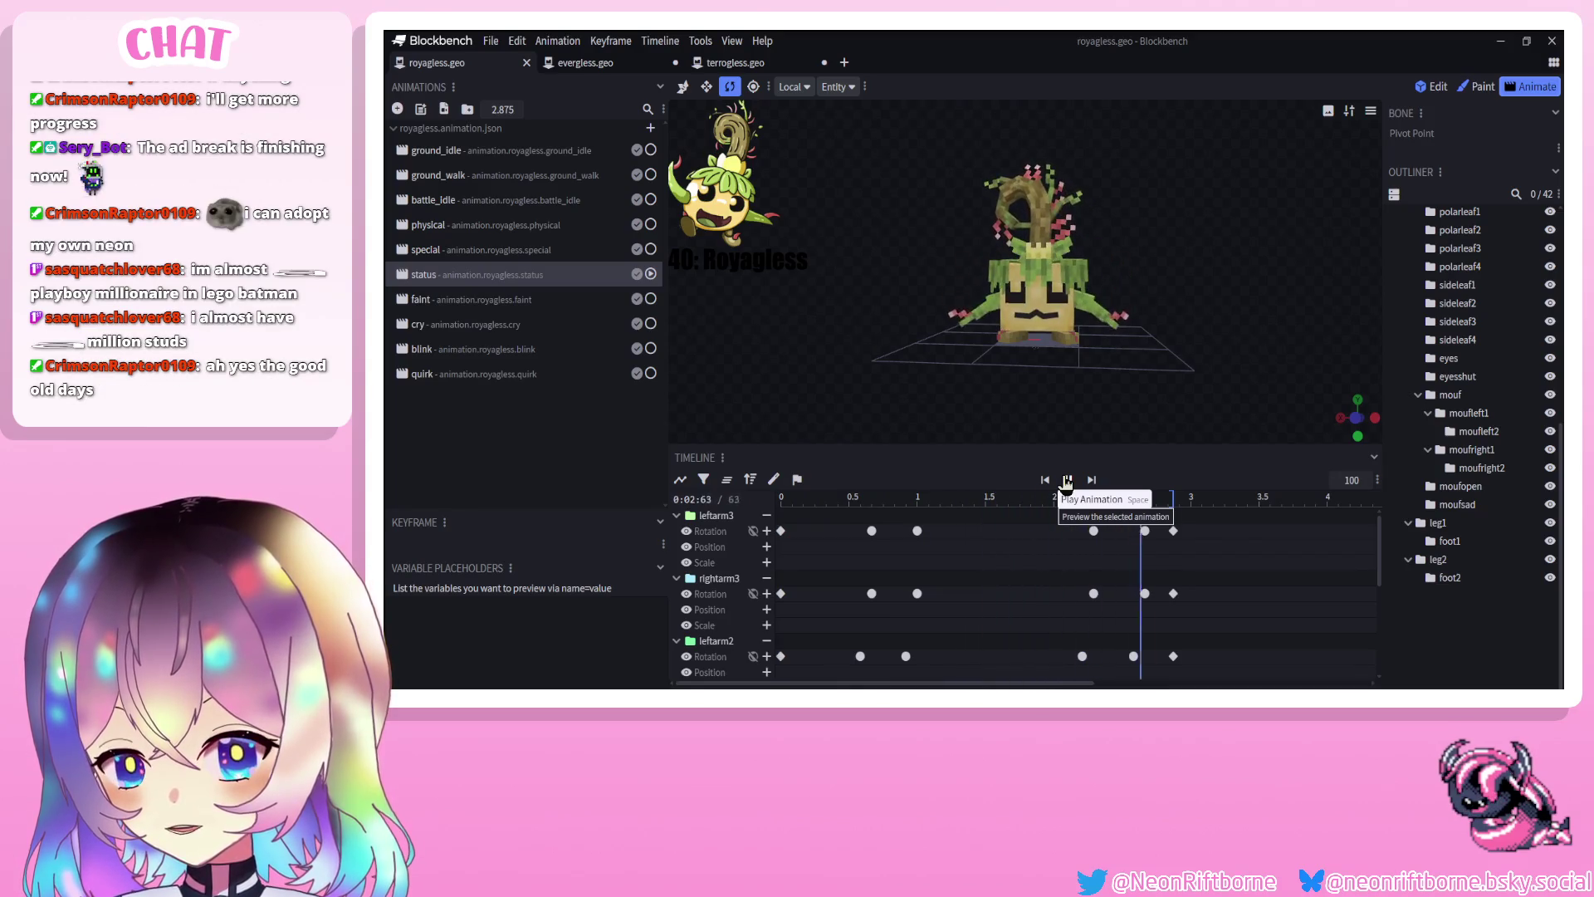
left_click(520, 328)
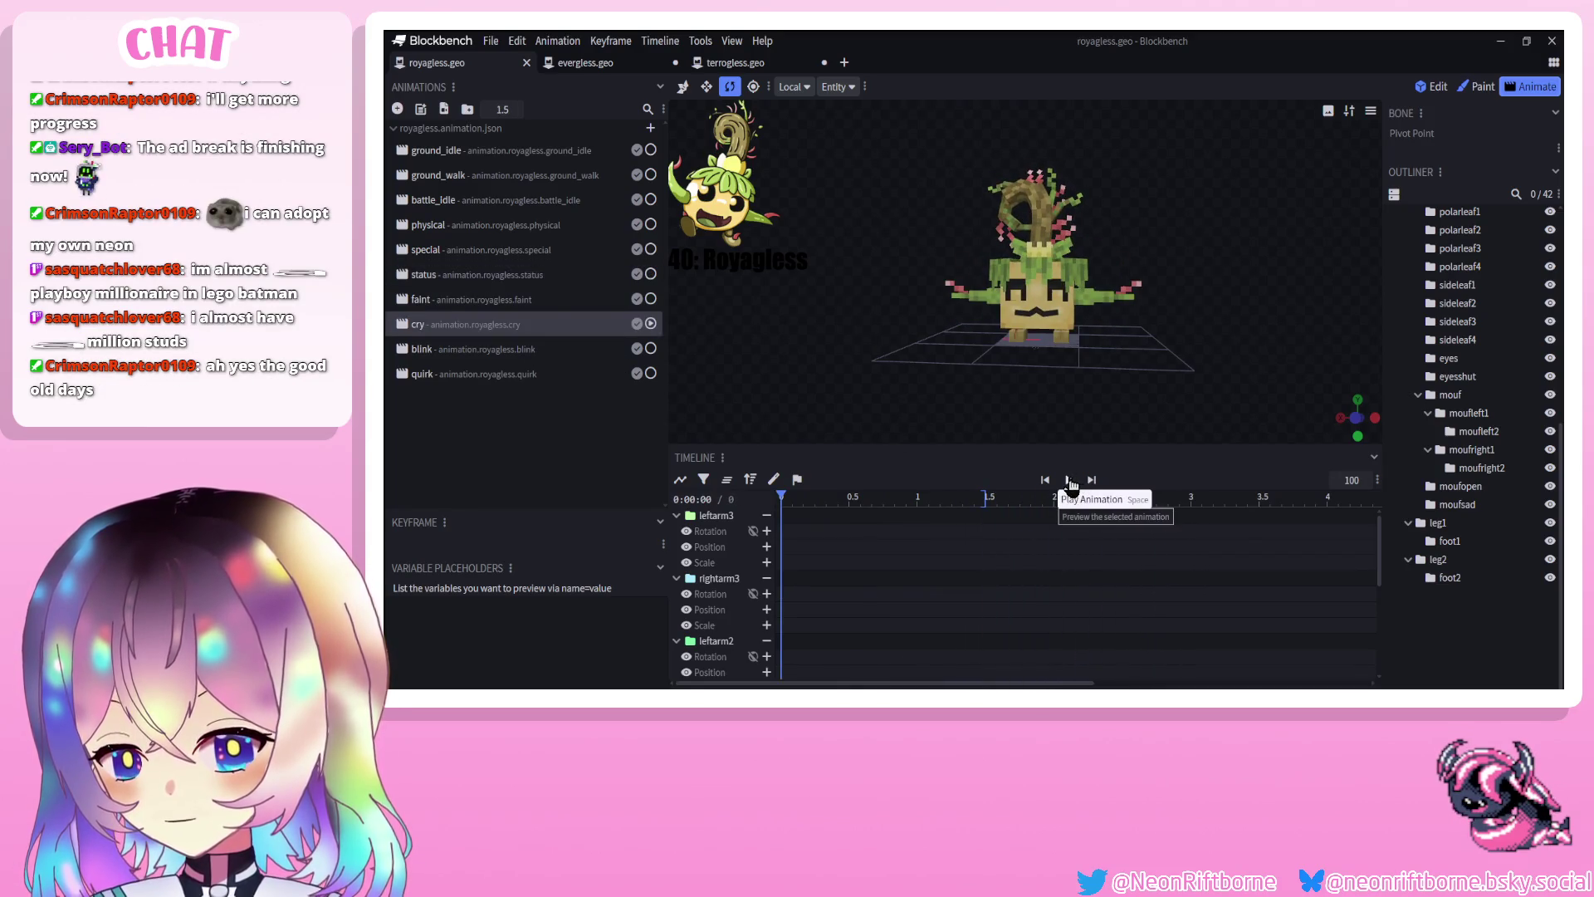
left_click(1070, 481)
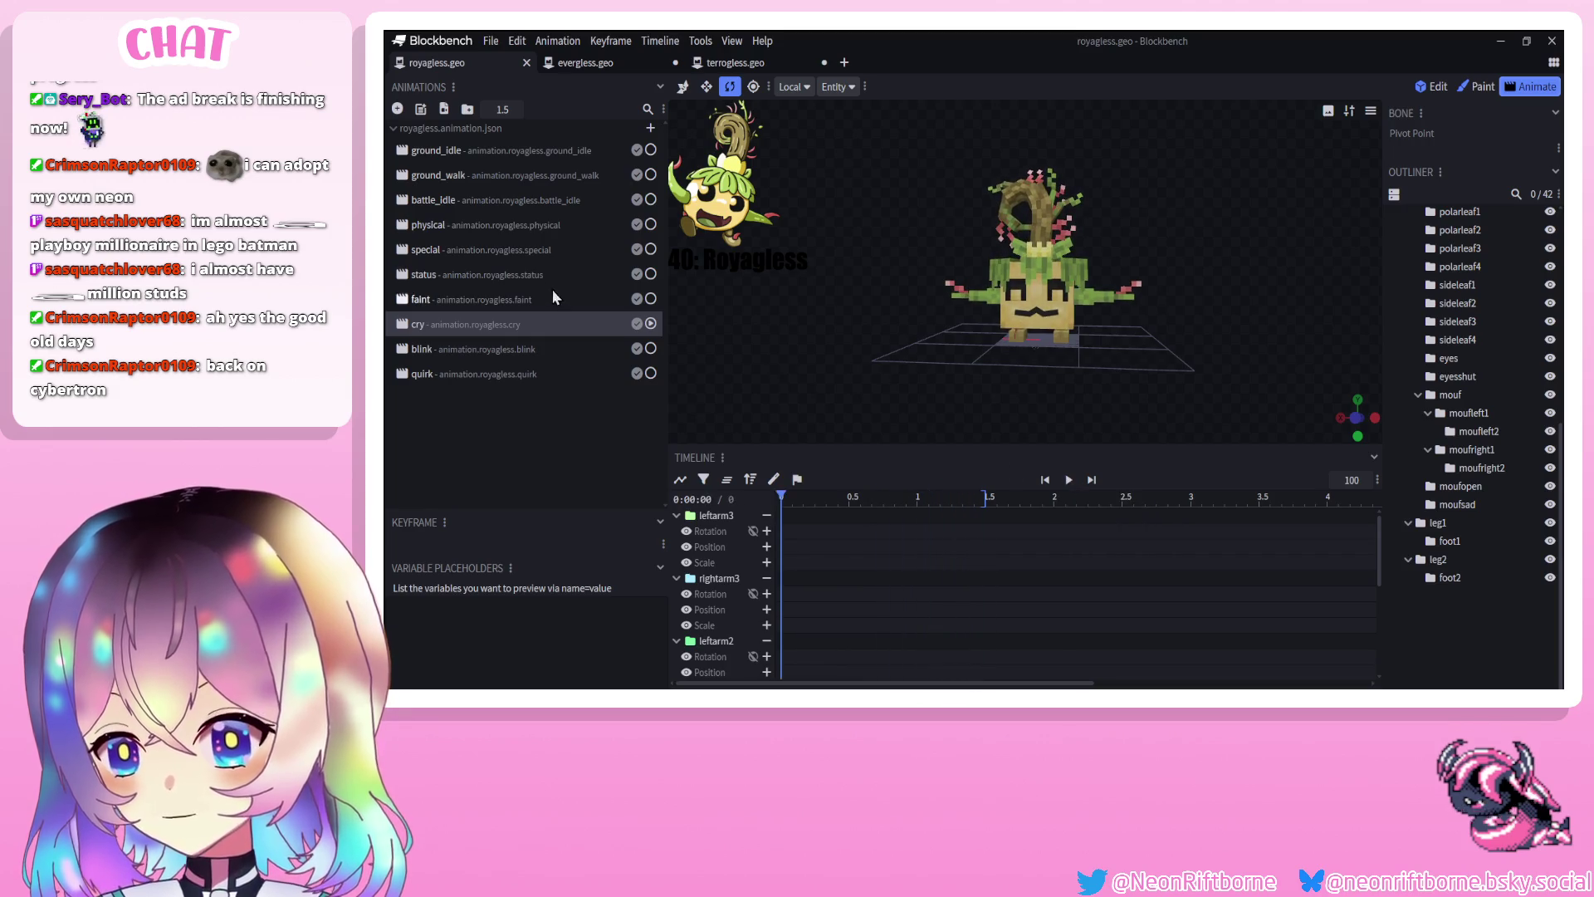
left_click(526, 250)
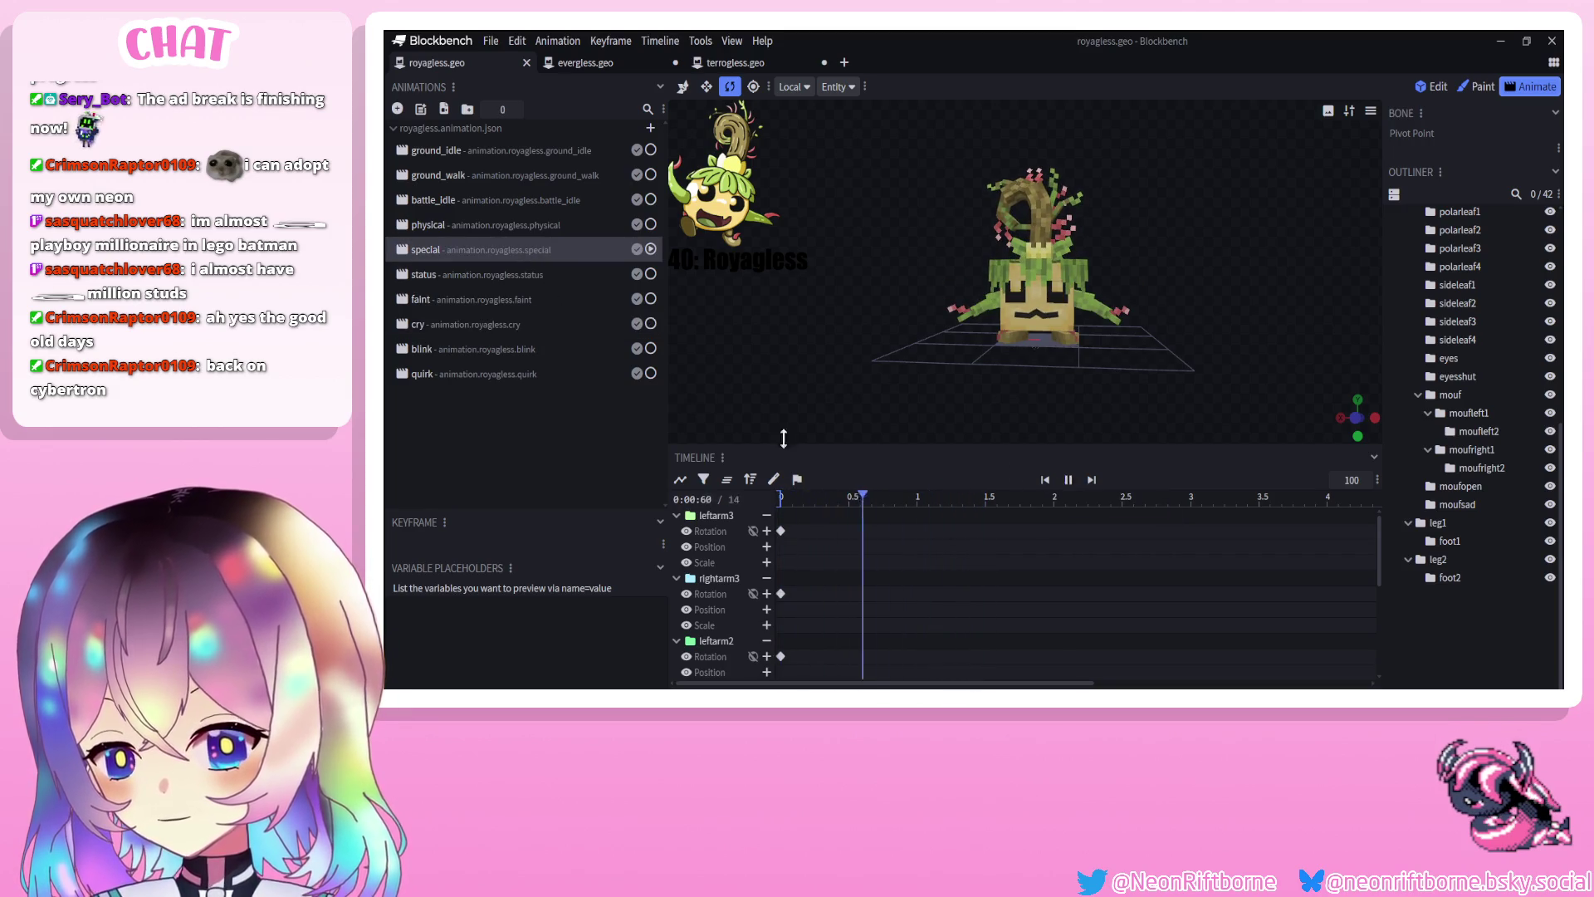
left_click(498, 276)
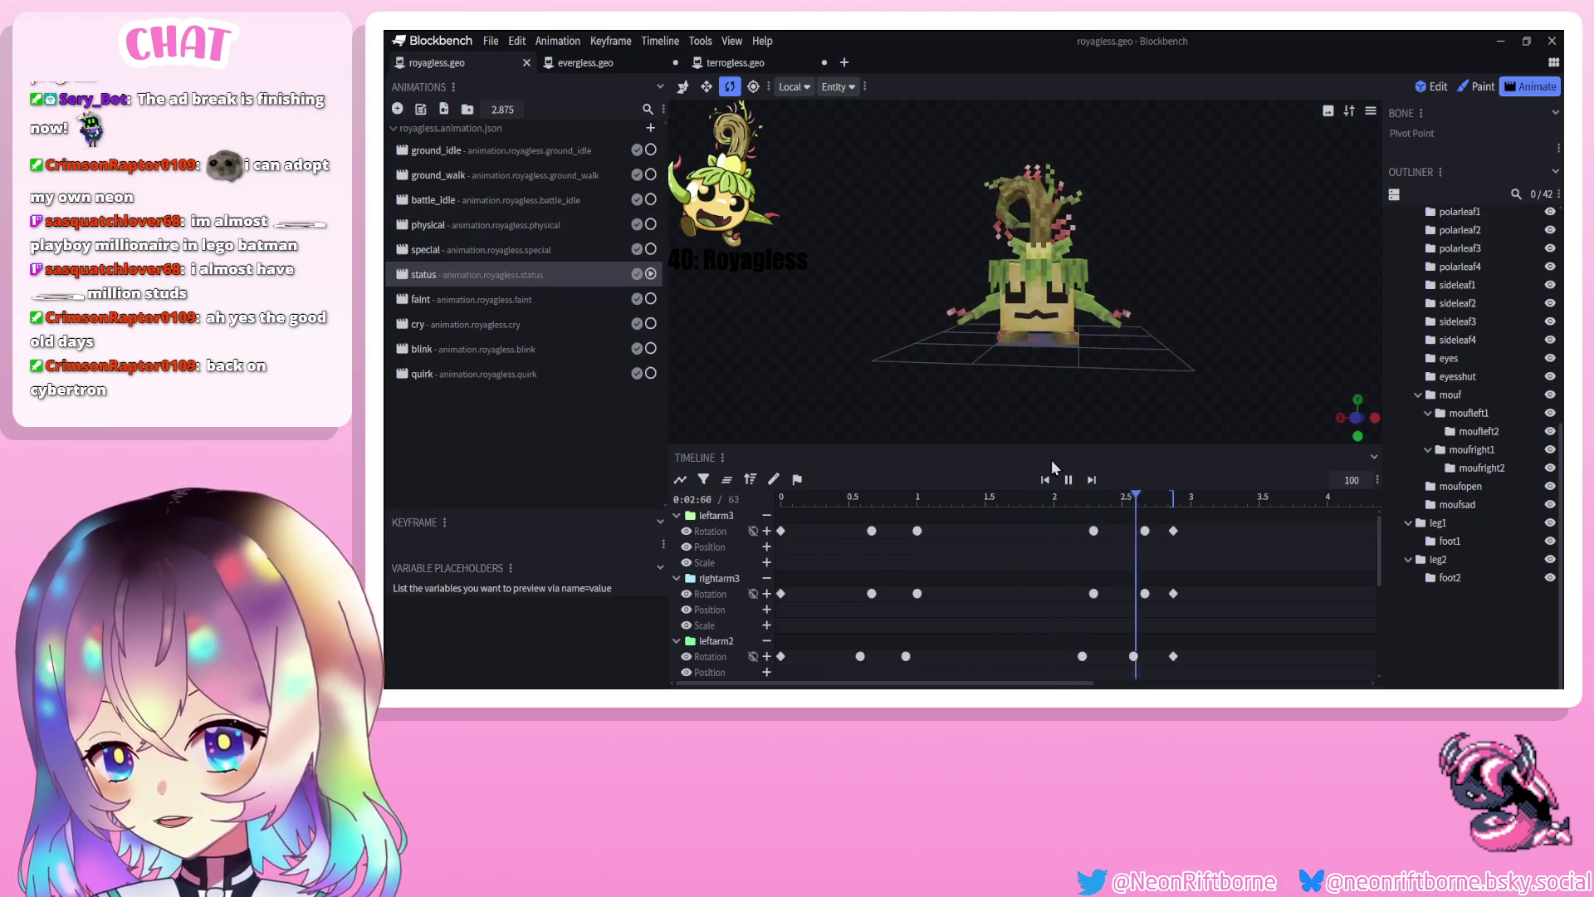
left_click(1063, 481)
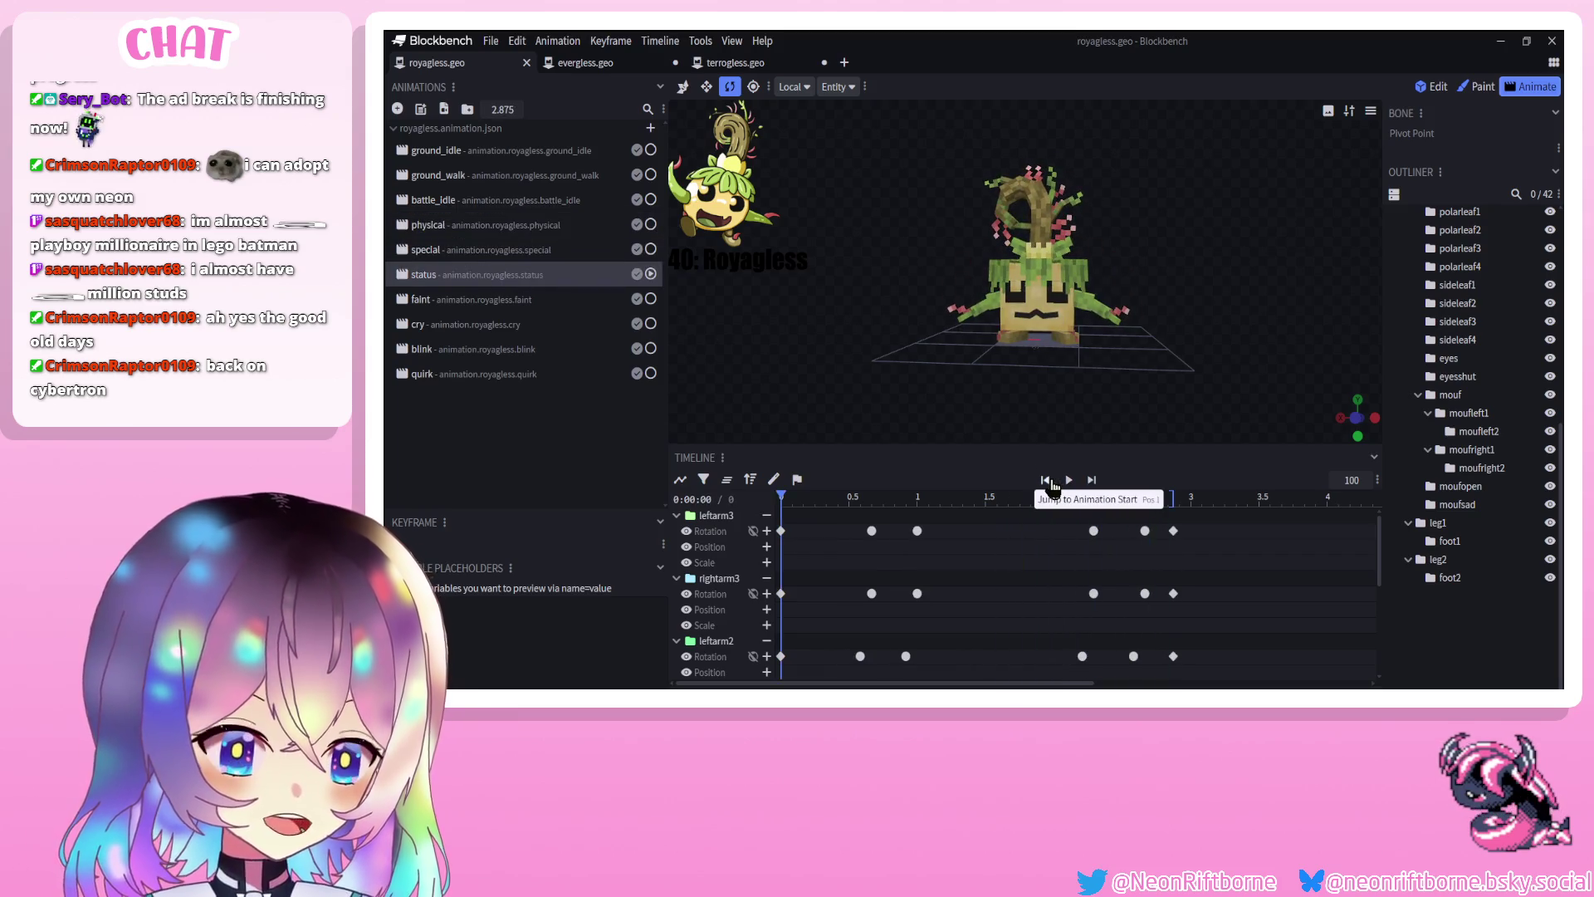
left_click(1069, 481)
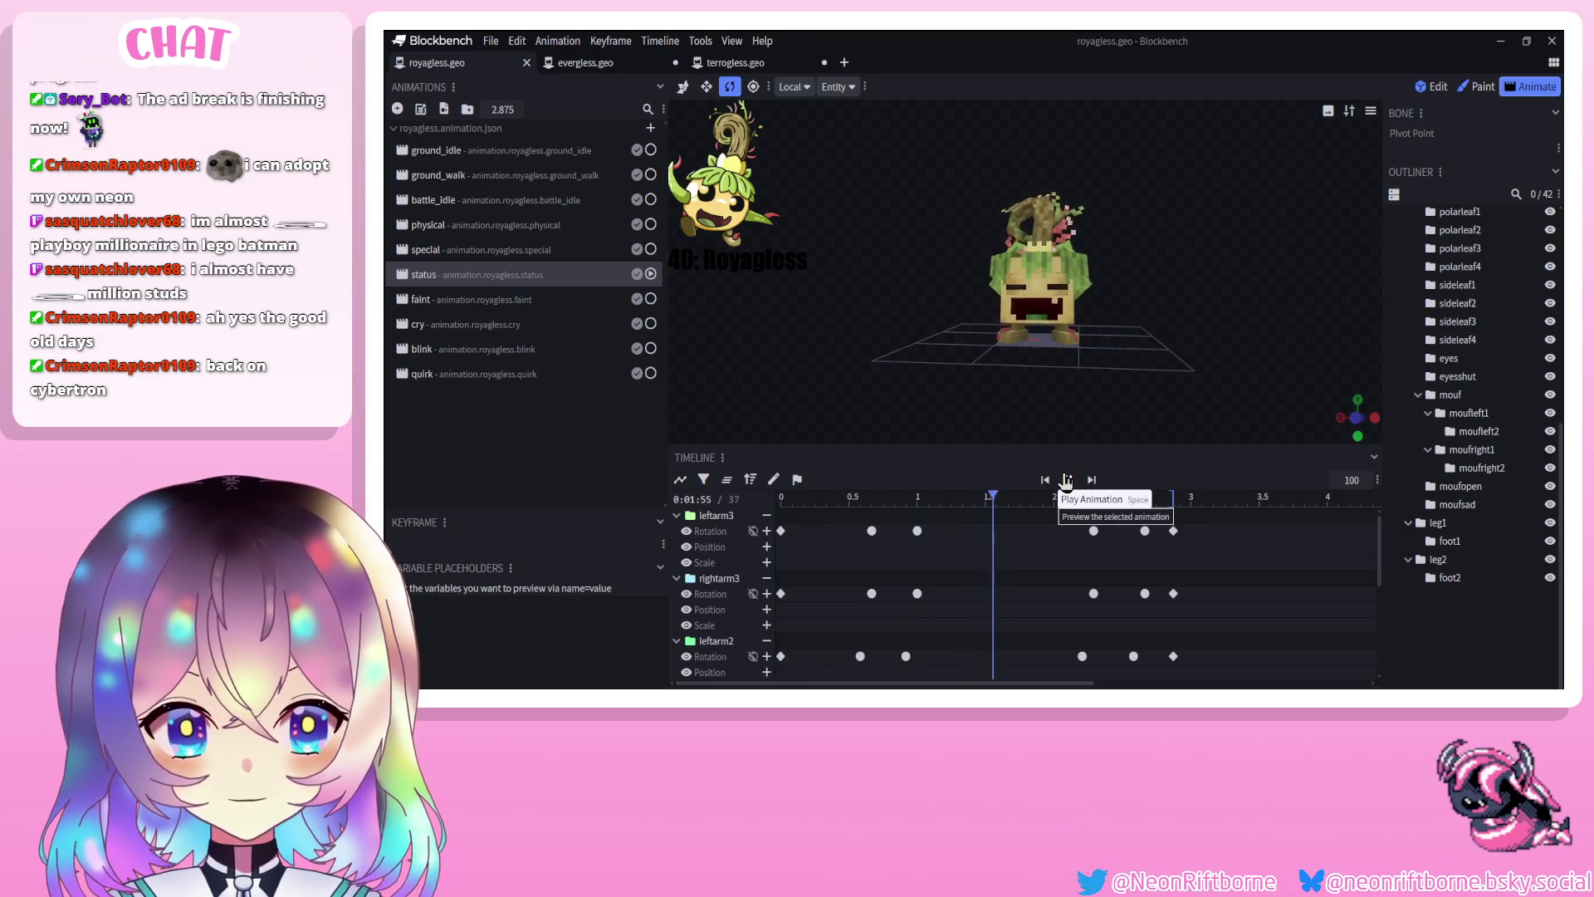
left_click(1067, 481)
left_click(1065, 480)
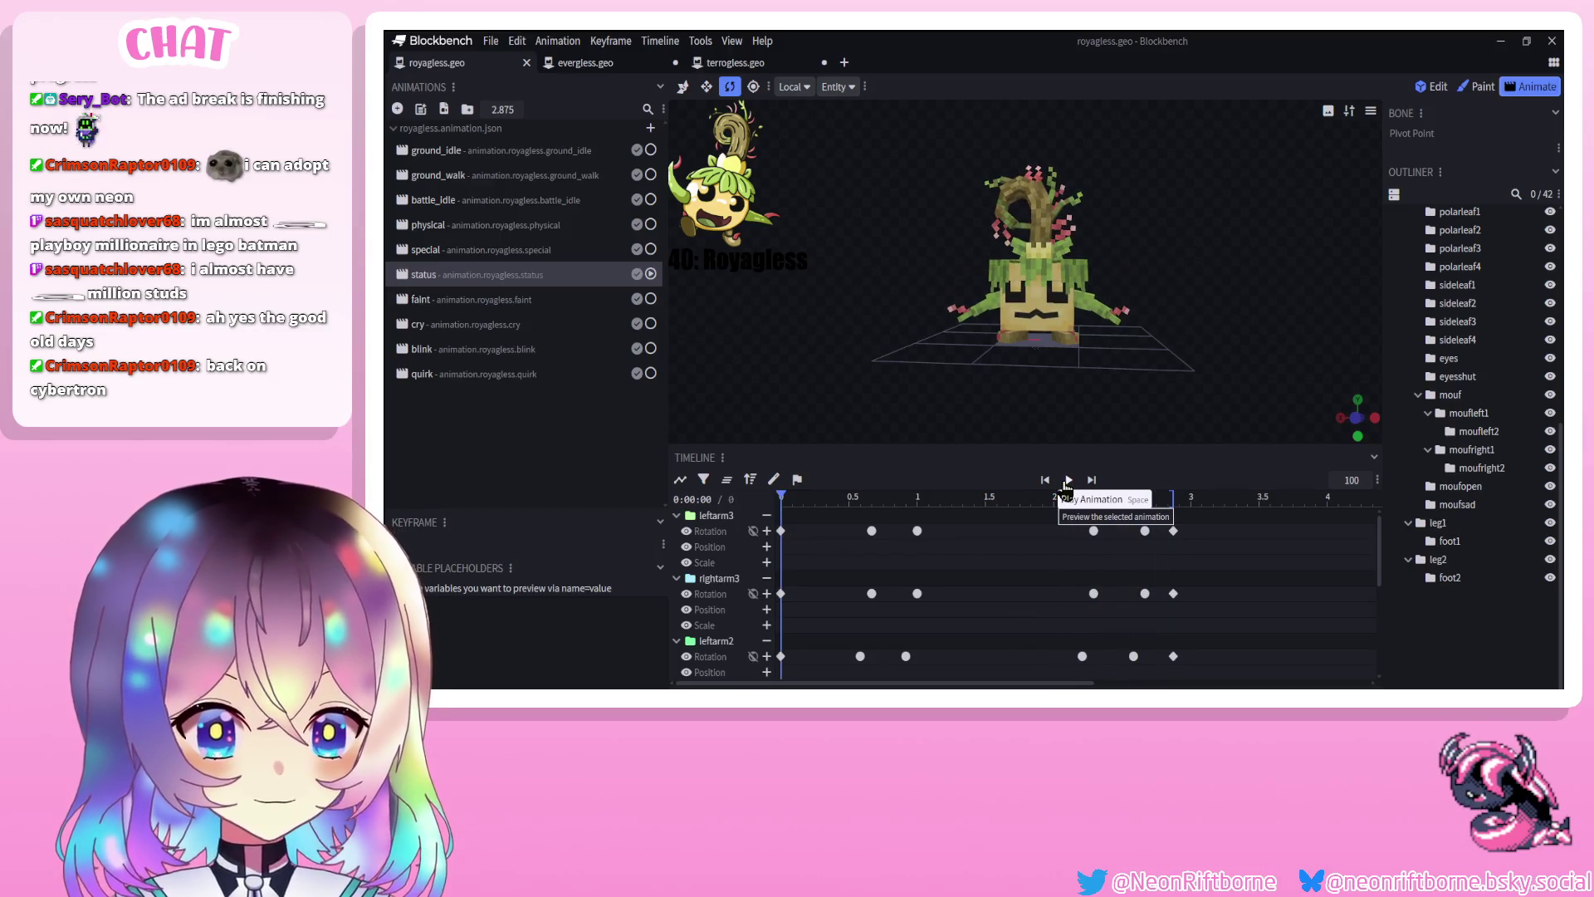
left_click(1068, 481)
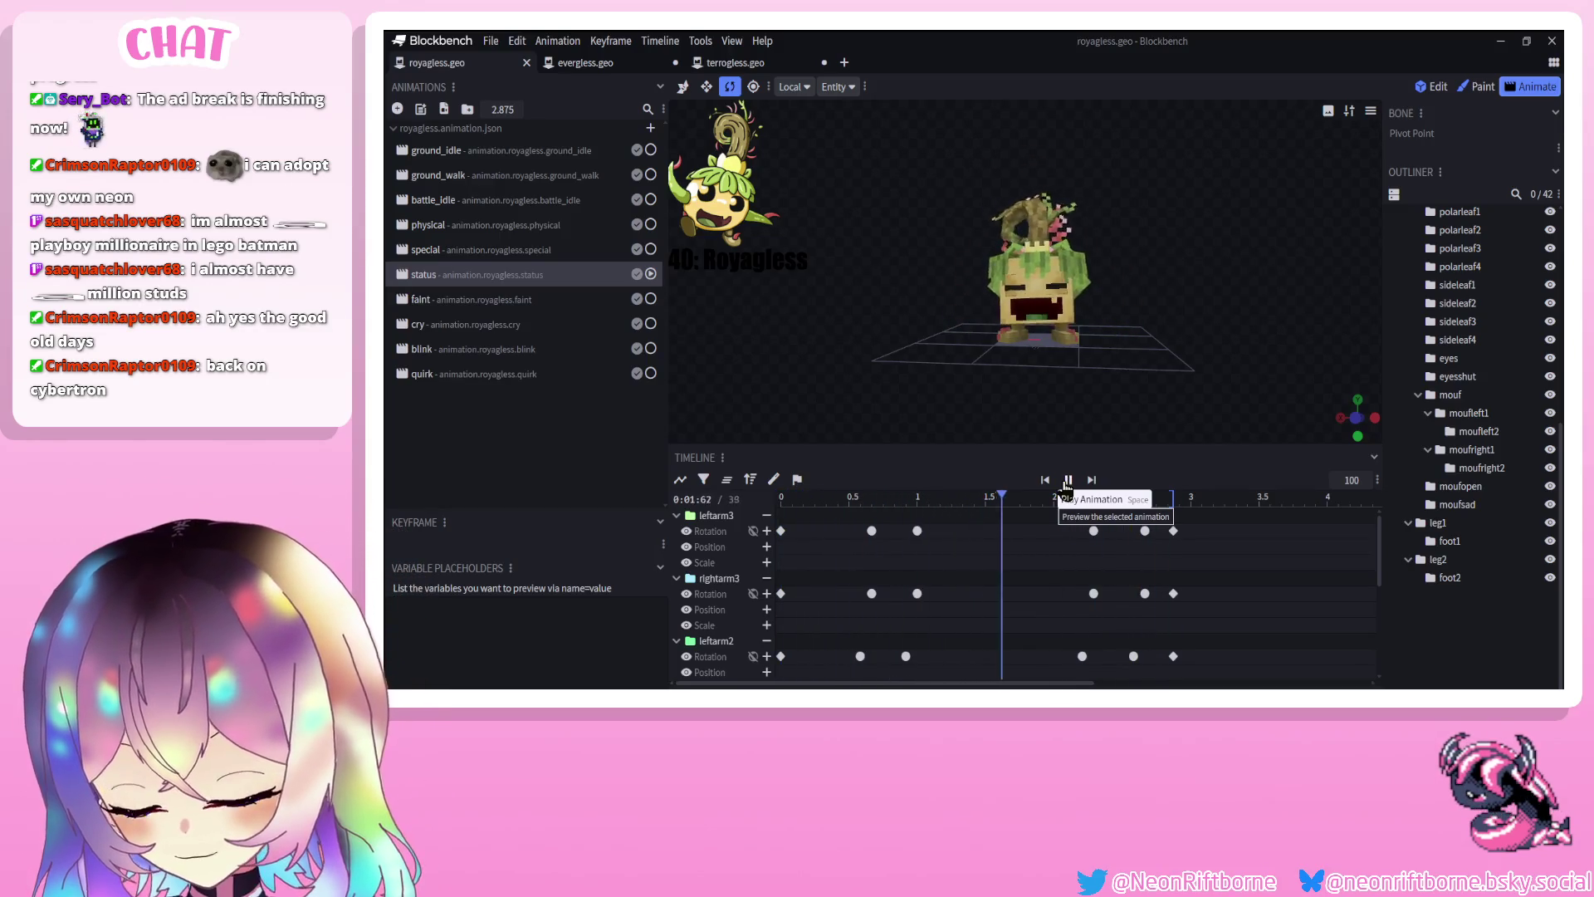
left_click(1068, 482)
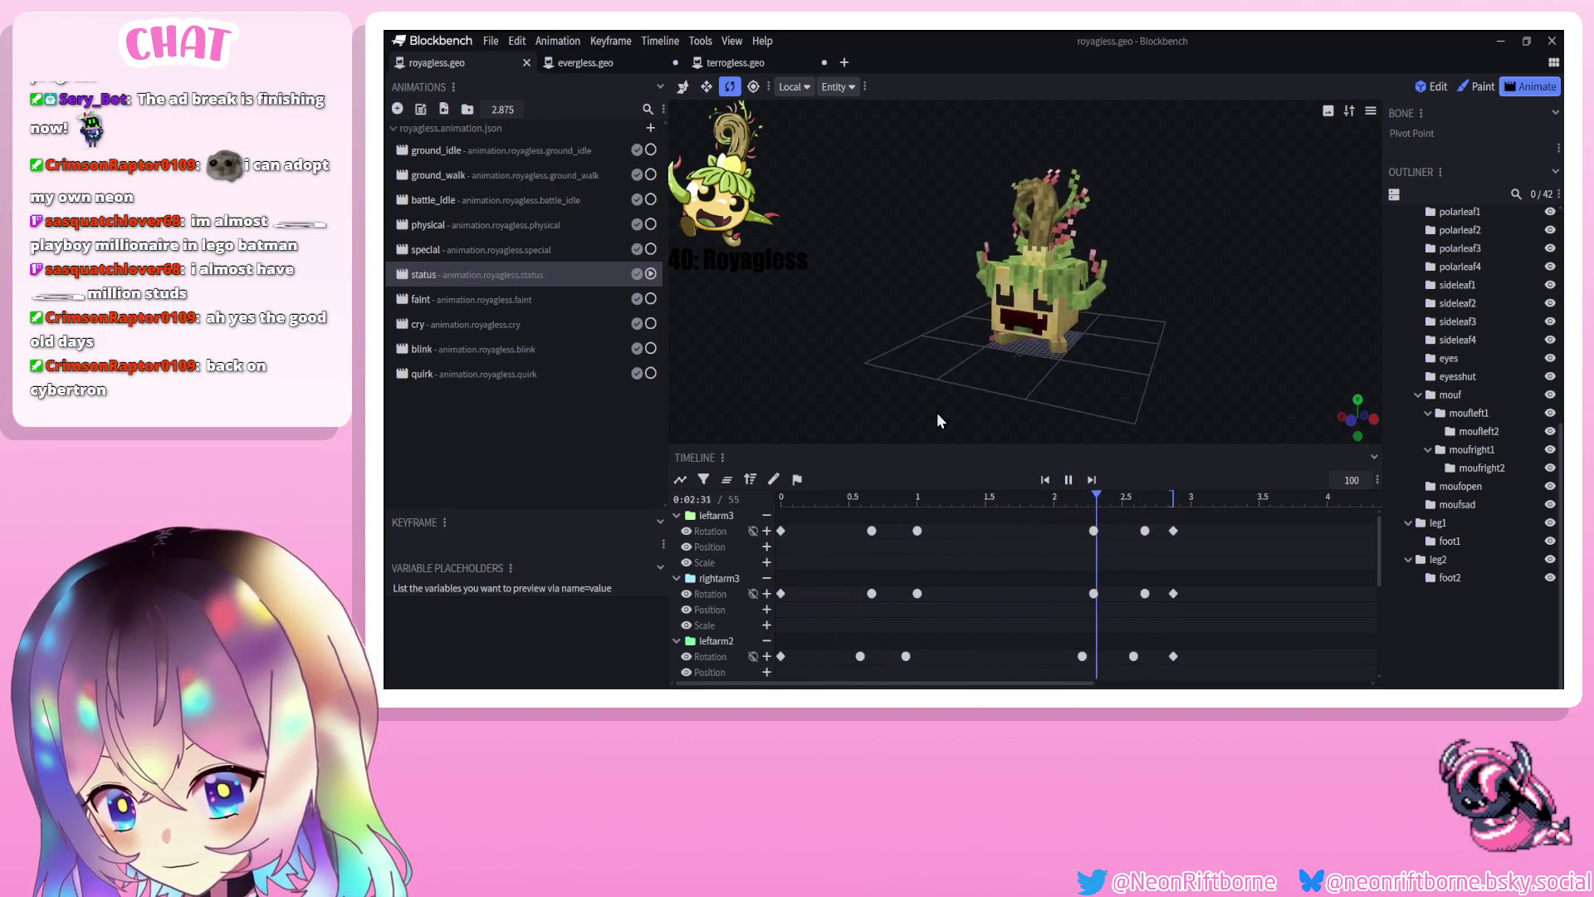
left_click(1069, 482)
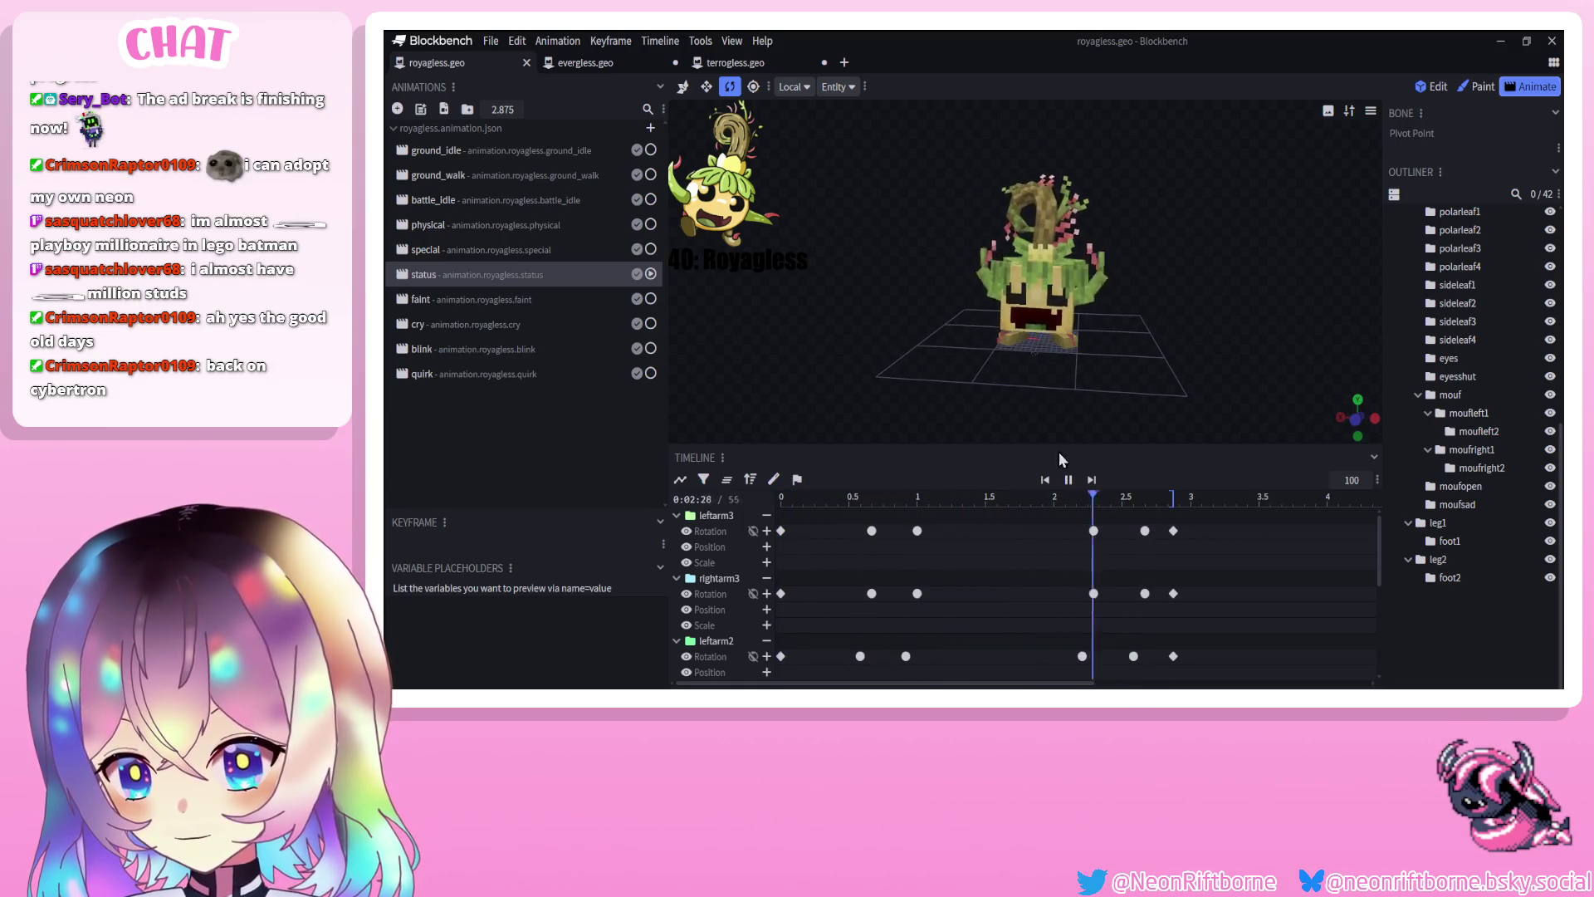
left_click(1069, 482)
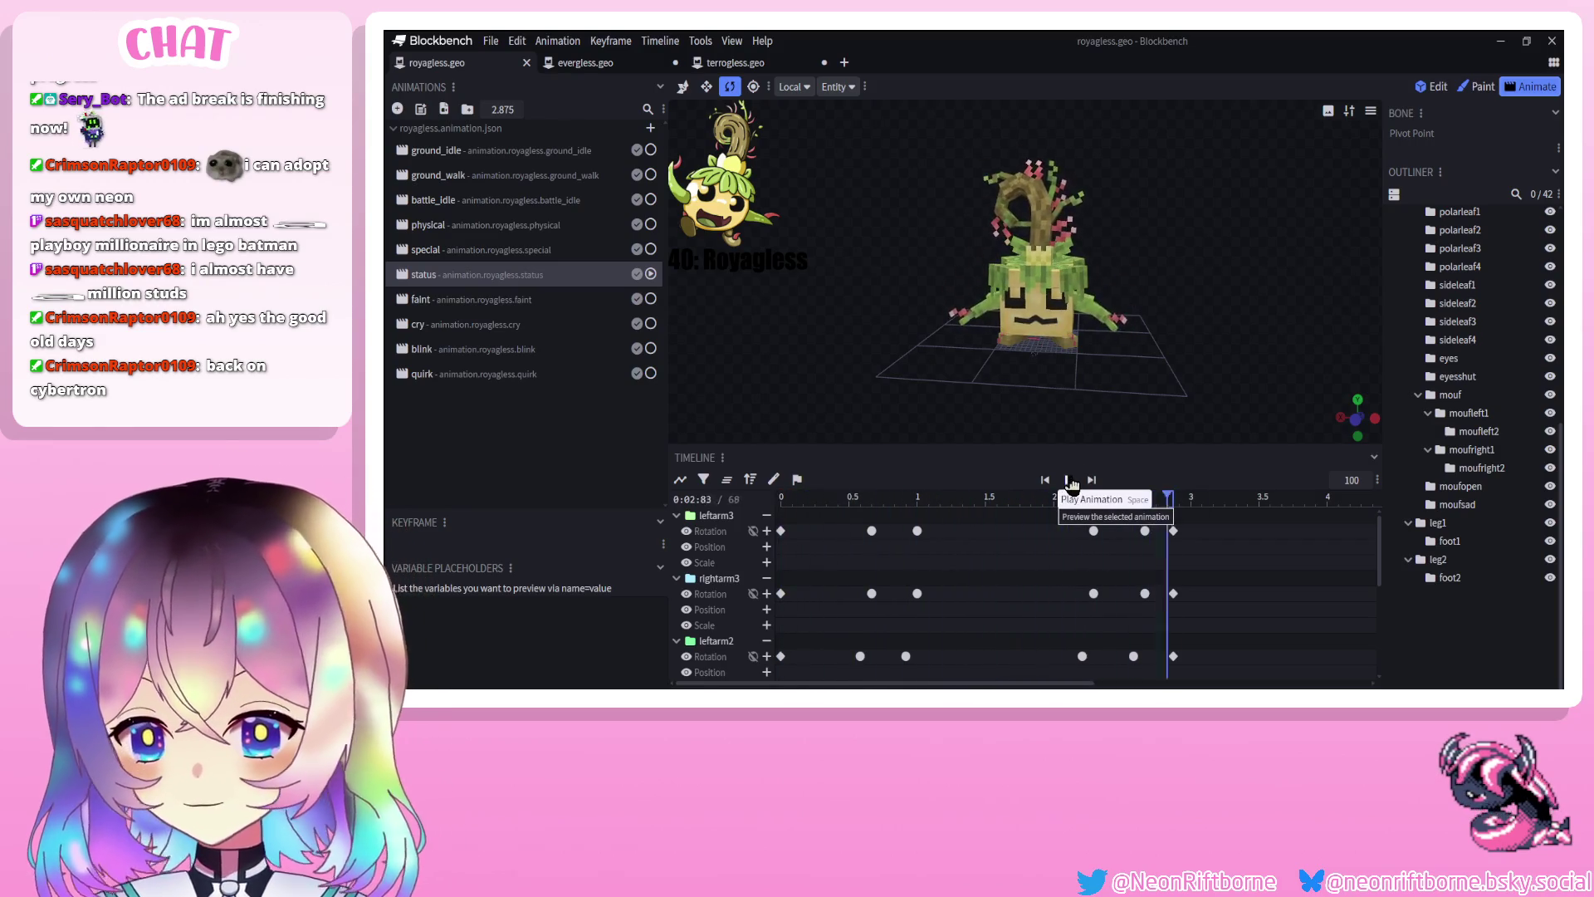
left_click(1070, 481)
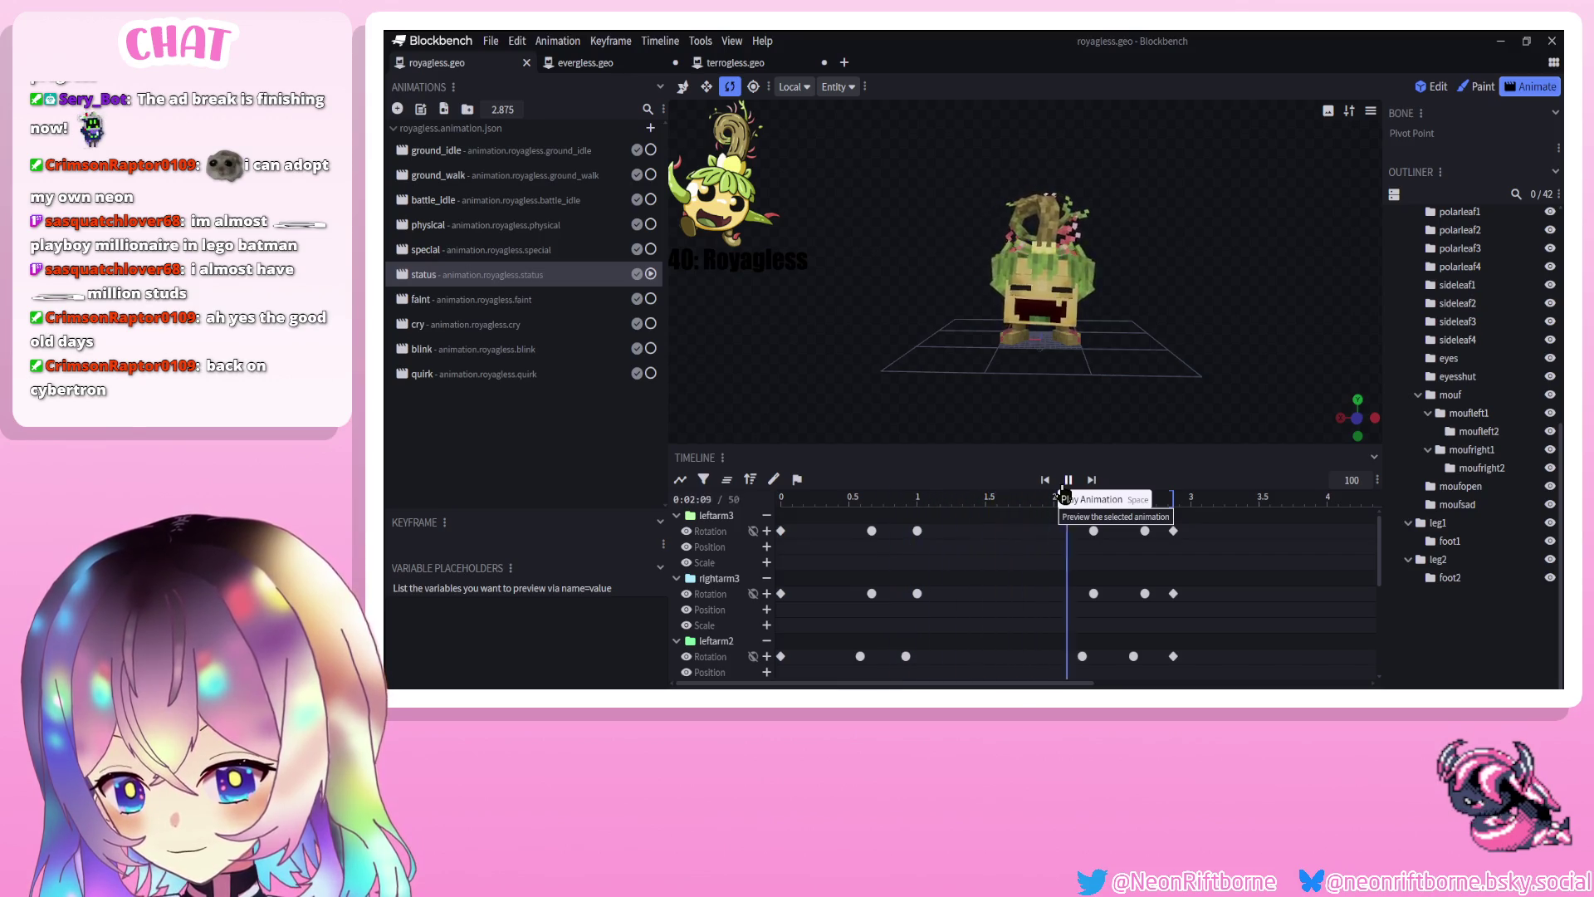
left_click(1069, 480)
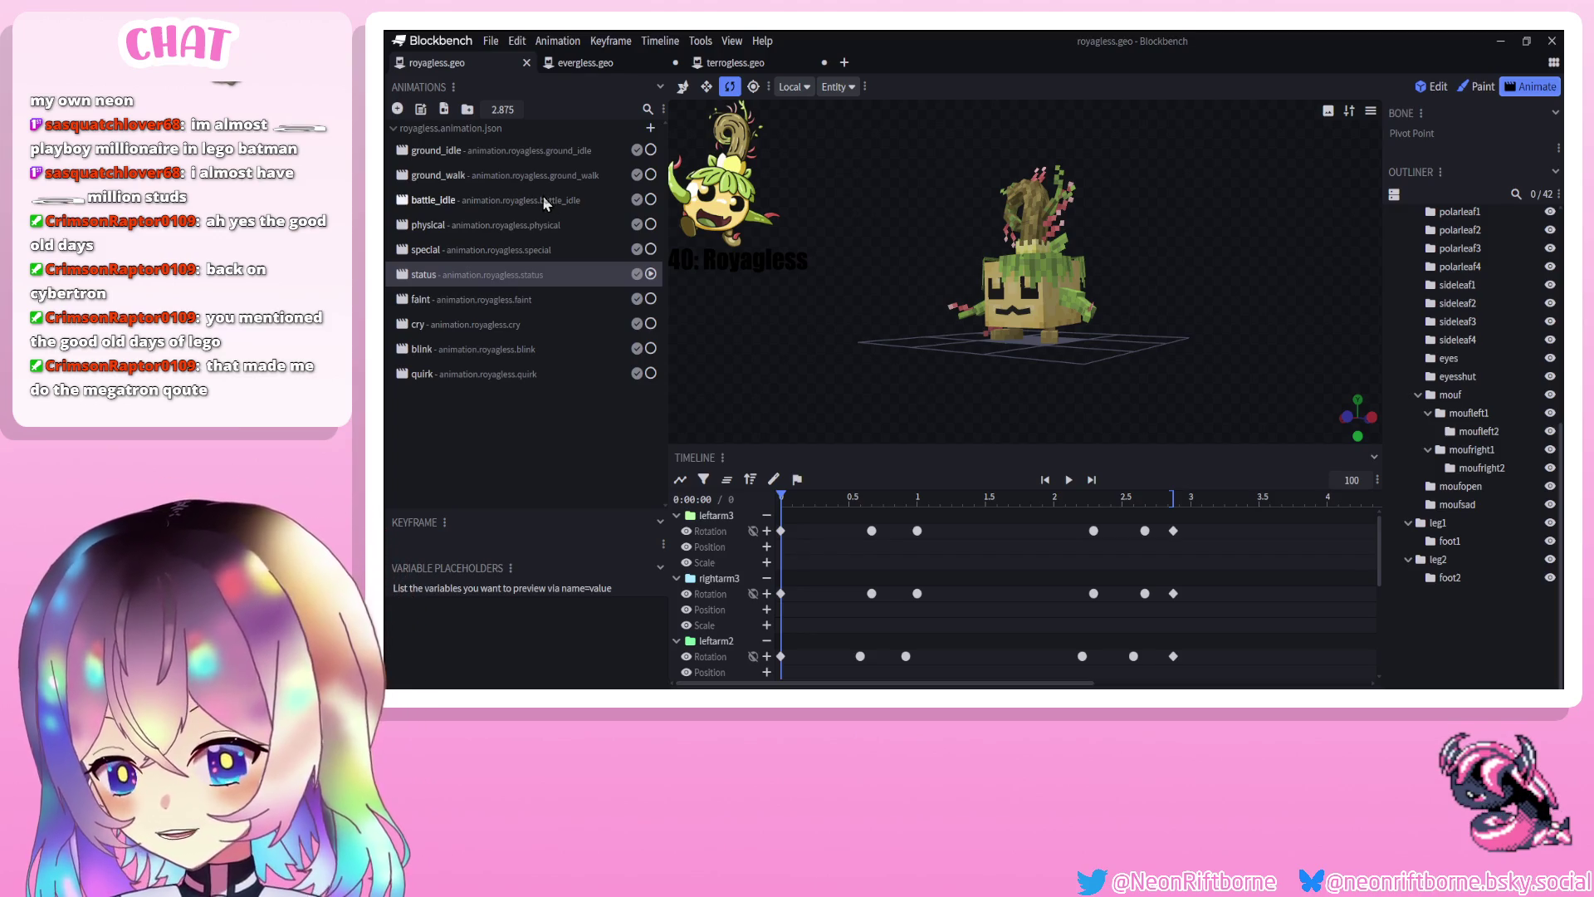
Look through the special, physical and status animations, ending on status
left_click(484, 249)
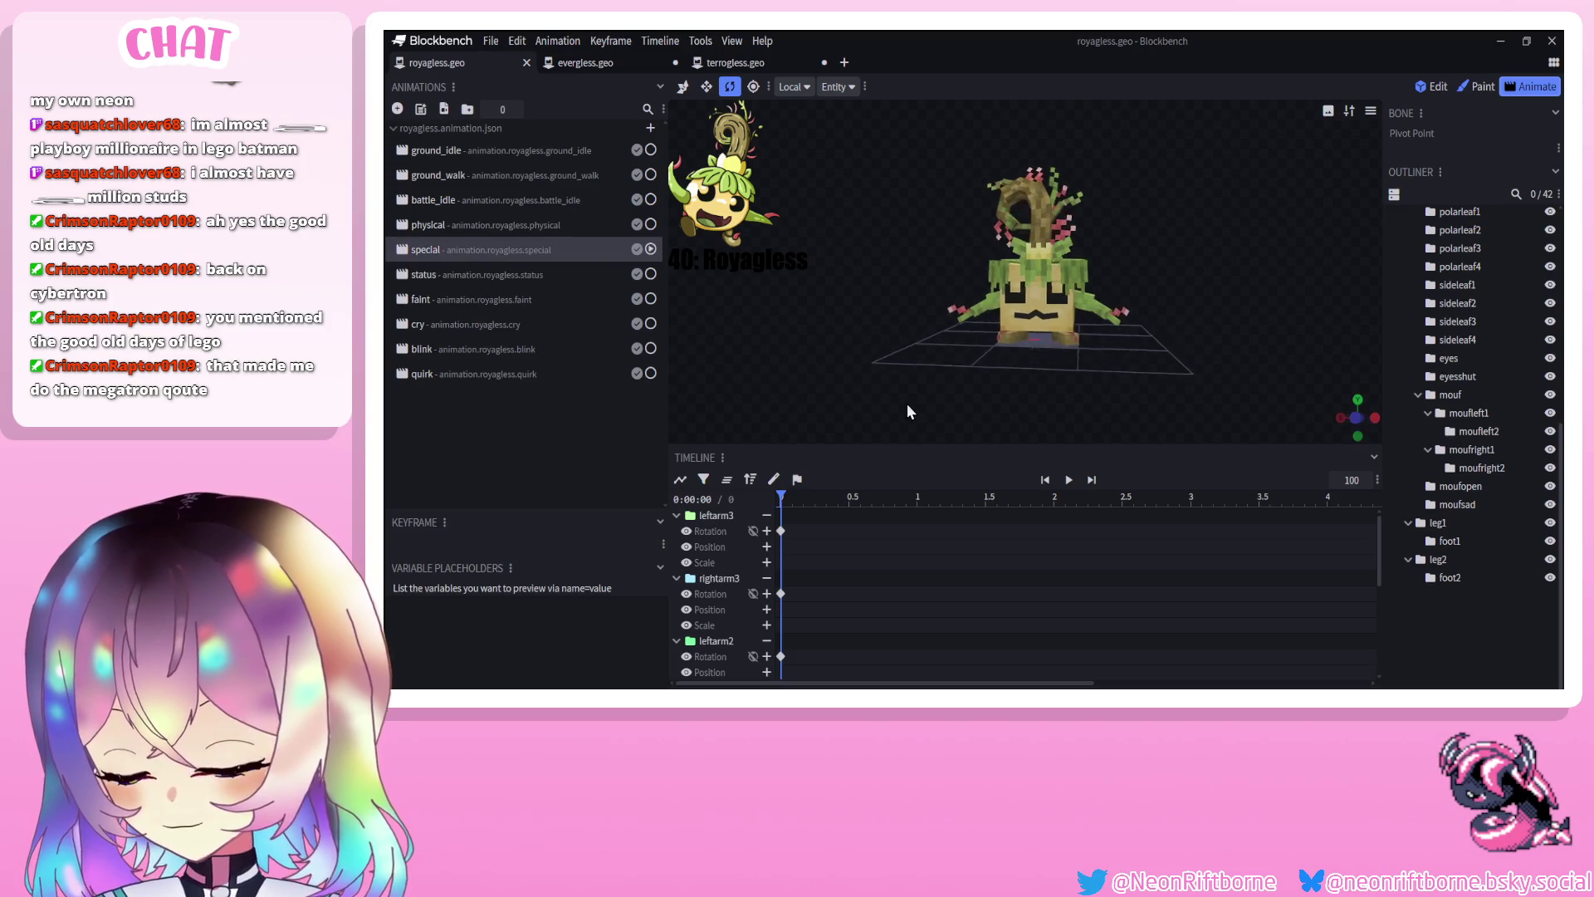
left_click(486, 272)
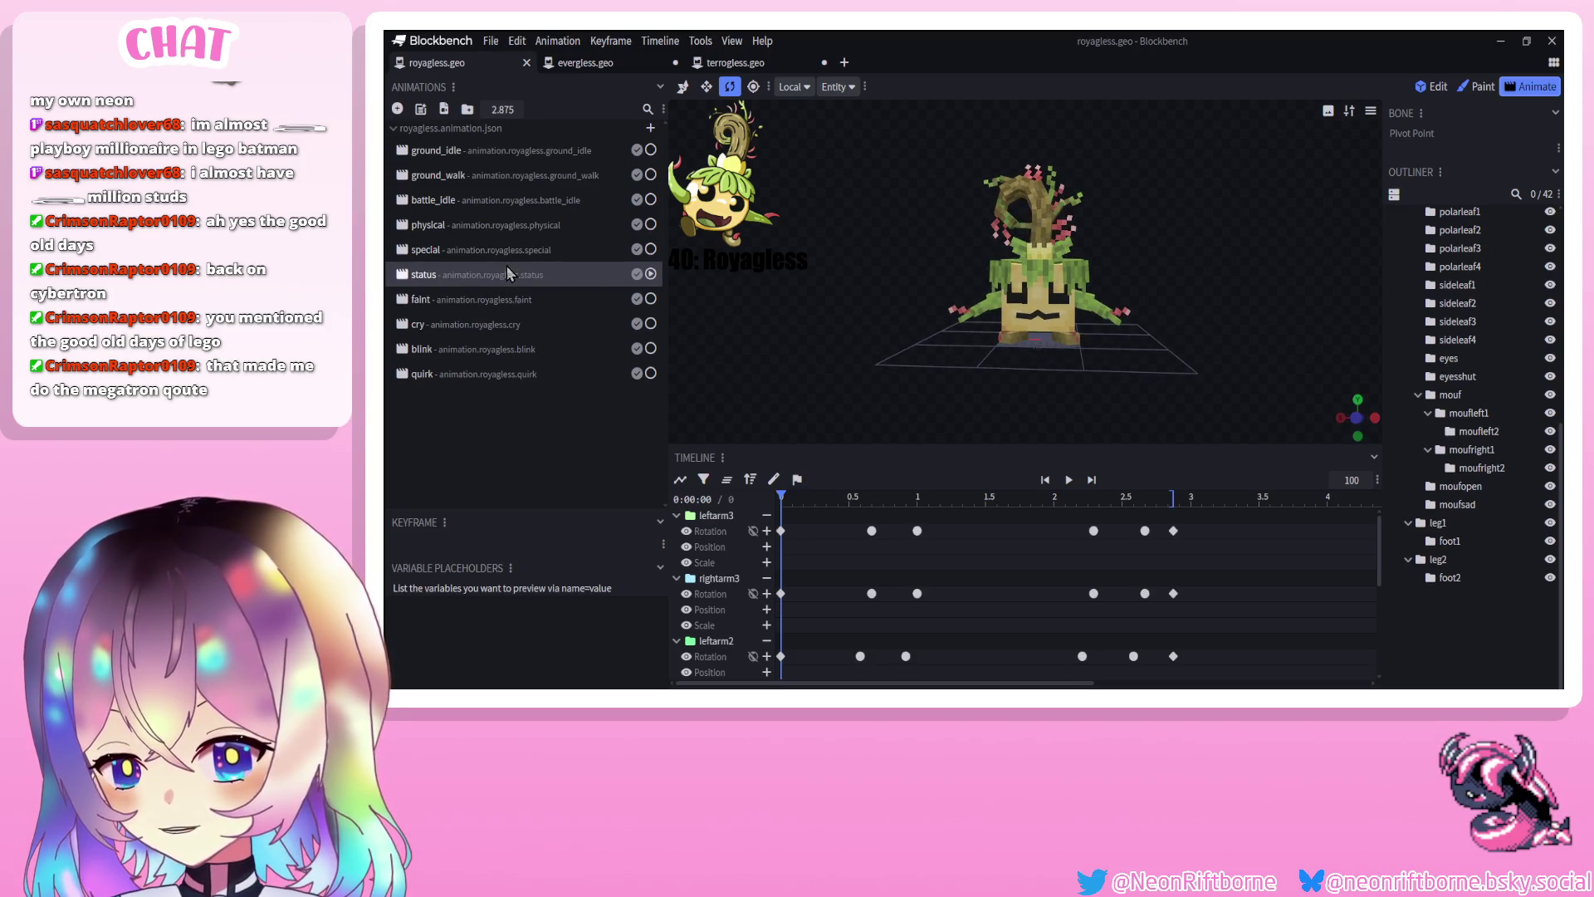
left_click(514, 256)
left_click(525, 273)
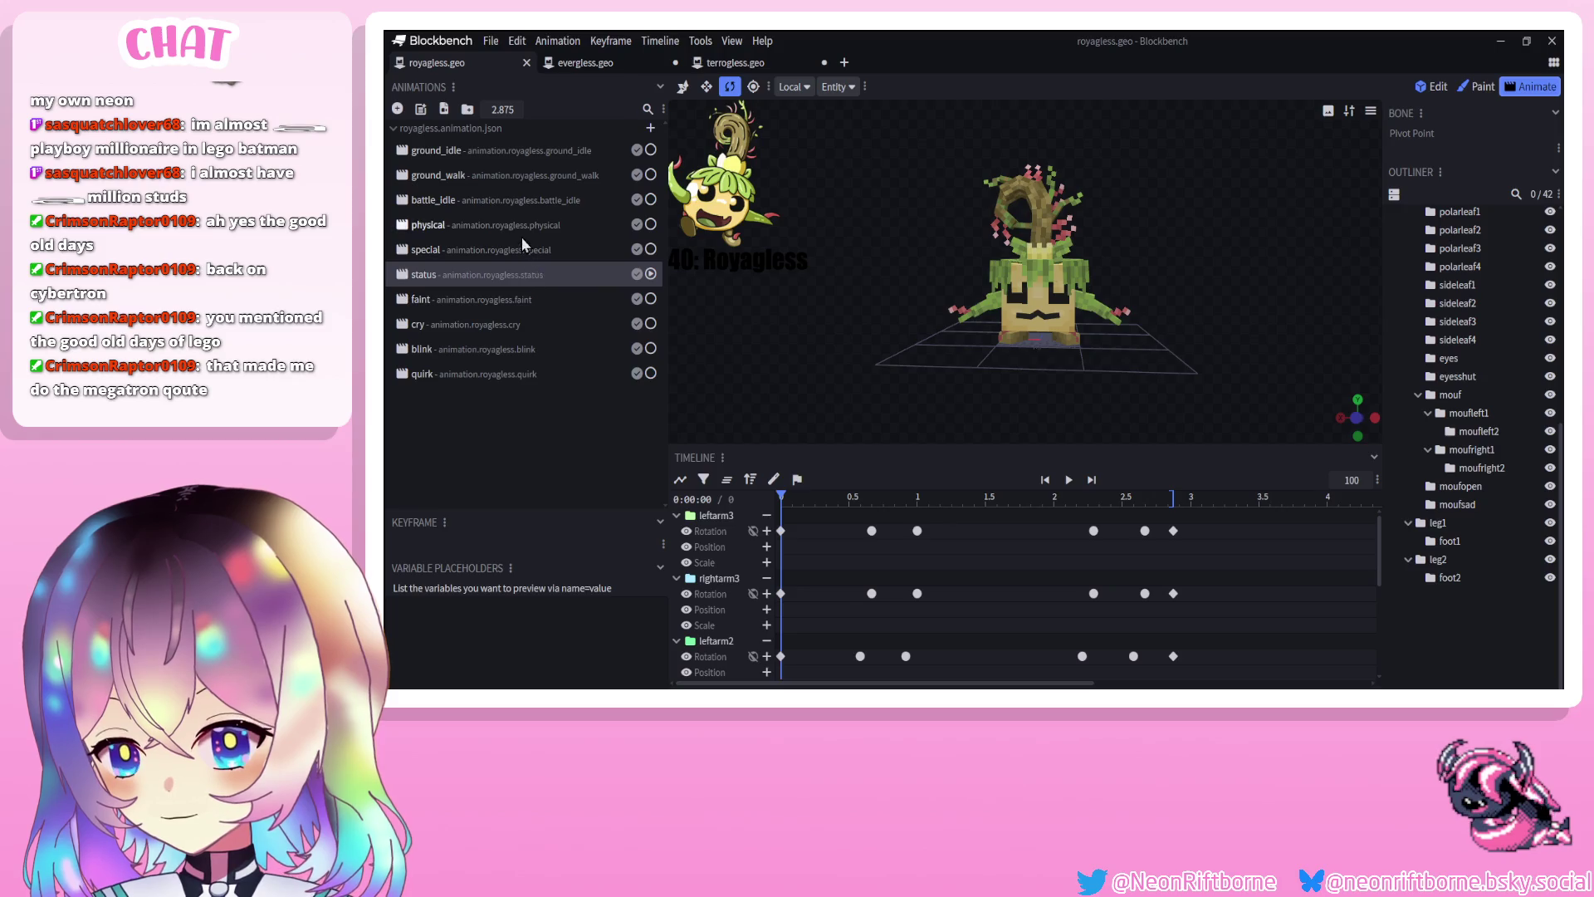
left_click(521, 234)
left_click(520, 272)
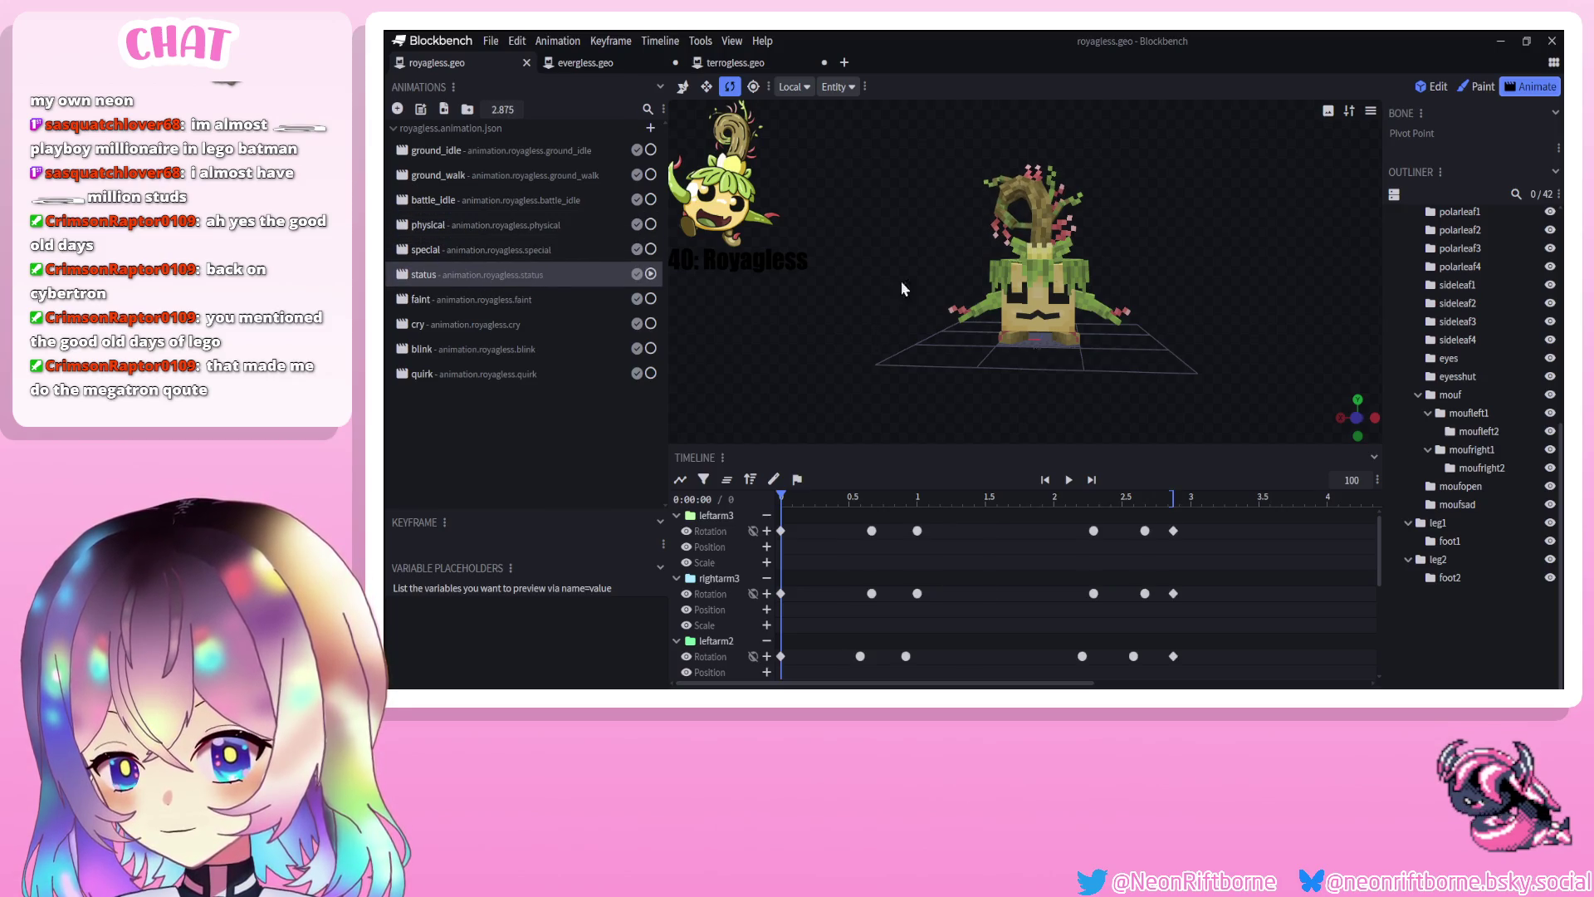
Clear the -2.5 X rotation on tree4's frame-0 rotation keyframe
left_click(1033, 195)
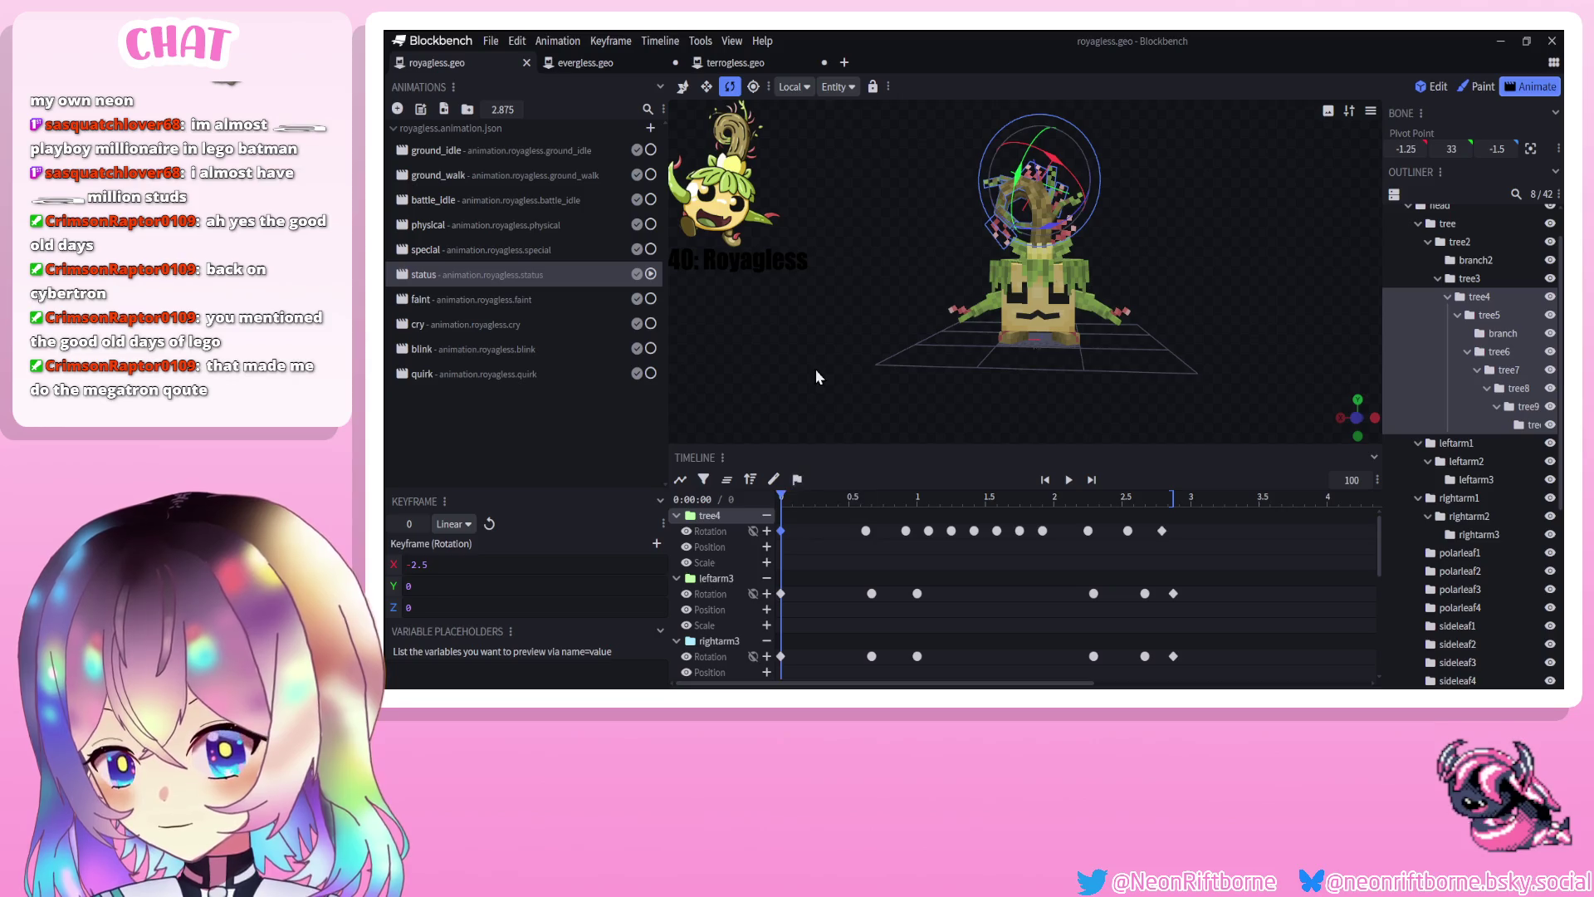
left_click_drag(814, 375, 759, 392)
left_click(781, 593)
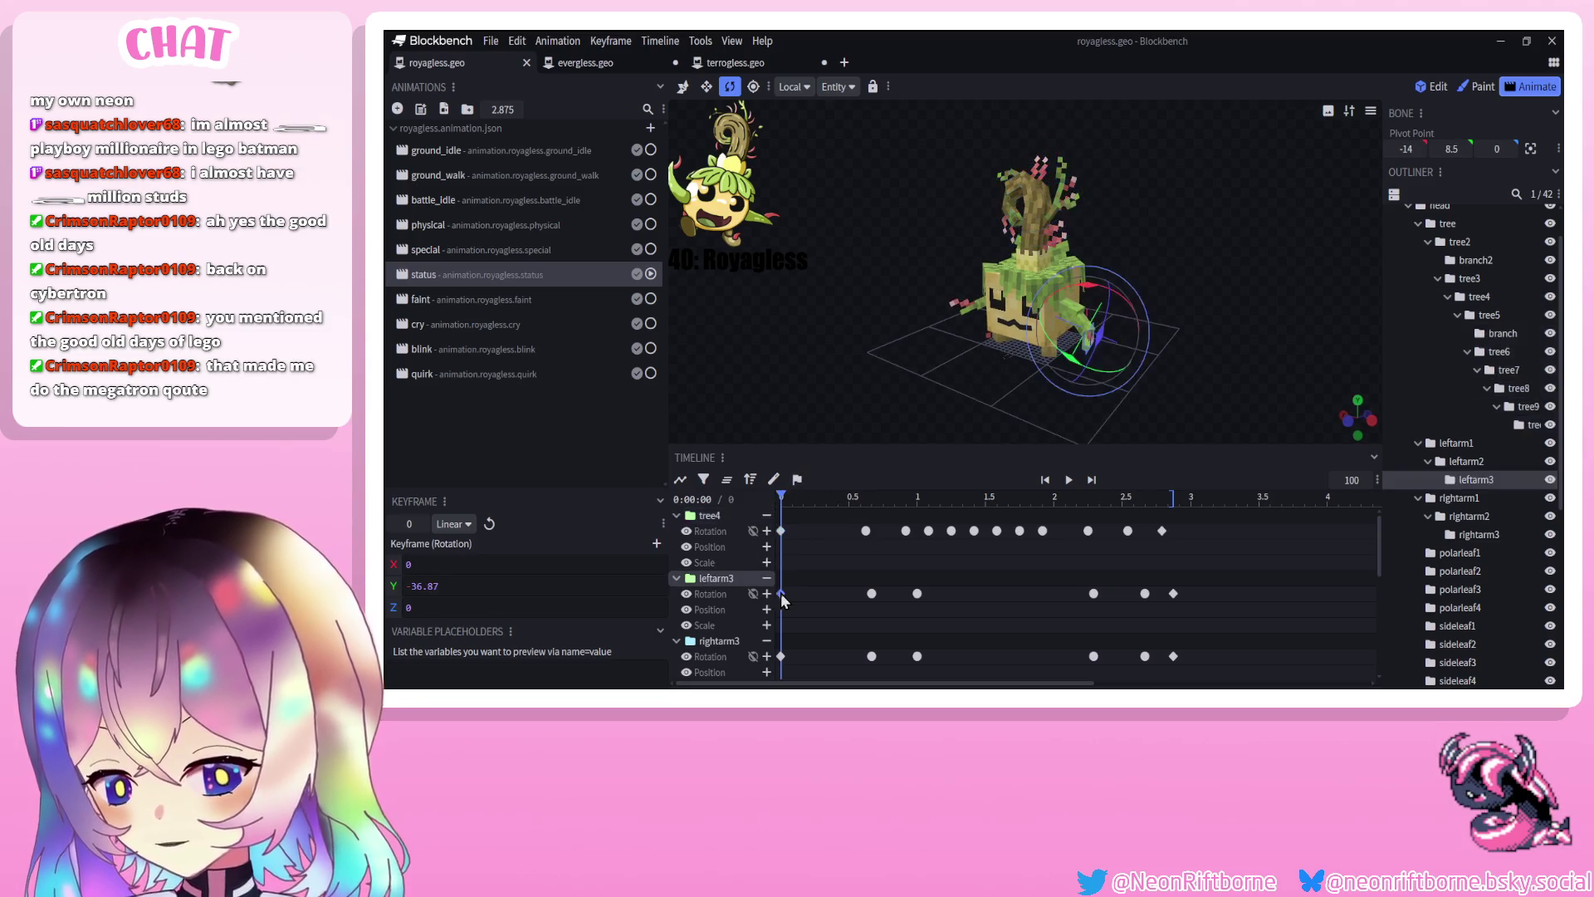
left_click(781, 531)
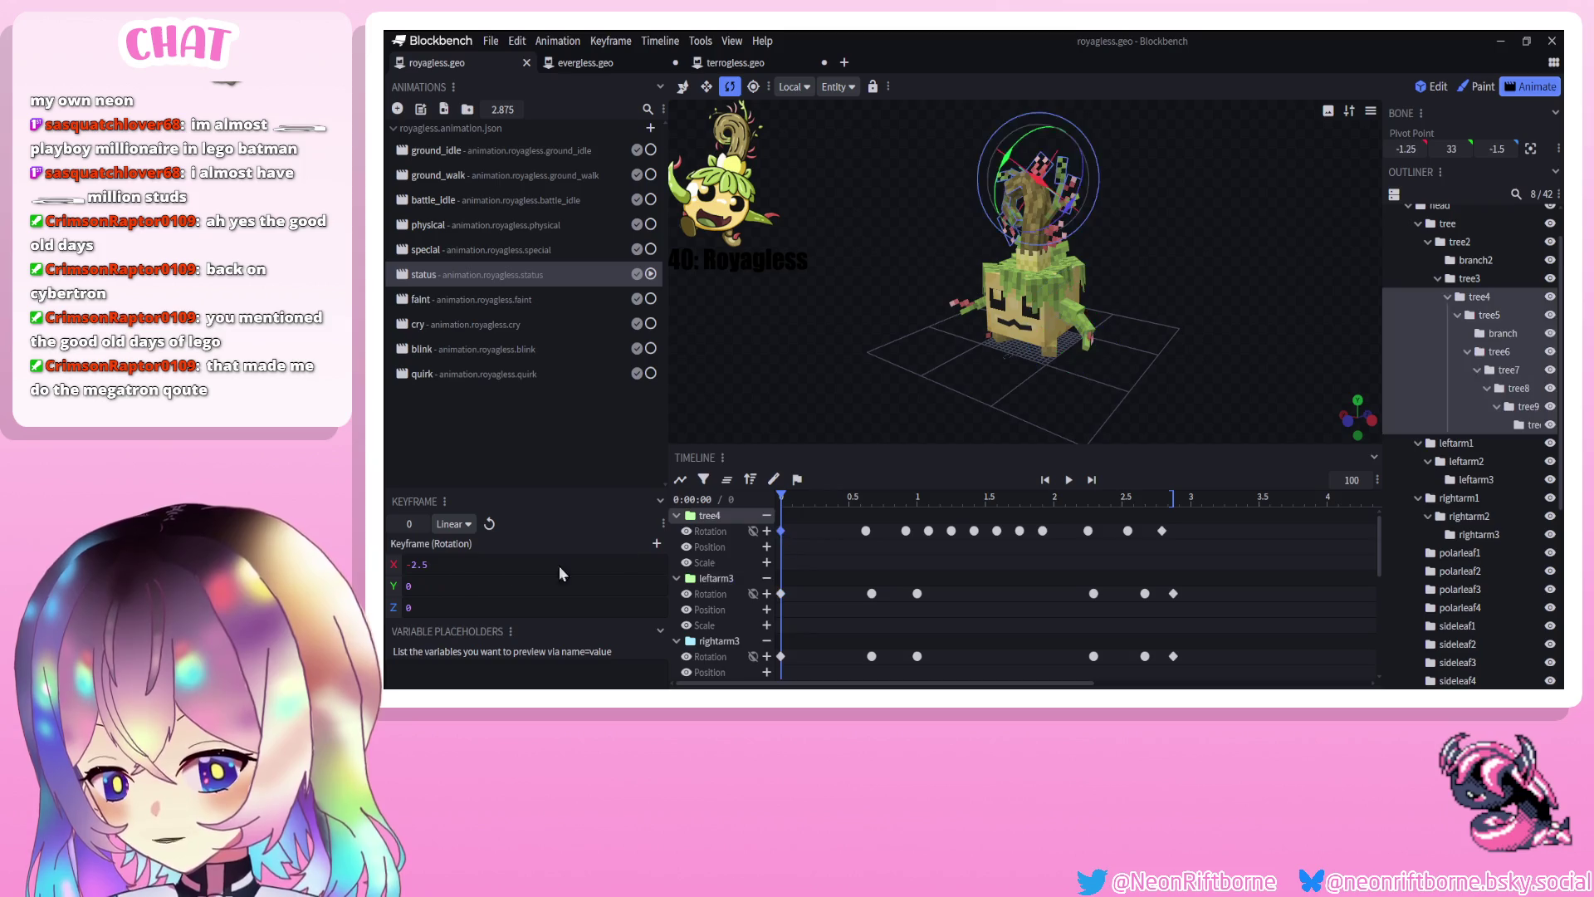
key("BackSpace")
scroll(1496, 561, "down", 4)
key("Return")
Glance at the special animation, return to status, save the model and play it
left_click(497, 257)
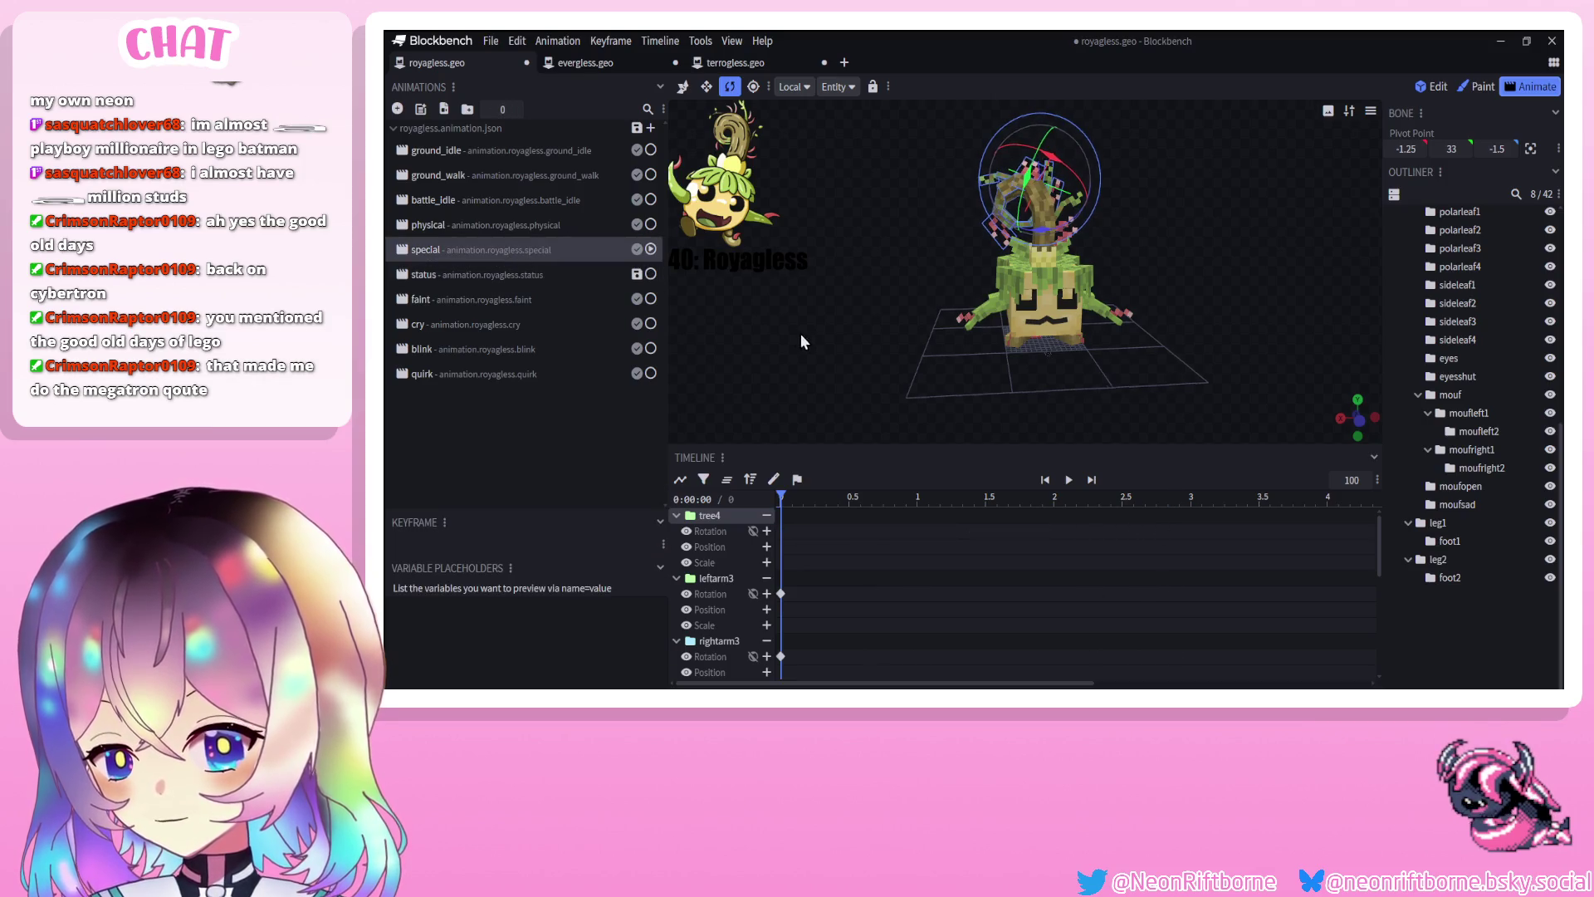
left_click(499, 275)
key("ctrl+s")
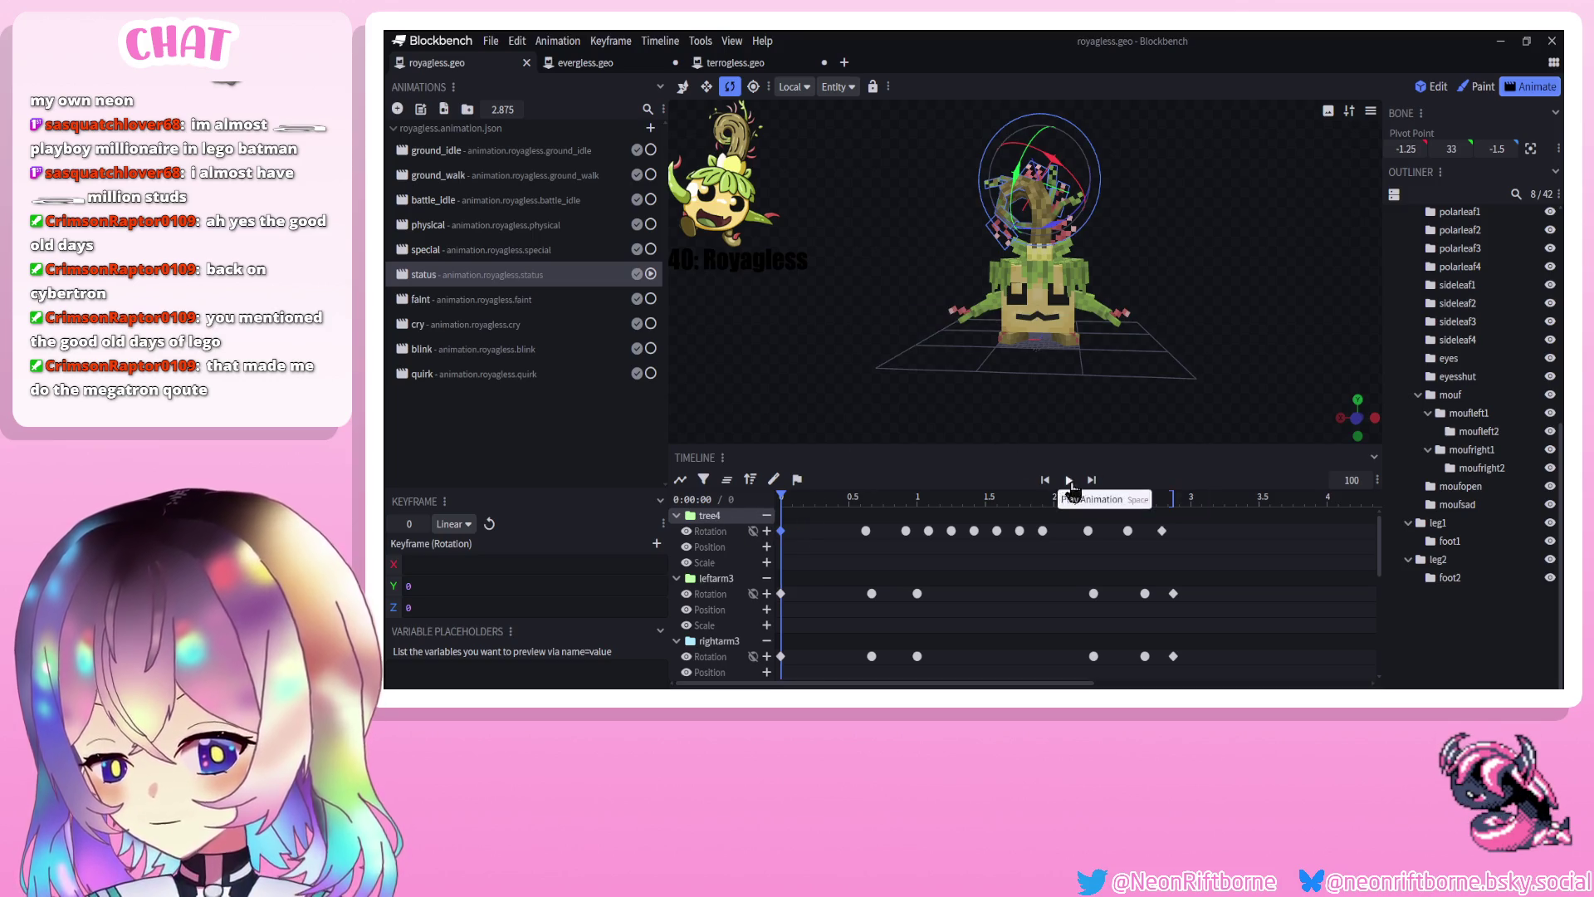
left_click(1071, 490)
left_click(1443, 636)
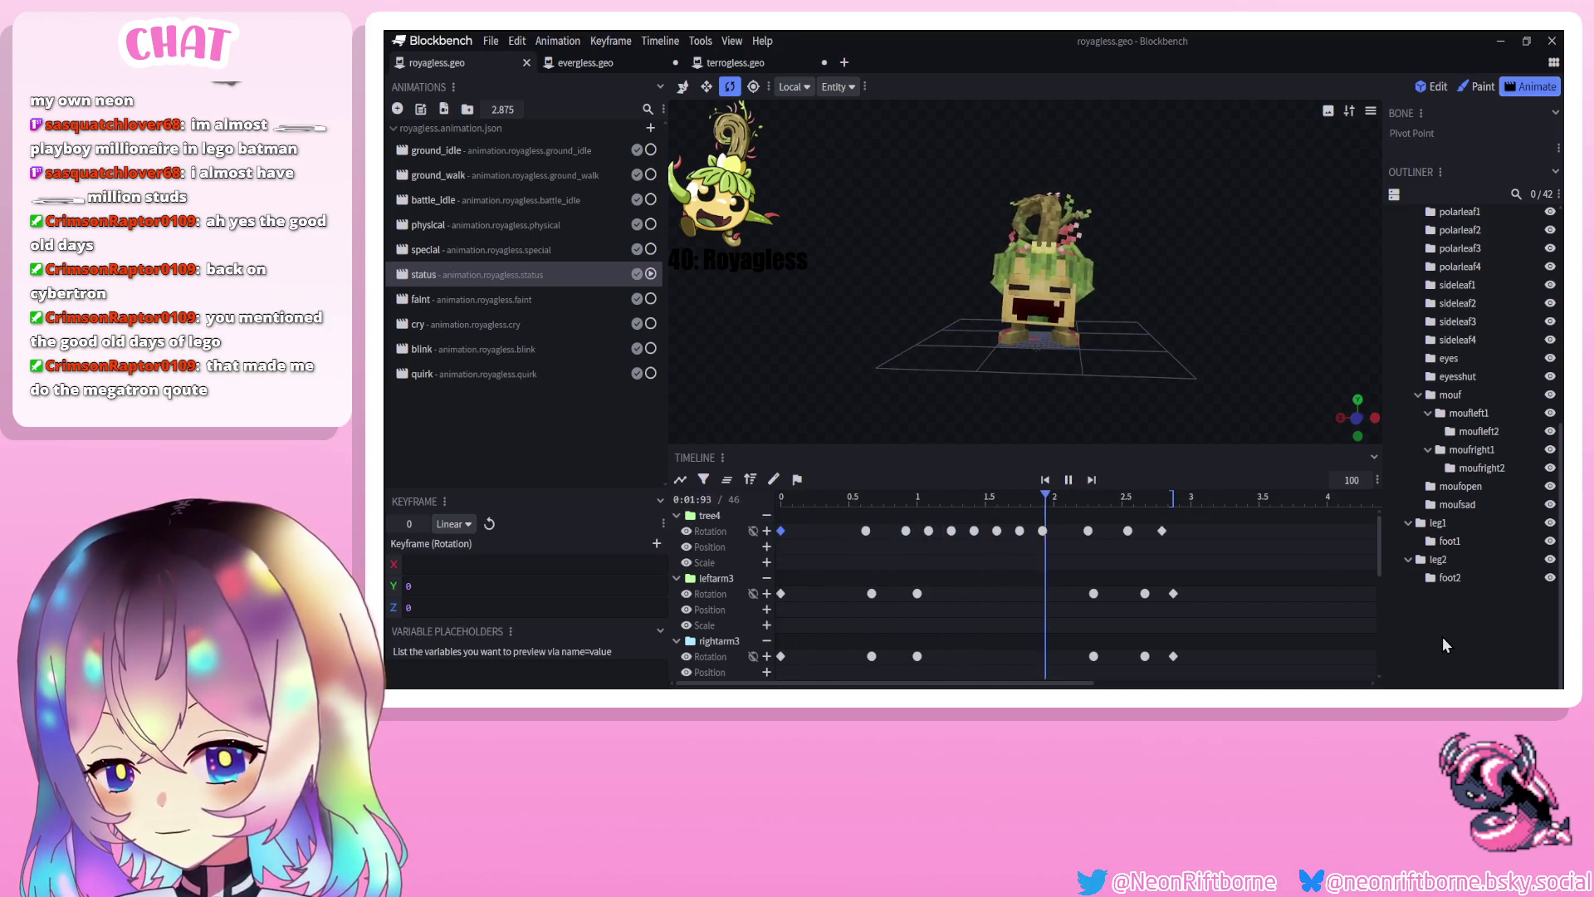
Replay the status animation several times from a side view, then clear the keyframe selection
left_click(1069, 480)
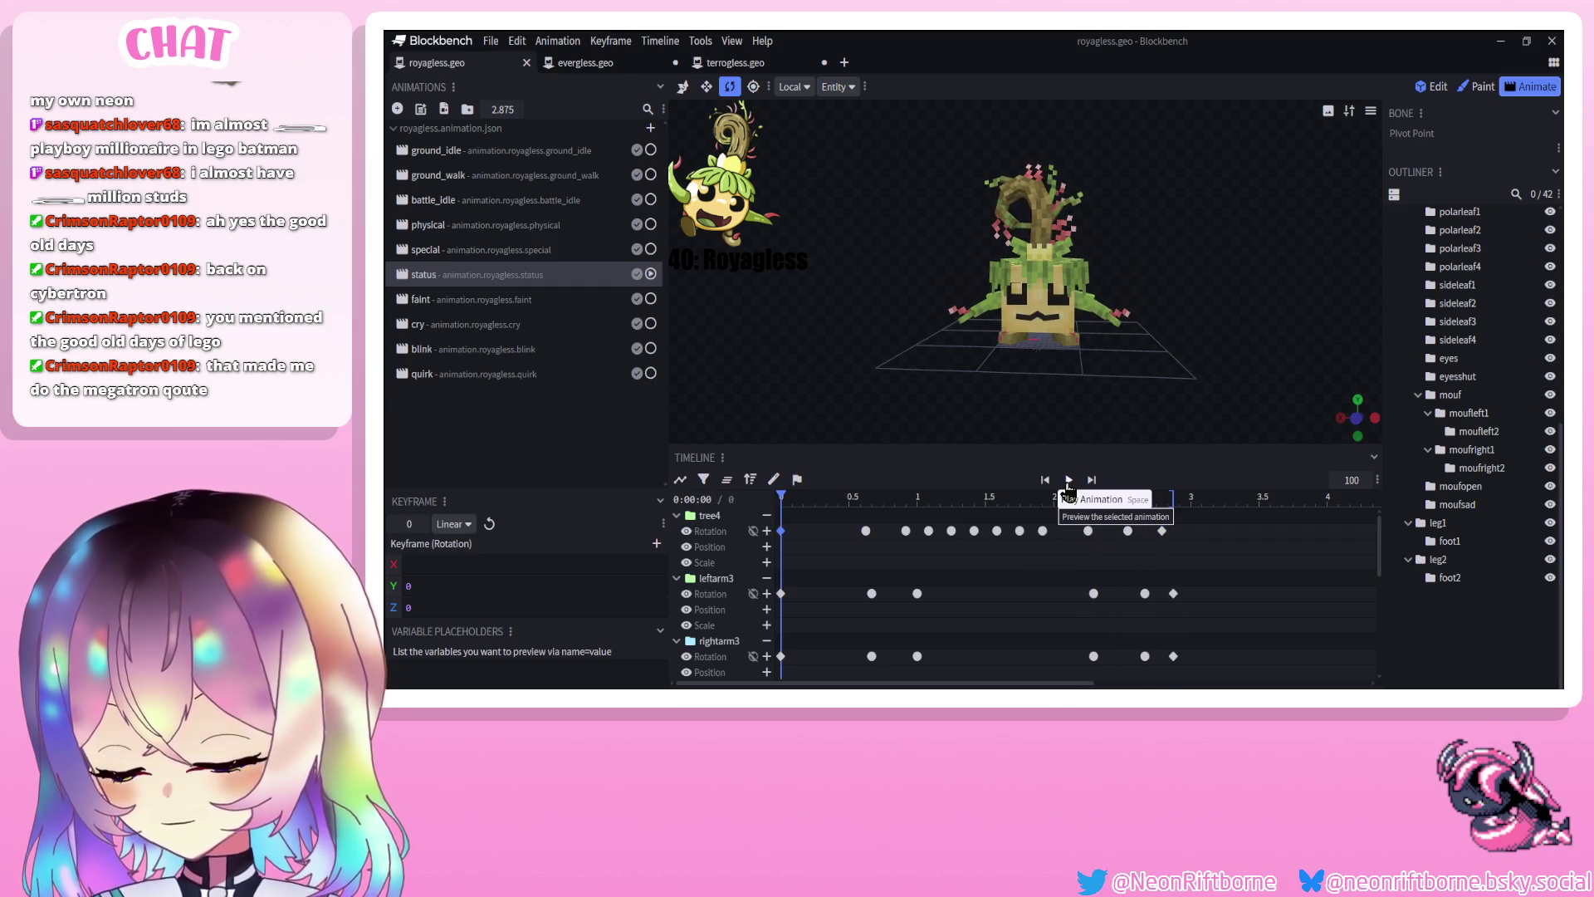
left_click(1069, 482)
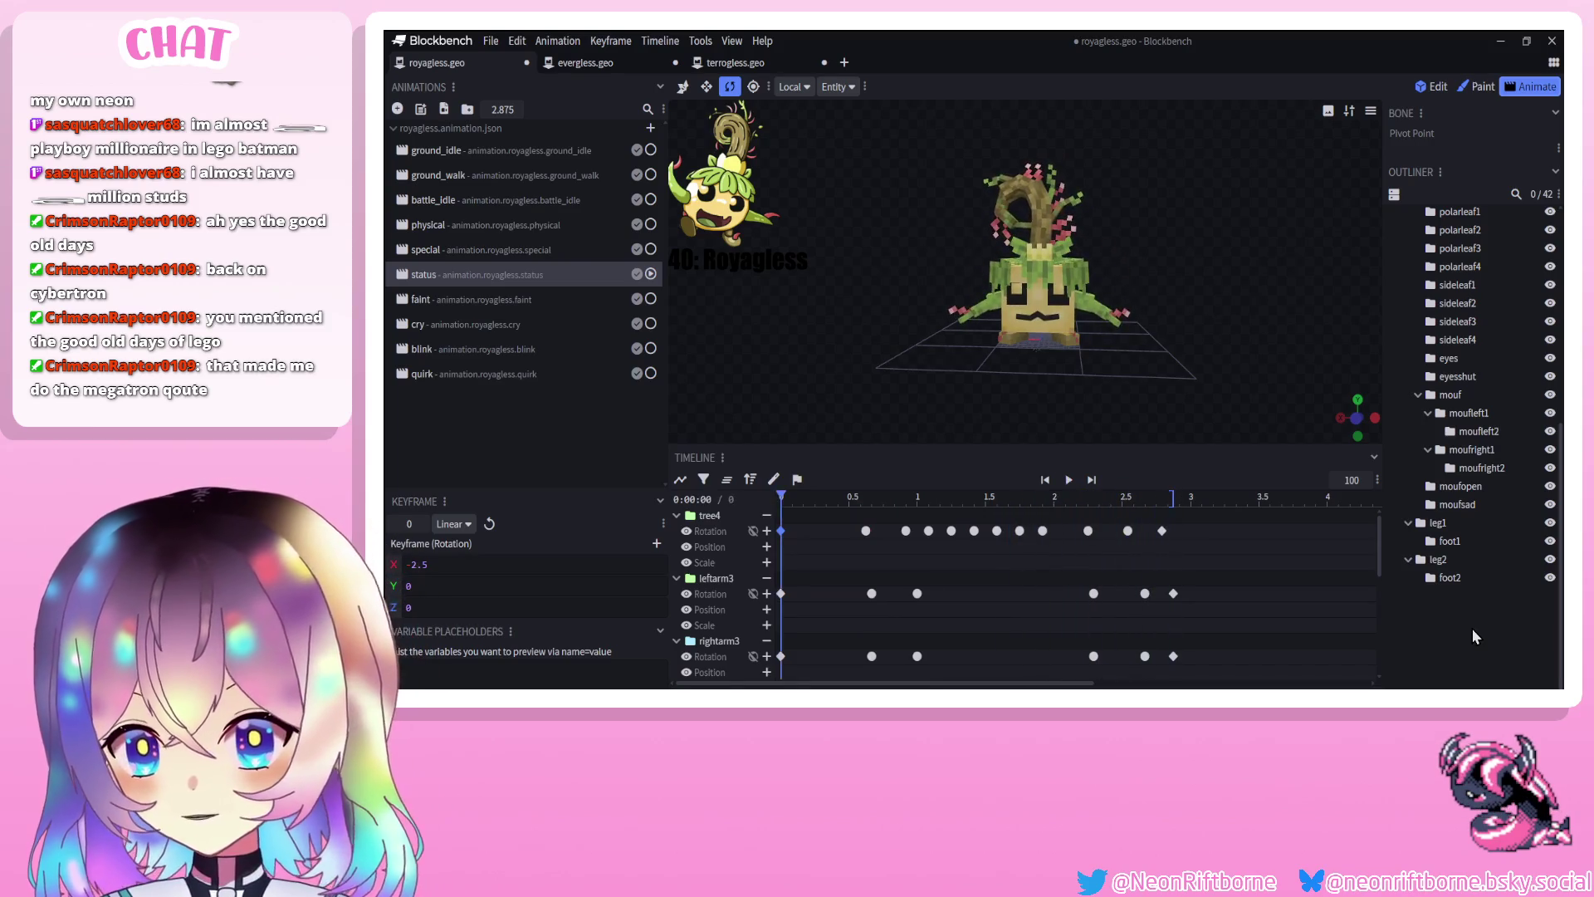
left_click(1069, 480)
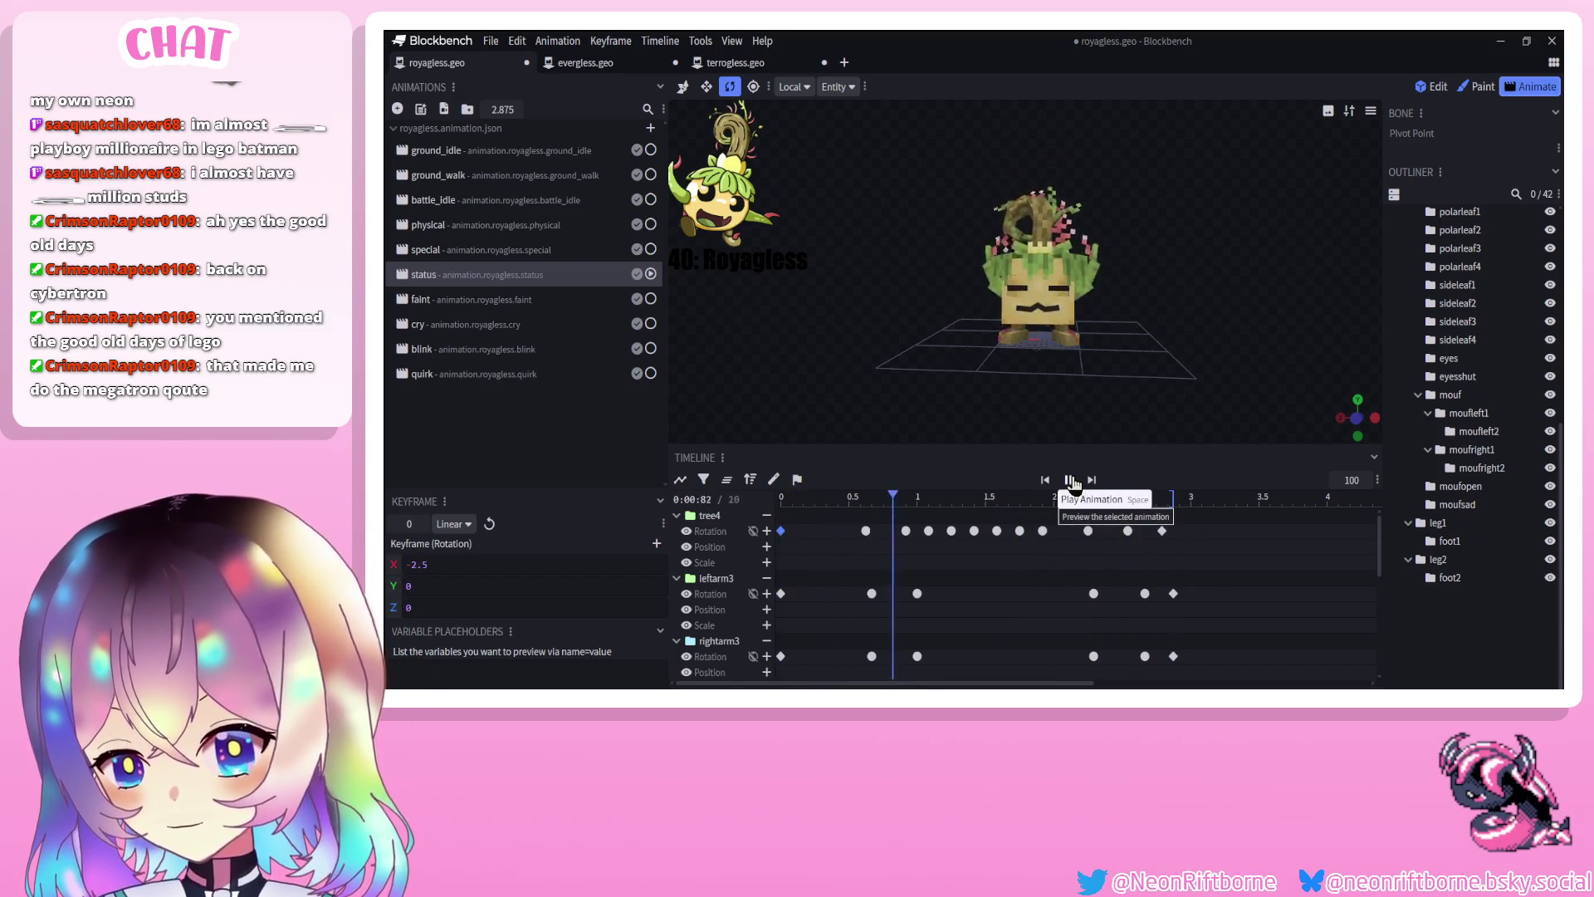
left_click_drag(1094, 373, 890, 361)
left_click(452, 268)
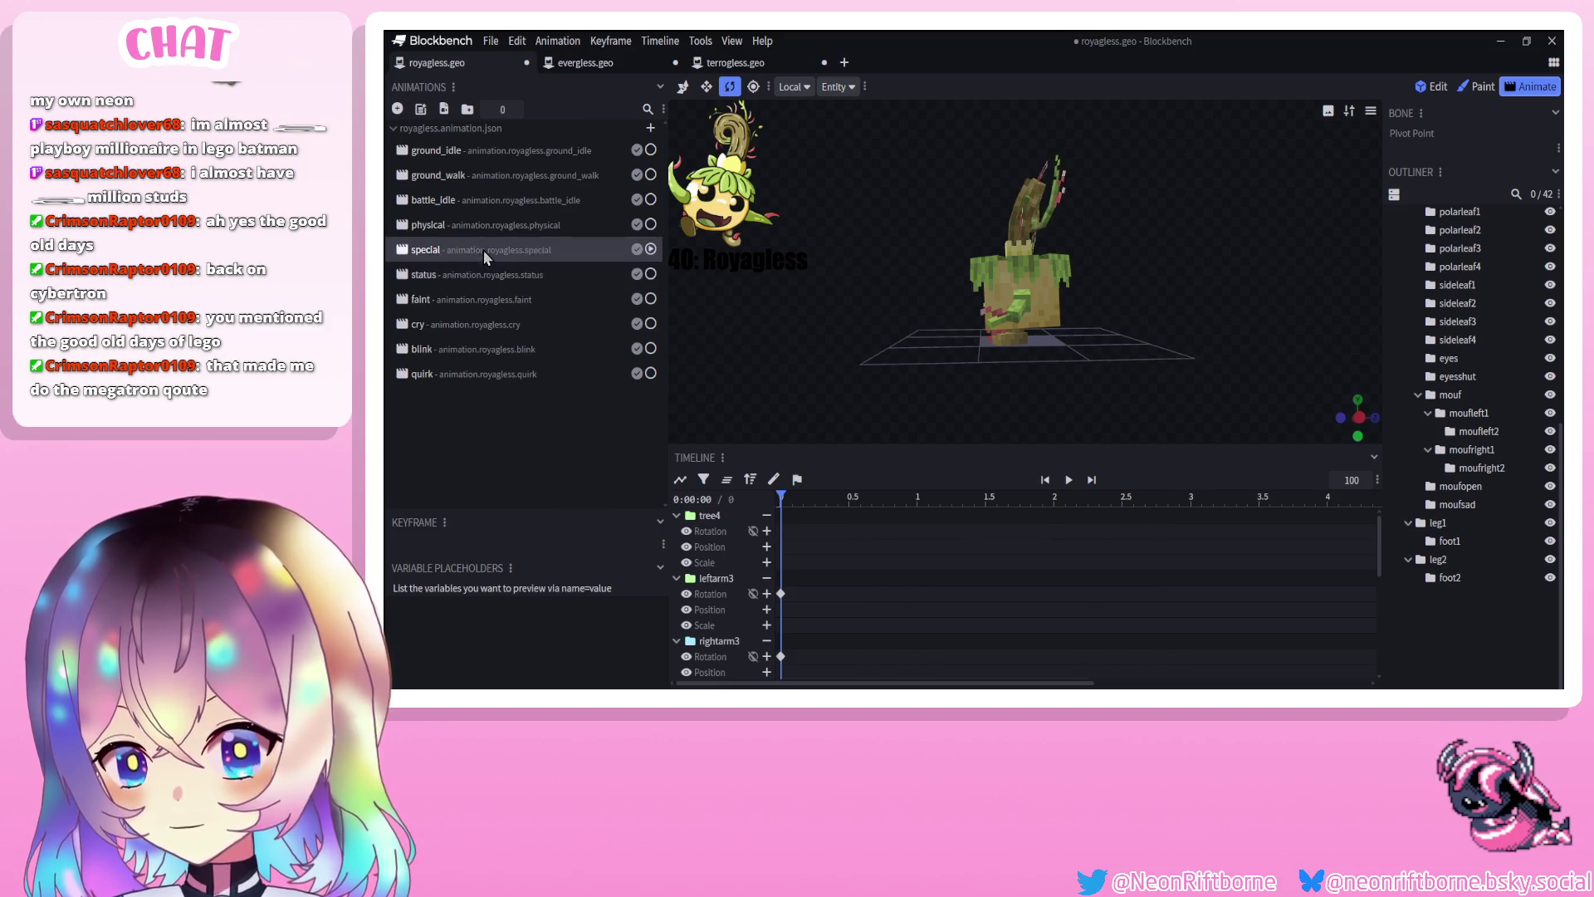
Compare the physical, empty special and status animations, ending on special
left_click(487, 222)
left_click(495, 252)
mouse_move(800, 345)
left_mouse_down()
mouse_move(950, 392)
mouse_move(934, 392)
left_mouse_up()
left_click(465, 226)
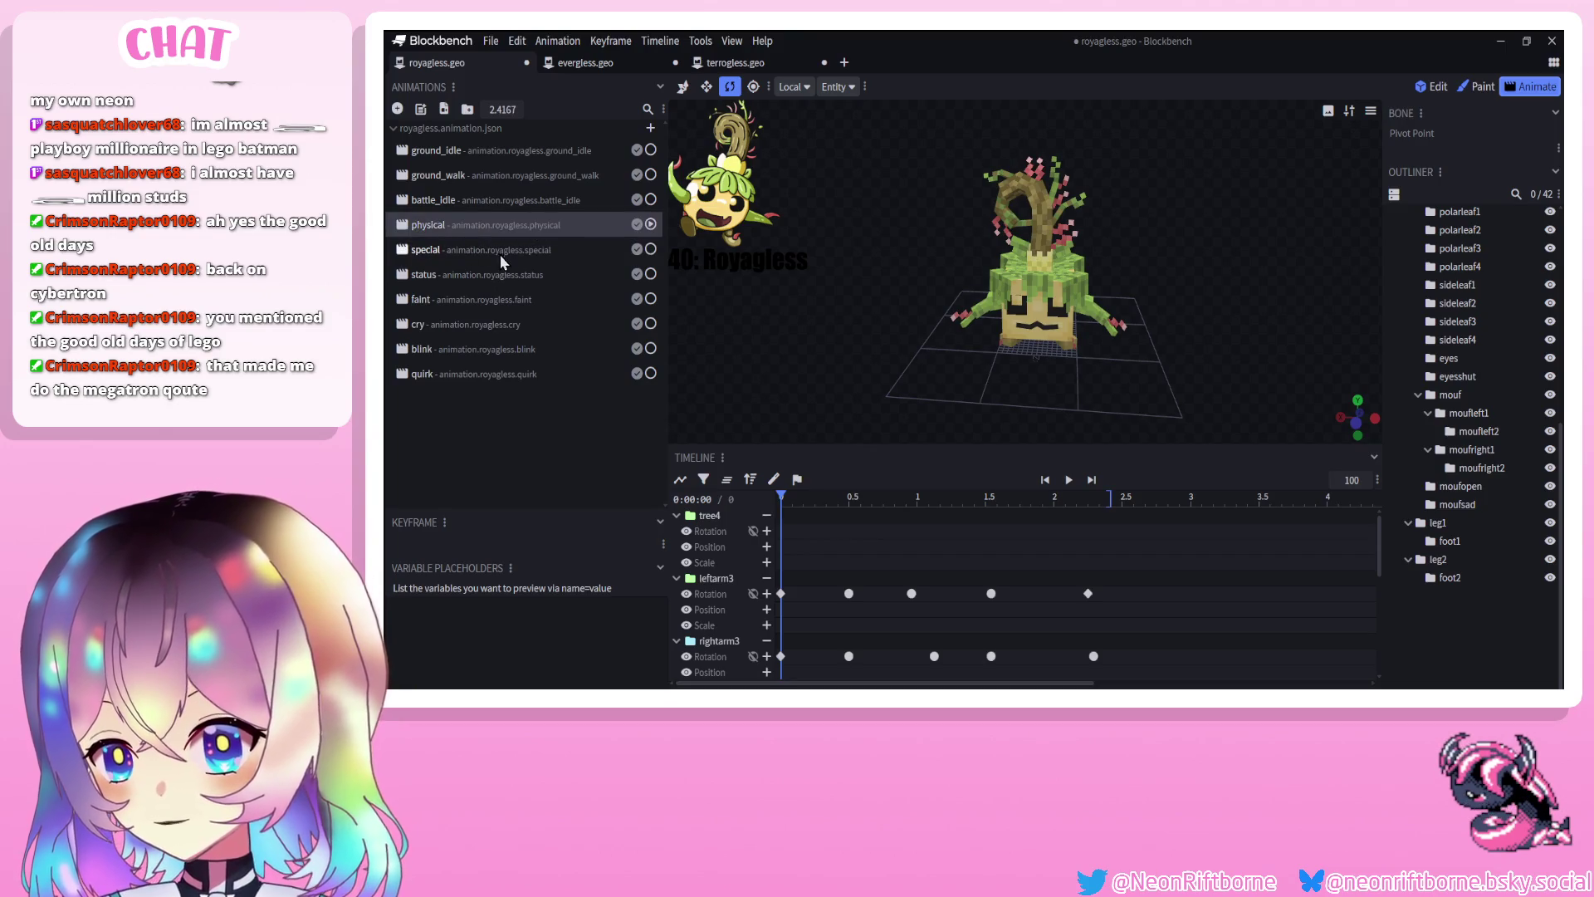
left_click(501, 252)
left_click(1069, 480)
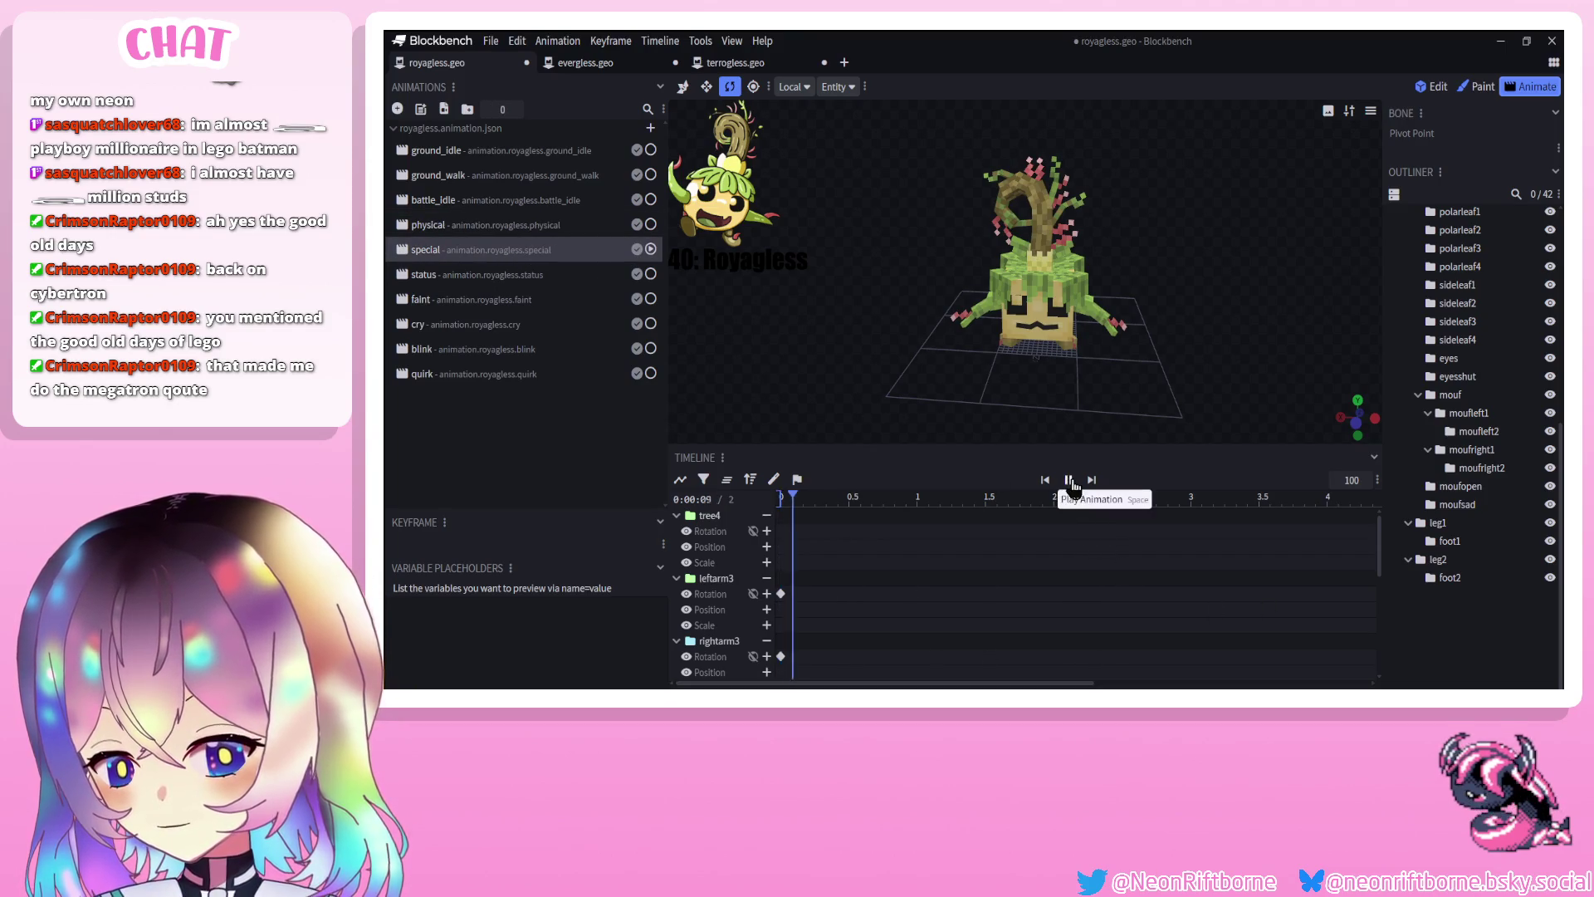
left_click(481, 275)
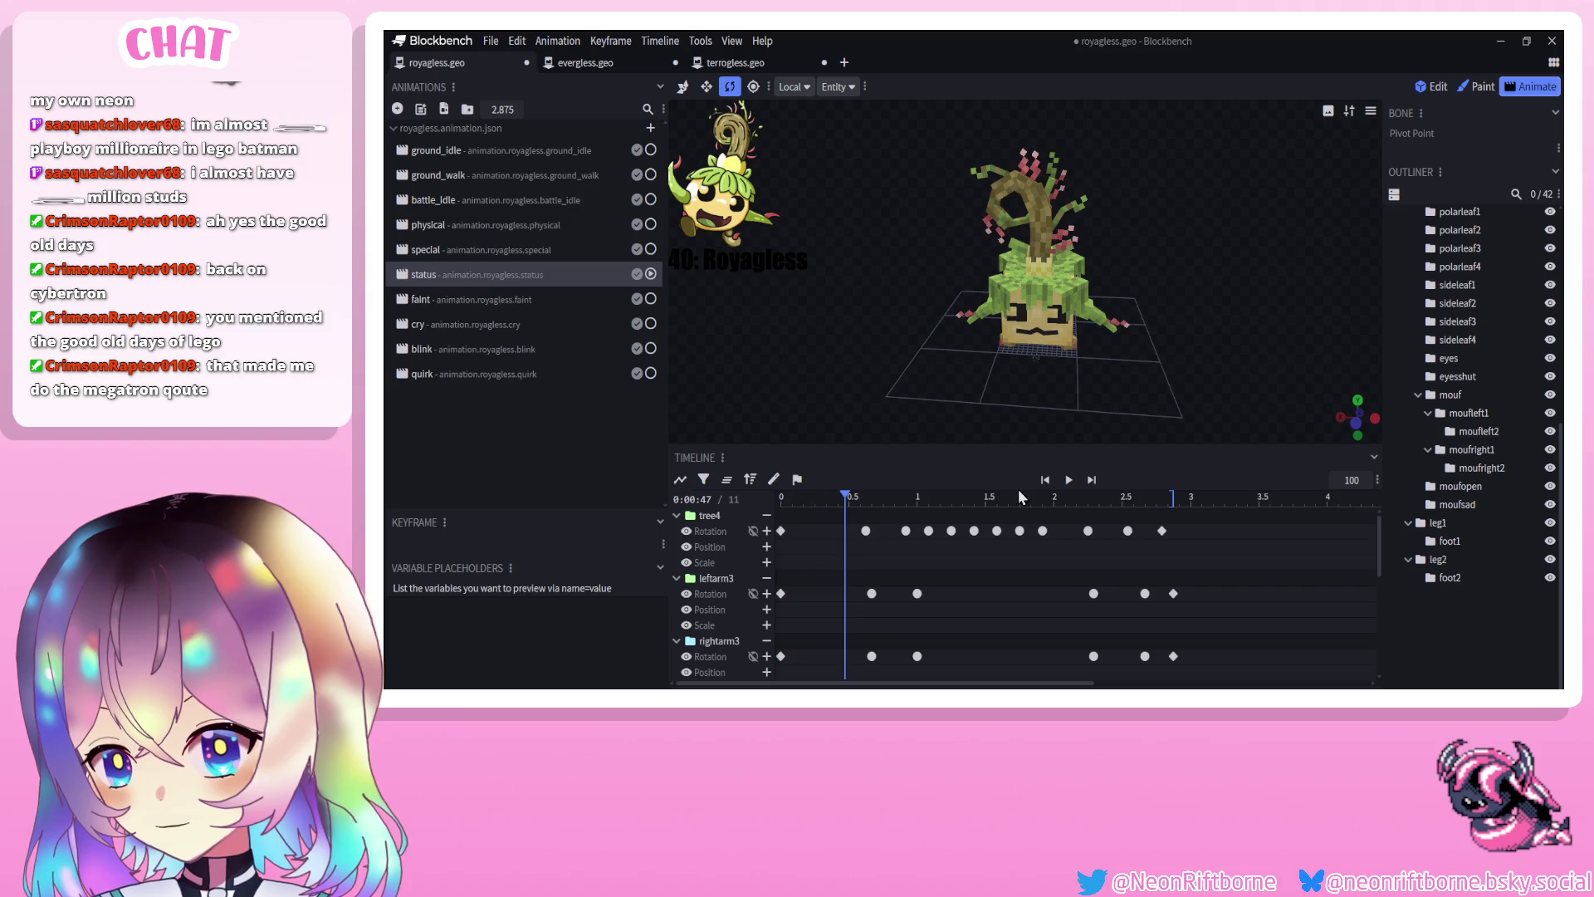
left_click(1069, 480)
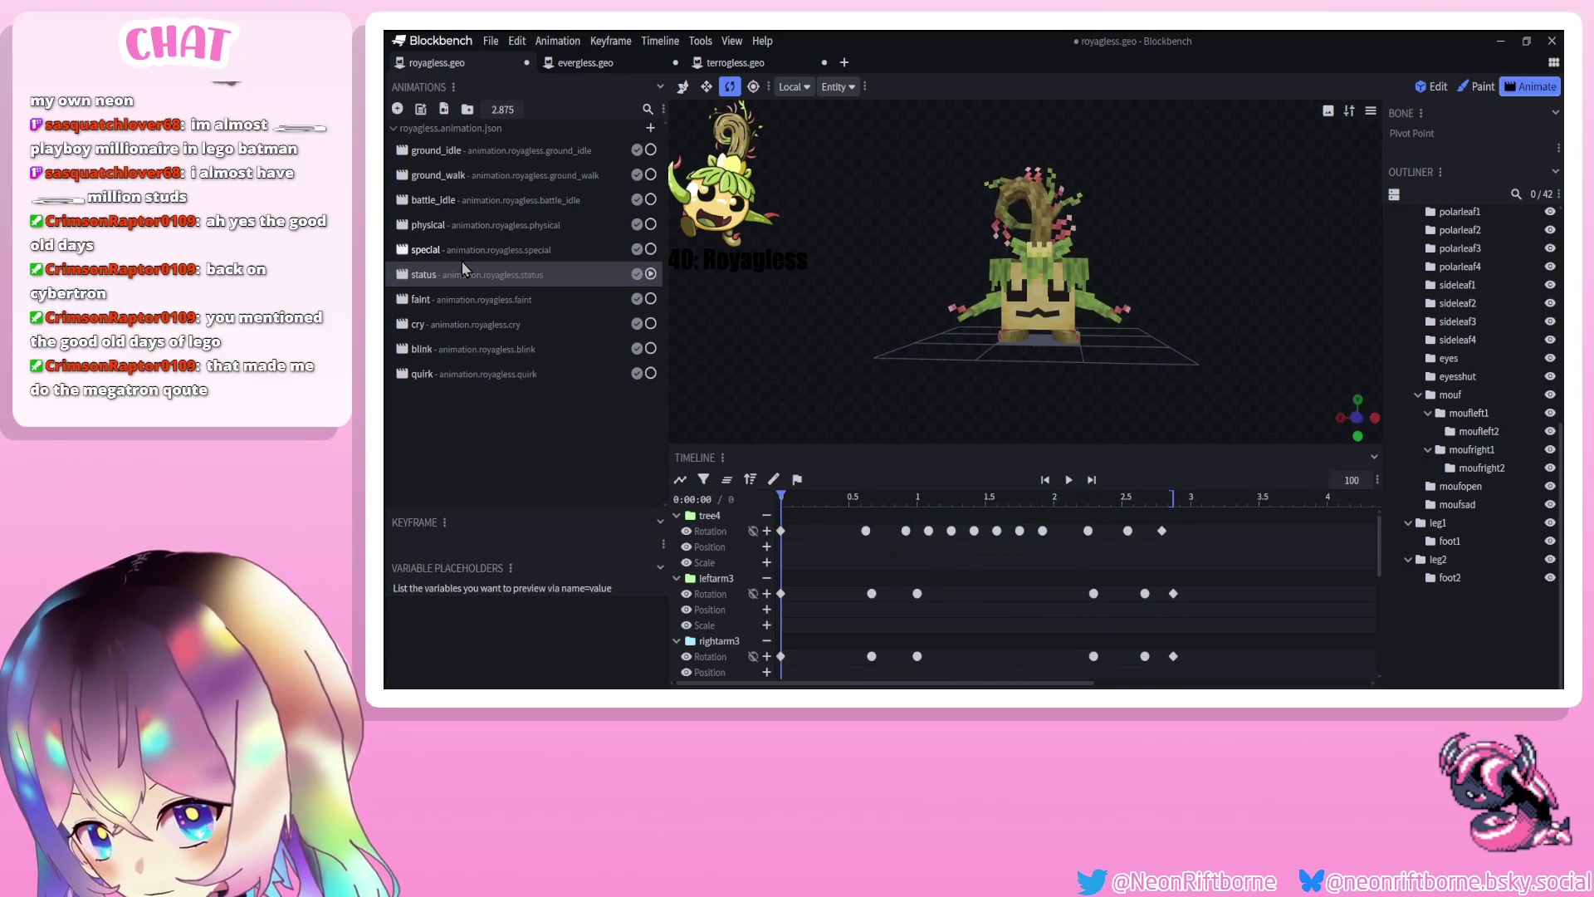
left_click(462, 259)
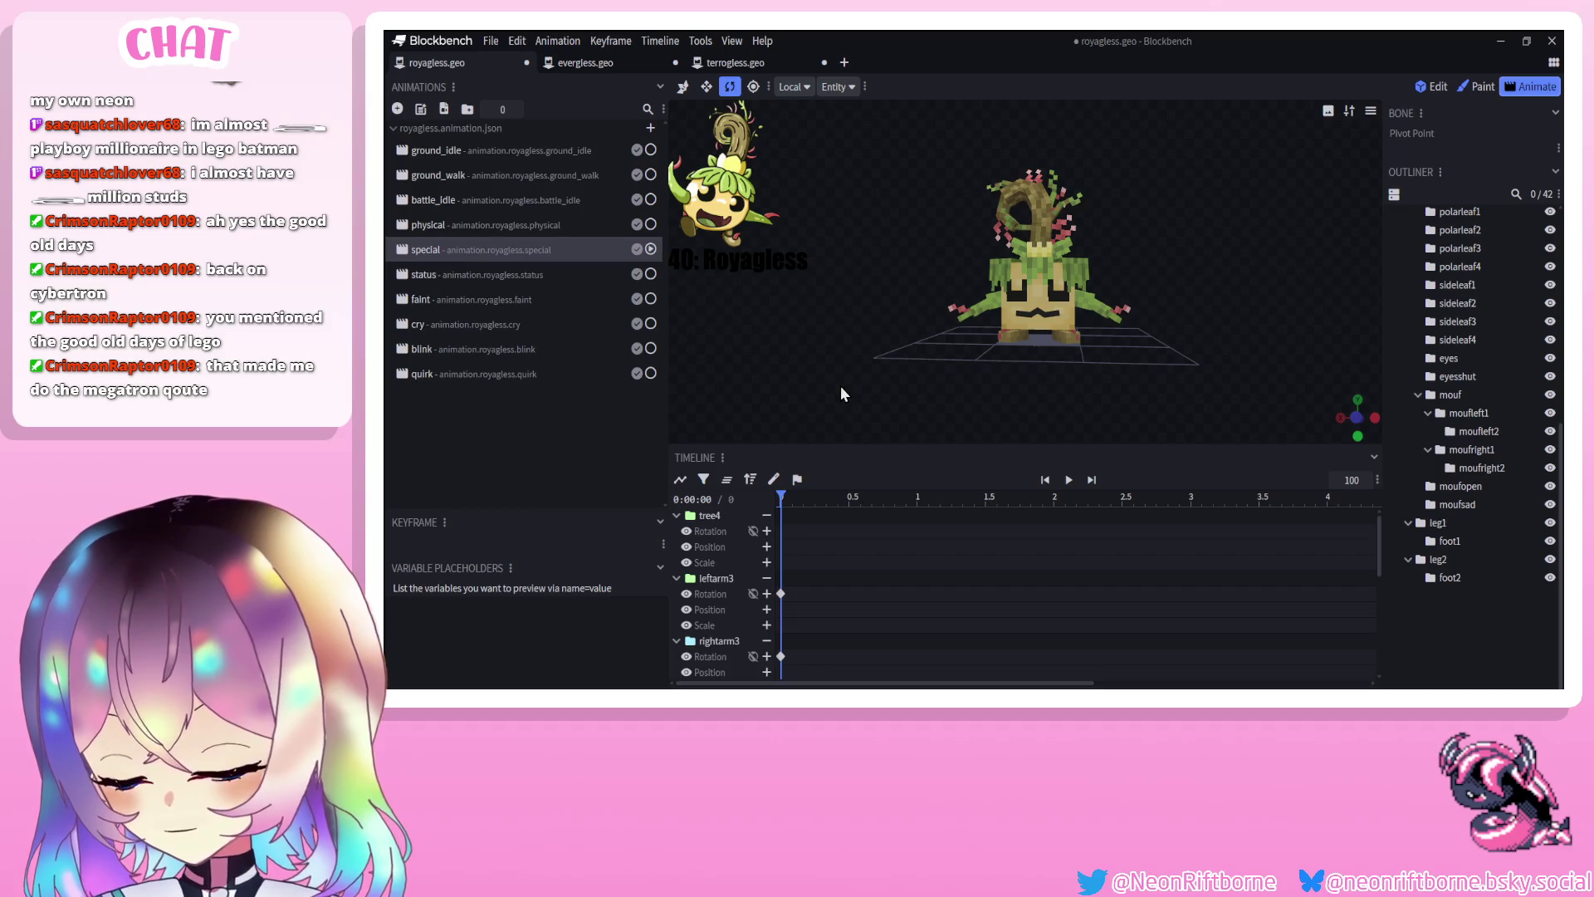
Frame the model from the front, set the time to 0.5 s, and select the head bone
left_click_drag(900, 433, 835, 457)
mouse_move(843, 450)
left_mouse_down()
mouse_move(932, 443)
mouse_move(1069, 373)
mouse_move(1053, 386)
mouse_move(1066, 396)
mouse_move(957, 392)
left_mouse_up()
scroll(985, 386, "up", 5)
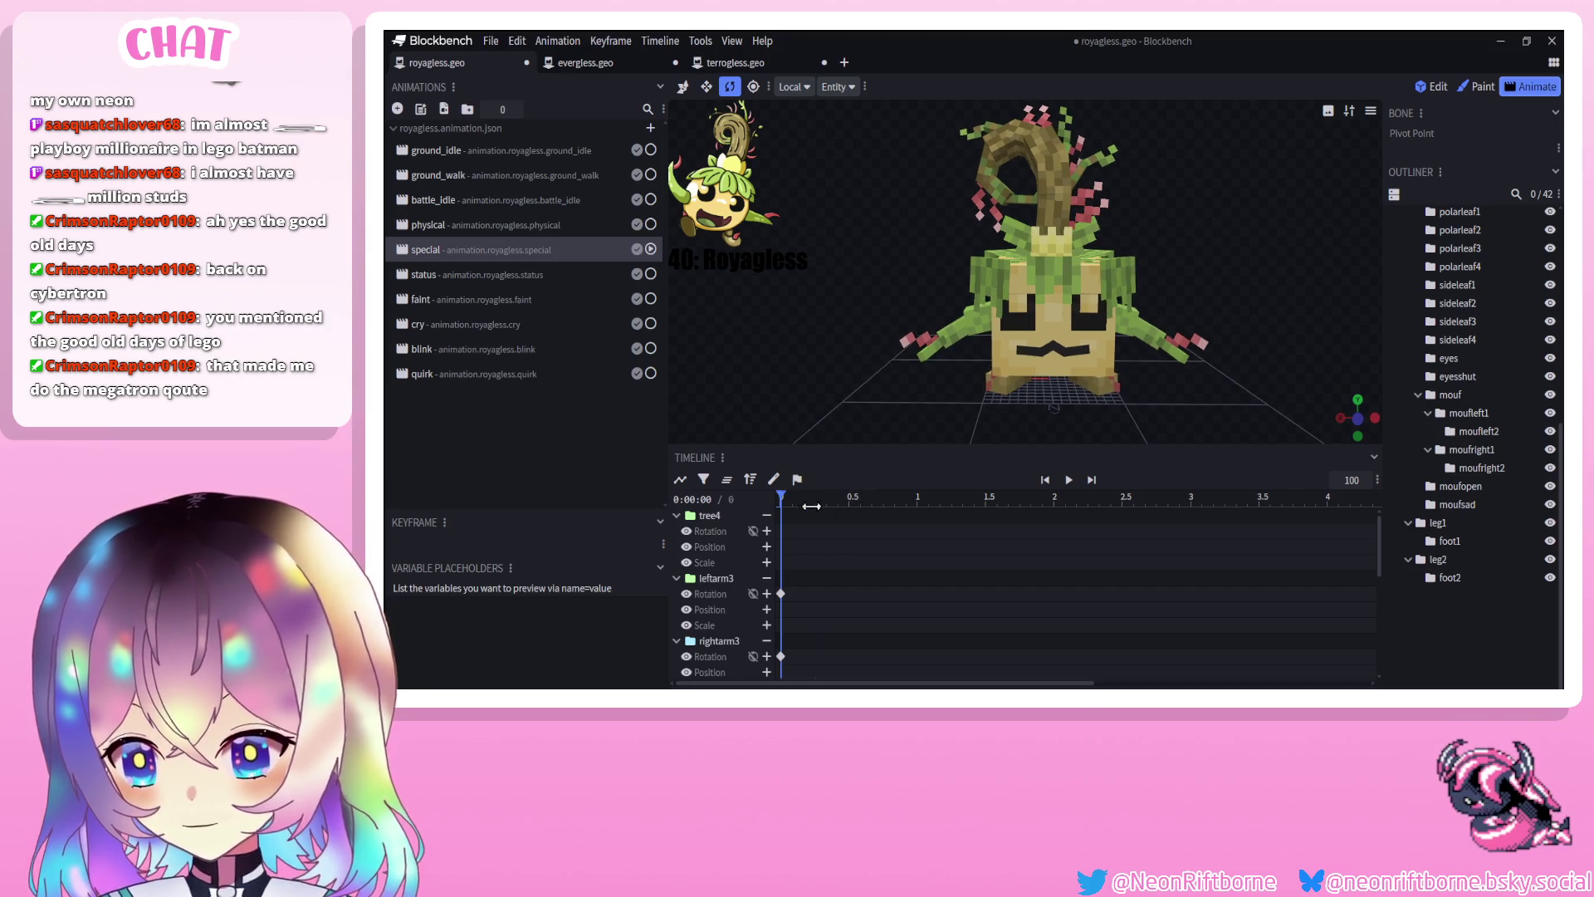
left_click_drag(837, 498, 850, 498)
mouse_move(868, 417)
left_mouse_down()
mouse_move(851, 416)
mouse_move(853, 387)
mouse_move(938, 380)
mouse_move(883, 355)
mouse_move(864, 391)
mouse_move(811, 366)
left_mouse_up()
left_click(996, 304)
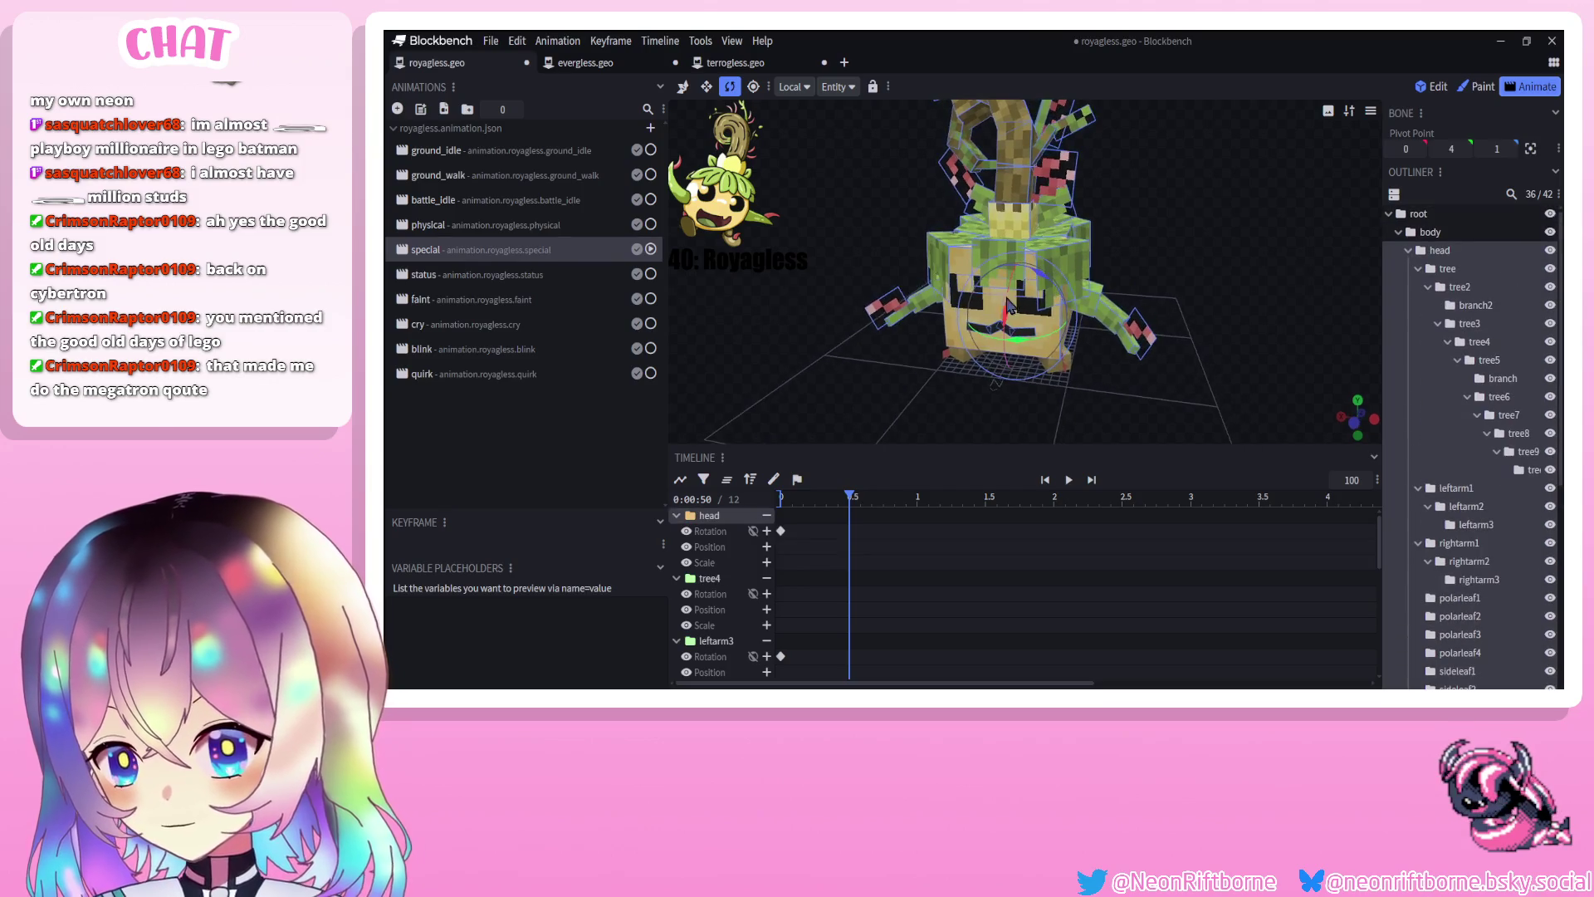
Key head rotations at 0.5 (X -10) and 0.6667 (X 7.5), then preview the sway
left_click_drag(1002, 313, 829, 354)
mouse_move(848, 496)
left_mouse_down()
mouse_move(887, 501)
mouse_move(872, 500)
left_mouse_up()
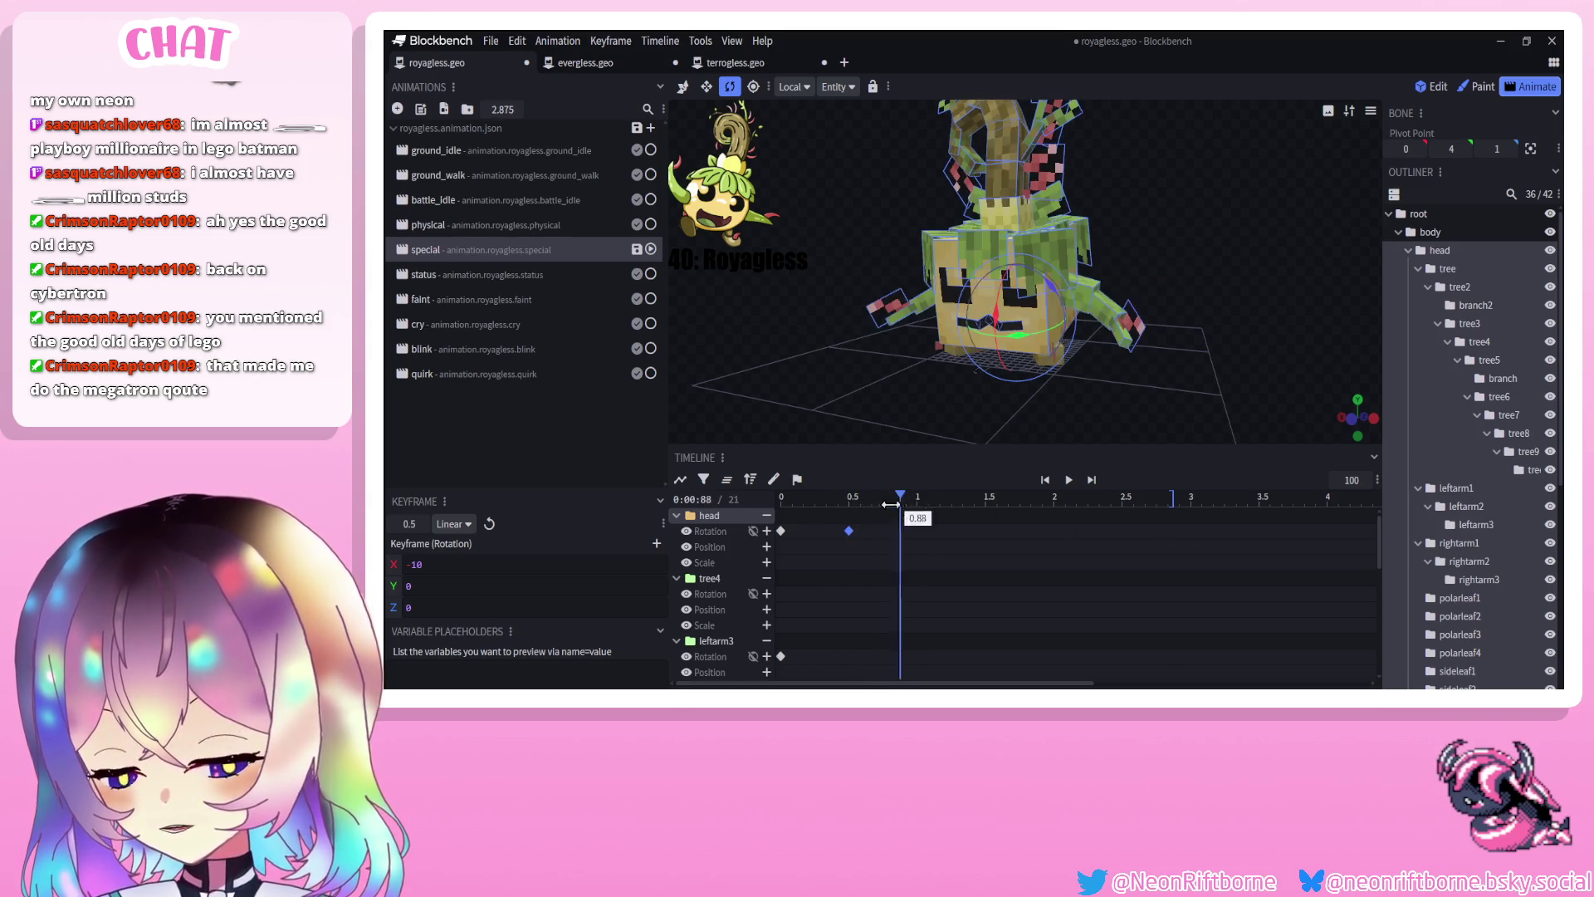
left_click_drag(1003, 326, 1004, 310)
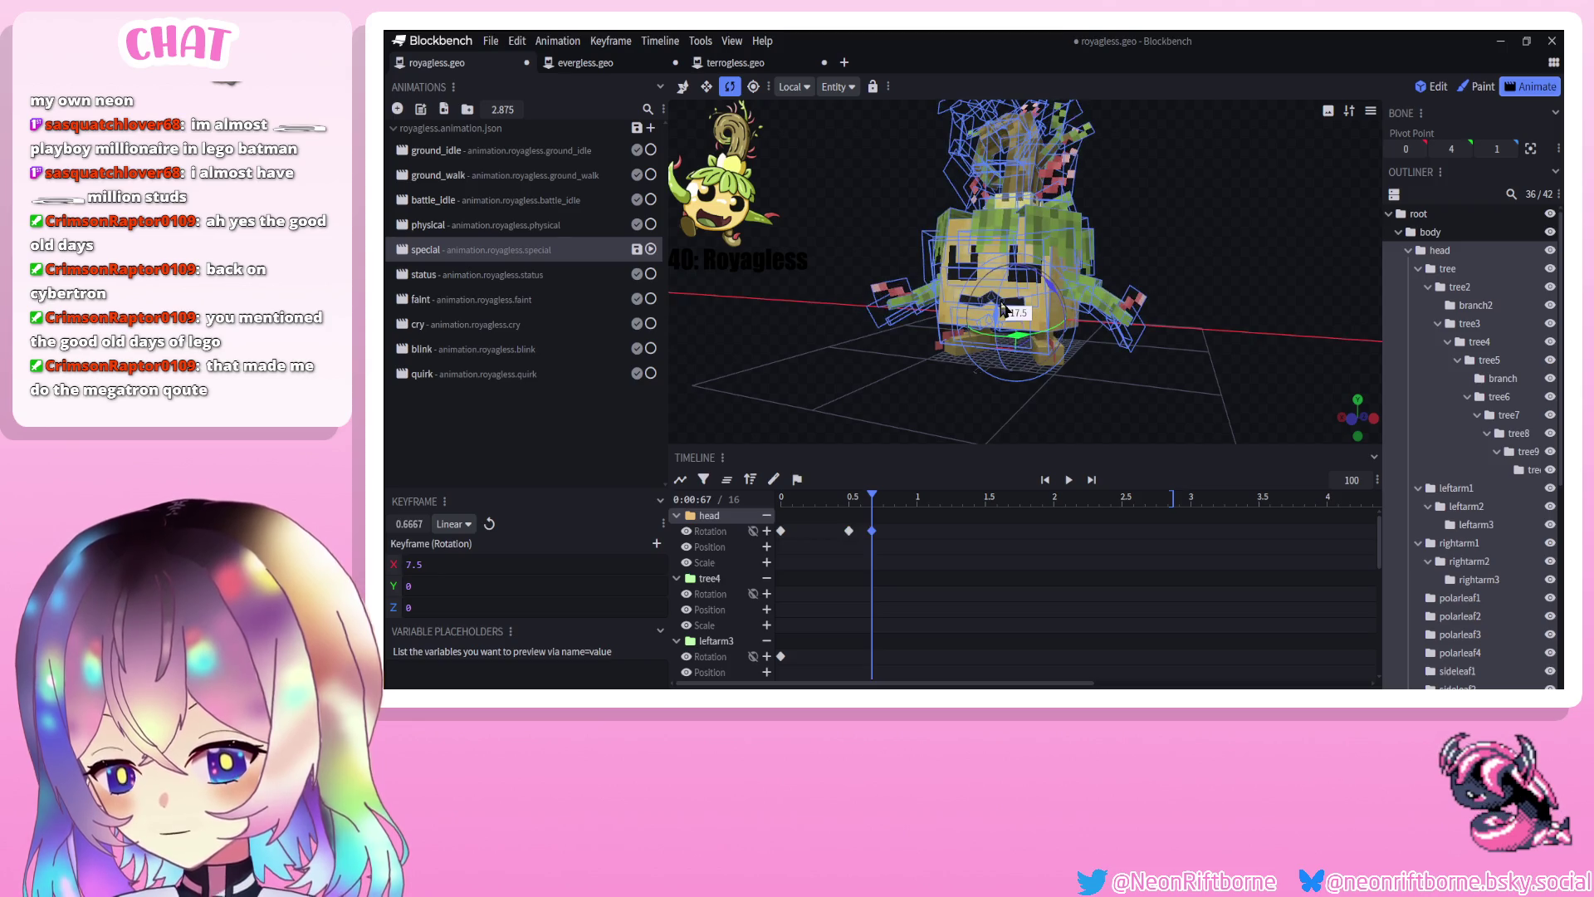
left_click(1045, 479)
left_click(1063, 481)
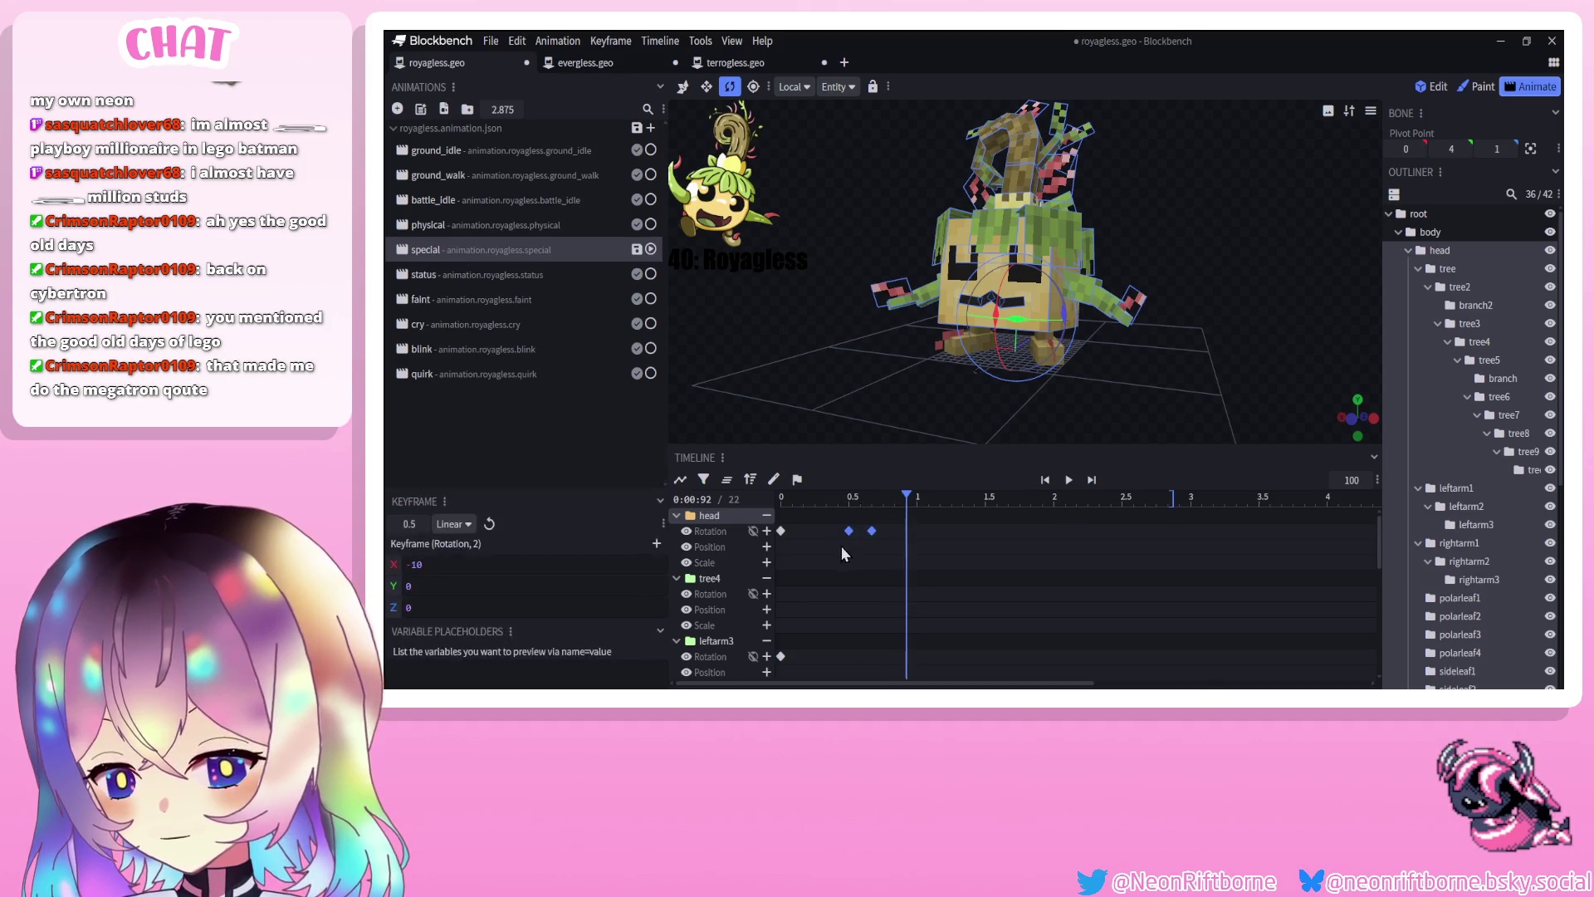
Set the head keyframes to Smooth interpolation and key another head tilt at 0.83
right_click(871, 530)
left_click(1022, 556)
left_click(793, 498)
left_click_drag(793, 497, 917, 503)
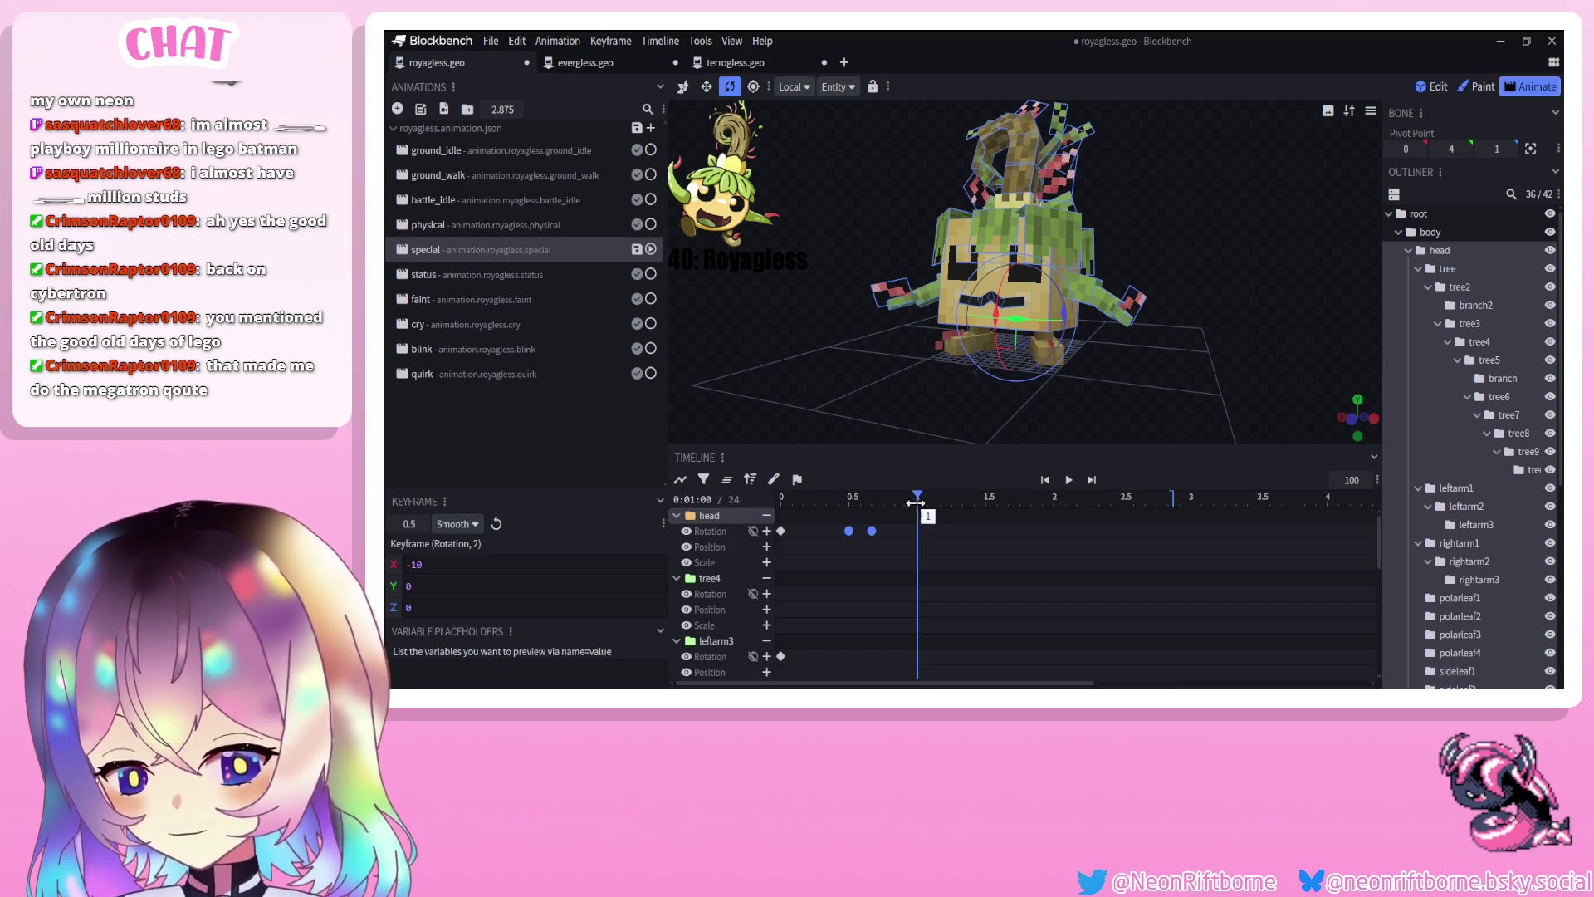
left_click(1068, 482)
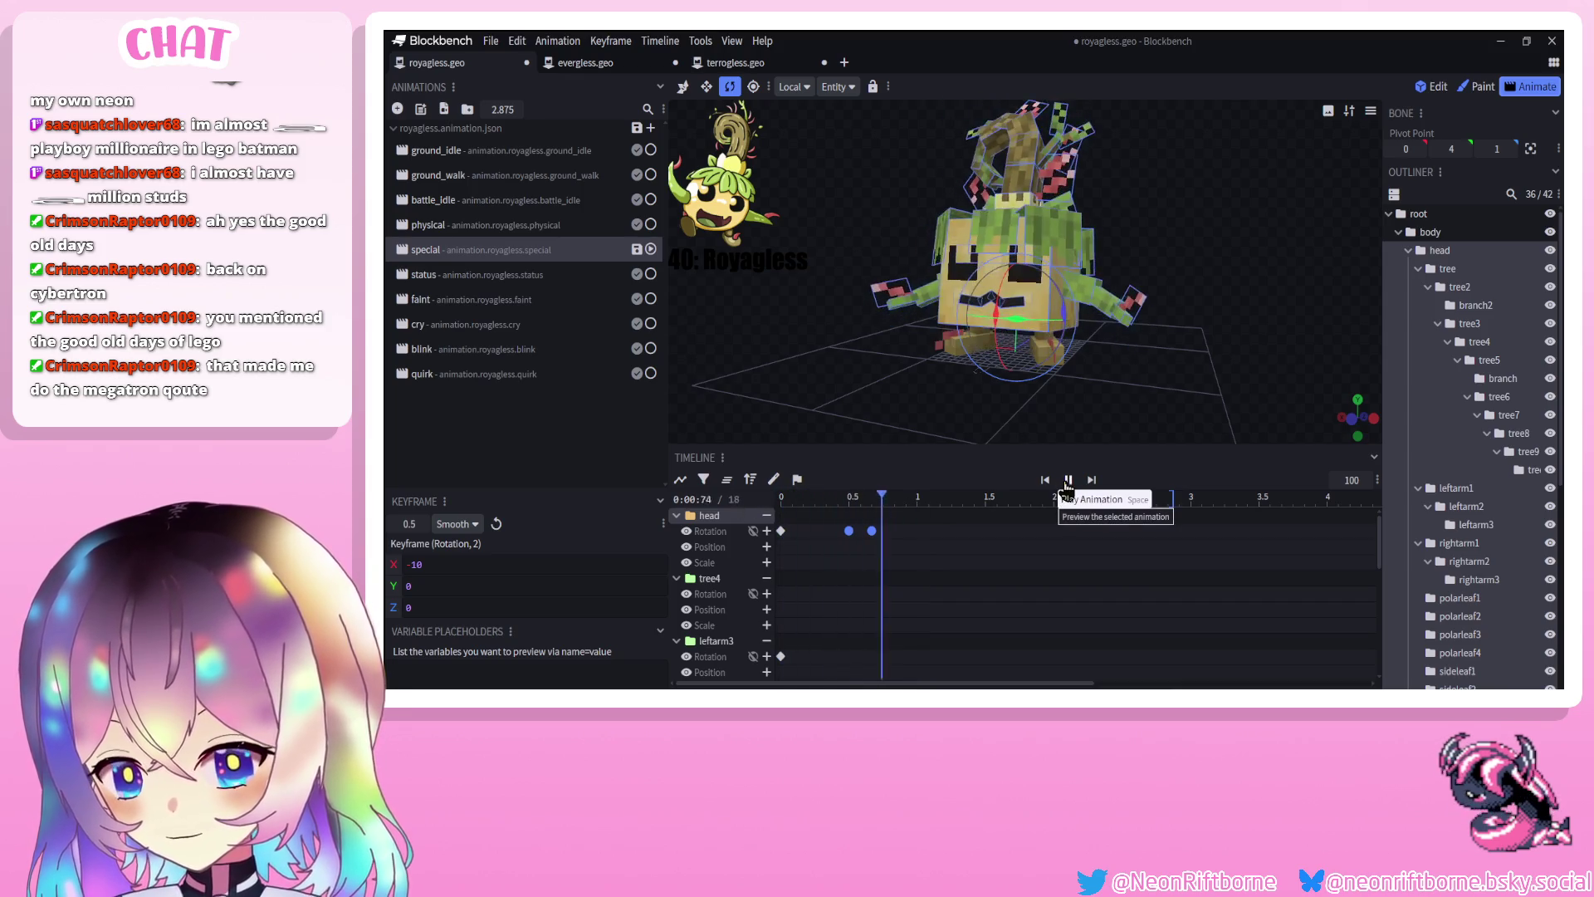
left_click(893, 499)
left_click_drag(1068, 304, 1095, 324)
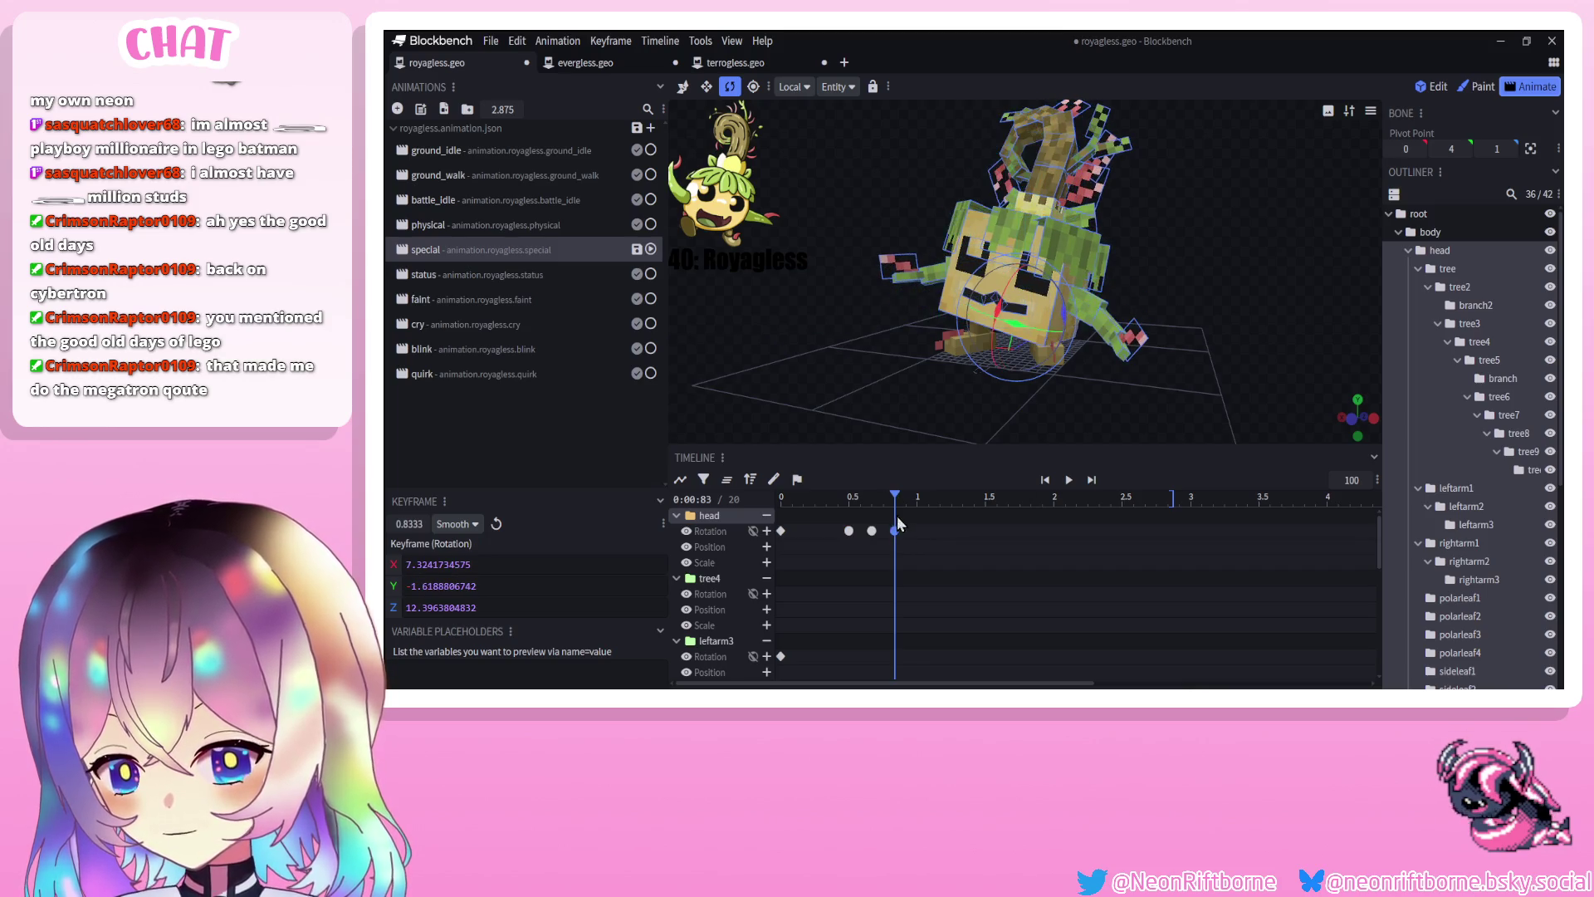
Delete the 0.83 head keyframe, re-pose the 0.67 key, and preview the sway
key("Delete")
left_click(870, 497)
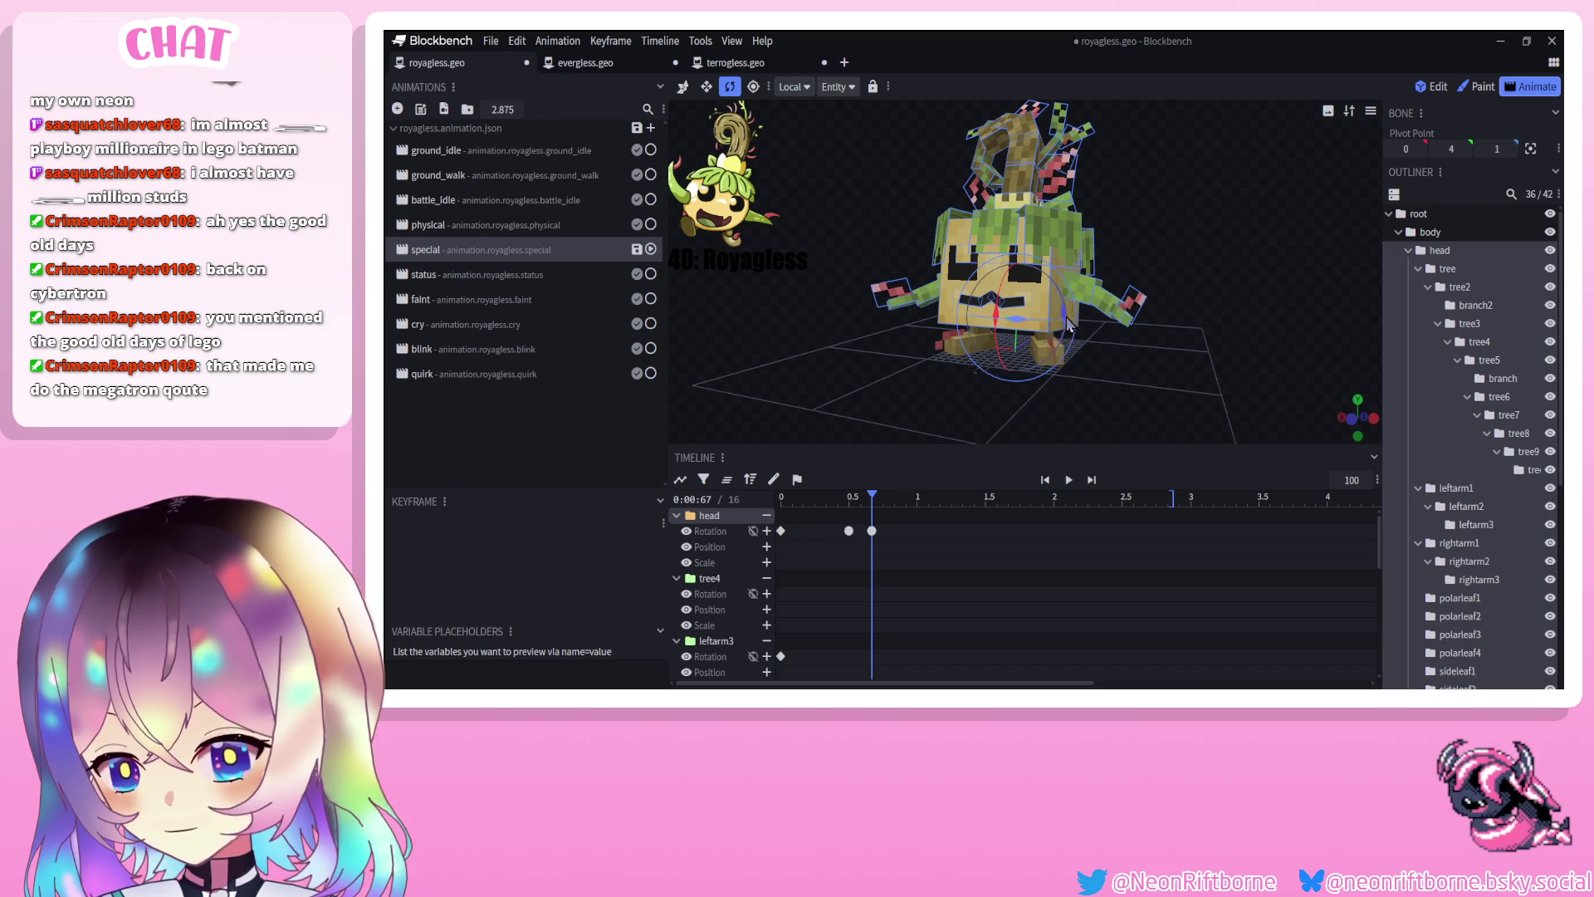
mouse_move(1071, 314)
left_mouse_down()
mouse_move(1090, 325)
mouse_move(1036, 331)
mouse_move(1050, 335)
mouse_move(1048, 377)
mouse_move(1094, 437)
mouse_move(1143, 430)
mouse_move(988, 457)
left_mouse_up()
left_click(930, 498)
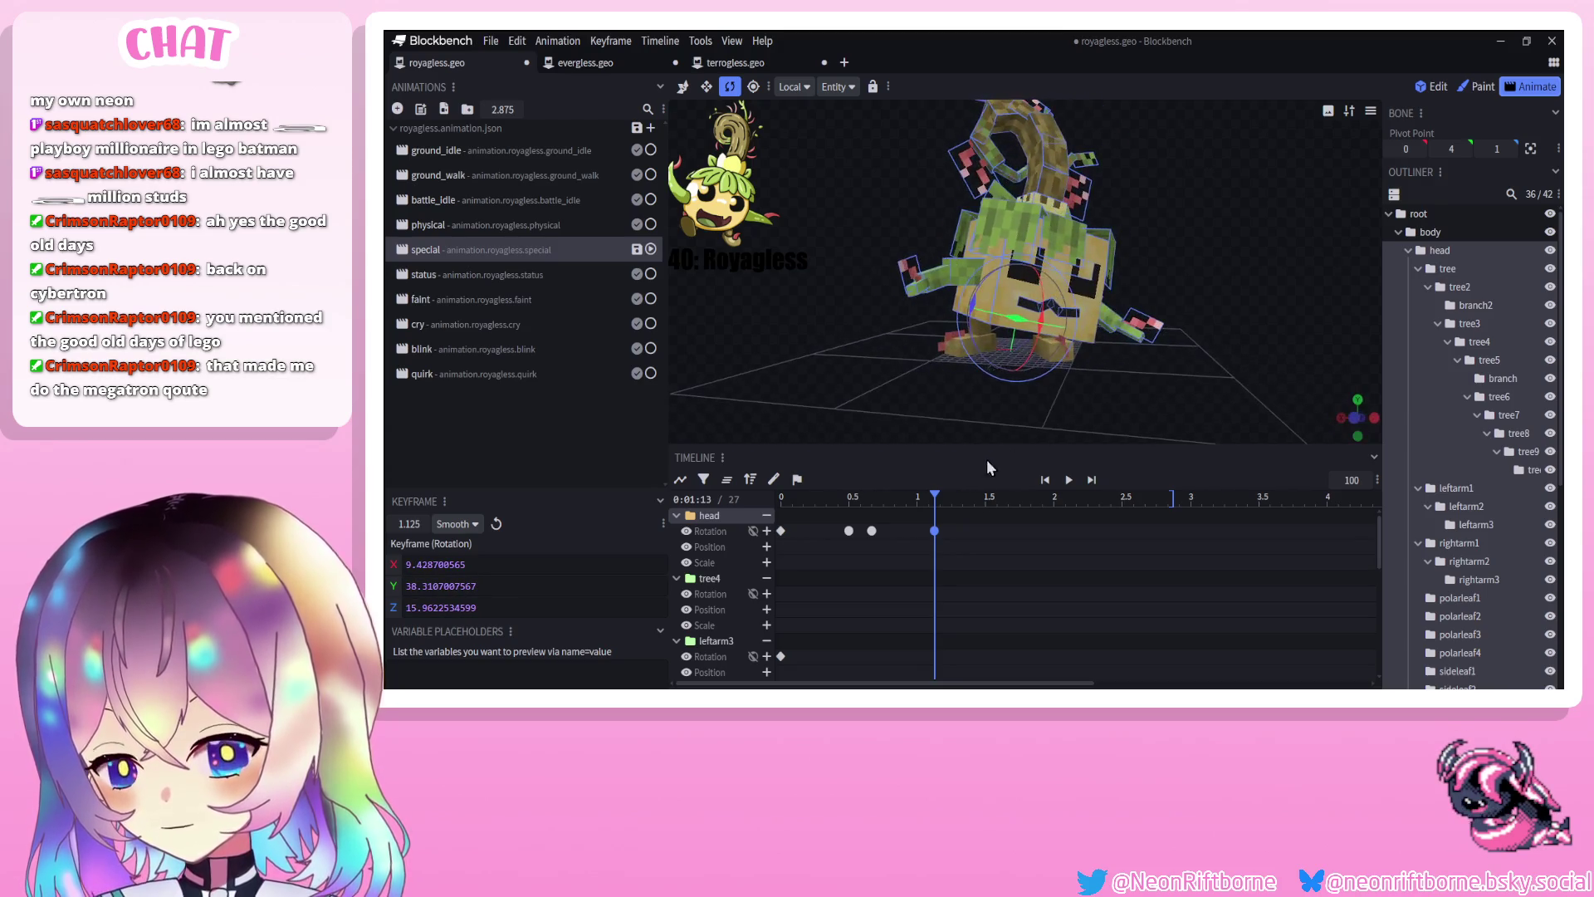
left_click(1068, 480)
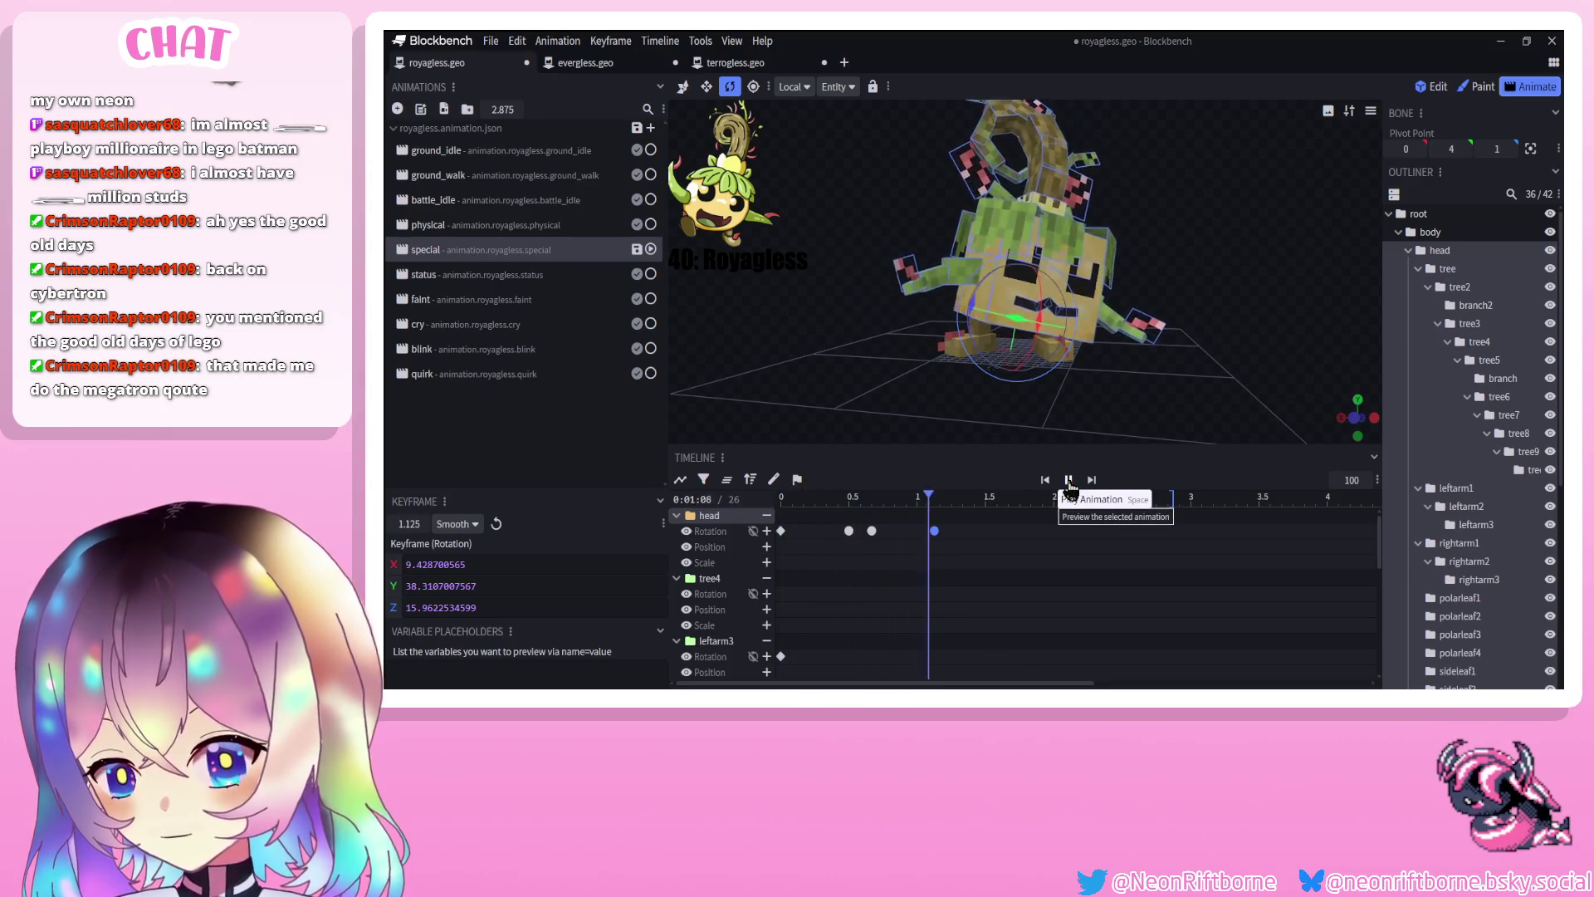
left_click(1068, 480)
Try a new head pose keyed near 1.04, moving it to 1.5 and previewing it
left_click(904, 501)
left_click_drag(904, 503, 923, 501)
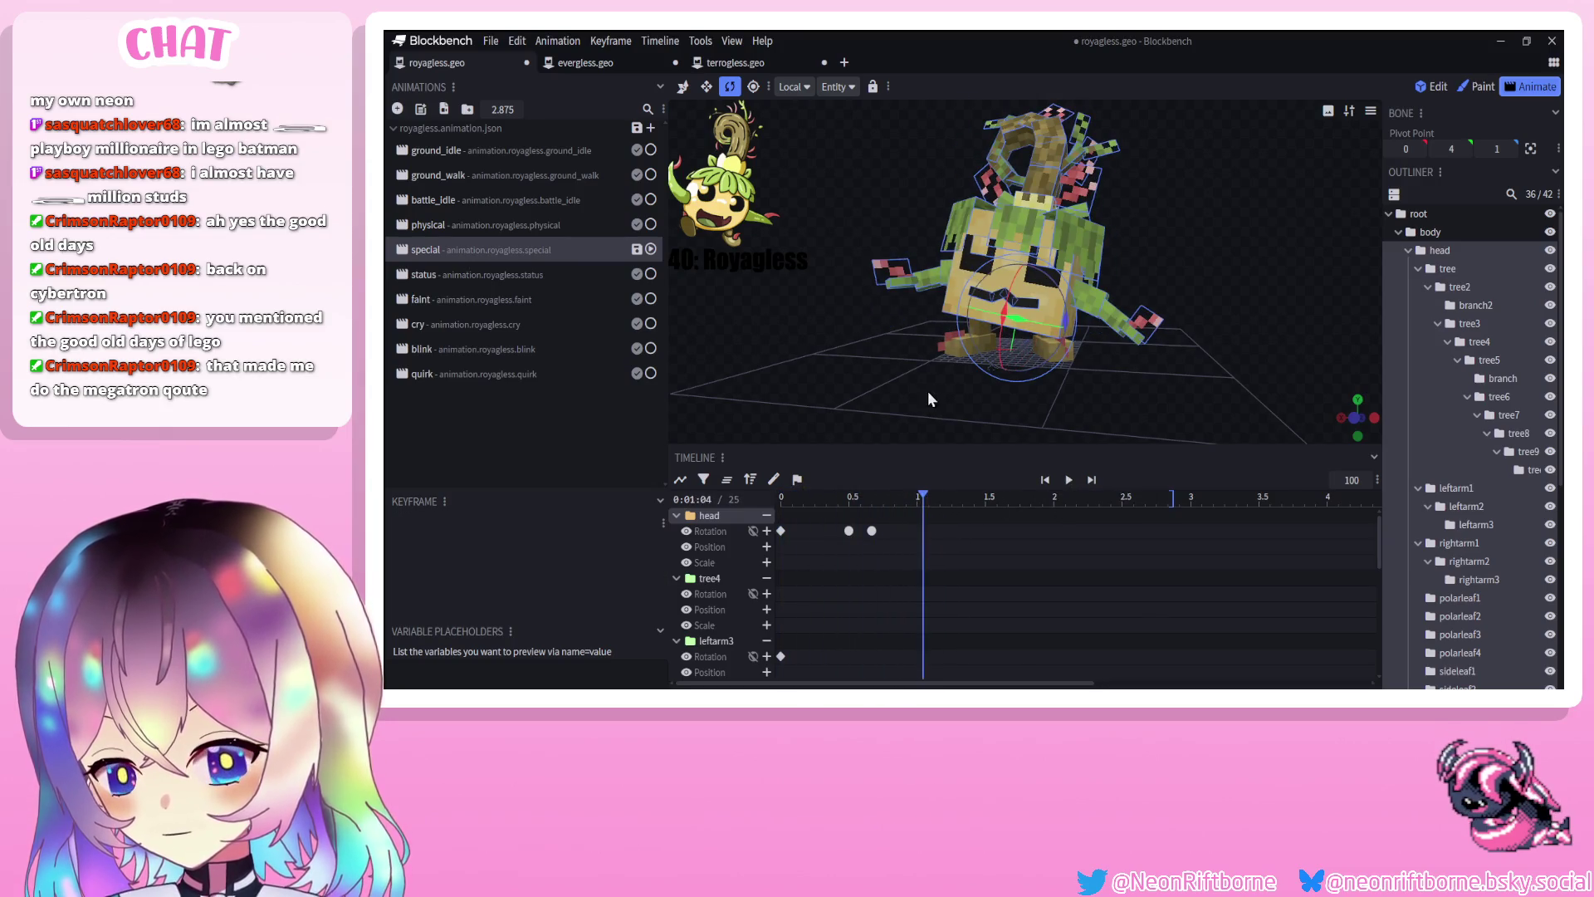
left_click_drag(928, 392, 937, 392)
left_click_drag(1012, 345, 1030, 320)
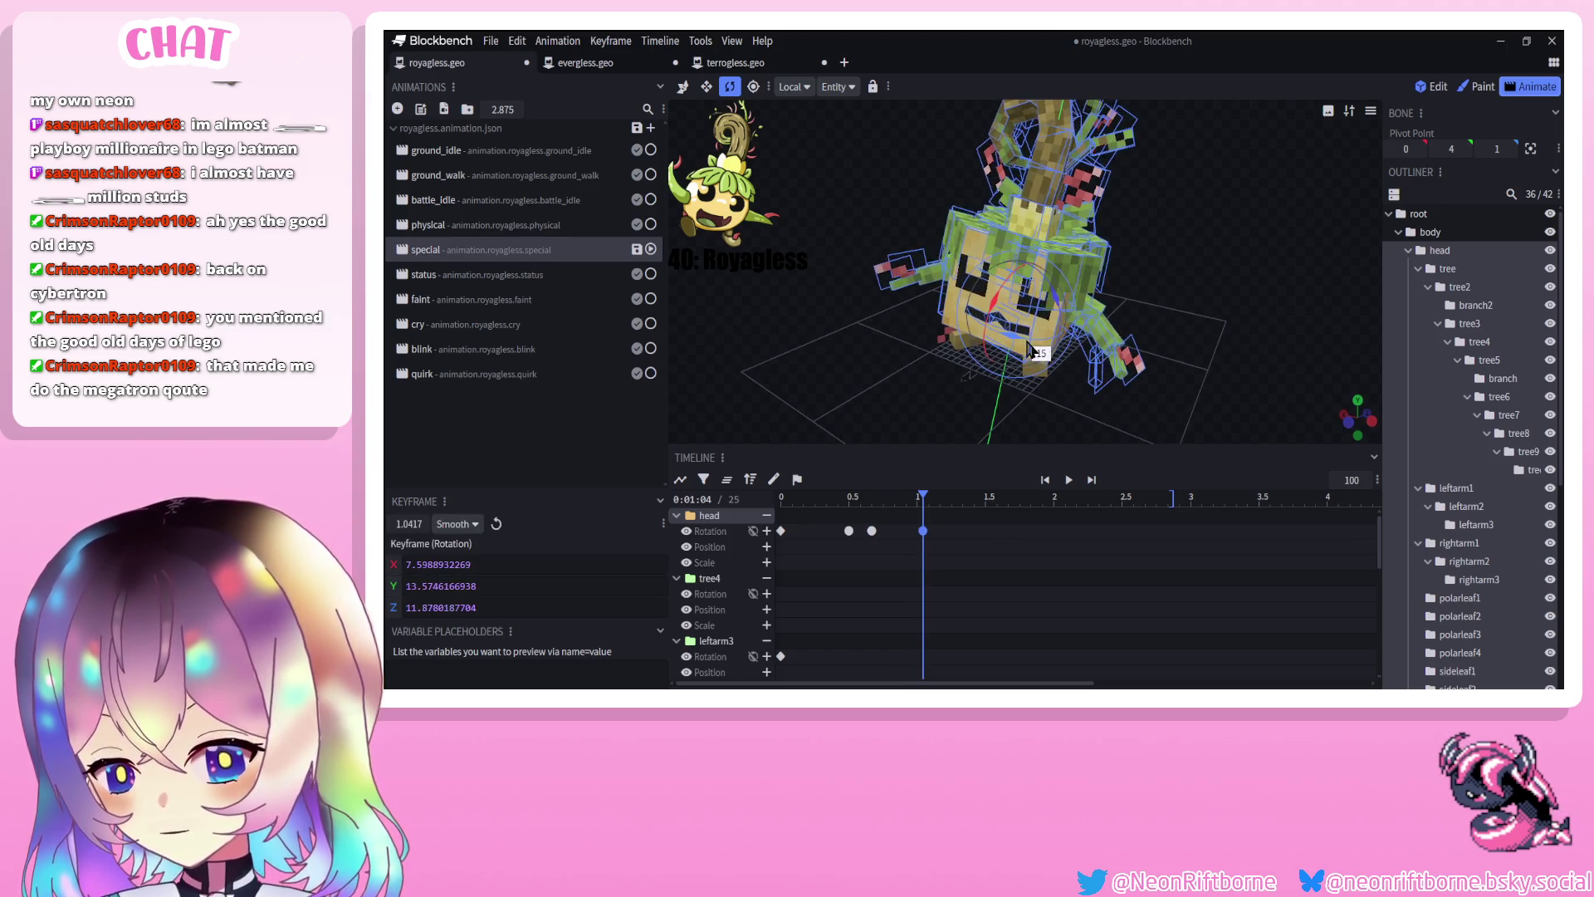
left_click(1046, 480)
left_click(1068, 481)
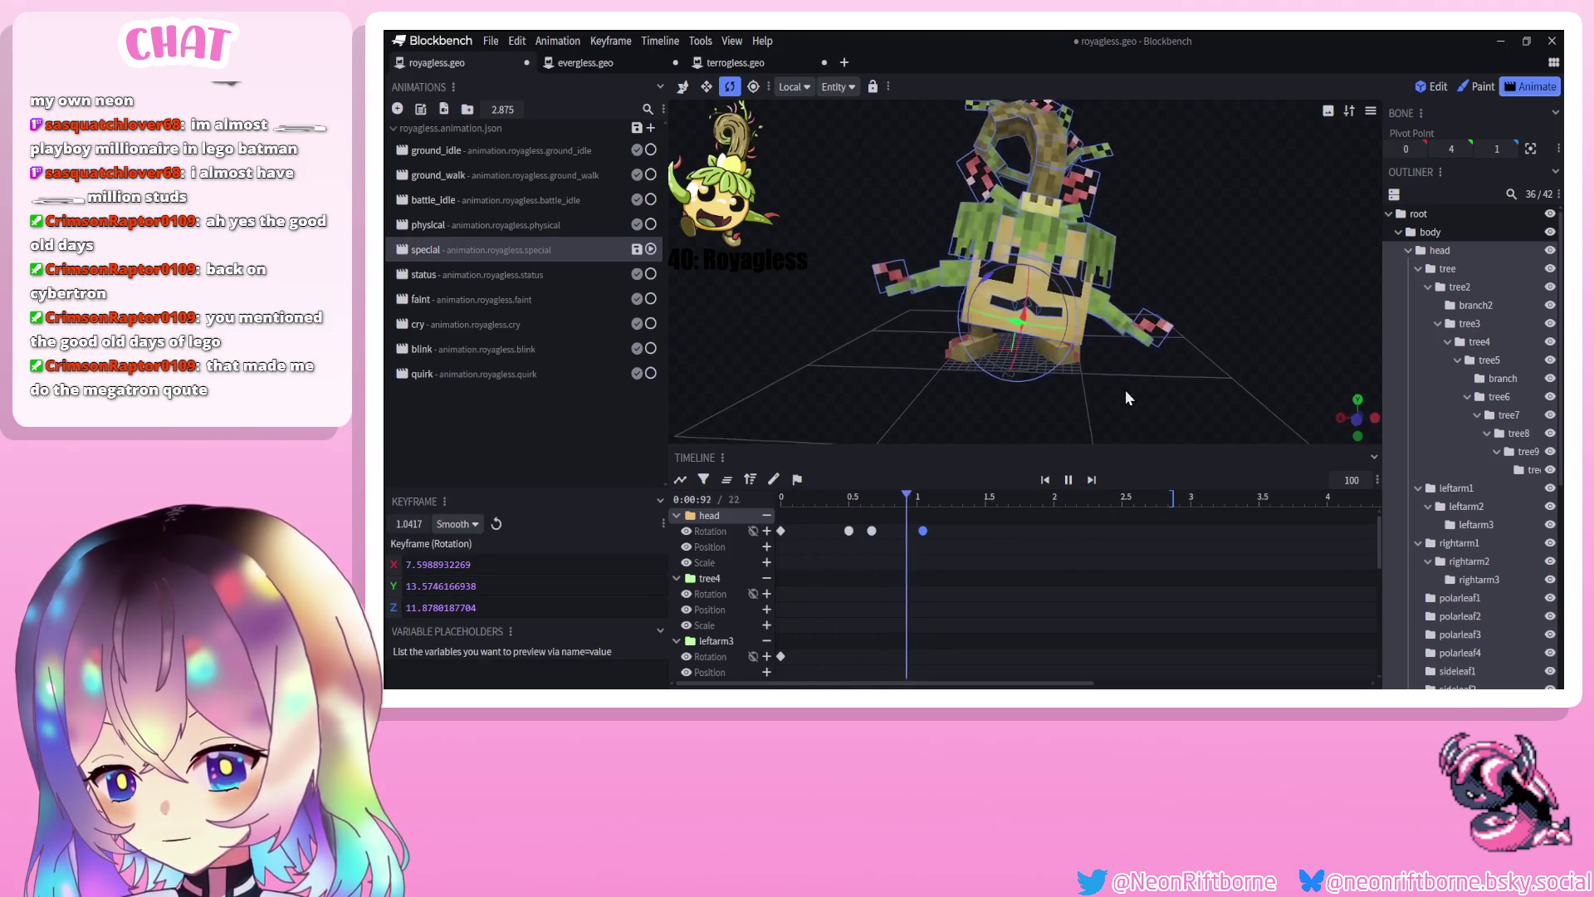
left_click_drag(923, 530, 986, 530)
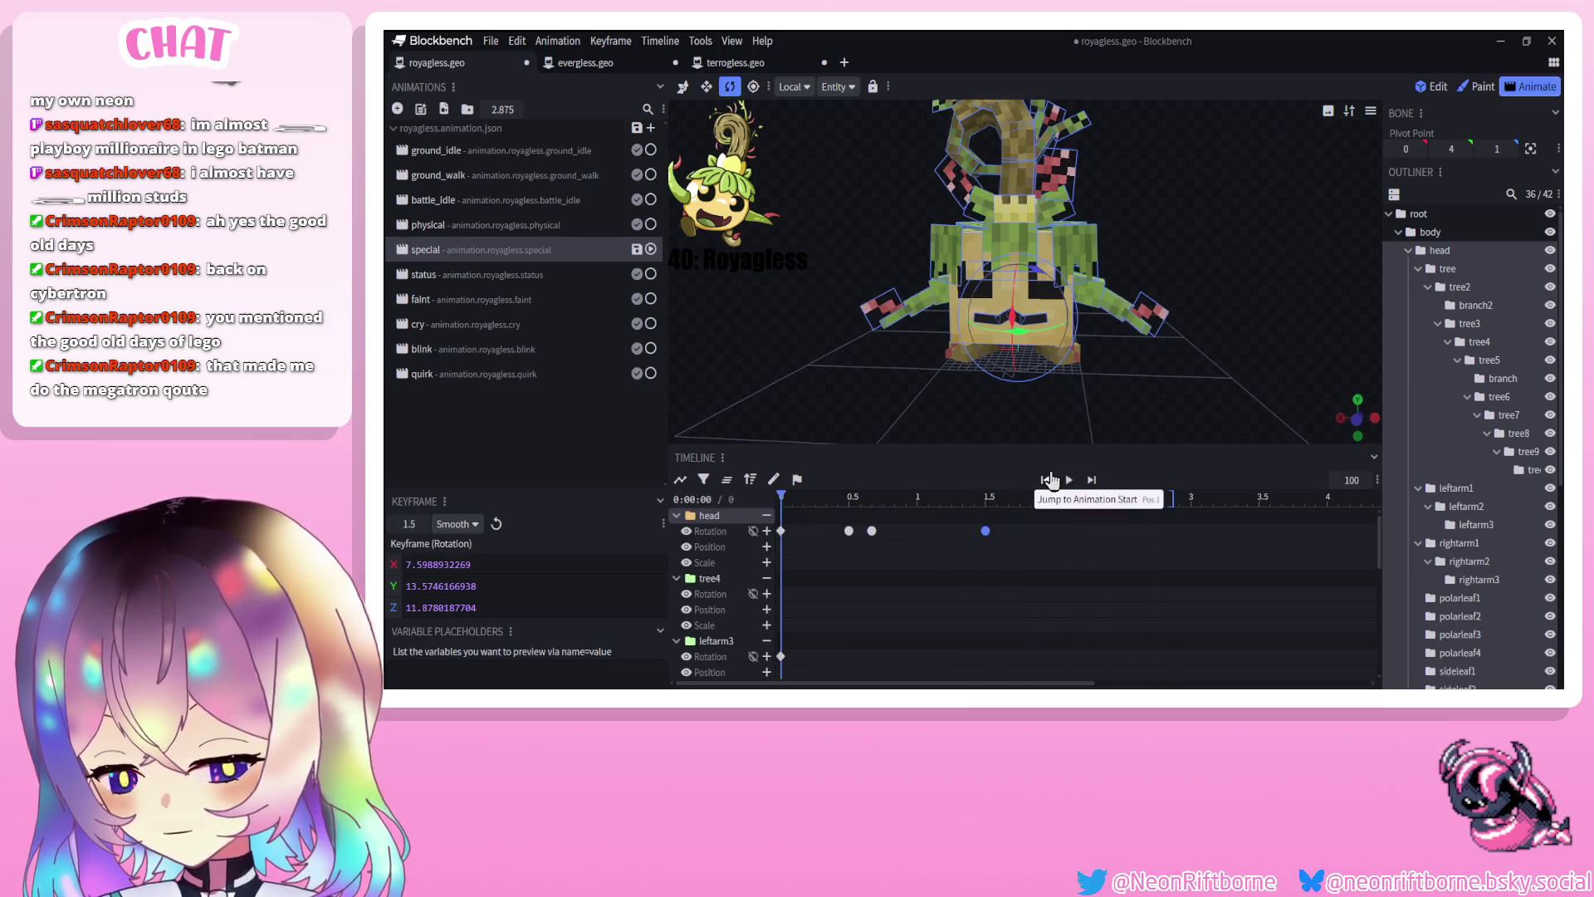
left_click(1069, 481)
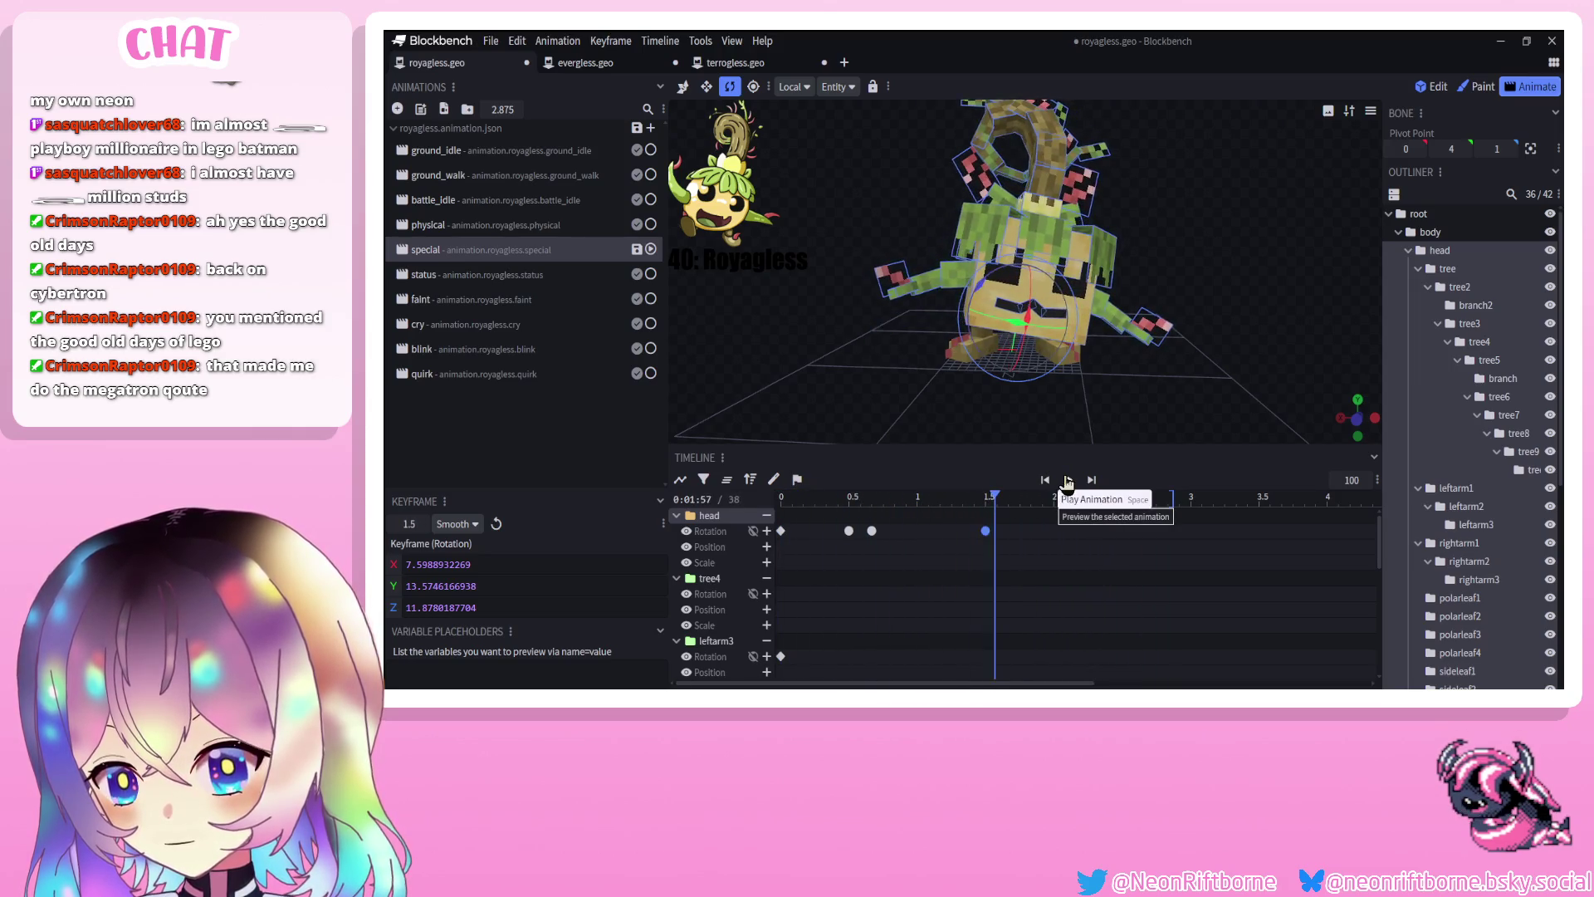
Delete the late head keyframes, leaving the 0.67 key rotated Z 12.5
left_click(993, 501)
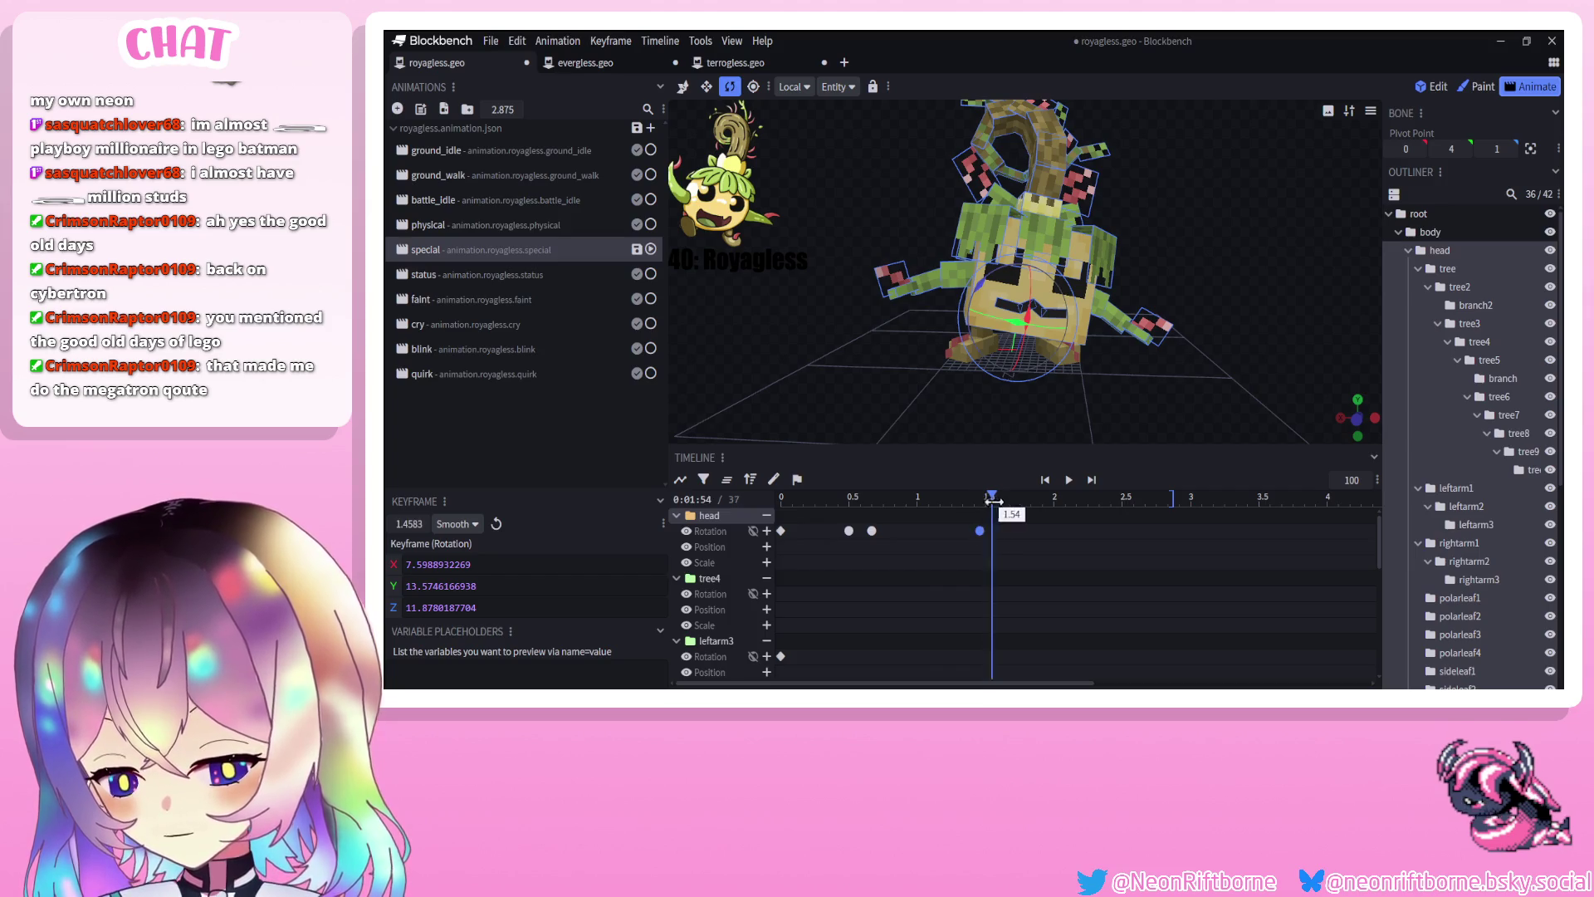
mouse_move(978, 295)
left_mouse_down()
mouse_move(900, 370)
mouse_move(914, 341)
mouse_move(976, 309)
left_mouse_up()
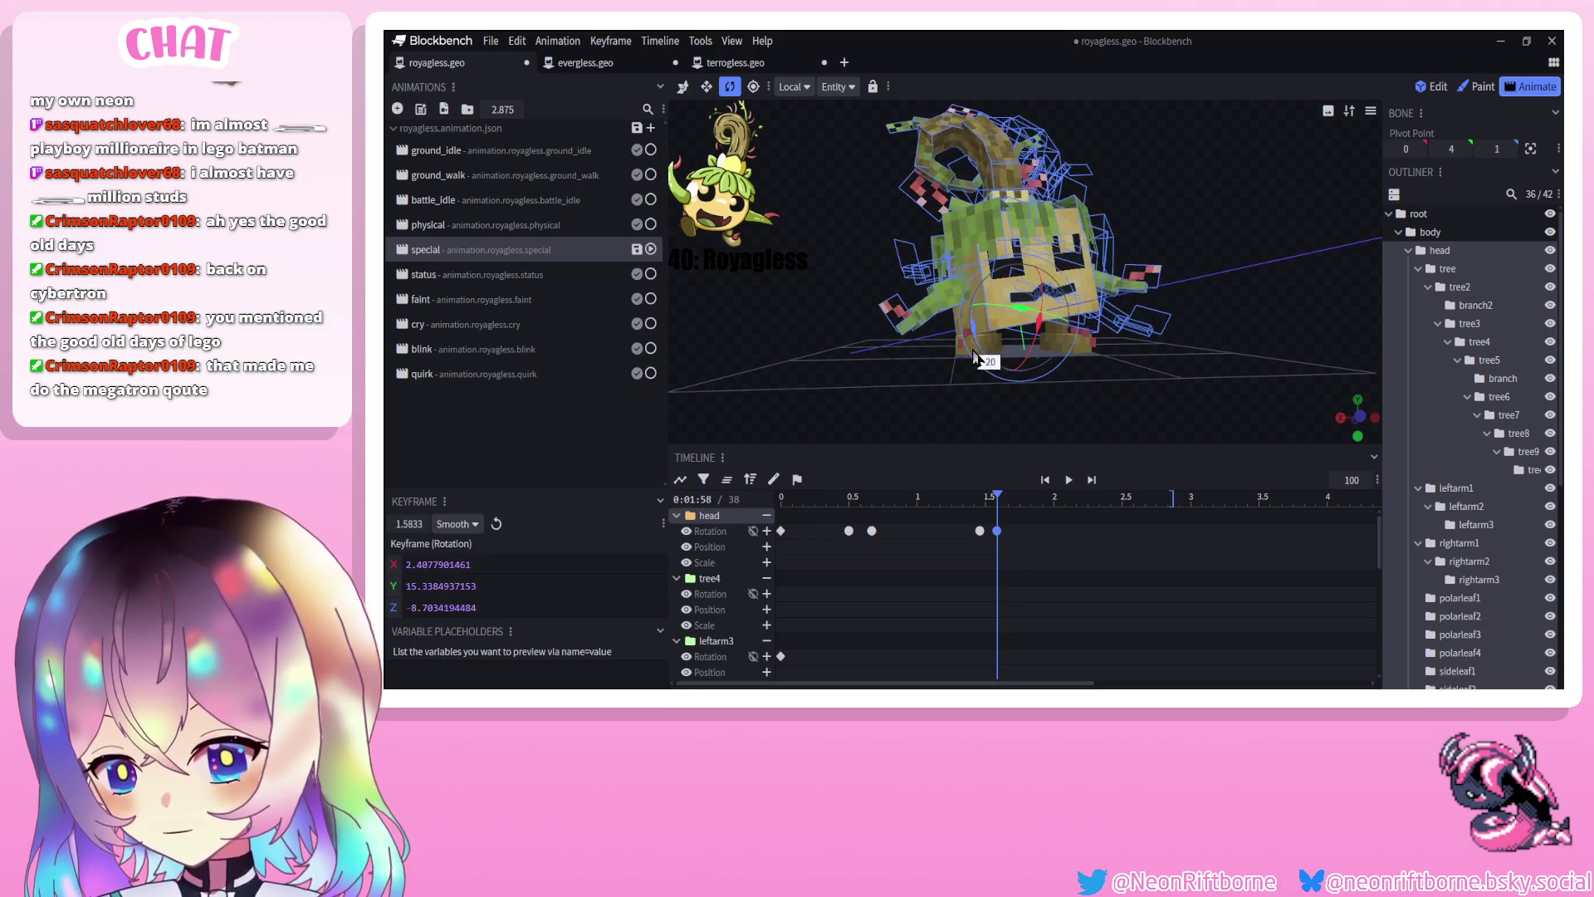
left_click(980, 529)
key("Delete")
left_click_drag(982, 498, 974, 496)
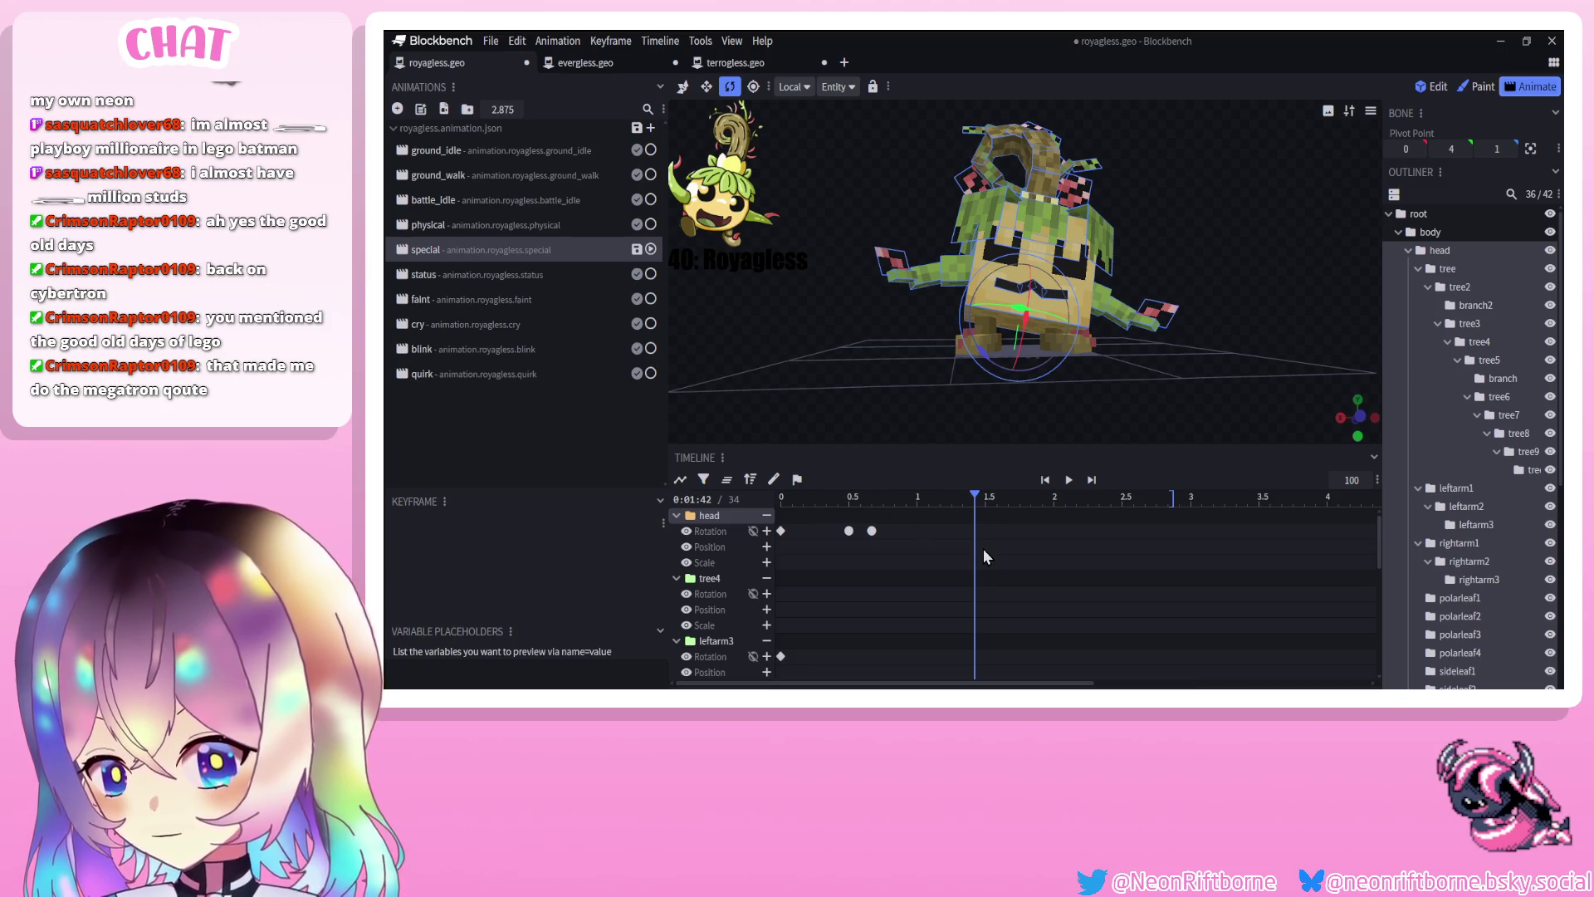
left_click(872, 530)
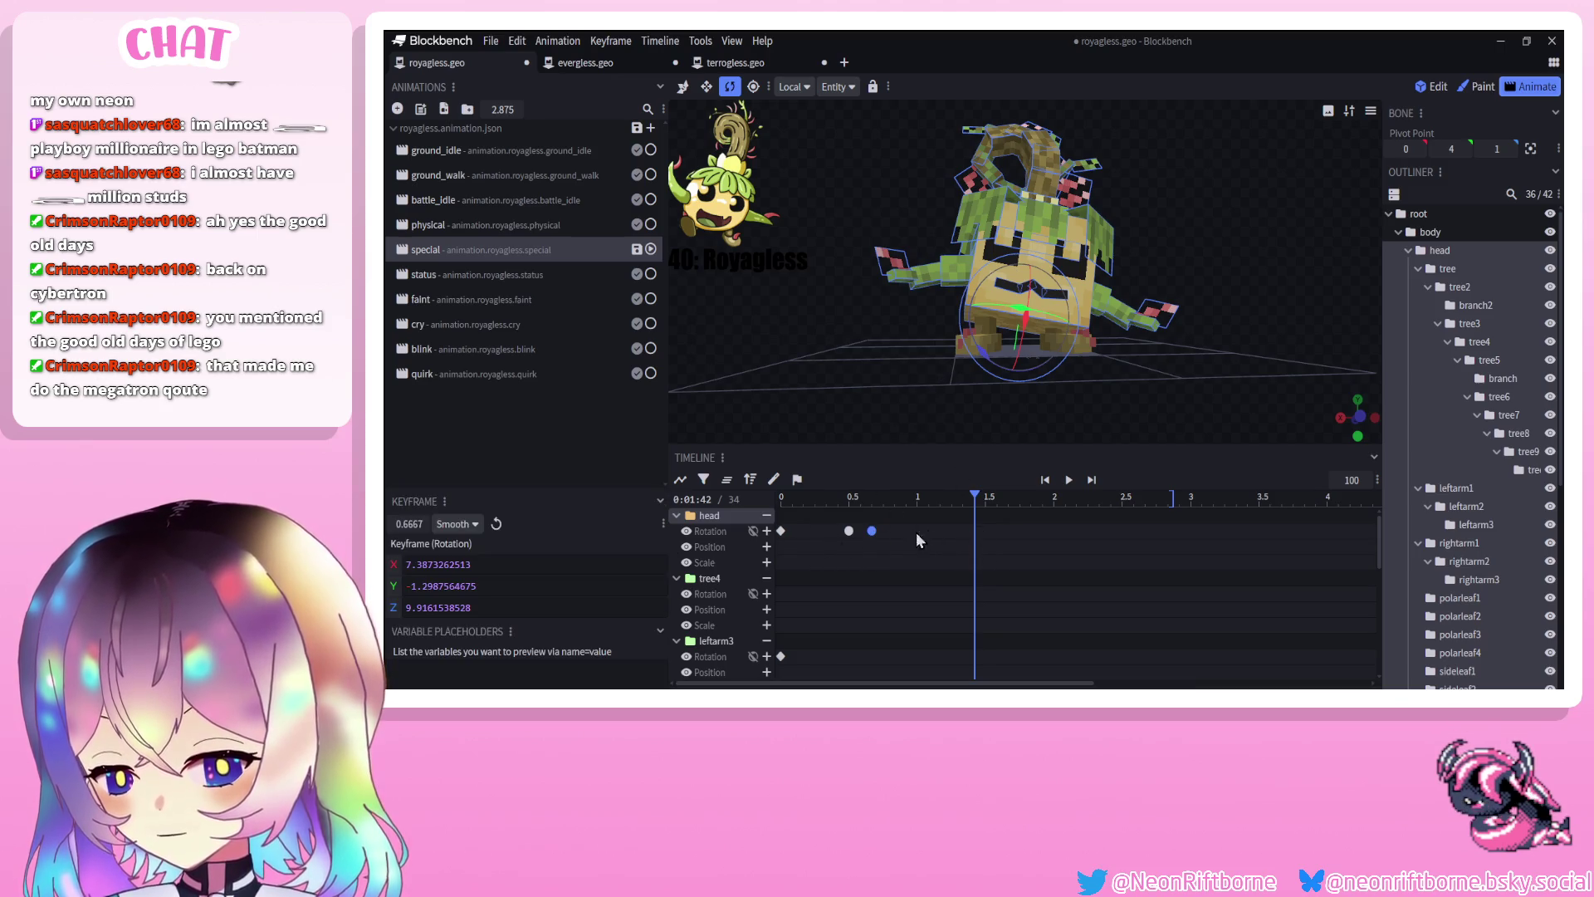
key("ctrl+v")
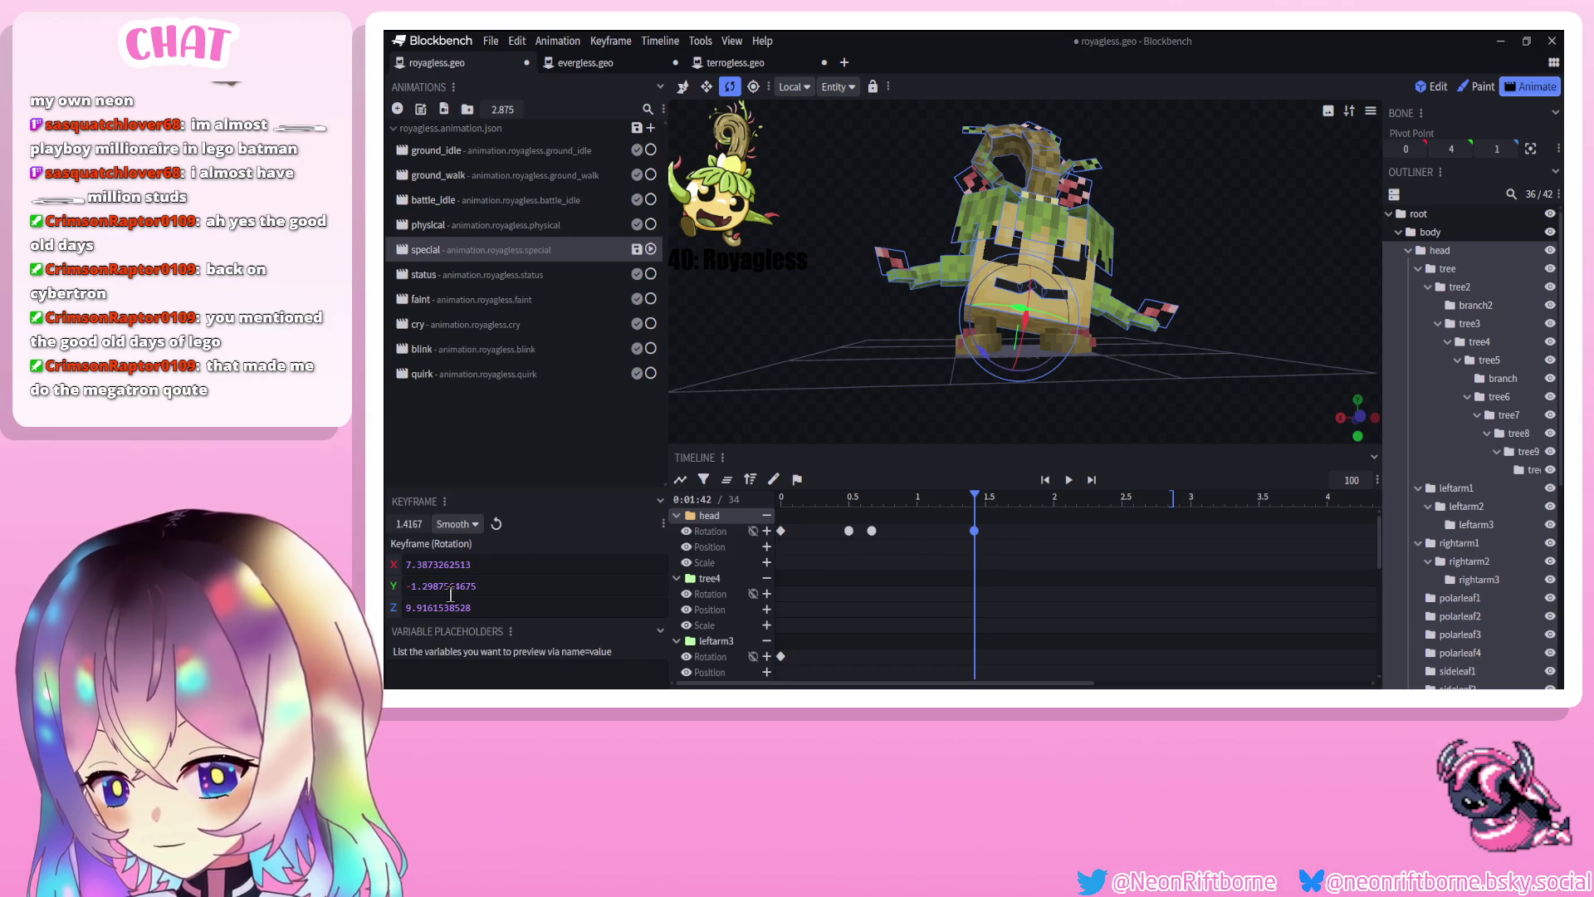
left_click(872, 497)
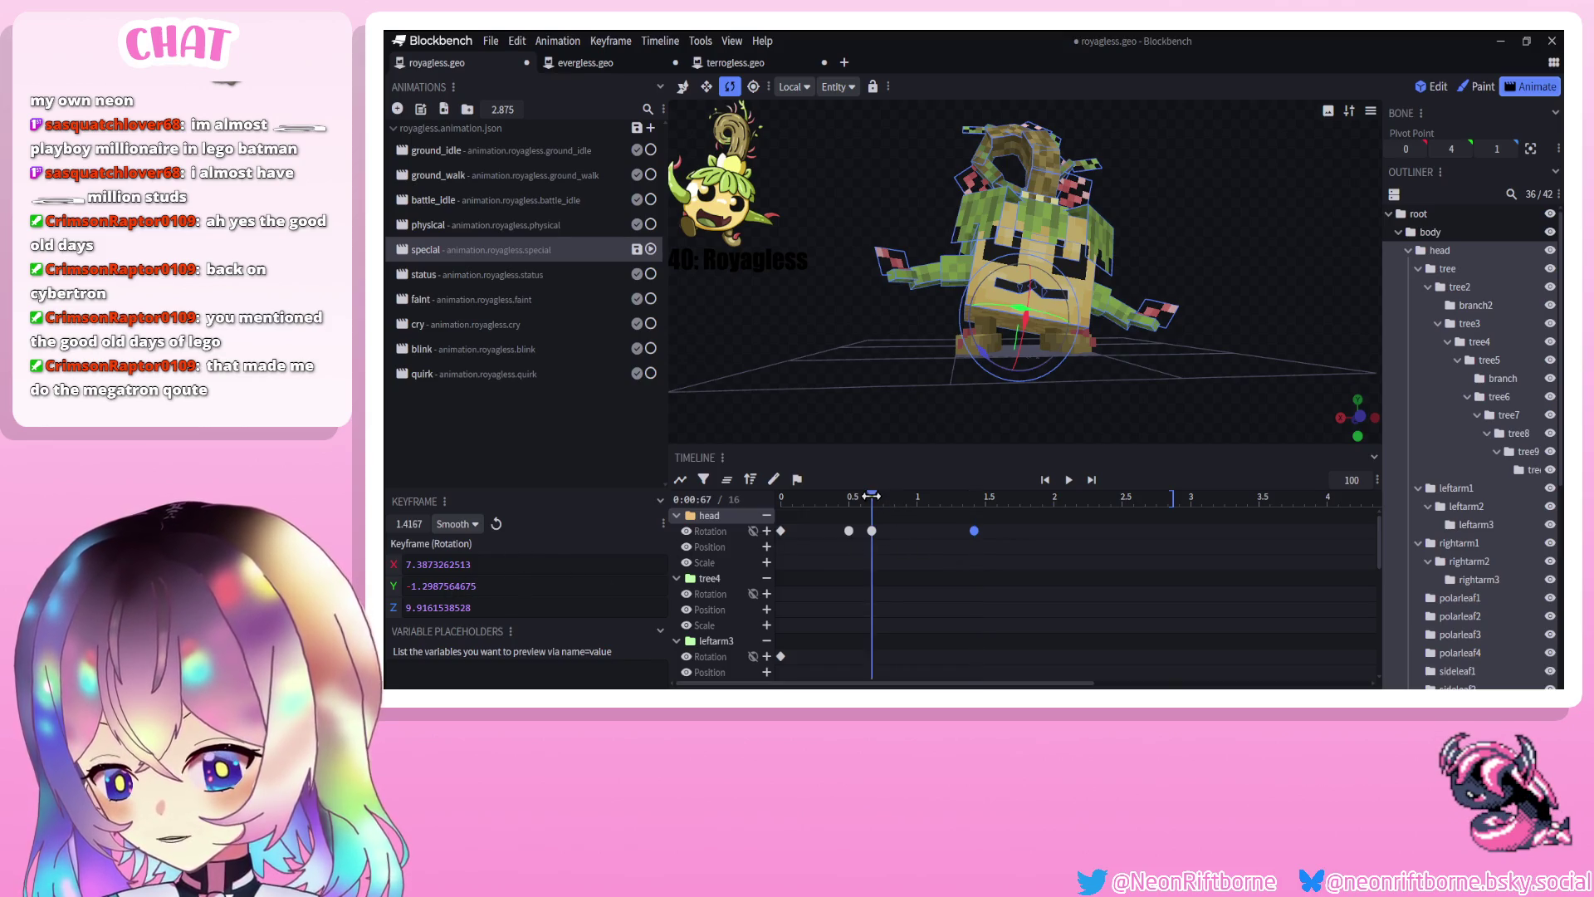
key("Delete")
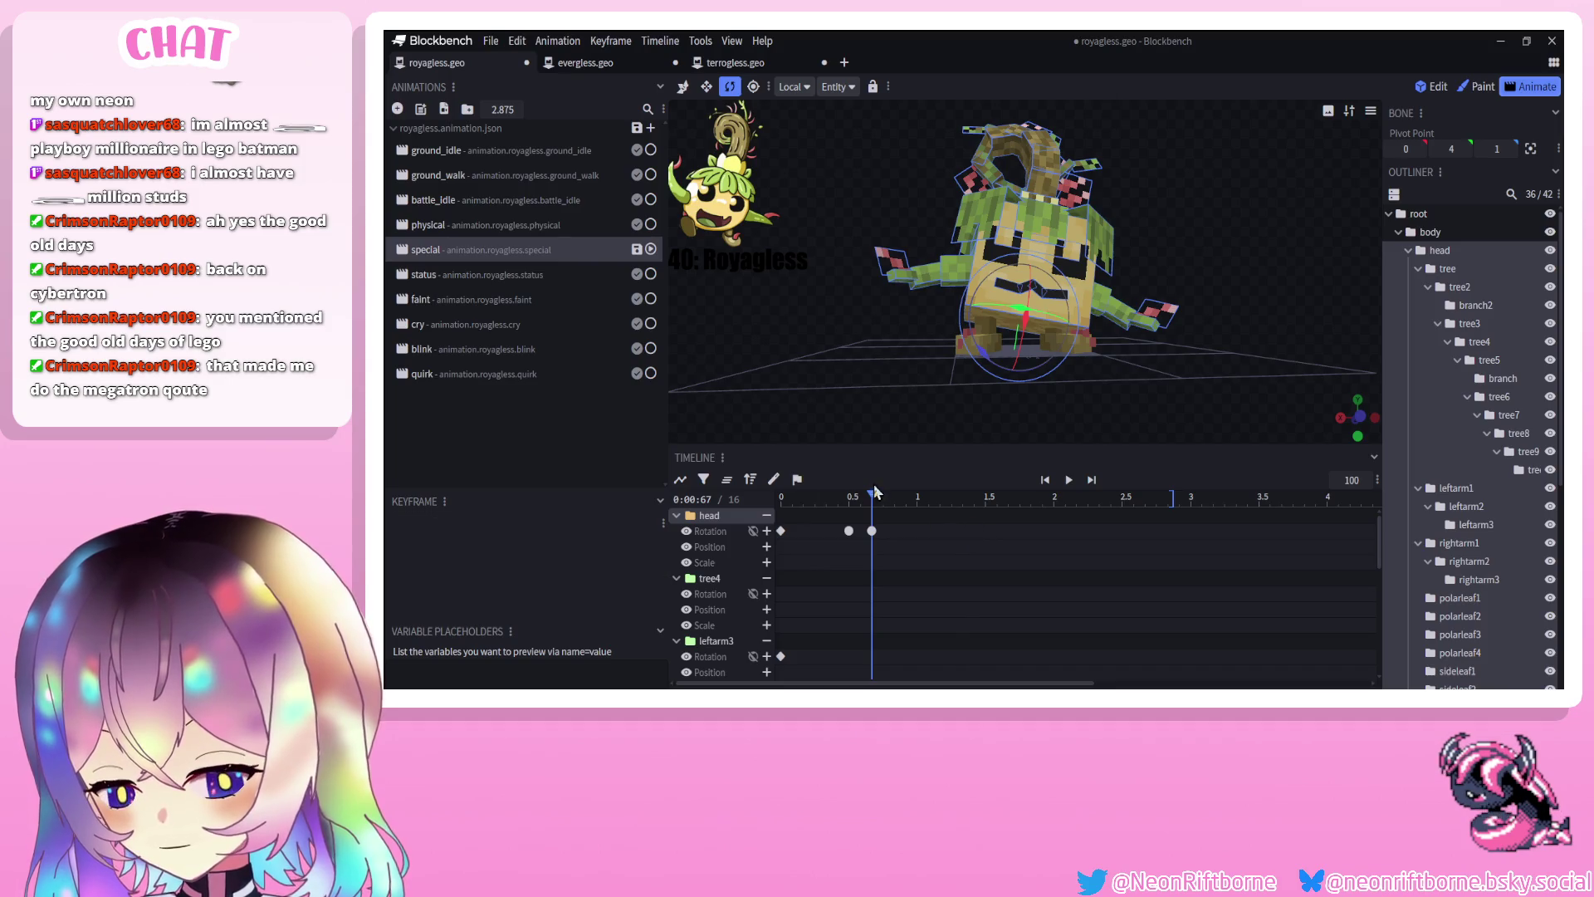
left_click_drag(871, 531, 872, 519)
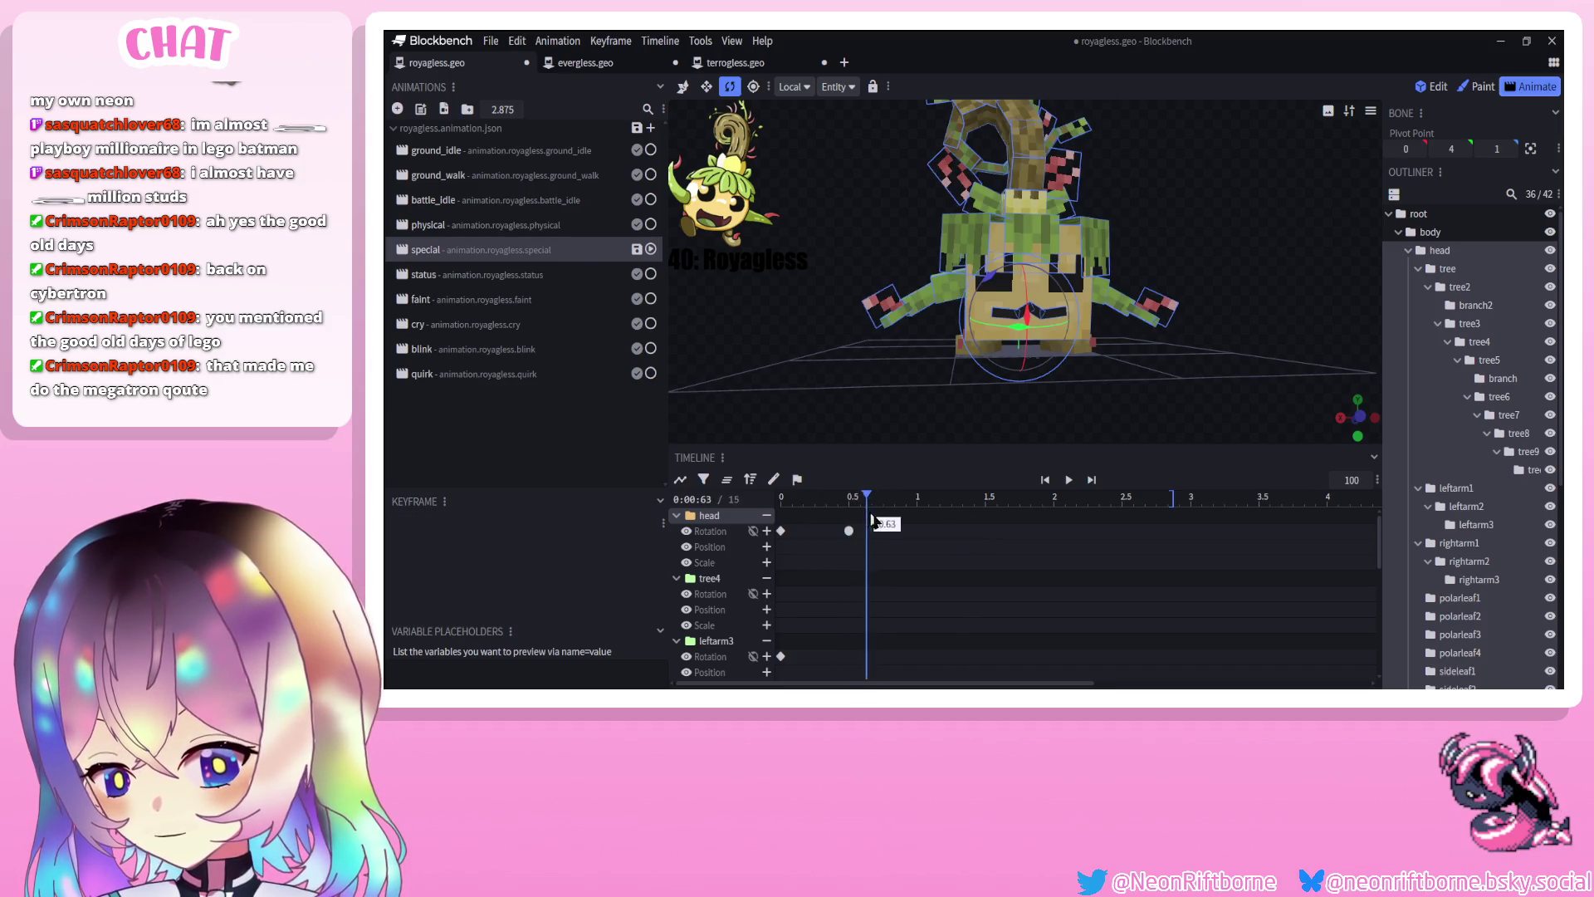
mouse_move(874, 432)
left_mouse_down()
mouse_move(872, 401)
mouse_move(1065, 297)
mouse_move(1027, 342)
left_mouse_up()
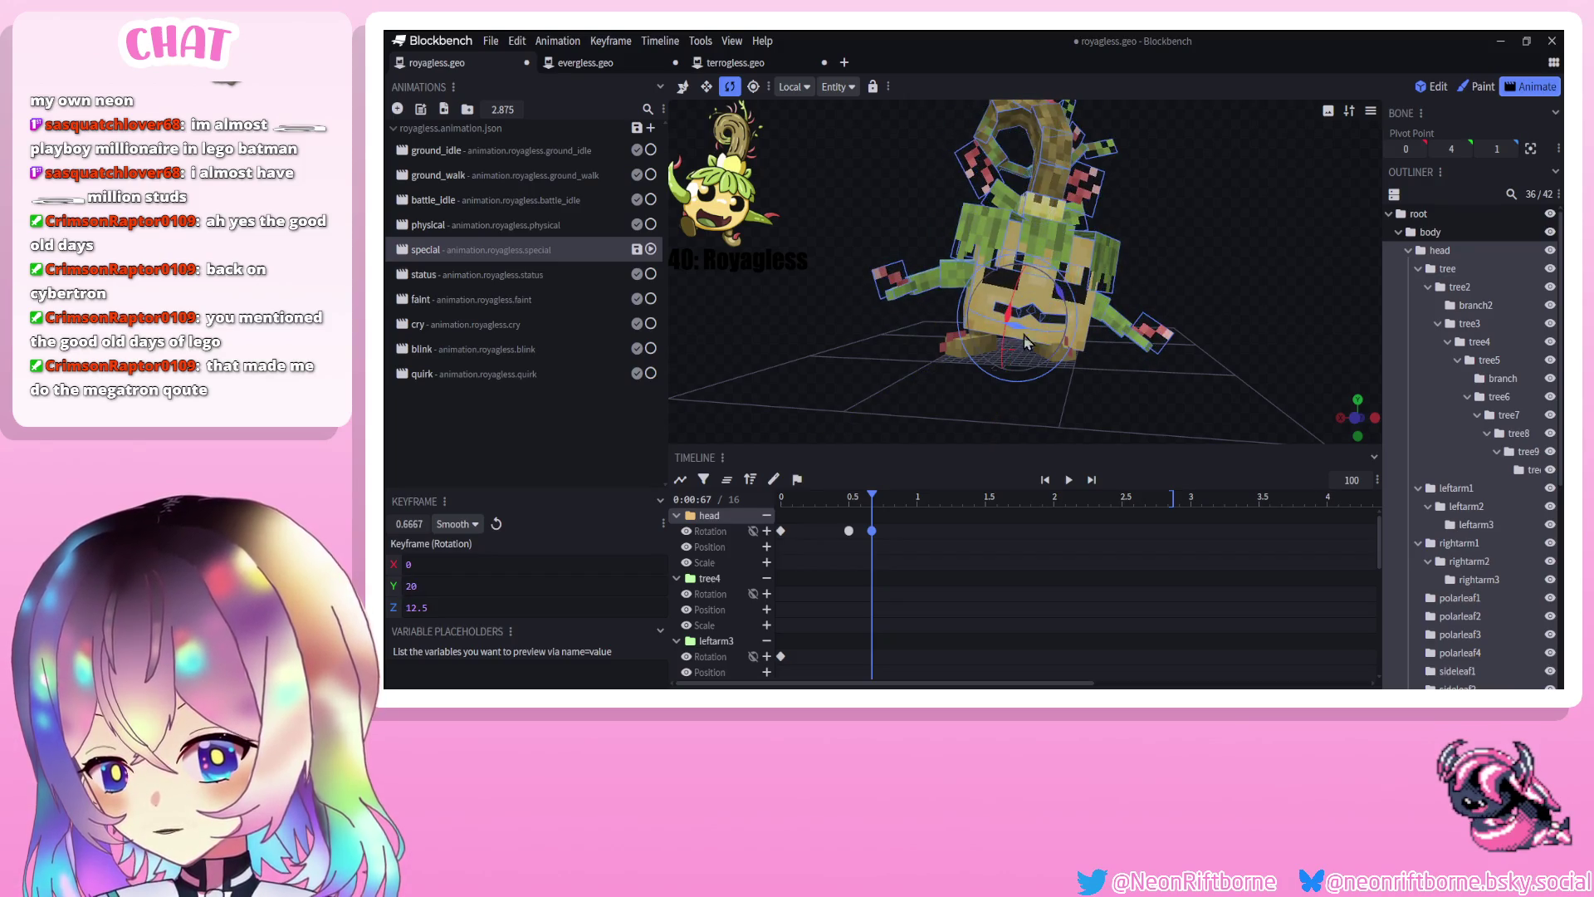
Preview the head sway and scrub through it from a front-on view
left_click(1069, 480)
left_click_drag(804, 496, 896, 495)
left_click_drag(909, 436, 932, 418)
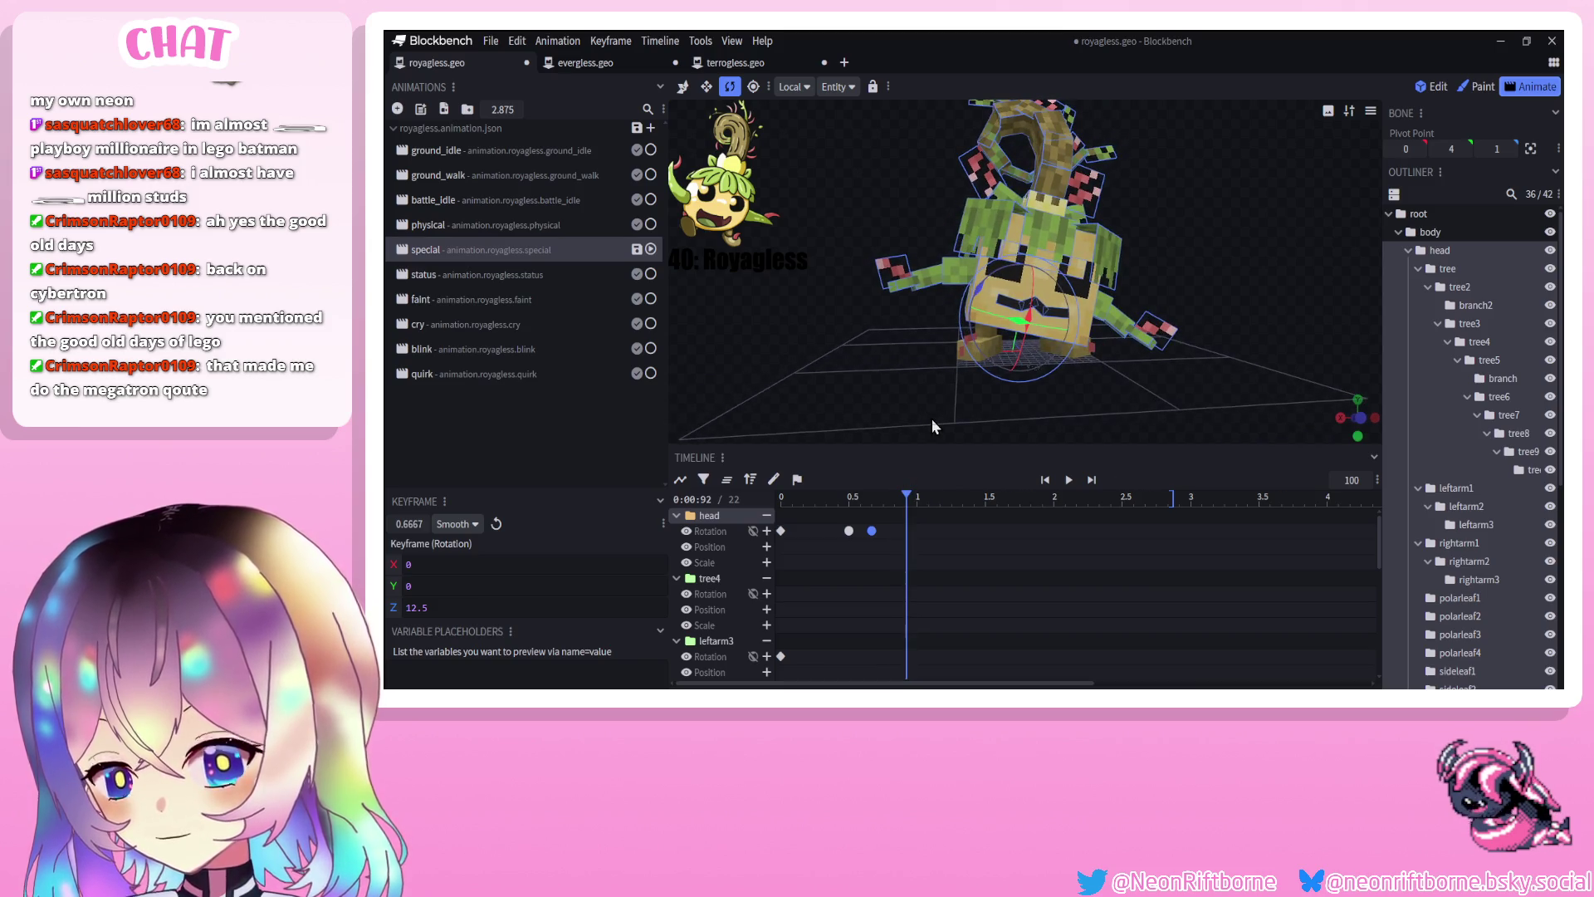
mouse_move(923, 419)
left_mouse_down()
mouse_move(889, 416)
mouse_move(929, 416)
left_mouse_up()
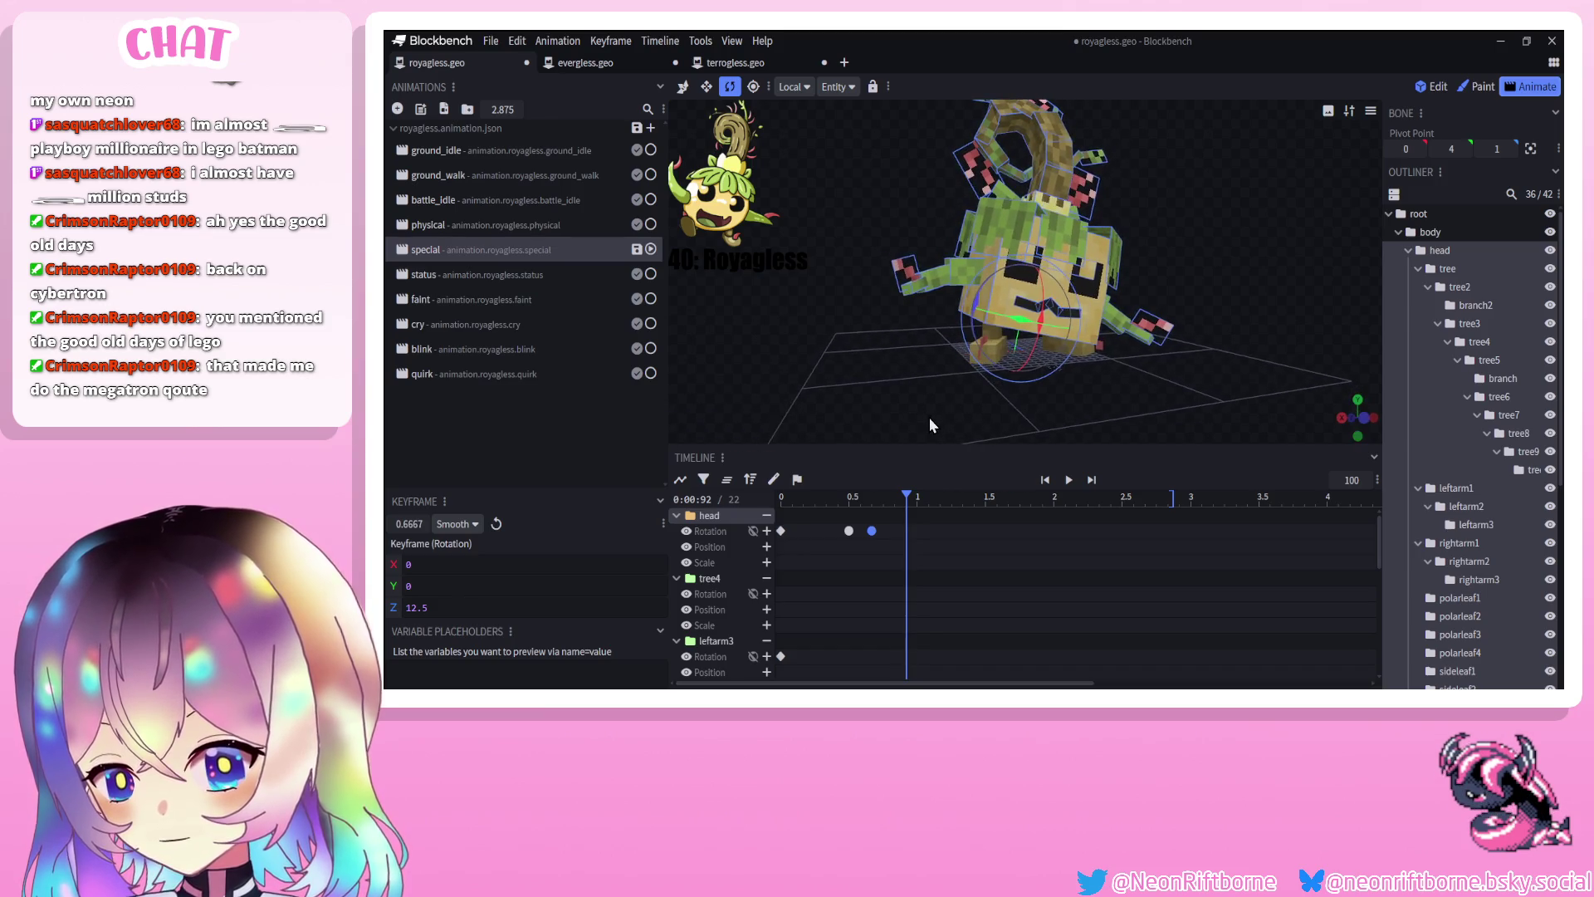
mouse_move(882, 503)
left_mouse_down()
mouse_move(797, 503)
mouse_move(897, 522)
left_mouse_up()
left_click_drag(919, 422, 888, 415)
mouse_move(880, 508)
left_mouse_down()
mouse_move(831, 514)
mouse_move(929, 499)
left_mouse_up()
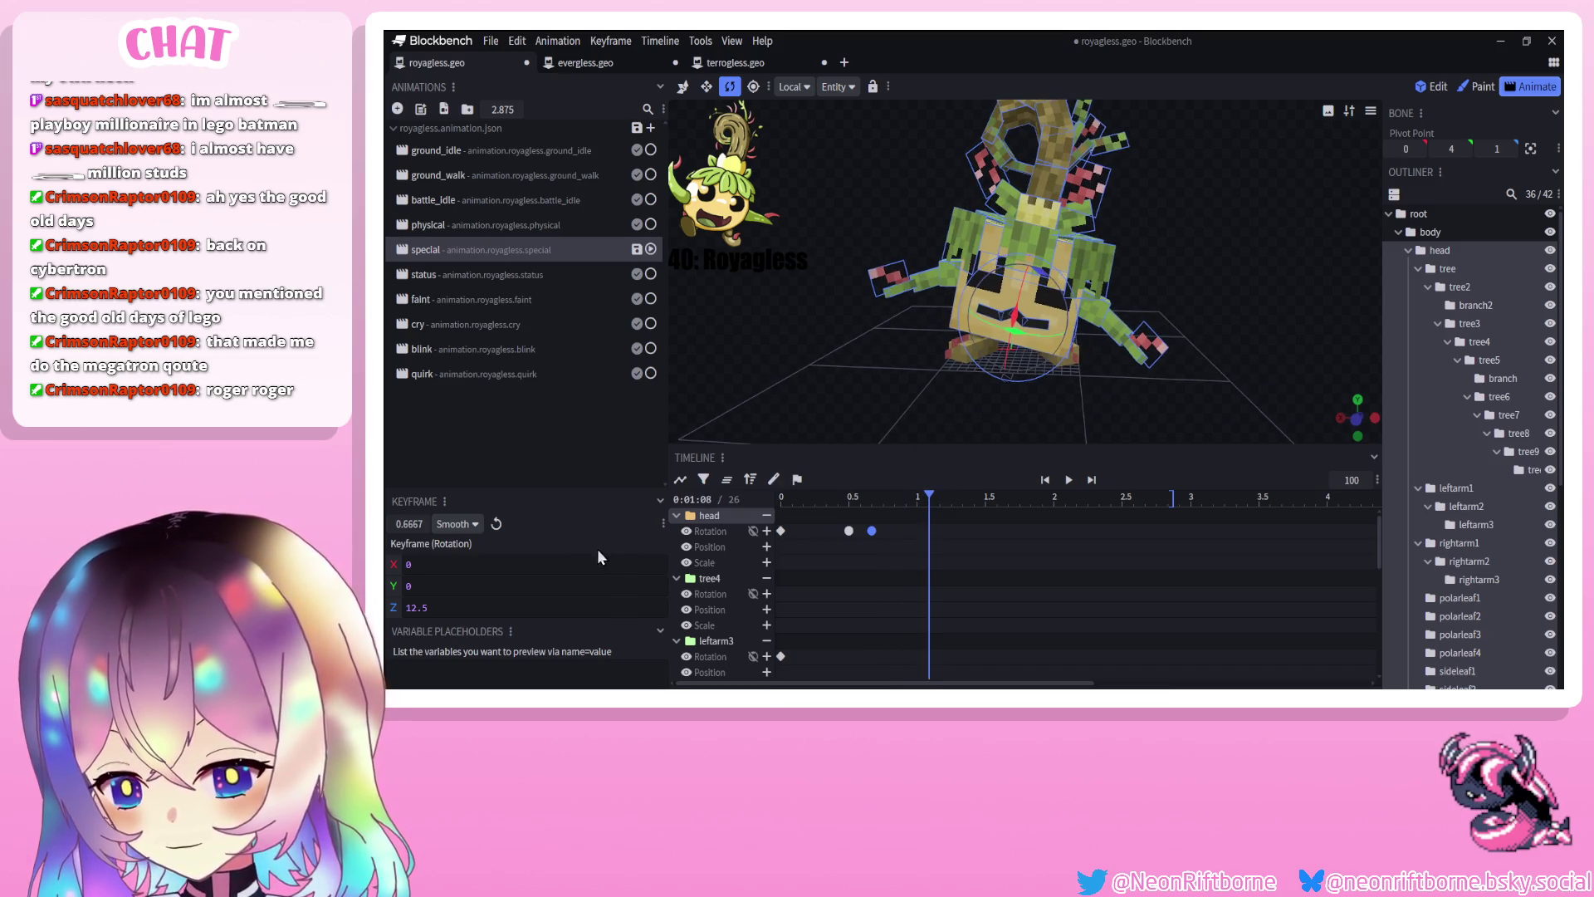
Key a 20 Y head turn, move it to 1.25, and clear its Z tilt
left_click_drag(446, 584, 388, 585)
left_click_drag(1037, 347, 1060, 349)
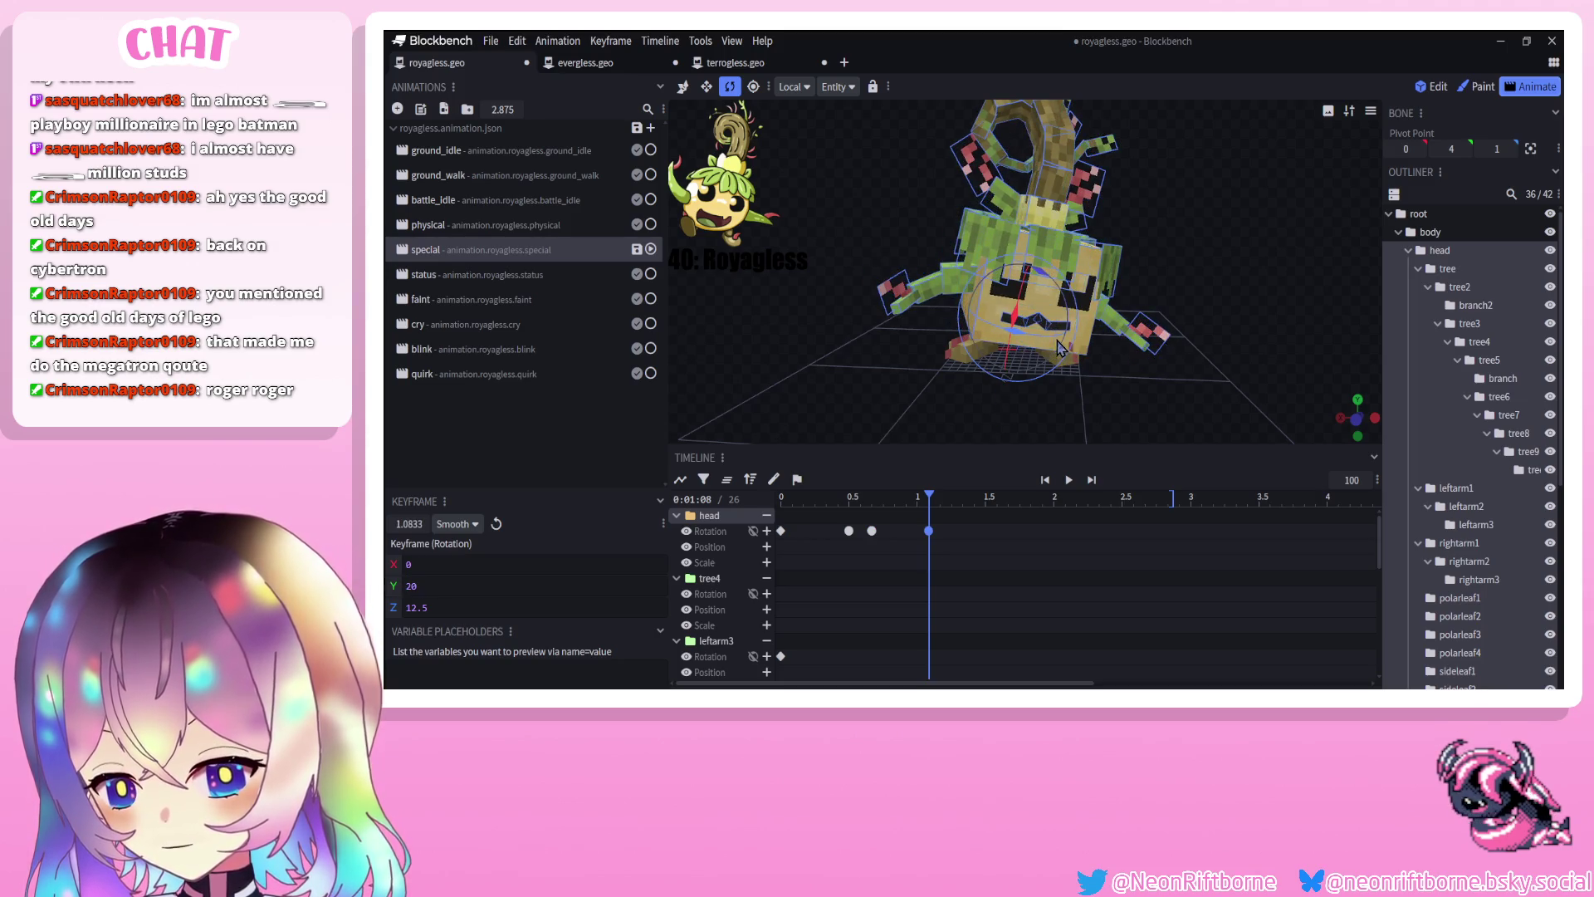
left_click_drag(928, 530, 950, 531)
mouse_move(817, 499)
left_mouse_down()
mouse_move(858, 514)
mouse_move(957, 501)
left_mouse_up()
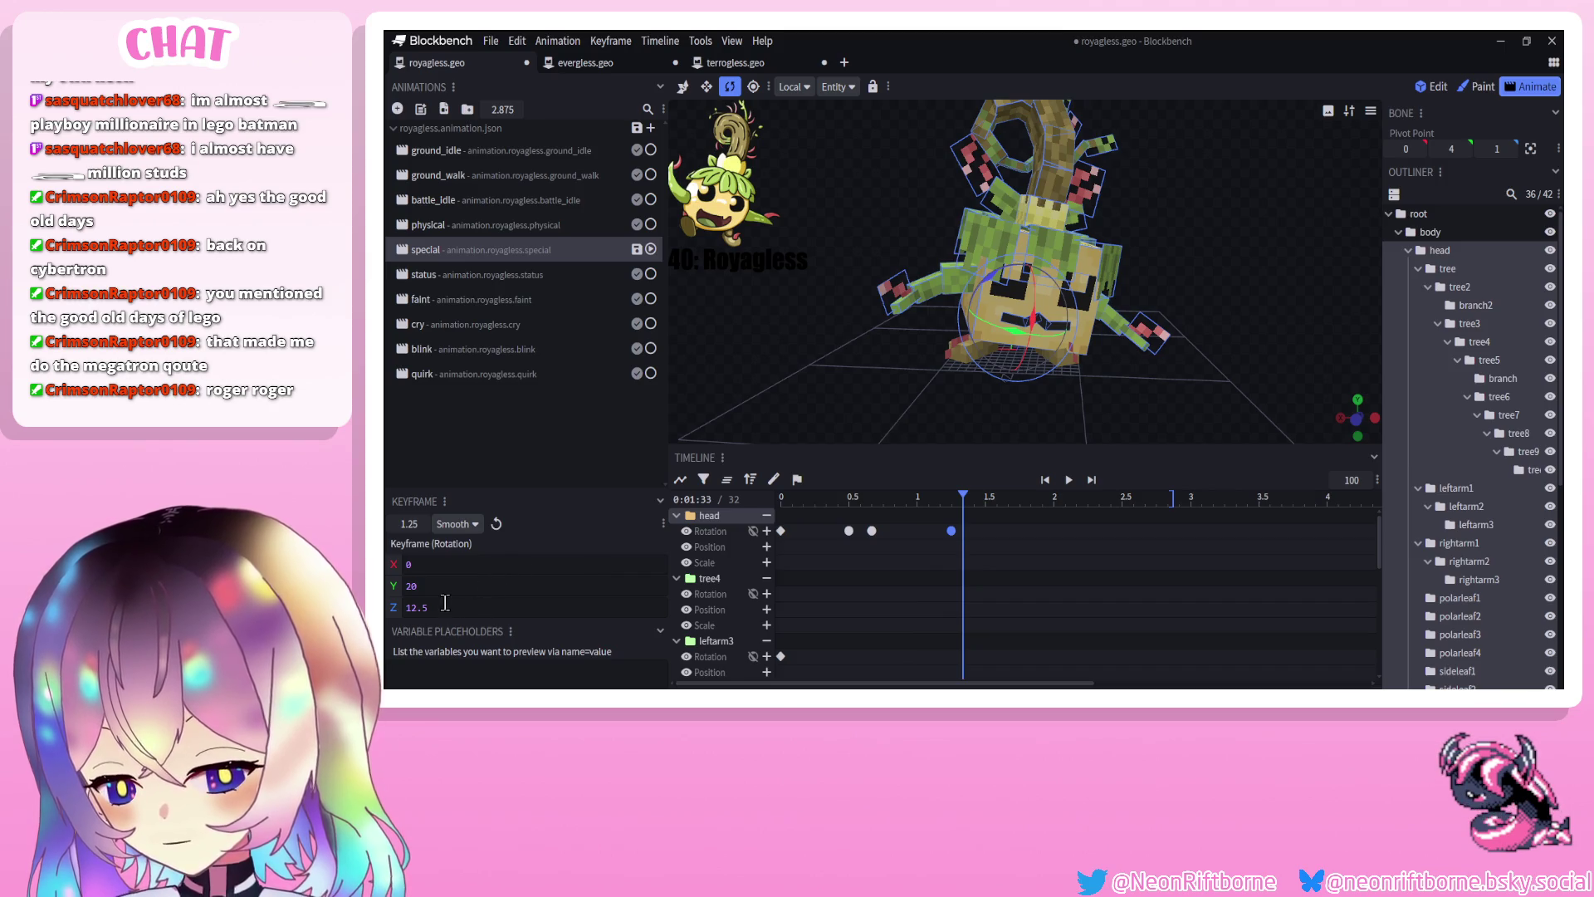
key("BackSpace")
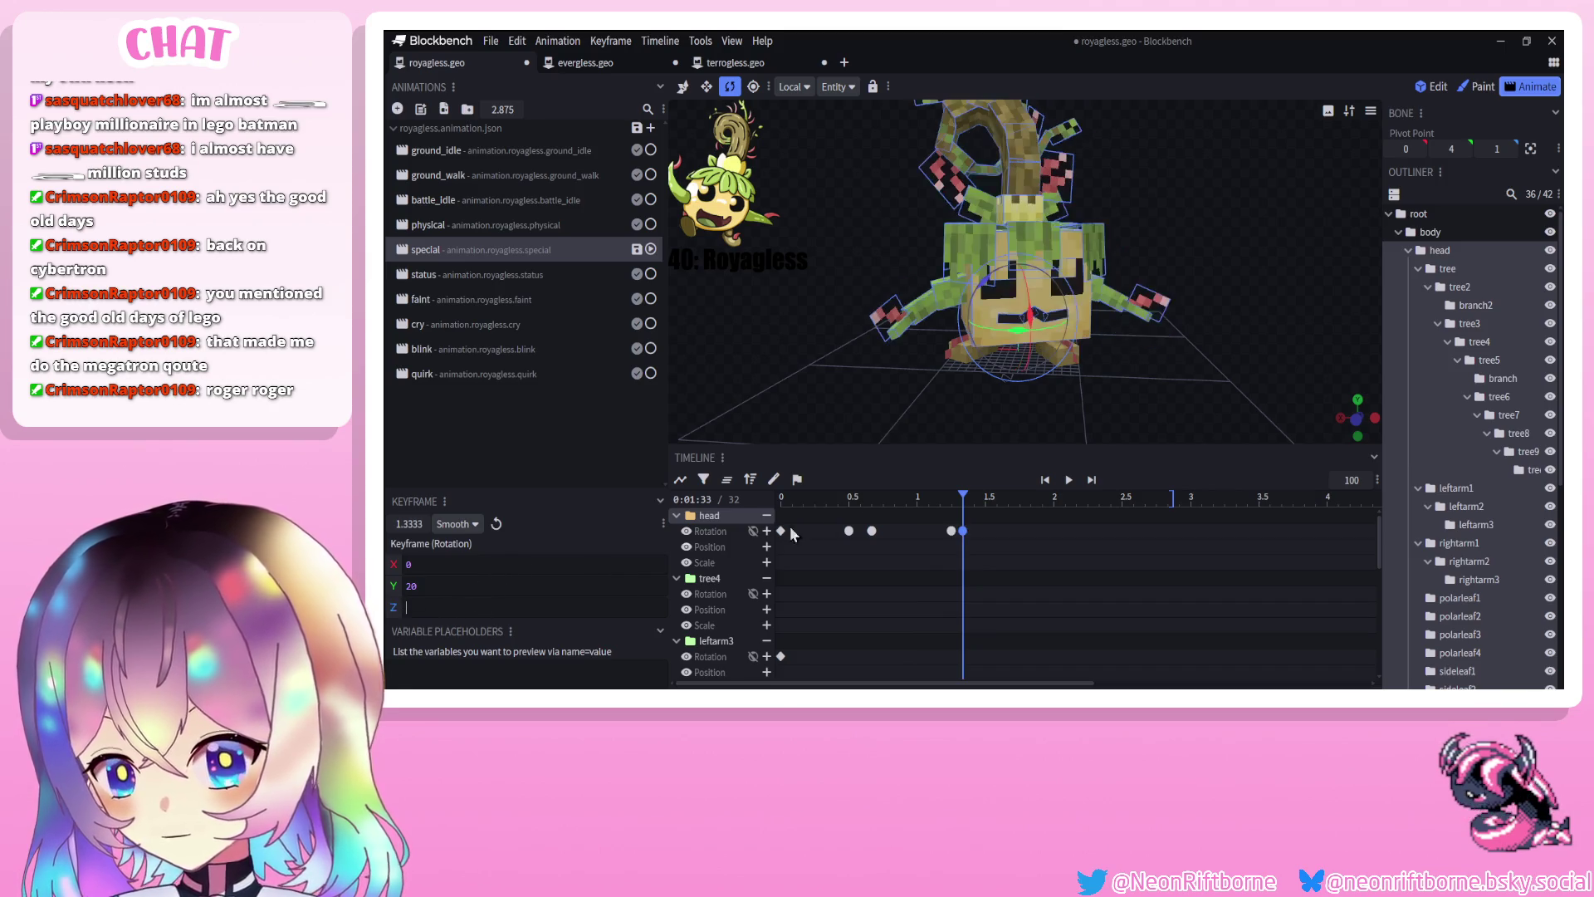
left_click(1068, 479)
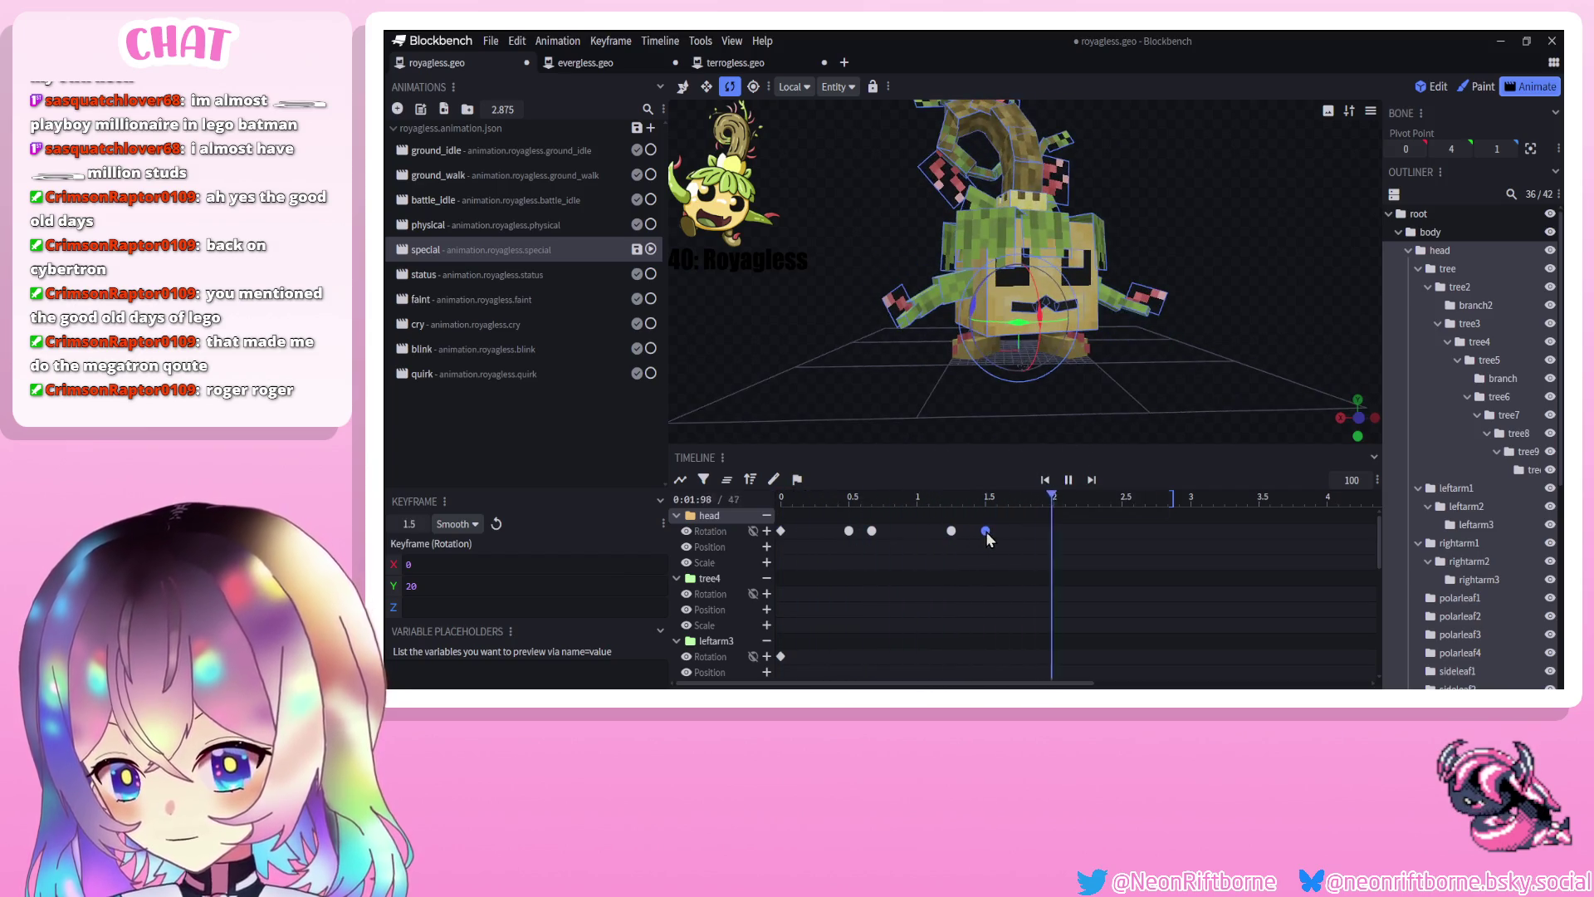
Move the latest head keyframe to 1.5 and select all five head rotation keyframes
mouse_move(963, 532)
left_mouse_down()
mouse_move(1001, 523)
mouse_move(853, 526)
mouse_move(1004, 534)
mouse_move(812, 502)
mouse_move(1026, 506)
left_mouse_up()
mouse_move(1030, 432)
left_mouse_down()
mouse_move(995, 385)
mouse_move(1033, 379)
mouse_move(1058, 411)
mouse_move(1048, 430)
mouse_move(984, 418)
mouse_move(925, 441)
mouse_move(1082, 444)
left_mouse_up()
left_click_drag(1029, 546, 635, 525)
left_click(751, 223)
left_click_drag(752, 223, 753, 224)
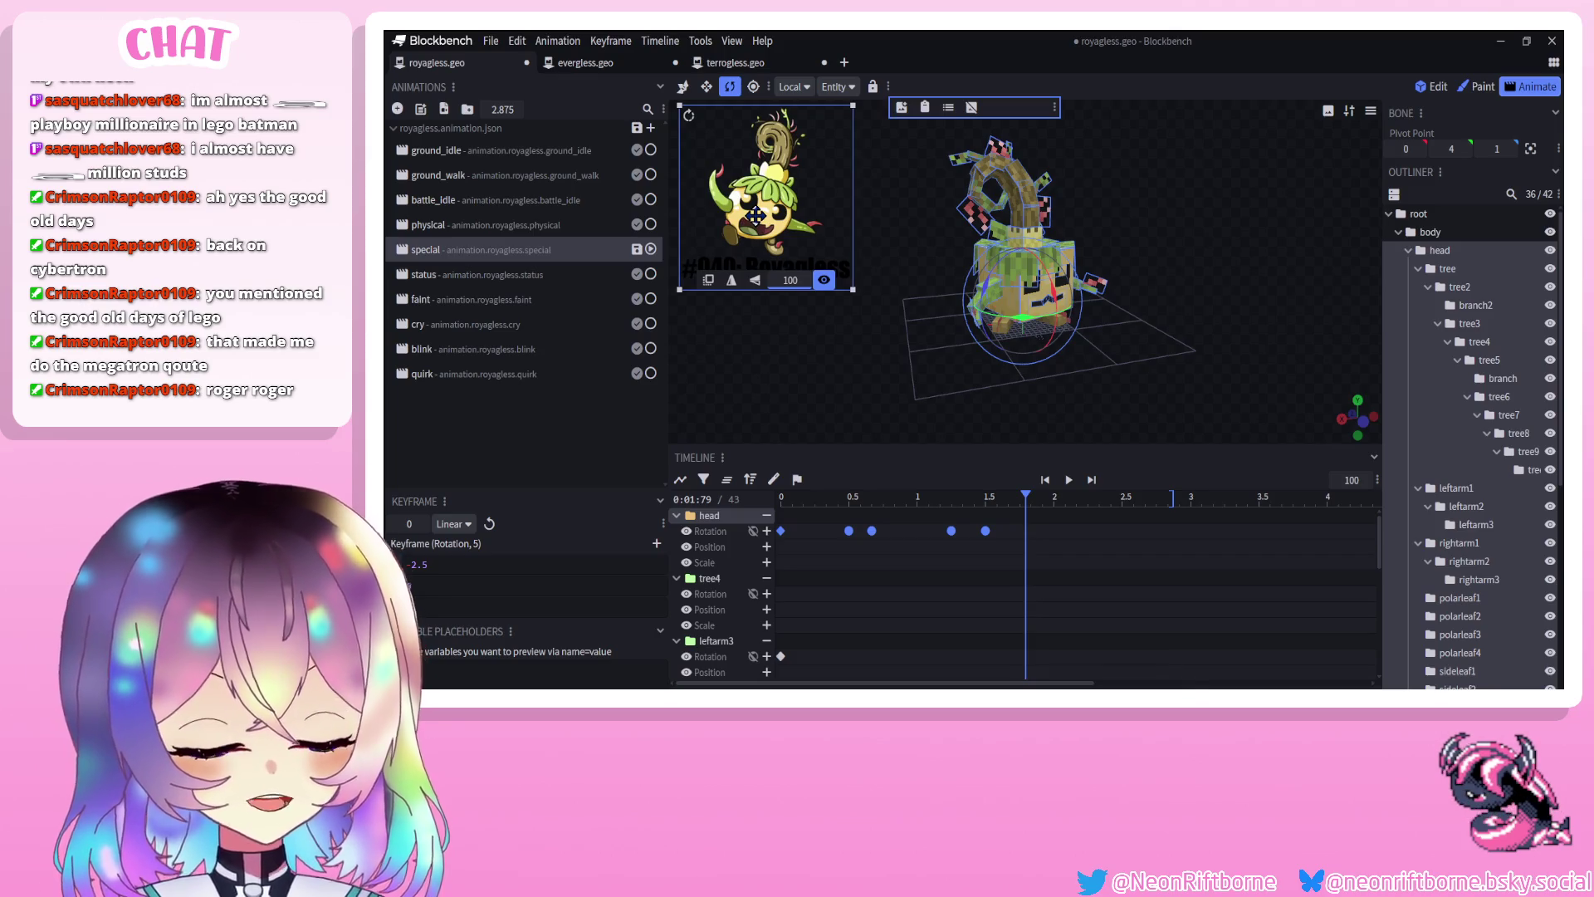
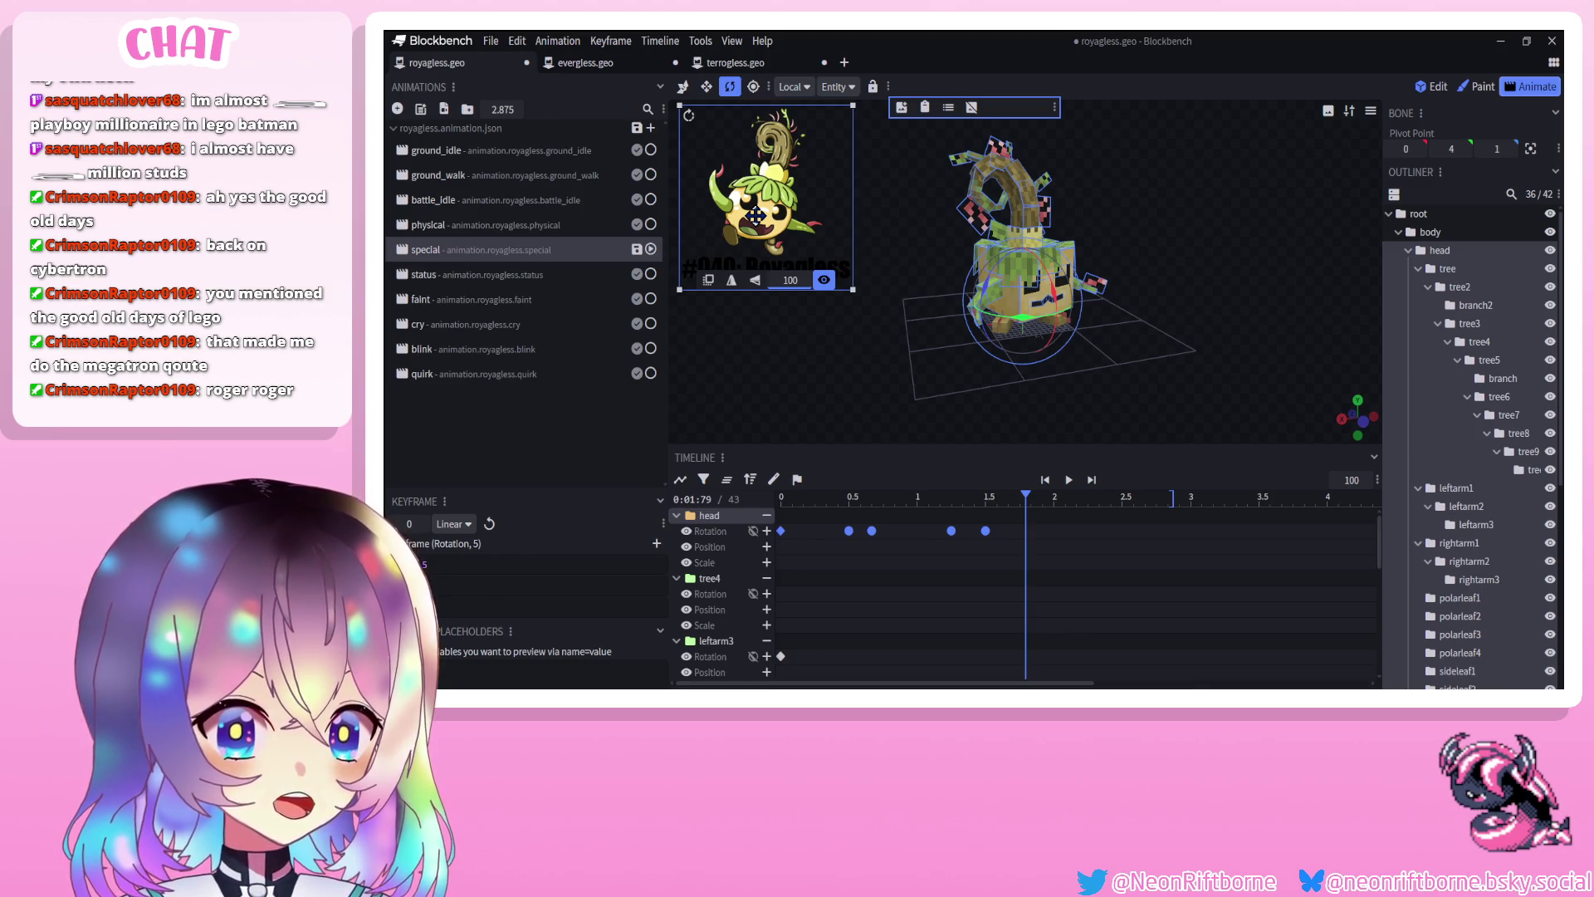
Undo the head rotation keyframe shift and adjust the view of Royagless
key("ctrl+z")
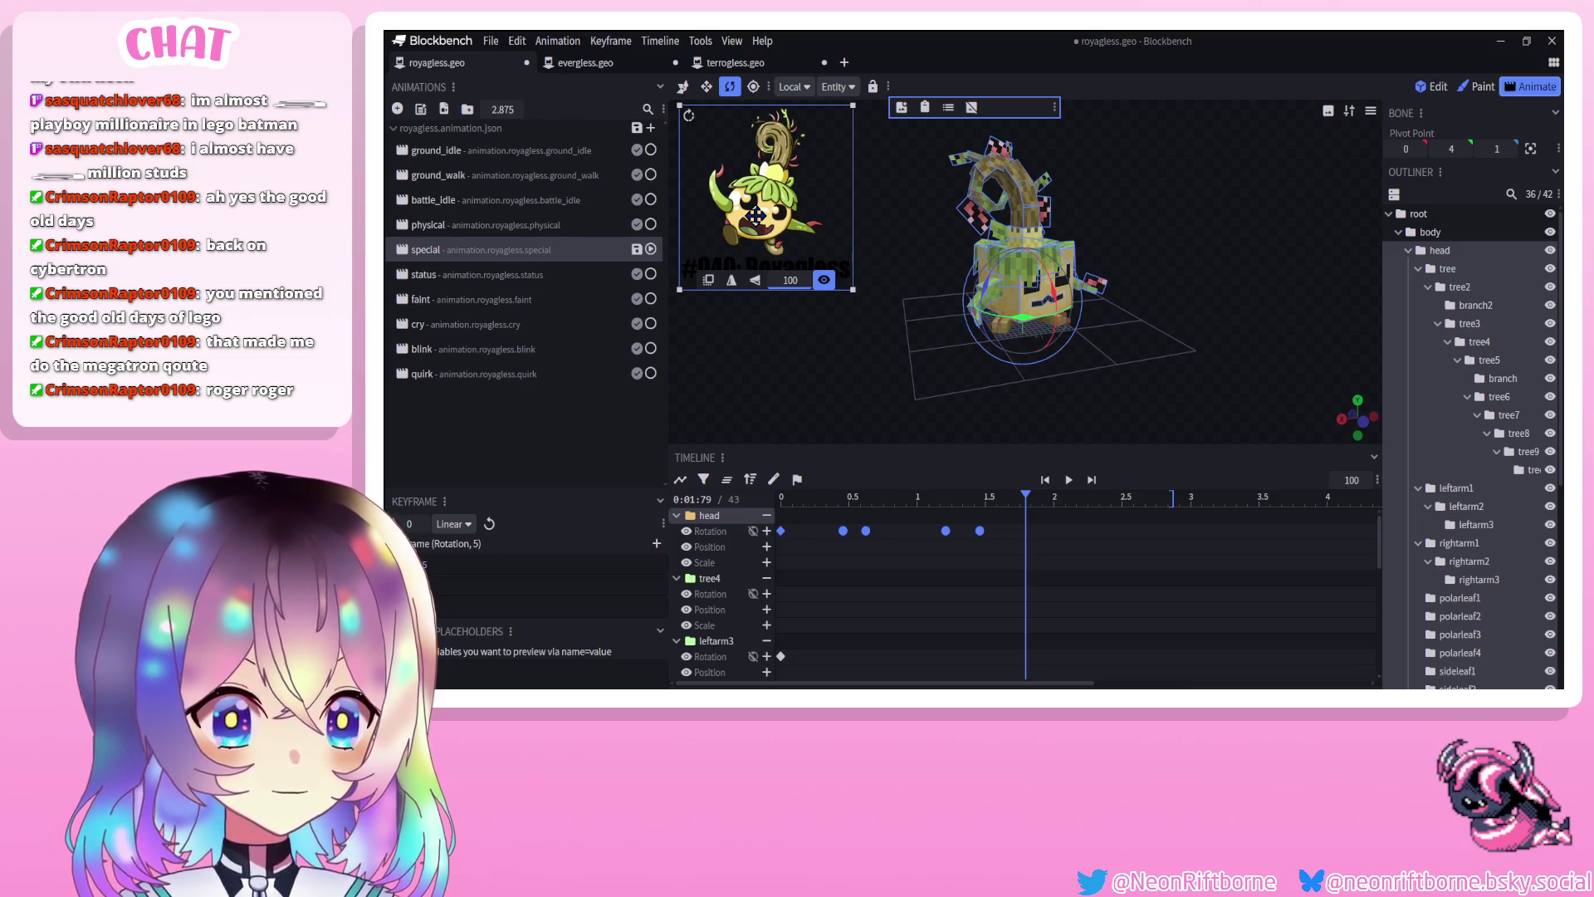
left_click(805, 383)
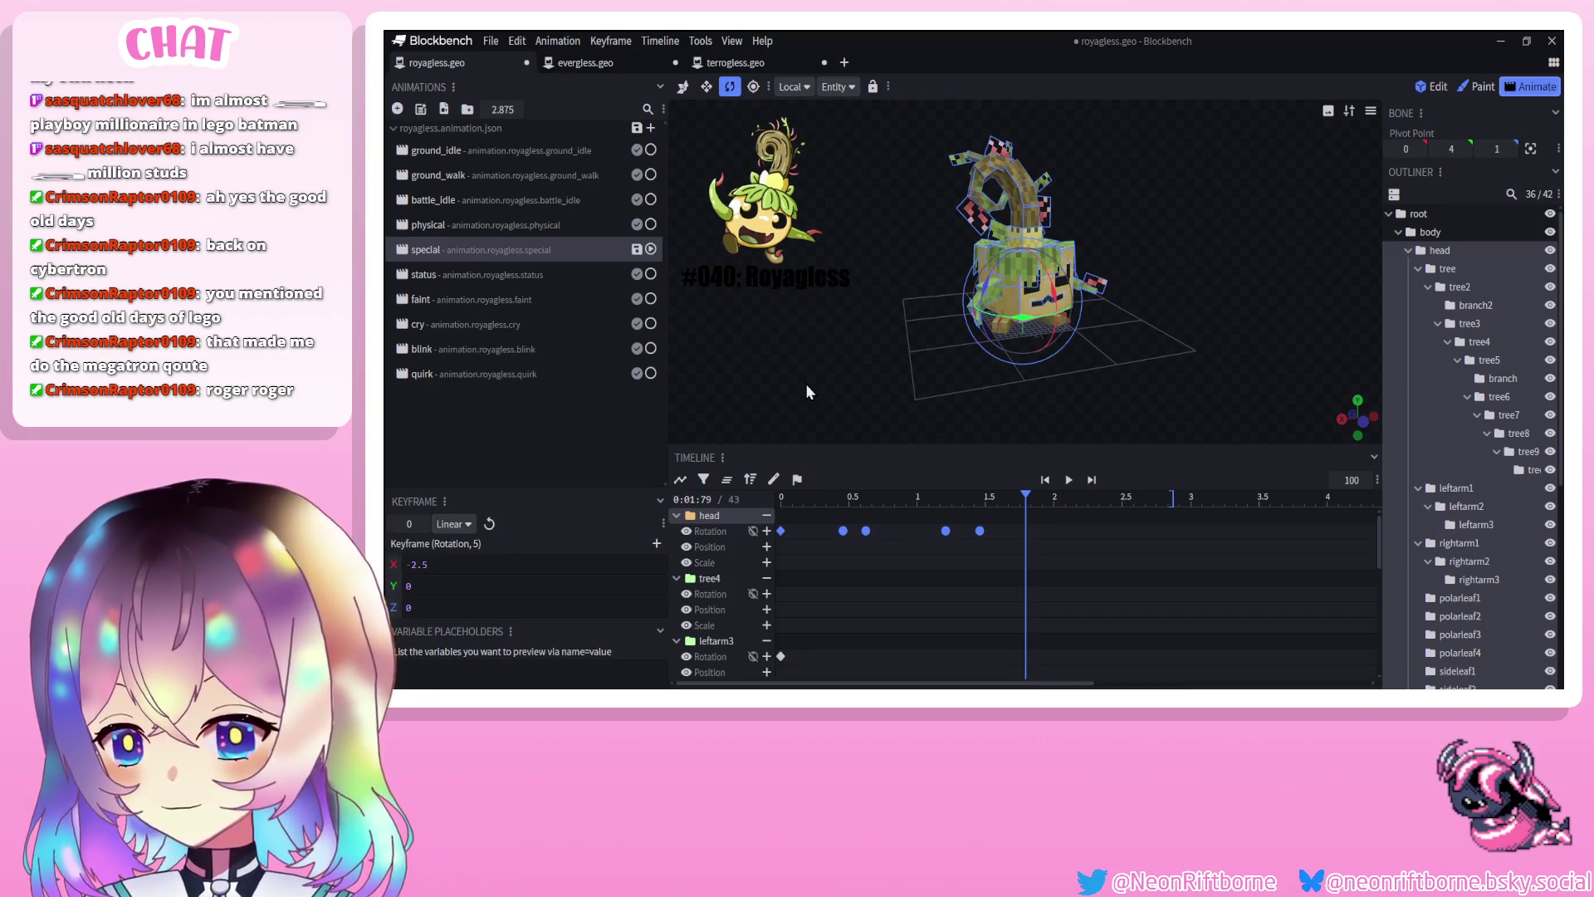
left_click_drag(806, 383, 886, 376)
scroll(1480, 515, "down", 5)
Delete the later head rotation keyframes, keeping only the first, then bring up terrogless
left_click(1458, 641)
left_click_drag(1023, 514, 797, 555)
key("Delete")
left_click(800, 525)
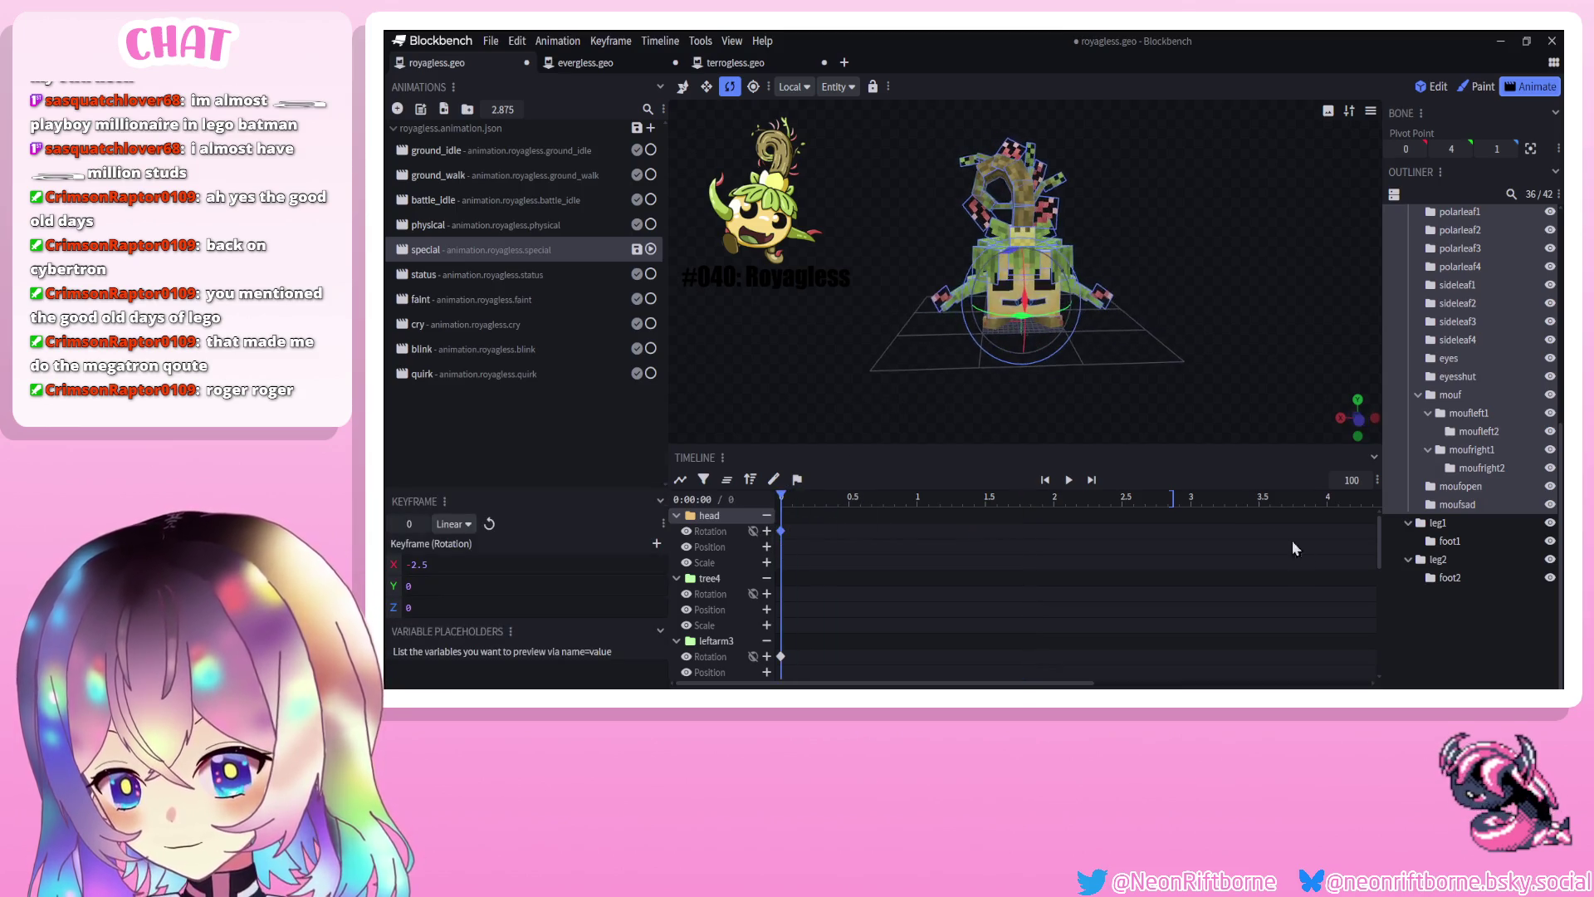
left_click(1465, 605)
left_click(754, 63)
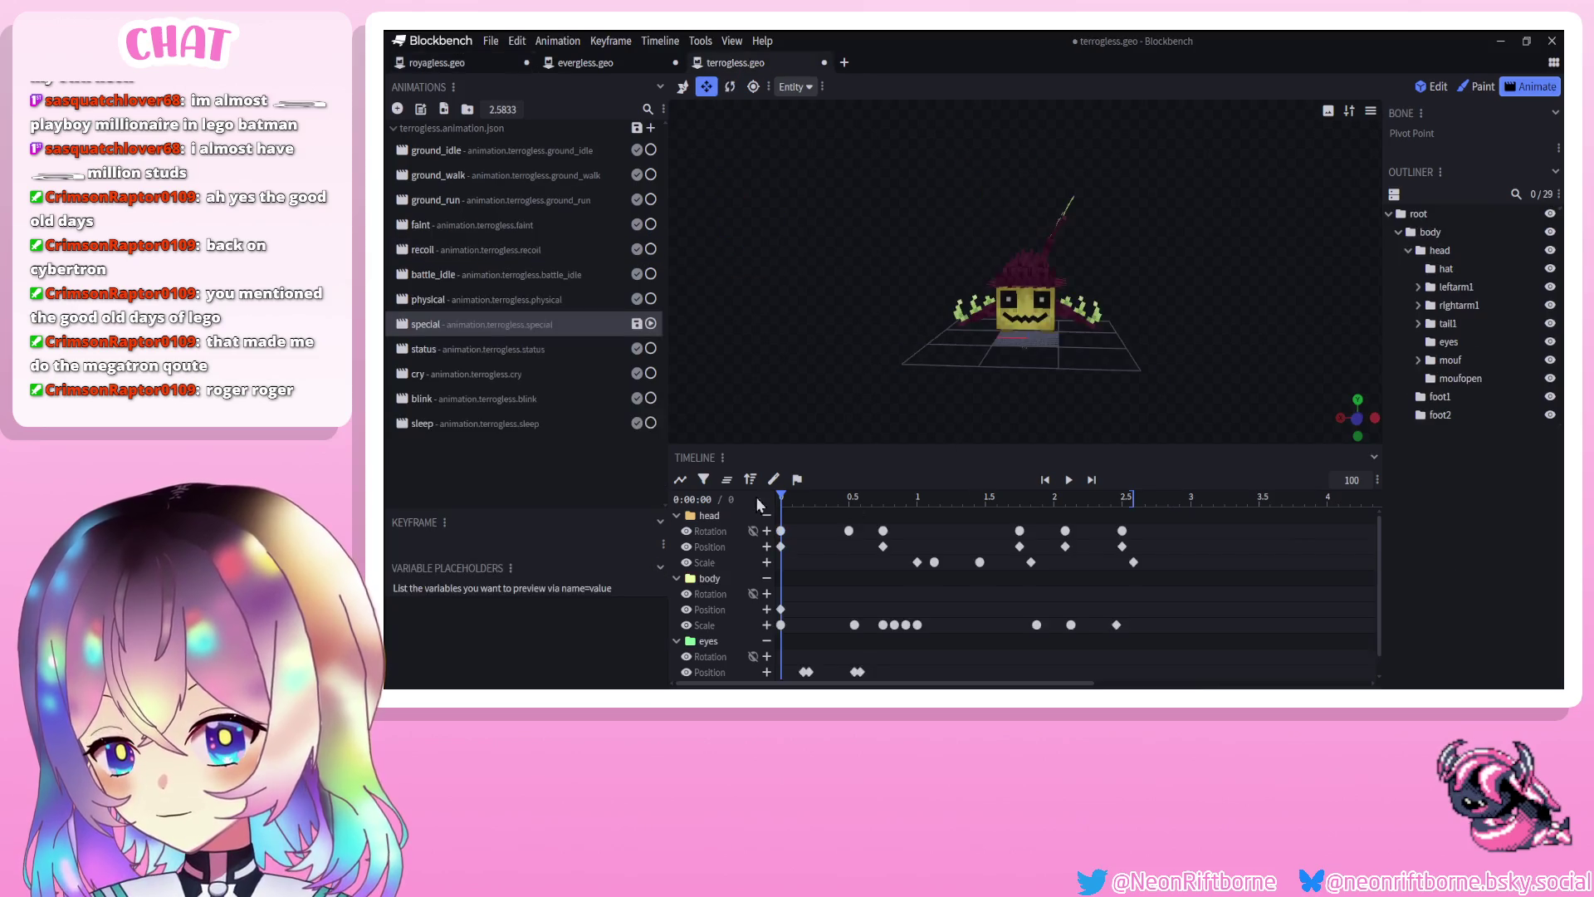
Preview terrogless's special animation and save the terrogless project
left_click(462, 297)
left_click(431, 324)
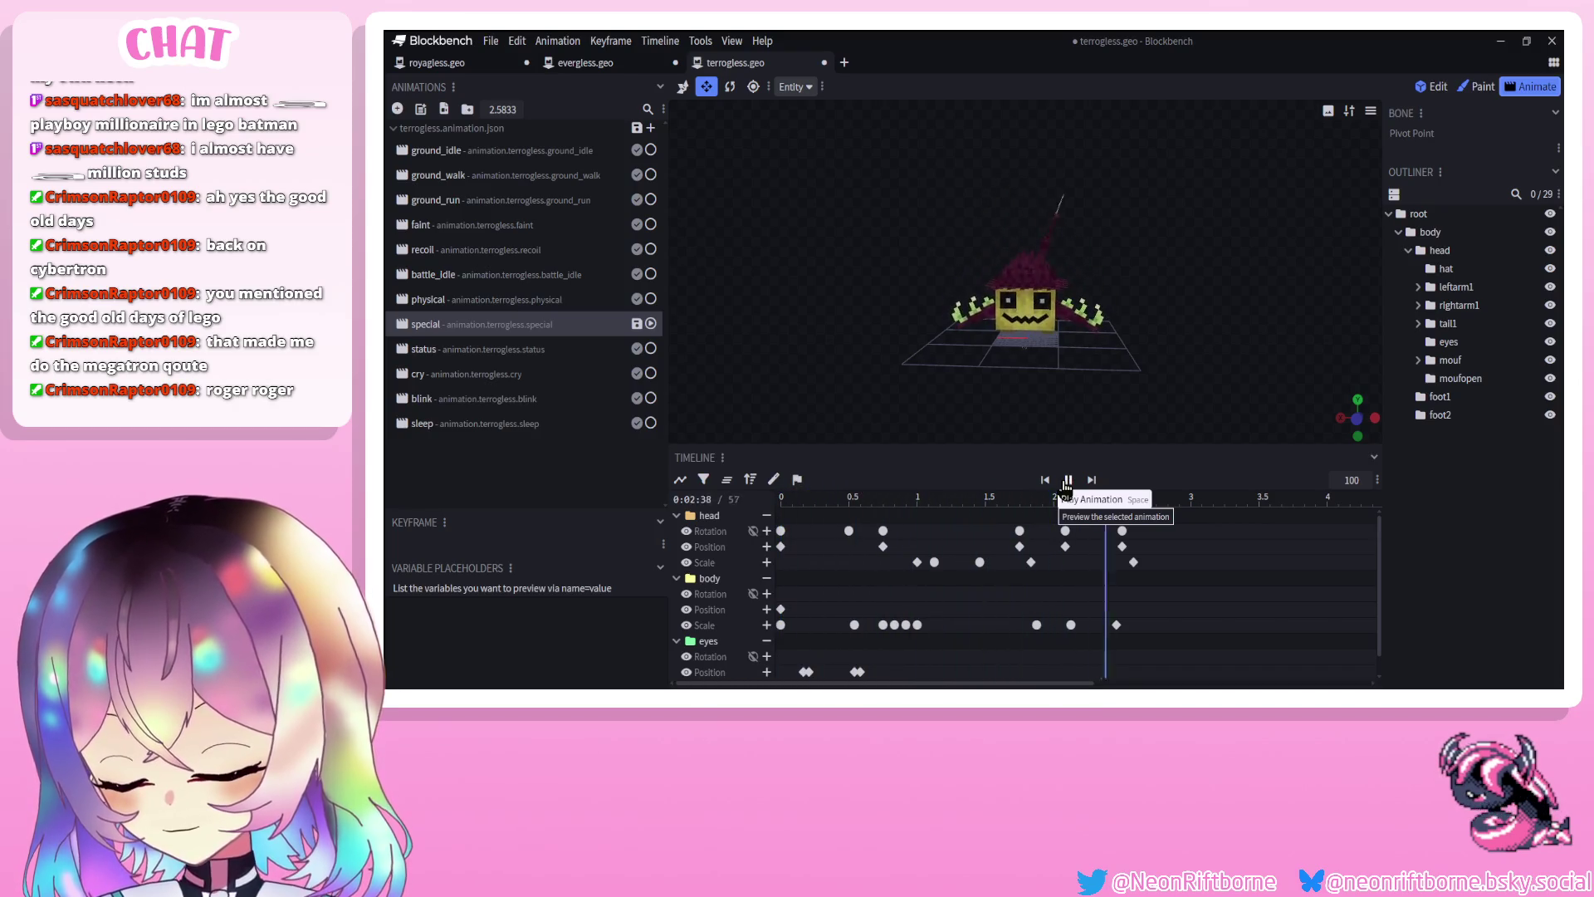
left_click(1068, 481)
left_click(974, 563)
left_click(1067, 488)
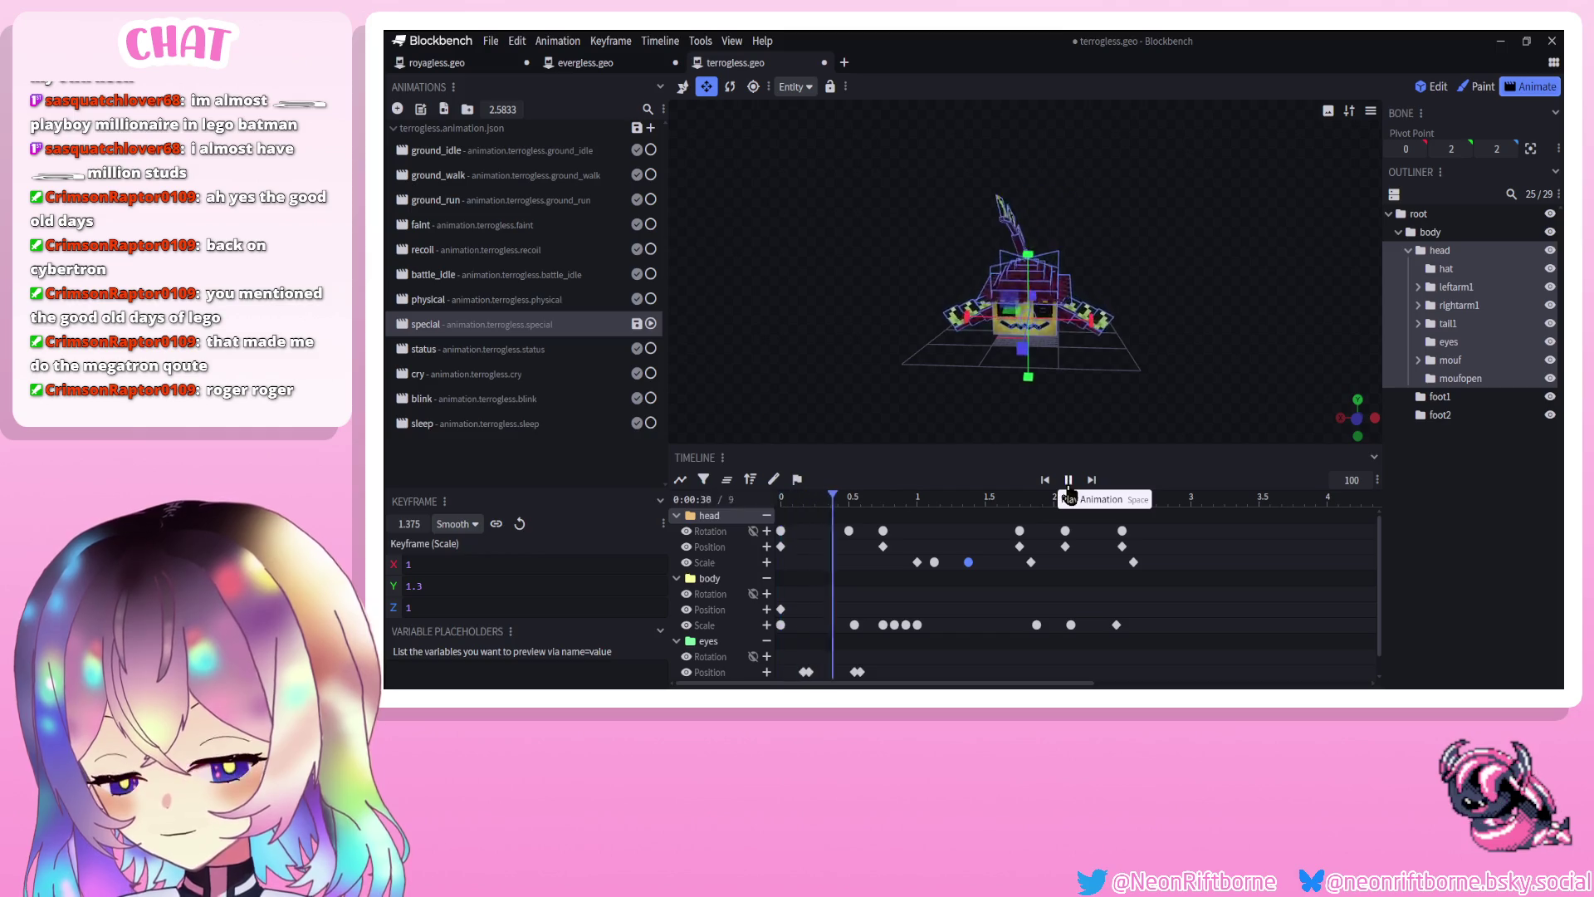
key("ctrl+s")
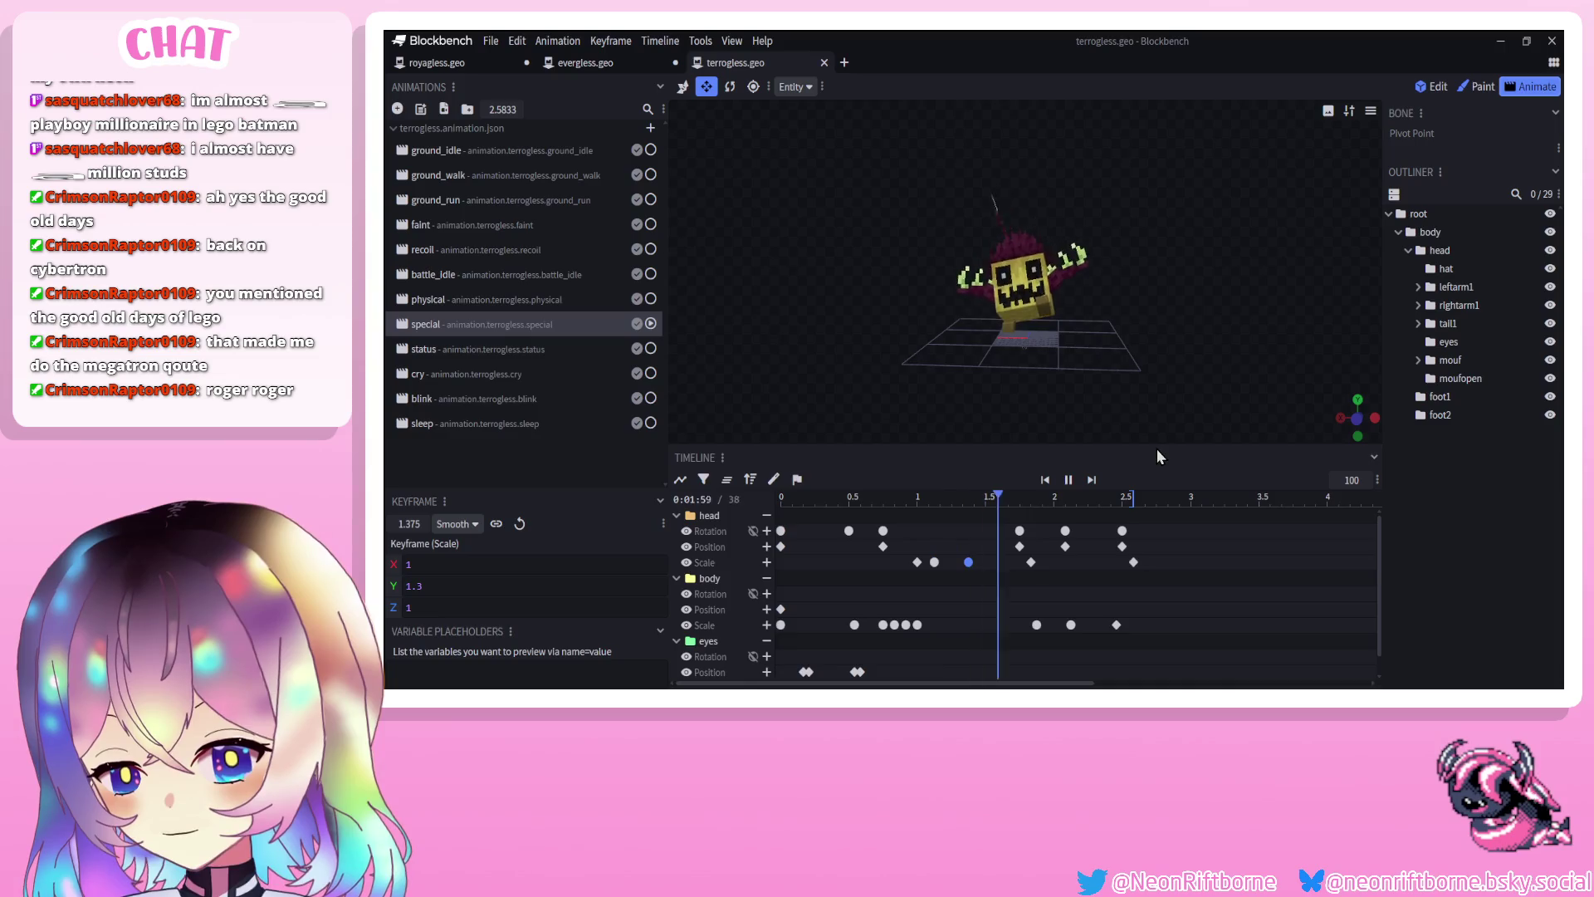
Play evergless's special animation while orbiting around the model
left_click(550, 64)
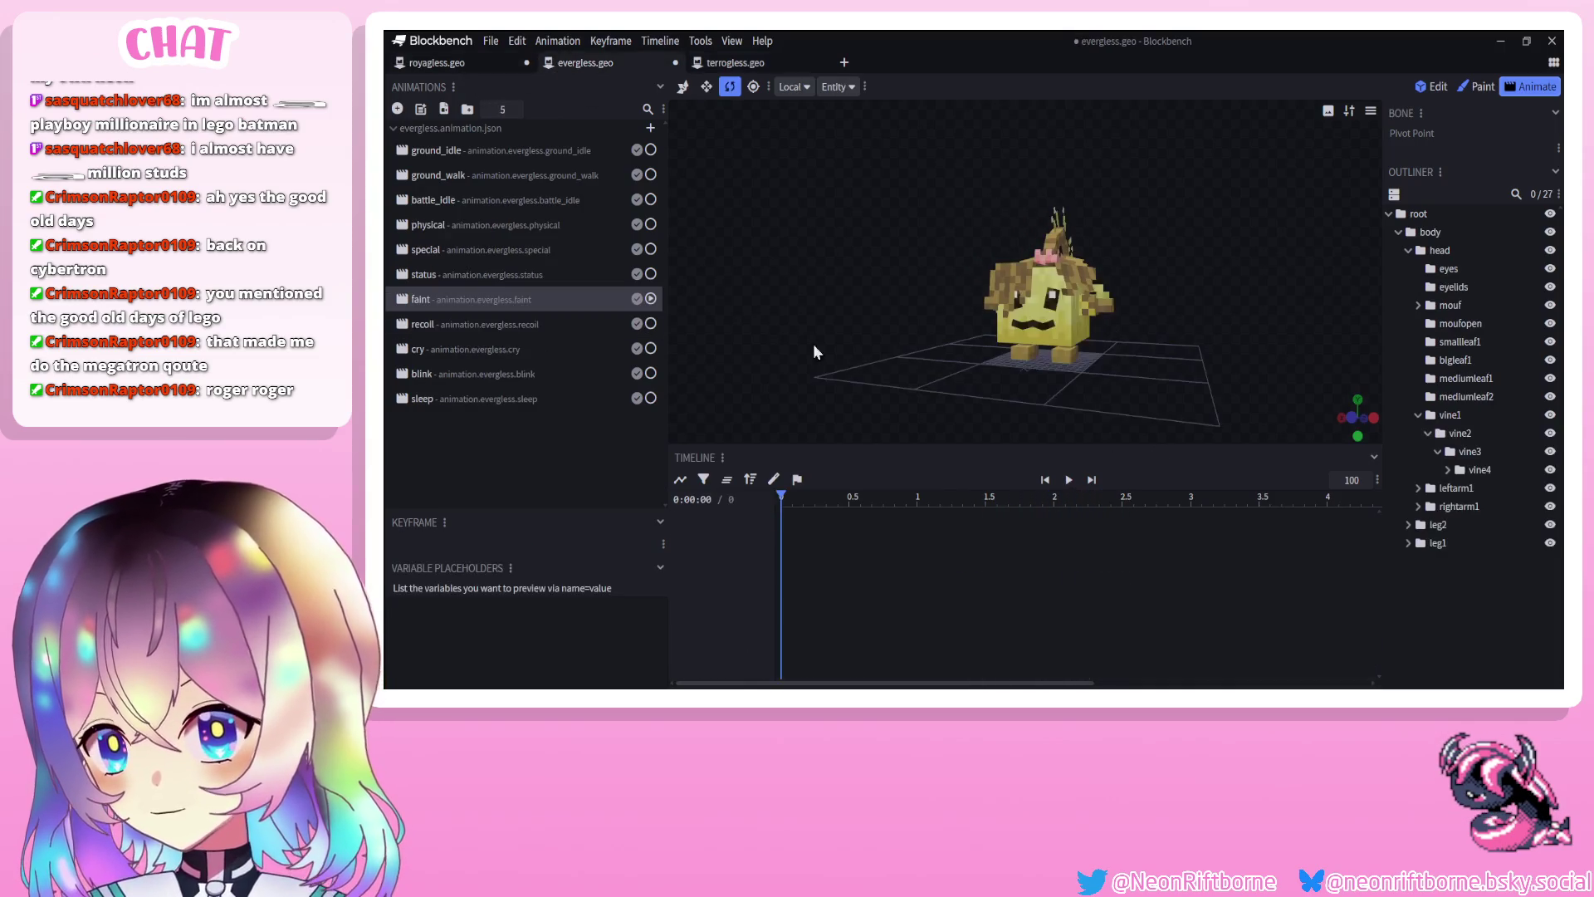
left_click(490, 70)
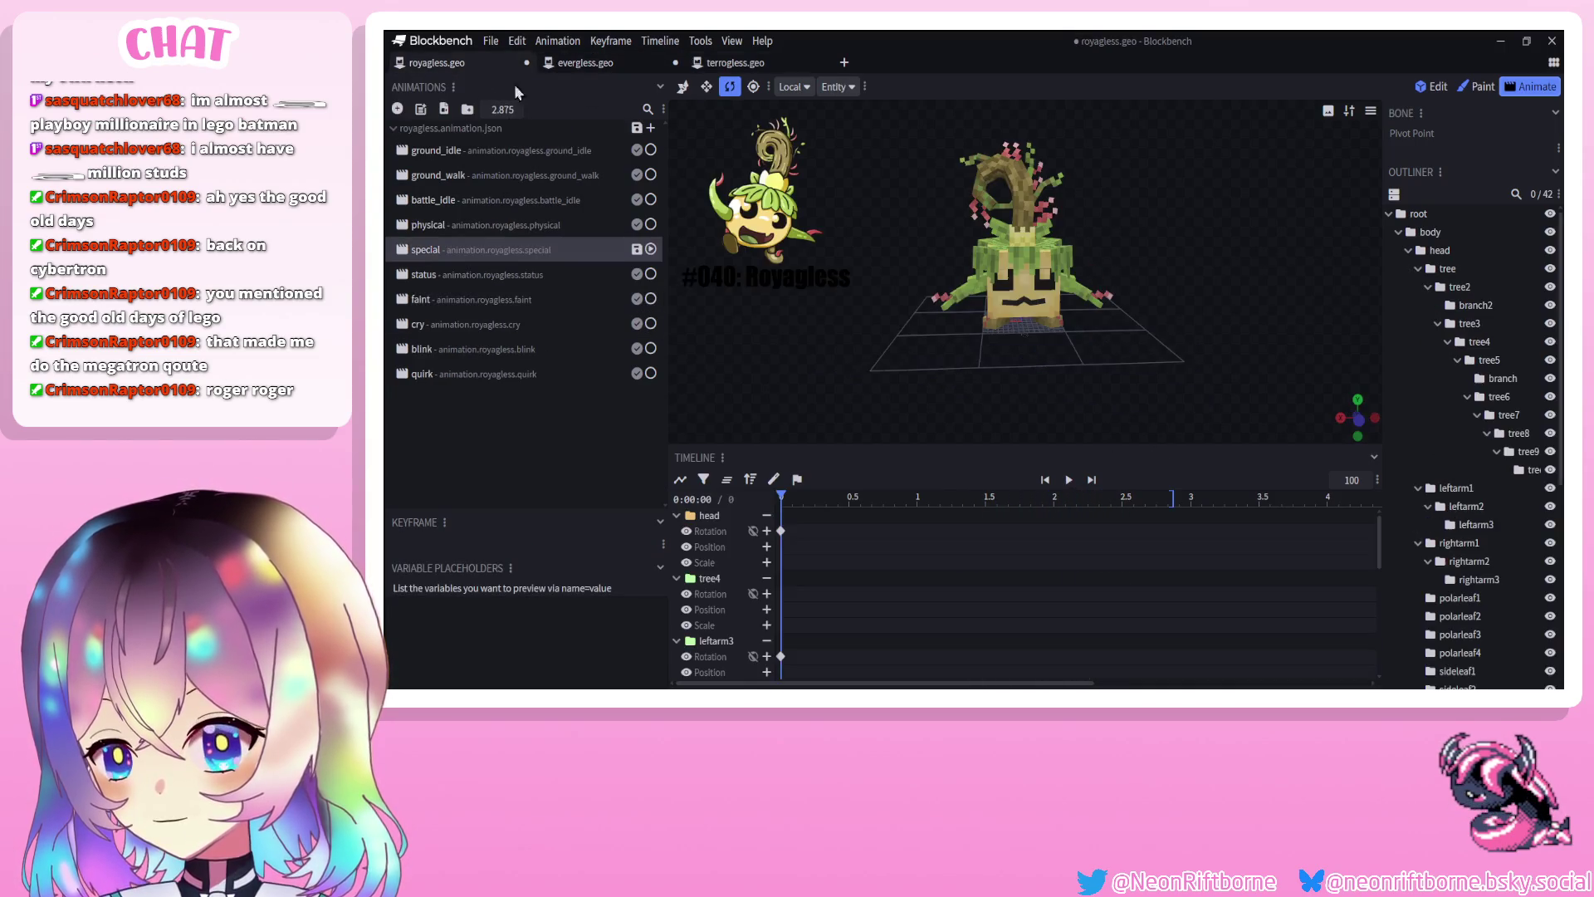
left_click(582, 62)
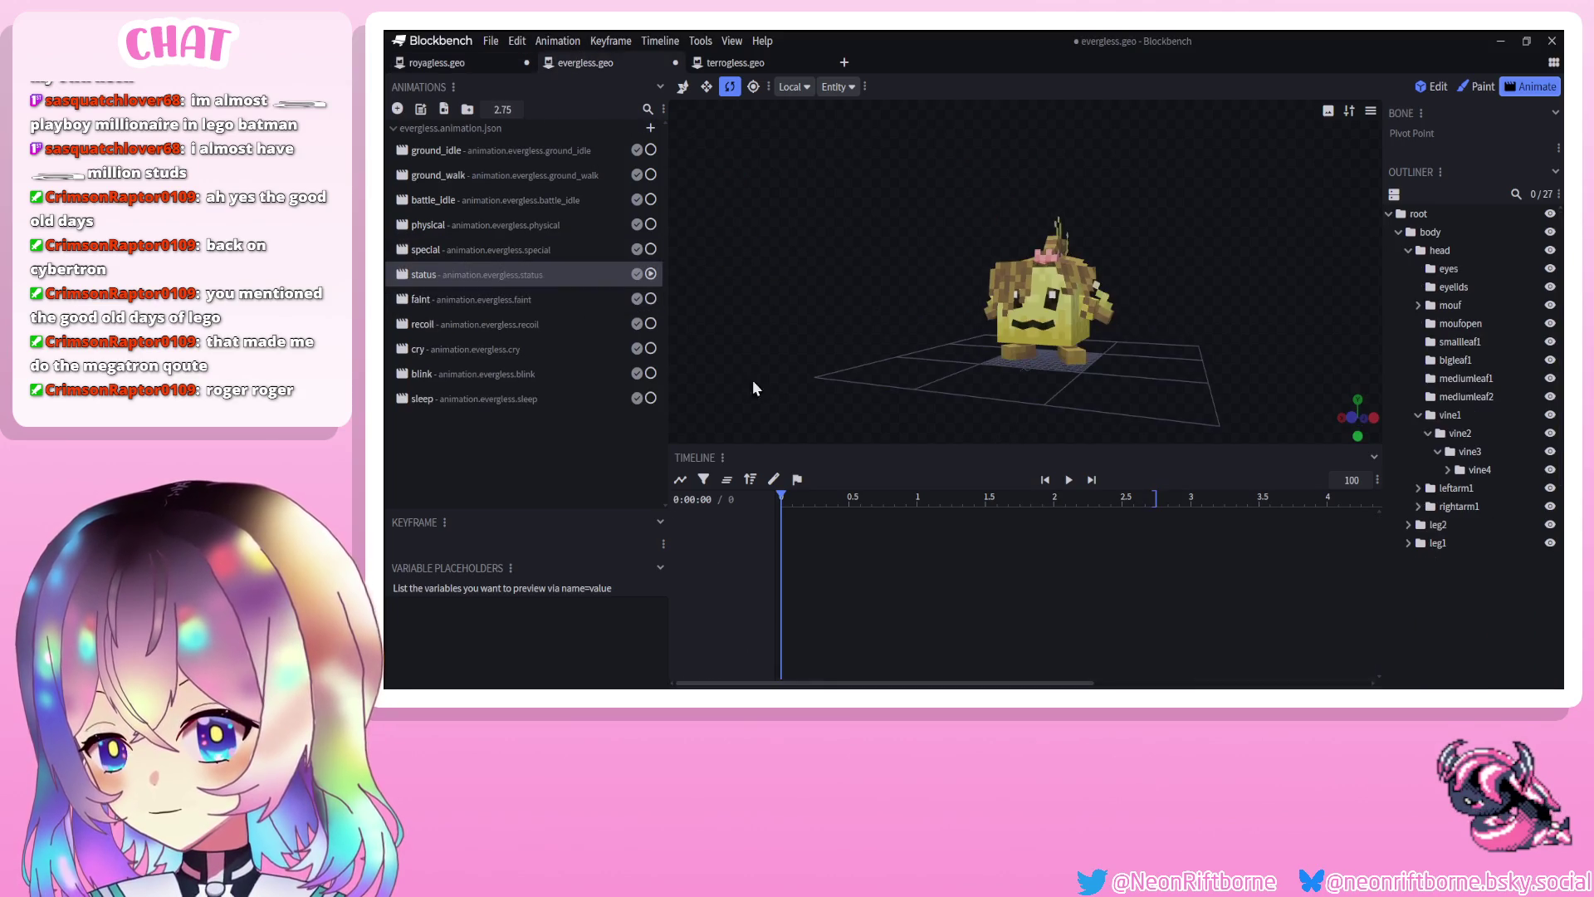
left_click(1063, 481)
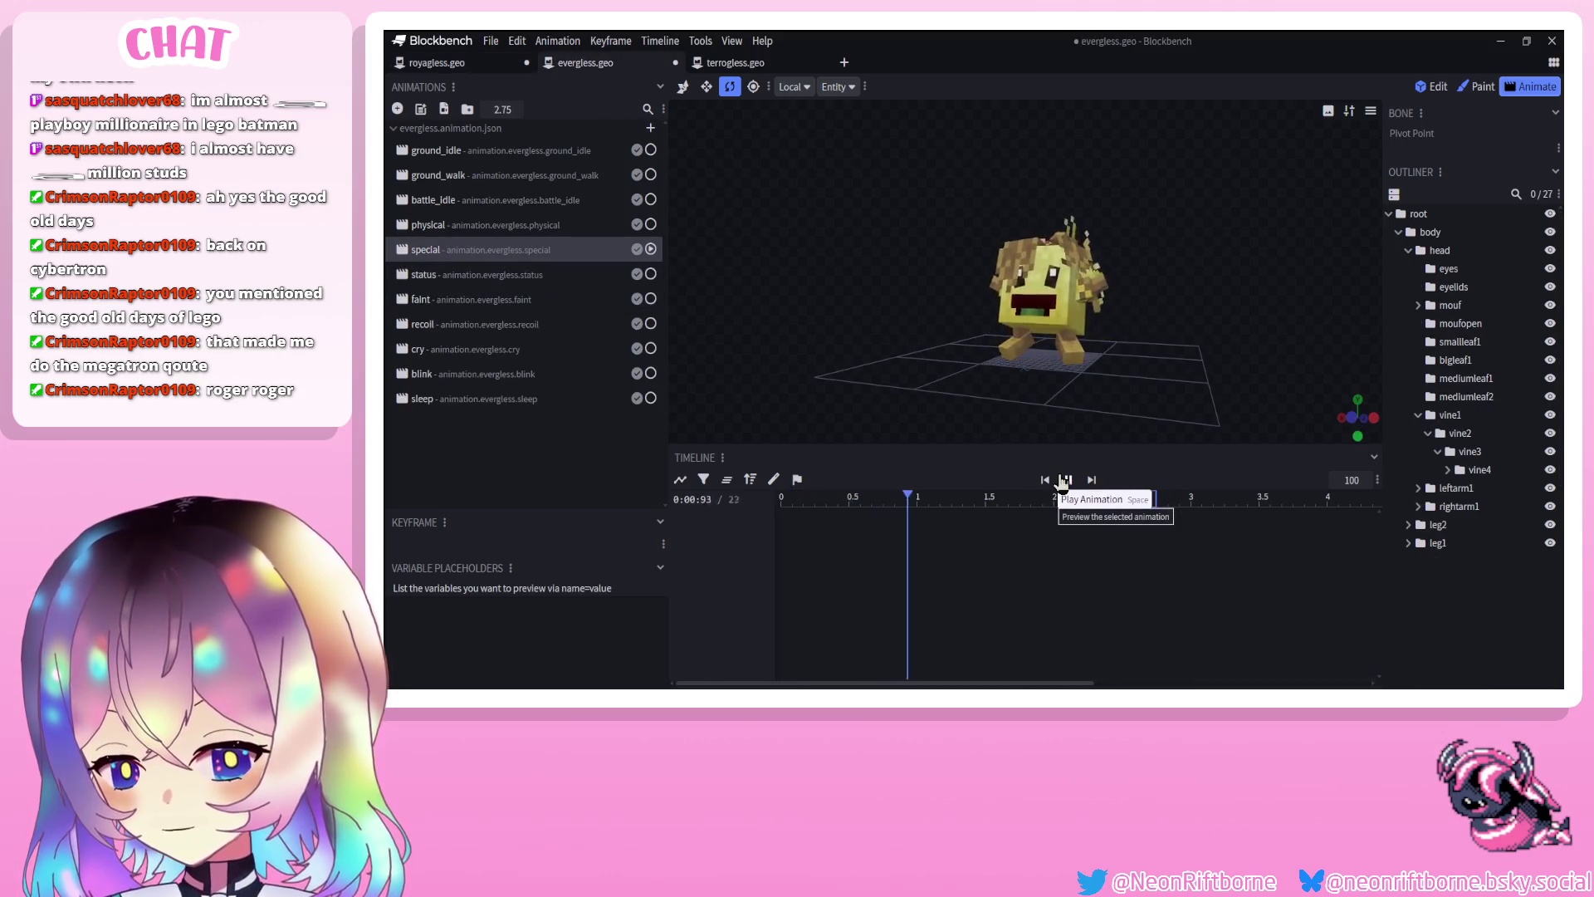
mouse_move(1022, 420)
left_mouse_down()
mouse_move(949, 390)
mouse_move(1020, 407)
left_mouse_up()
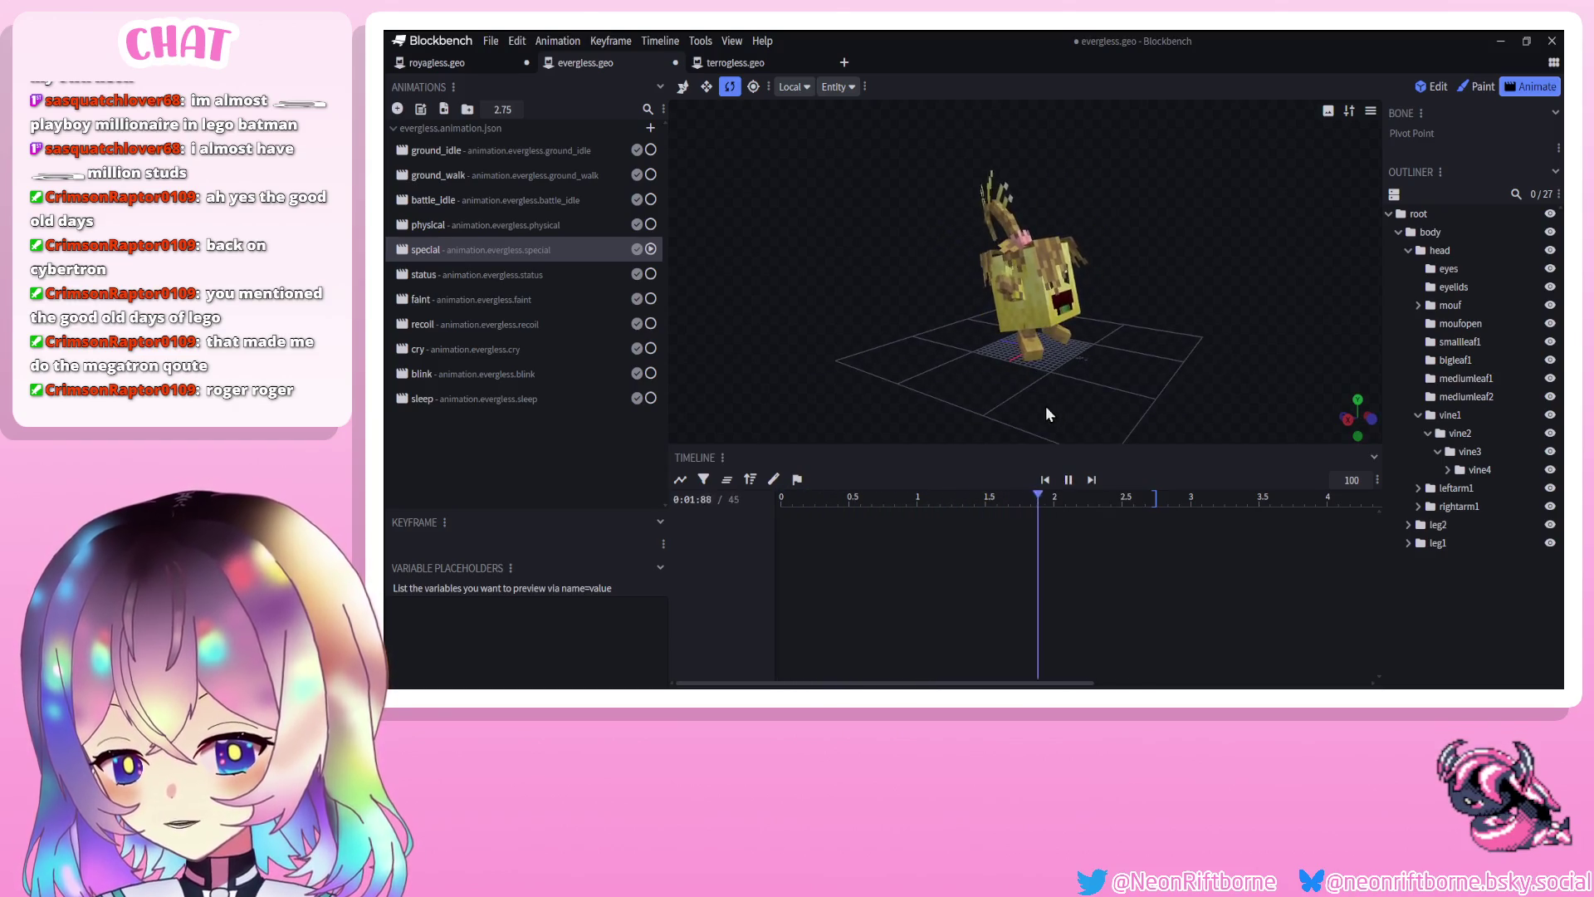
Play evergless's physical animation twice, then return to royagless
left_click(426, 225)
left_click(1069, 480)
left_click_drag(1022, 415, 1063, 406)
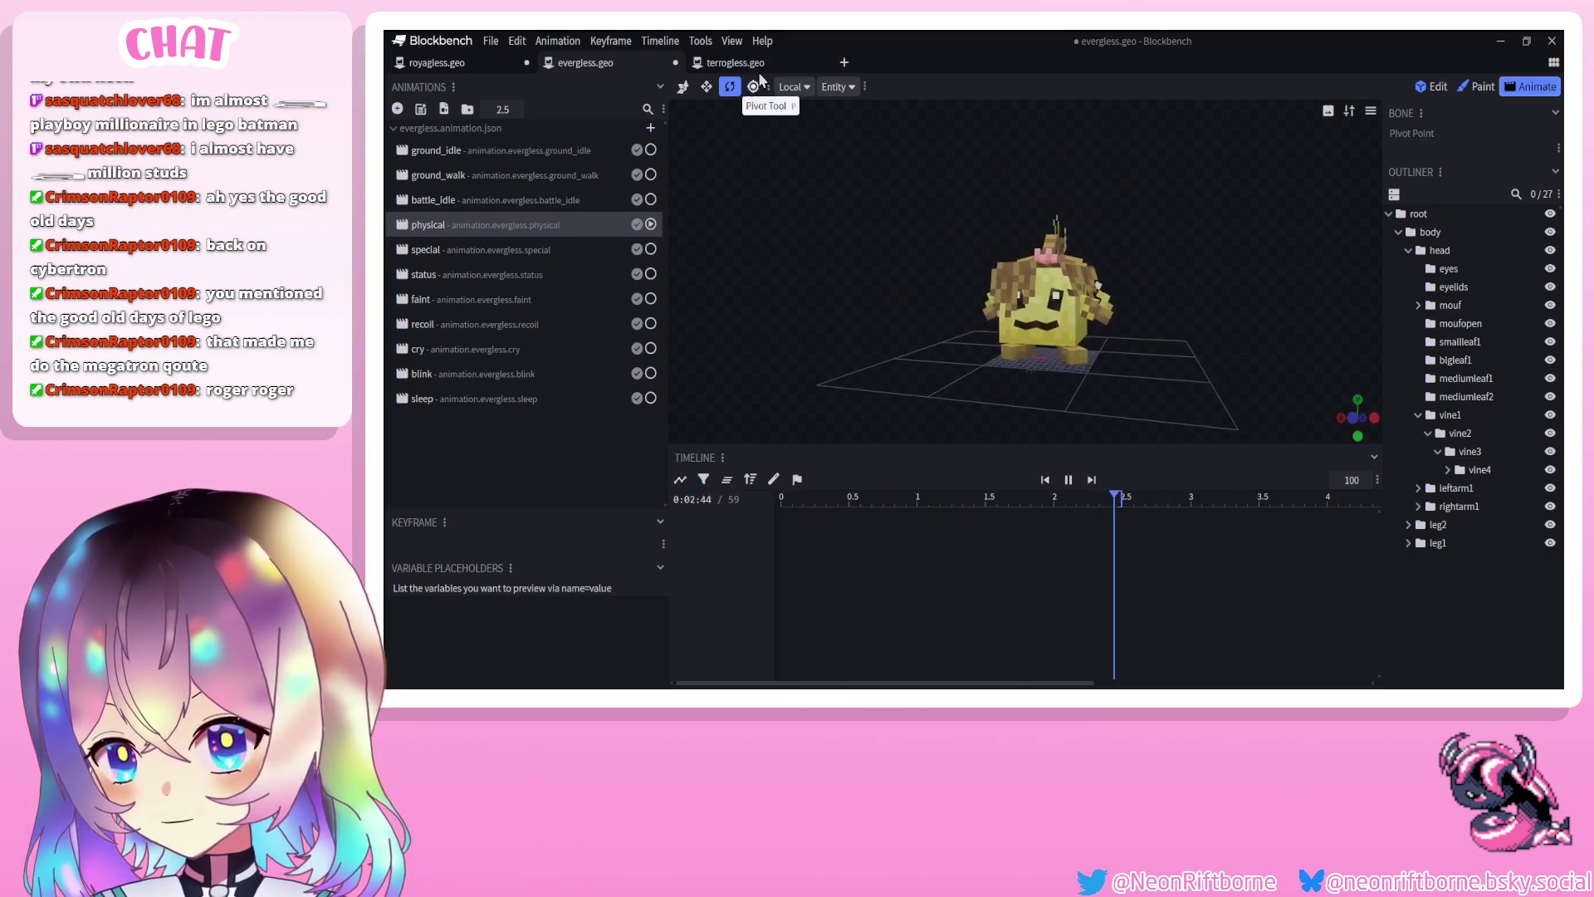
left_click(1069, 480)
left_click_drag(1094, 376, 1126, 387)
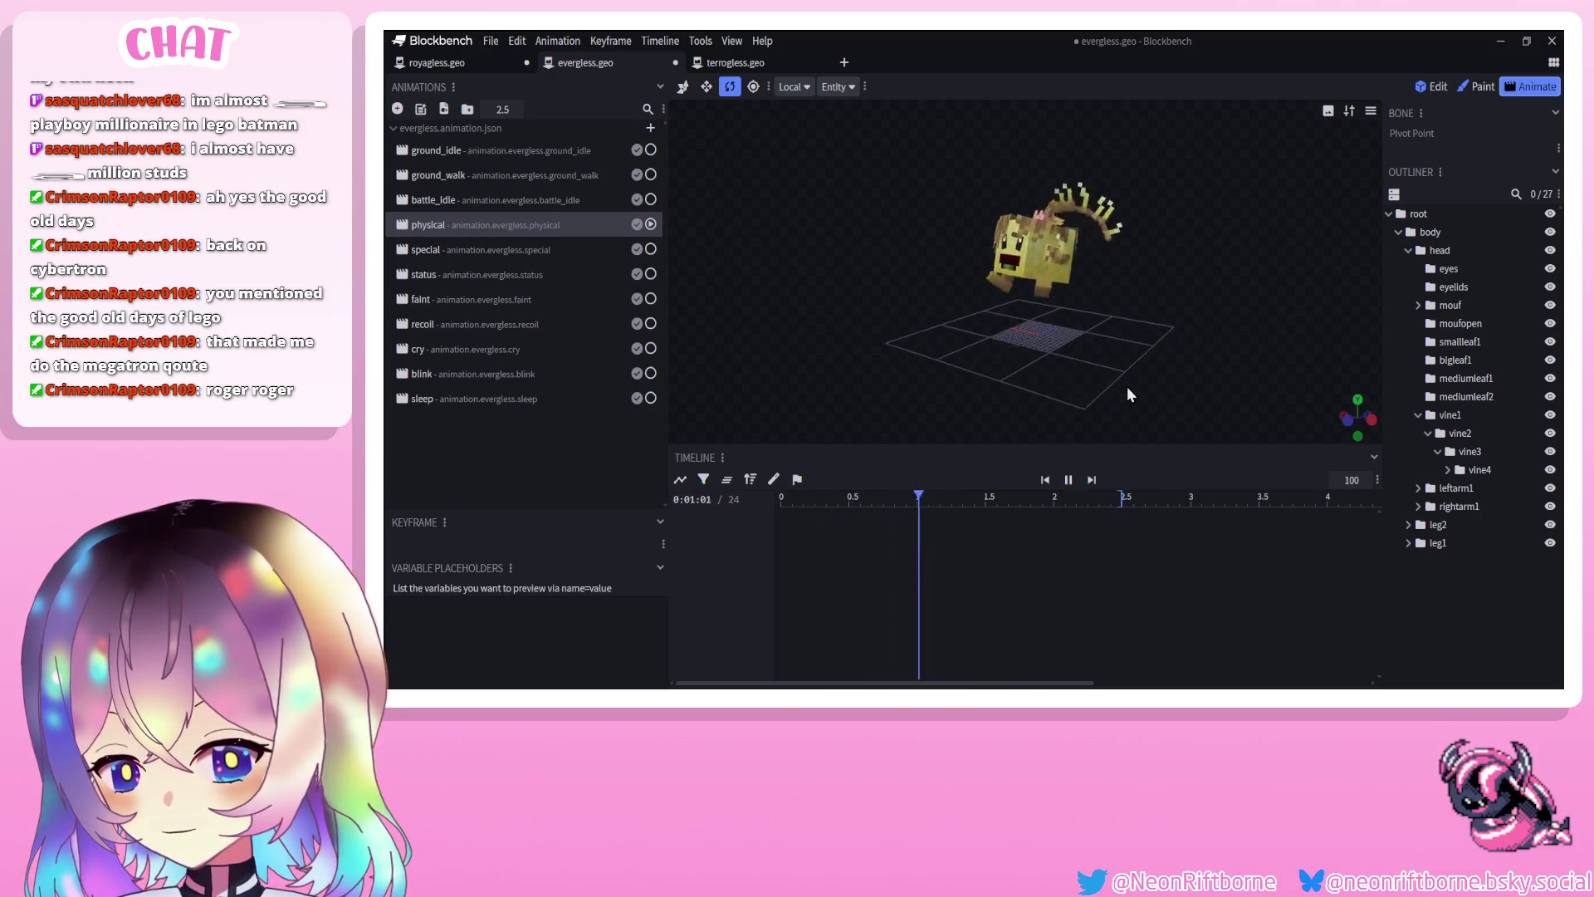
left_click(437, 62)
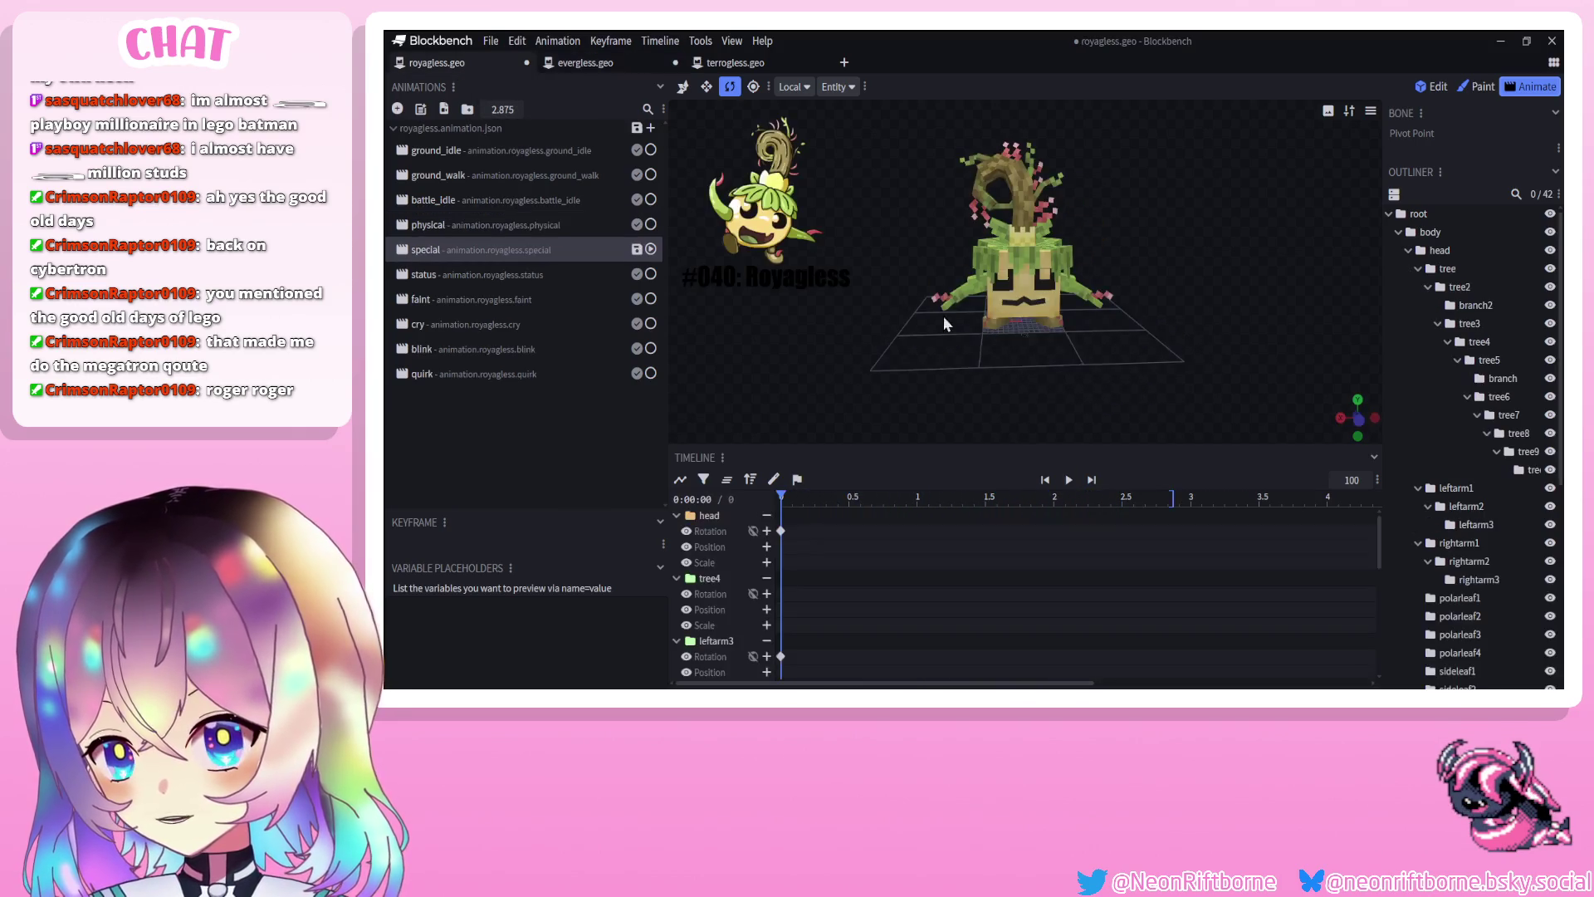
Save royagless and play its physical animation several times, scrolling the timeline tracks
left_click(428, 225)
key("ctrl+s")
left_click(1070, 480)
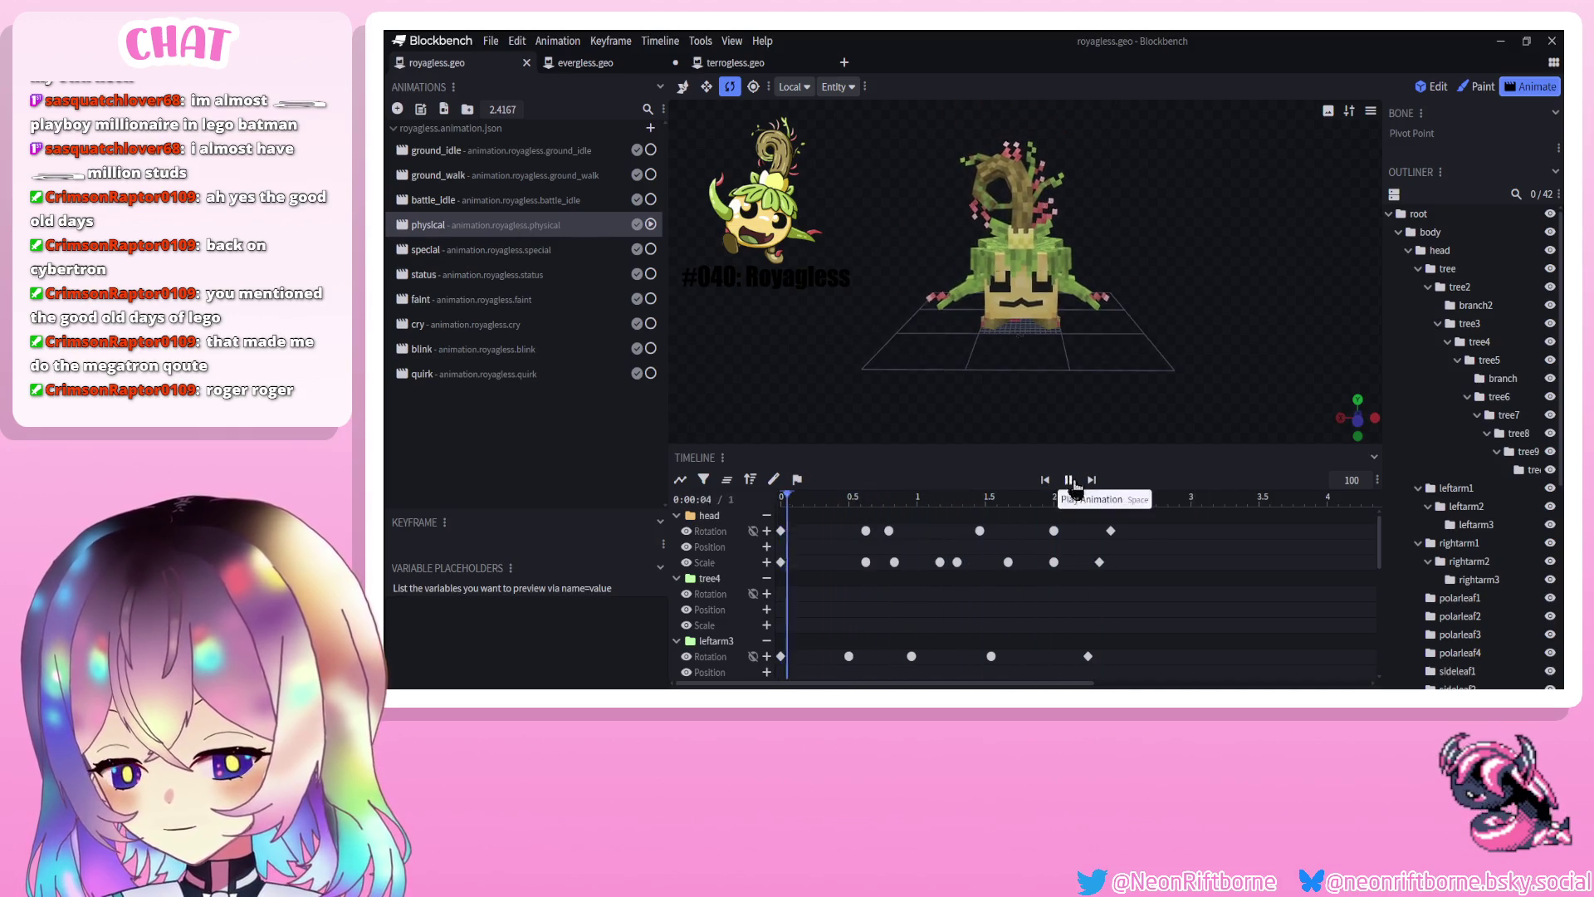
key("space")
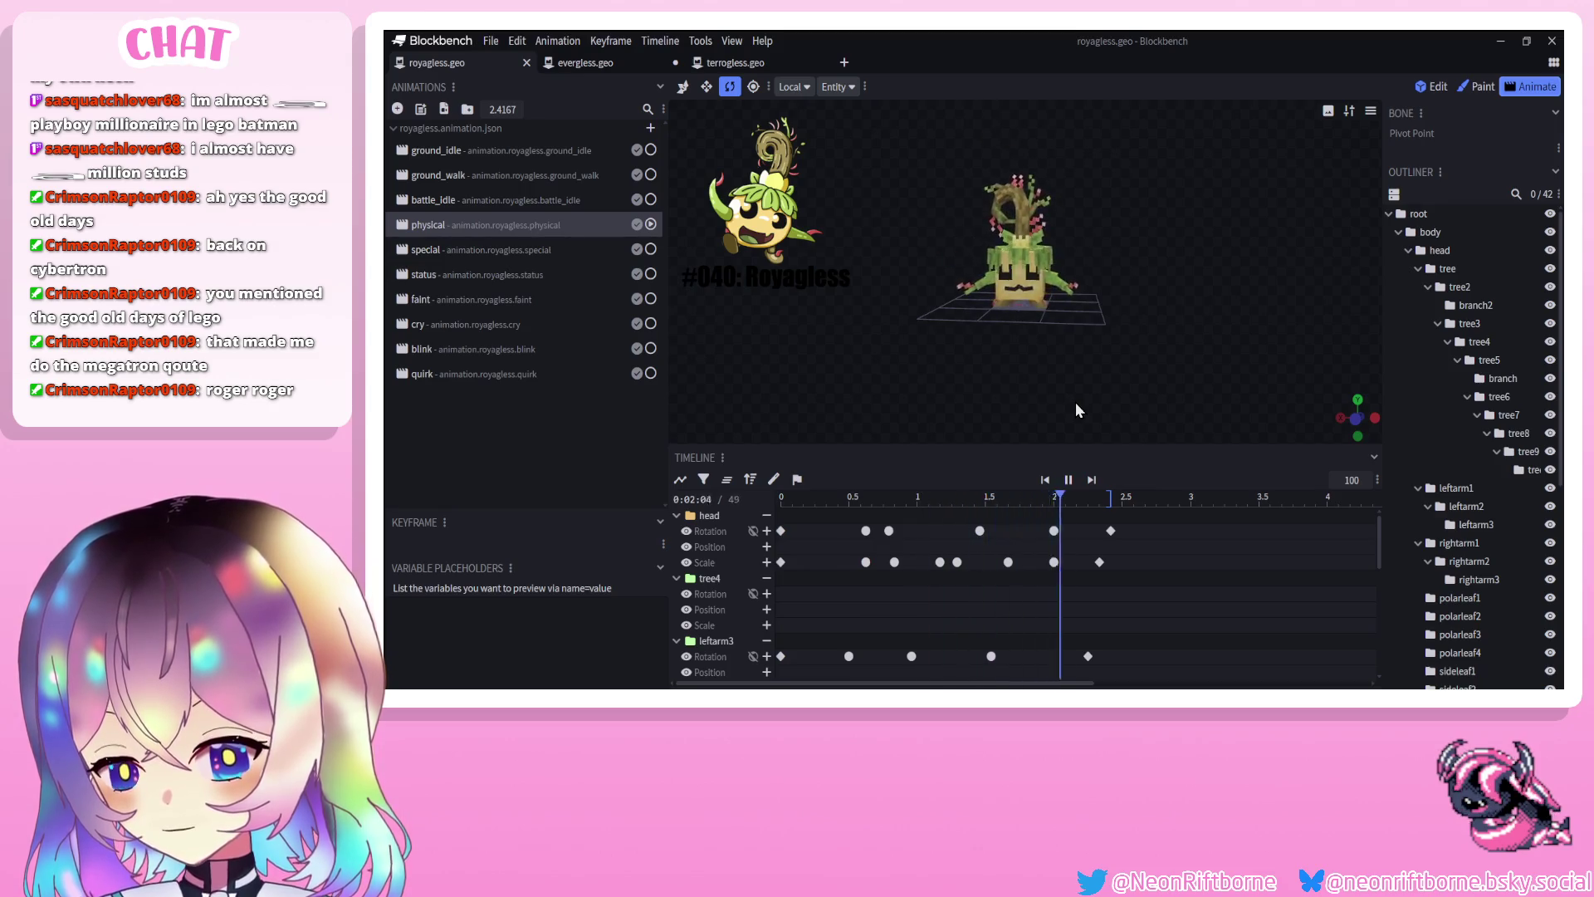
left_click(1068, 480)
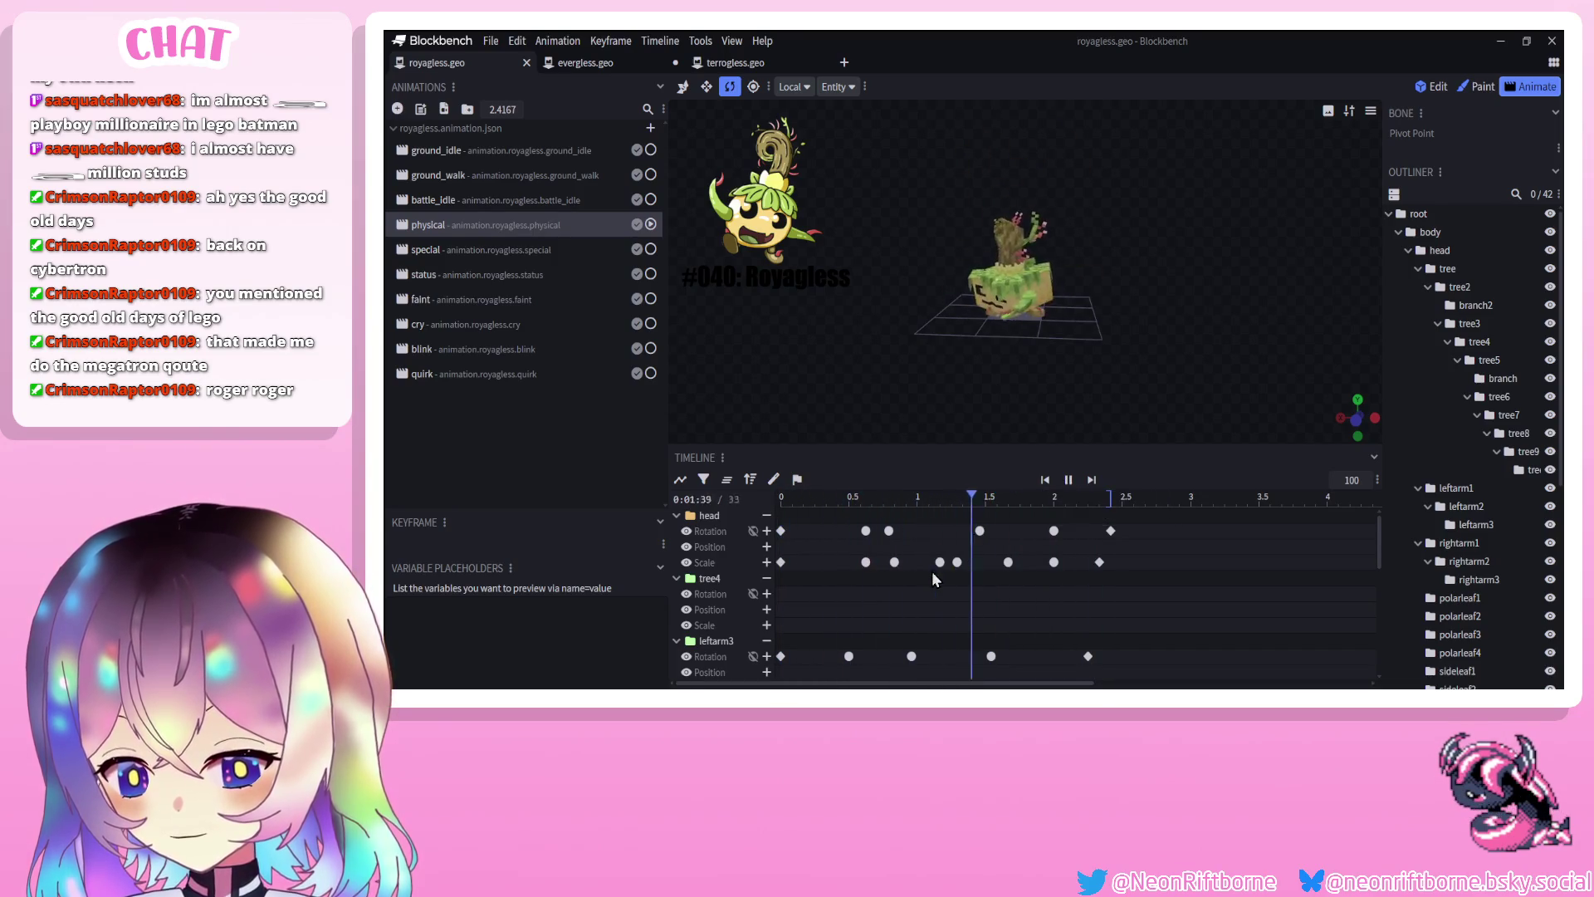
scroll(931, 571, "down", 3)
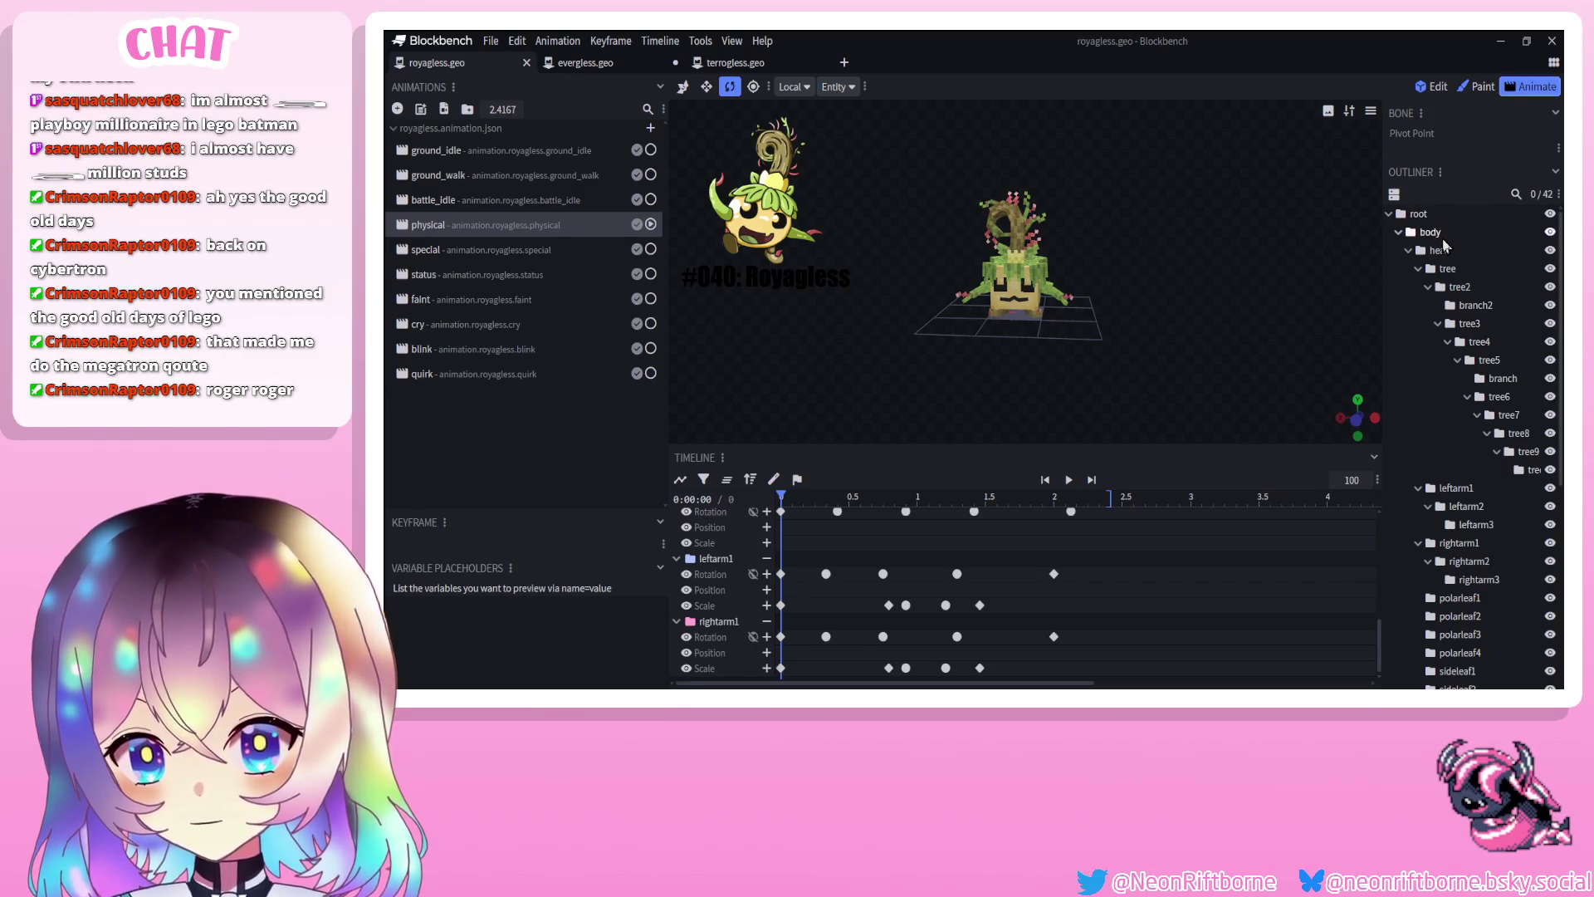
Drag the body's 360° spin keyframe later to 0.75 s, preview it, and save
left_click(1441, 236)
left_click_drag(812, 541, 837, 535)
left_click(1069, 480)
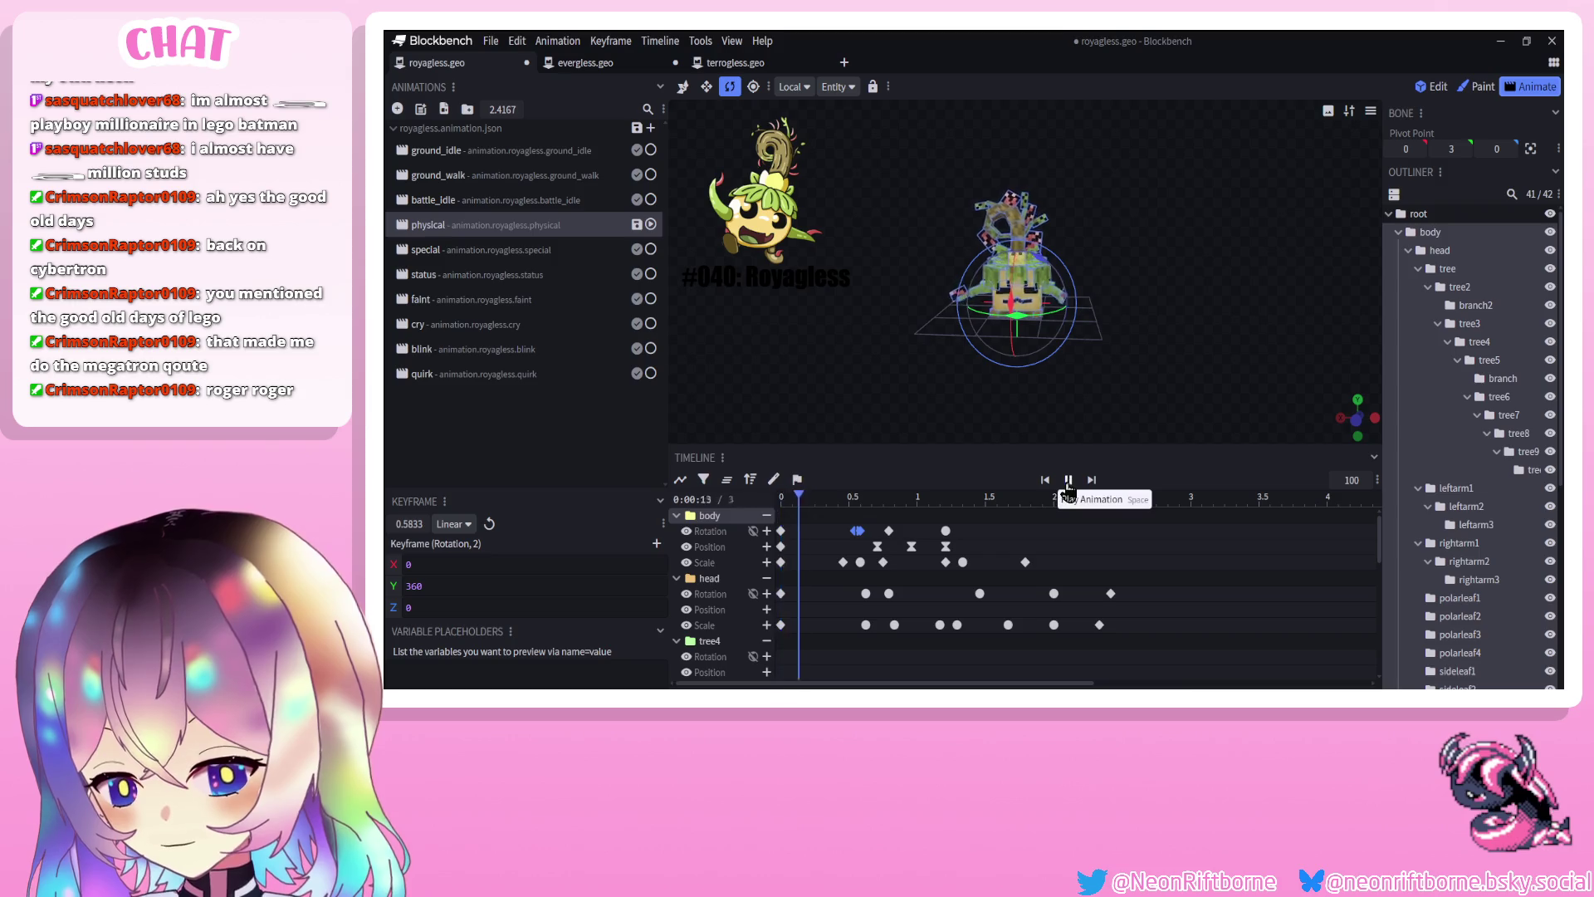
left_click(1069, 480)
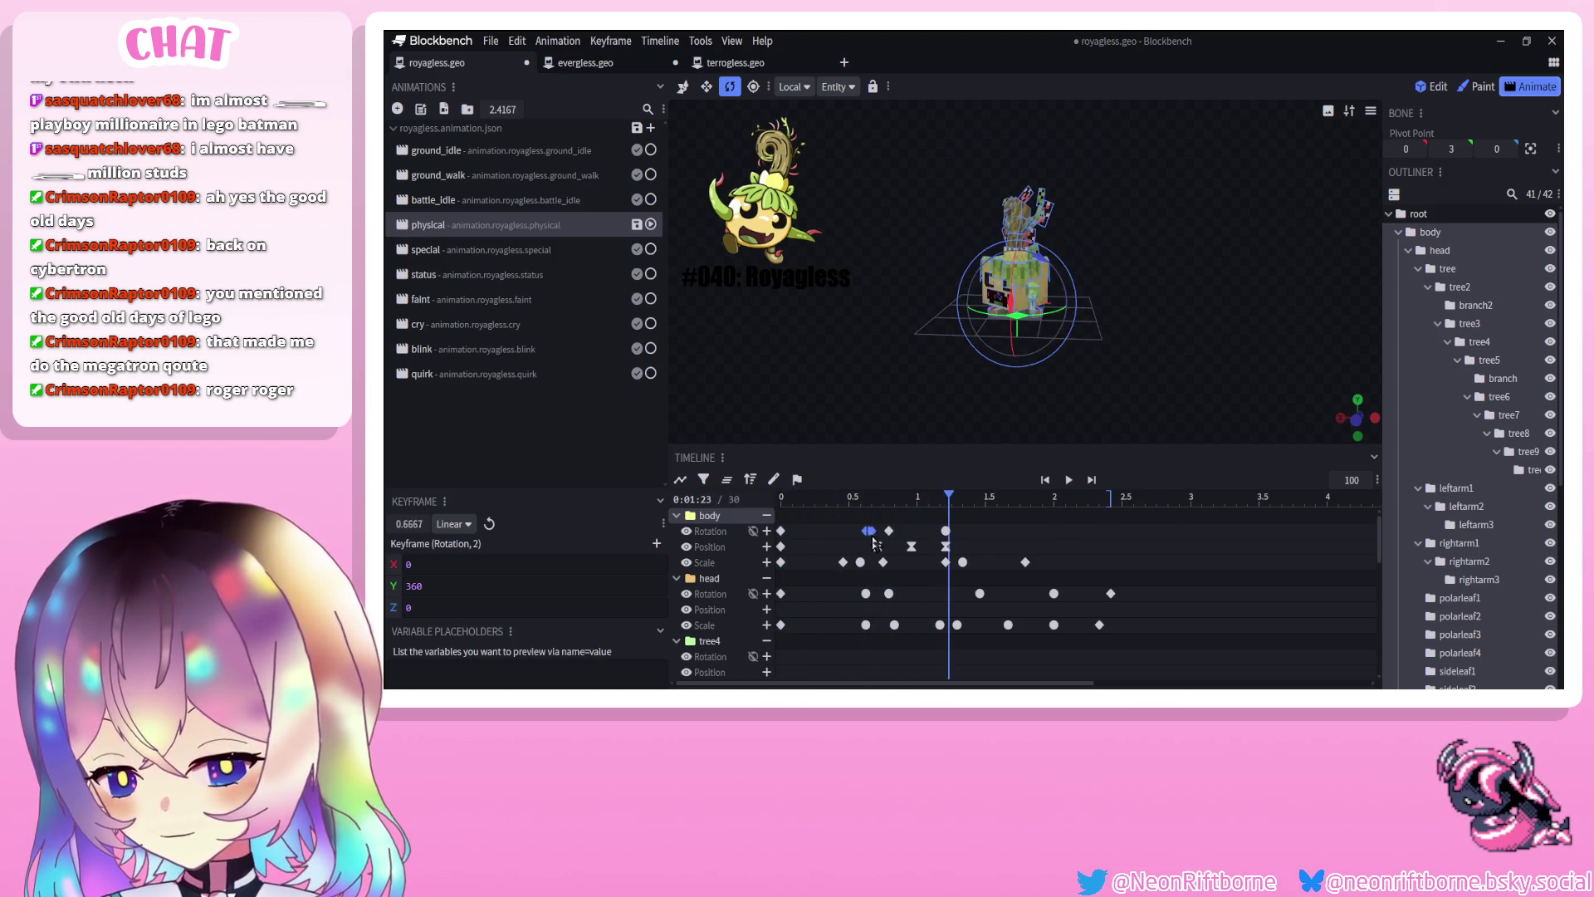
left_click_drag(873, 543, 879, 544)
left_click(1068, 480)
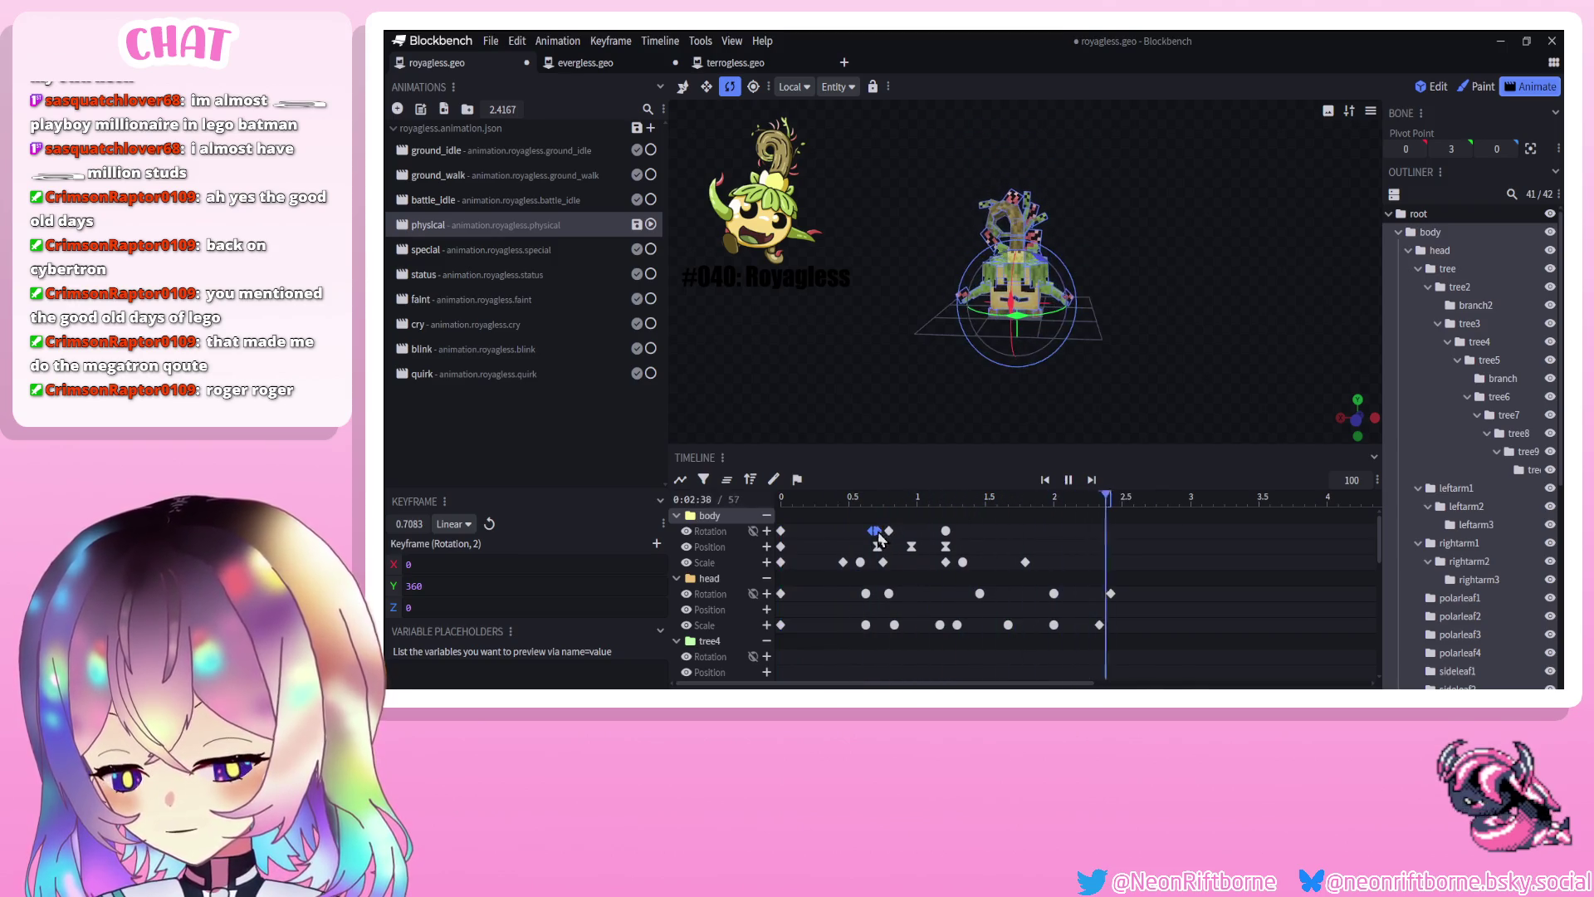
left_click(1069, 480)
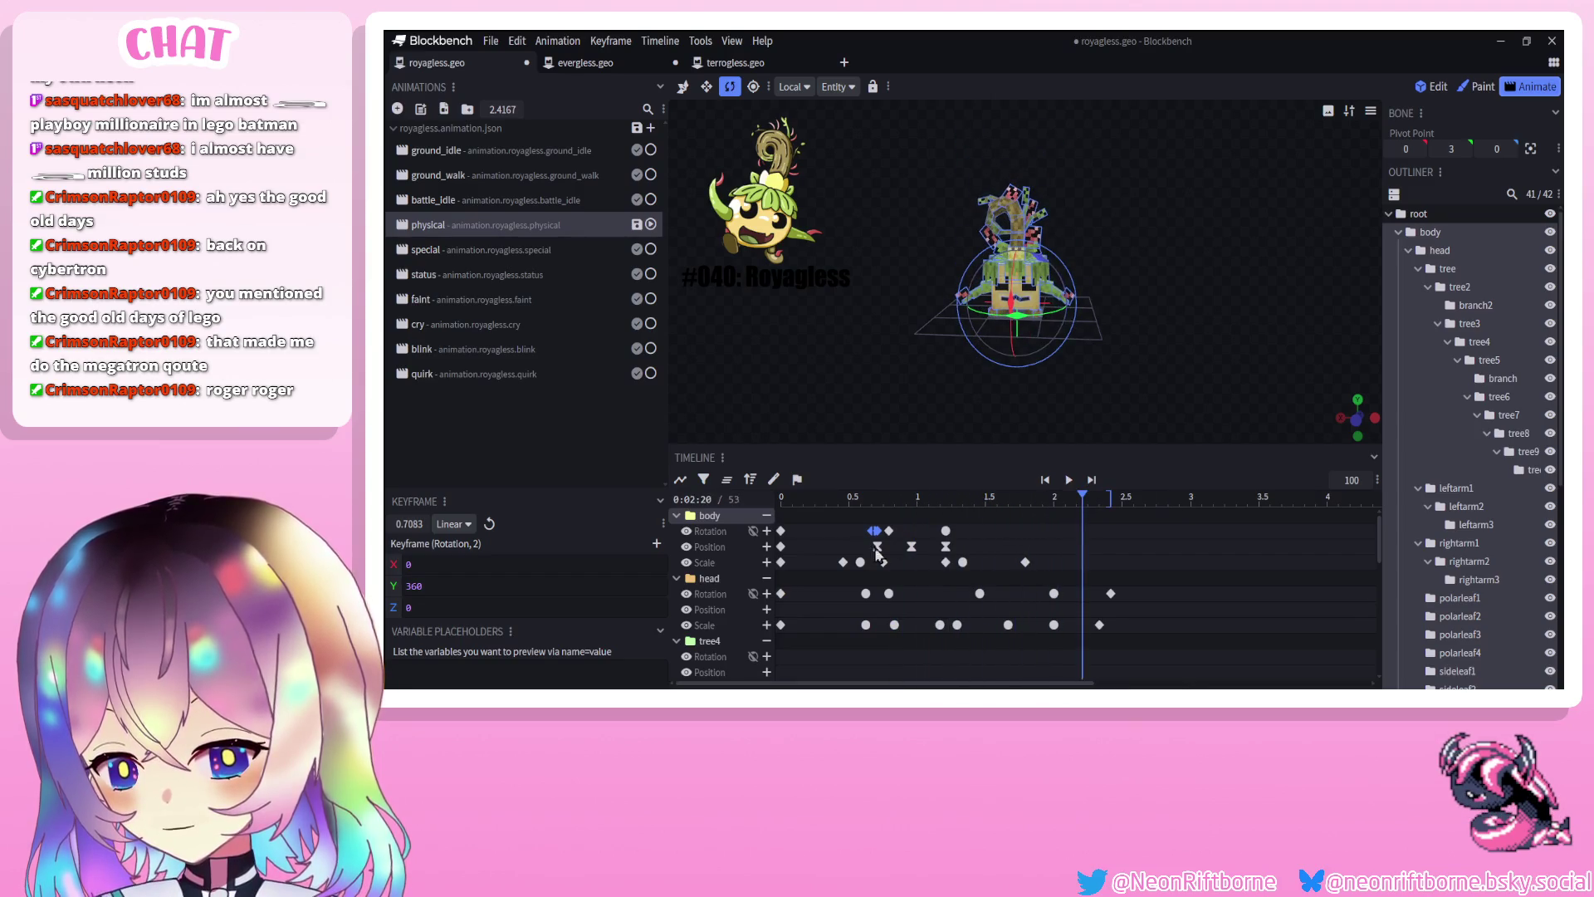
left_click(1068, 480)
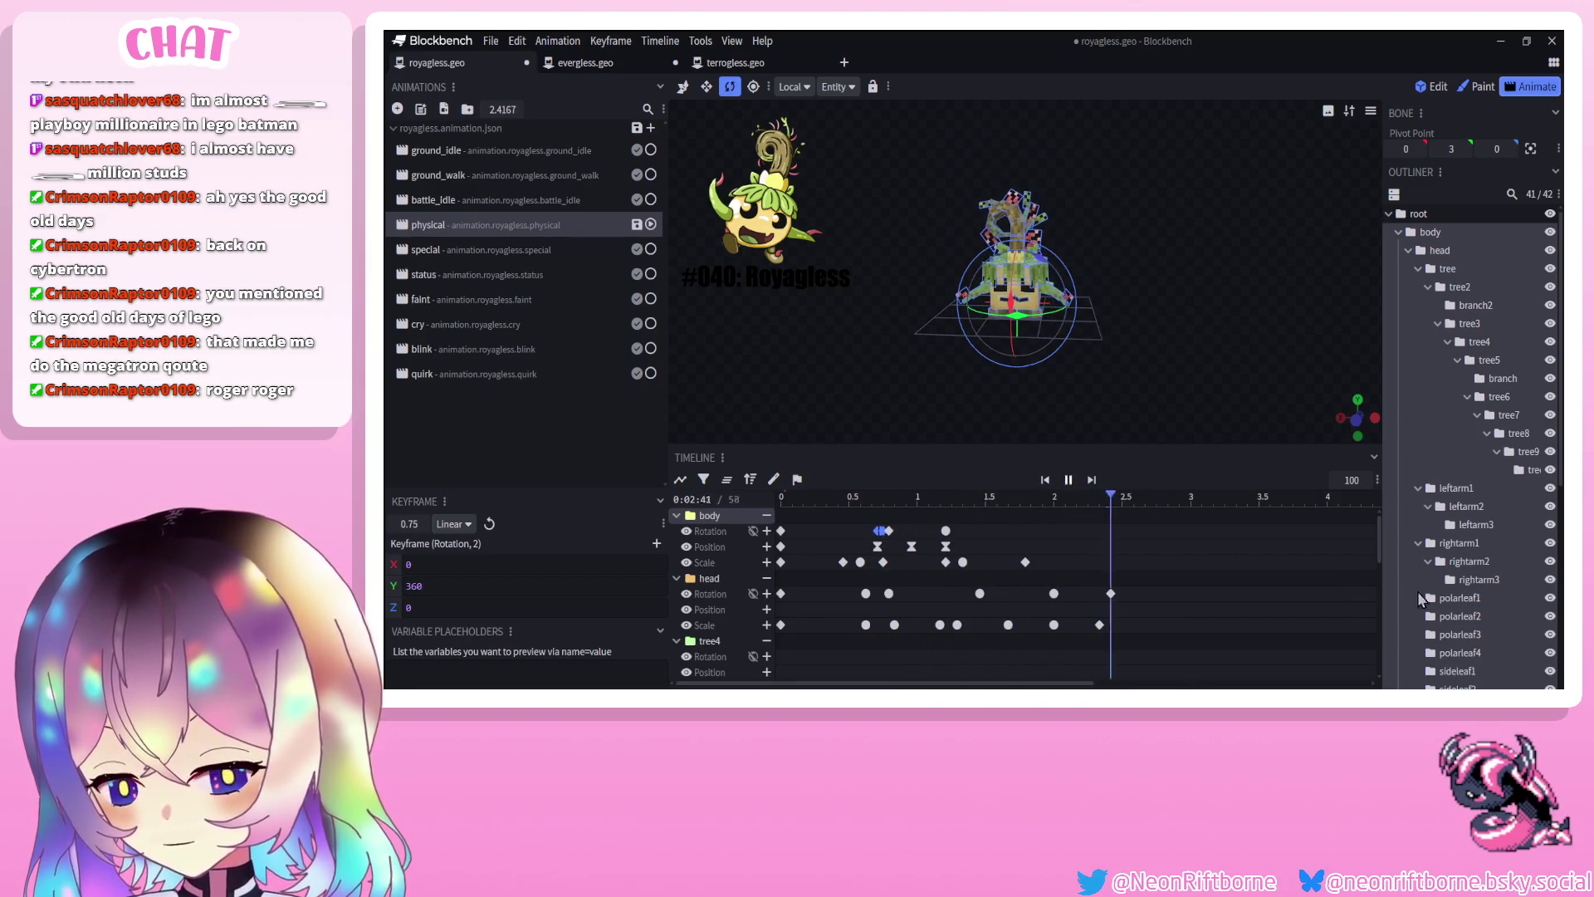
scroll(1439, 571, "down", 5)
key("ctrl+s")
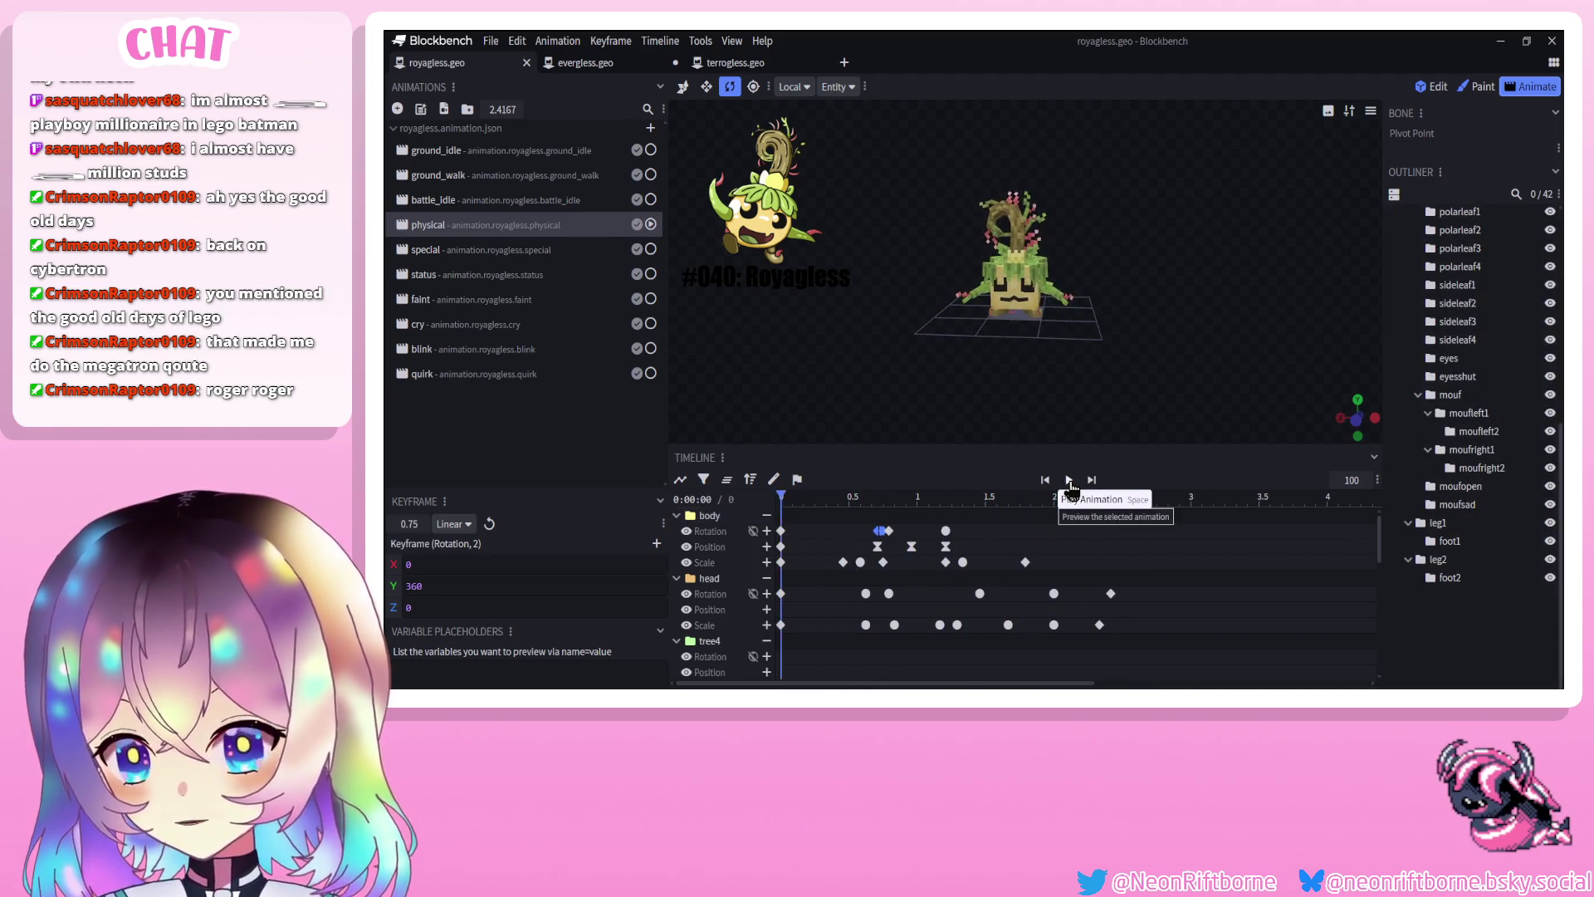
Replay the animation, scrub to about 0.58 s, and select the head scale key at 0.625
left_click(1070, 483)
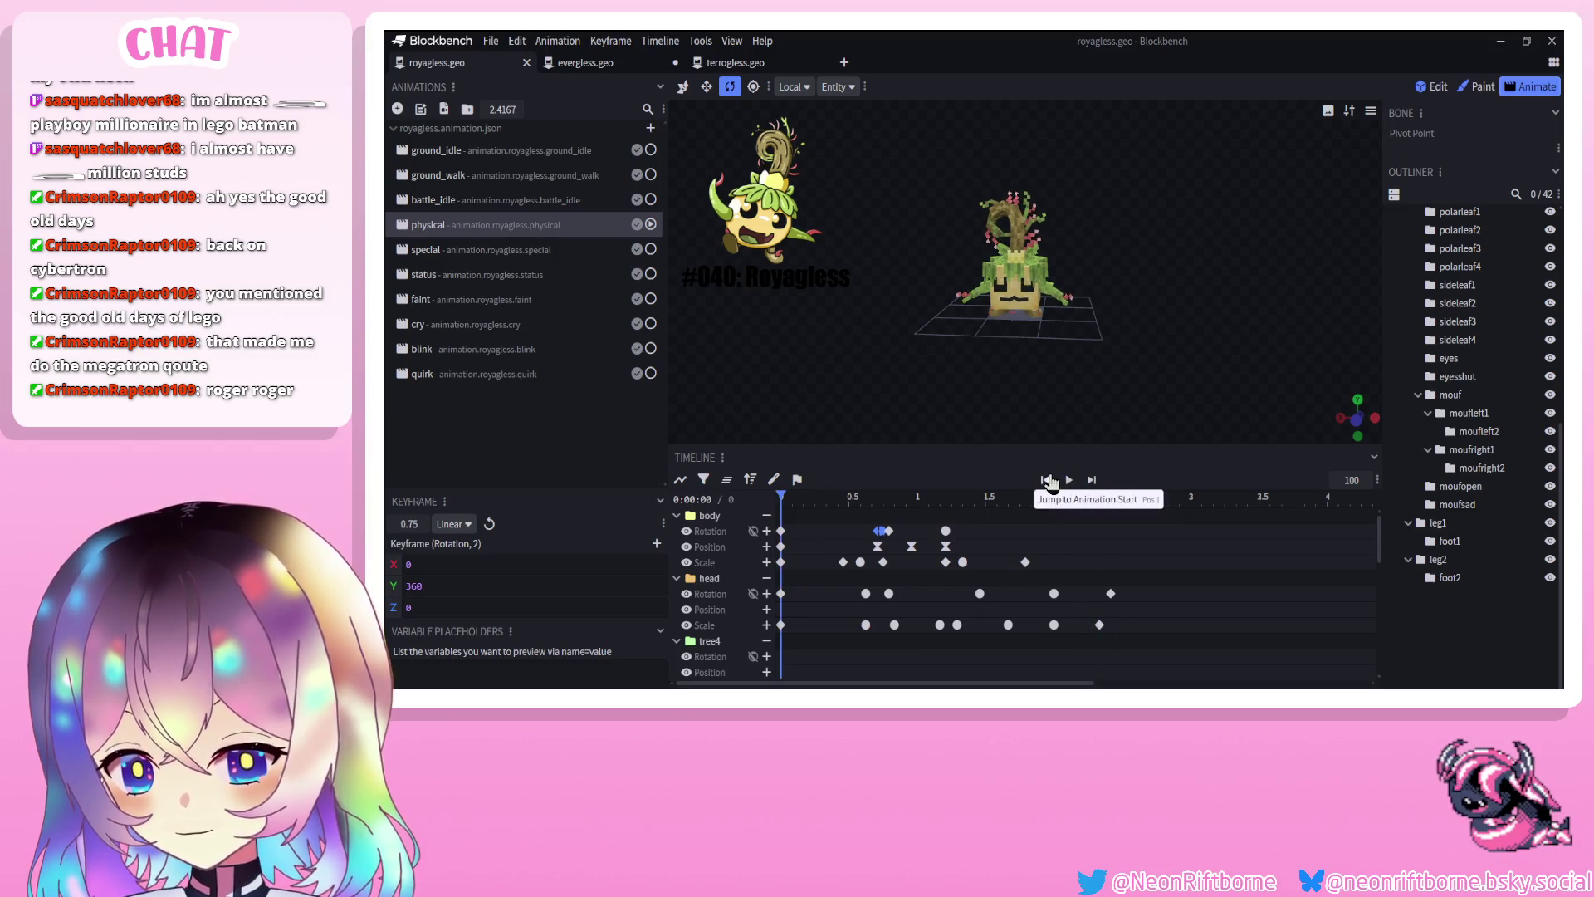
left_click(1069, 479)
left_click(845, 497)
left_click_drag(844, 496, 864, 496)
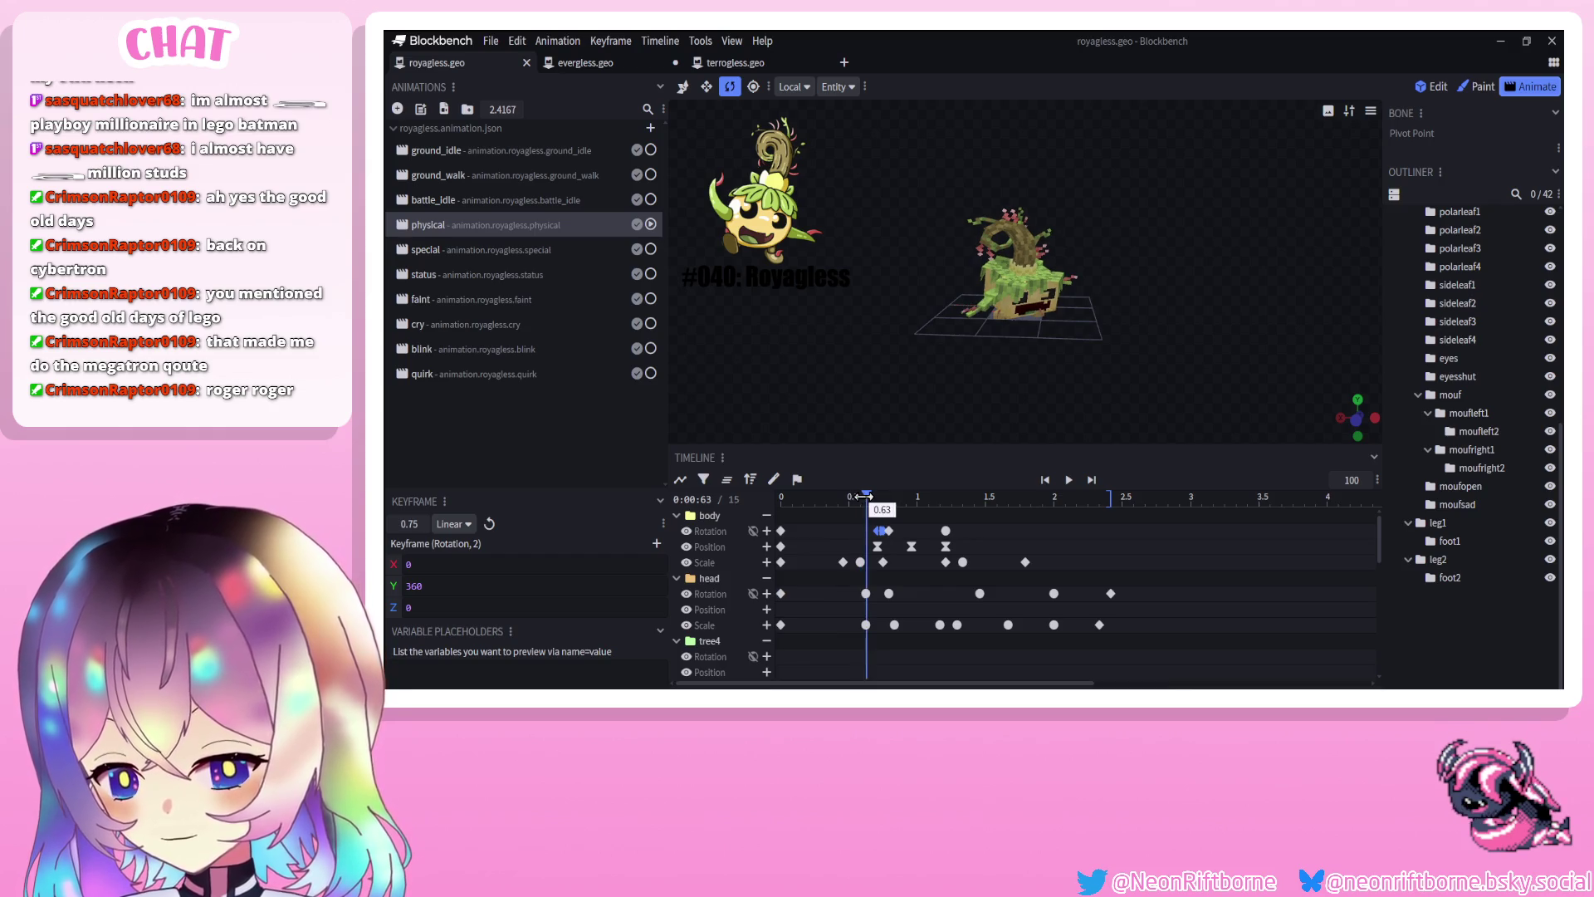
left_click(867, 624)
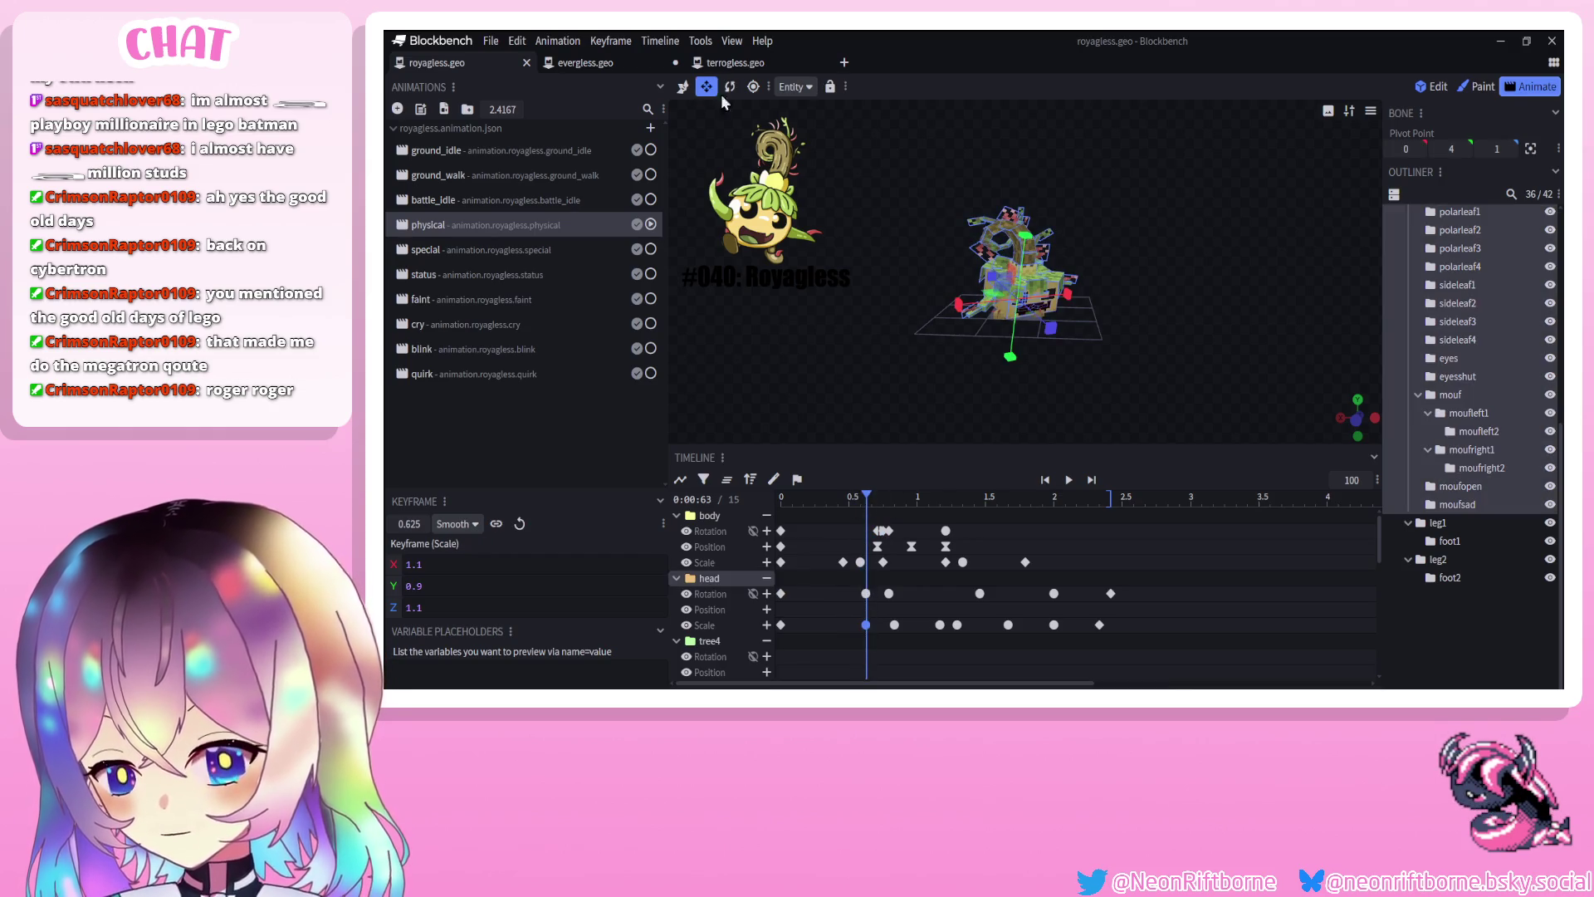
Key a head bob with position keys at 0.625 and 0.7917, then preview it
key("v")
left_click_drag(1020, 256, 888, 235)
left_click(889, 502)
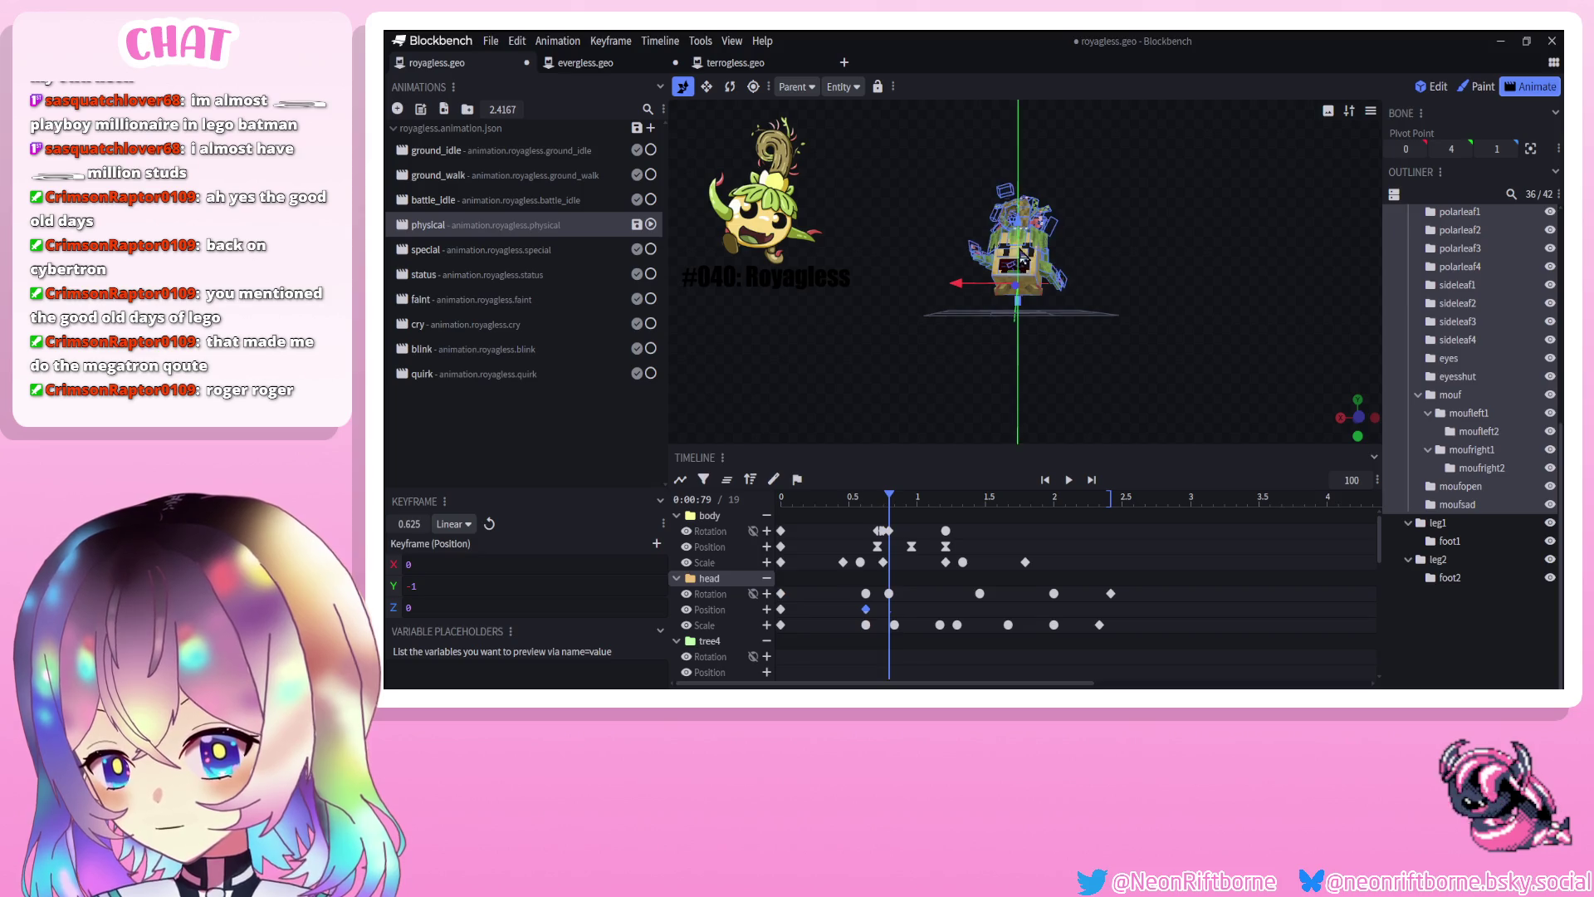
left_click_drag(1023, 260, 984, 276)
left_click(1068, 480)
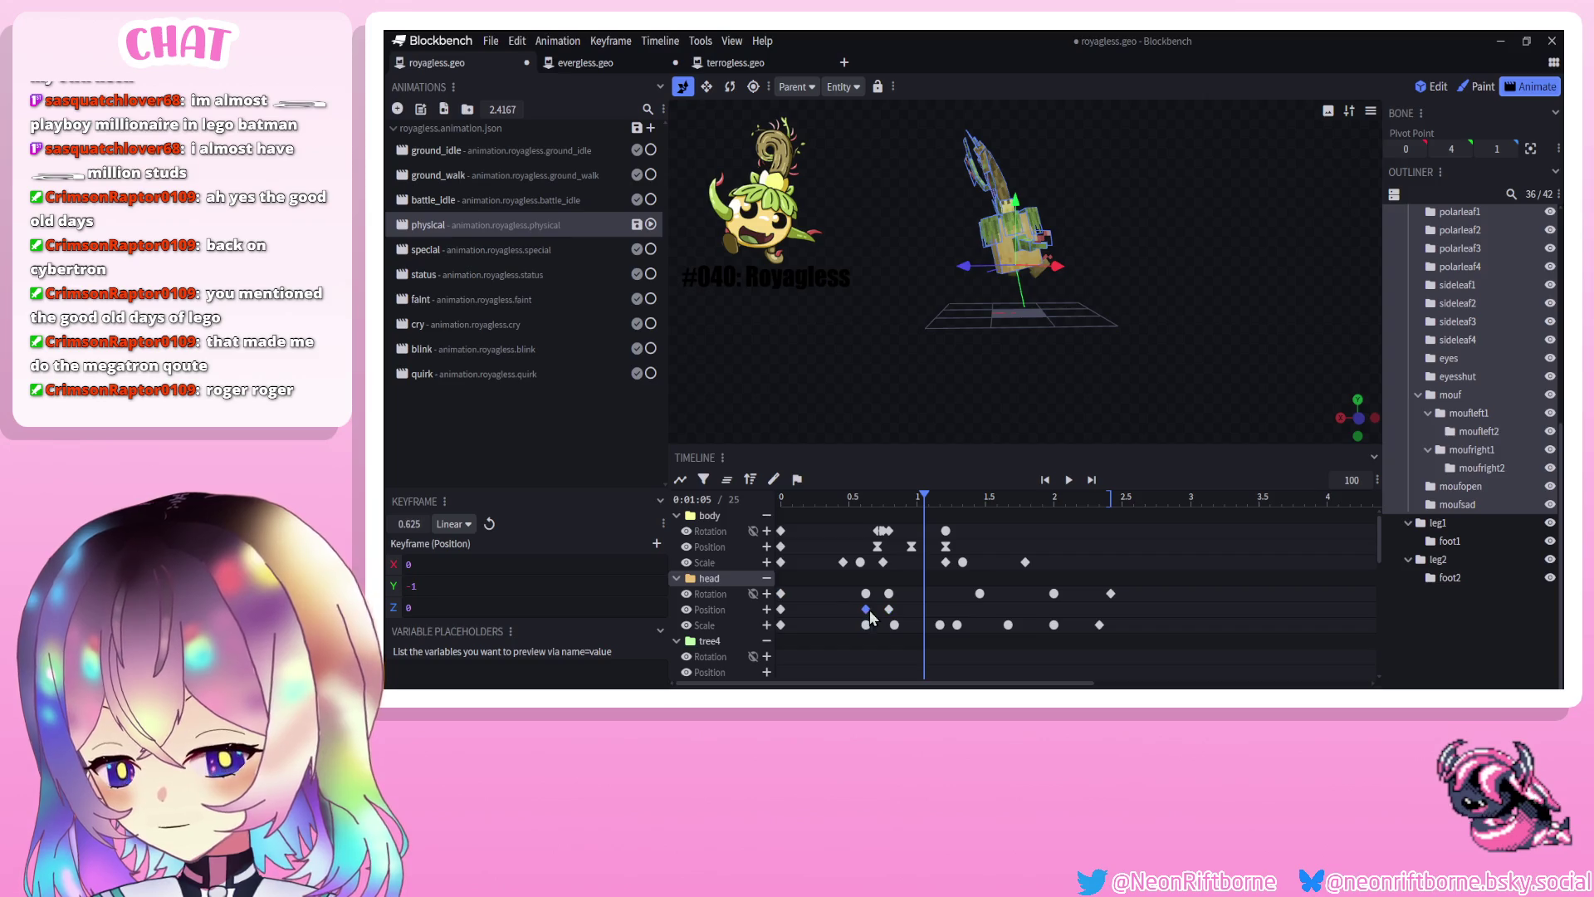
Set the head's 0.625 position key to Smooth interpolation and preview the result
right_click(866, 609)
mouse_move(930, 479)
left_click(1023, 498)
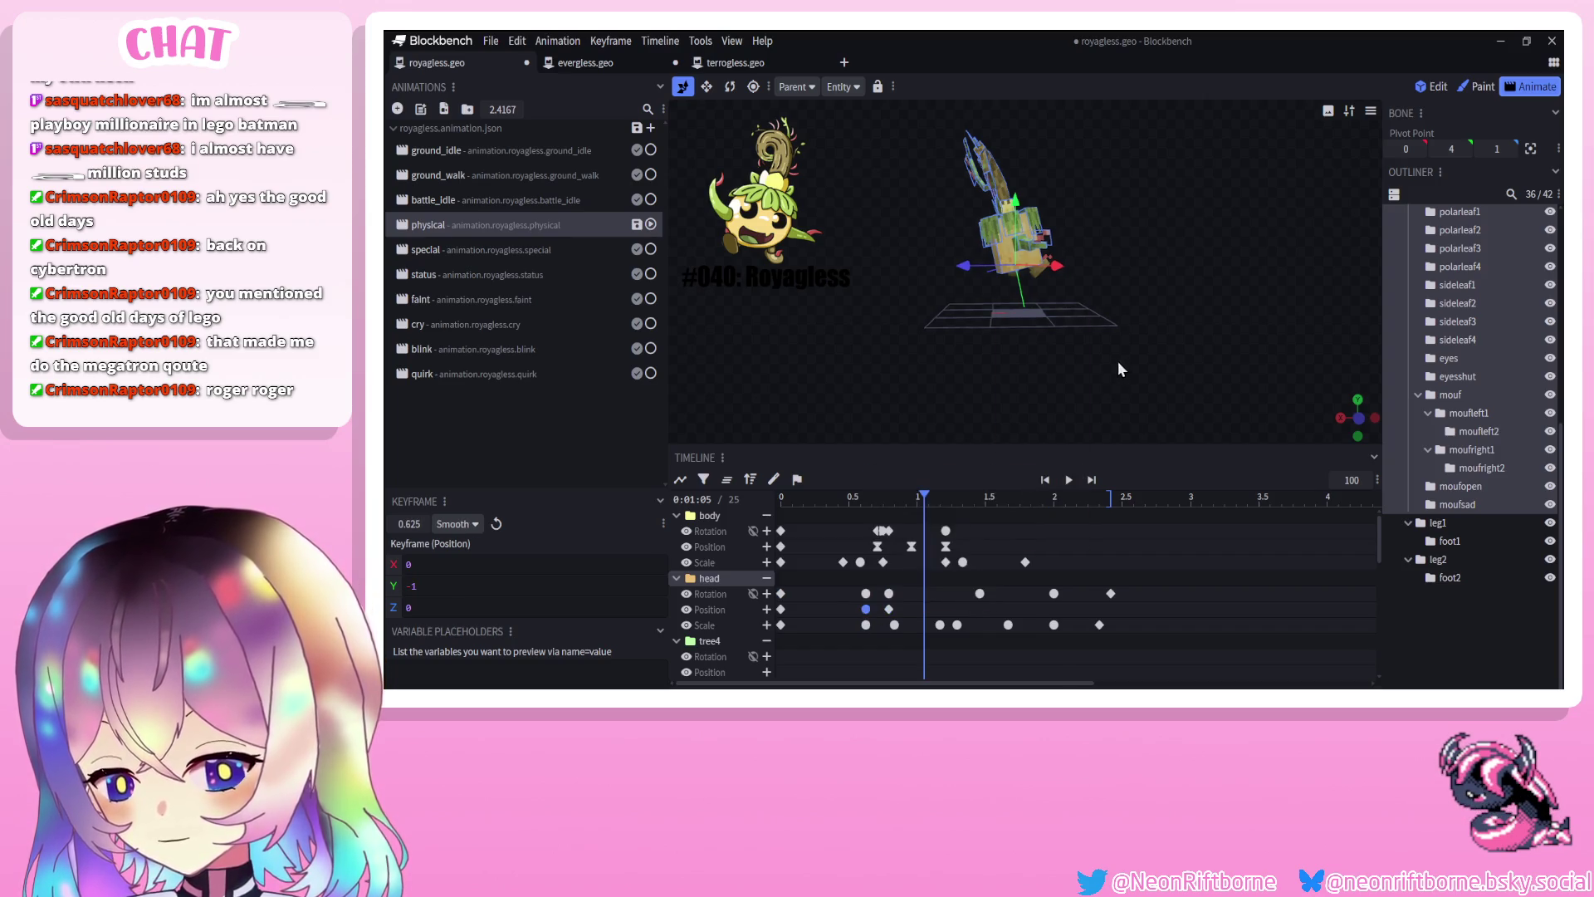
scroll(955, 375, "up", 5)
left_click(1259, 381)
mouse_move(1259, 382)
left_mouse_down()
mouse_move(1204, 351)
mouse_move(1063, 346)
mouse_move(1110, 396)
mouse_move(1244, 392)
mouse_move(1105, 448)
left_mouse_up()
left_click(1069, 479)
left_click(1048, 480)
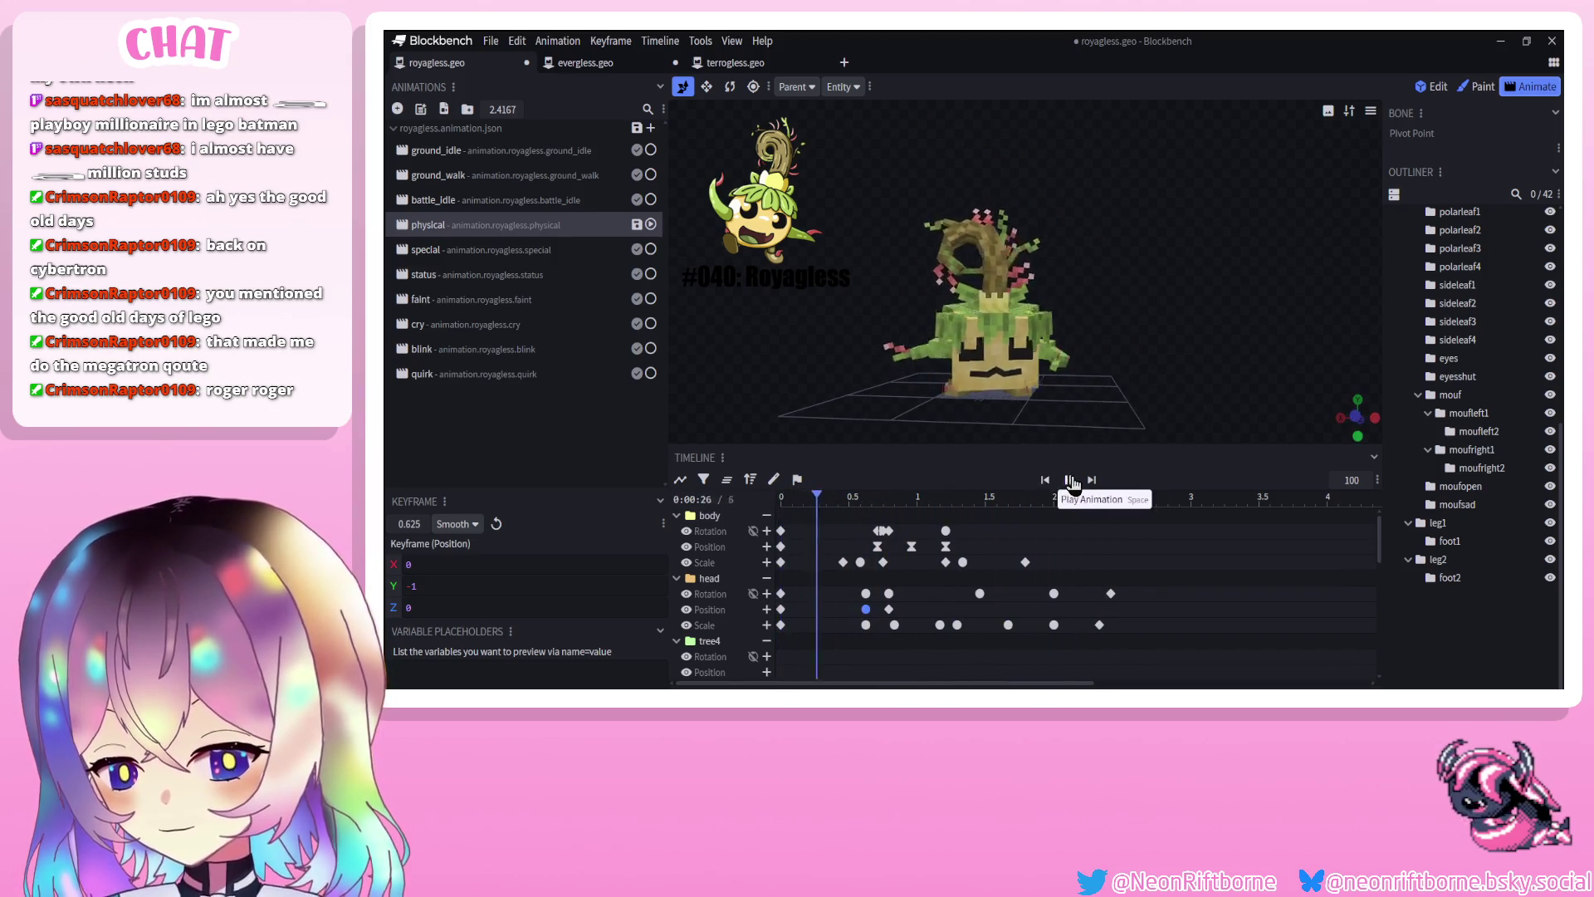
Move the head's first position key to about 0.42 s and replay the animation
left_click(844, 515)
left_click_drag(782, 610, 837, 609)
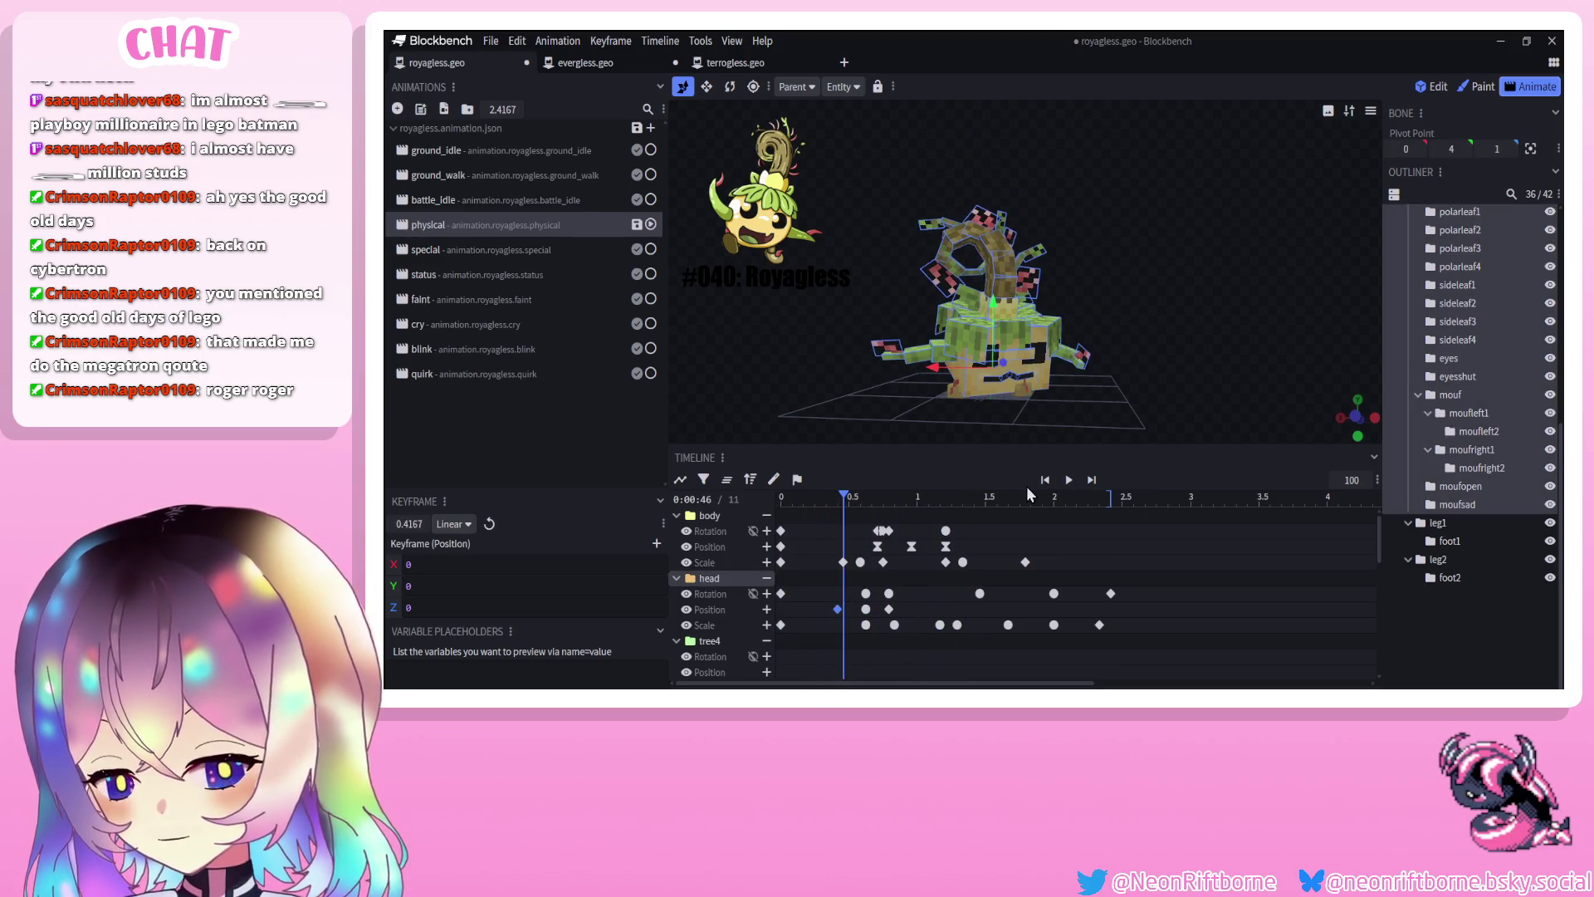
left_click(1069, 480)
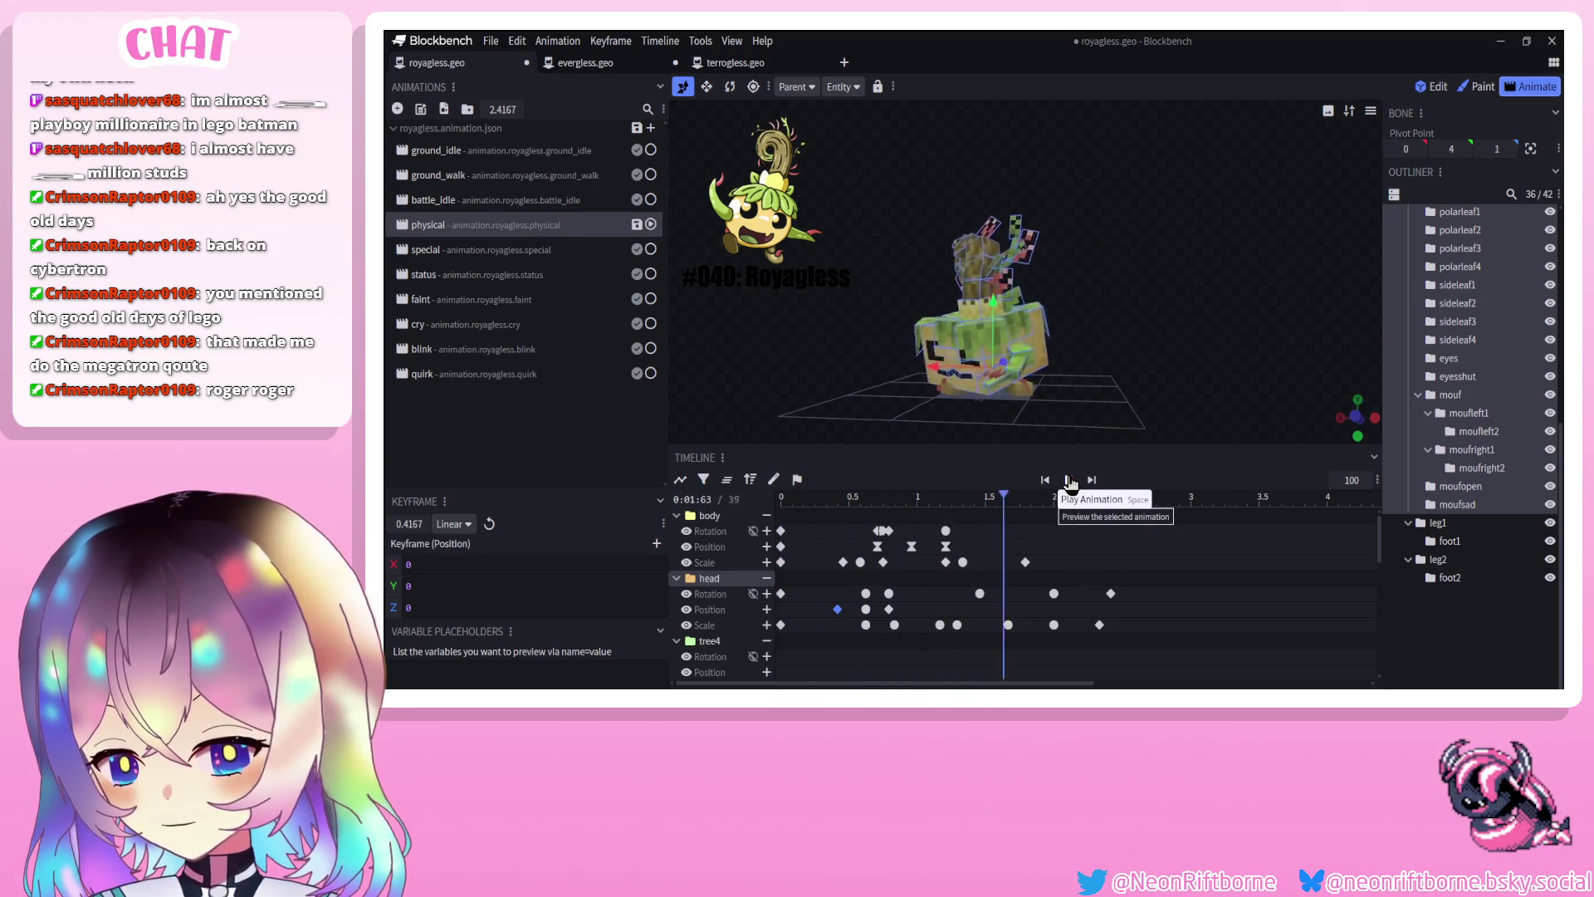
left_click(1048, 480)
left_click(1069, 480)
left_click(1168, 349)
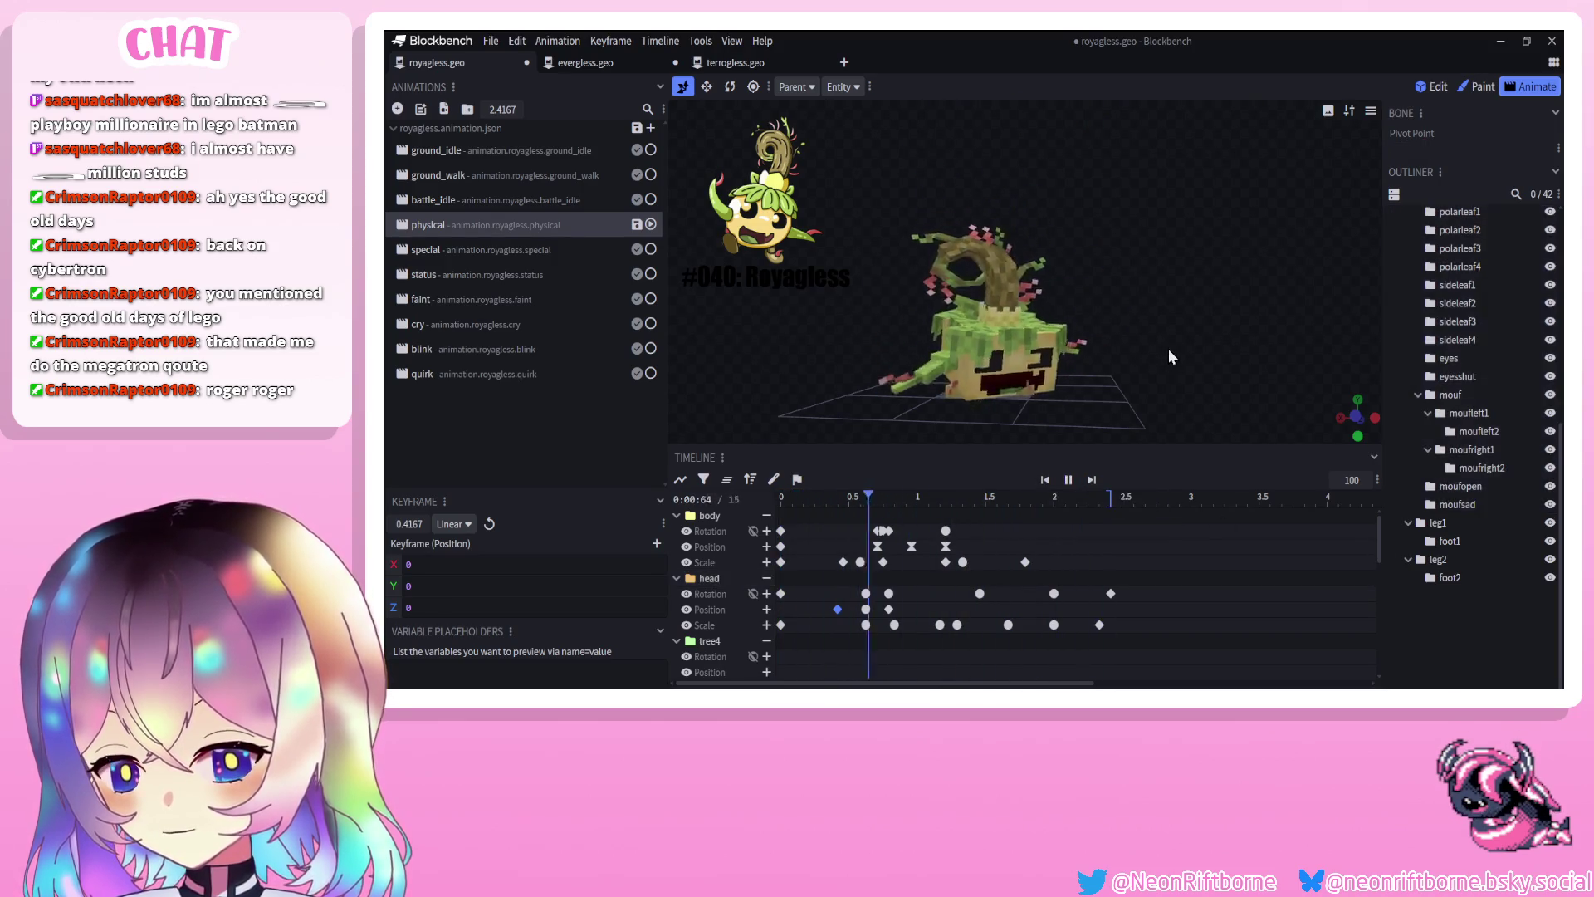
left_click(1048, 480)
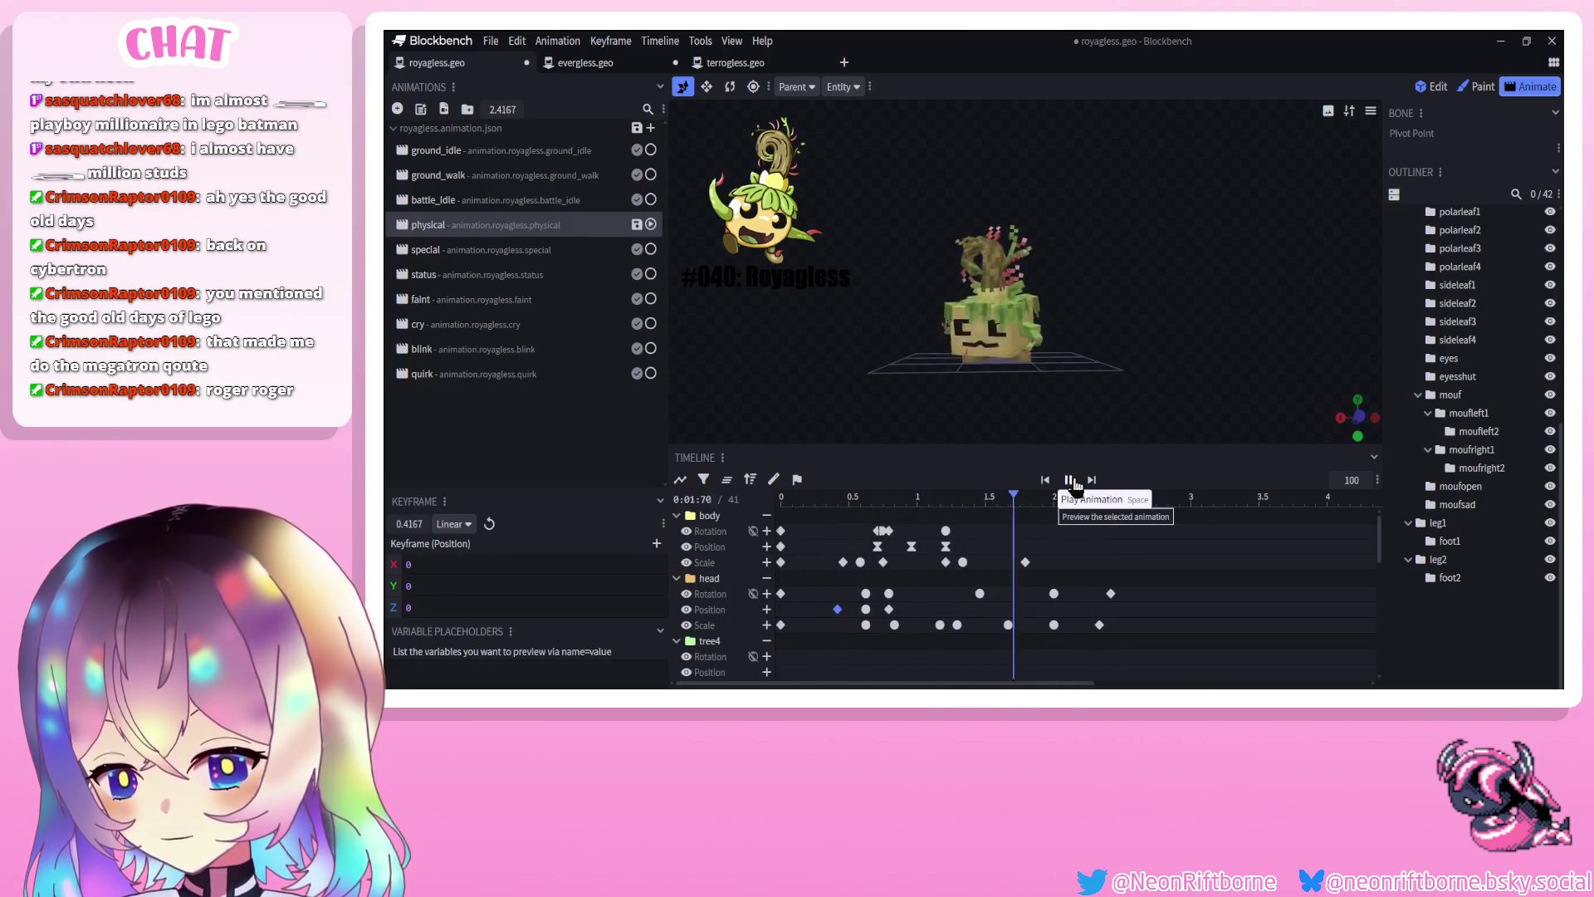
Save royagless, preview once more, and save again with the status animation selected
key("ctrl+s")
left_click(1070, 480)
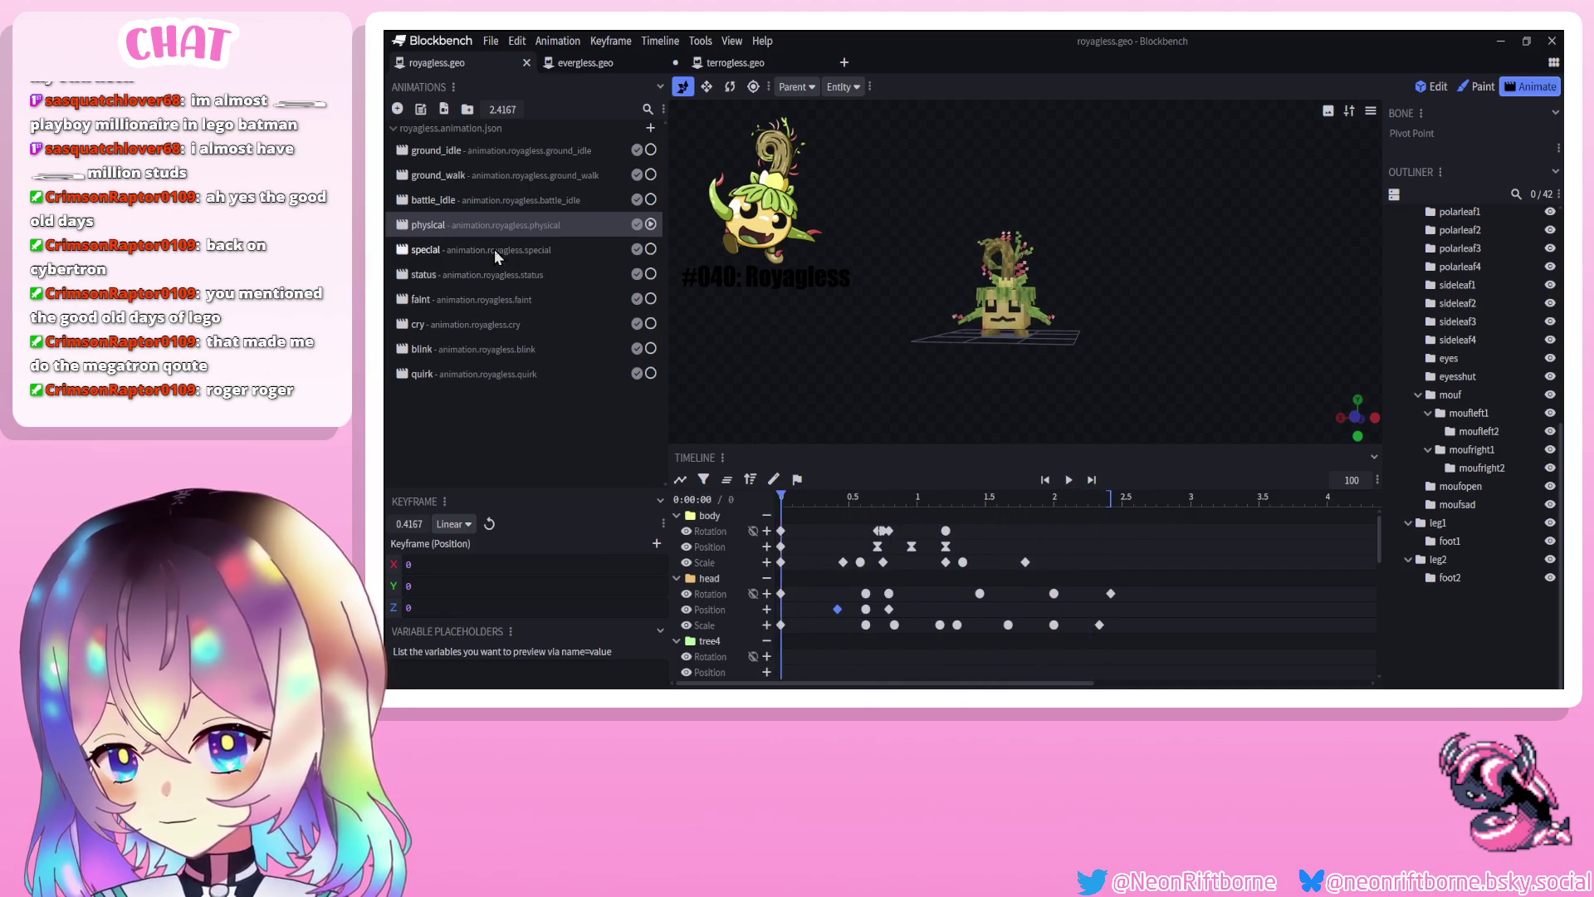
left_click(491, 274)
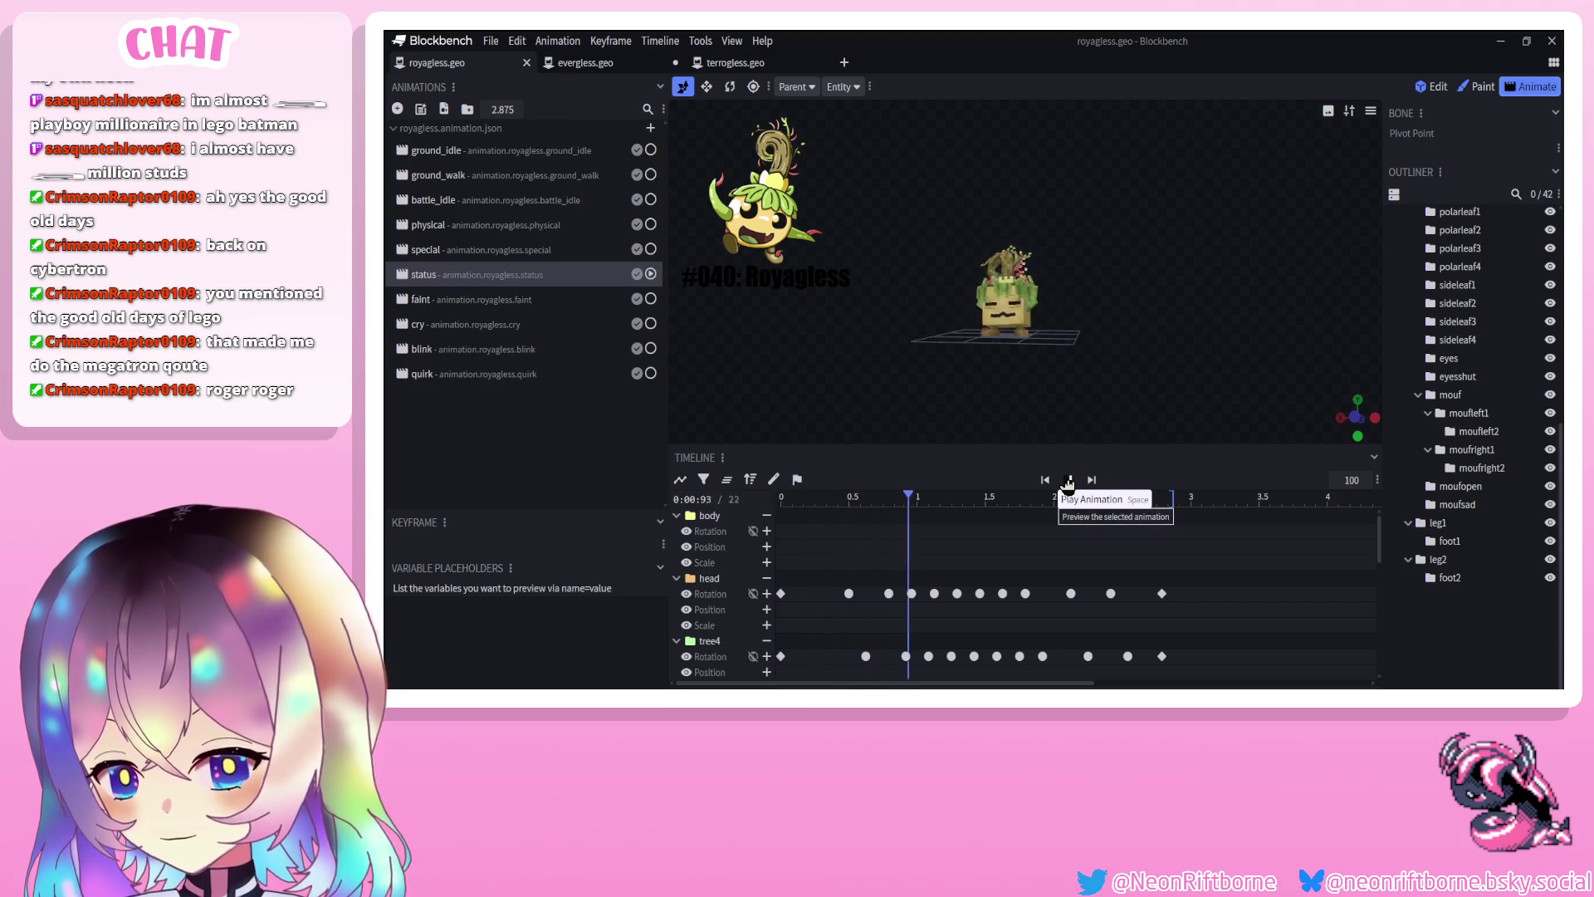
key("ctrl+s")
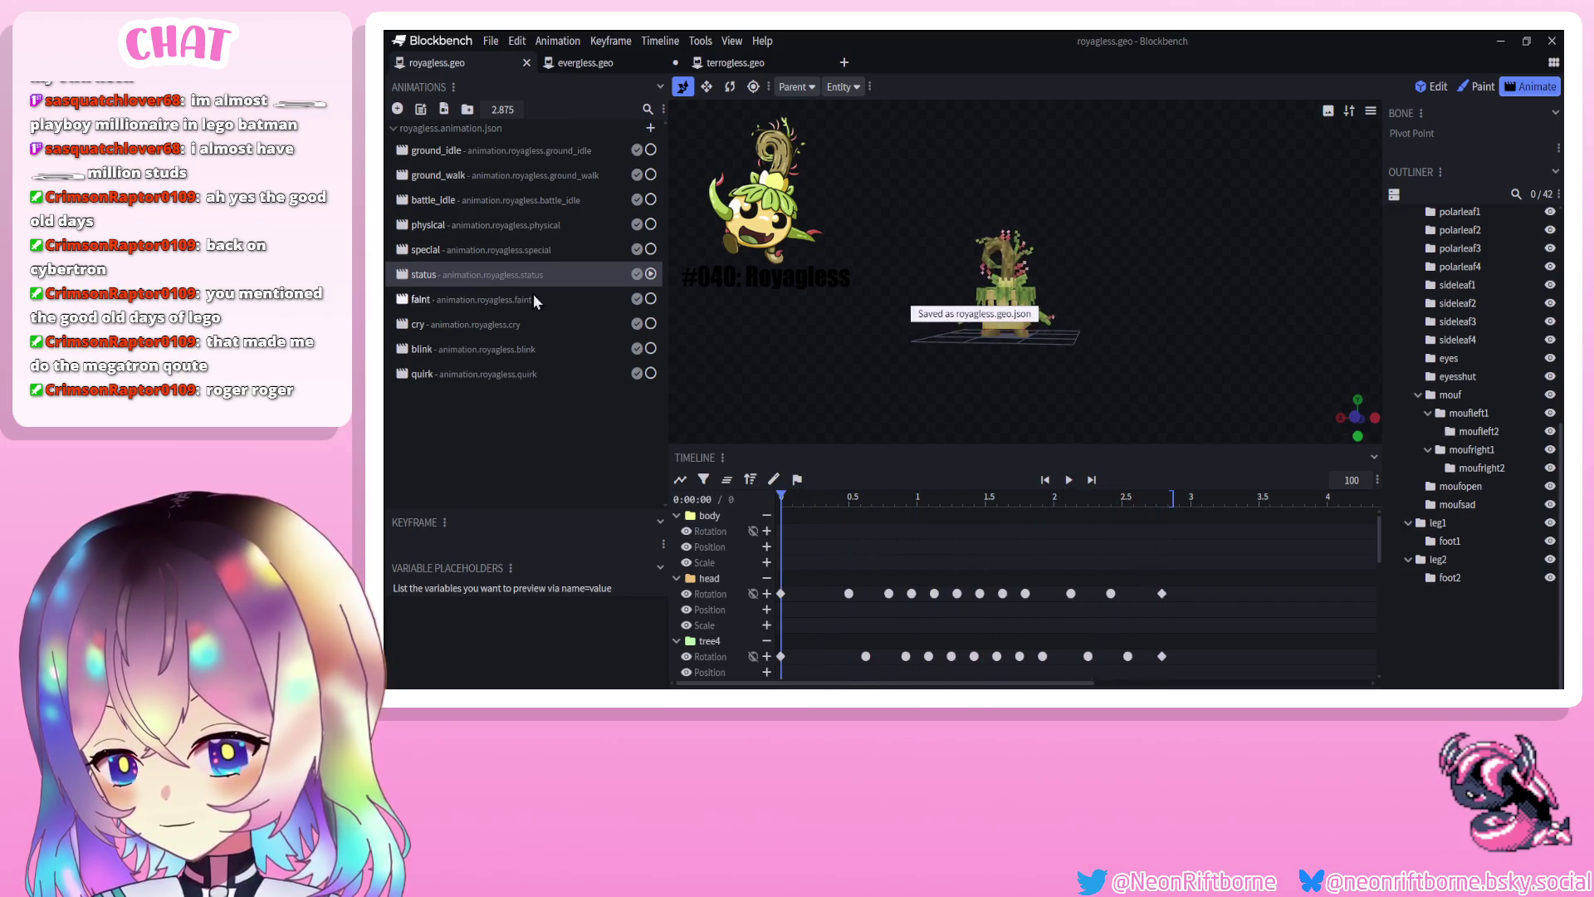
View royagless's special animation, then open timigless.geo from the recent files list
left_click(515, 249)
left_click_drag(979, 432, 901, 409)
left_click(624, 63)
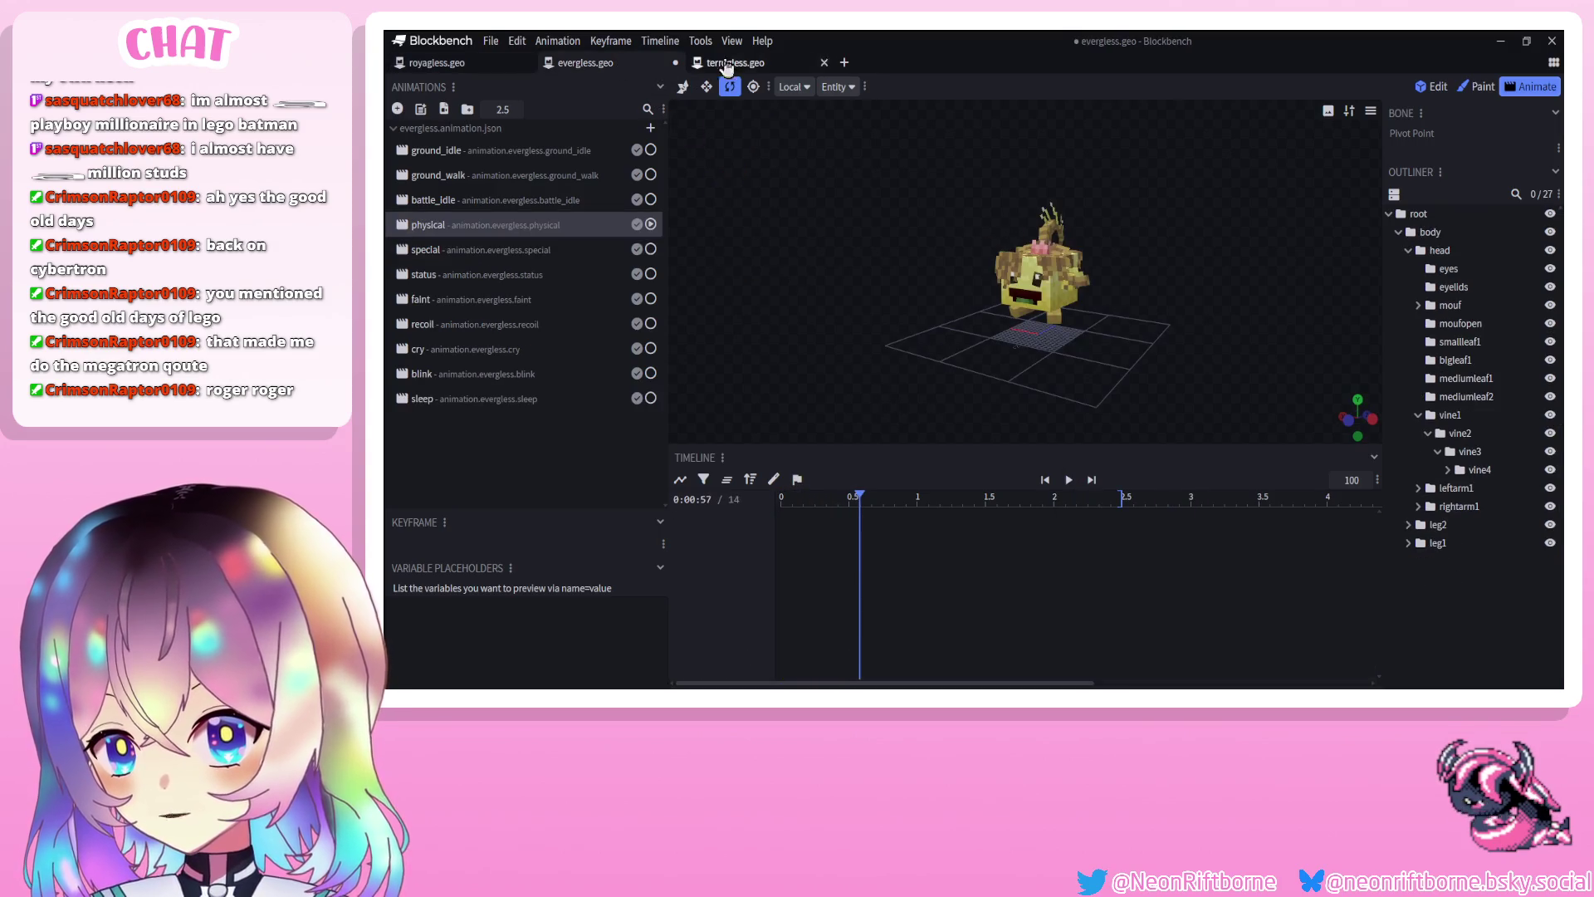
left_click(491, 40)
mouse_move(572, 103)
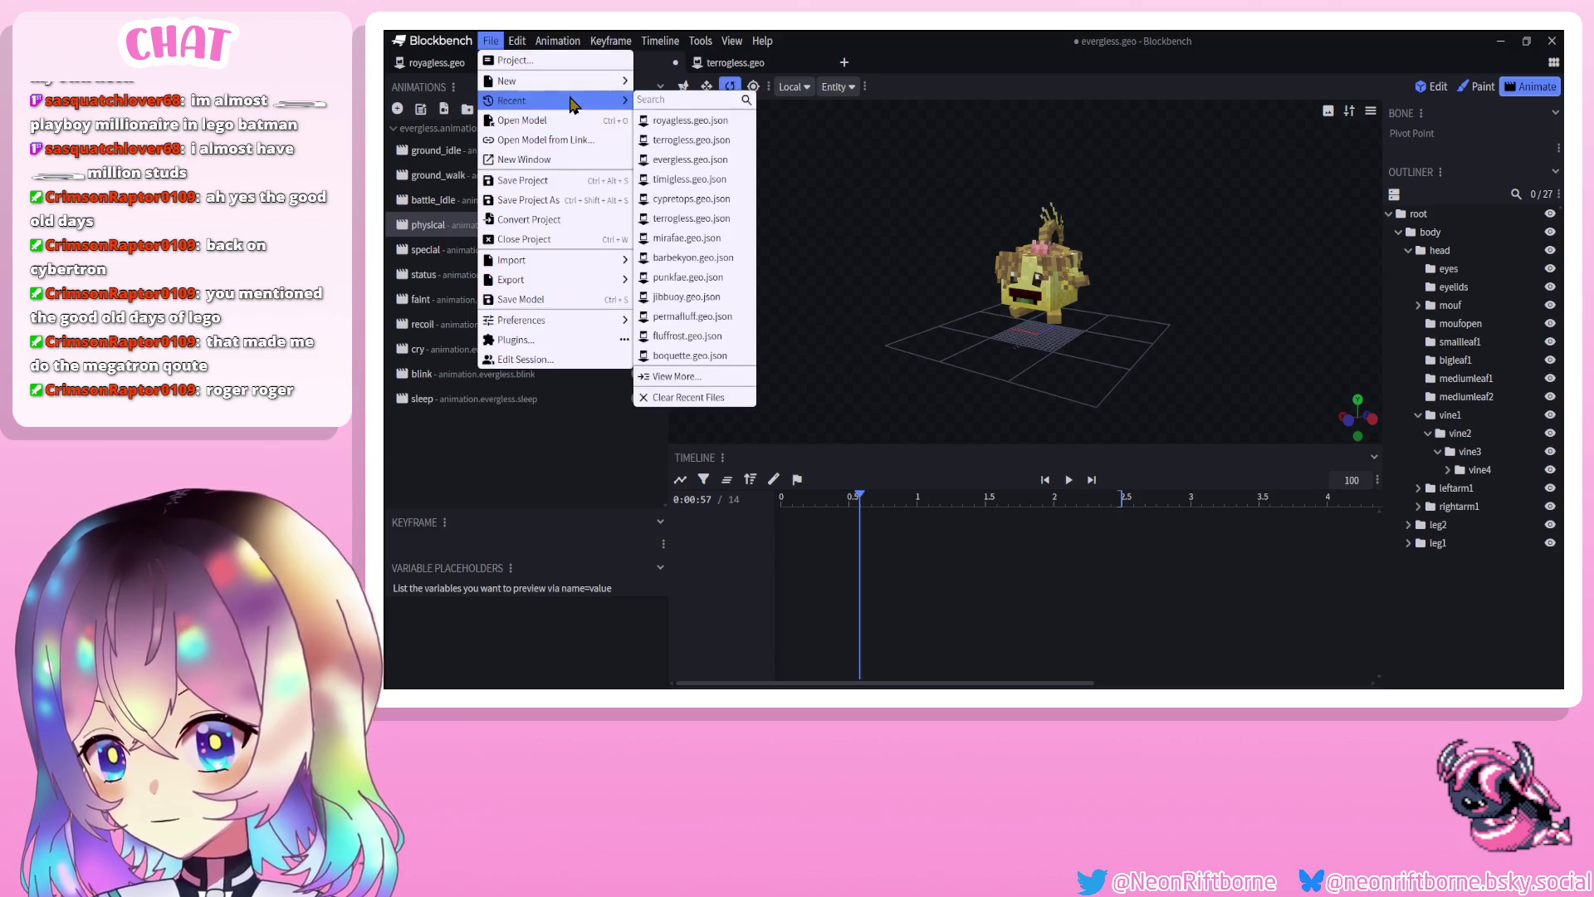
left_click(719, 180)
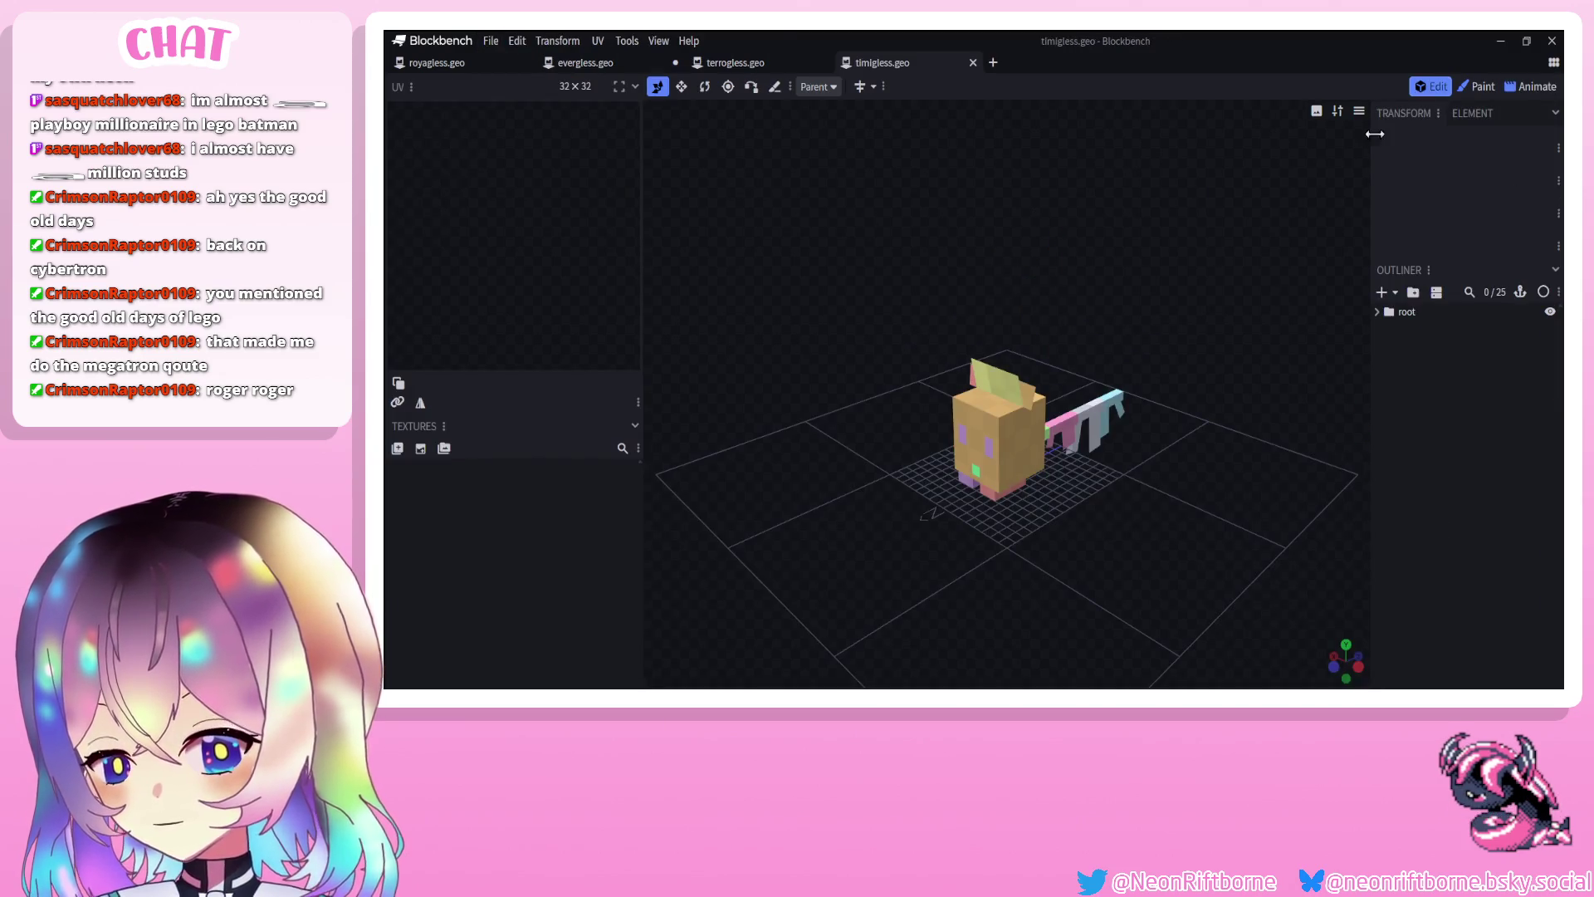
Apply timigless's textures and import its animation file, accepting all listed animations
left_click(1479, 87)
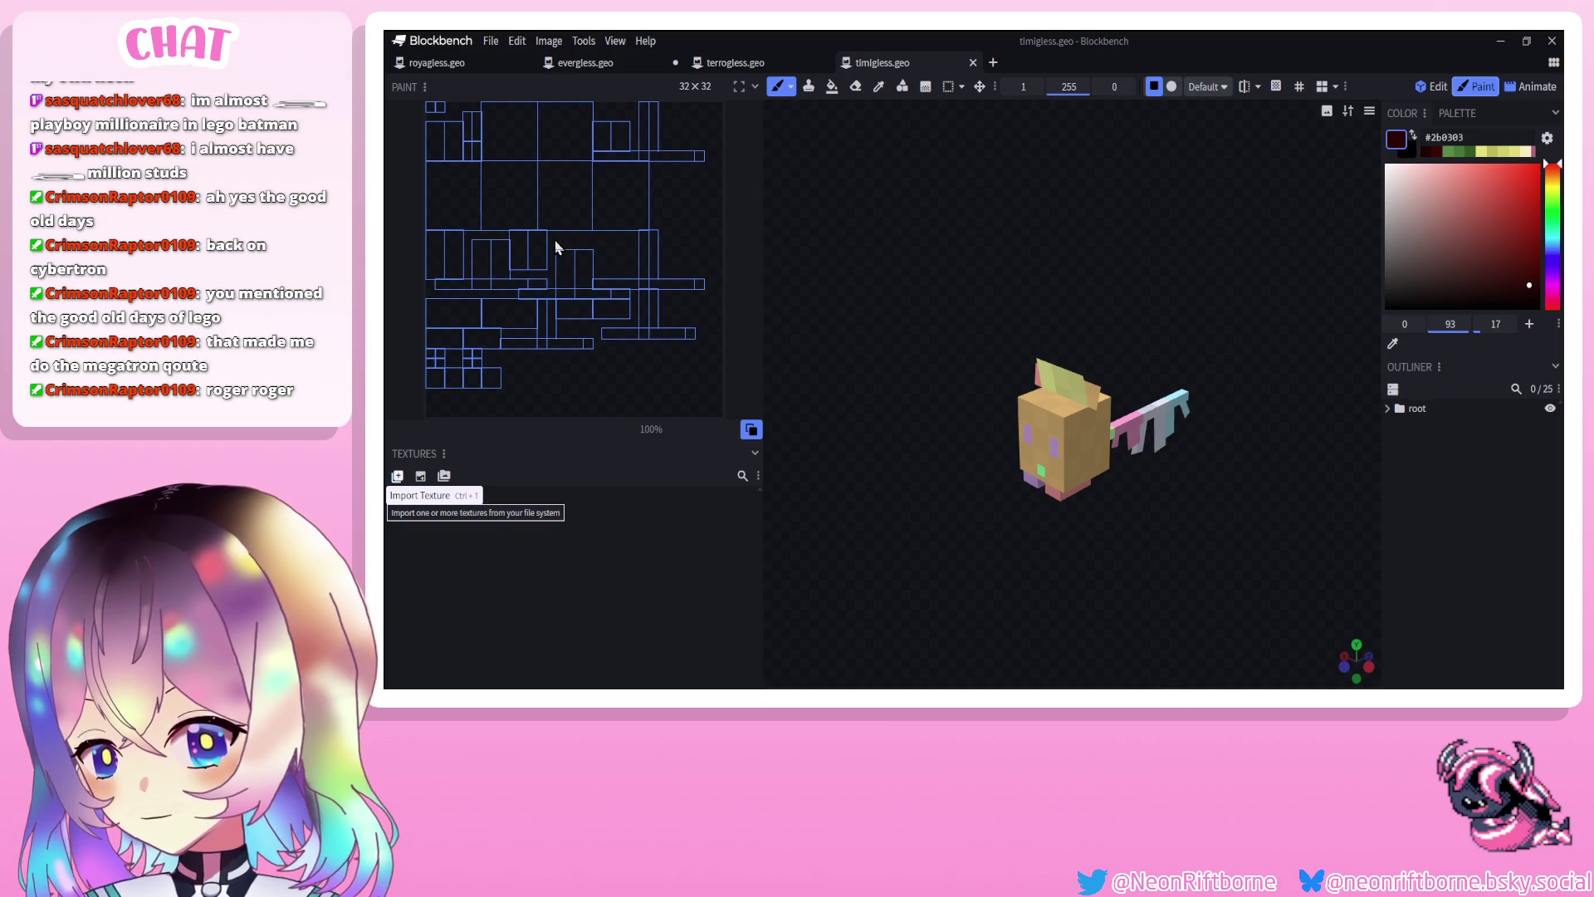
left_click(863, 363)
left_click(1539, 88)
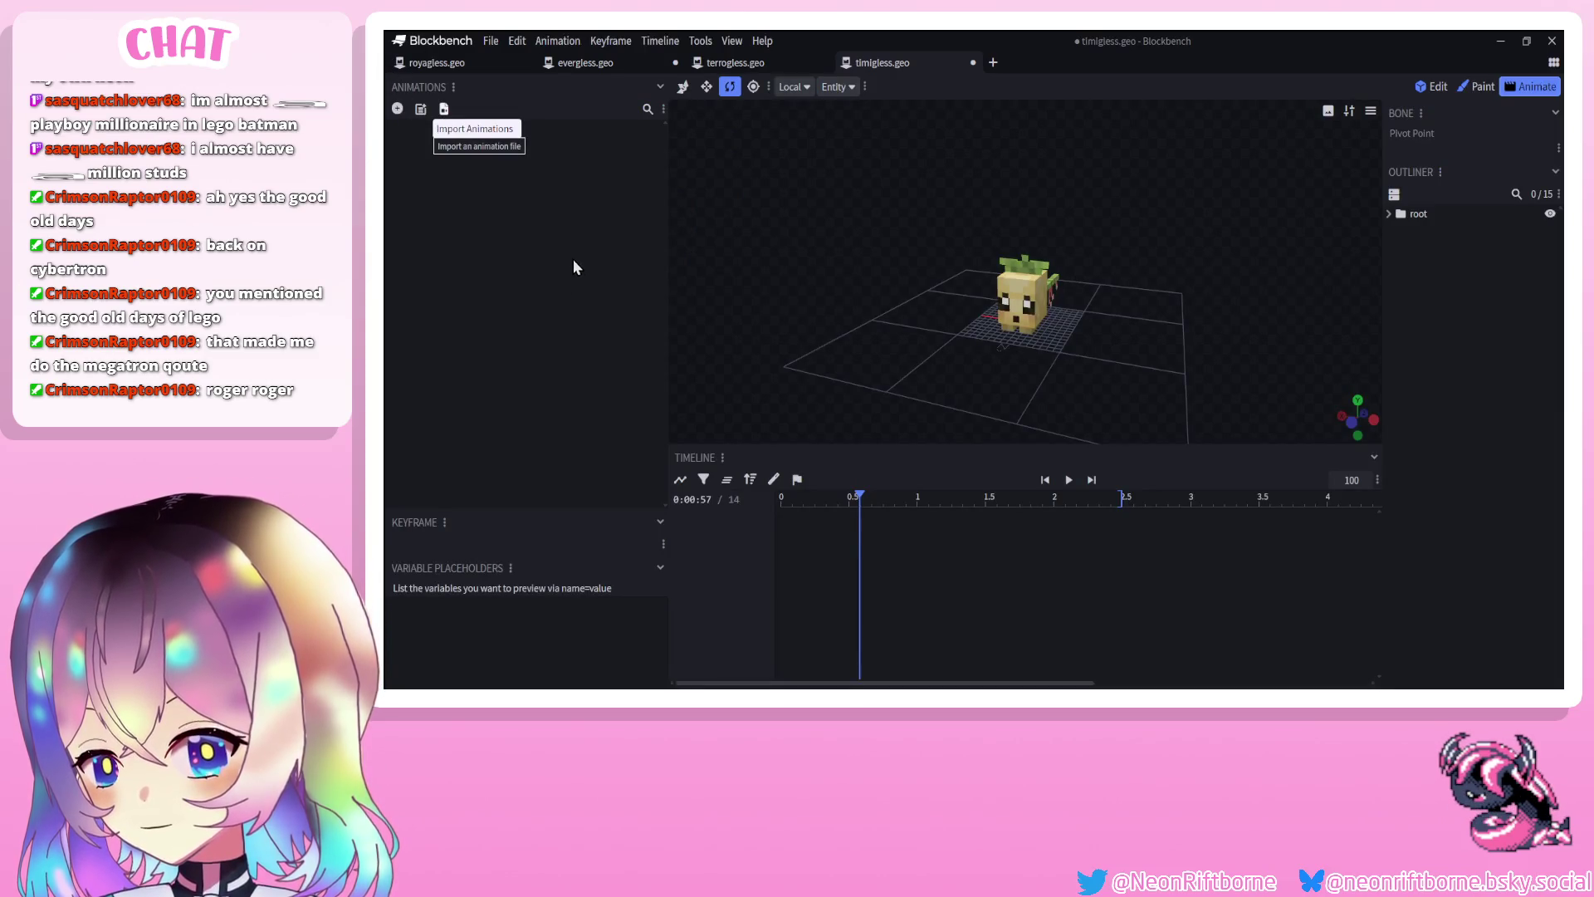
double_click(556, 140)
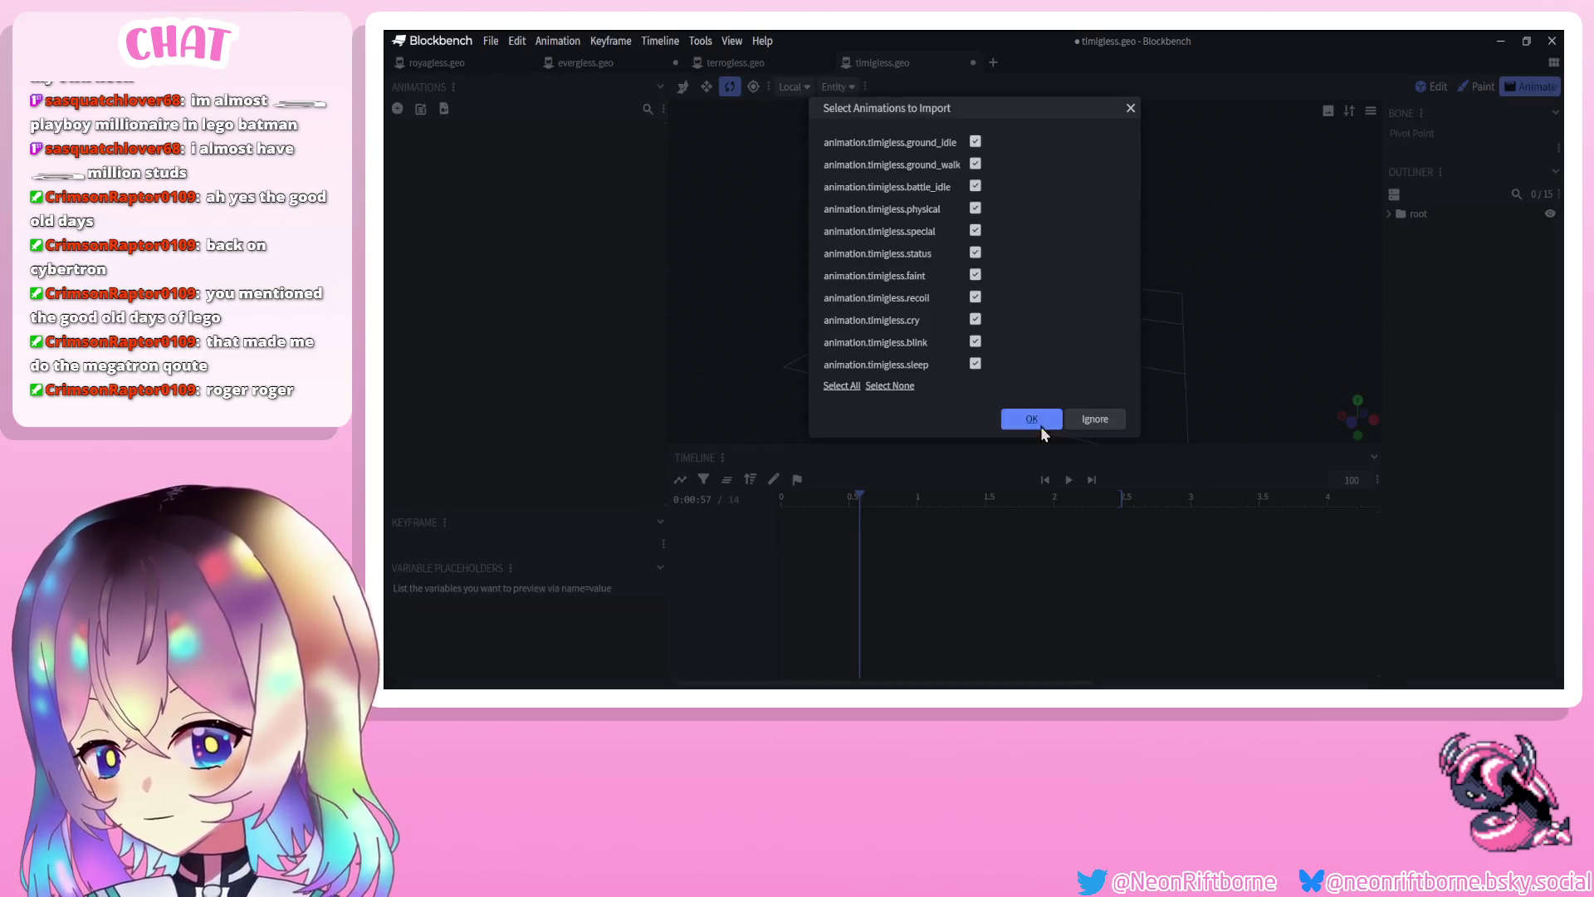
left_click(1040, 426)
Play timigless's special animation, then go back to the evergless project
left_click(466, 243)
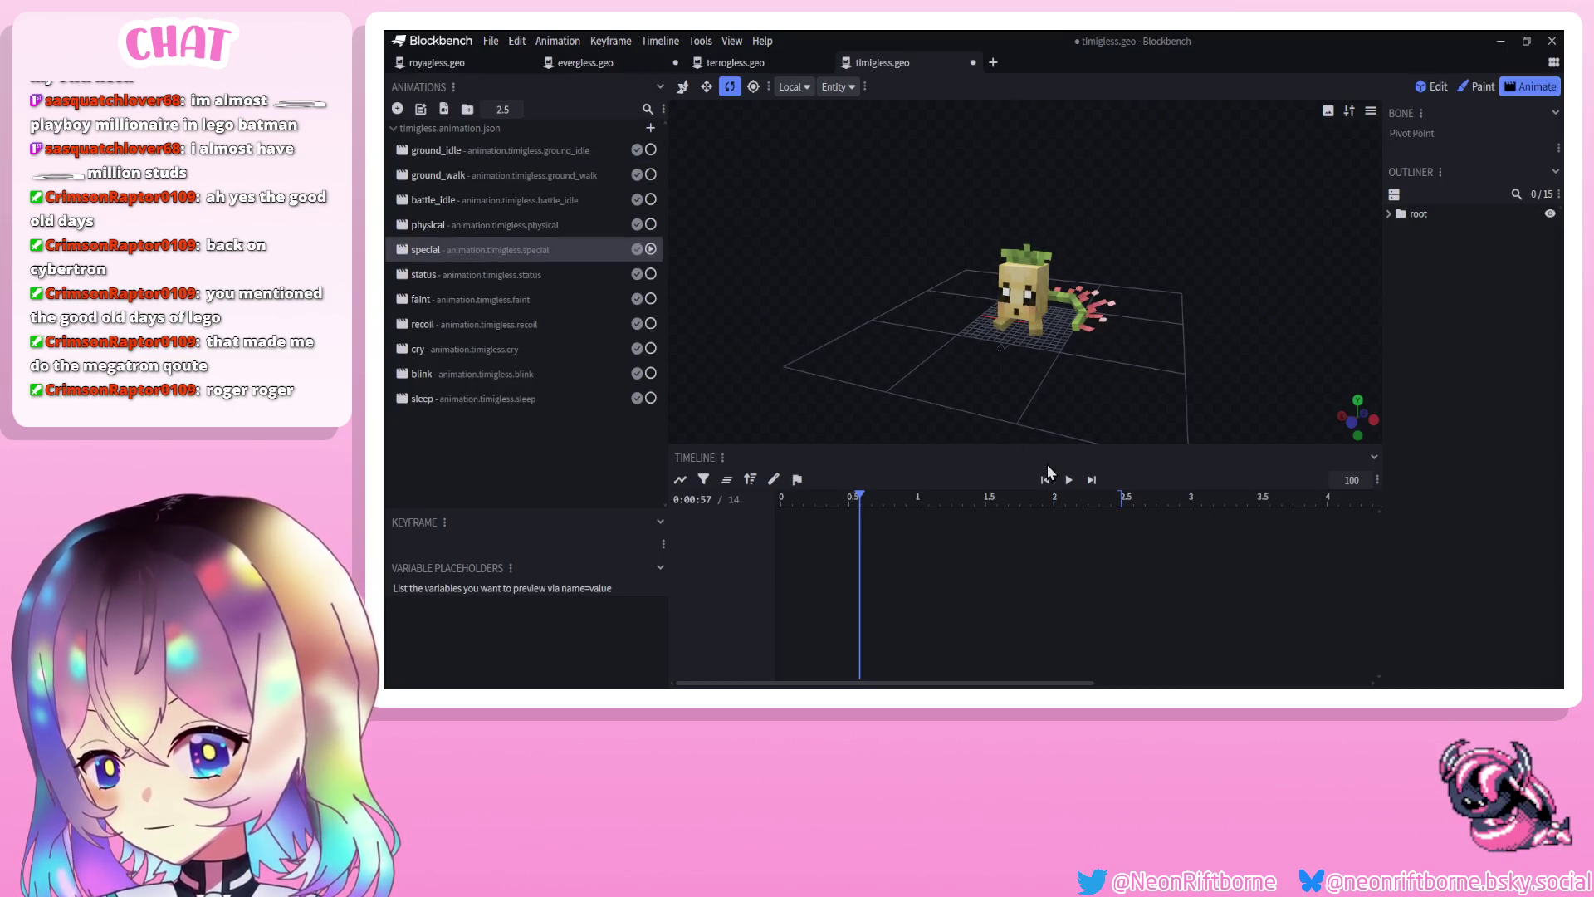
left_click(1069, 480)
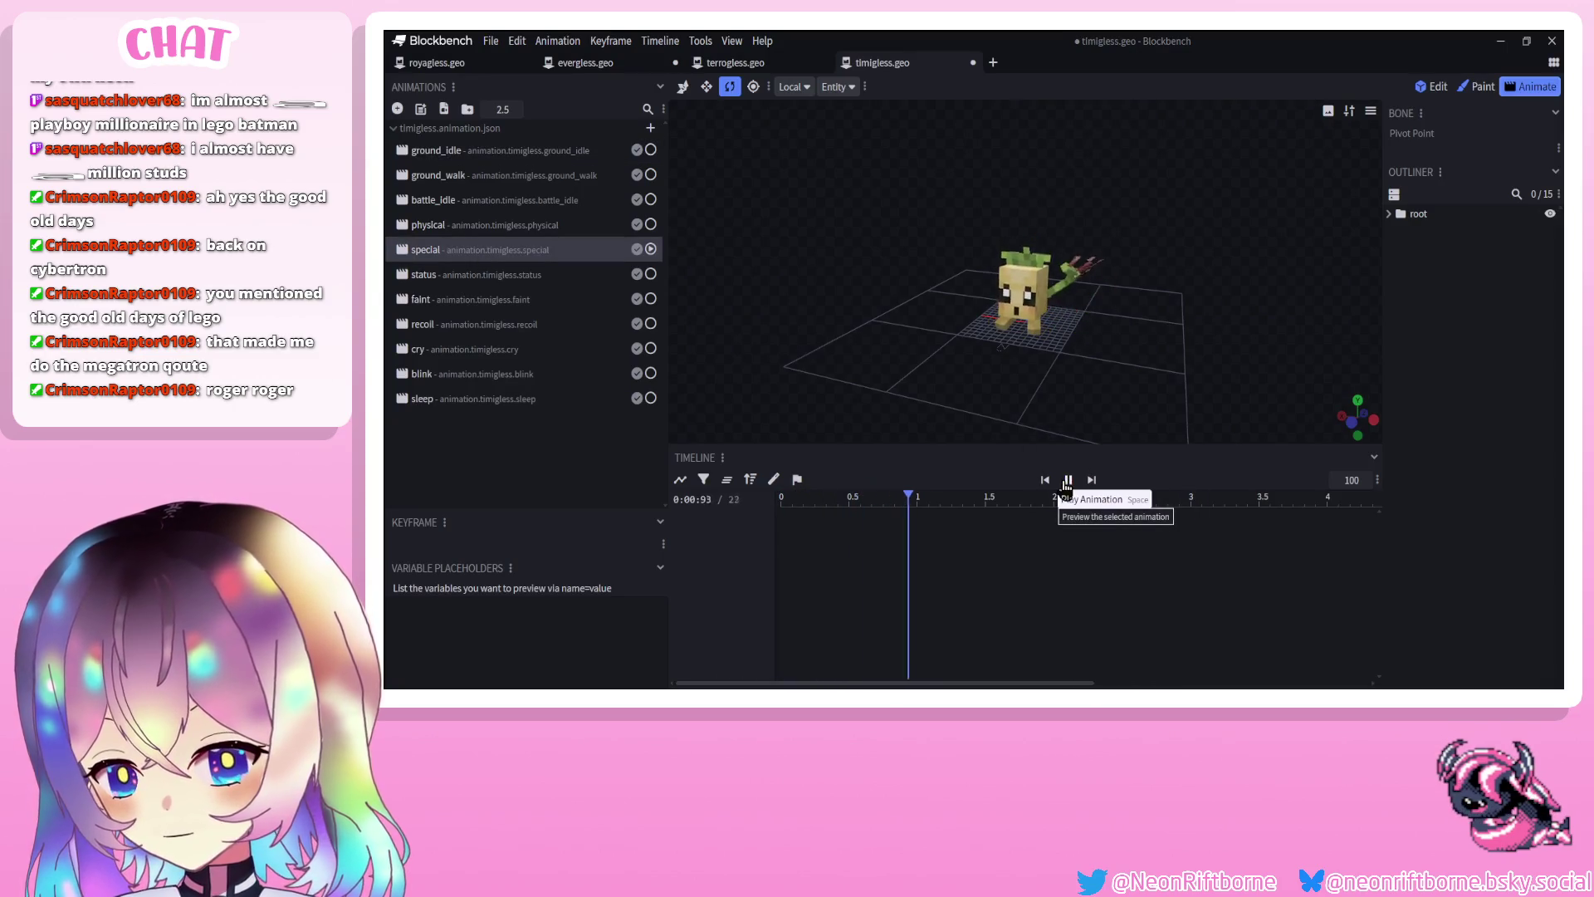
left_click(591, 67)
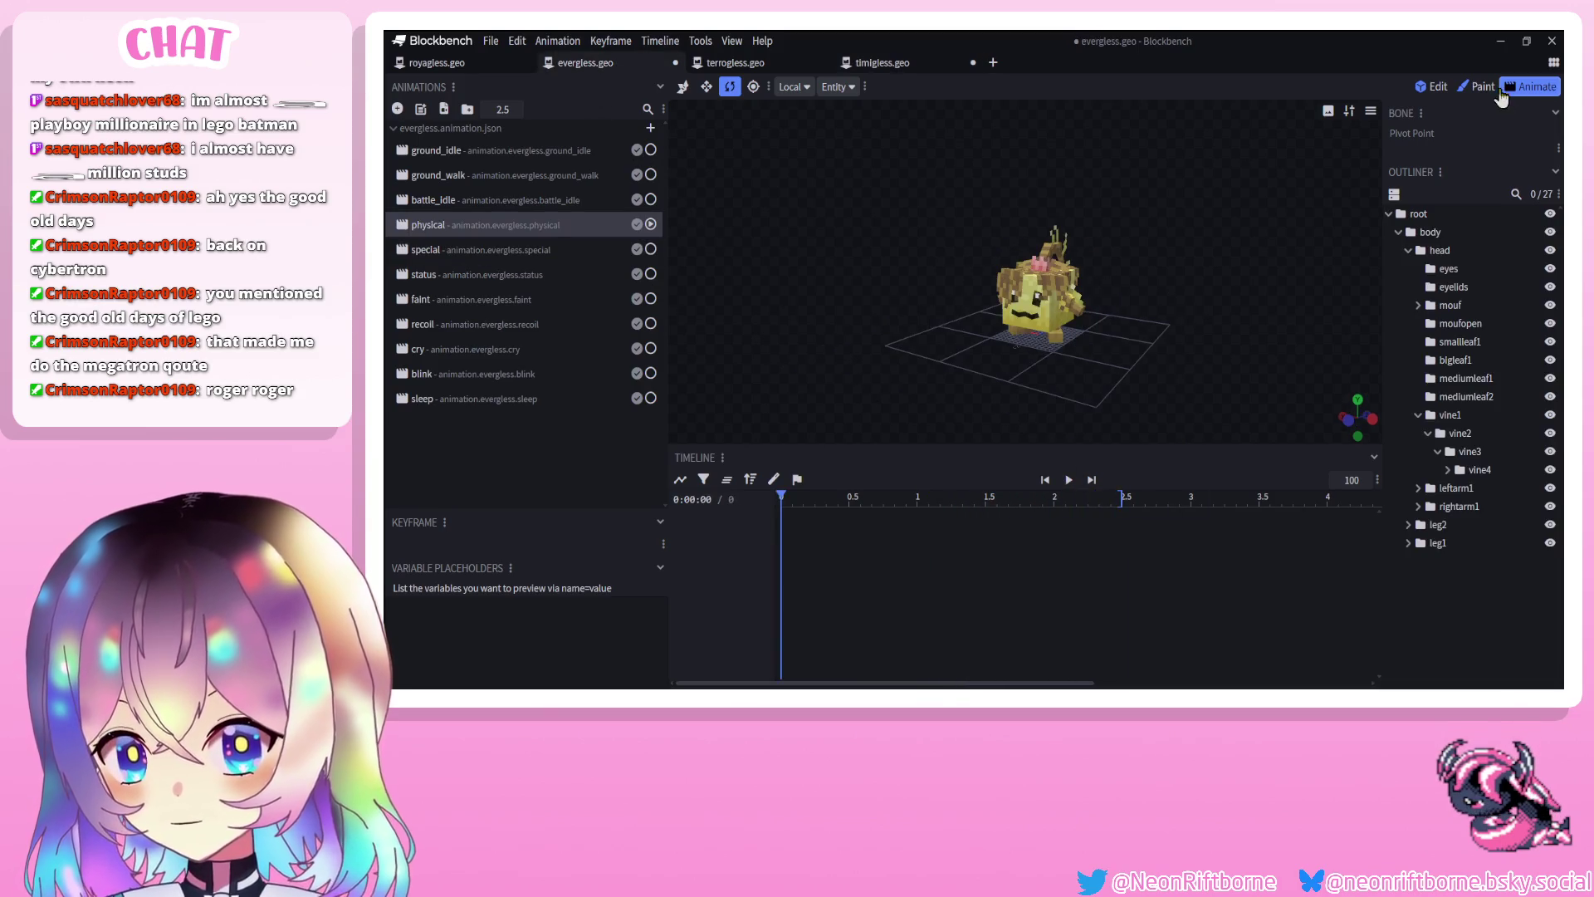
Play evergless's special animation and compare it with royagless's, stopping at about 0.29 s
left_click(1495, 87)
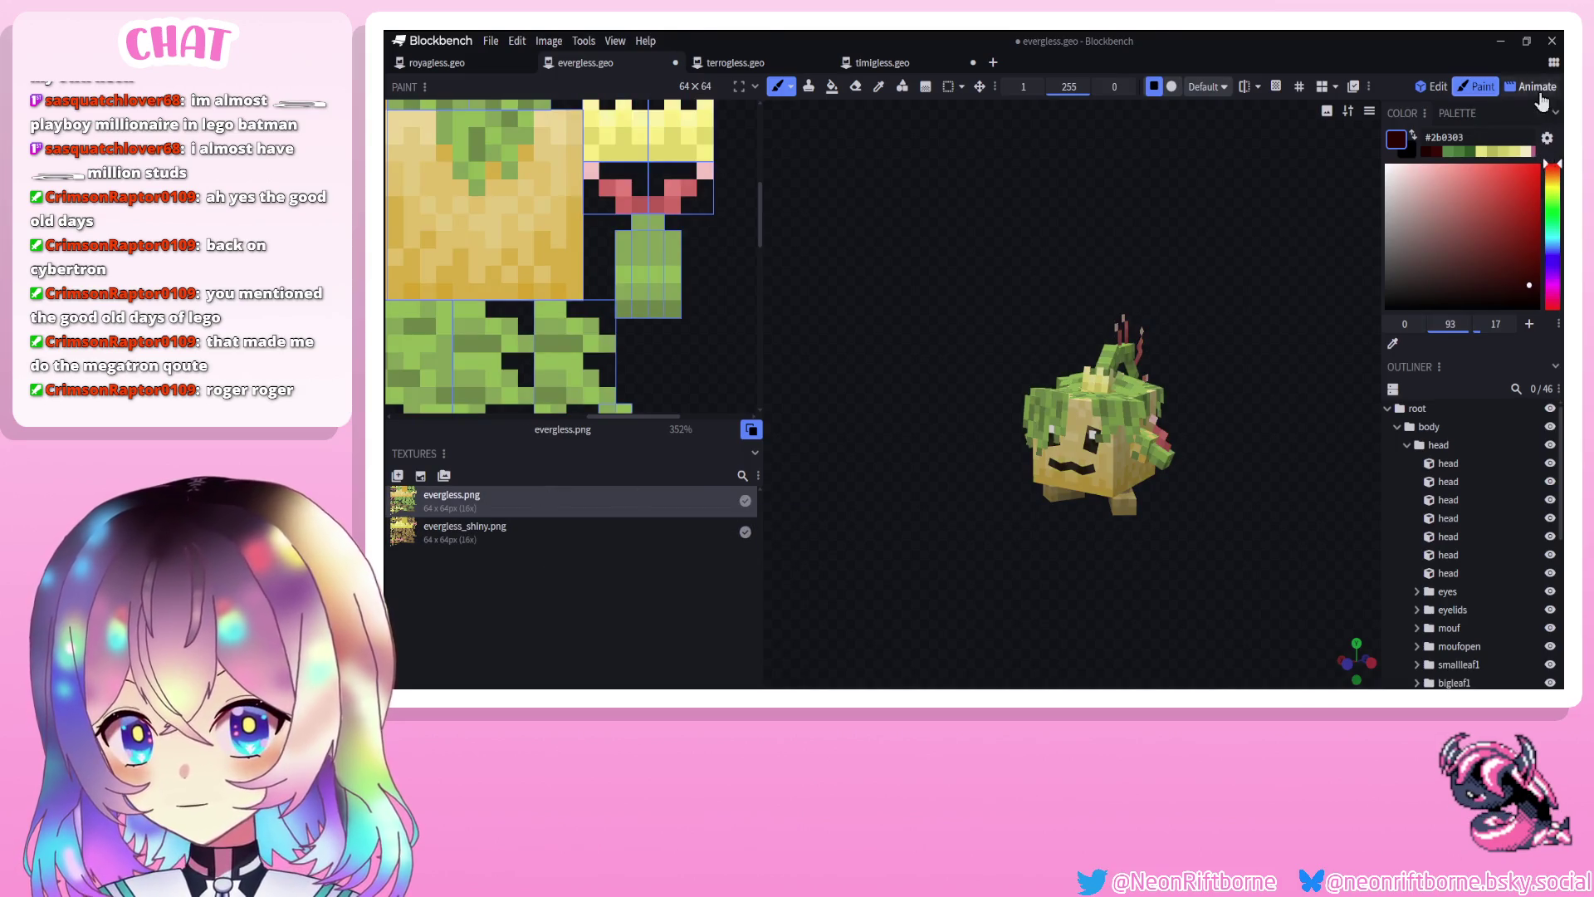
left_click(1538, 88)
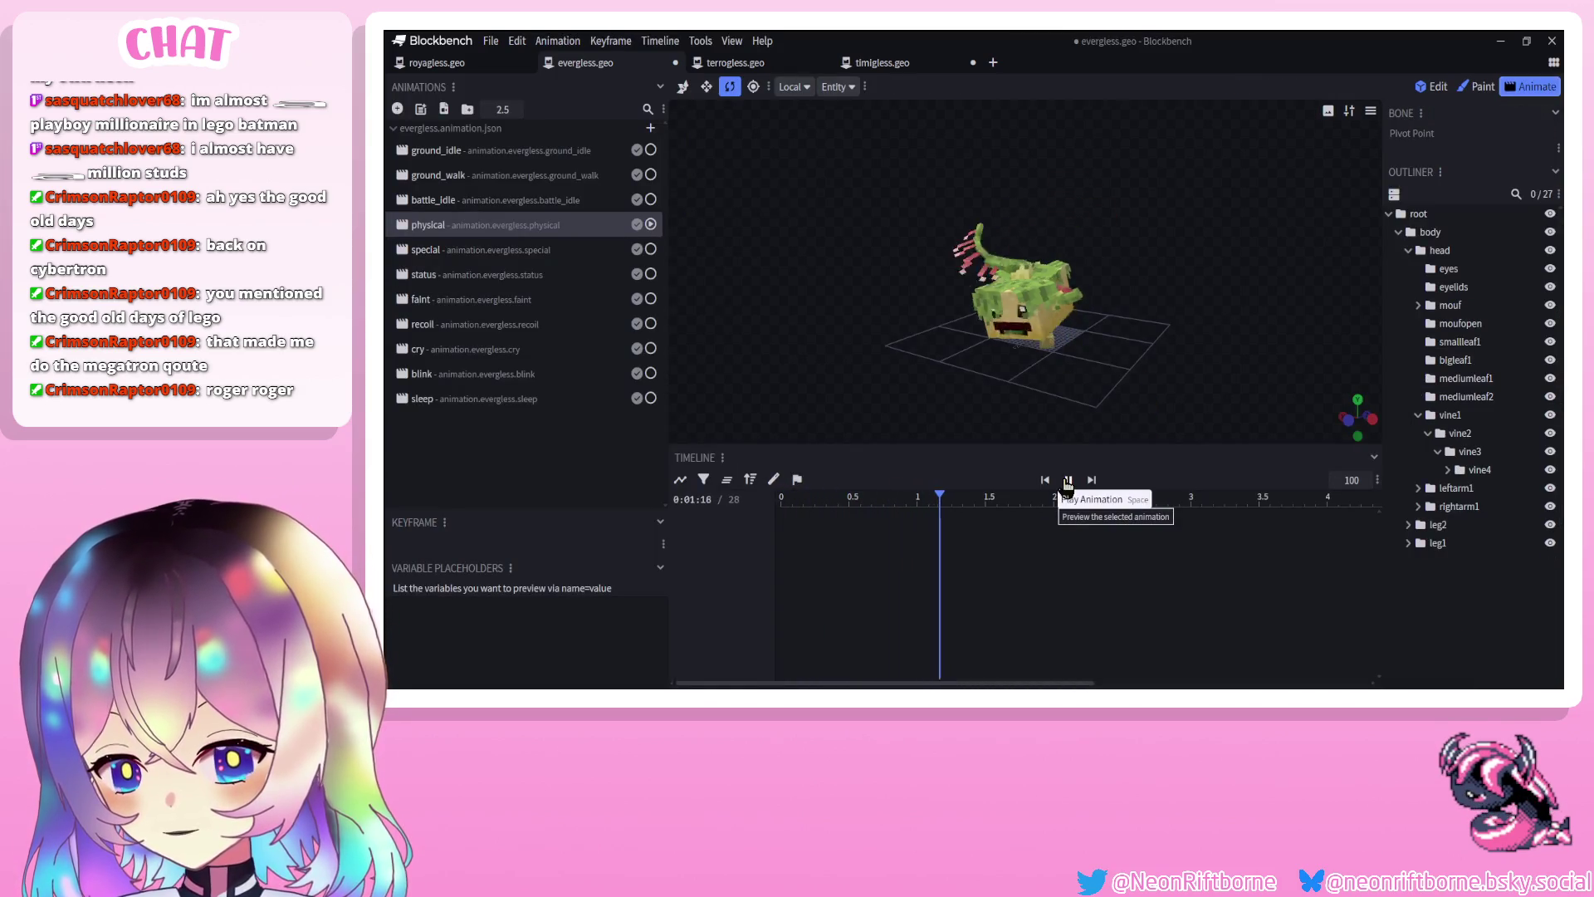
left_click(450, 250)
left_click(1069, 480)
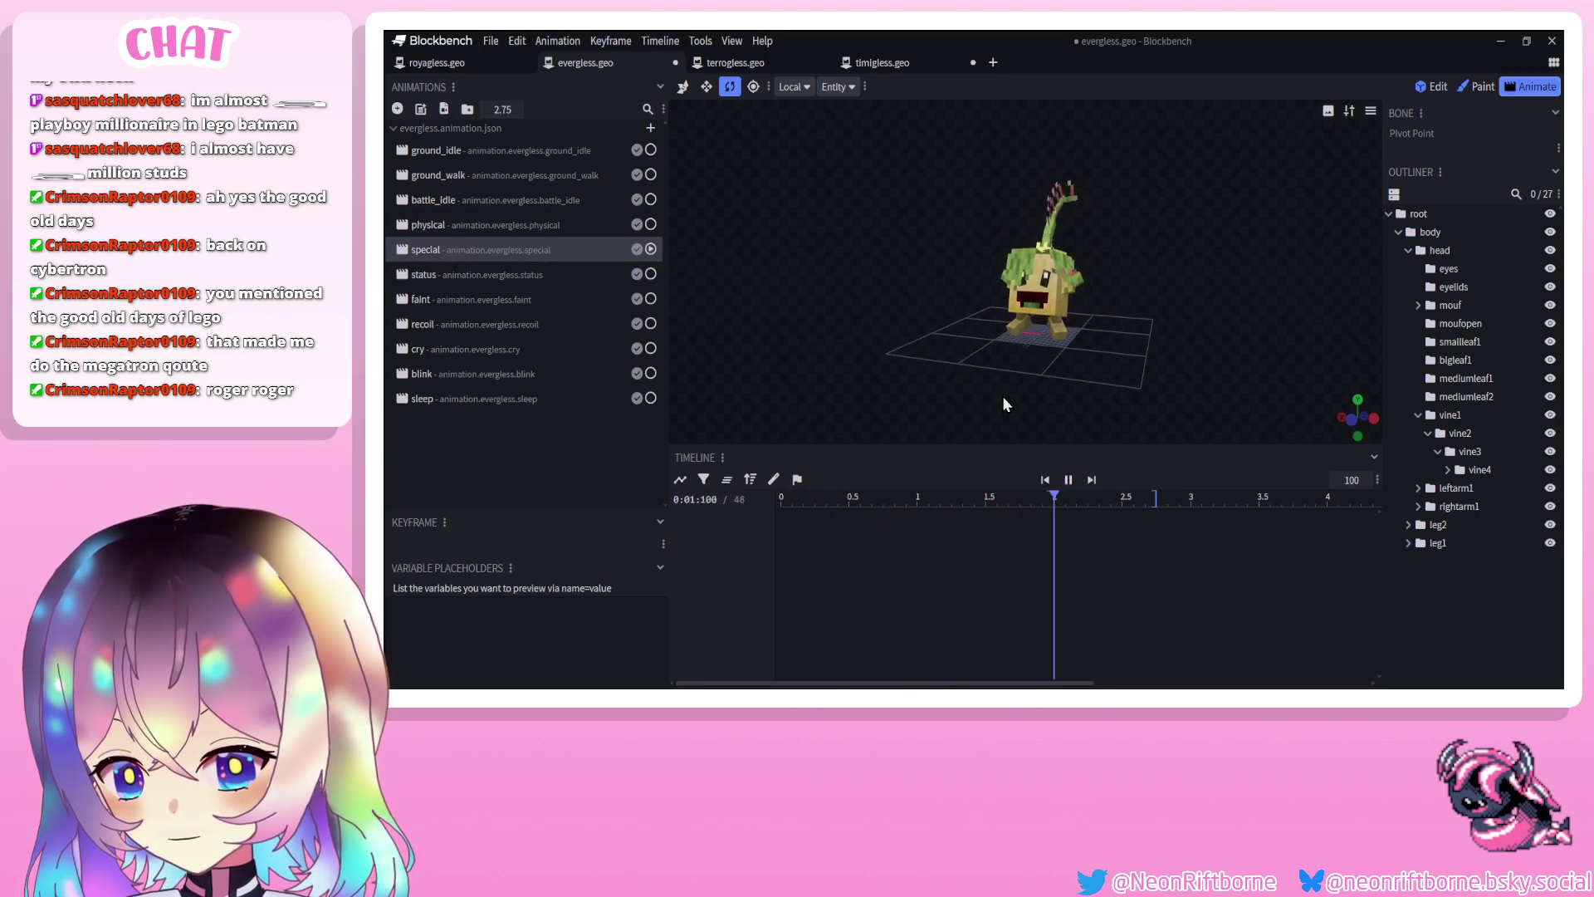
left_click(439, 64)
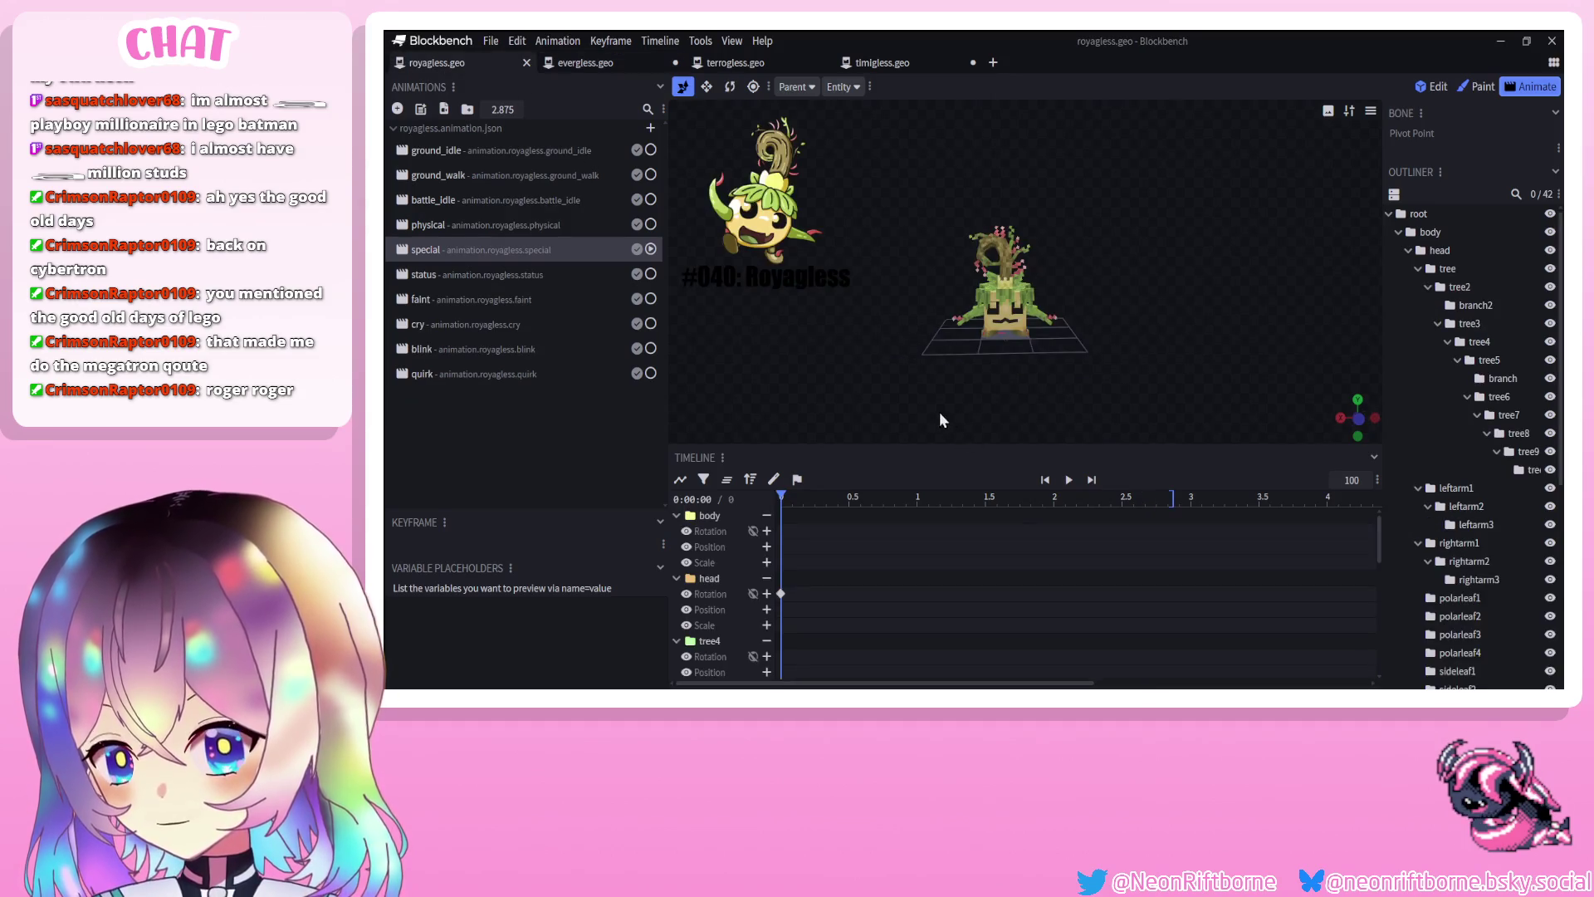
scroll(905, 400, "up", 5)
scroll(918, 406, "up", 1)
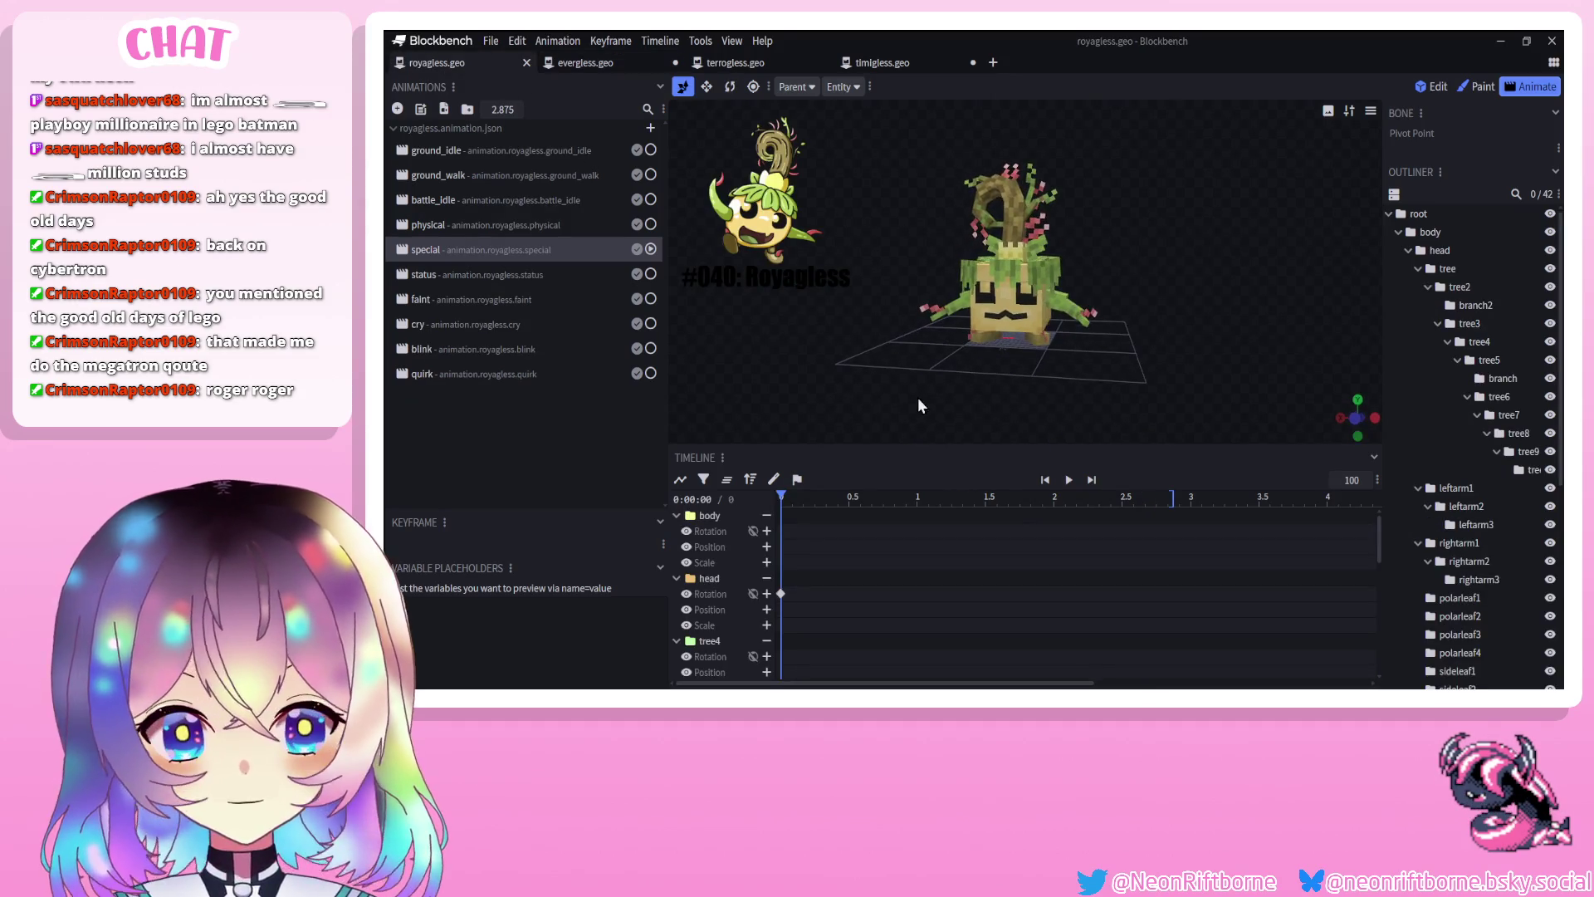
left_click(819, 498)
Scrub evergless's special animation from the start to about 1.46 s
left_click(598, 64)
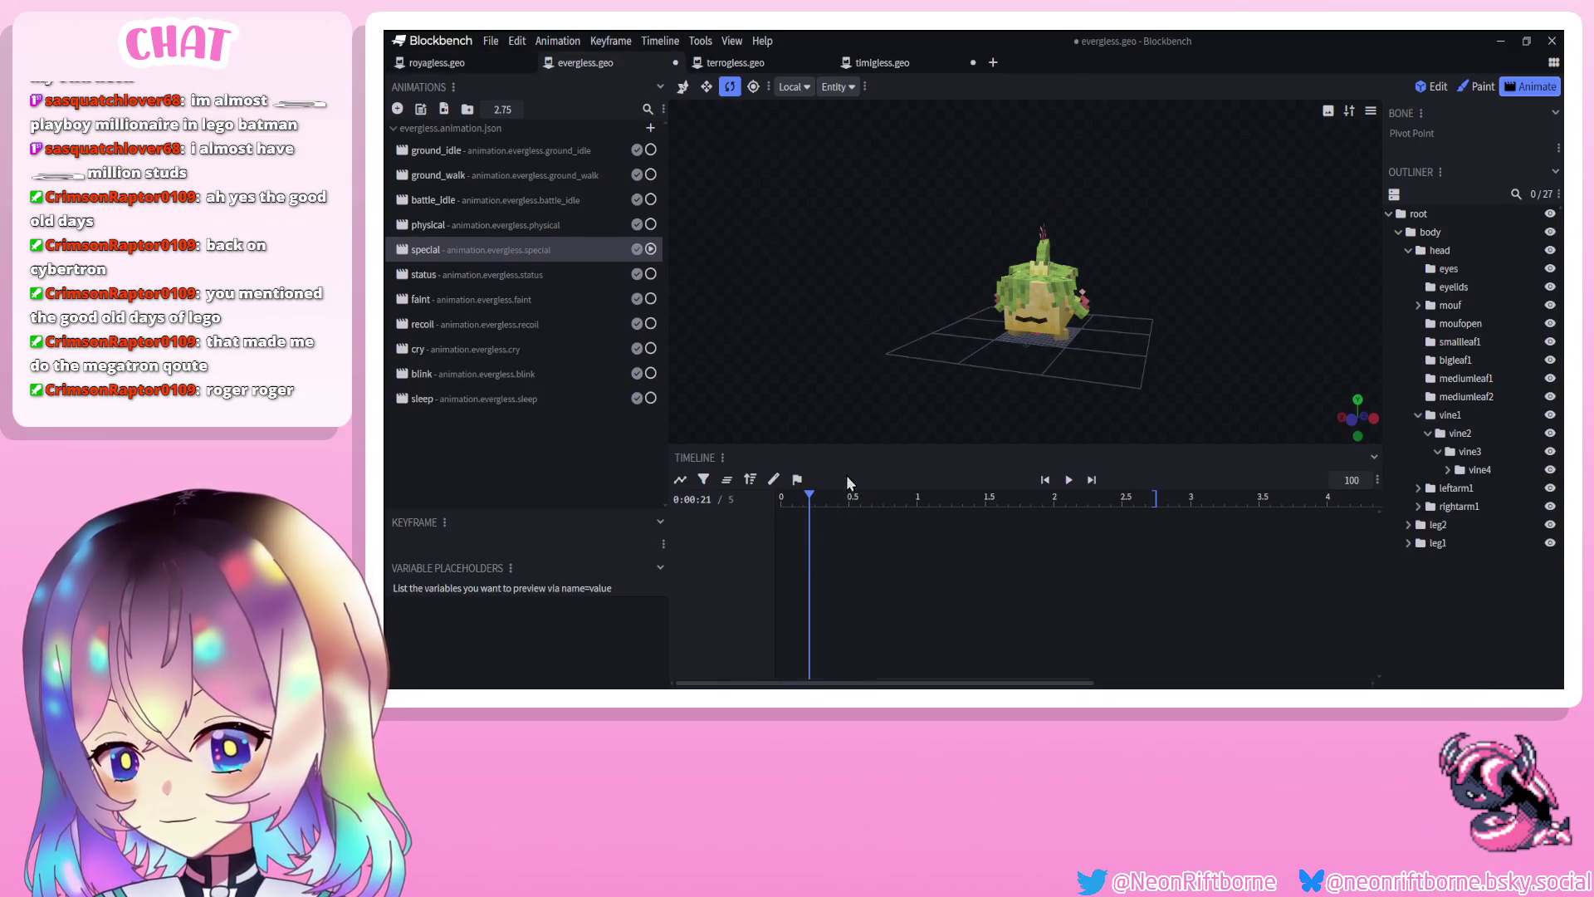
left_click(787, 500)
mouse_move(787, 503)
left_mouse_down()
mouse_move(989, 519)
mouse_move(1049, 503)
mouse_move(833, 497)
mouse_move(912, 497)
left_mouse_up()
scroll(914, 378, "up", 3)
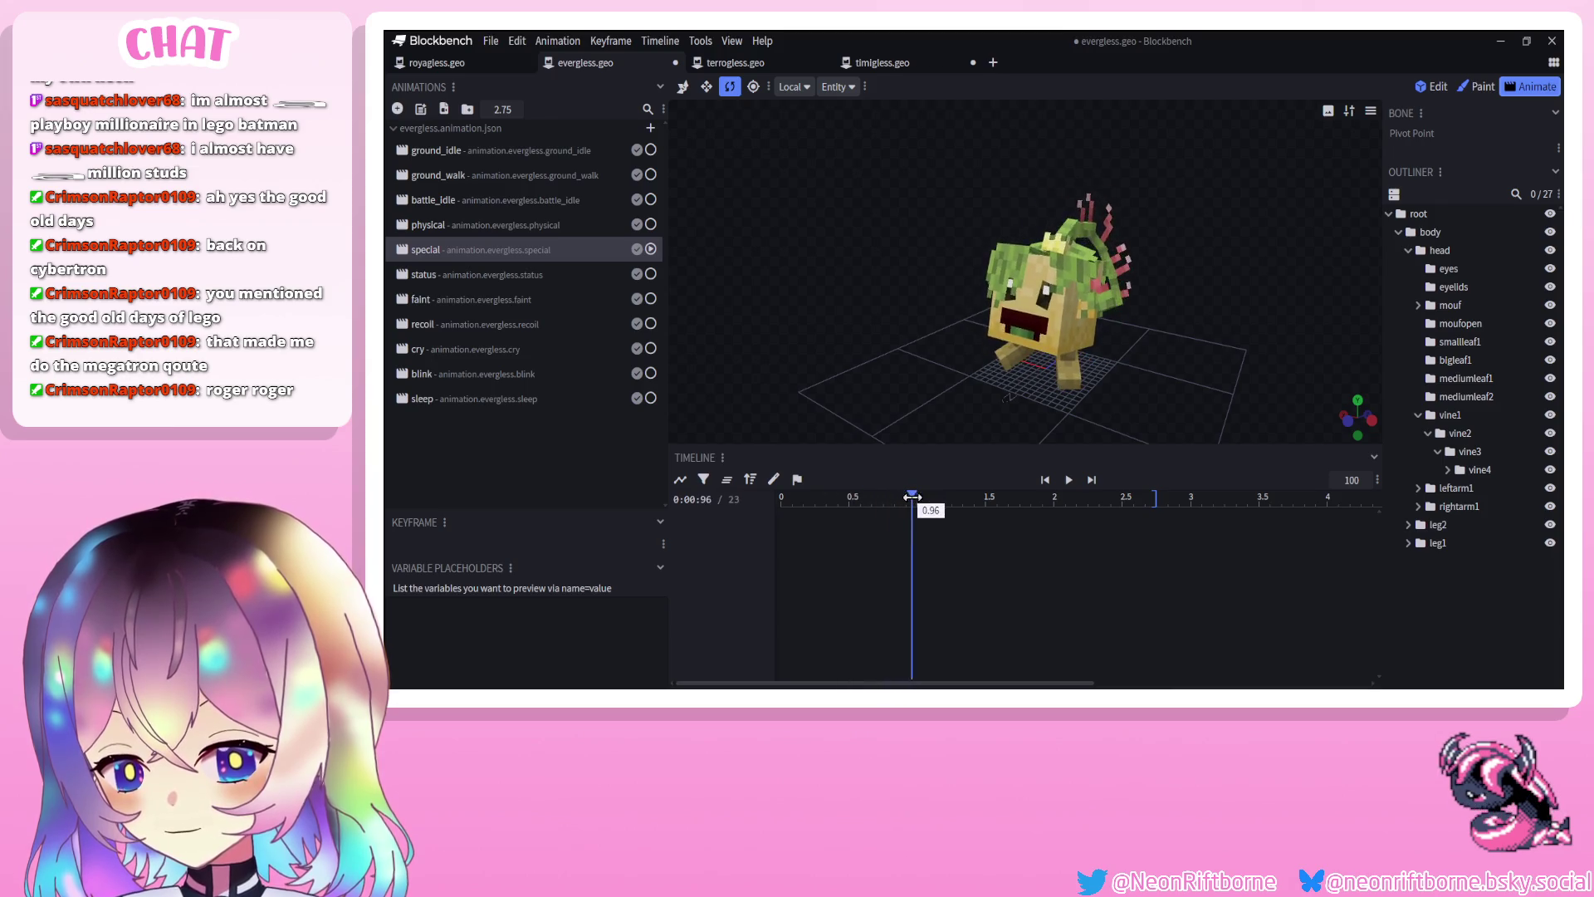
left_click_drag(933, 401, 928, 392)
scroll(928, 393, "up", 2)
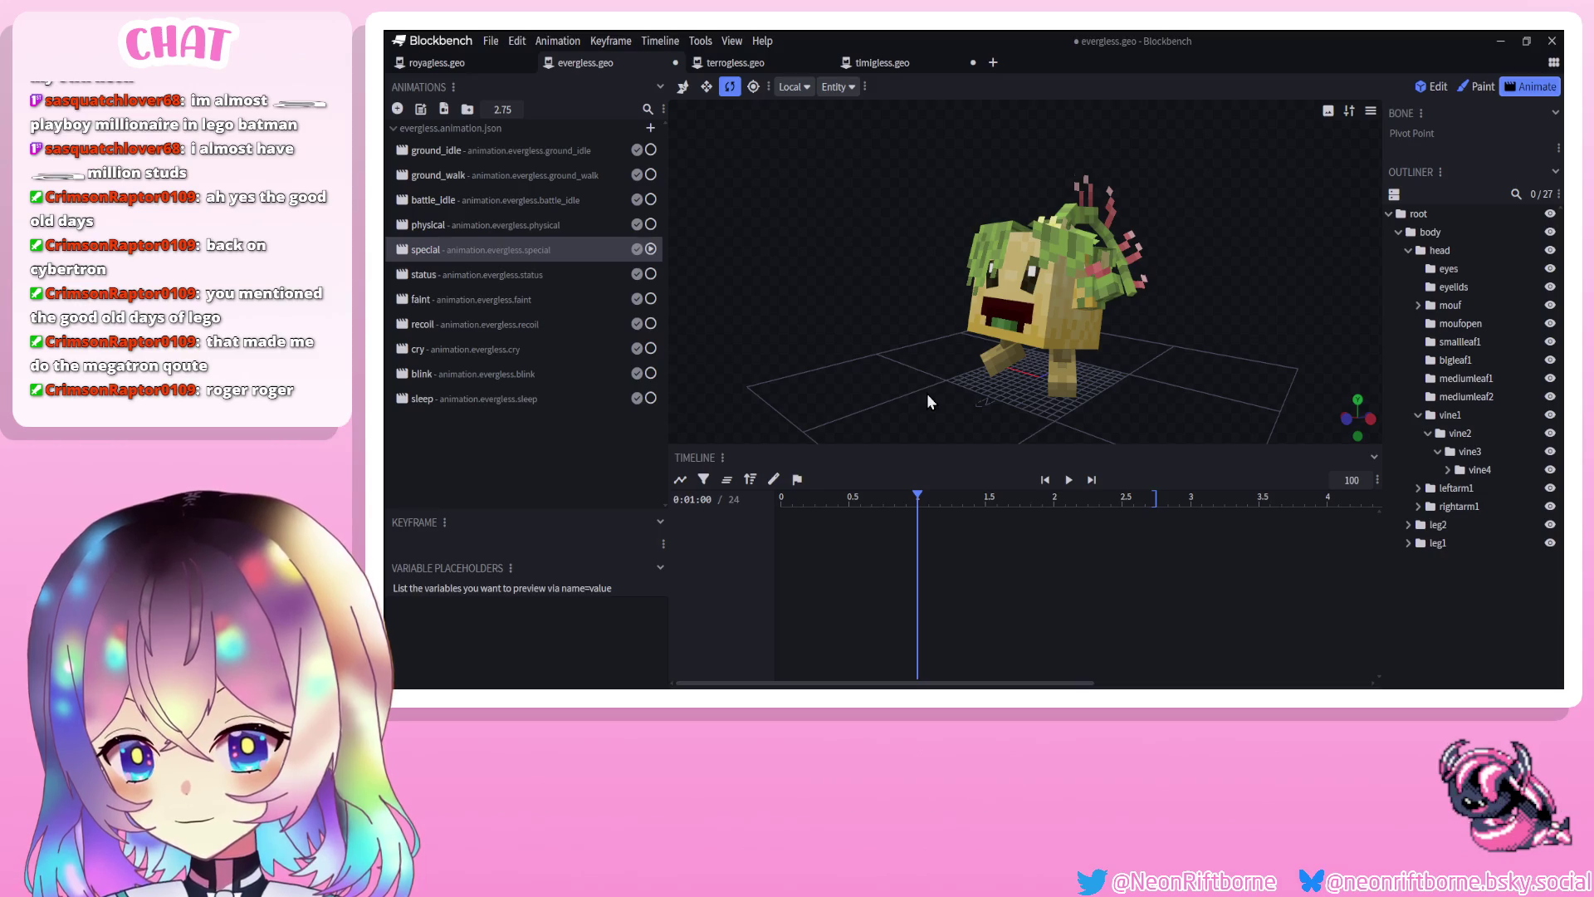
Scrub evergless's physical animation between 0.92 s and 1.00 s, then bring up terrogless
left_click(498, 228)
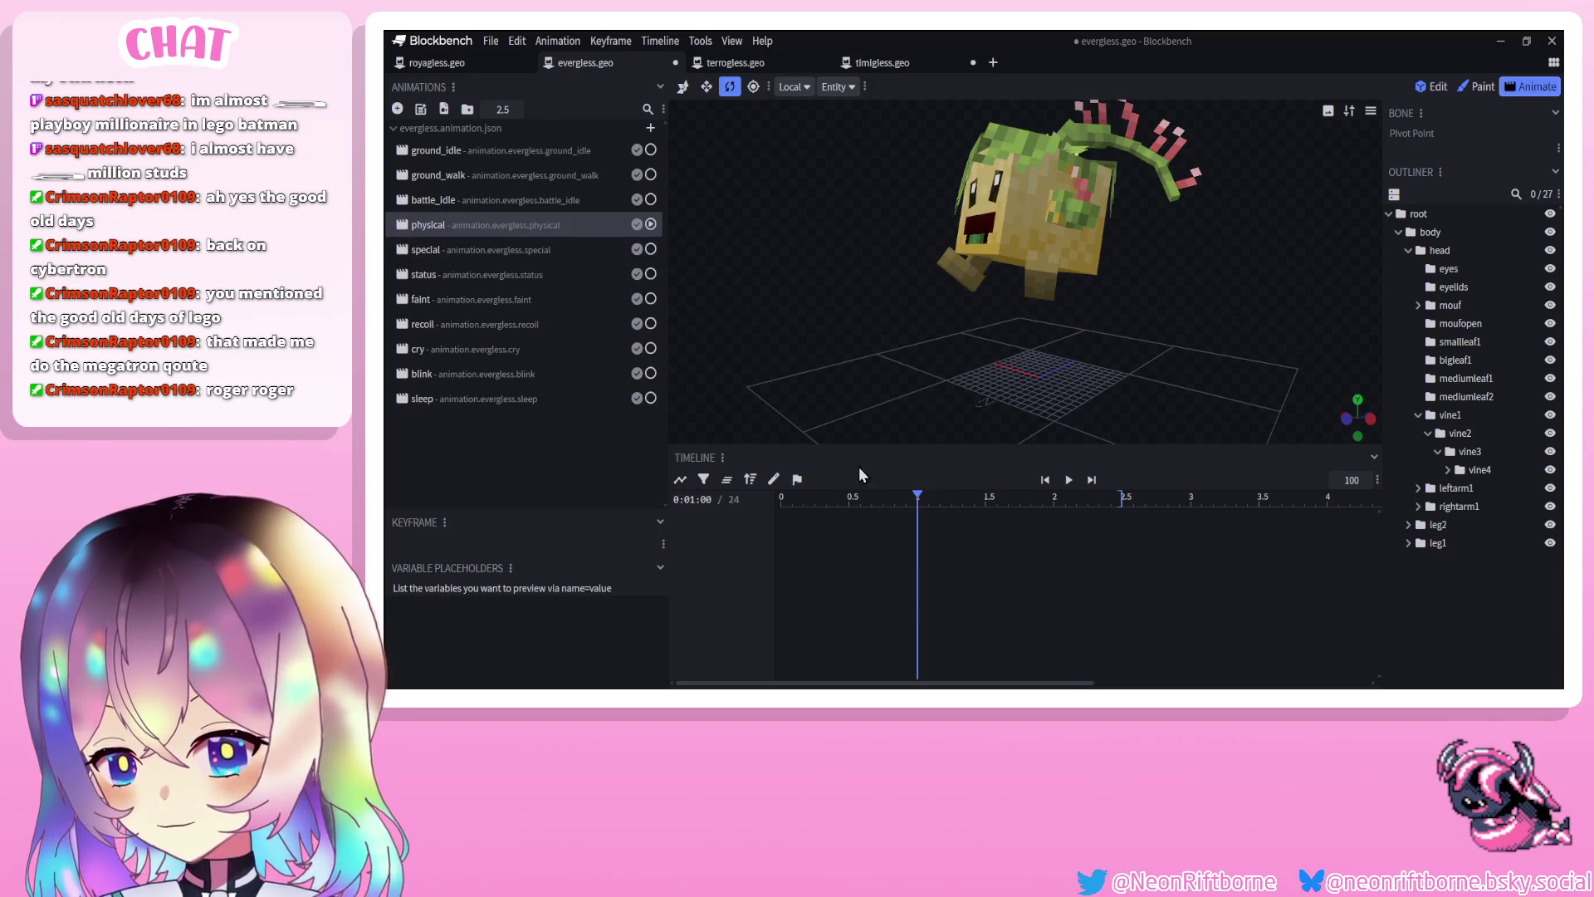
left_click_drag(847, 501, 917, 504)
mouse_move(905, 373)
left_mouse_down()
mouse_move(935, 355)
mouse_move(897, 379)
left_mouse_up()
scroll(943, 174, "down", 3)
left_click_drag(937, 179, 948, 176)
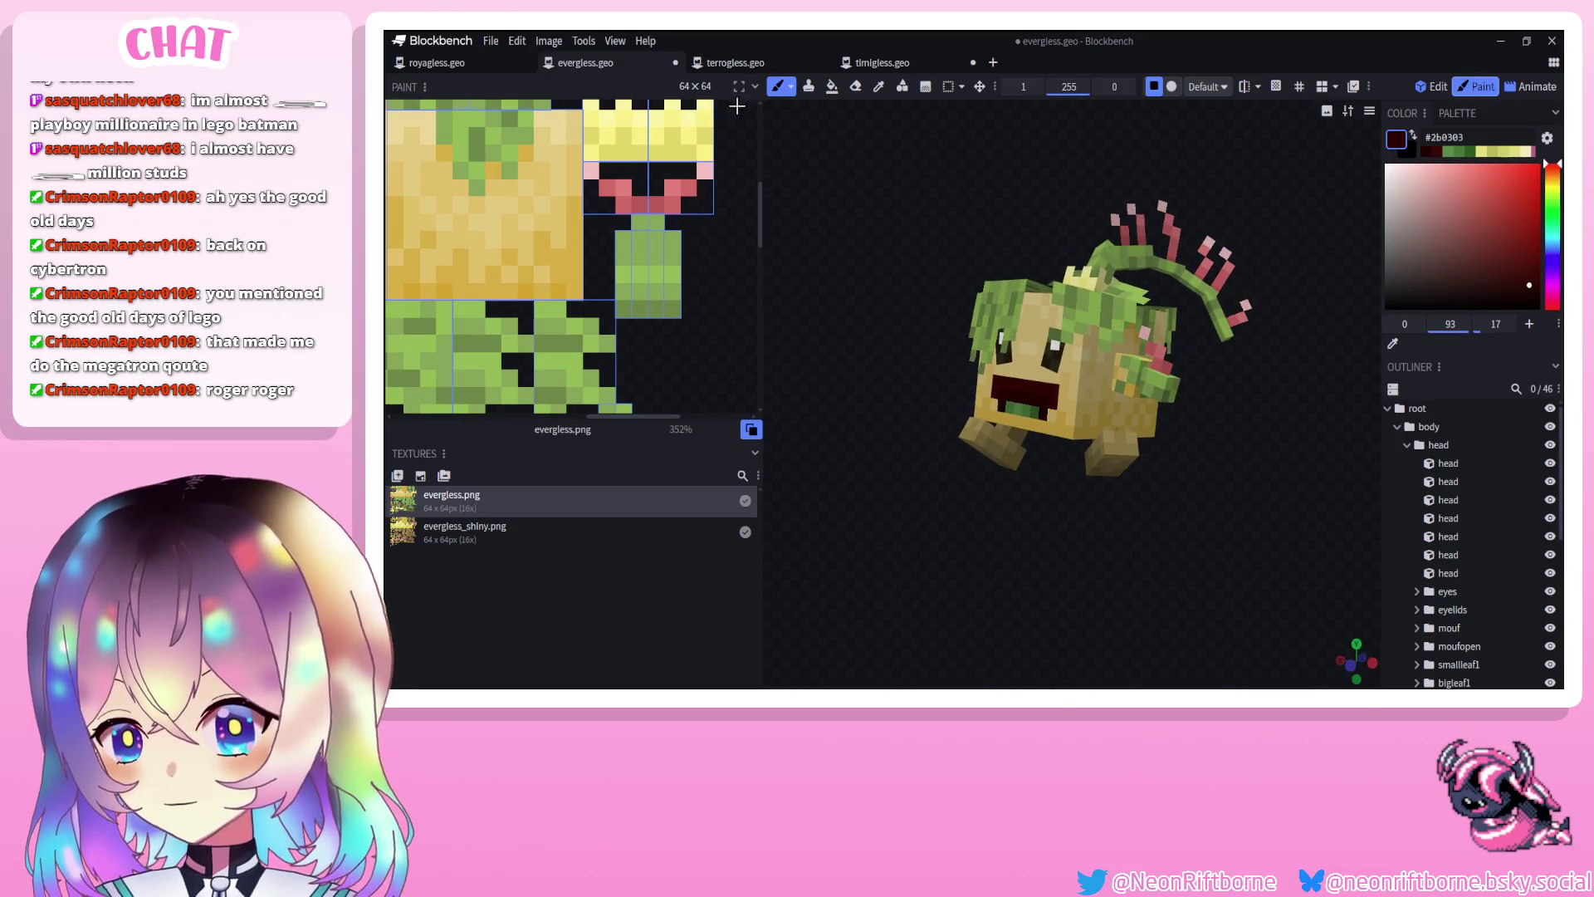
left_click(749, 71)
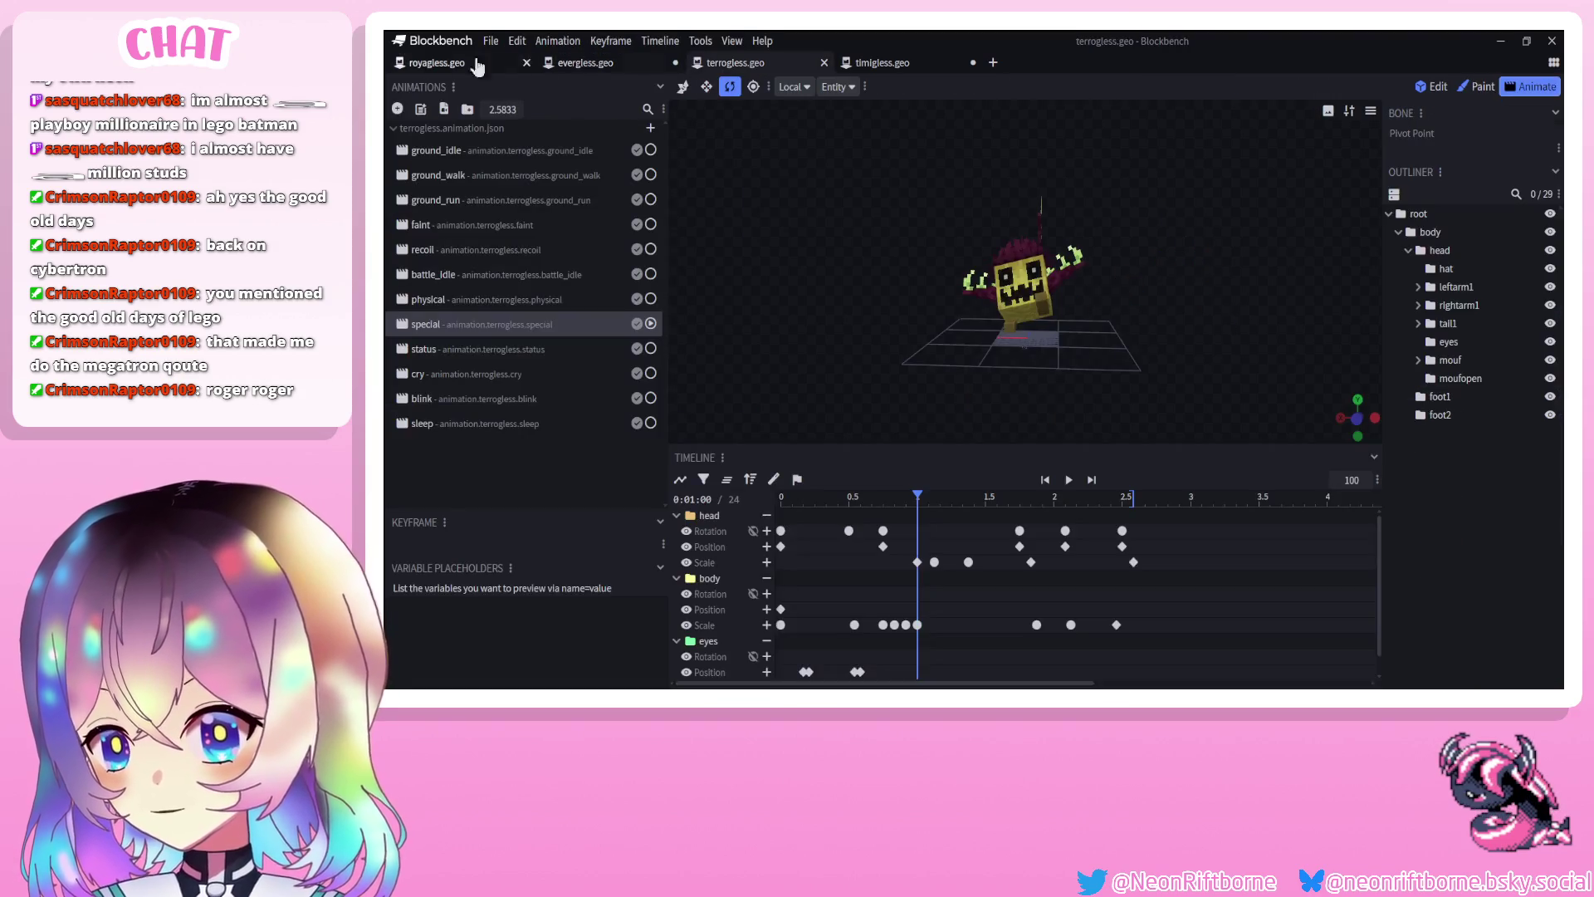
Scrub timigless's physical animation to about 1.7 s
left_click(883, 63)
left_click(466, 201)
scroll(965, 362, "up", 5)
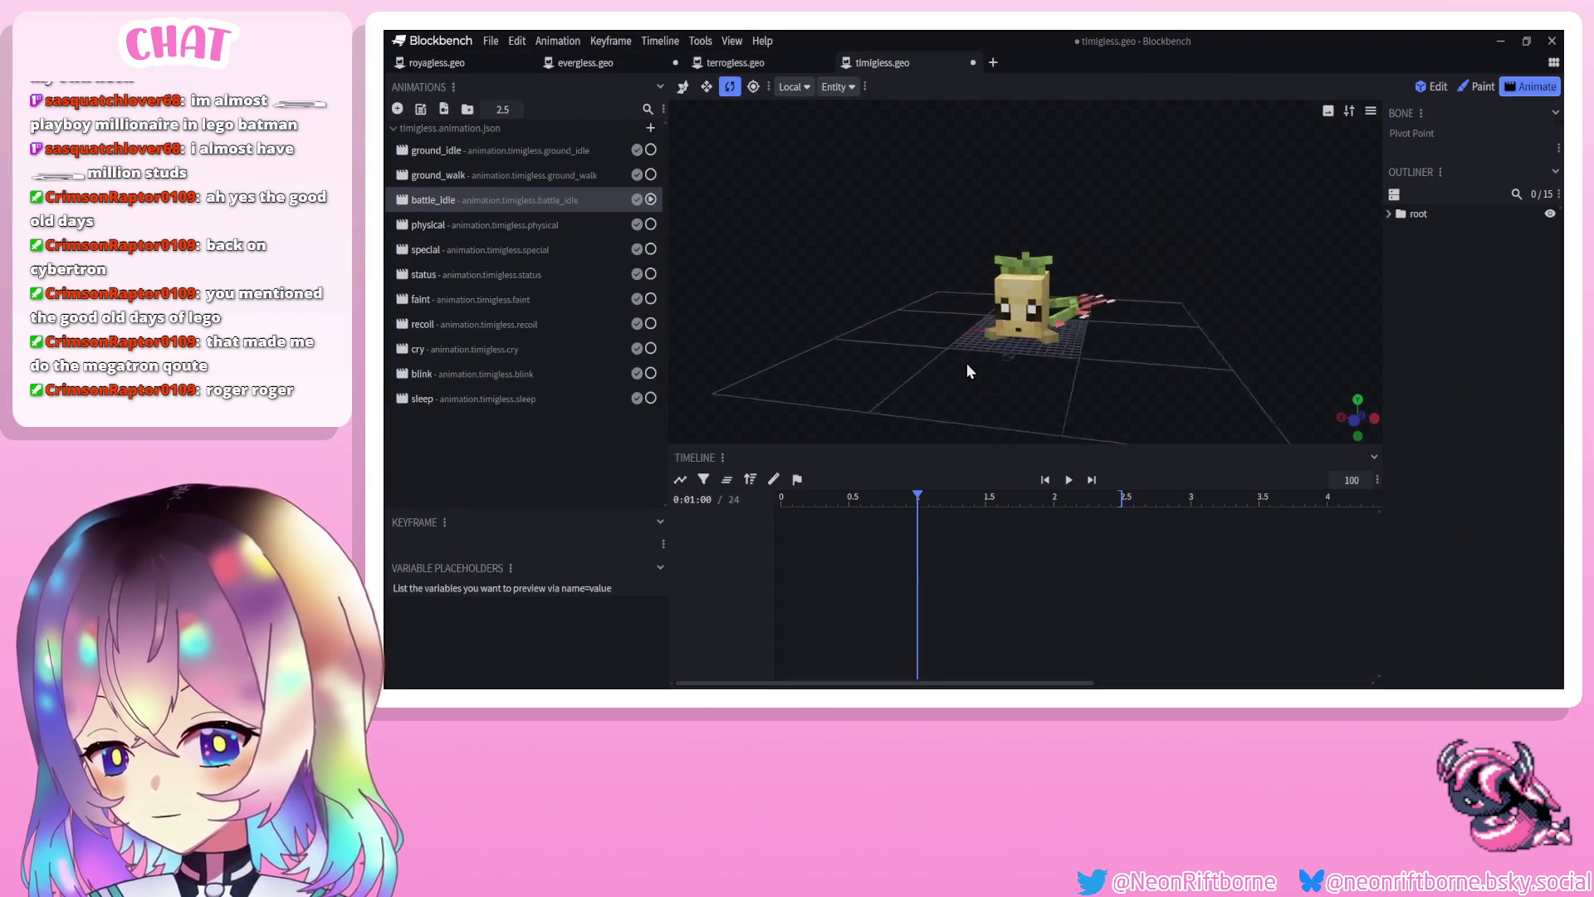
left_click(528, 233)
left_click_drag(941, 497, 1058, 502)
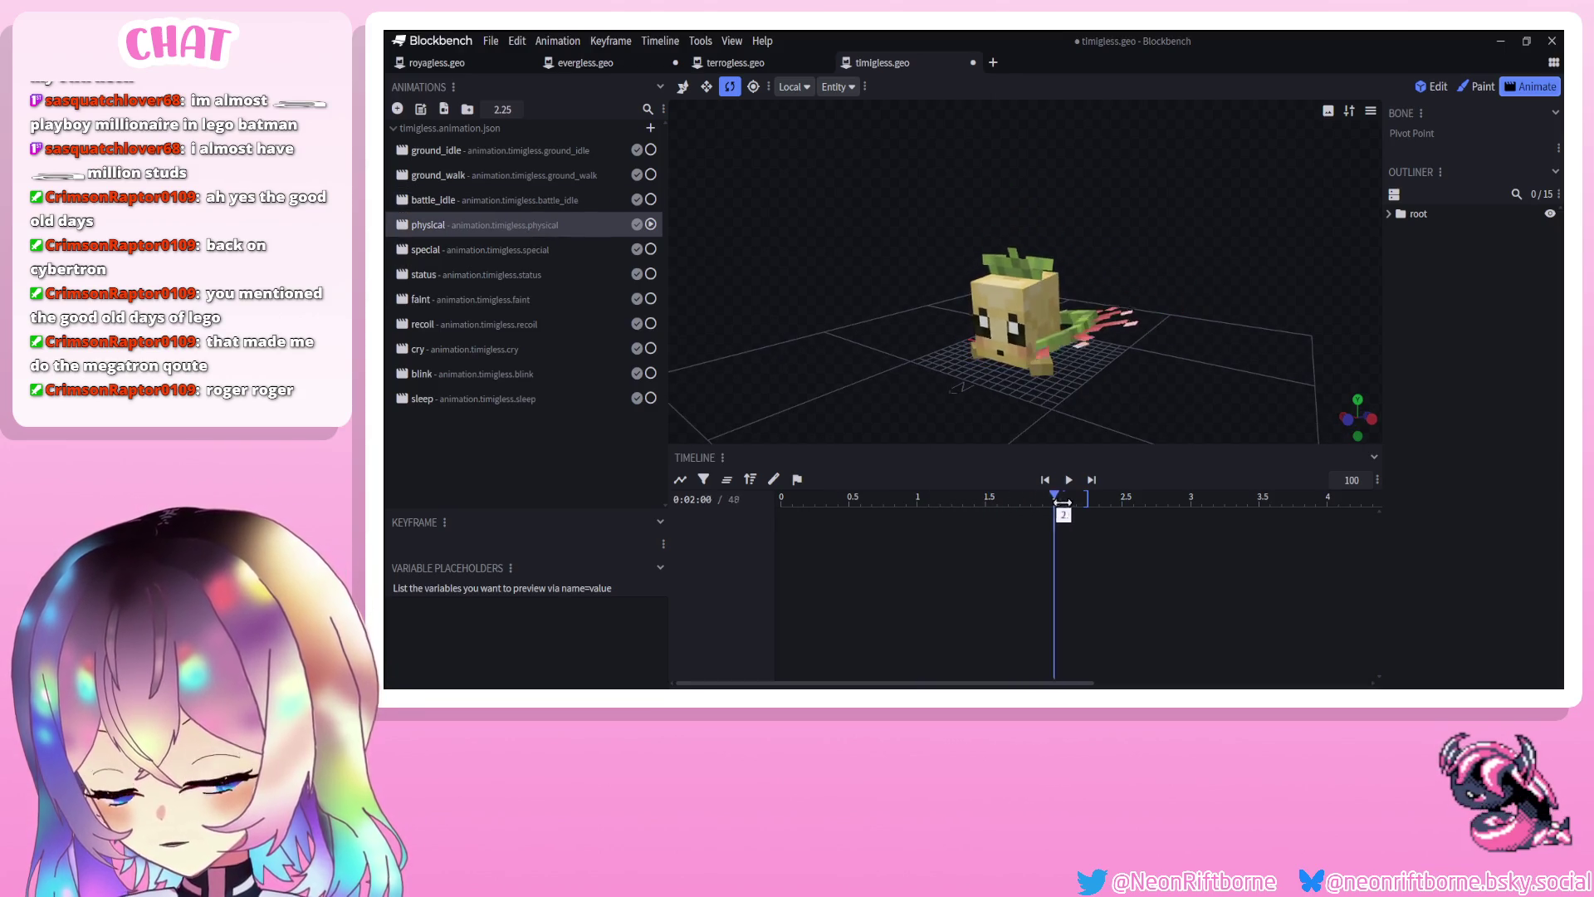
Scrub timigless's ground_idle animation from about 1.04 s to 1.96 s from several angles
left_click(492, 151)
left_click(941, 521)
mouse_move(955, 382)
left_mouse_down()
mouse_move(945, 360)
mouse_move(934, 415)
left_mouse_up()
left_click_drag(945, 504, 922, 504)
mouse_move(914, 390)
left_mouse_down()
mouse_move(904, 364)
mouse_move(925, 361)
mouse_move(927, 416)
left_mouse_up()
left_click_drag(926, 499, 1049, 499)
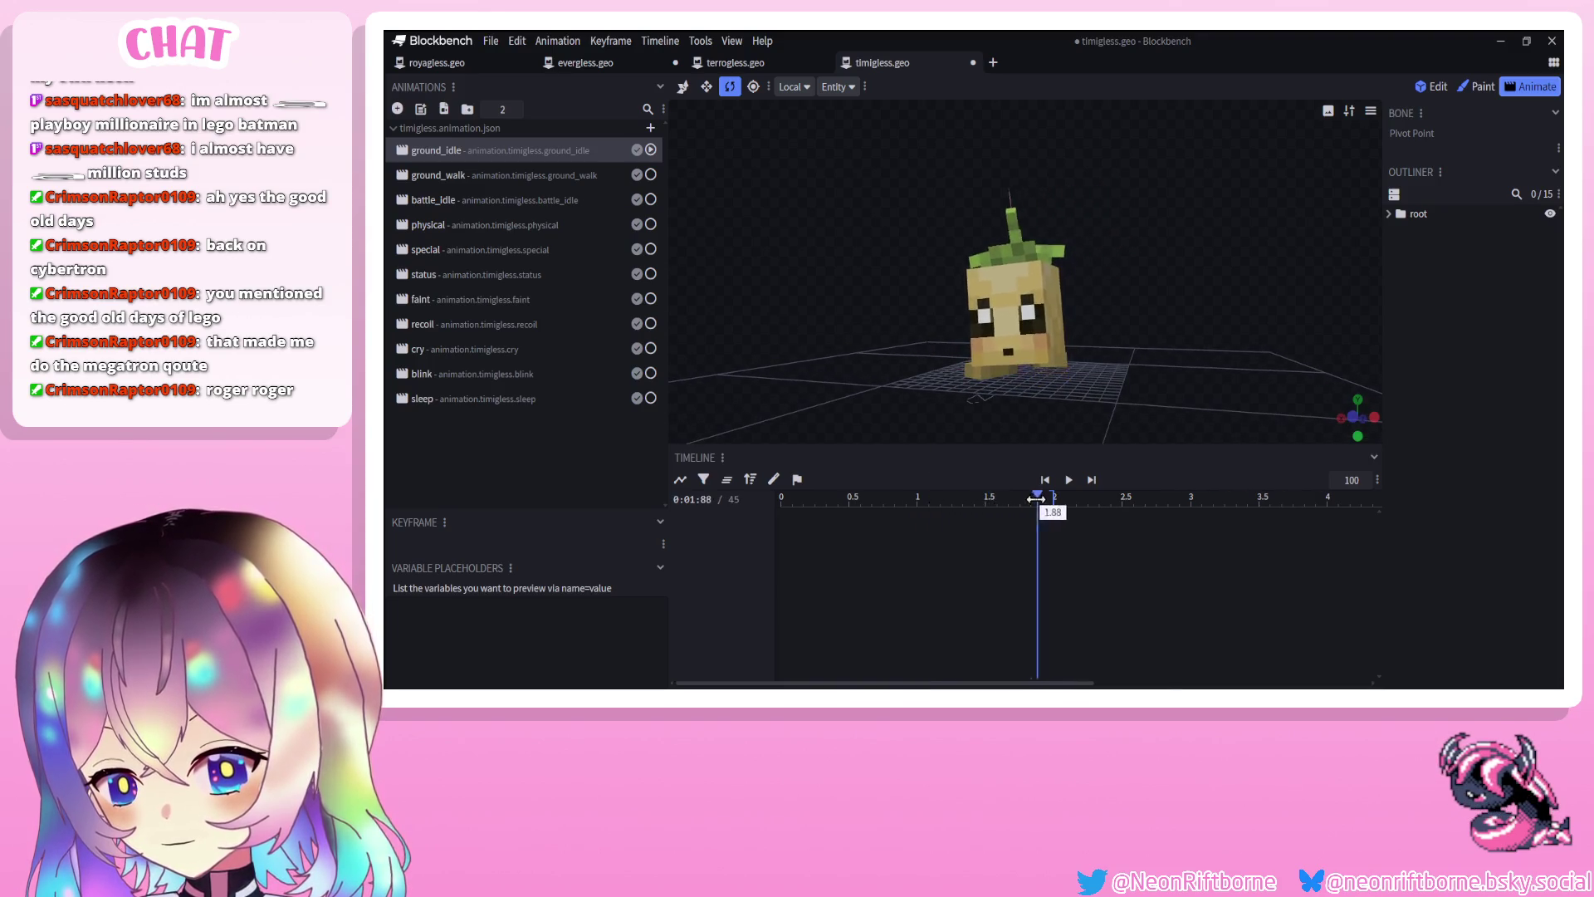
mouse_move(1029, 432)
left_mouse_down()
mouse_move(954, 416)
mouse_move(909, 427)
mouse_move(929, 415)
left_mouse_up()
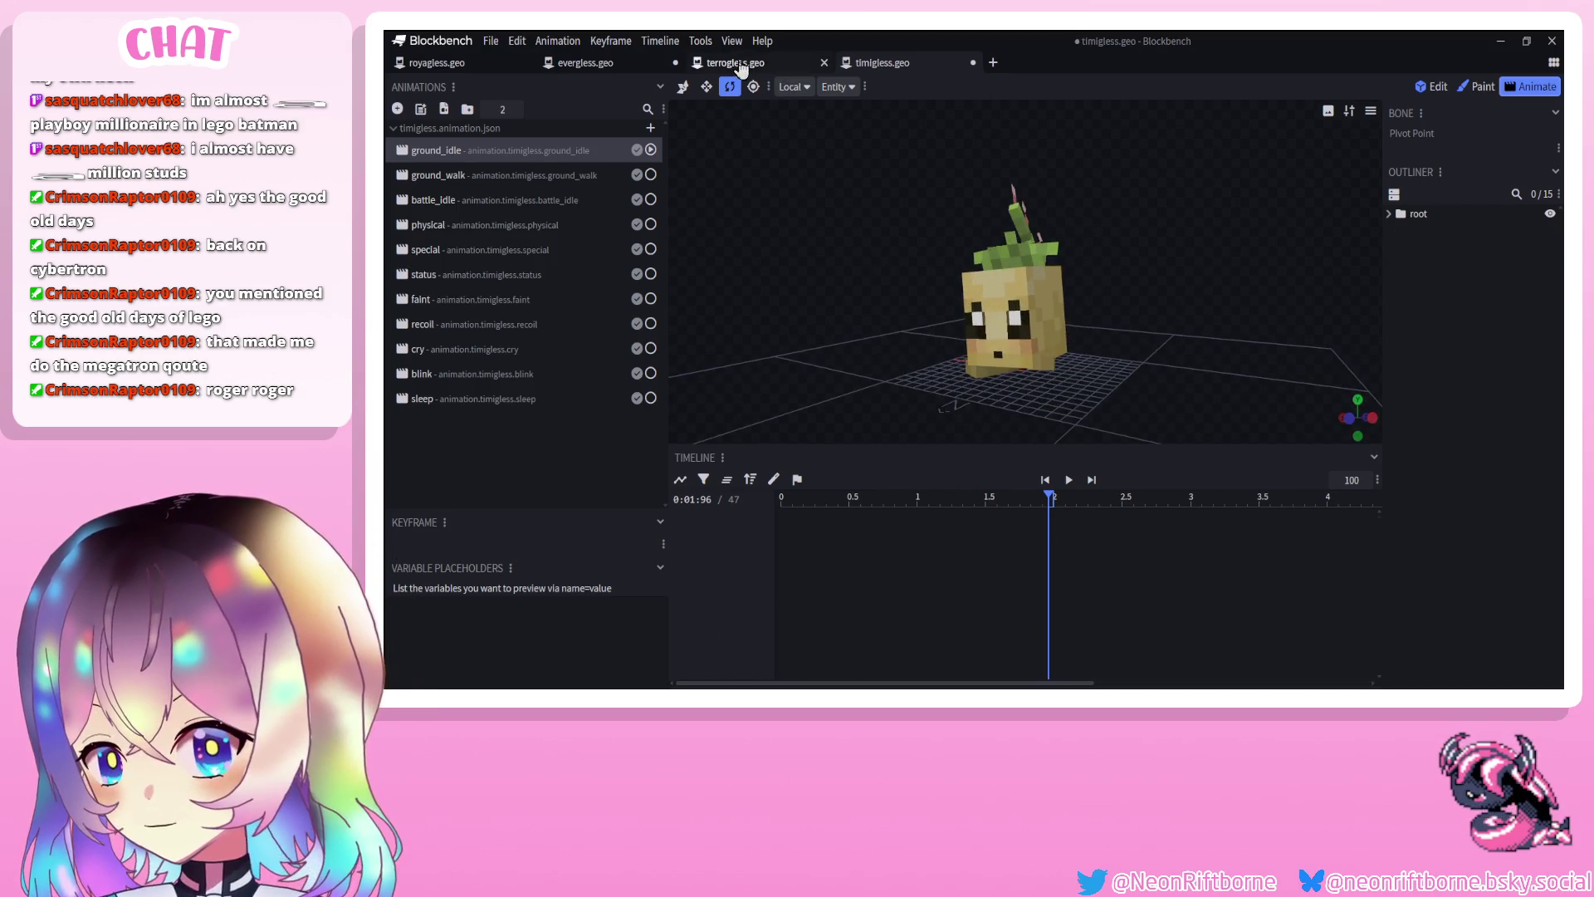
Look over terrogless's battle_idle and special animation keyframes
left_click(742, 65)
left_click(517, 284)
left_click(505, 332)
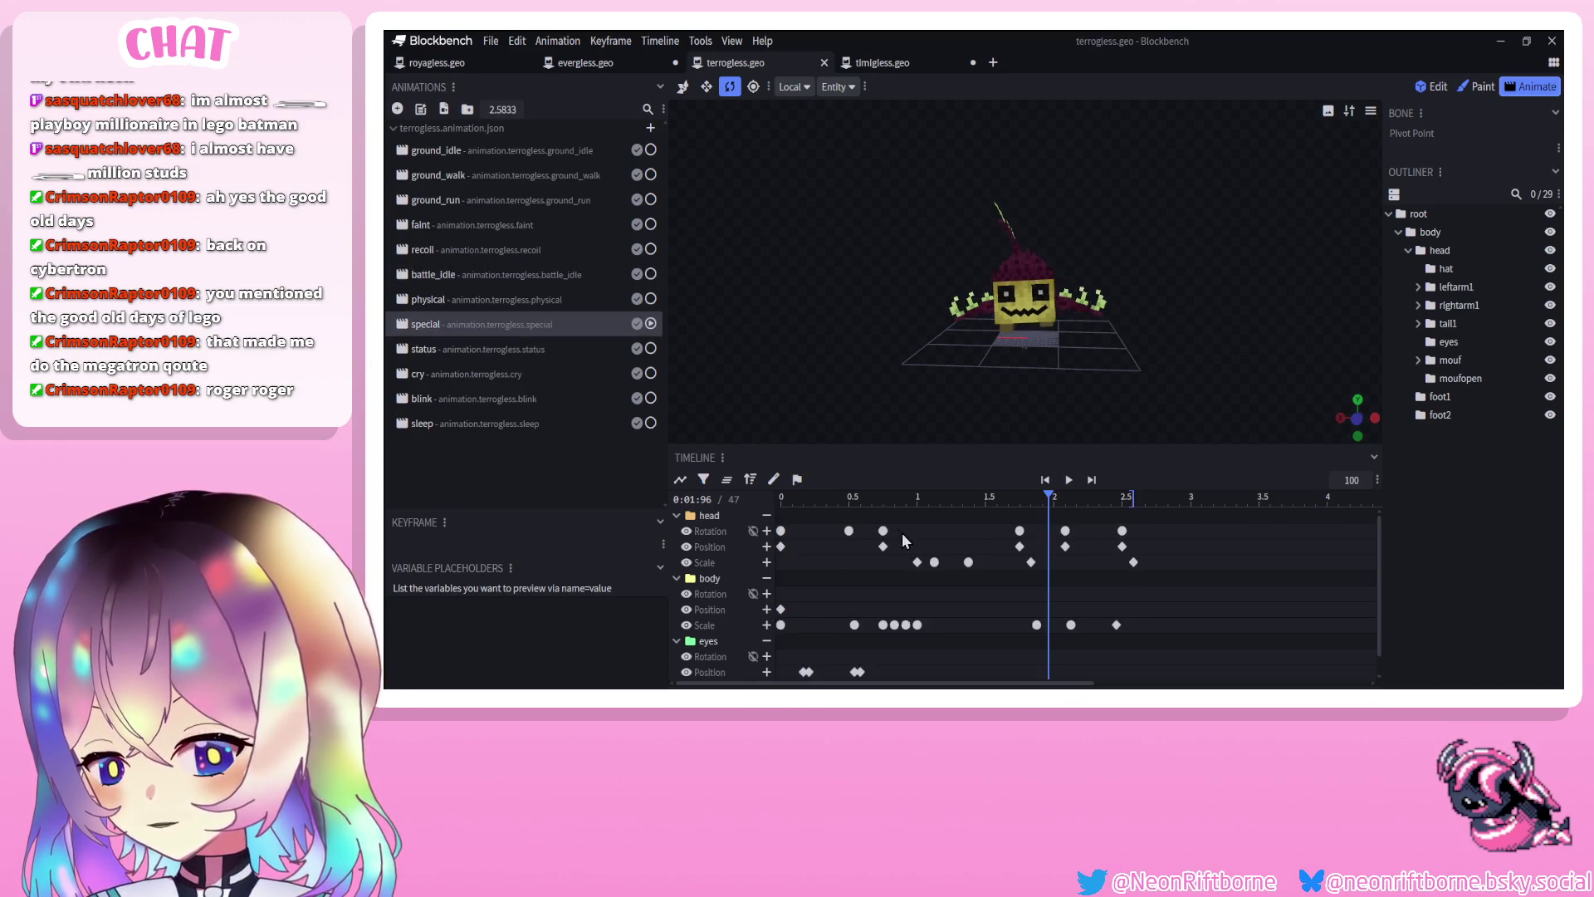
scroll(883, 396, "up", 5)
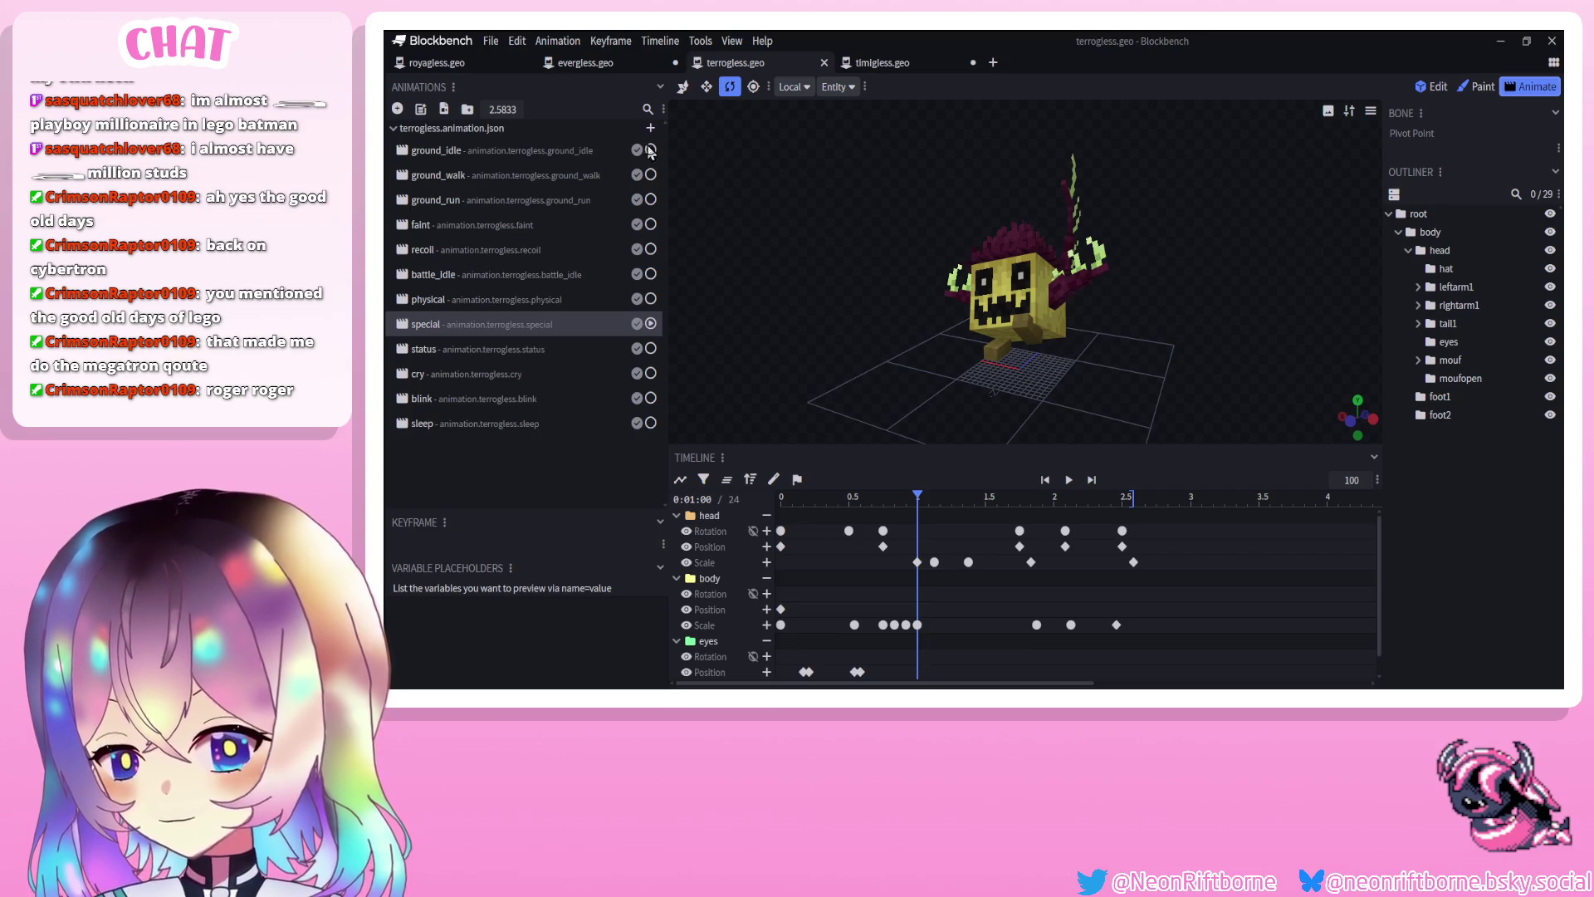
Glance at evergless, then view Royagless's special animation from a side angle
left_click(584, 66)
mouse_move(876, 399)
left_mouse_down()
mouse_move(935, 385)
mouse_move(870, 399)
left_mouse_up()
left_click(459, 66)
mouse_move(951, 431)
left_mouse_down()
mouse_move(983, 417)
mouse_move(769, 415)
mouse_move(1083, 415)
mouse_move(902, 415)
mouse_move(924, 415)
left_mouse_up()
scroll(964, 407, "down", 3)
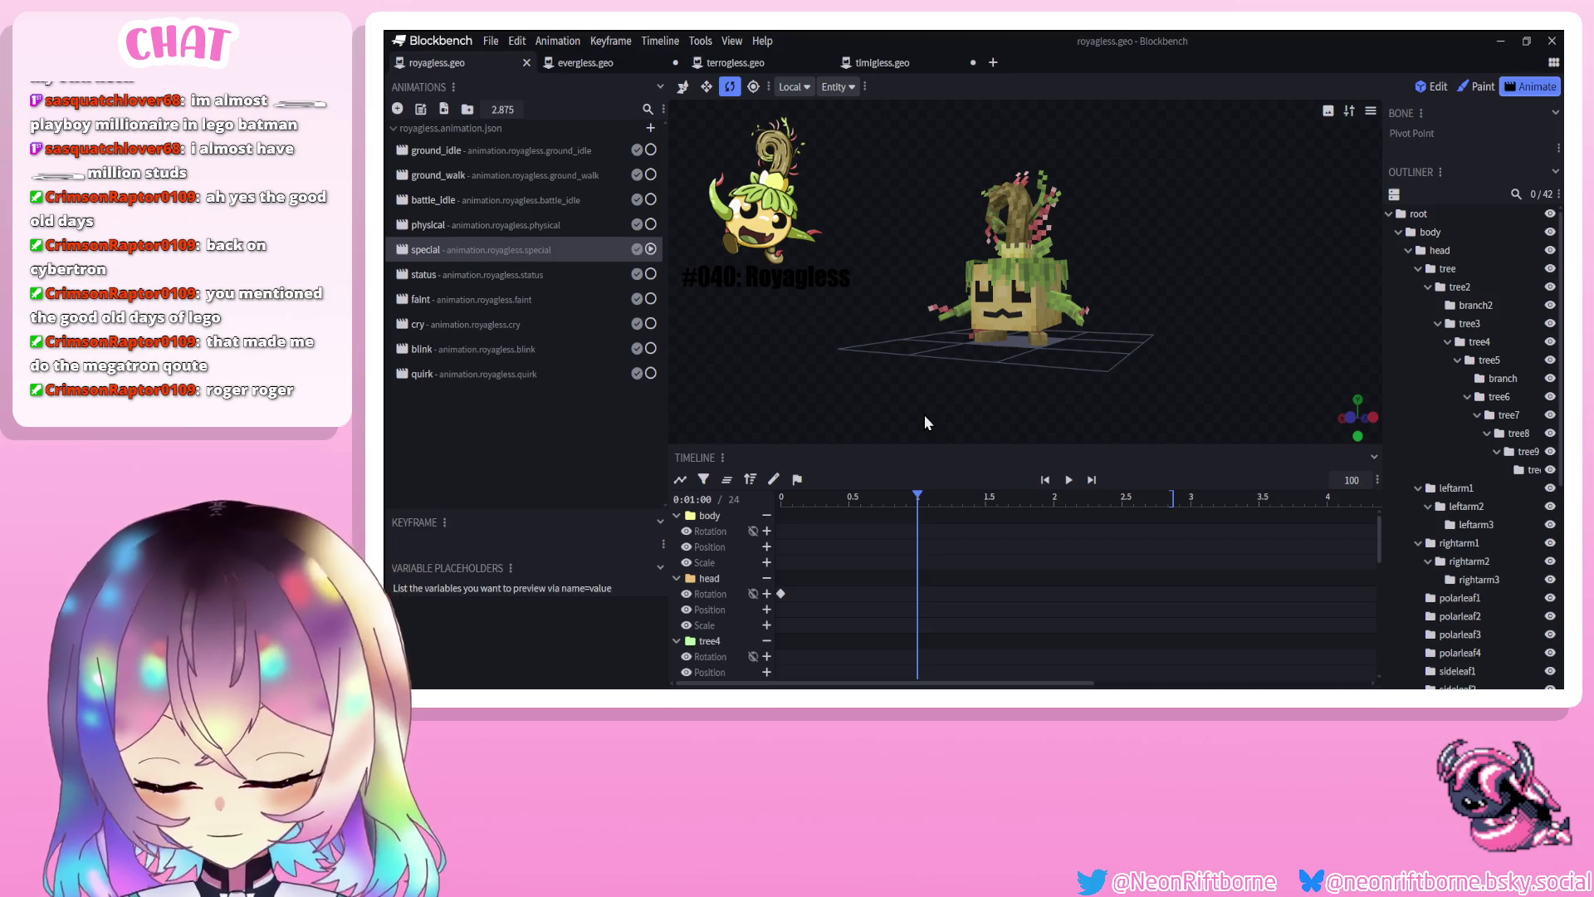
Key the head rotation tilted back at 0.54 s and tilted forward 10 degrees at 0.875 s
mouse_move(865, 407)
left_mouse_down()
mouse_move(898, 400)
mouse_move(865, 397)
mouse_move(855, 415)
left_mouse_up()
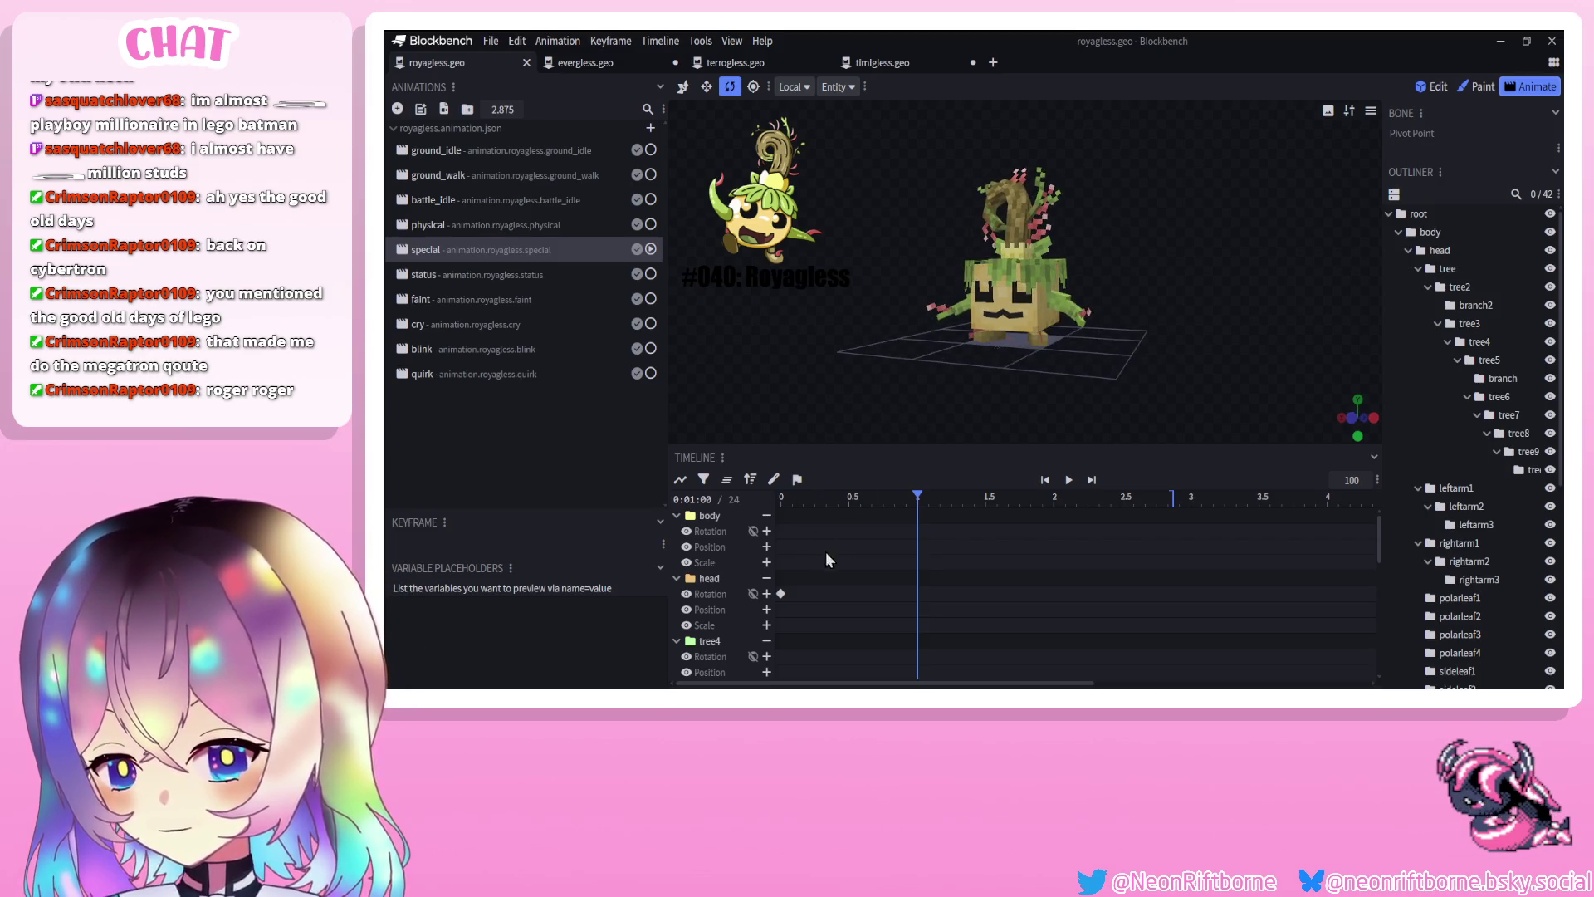
left_click_drag(829, 502, 855, 500)
scroll(834, 316, "up", 4)
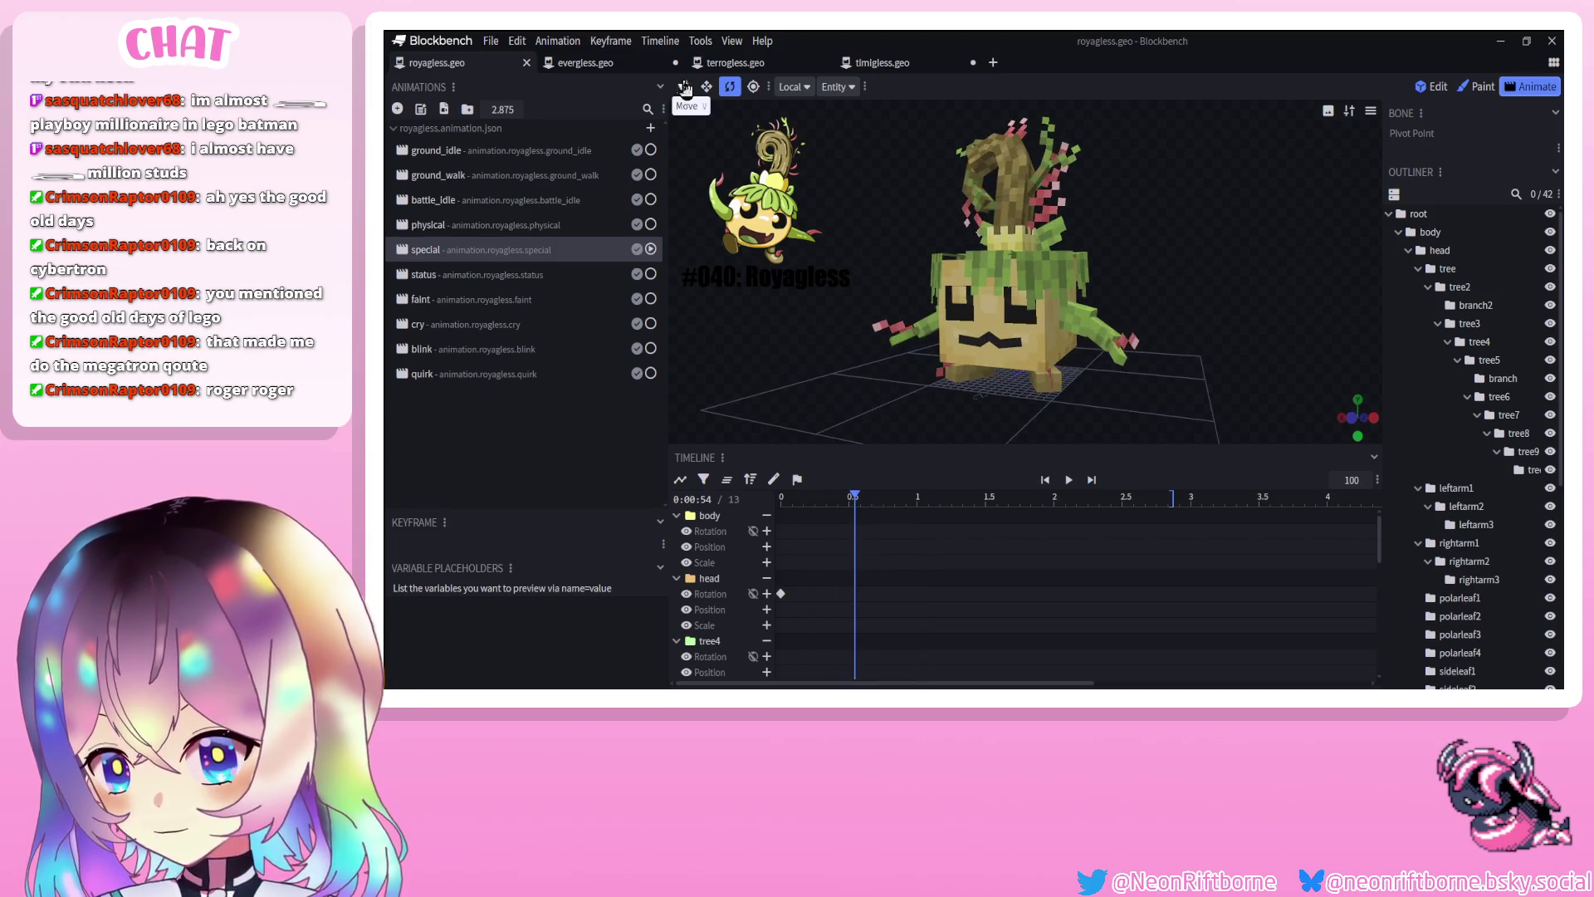
left_click(1011, 342)
left_click_drag(1008, 325, 994, 351)
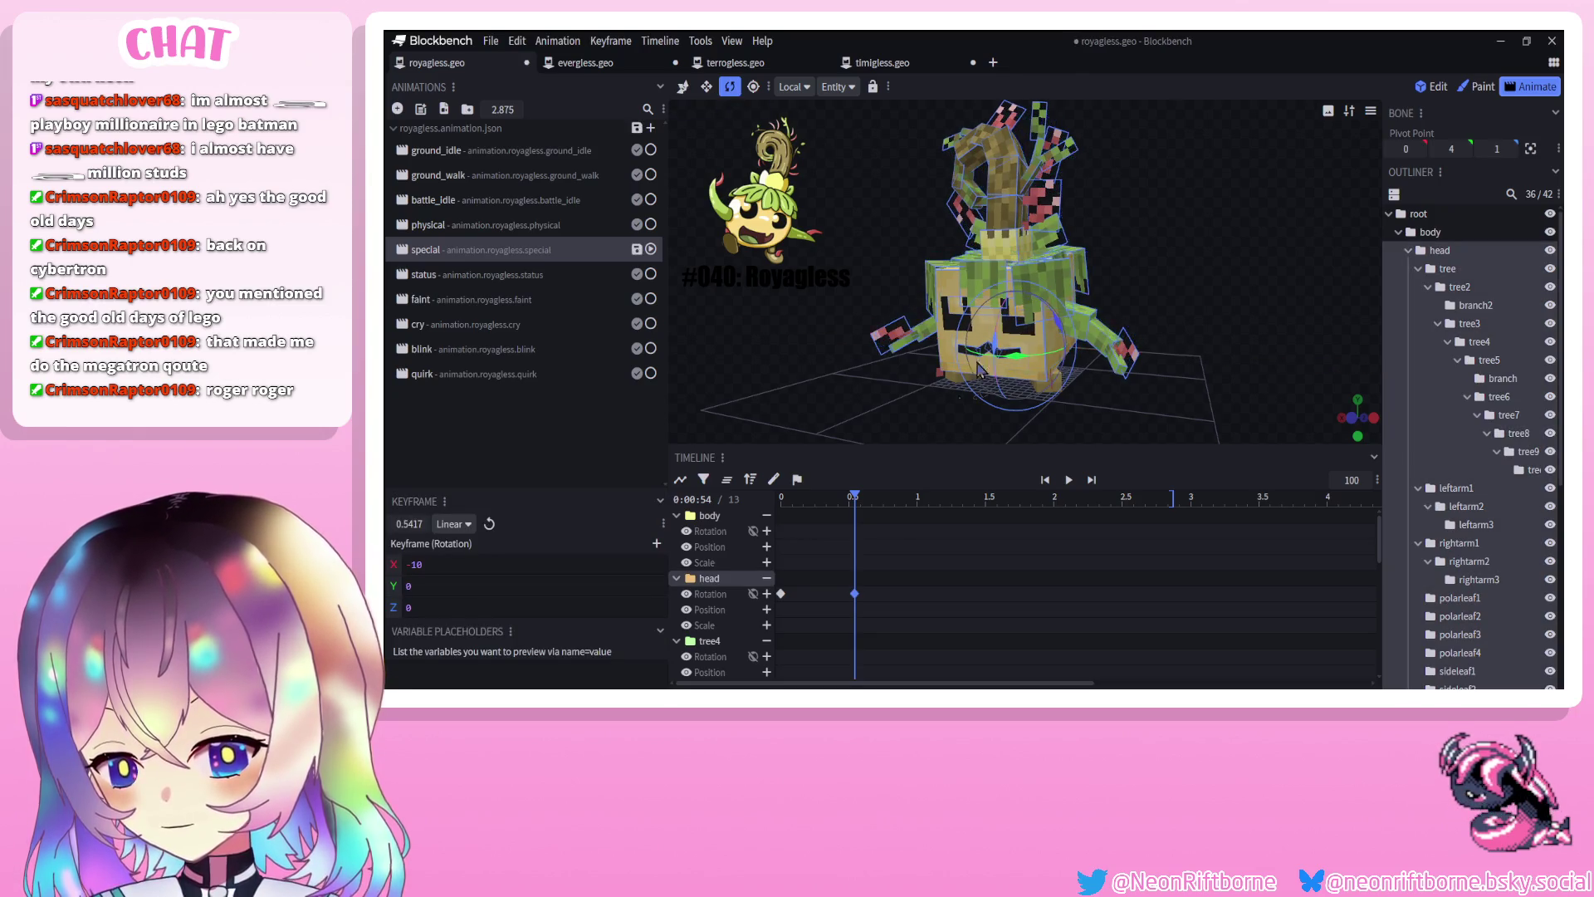
left_click_drag(863, 502, 889, 503)
left_click_drag(992, 357, 999, 337)
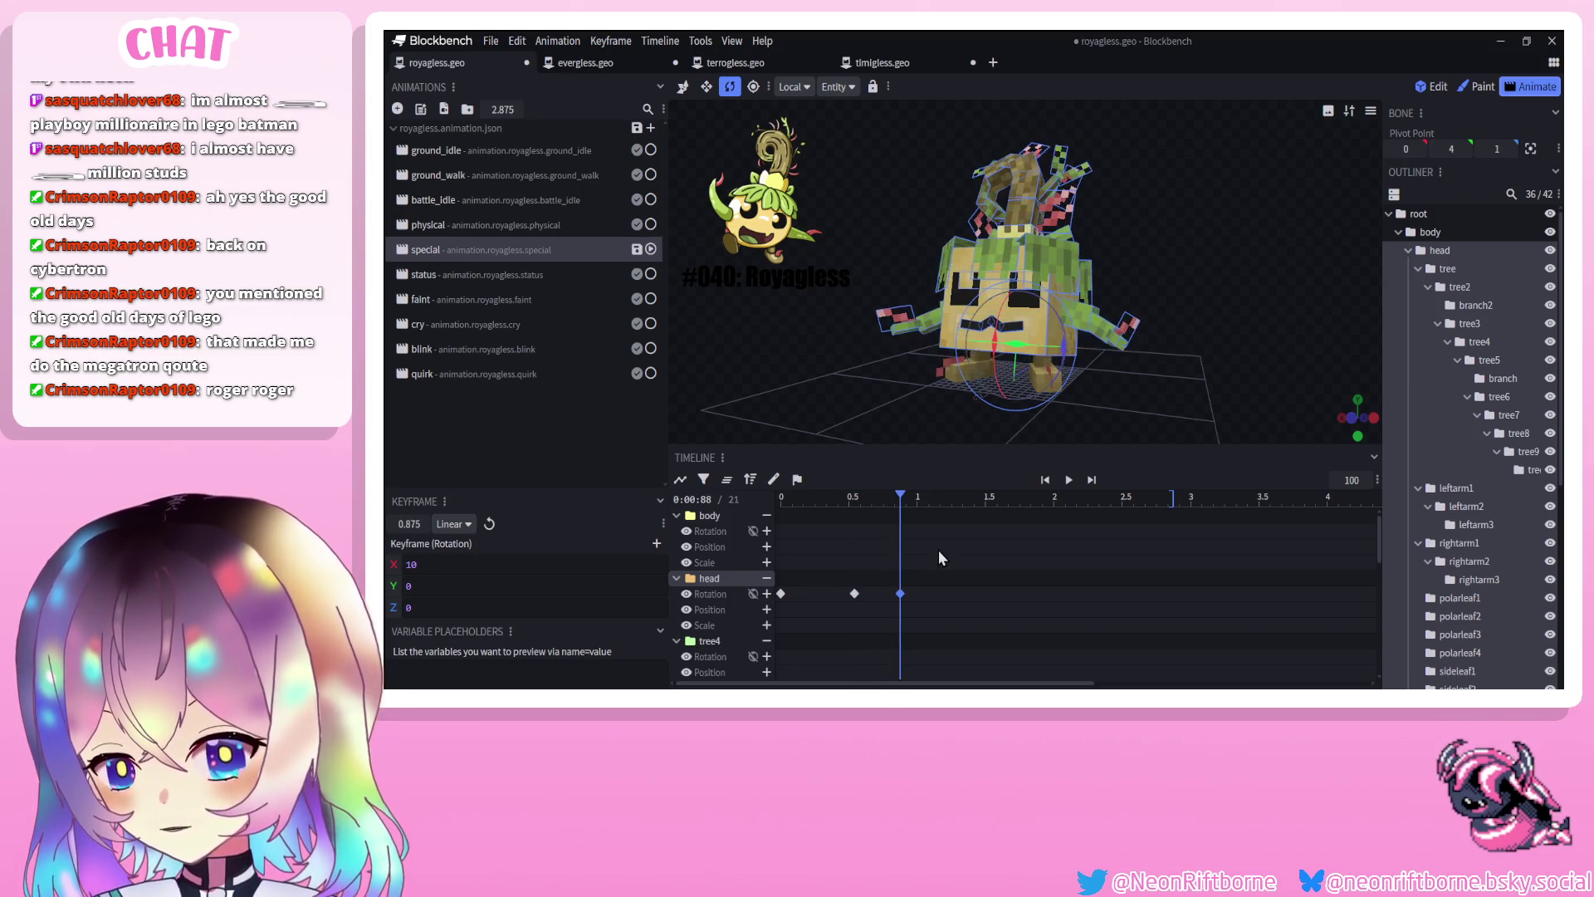
Copy the 0.875 s head key to 1.5 s and set all head rotation keys to Smooth
left_click_drag(896, 616, 898, 610)
key("ctrl+c")
key("ctrl+v")
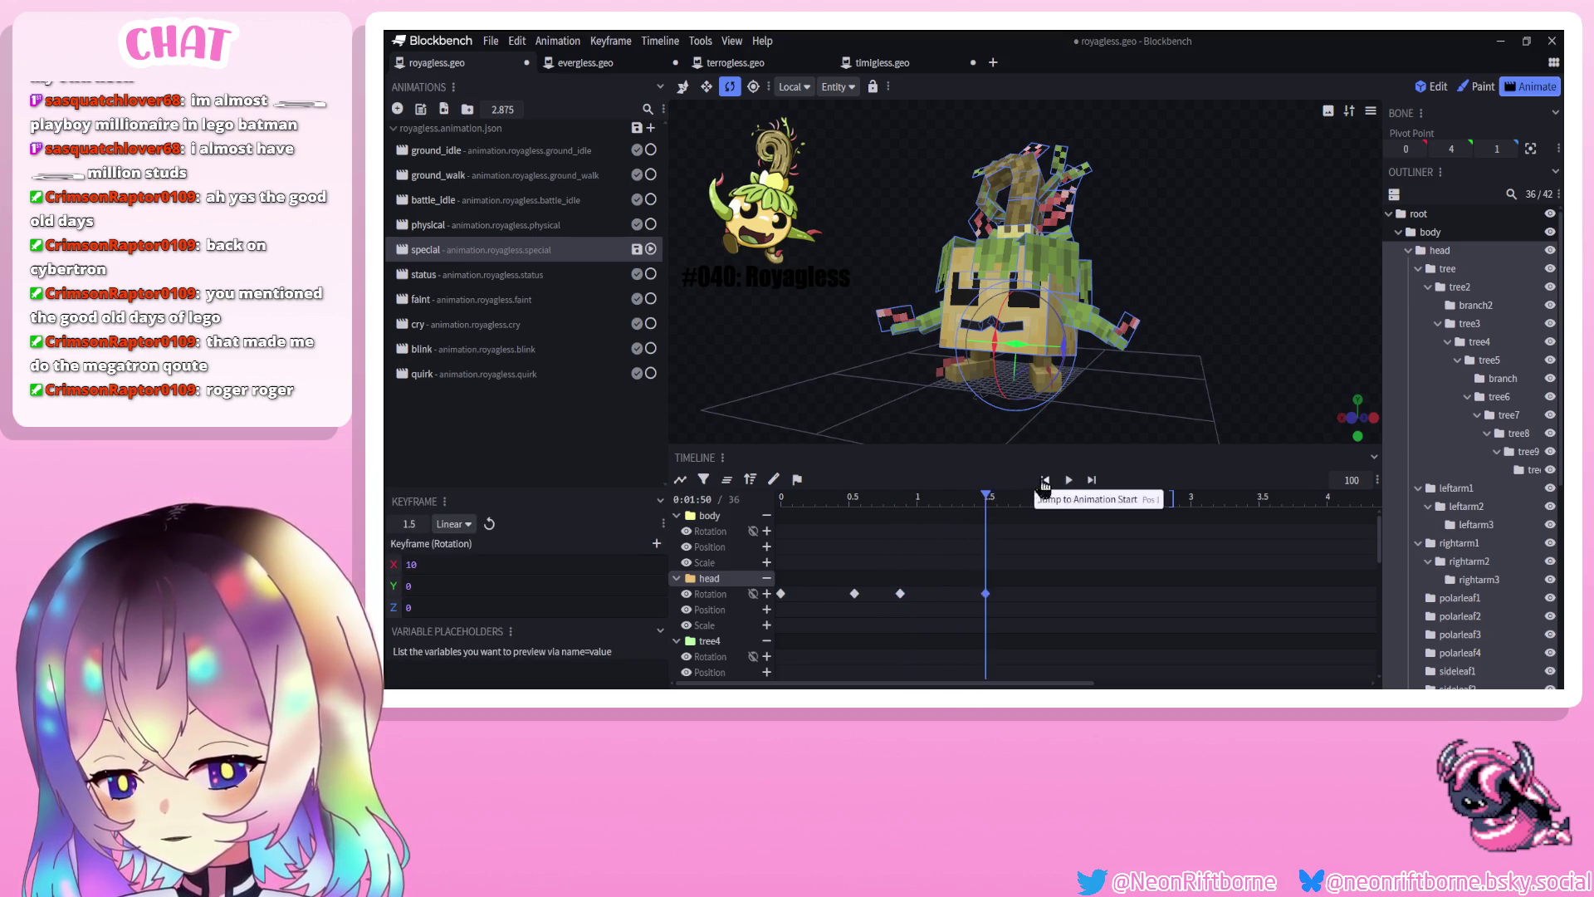
left_click(1070, 480)
left_click(1075, 477)
left_click_drag(1032, 558, 826, 624)
right_click(854, 594)
mouse_move(918, 465)
left_click(1015, 483)
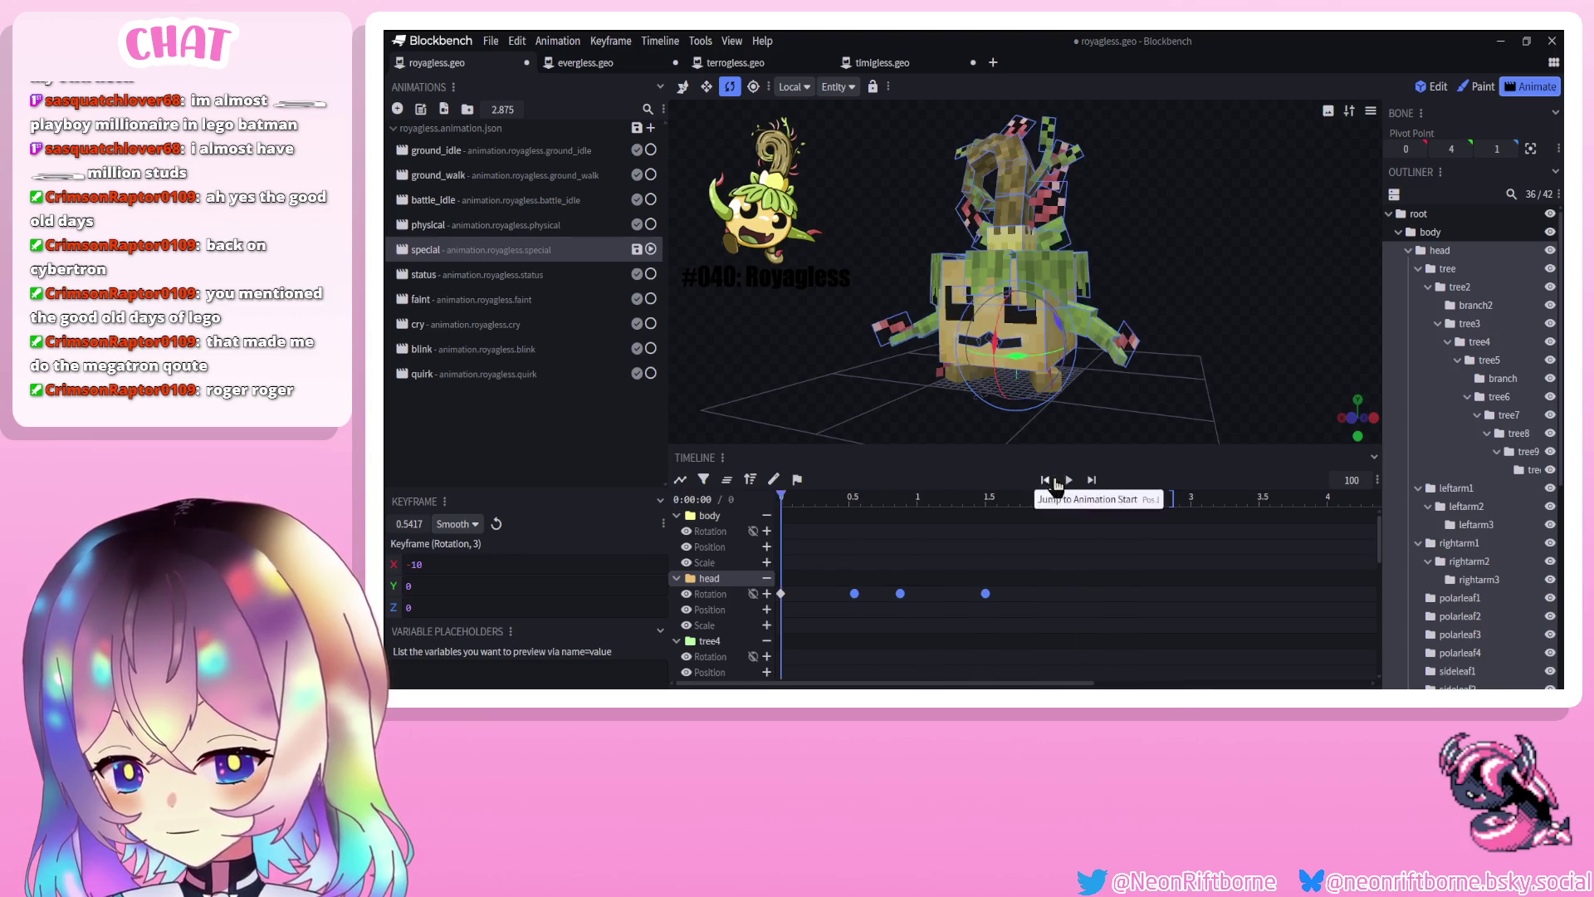
left_click(1069, 480)
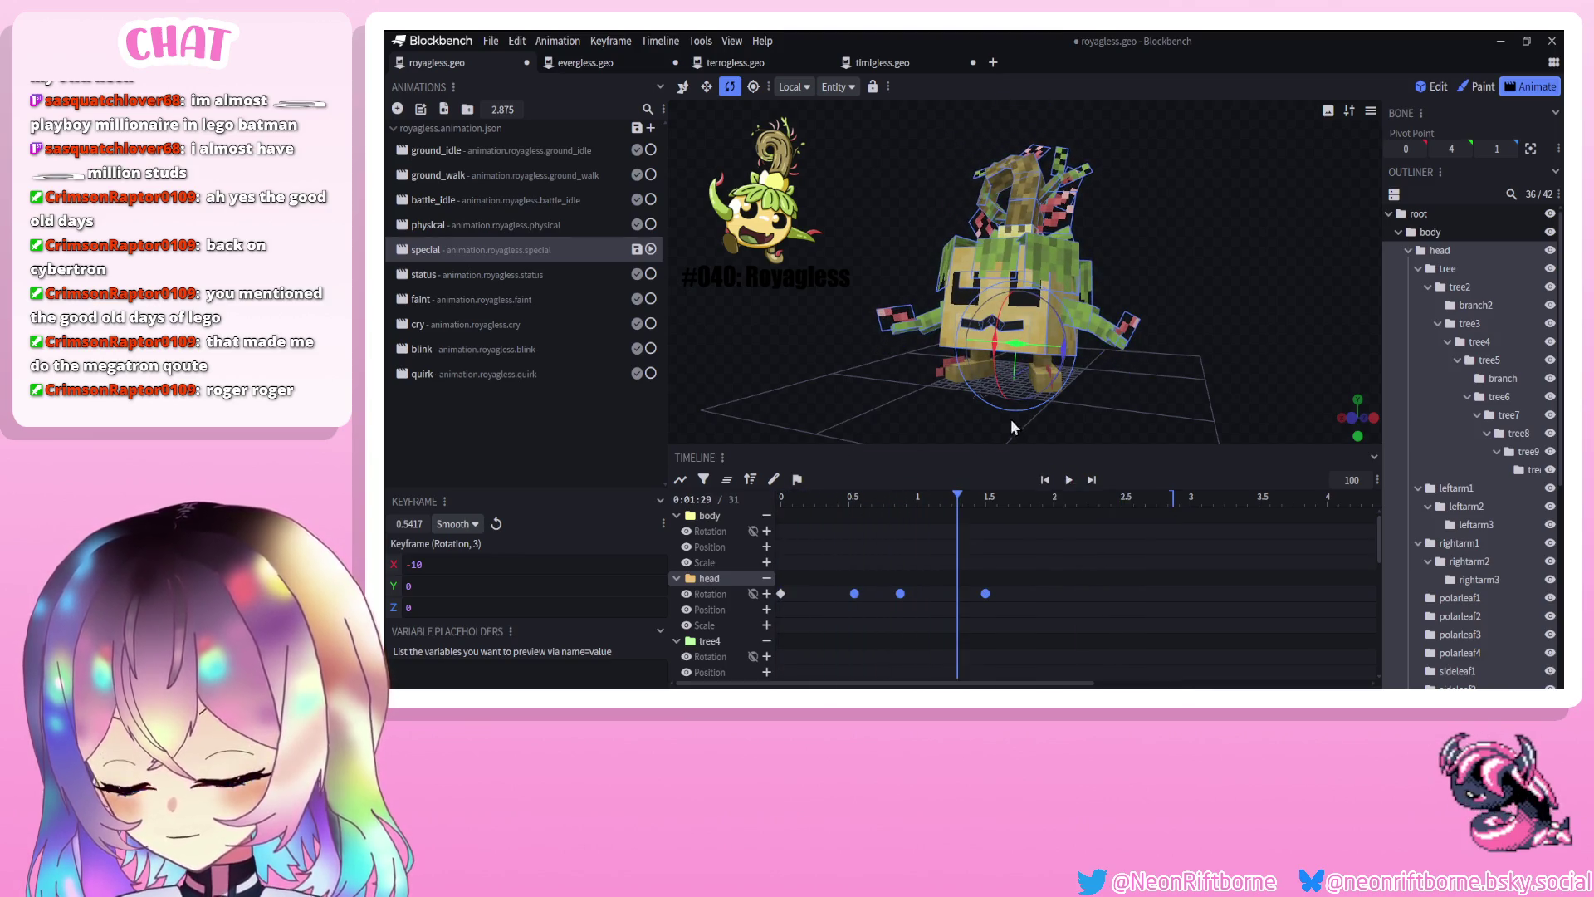
left_click(1447, 238)
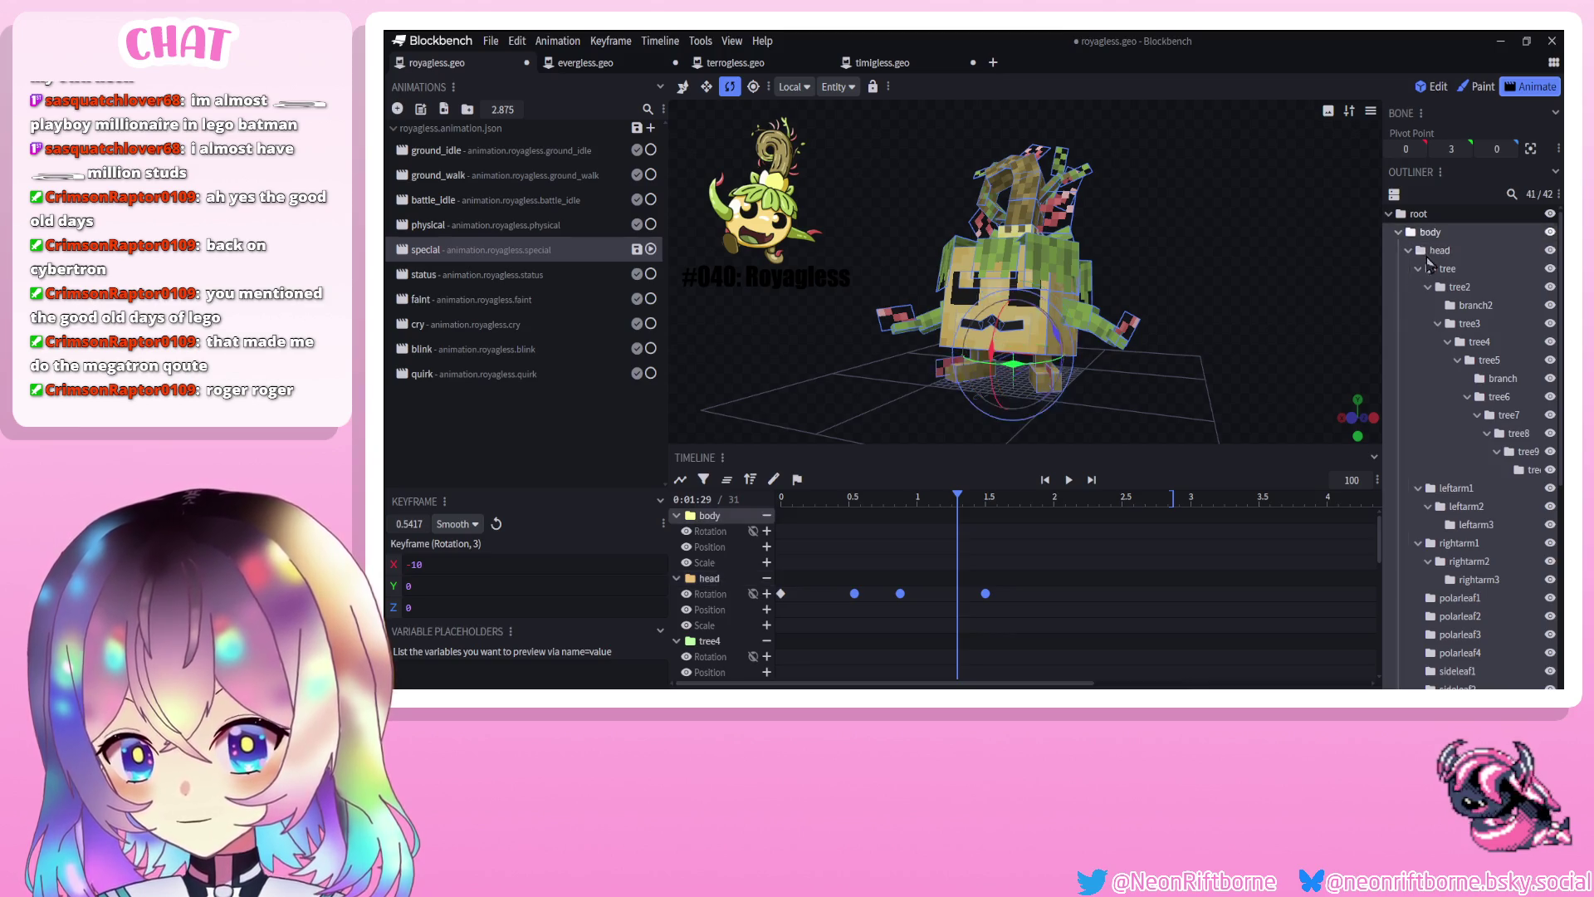
Key the body position at 0.54 s and raise the body one unit at 0.88 s
left_click_drag(1245, 316, 1158, 305)
left_click(683, 86)
left_click_drag(900, 498, 854, 505)
left_click_drag(1042, 292, 1046, 331)
left_click_drag(868, 508, 901, 507)
left_click_drag(1043, 299, 1045, 278)
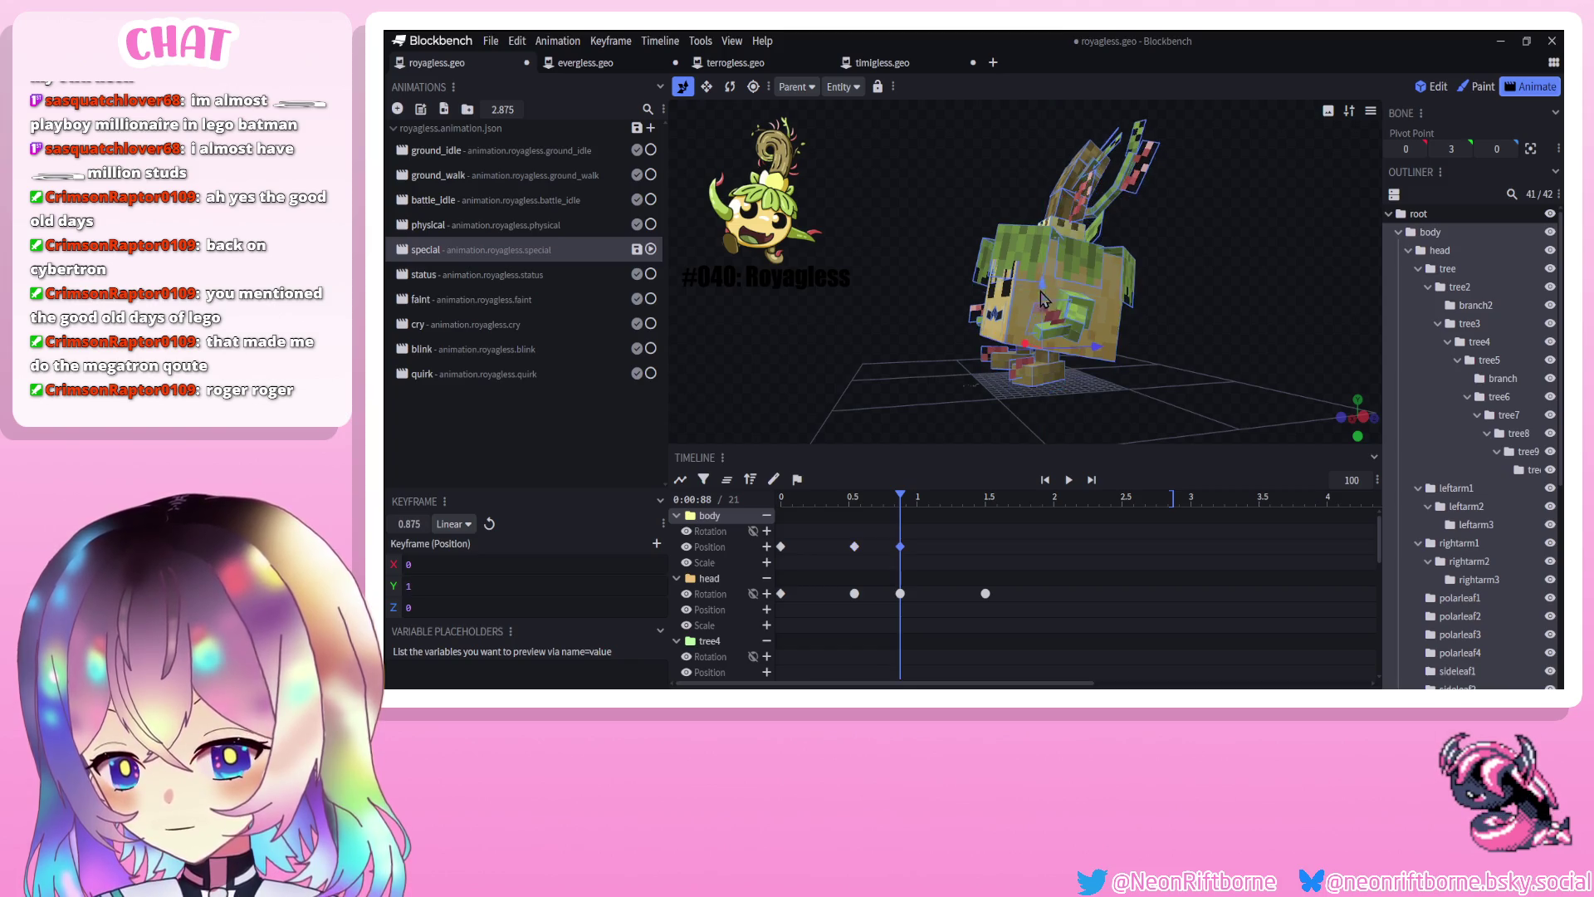
left_click_drag(906, 314, 853, 311)
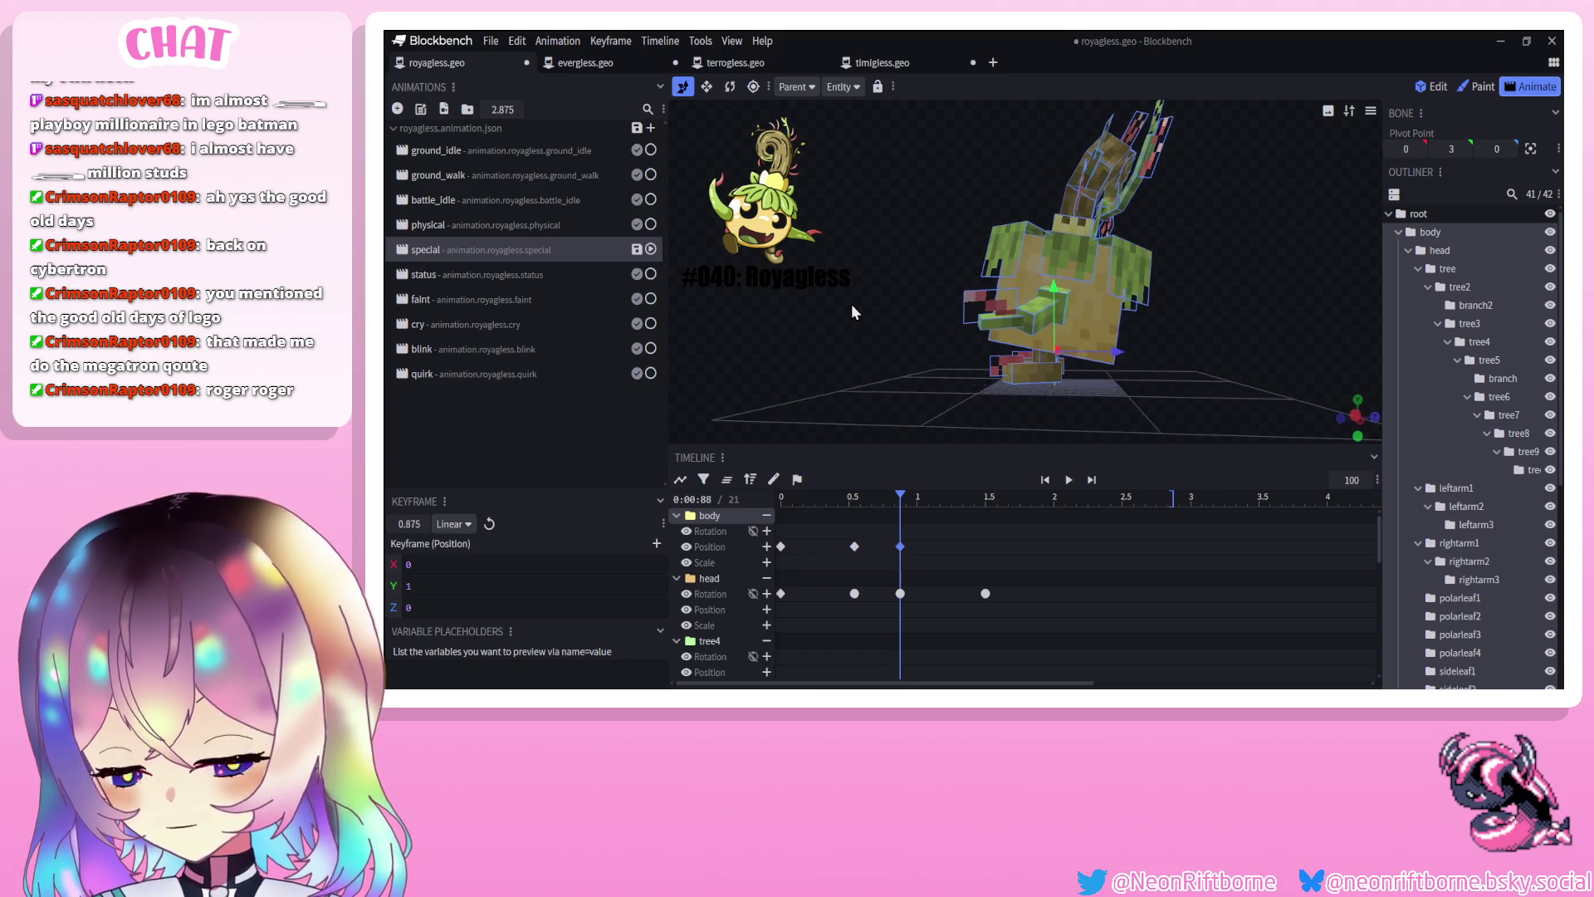
Rotate foot2 to about -17.5 degrees and foot1 to -15 on X at 0.875 s
left_click(1027, 369)
mouse_move(1007, 379)
left_mouse_down()
mouse_move(957, 371)
mouse_move(947, 351)
mouse_move(965, 387)
mouse_move(978, 342)
mouse_move(867, 312)
mouse_move(880, 329)
mouse_move(849, 359)
left_mouse_up()
left_click(978, 392)
mouse_move(882, 500)
left_mouse_down()
mouse_move(827, 500)
mouse_move(863, 511)
mouse_move(855, 500)
left_mouse_up()
Set the selected keyframe's interpolation to Smooth and play the animation from the start
left_click_drag(945, 683, 924, 586)
right_click(902, 569)
mouse_move(946, 590)
left_click(1038, 592)
left_click(1051, 483)
key("space")
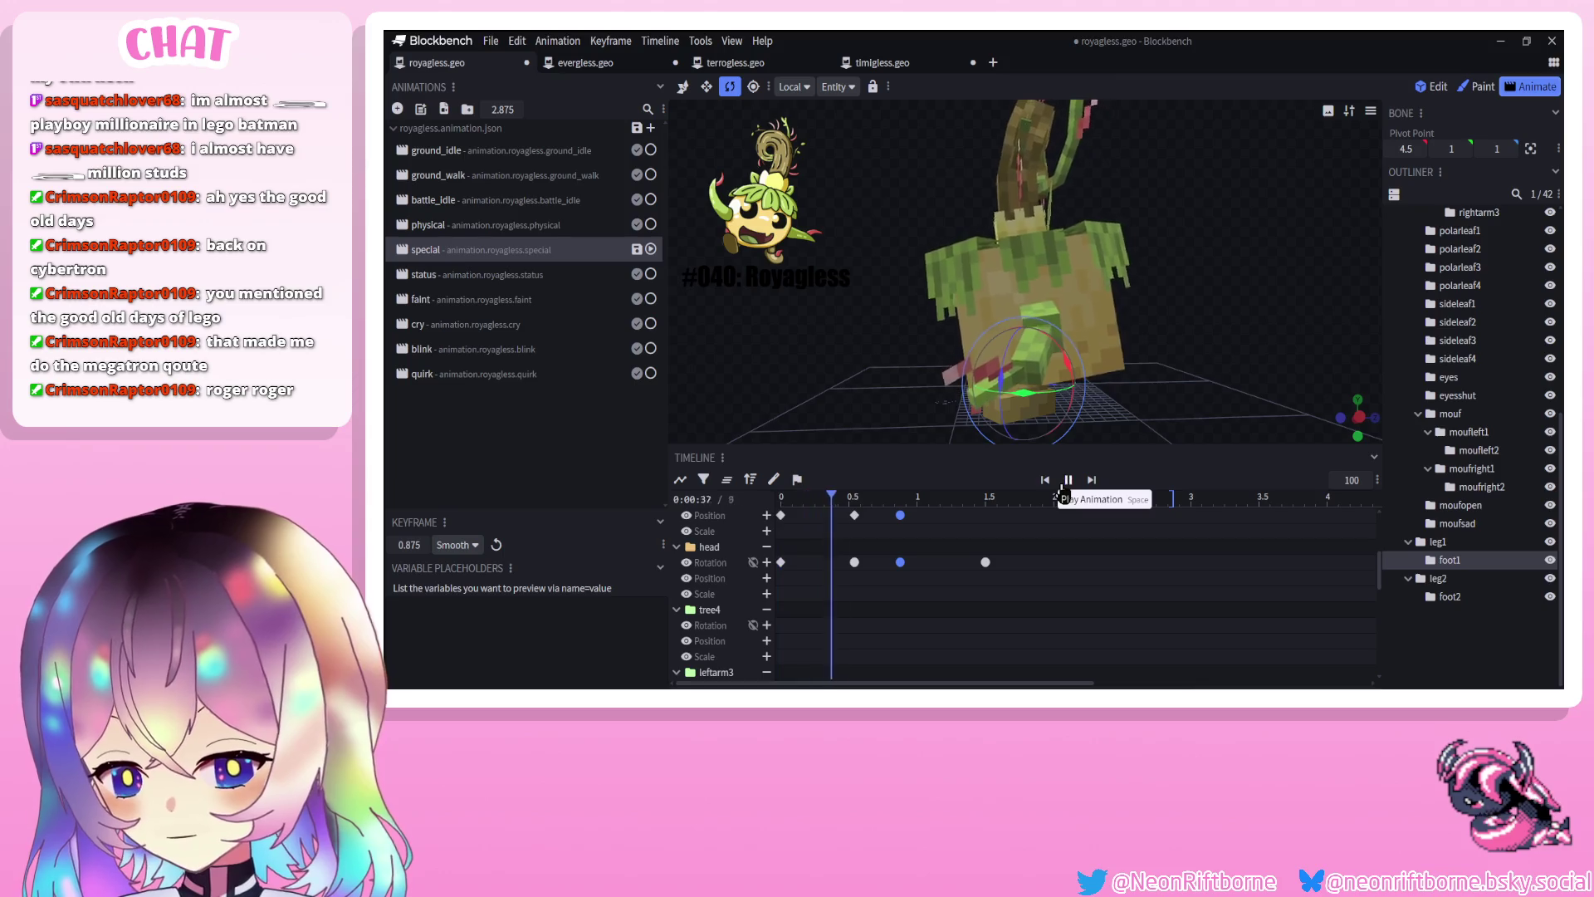
key("space")
left_click_drag(939, 357, 876, 399)
mouse_move(884, 496)
left_mouse_down()
mouse_move(854, 495)
mouse_move(900, 496)
left_mouse_up()
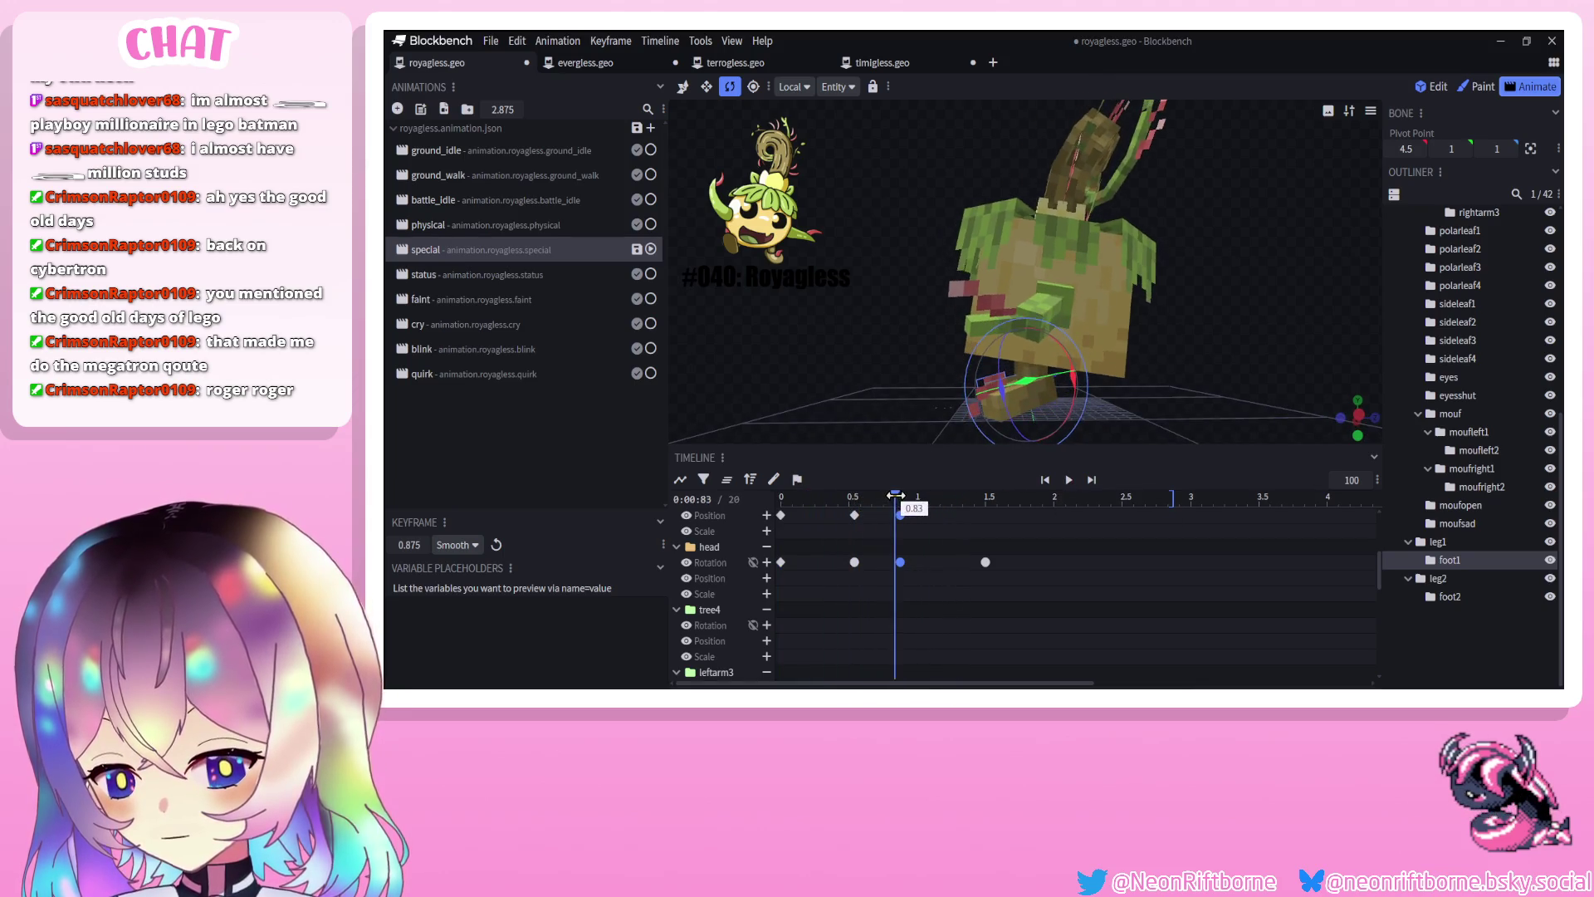
Shift the body along Z at 0.875 s and preview the animation from a front view
left_click(901, 561)
scroll(903, 550, "up", 3)
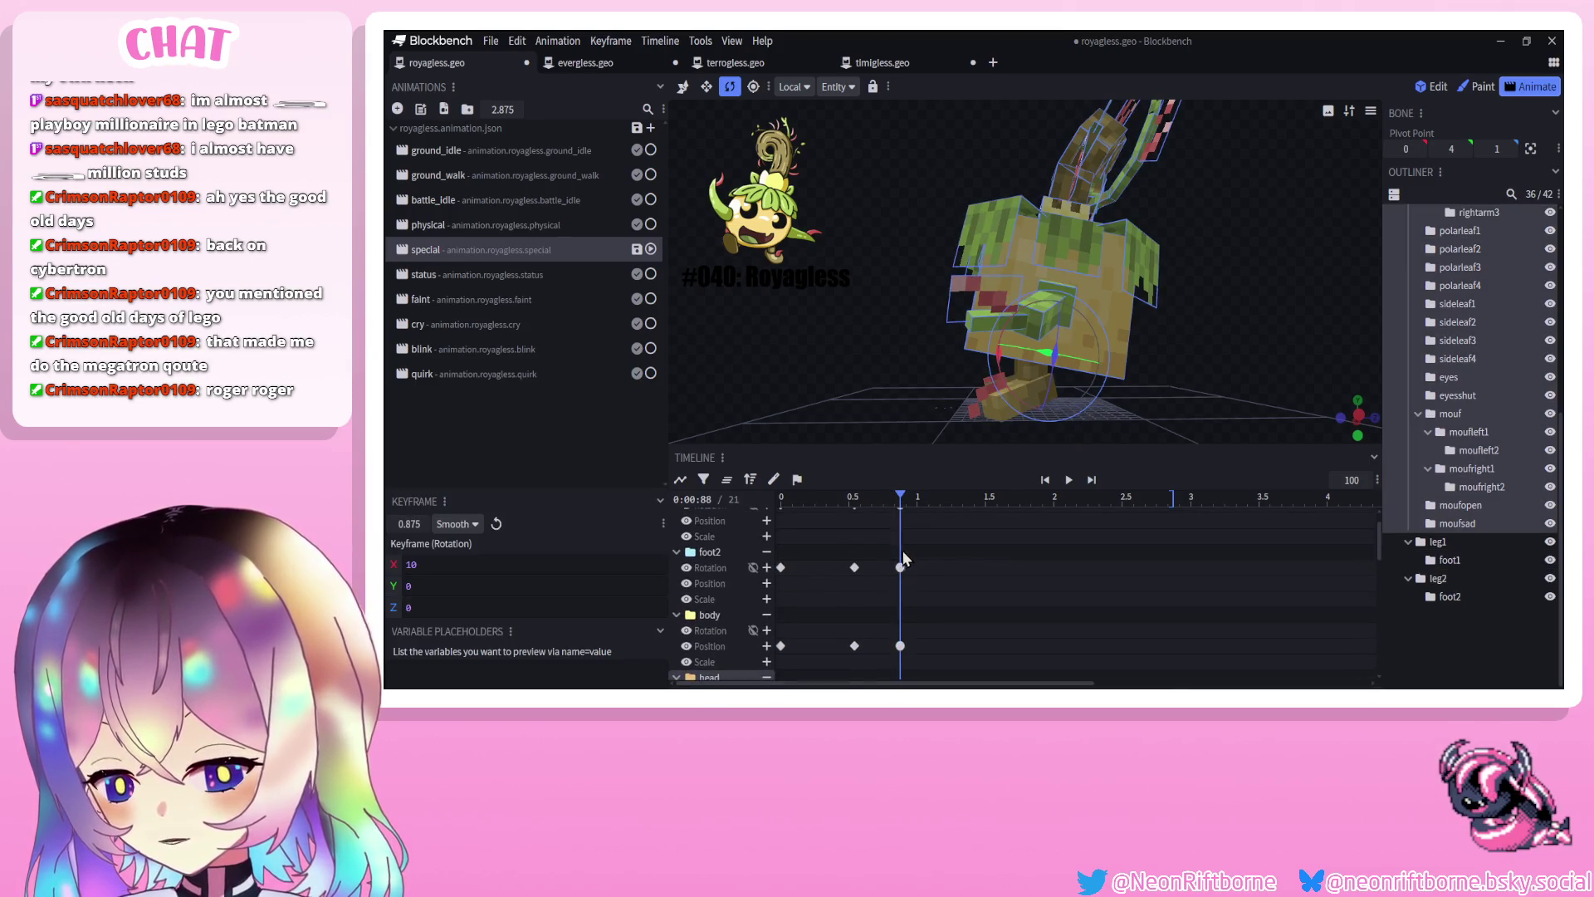
left_click(901, 646)
left_click_drag(1077, 372, 1057, 375)
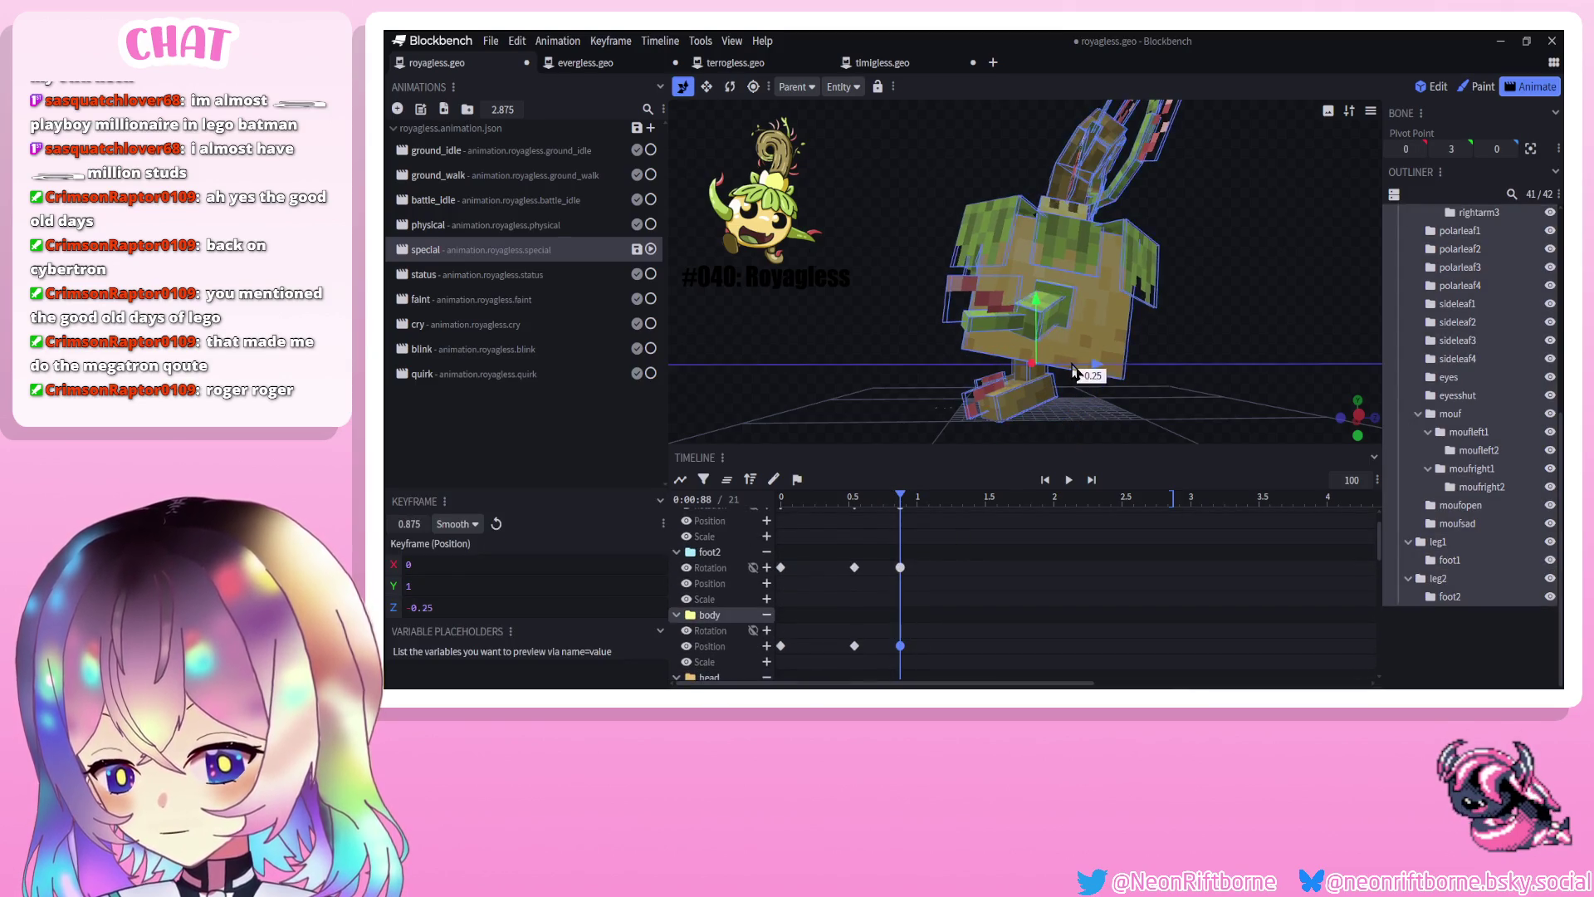
mouse_move(900, 497)
left_mouse_down()
mouse_move(862, 506)
mouse_move(929, 498)
left_mouse_up()
mouse_move(839, 386)
left_mouse_down()
mouse_move(980, 395)
mouse_move(1006, 419)
left_mouse_up()
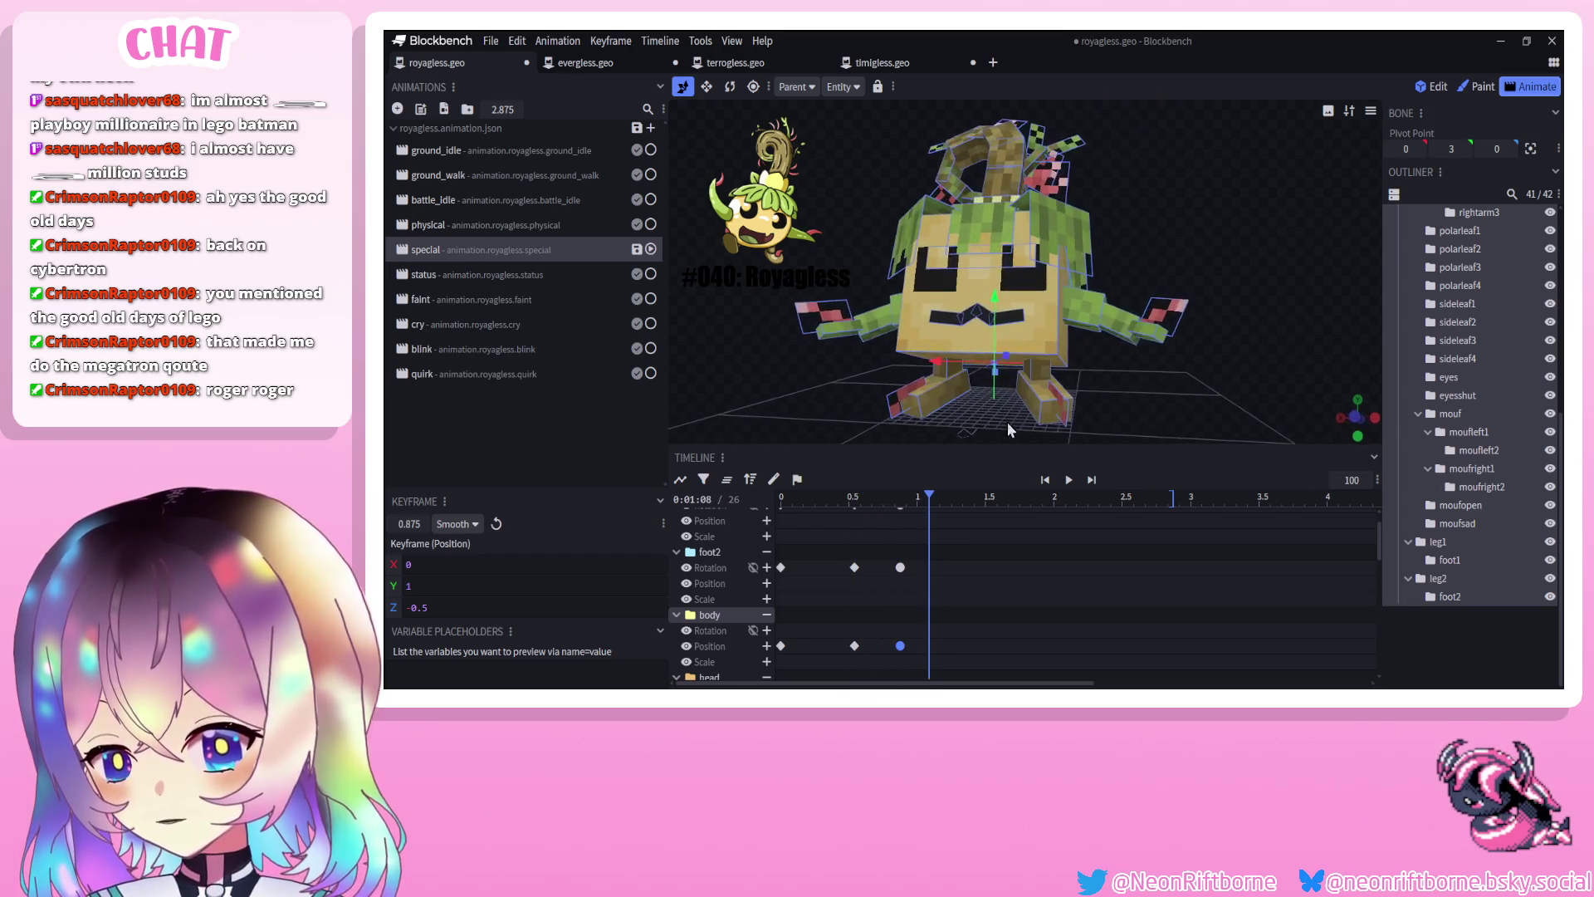
left_click(1046, 480)
left_click(1068, 480)
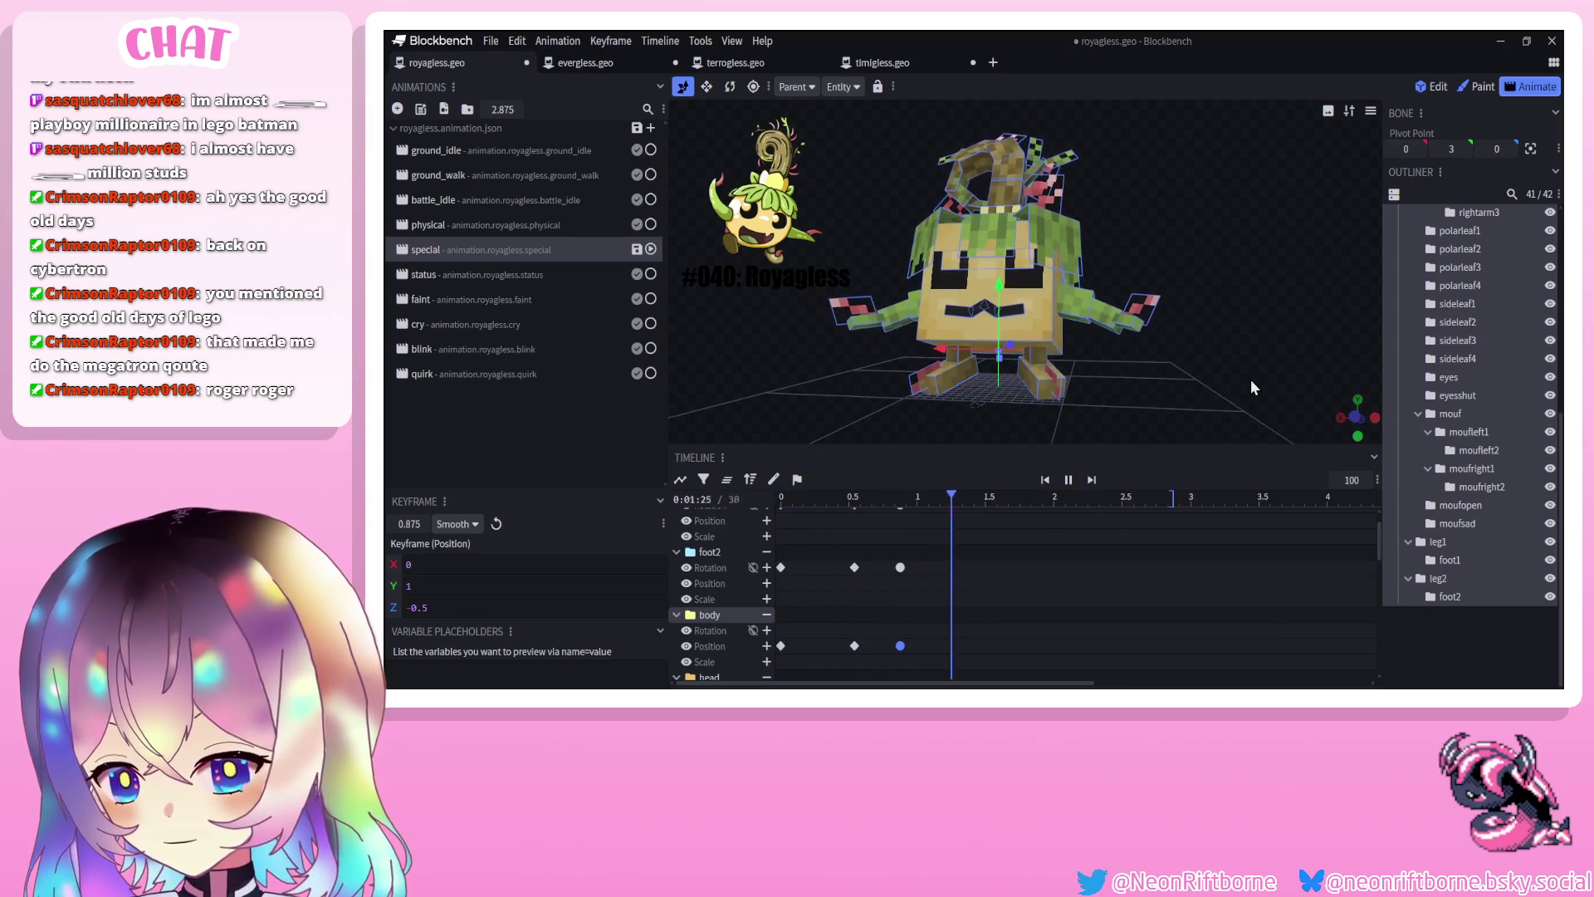
Paste the body and head keys from 0.54 s at 1.5 s, then move them to 1.25 s
scroll(929, 570, "down", 1)
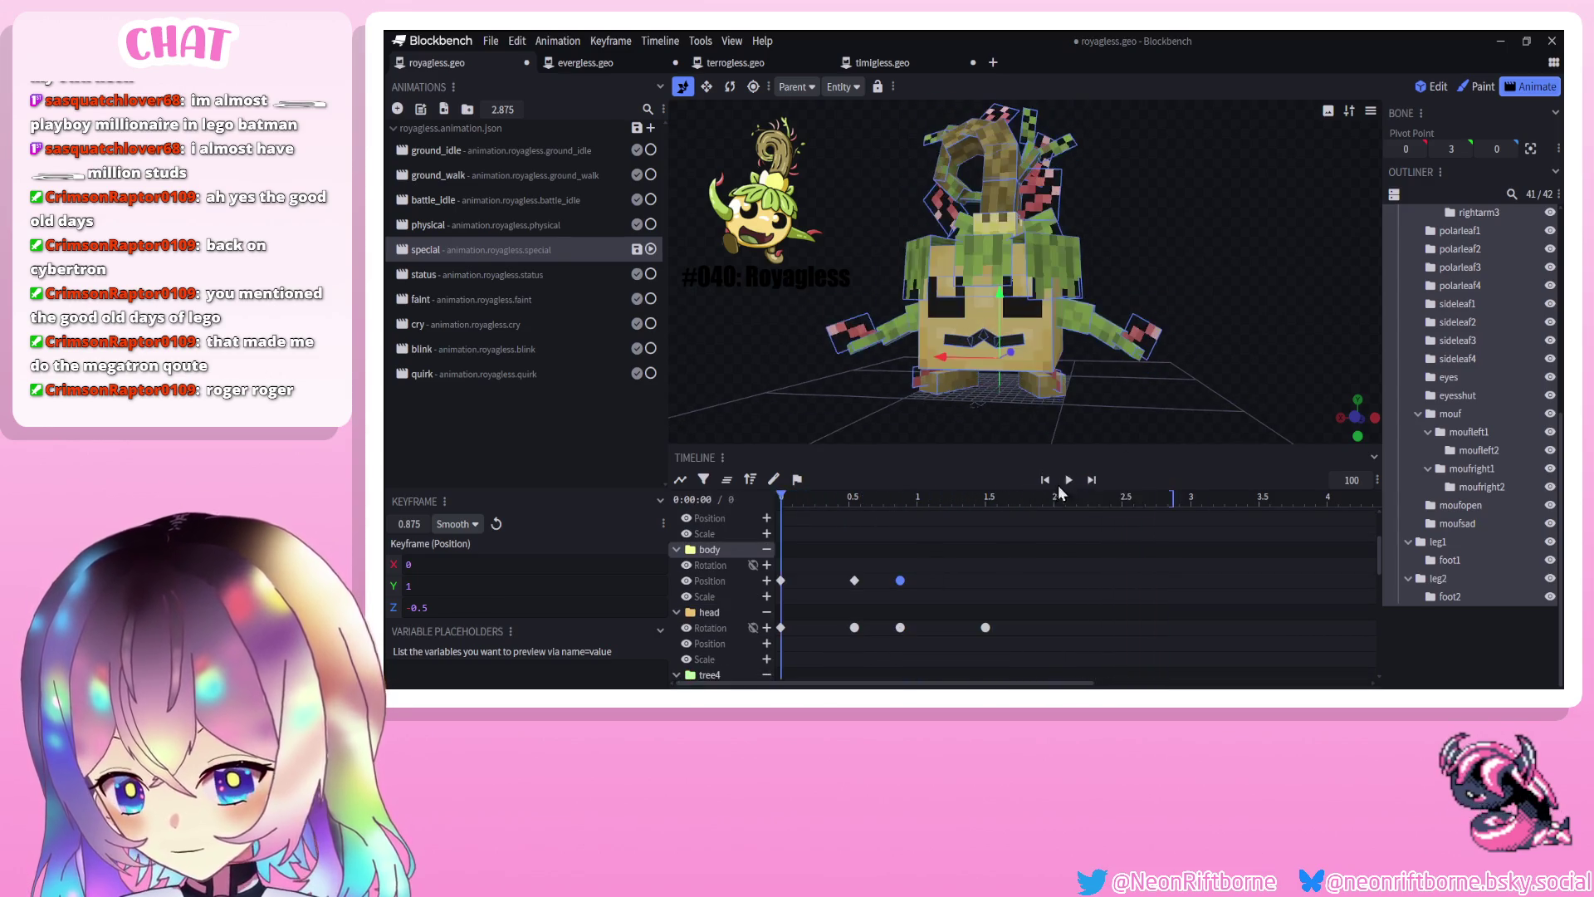
left_click_drag(872, 636, 844, 421)
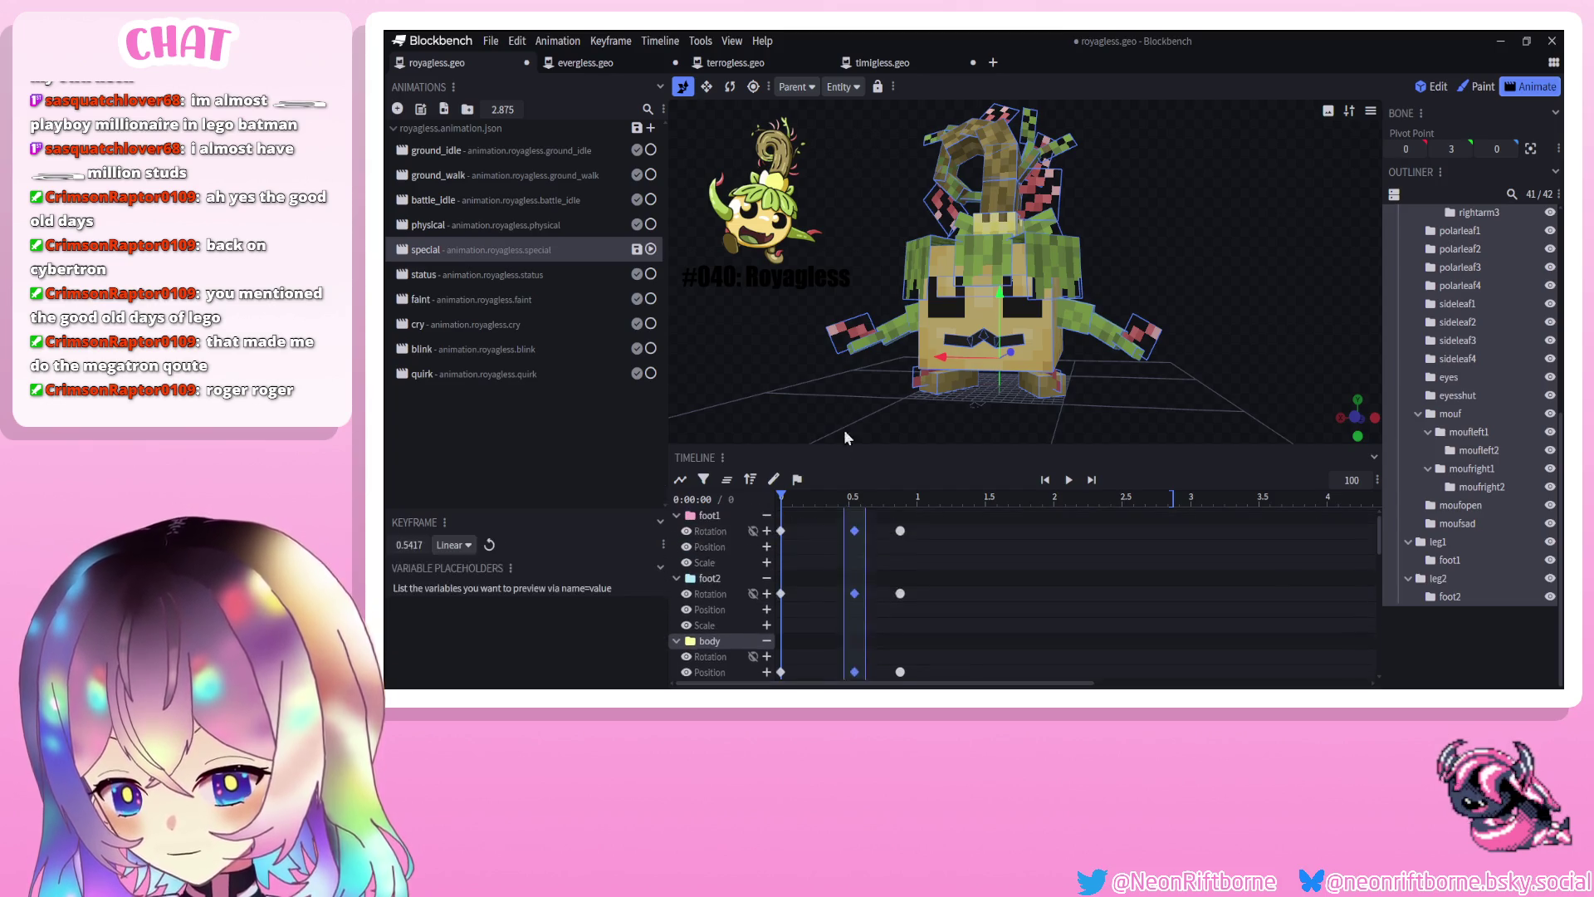
left_click_drag(950, 499, 980, 497)
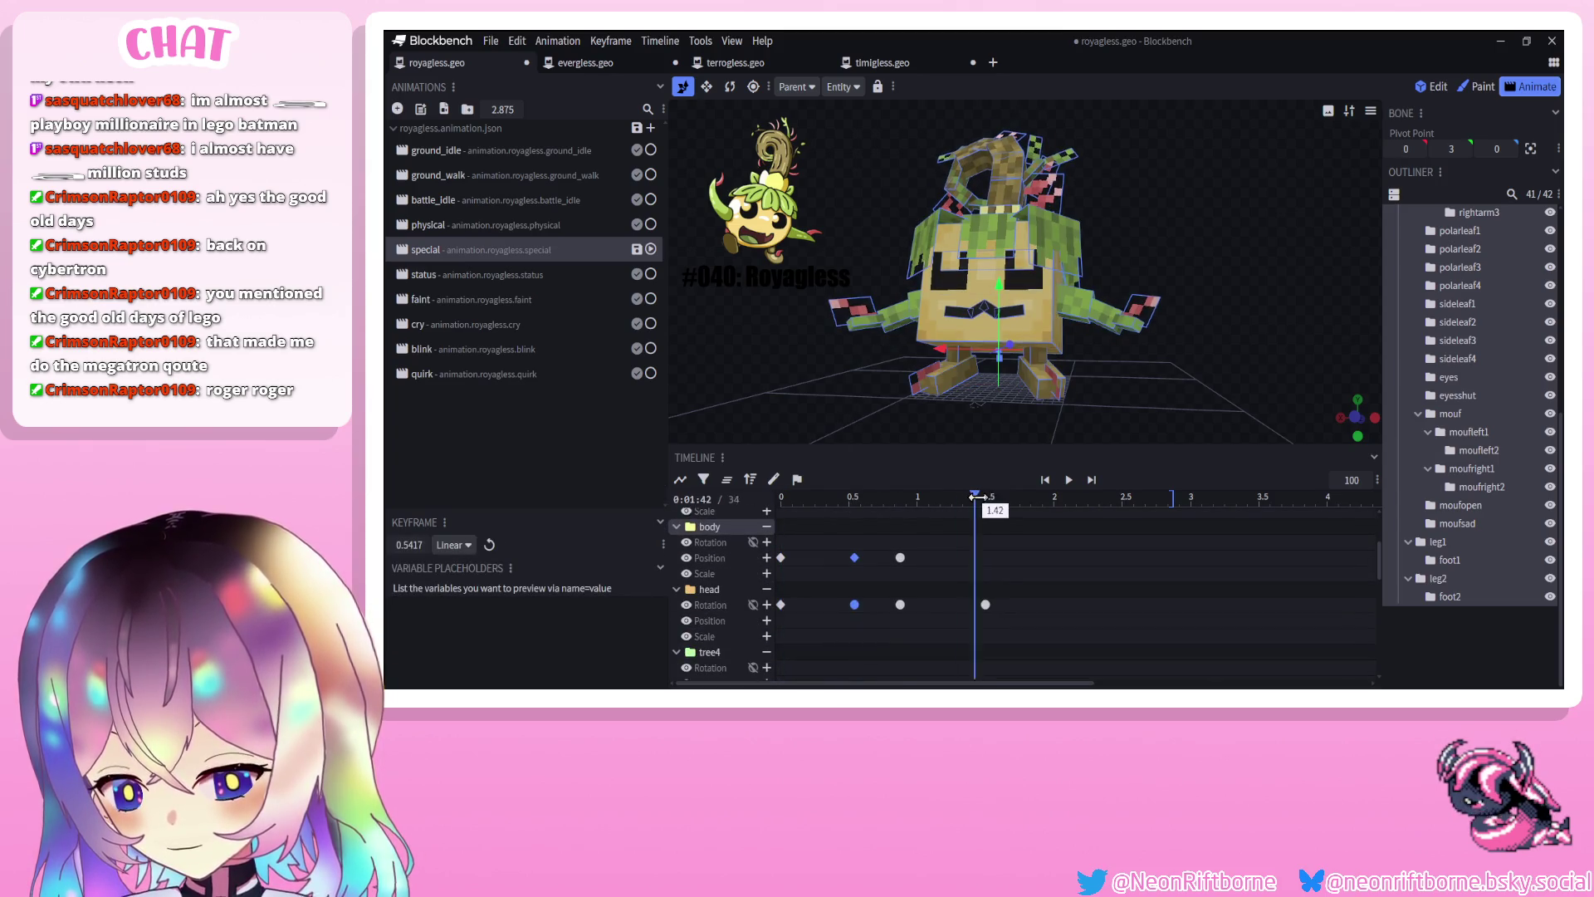
key("ctrl+v")
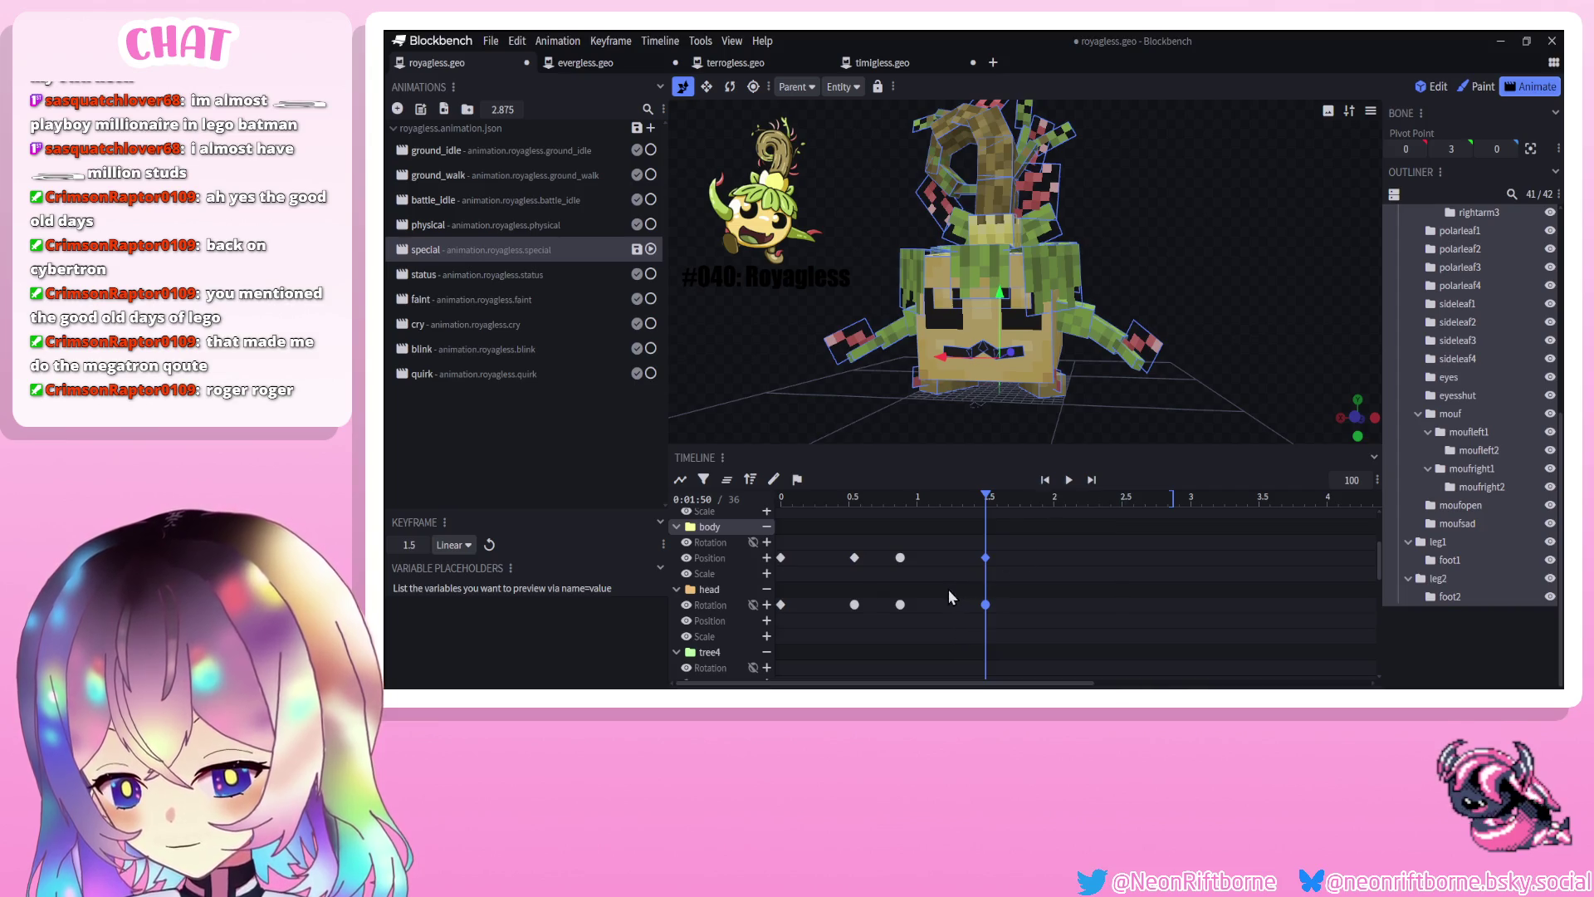
left_click_drag(986, 557, 952, 557)
left_click(1067, 481)
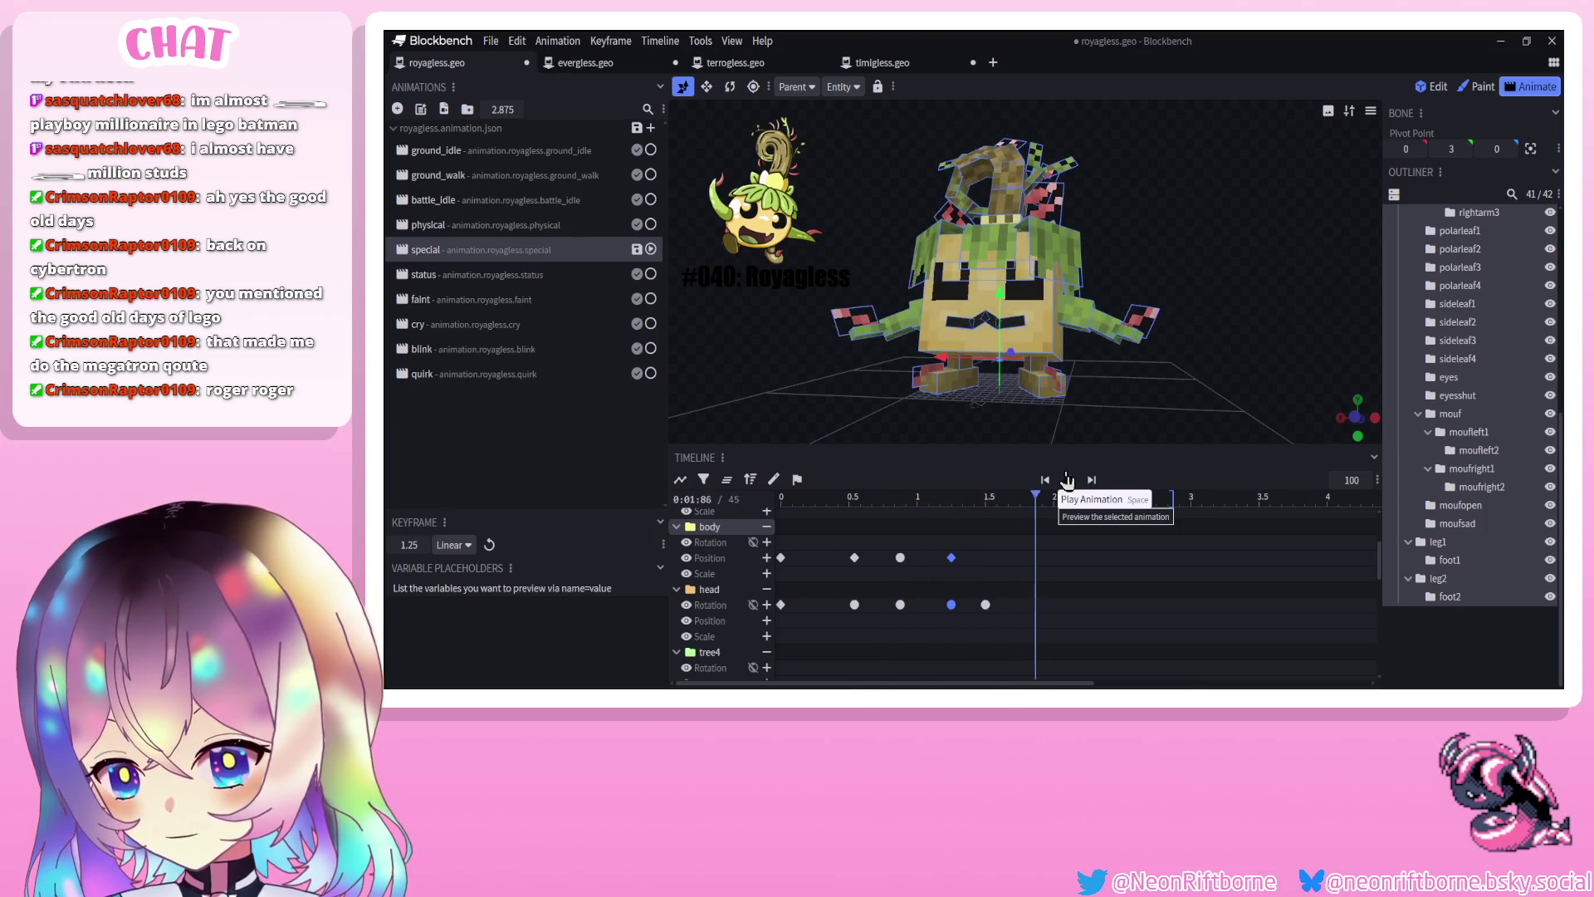
Retime the selected keys to about 1.92 s and the body and head keys to 2.5 s
scroll(935, 608, "up", 3)
left_click_drag(946, 536, 1043, 531)
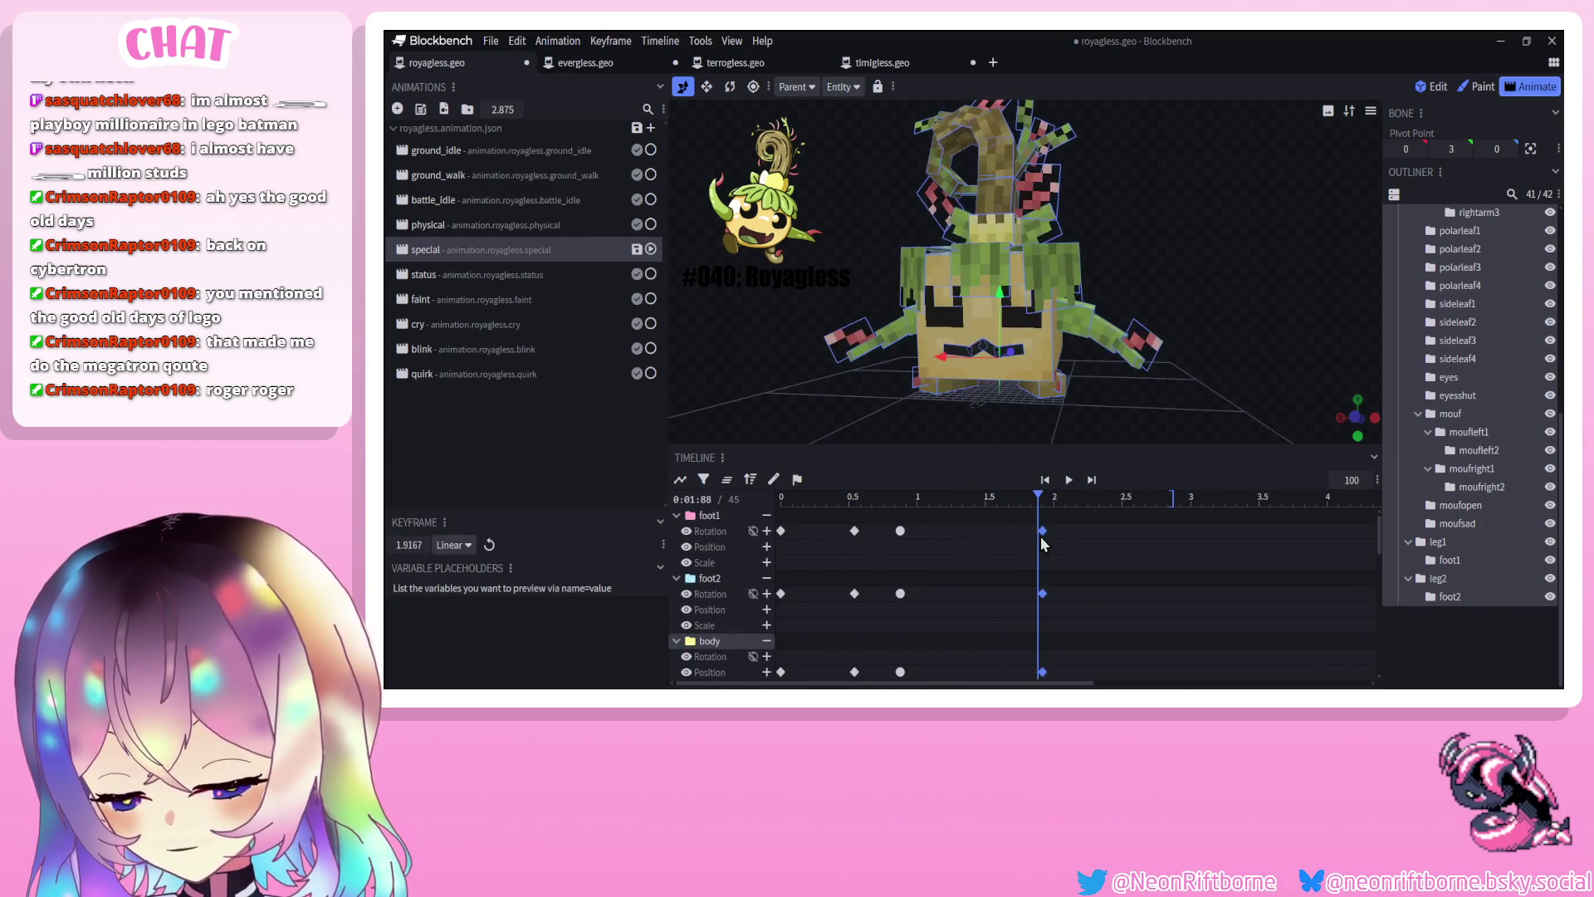
left_click(1048, 480)
left_click(1066, 481)
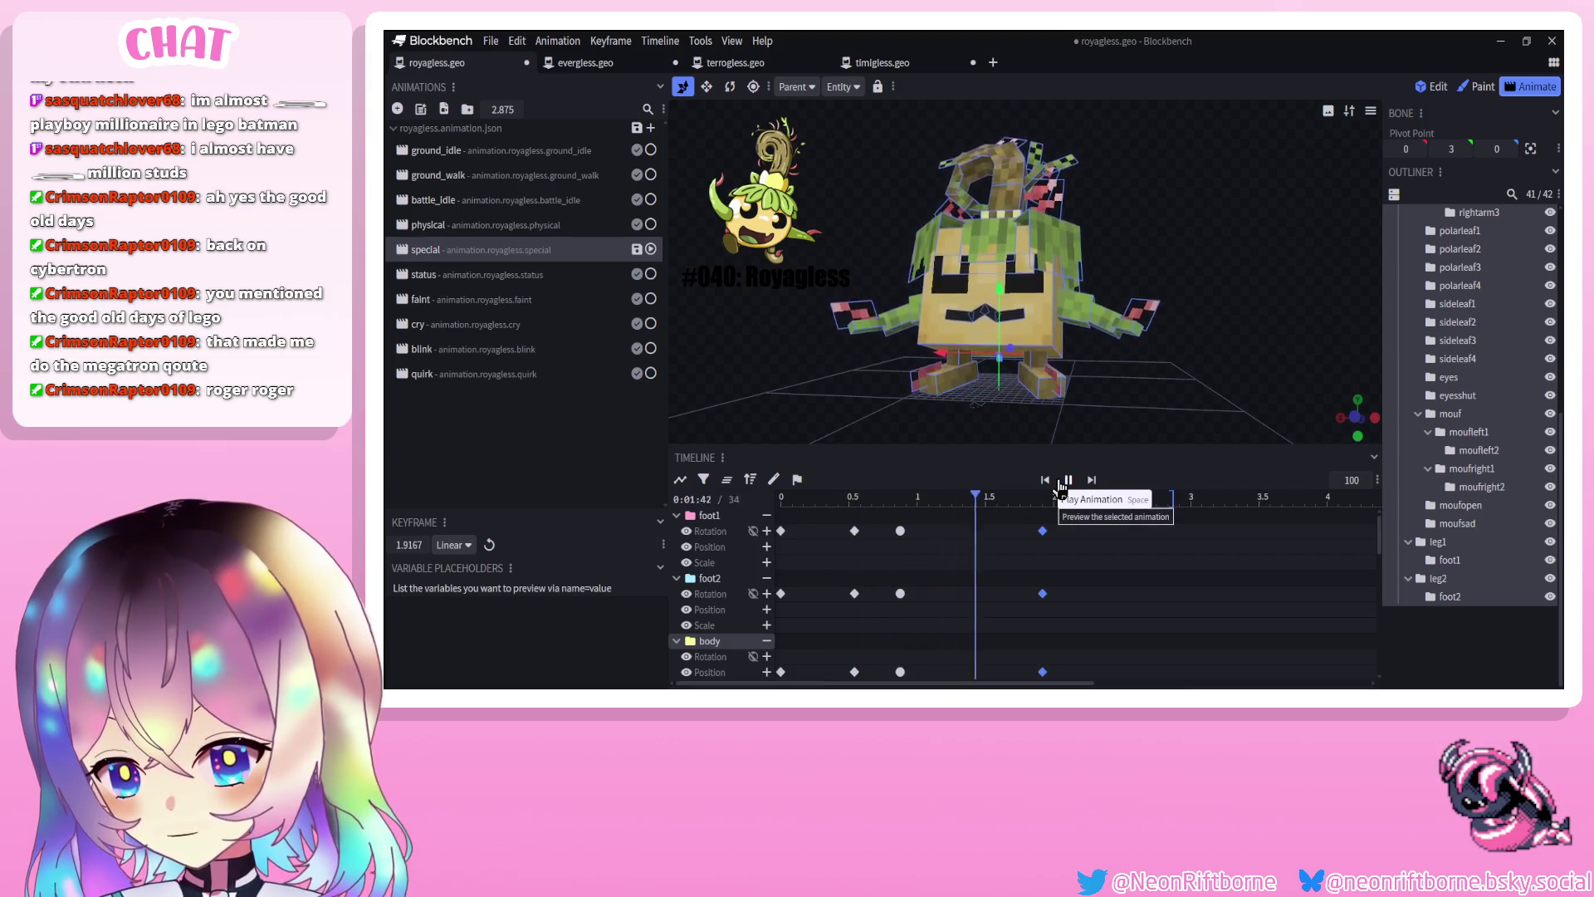
scroll(1045, 540, "down", 3)
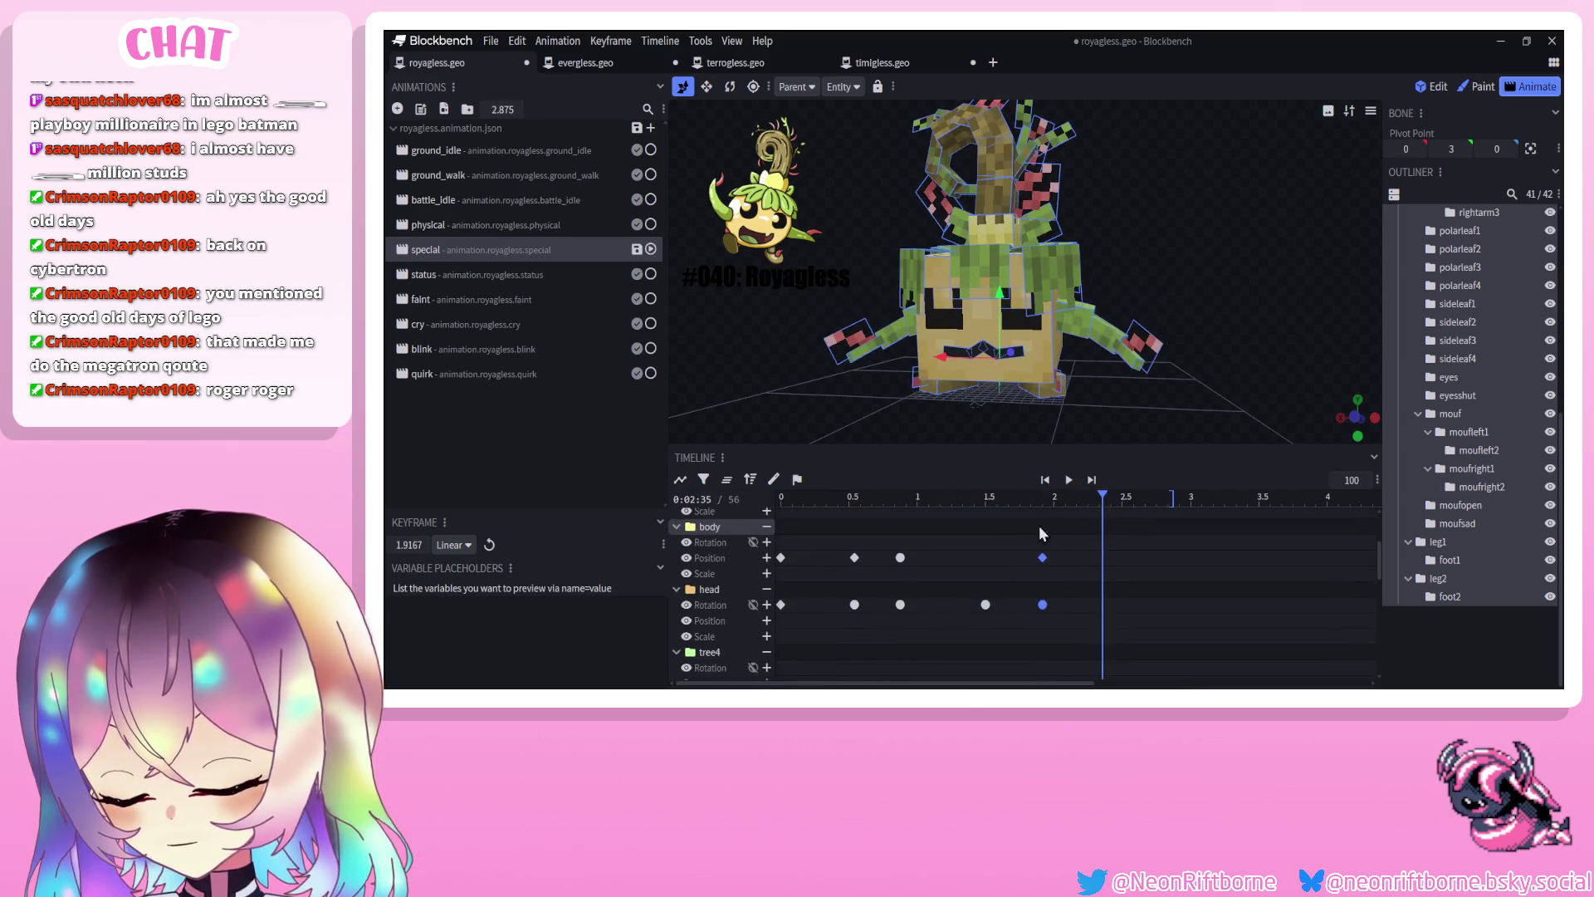
left_click_drag(1033, 596, 1113, 596)
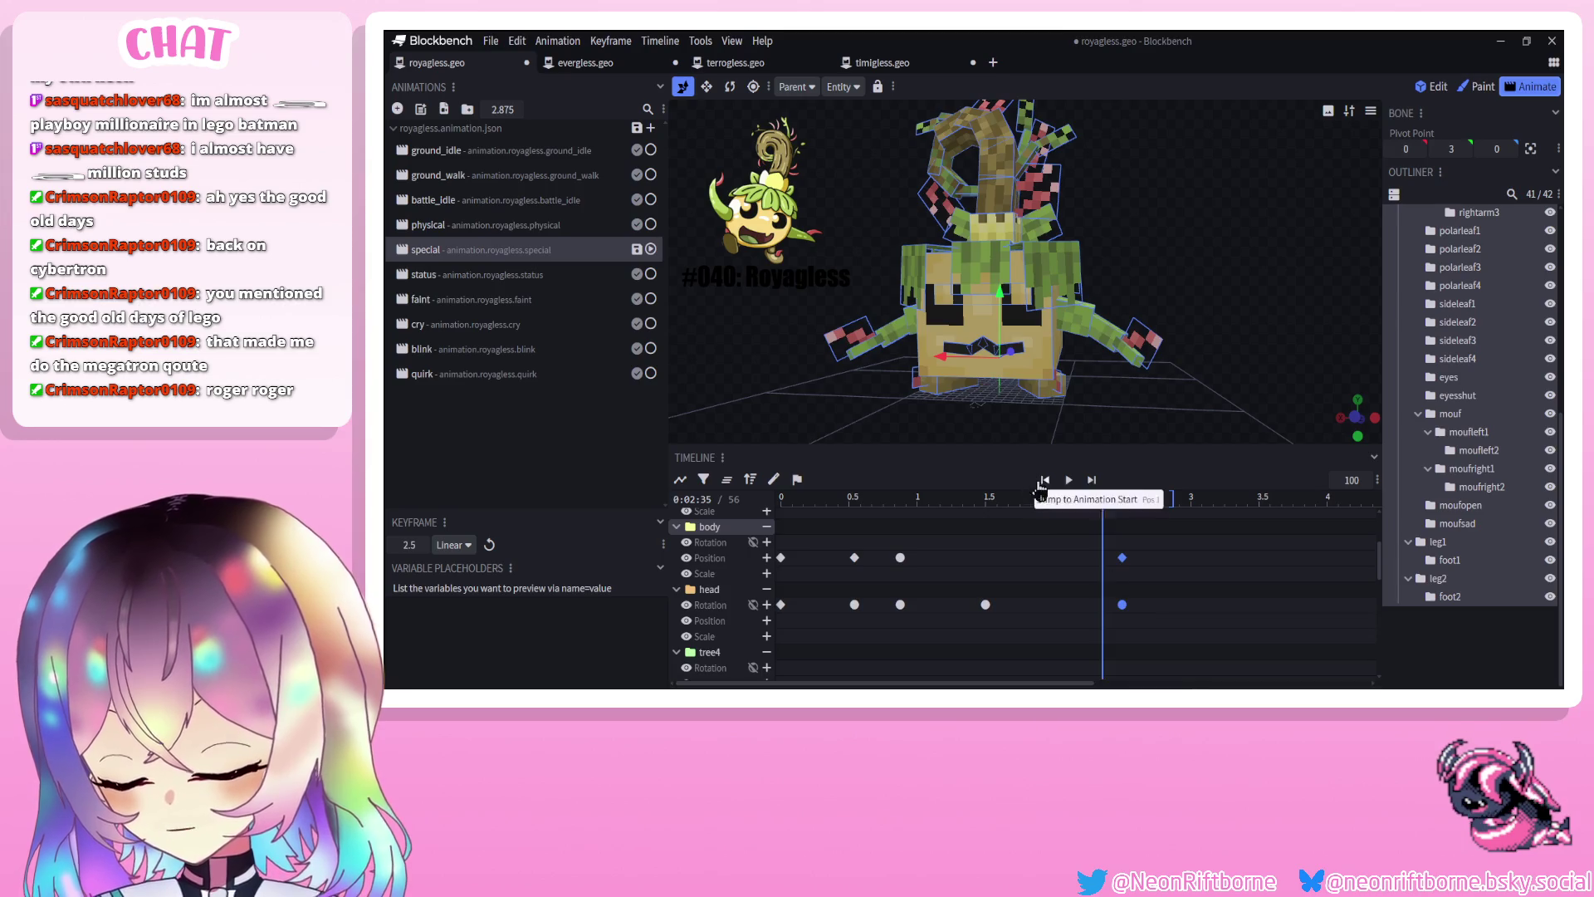
left_click(1069, 481)
left_click(1069, 481)
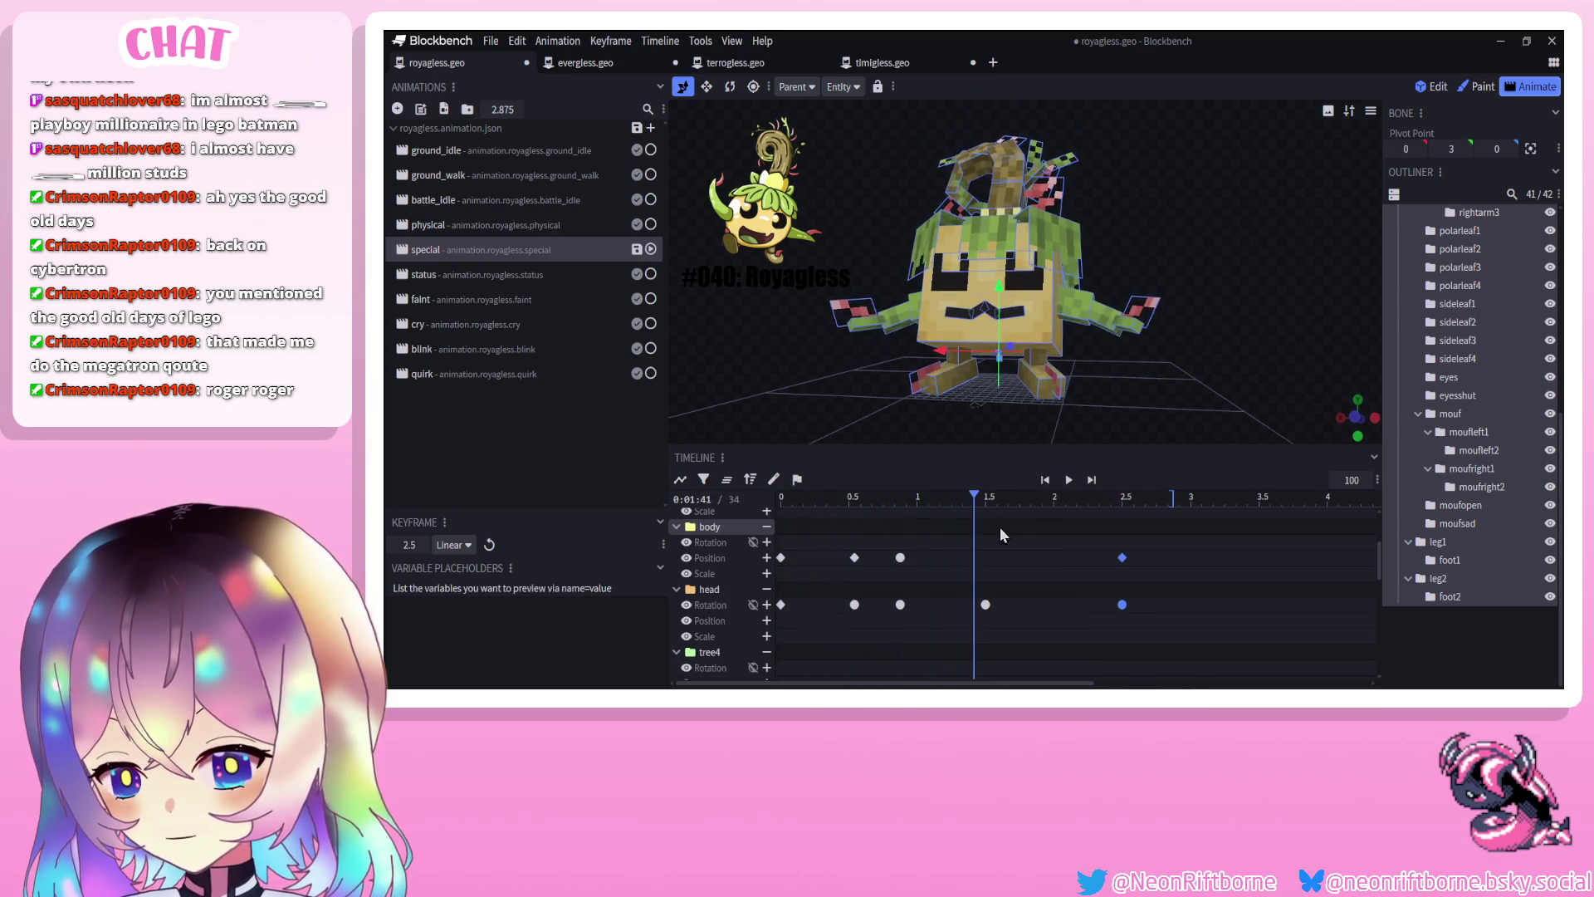
Shift the selected foot and body keys back to about 1.21 s and preview the timing
scroll(917, 599, "up", 2)
left_click_drag(910, 509, 894, 665)
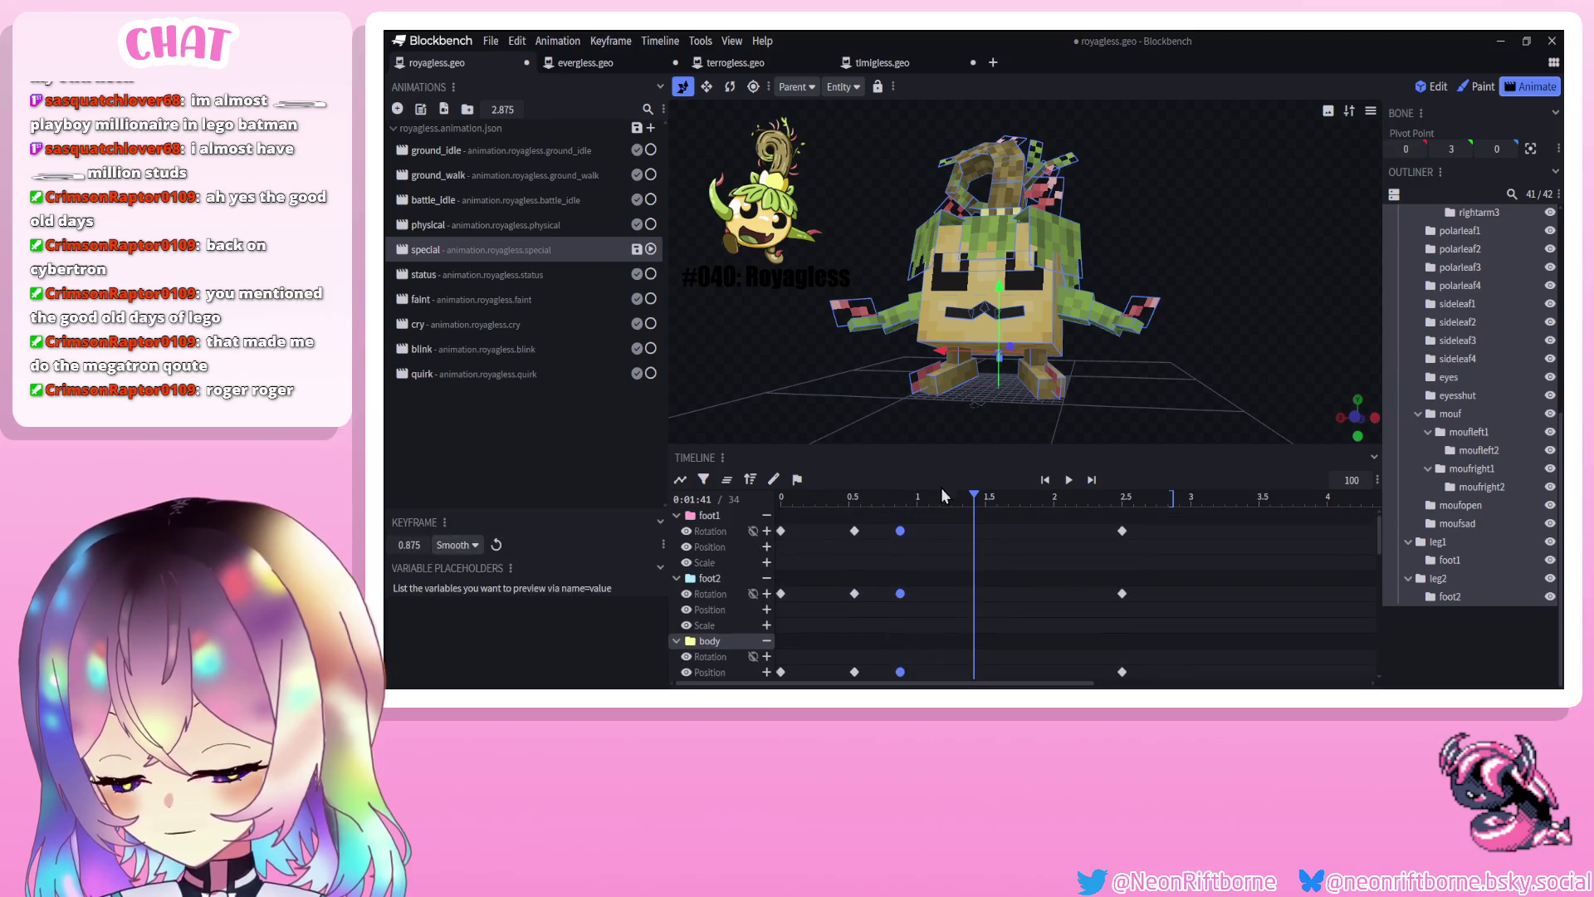
scroll(976, 545, "down", 2)
left_click_drag(900, 512, 986, 512)
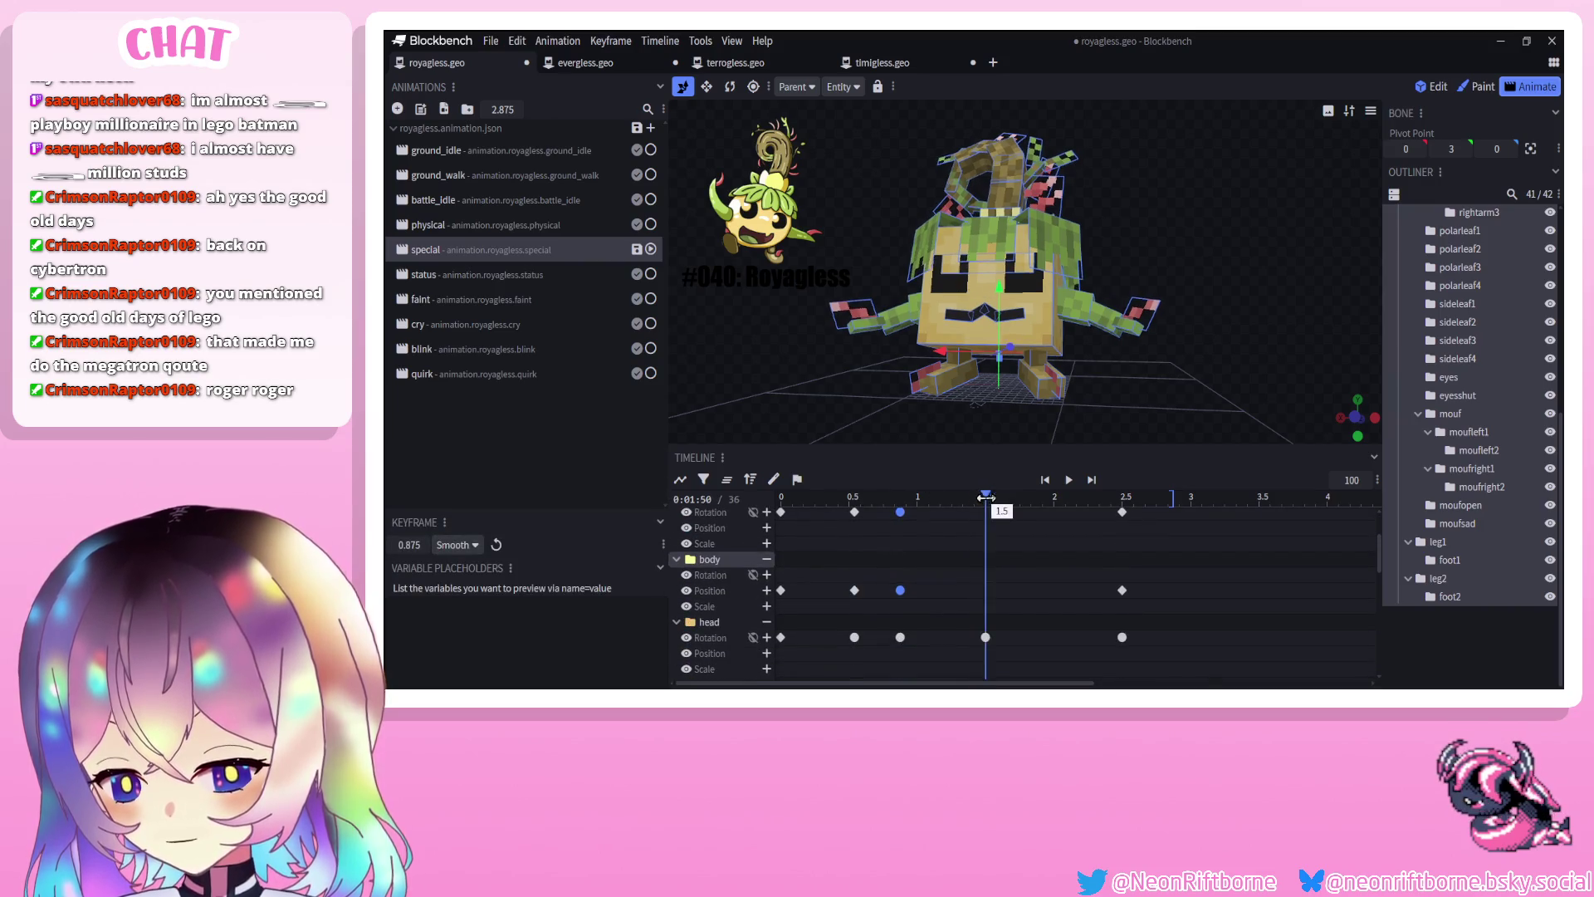
left_click(1067, 480)
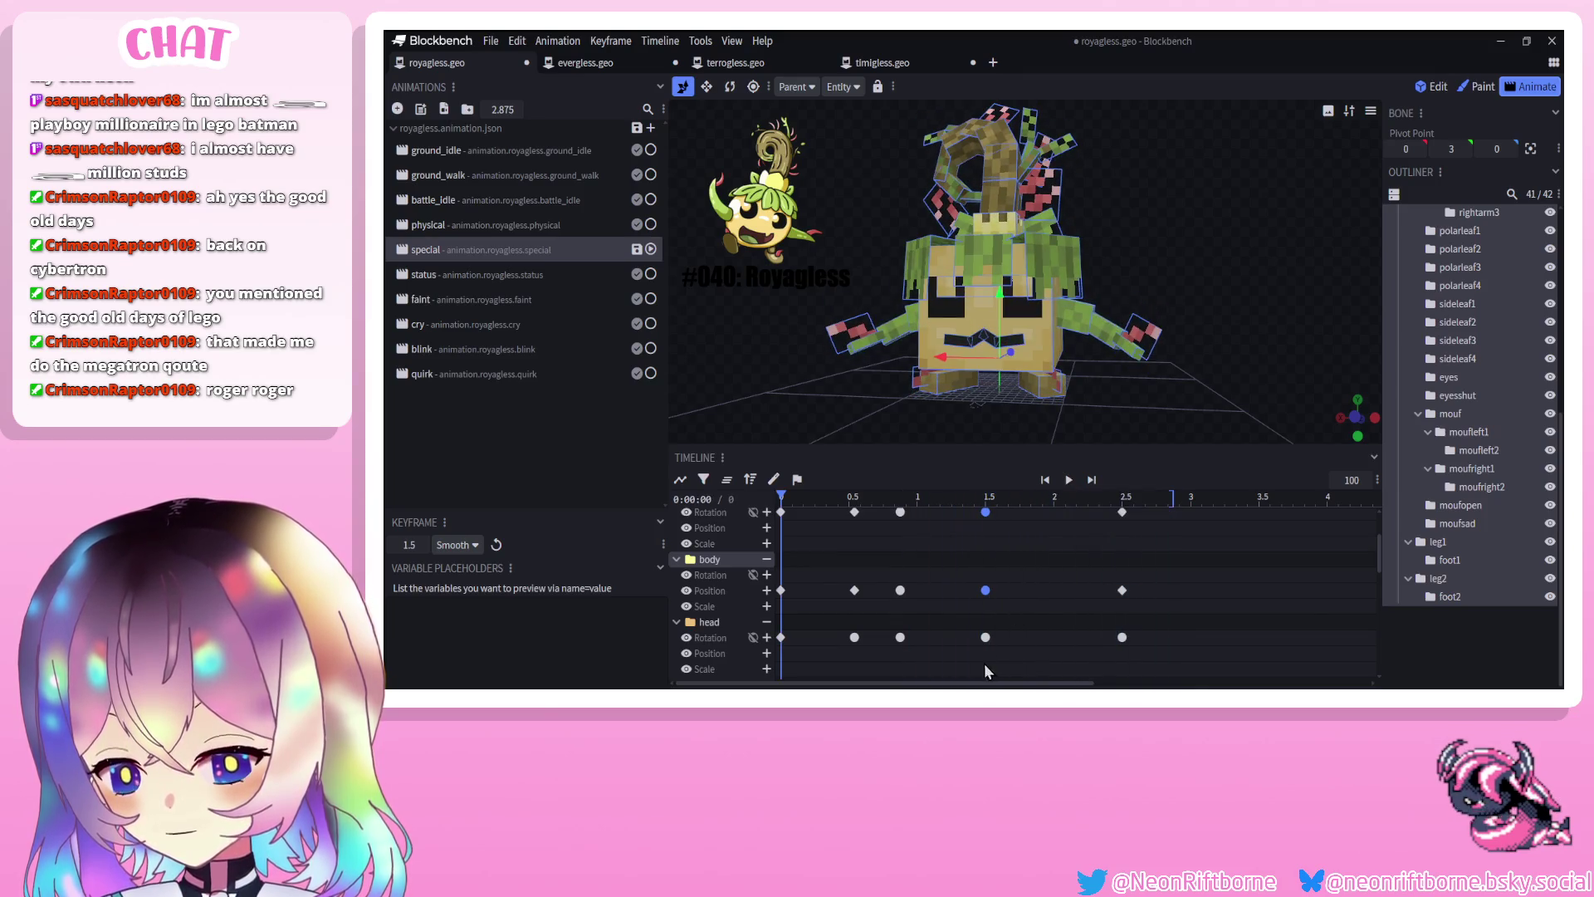
scroll(988, 664, "up", 3)
left_click_drag(1053, 528, 947, 531)
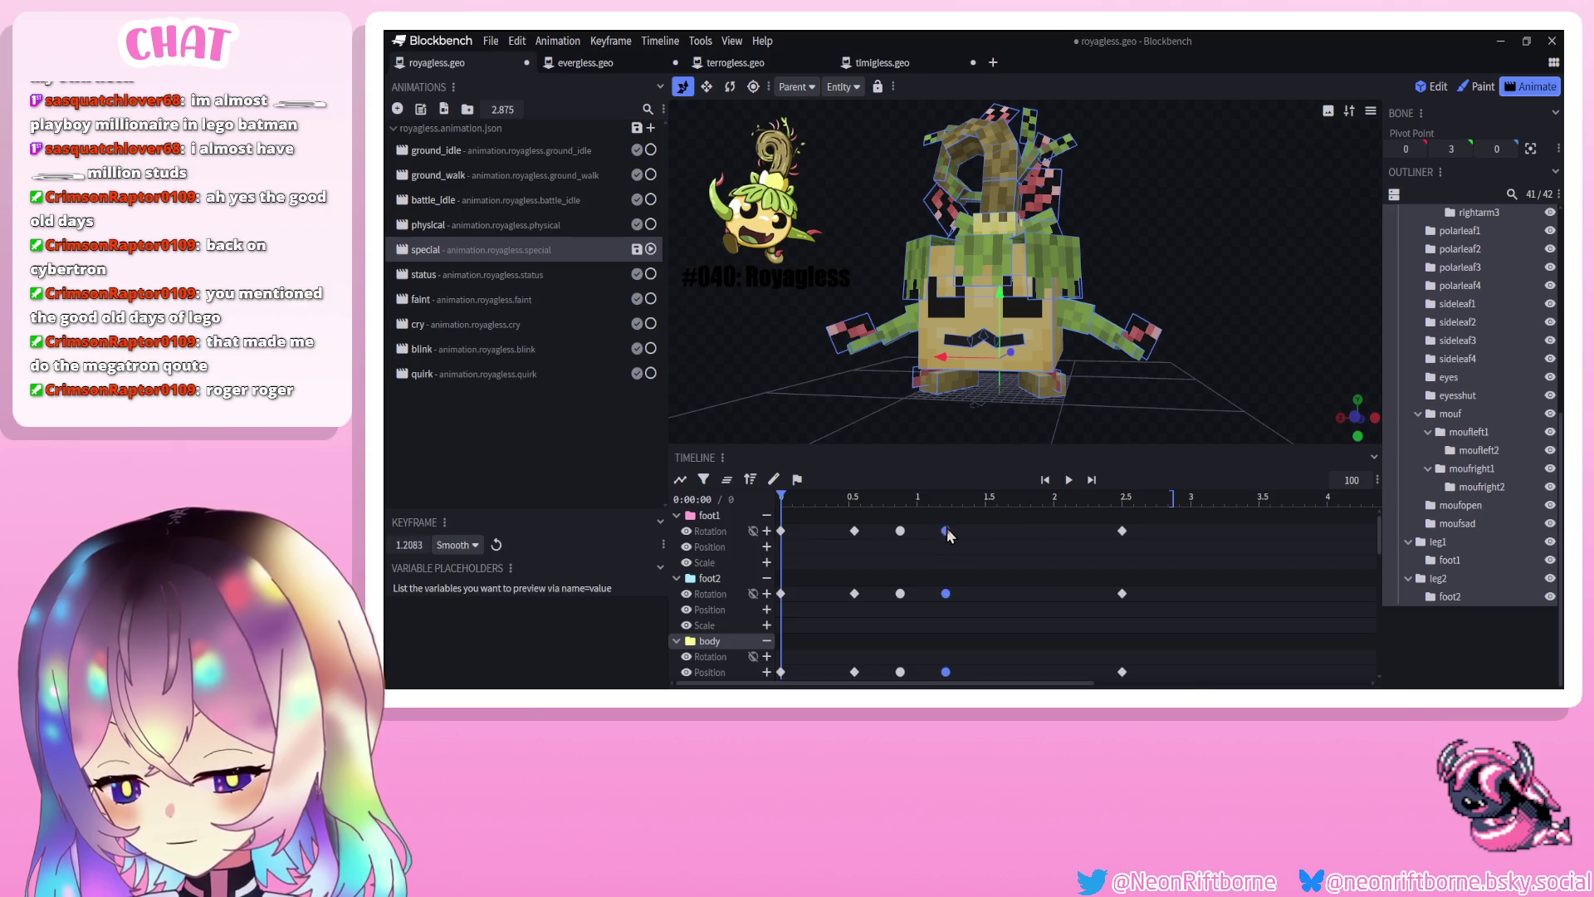
left_click(1068, 482)
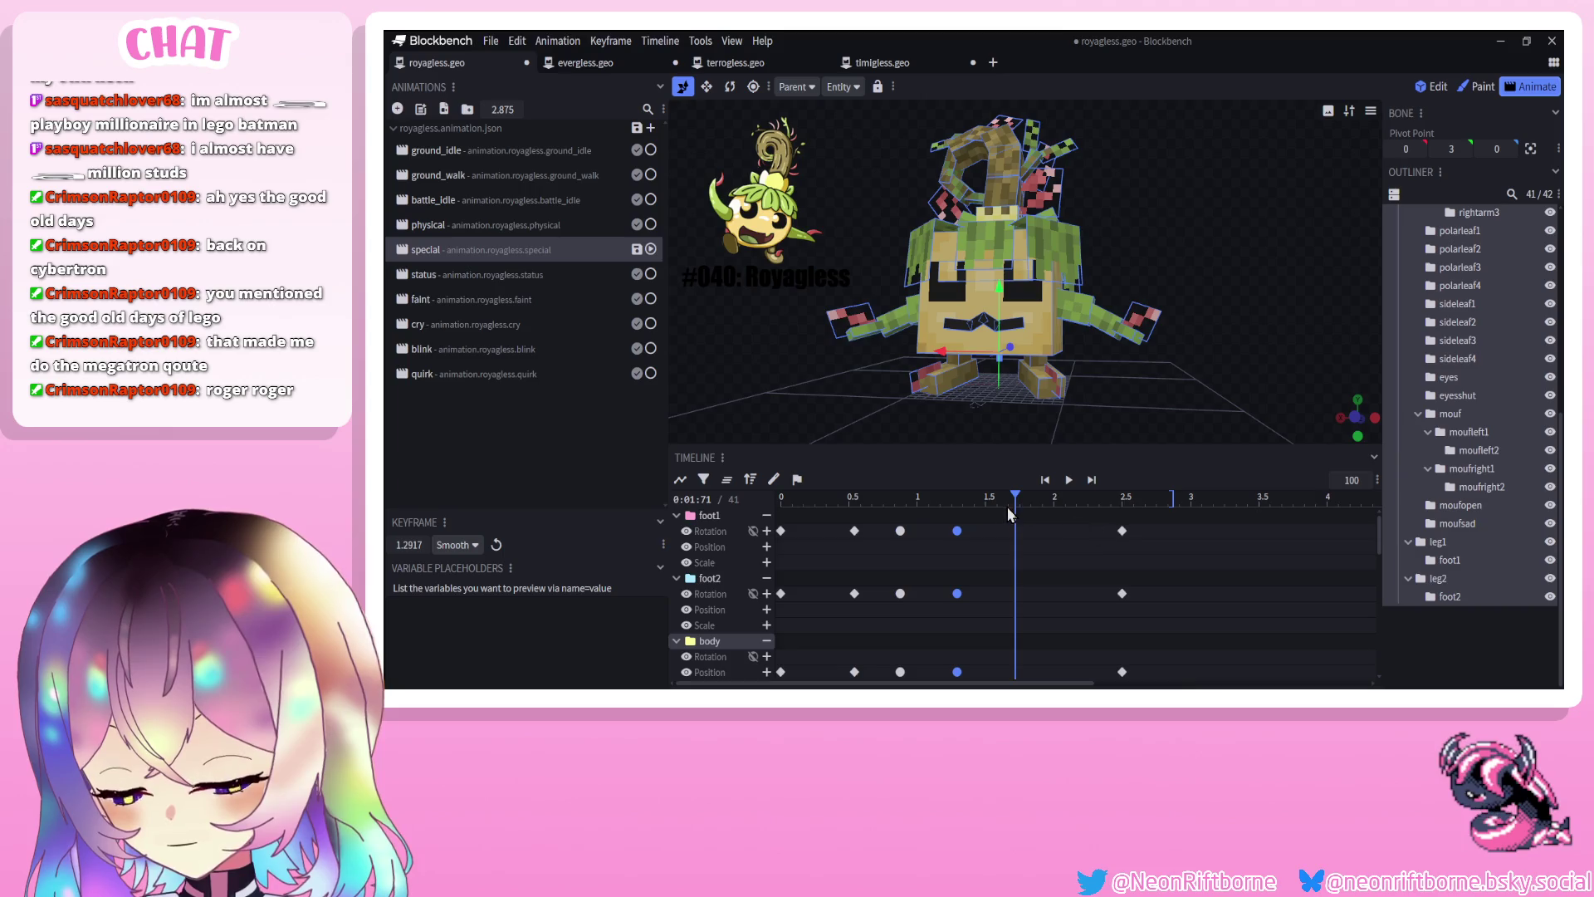
Add foot2 rotation, body position and head rotation keyframes at 1.75 s
left_click_drag(1016, 500, 1020, 501)
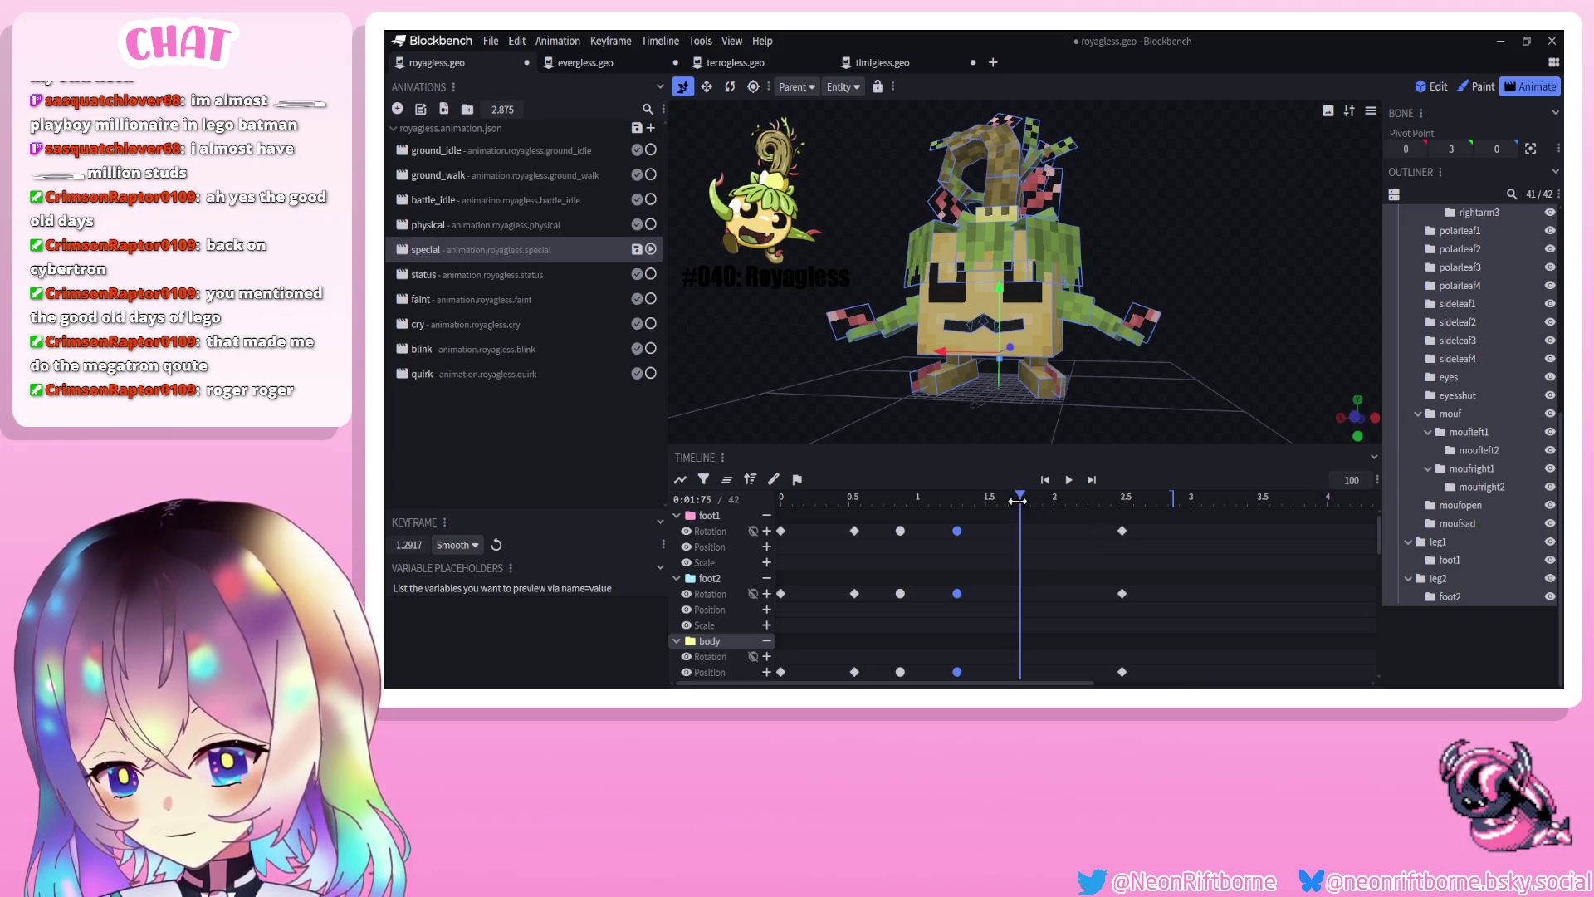
left_click(767, 593)
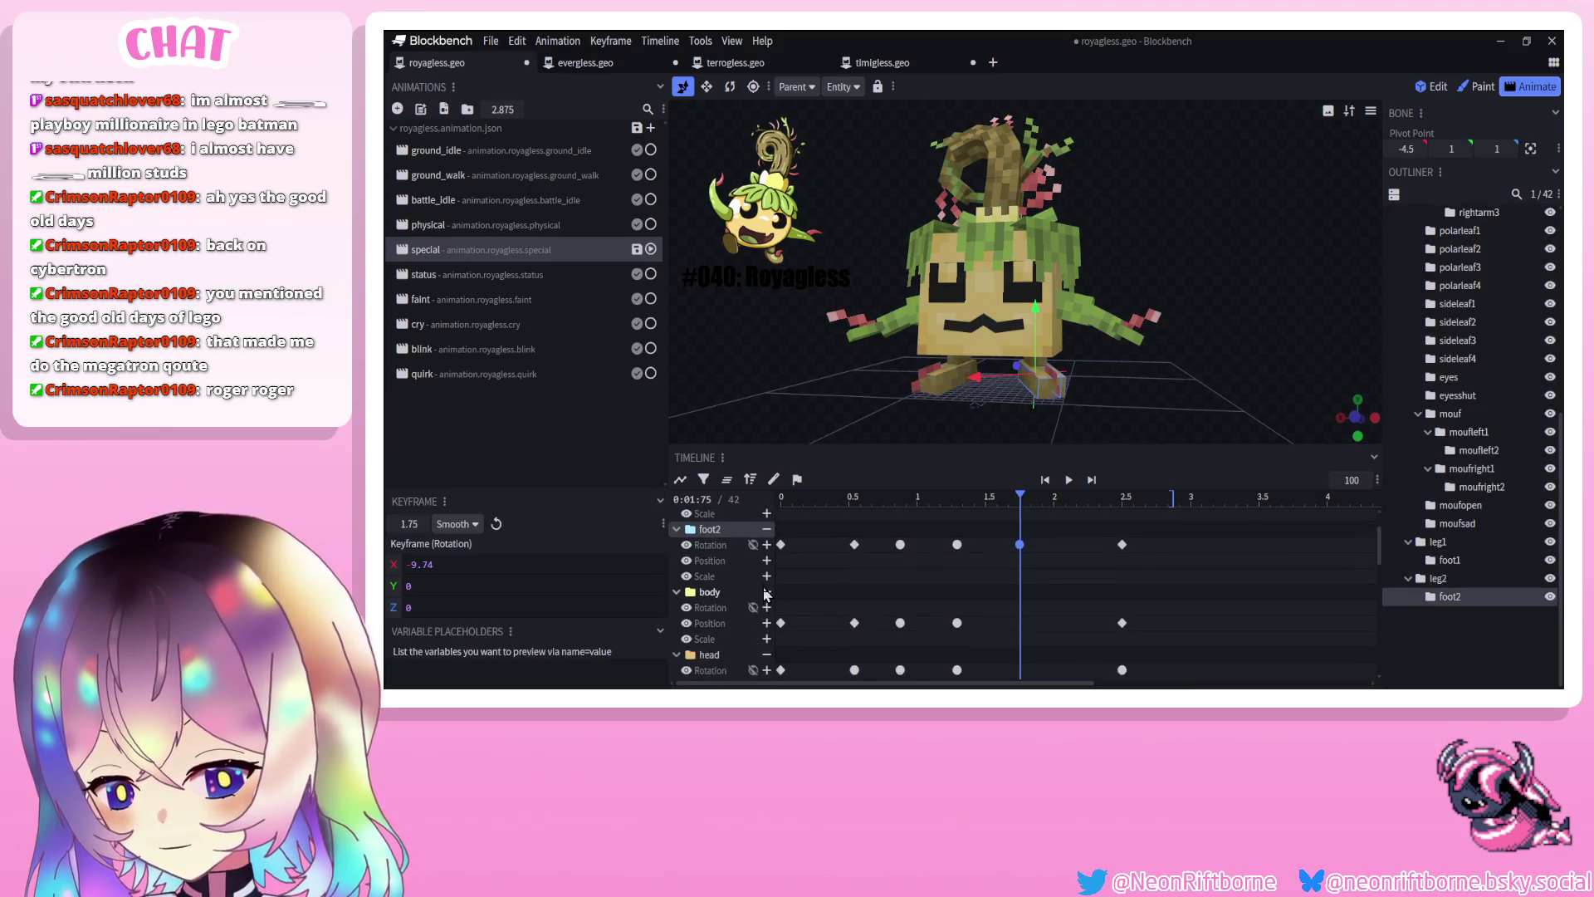
left_click(767, 607)
left_click(768, 638)
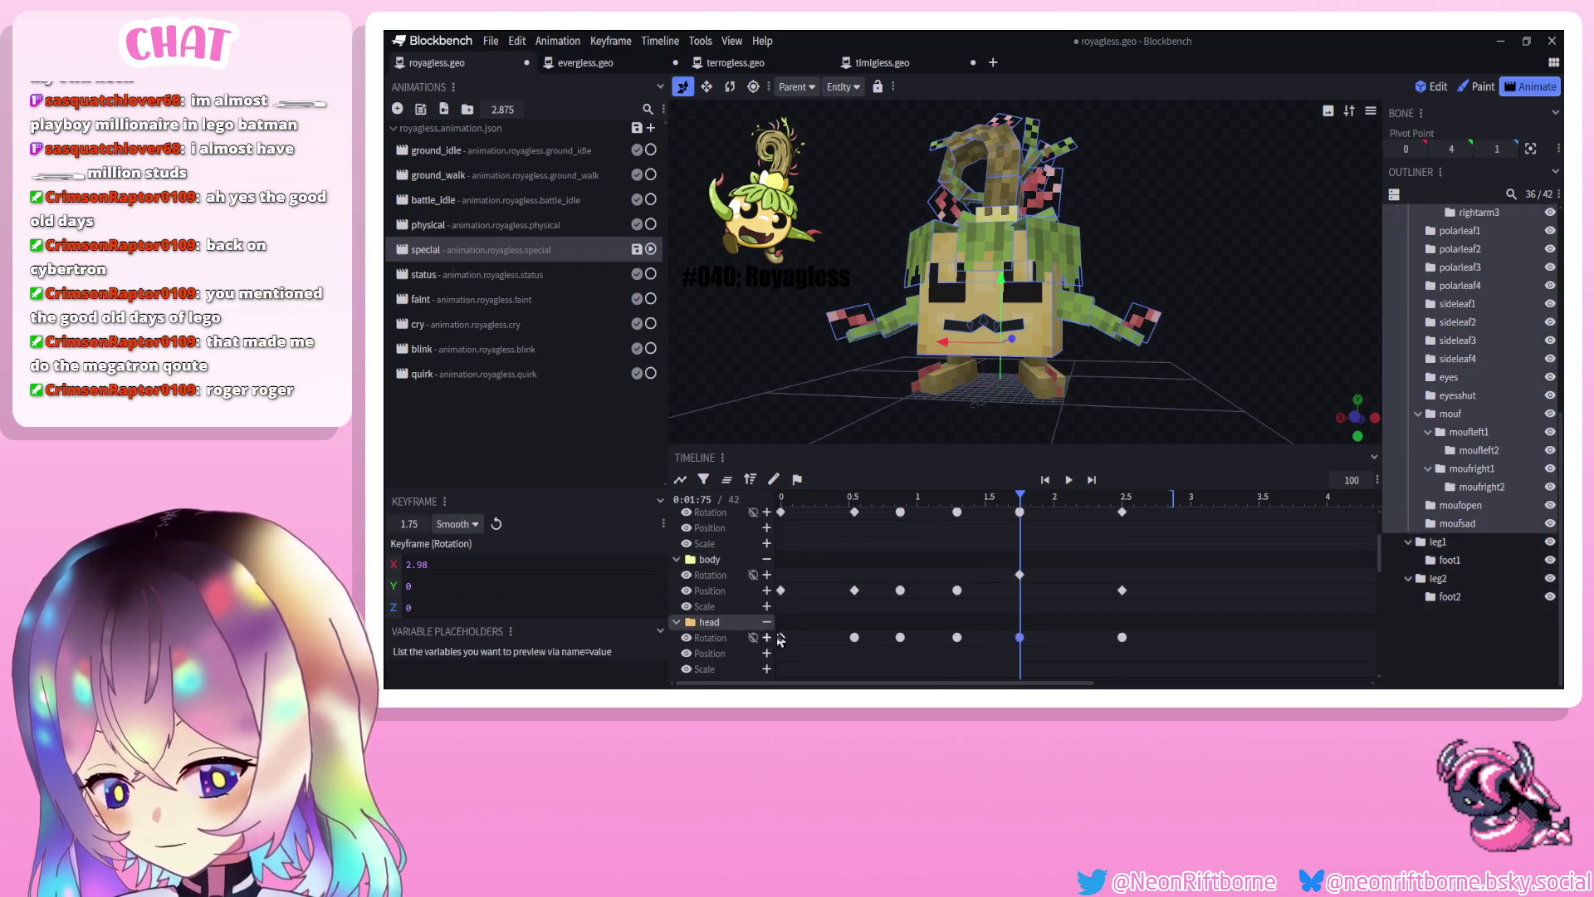
left_click(767, 590)
left_click(767, 637)
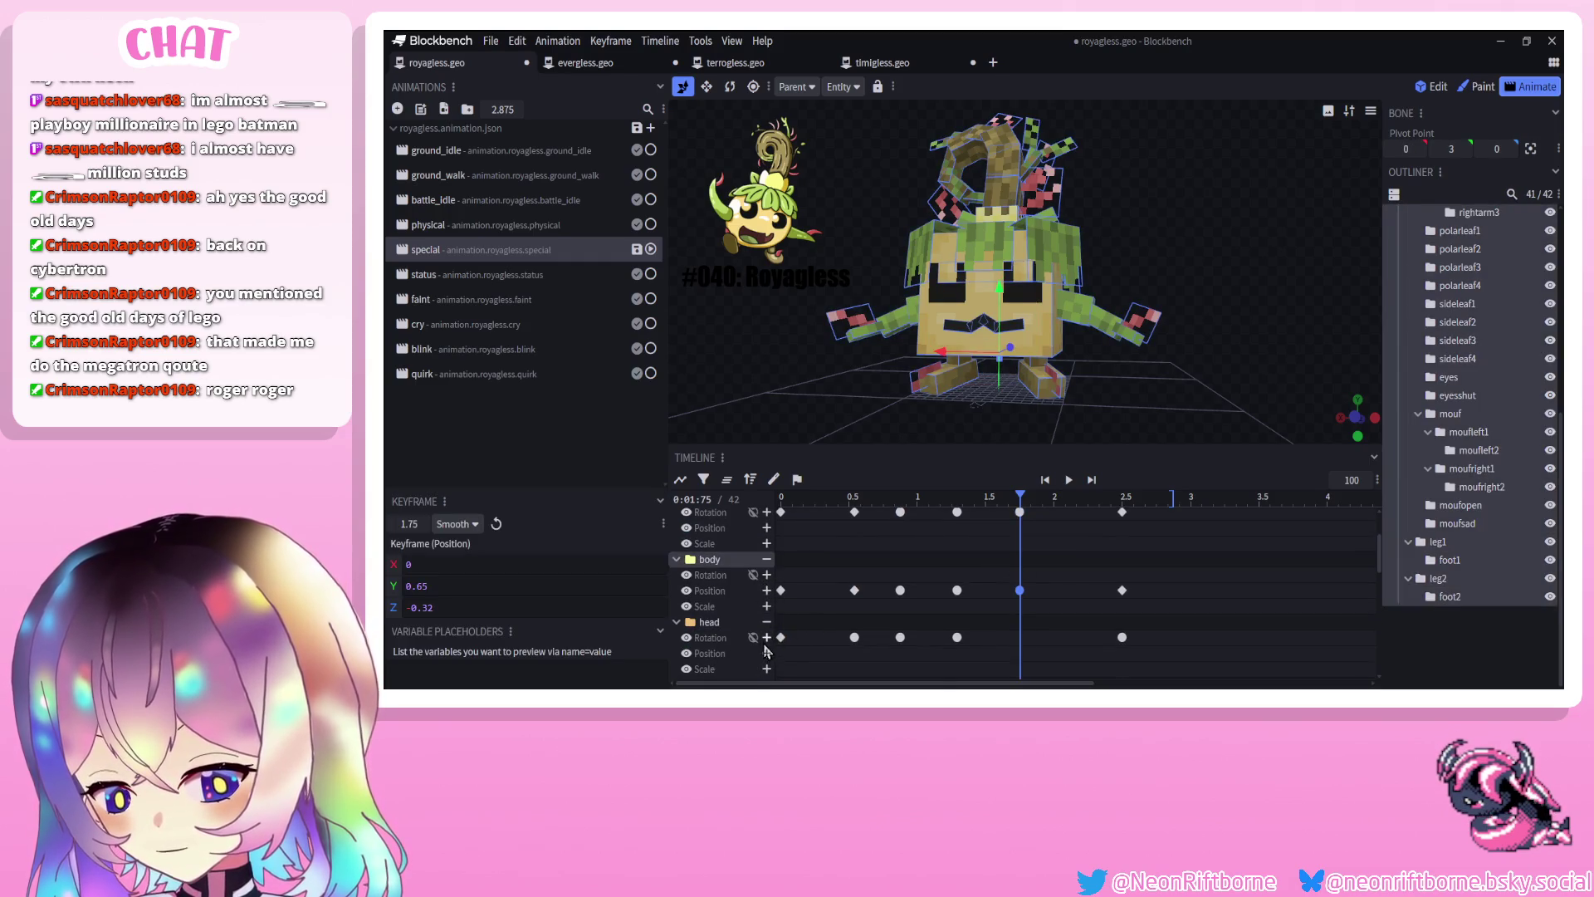
Copy all the 1.75 s keyframes to 2.125 s and preview the animation
scroll(959, 637, "up", 1)
left_click_drag(947, 647, 968, 426)
left_click(1068, 499)
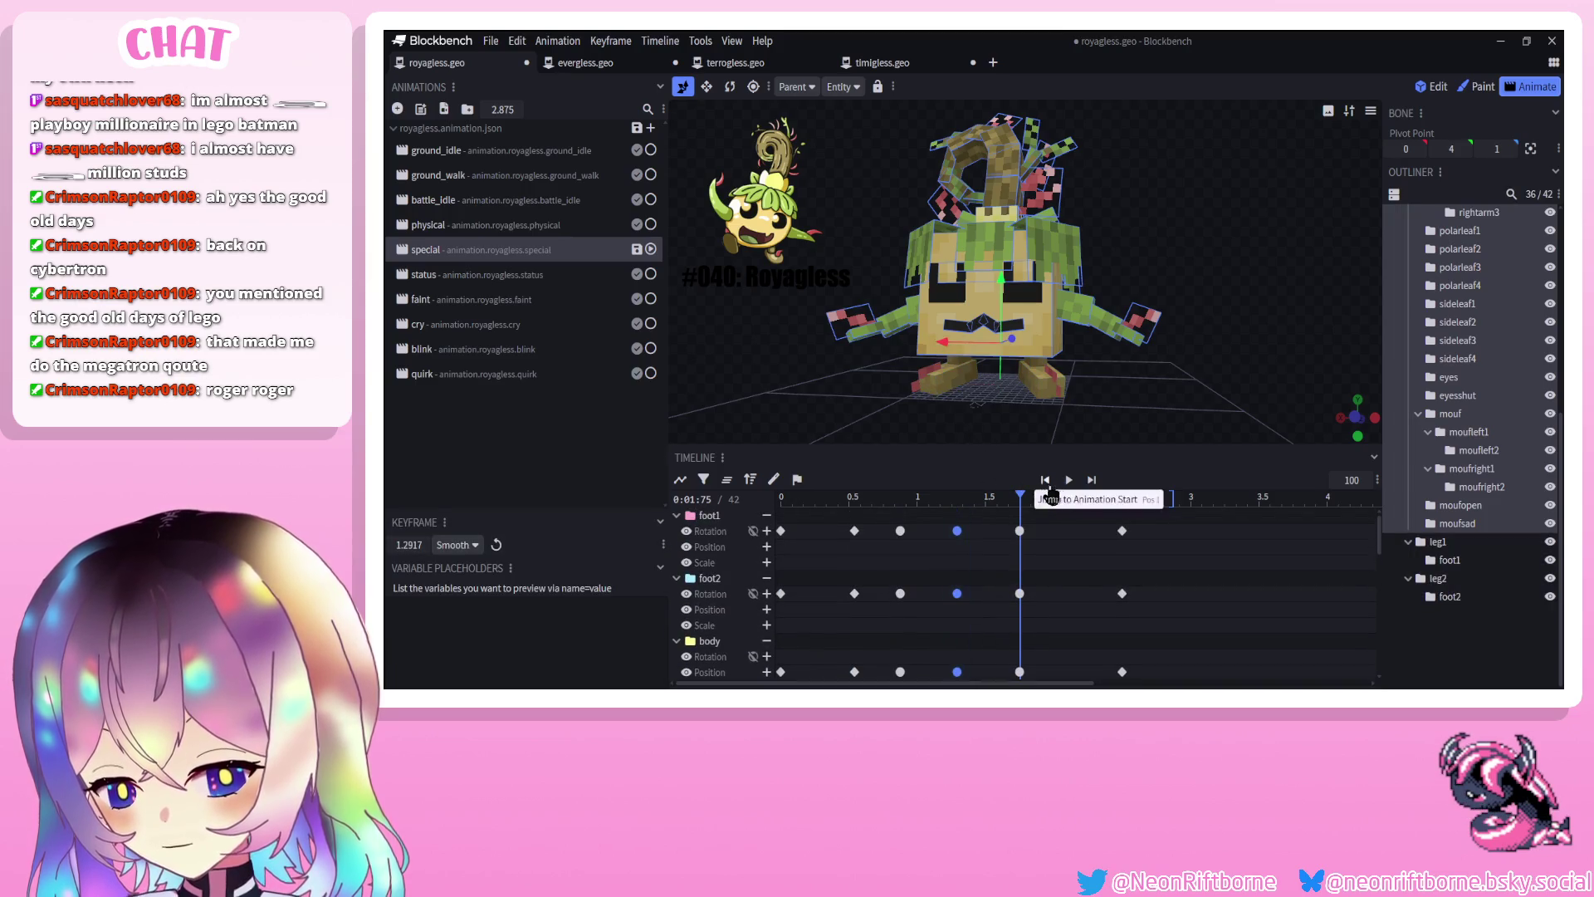
key("ctrl+c")
key("ctrl+v")
left_click(1068, 480)
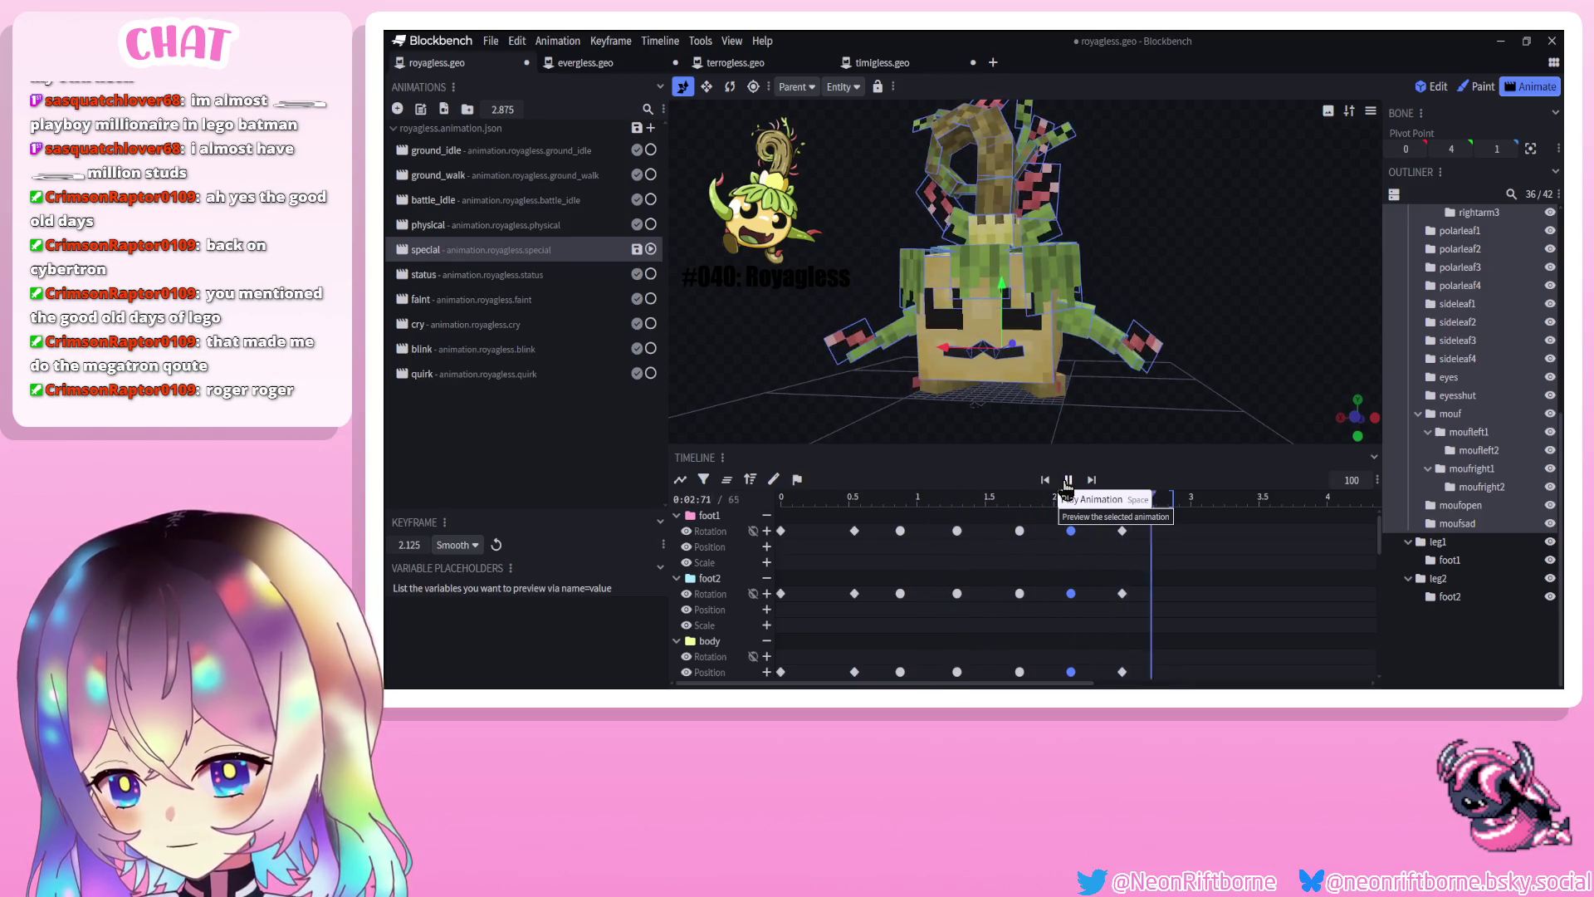
left_click_drag(819, 521, 767, 598)
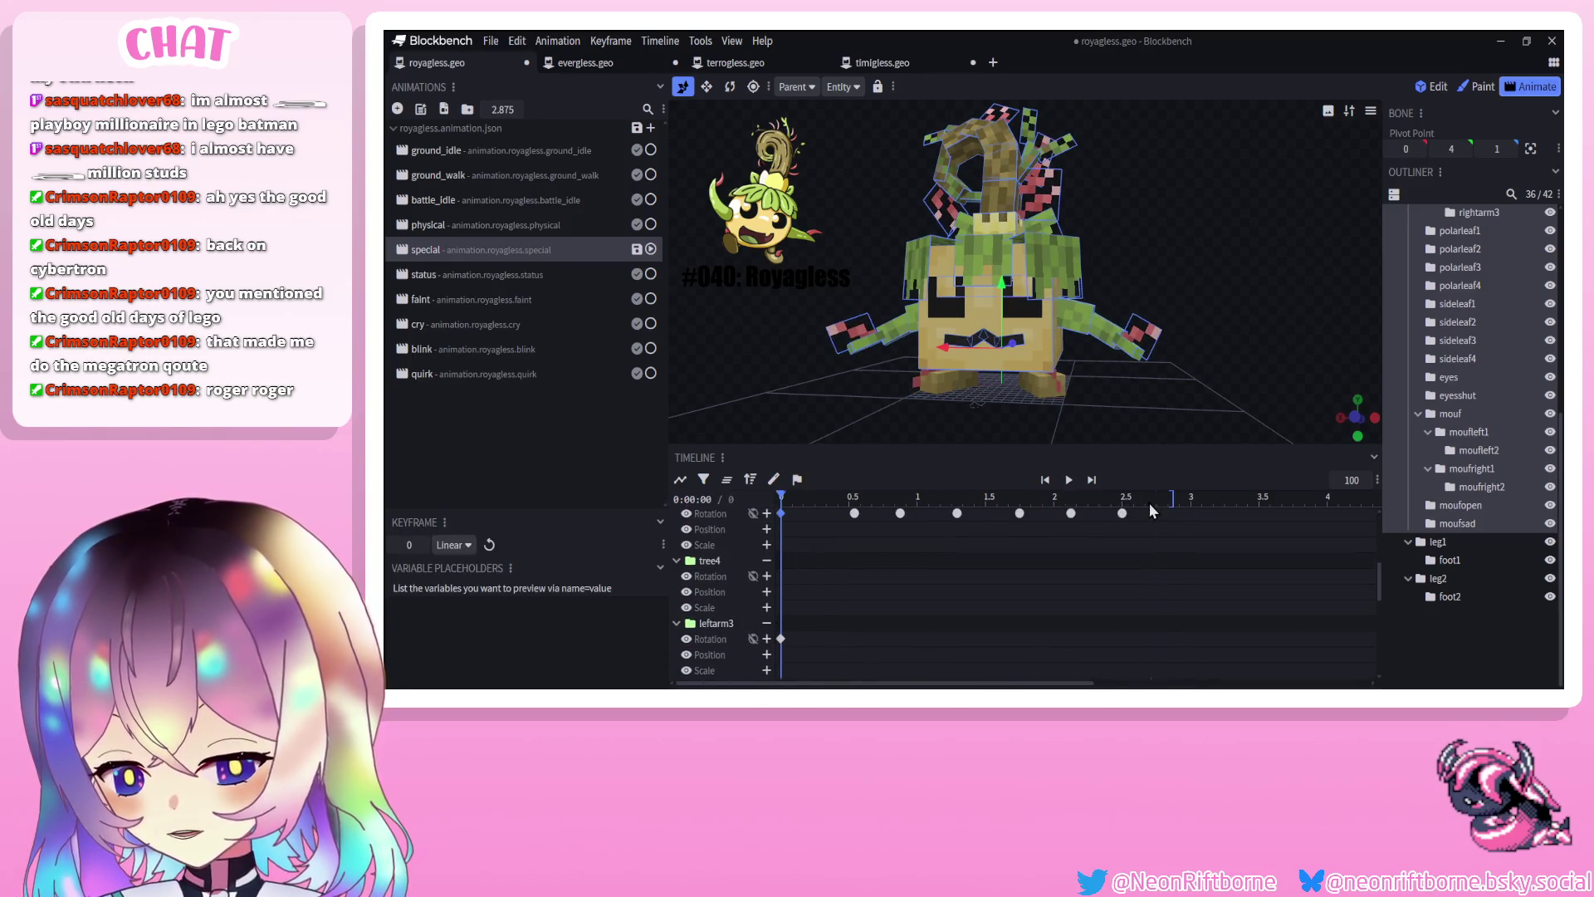
Paste the starting pose at 2.875 s and drag the middle feet and body keys earlier
left_click(1173, 499)
key("ctrl+v")
key("space")
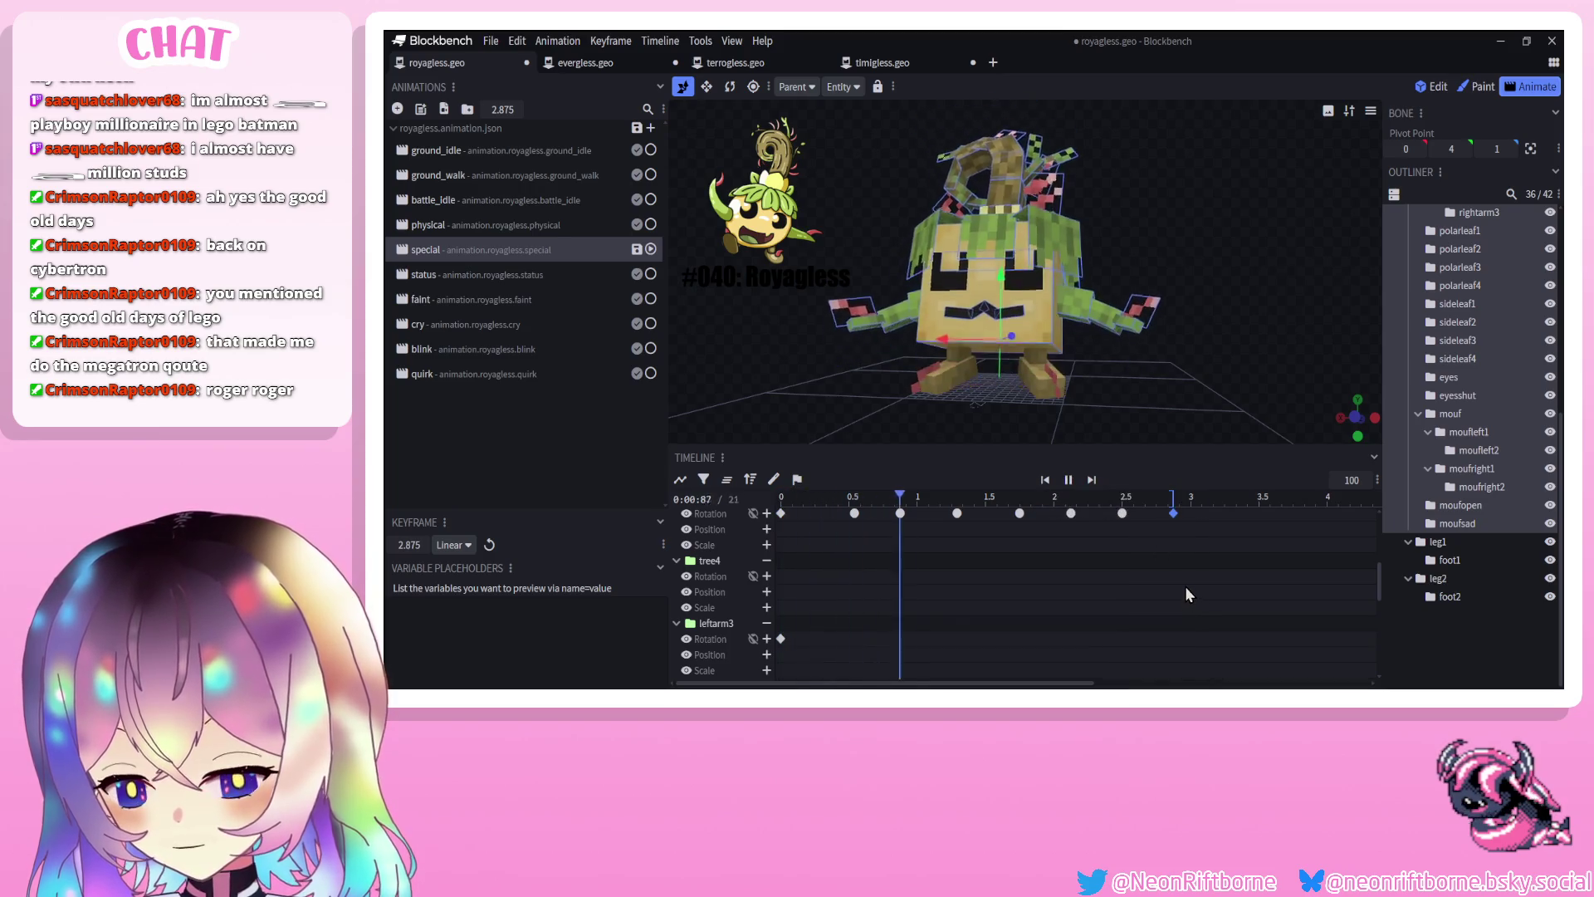
scroll(1184, 584, "up", 1)
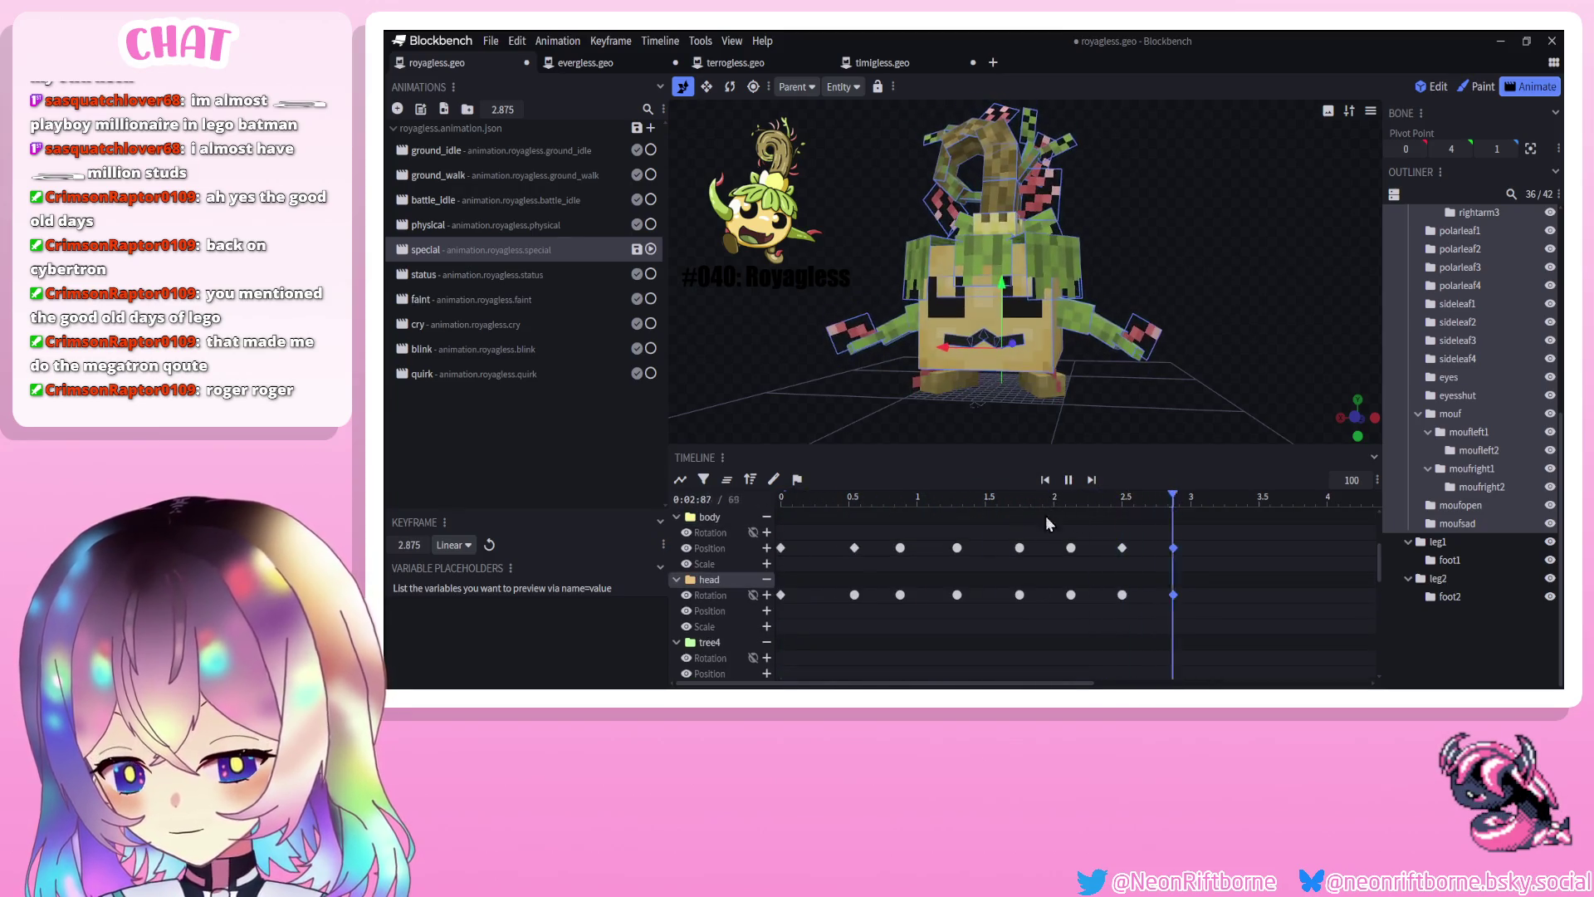
left_click_drag(1005, 636, 1043, 431)
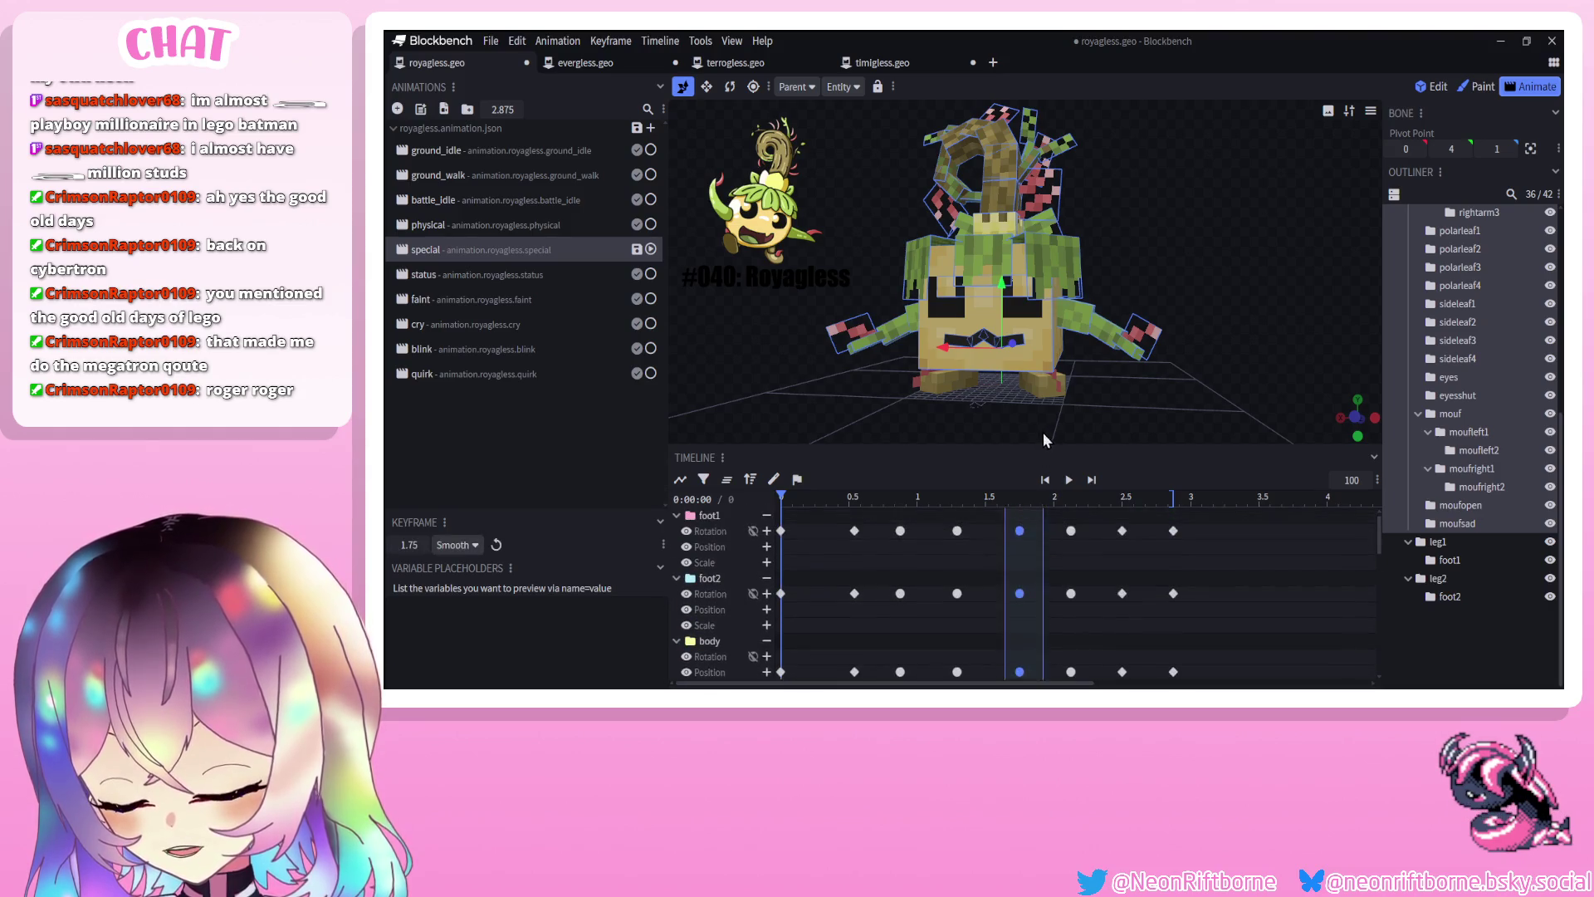
mouse_move(1014, 537)
left_mouse_down()
mouse_move(945, 582)
mouse_move(943, 618)
left_mouse_up()
scroll(988, 581, "down", 3)
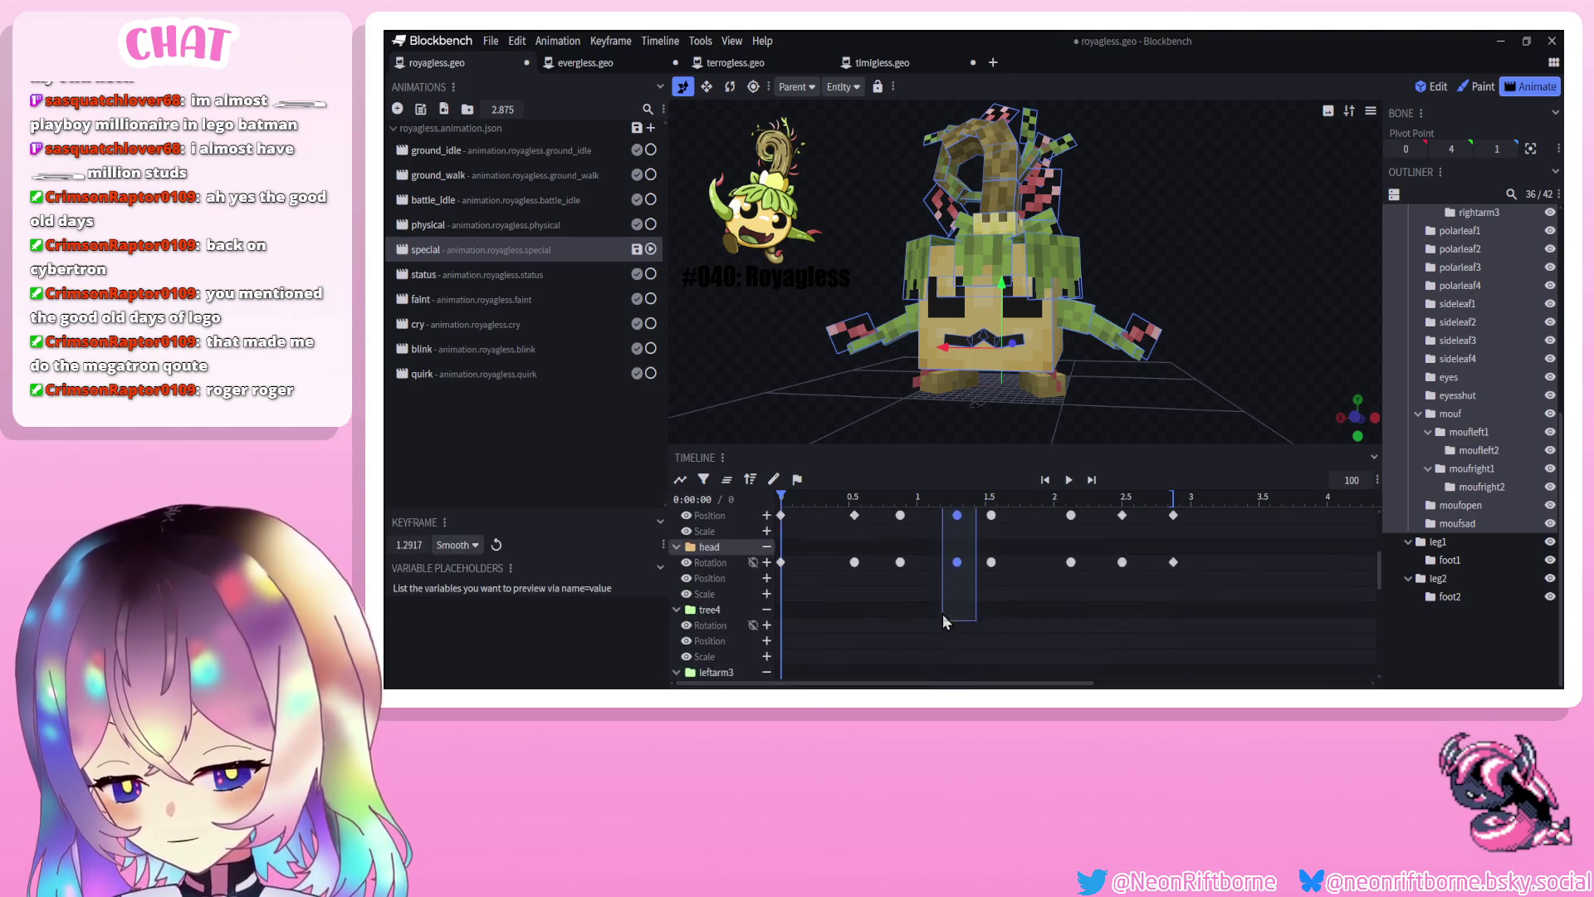
scroll(1010, 579, "up", 3)
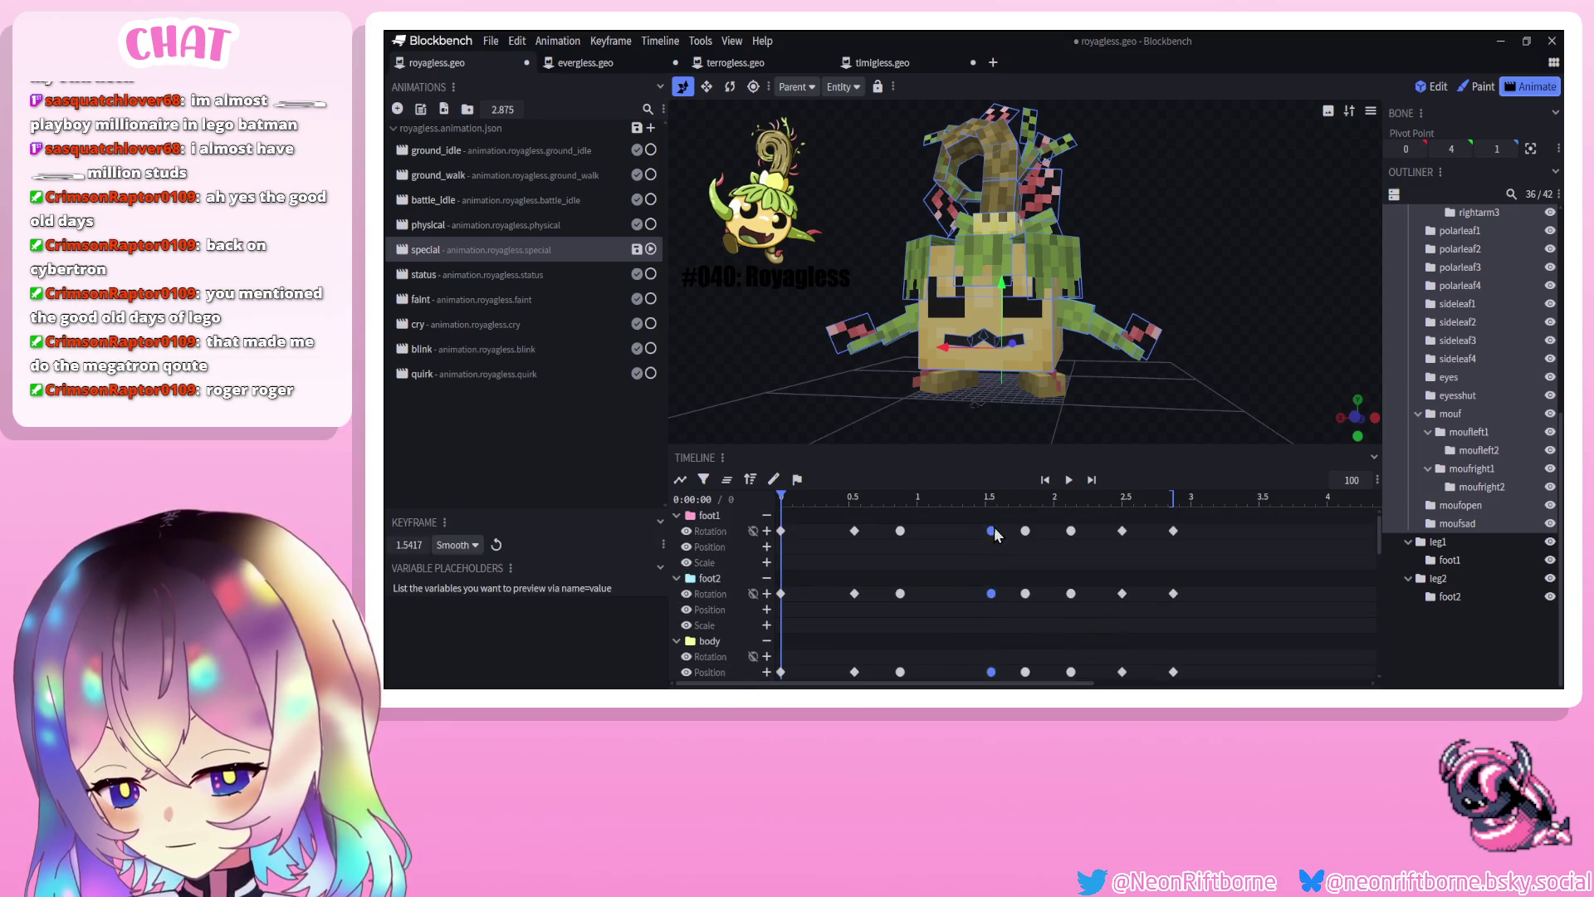
left_click_drag(993, 532, 955, 538)
left_click_drag(1020, 635, 1033, 588)
scroll(1030, 606, "down", 3)
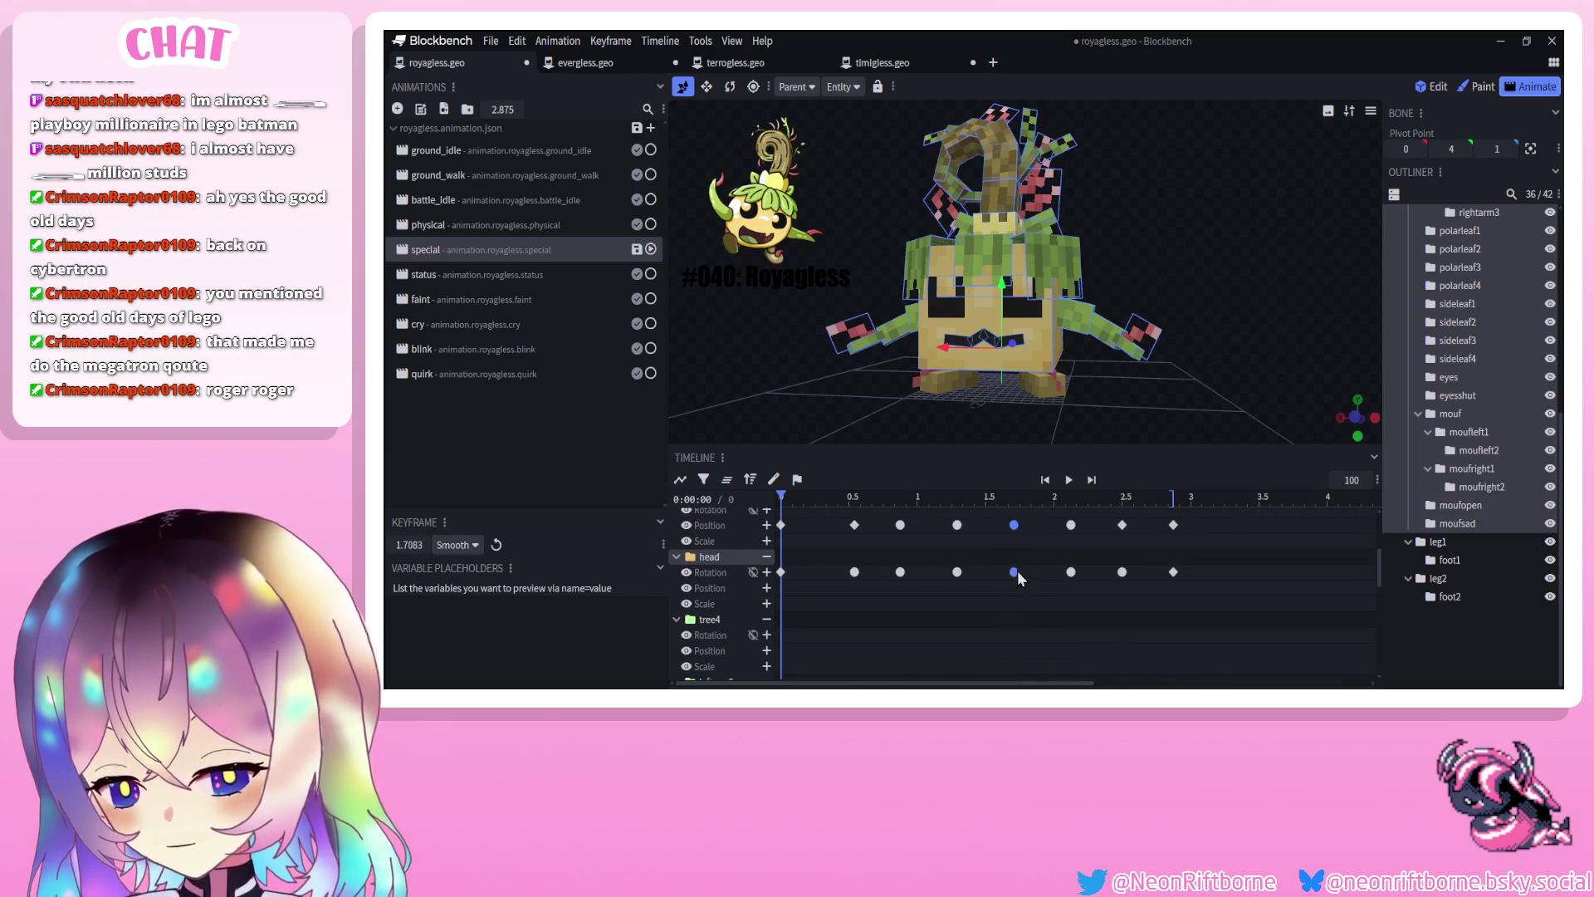
left_click(1068, 480)
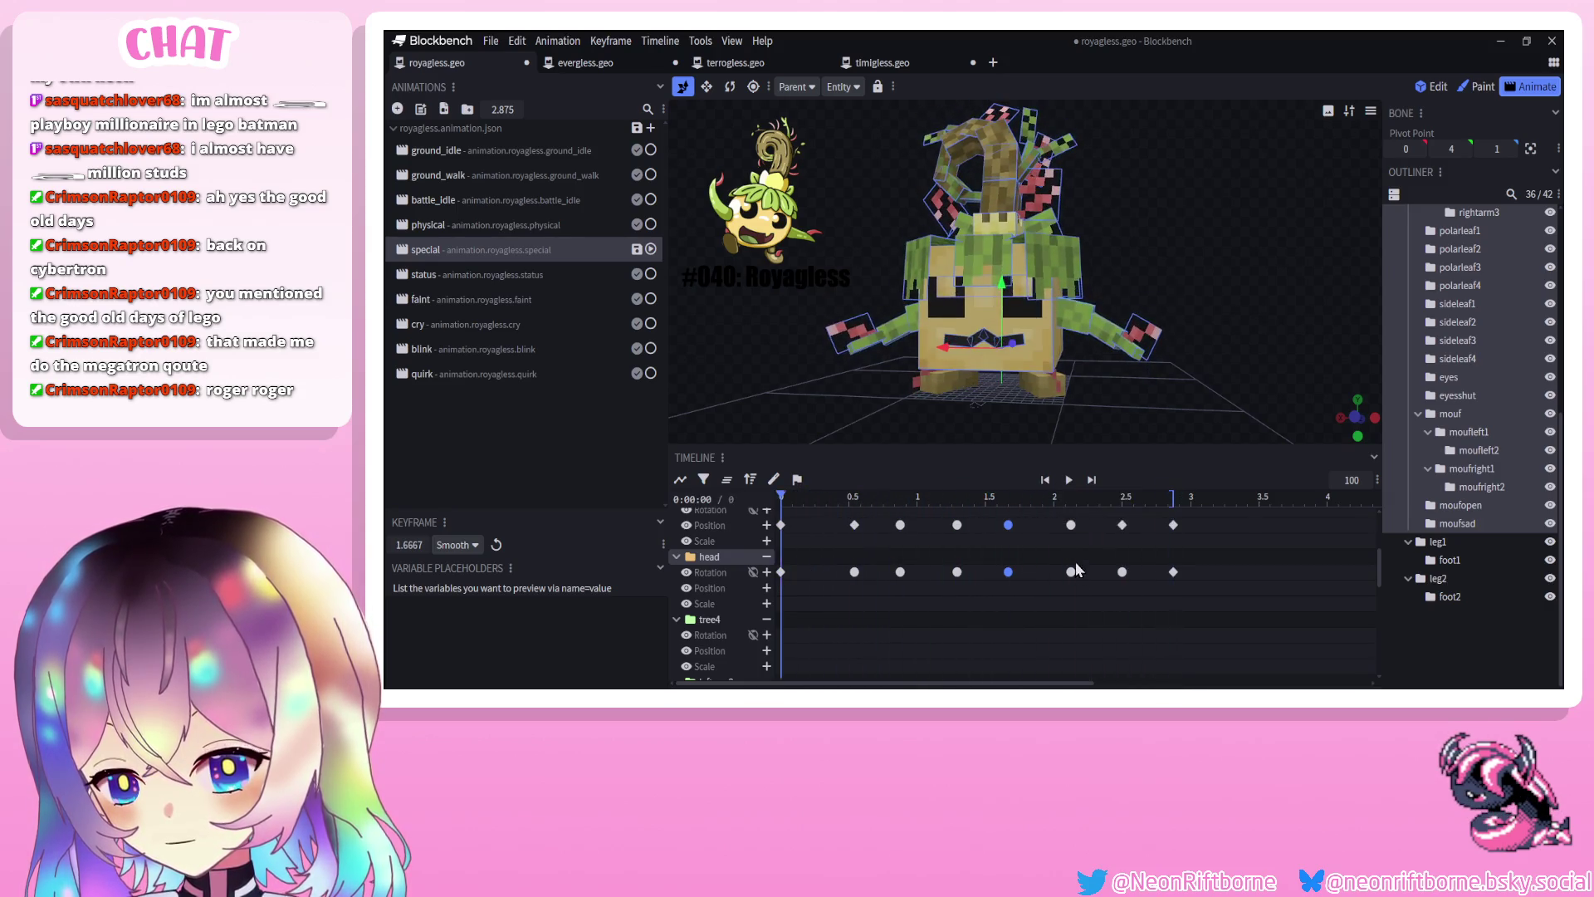
Adjust the closing keys and set the keyframes at 2.6667 s to Smooth interpolation
mouse_move(1093, 592)
left_mouse_down()
mouse_move(1196, 519)
mouse_move(1212, 420)
left_mouse_up()
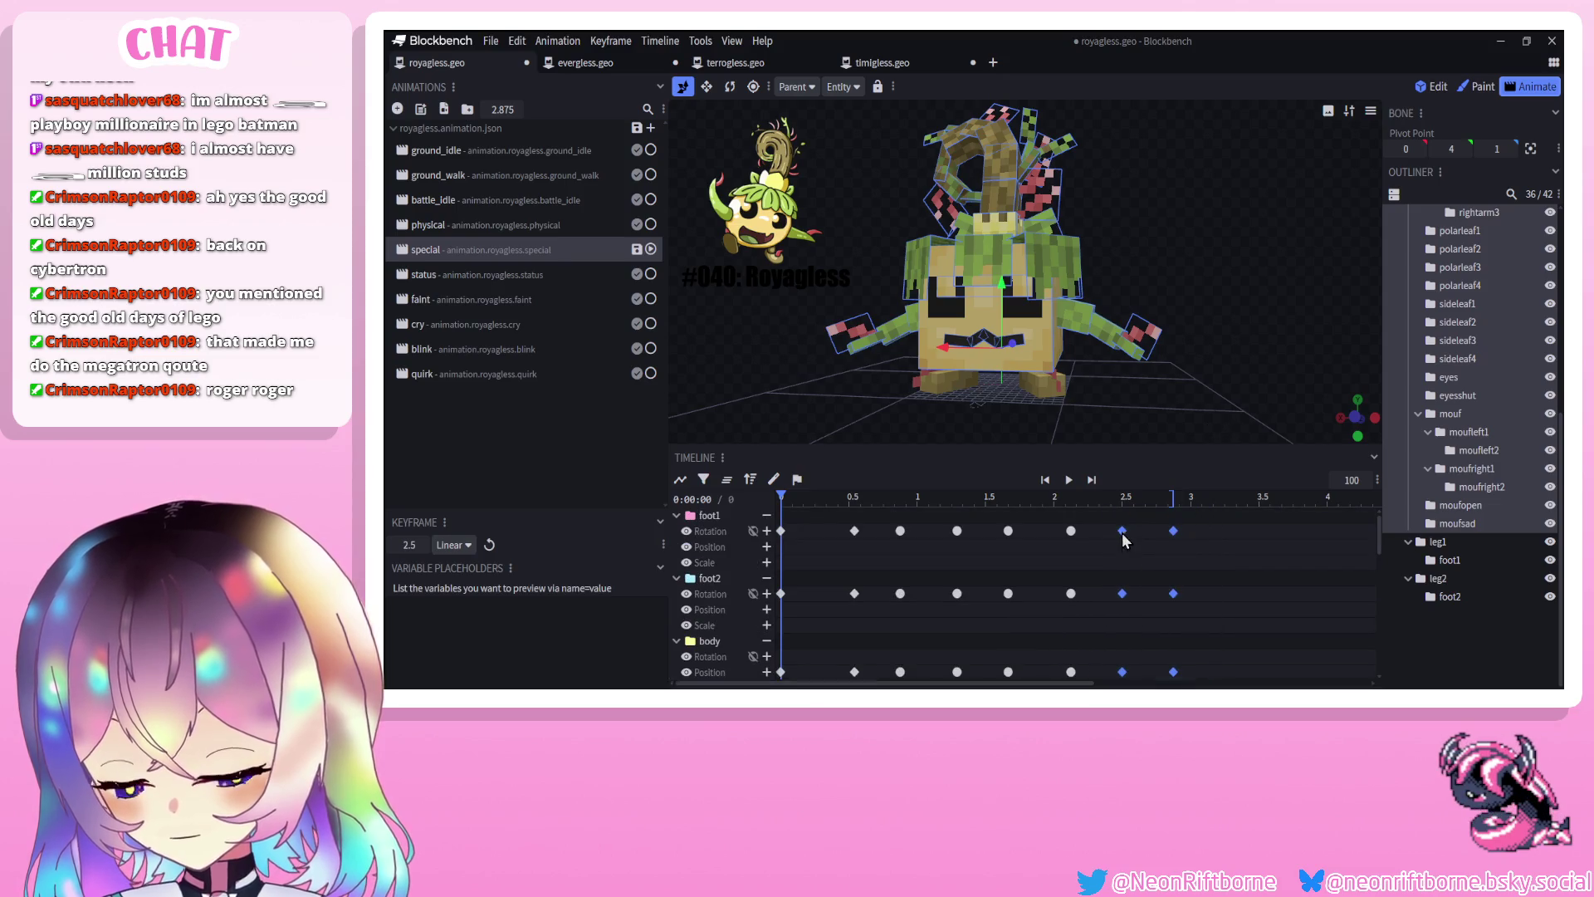
left_click_drag(1084, 545, 1068, 612)
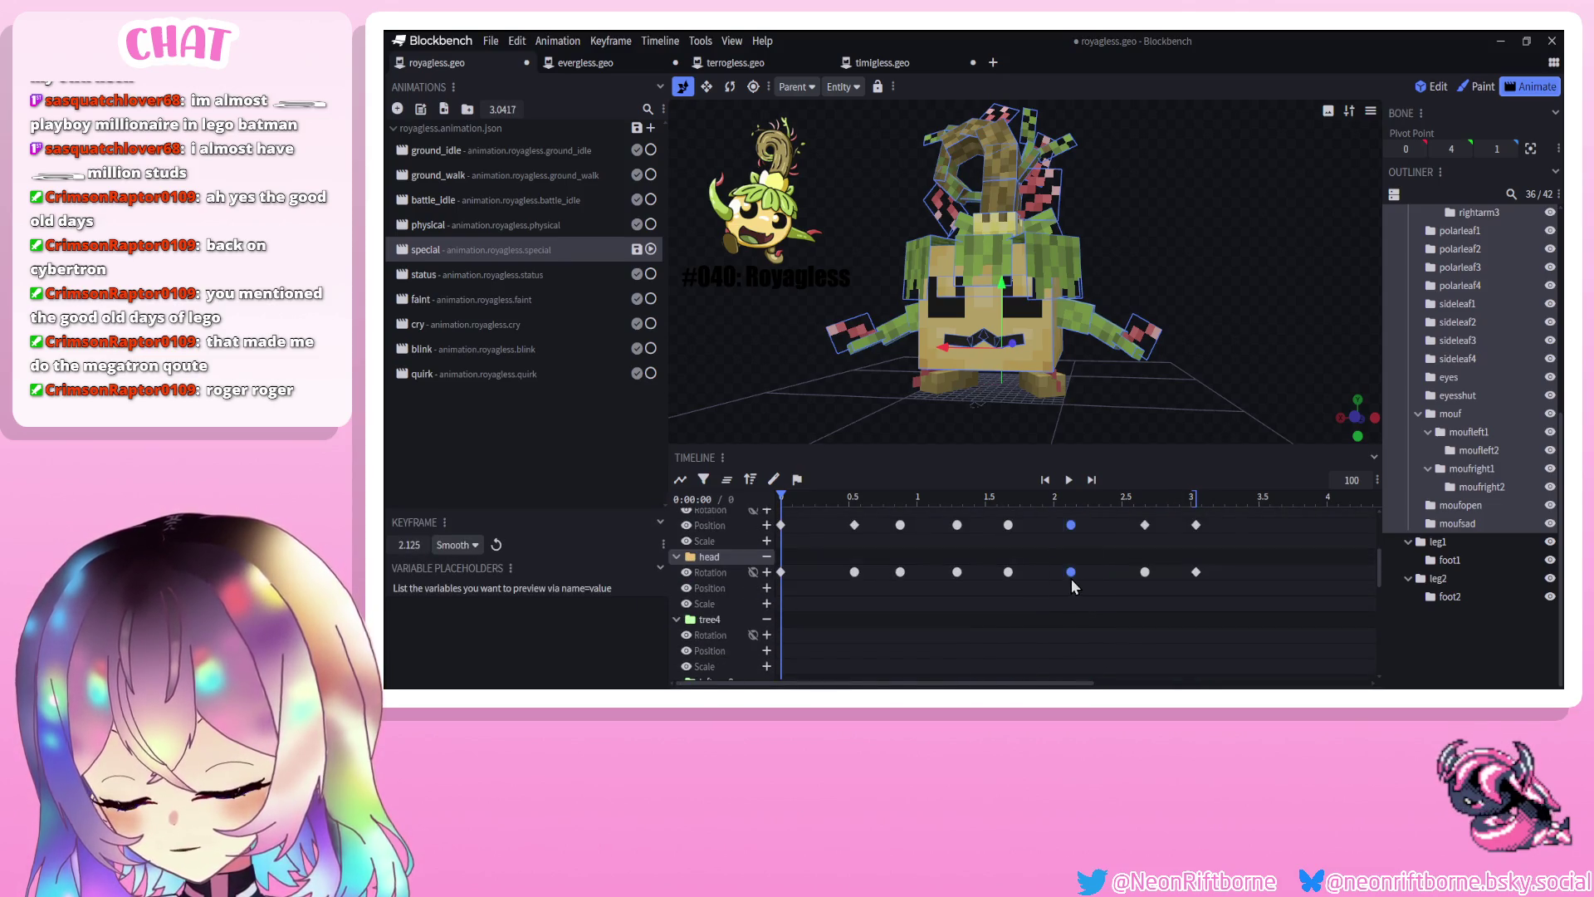
scroll(1138, 591, "down", 3)
left_click_drag(1158, 519, 1133, 677)
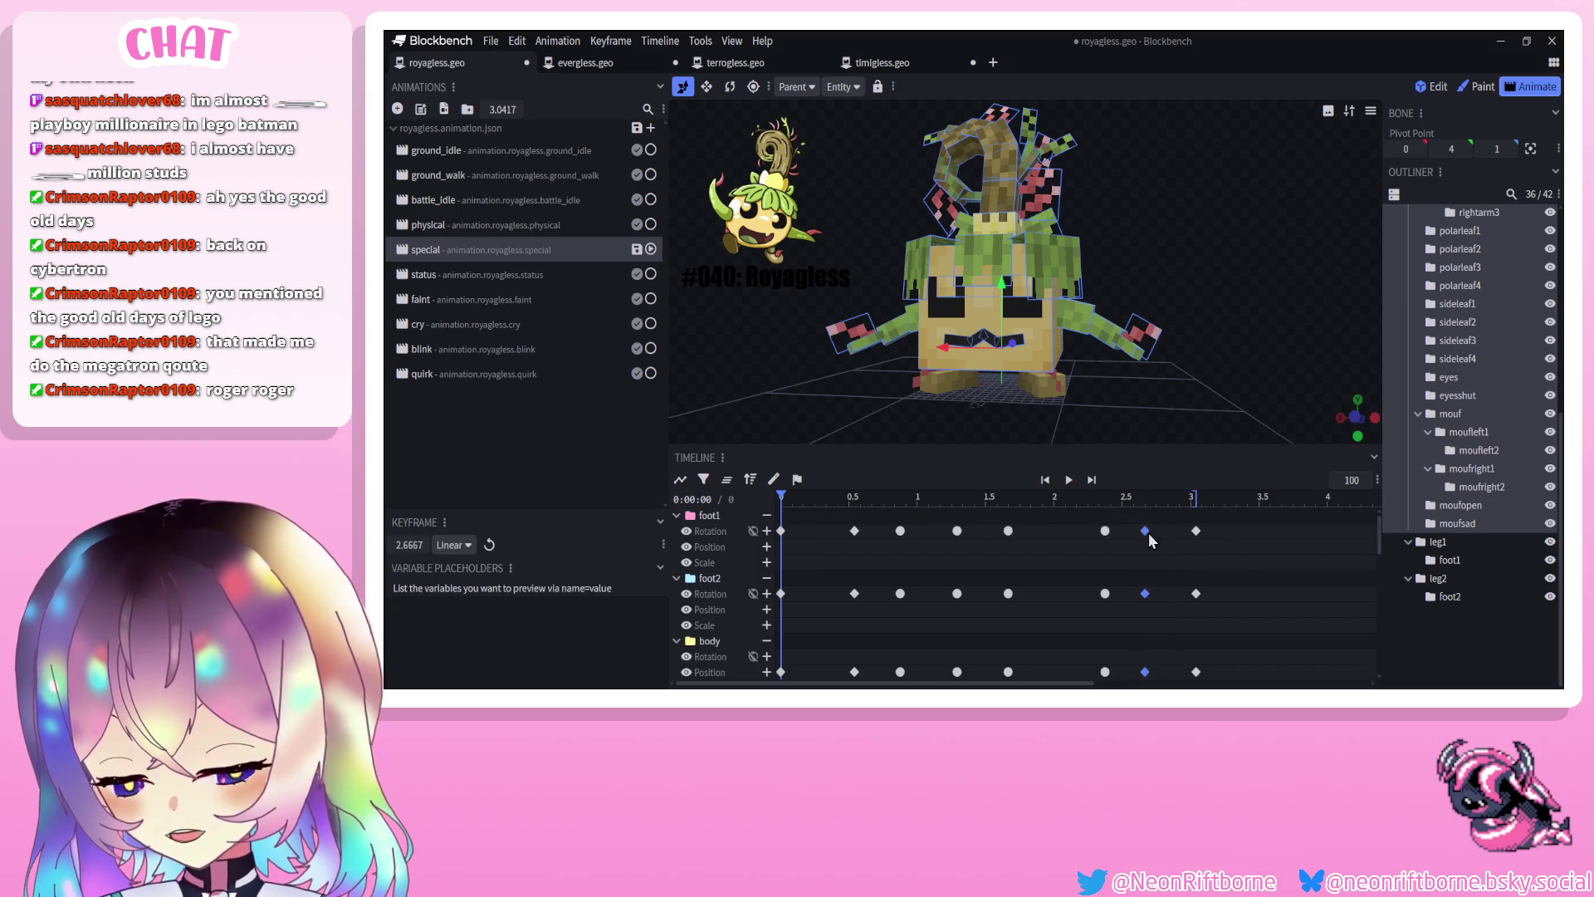
right_click(1145, 530)
left_click(1271, 563)
left_click(1069, 480)
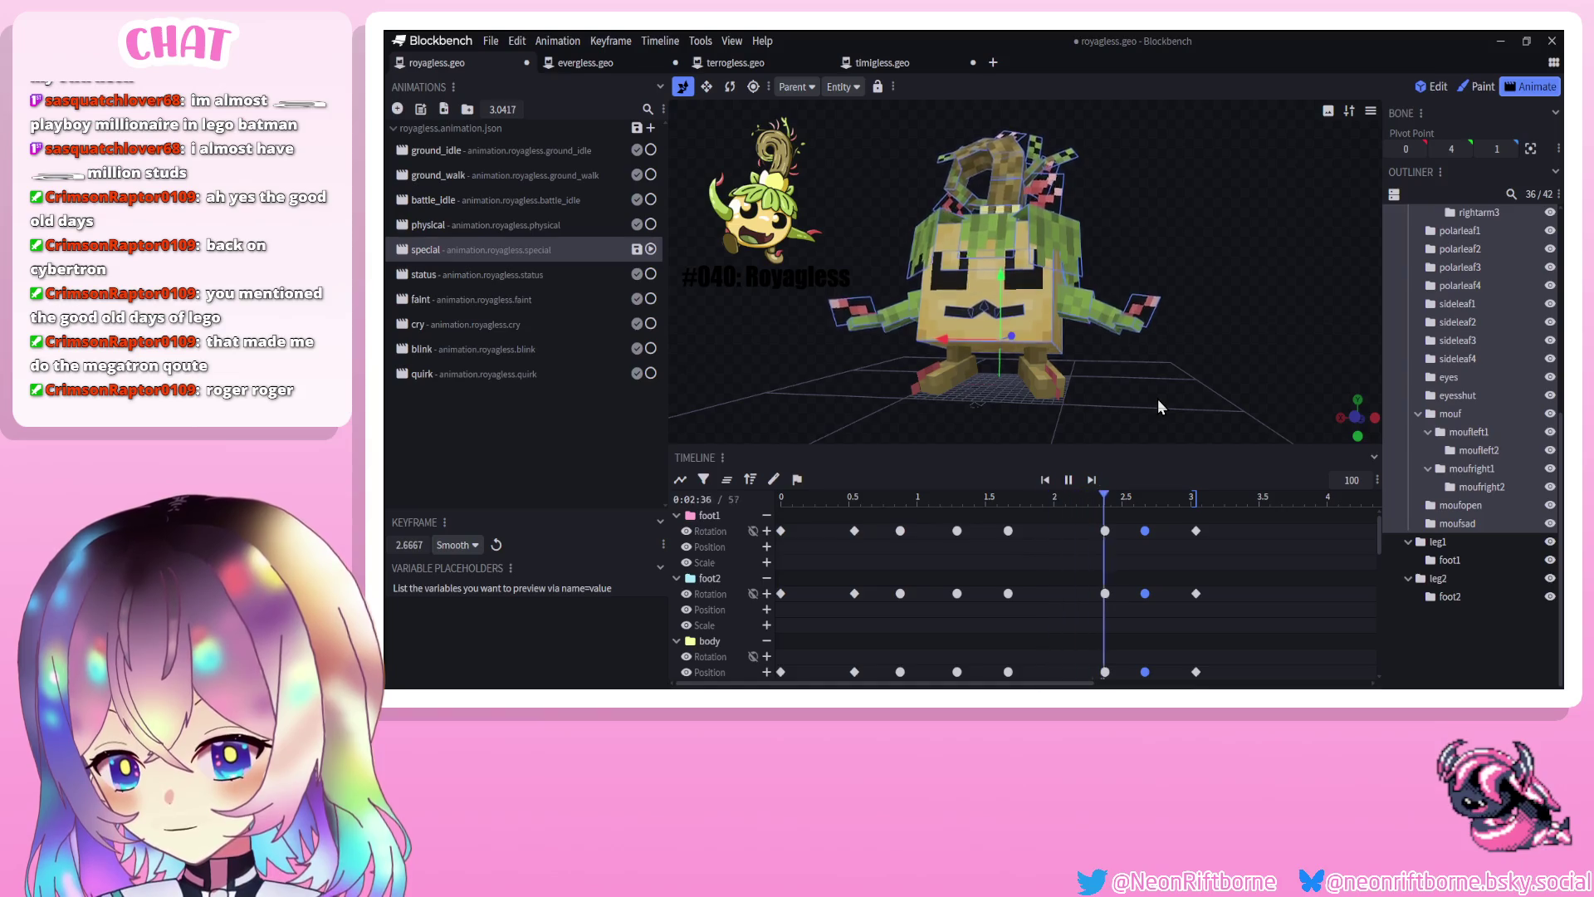
Save royagless.geo.json with Ctrl+S, deselecting all bones to view the plain model
key("space")
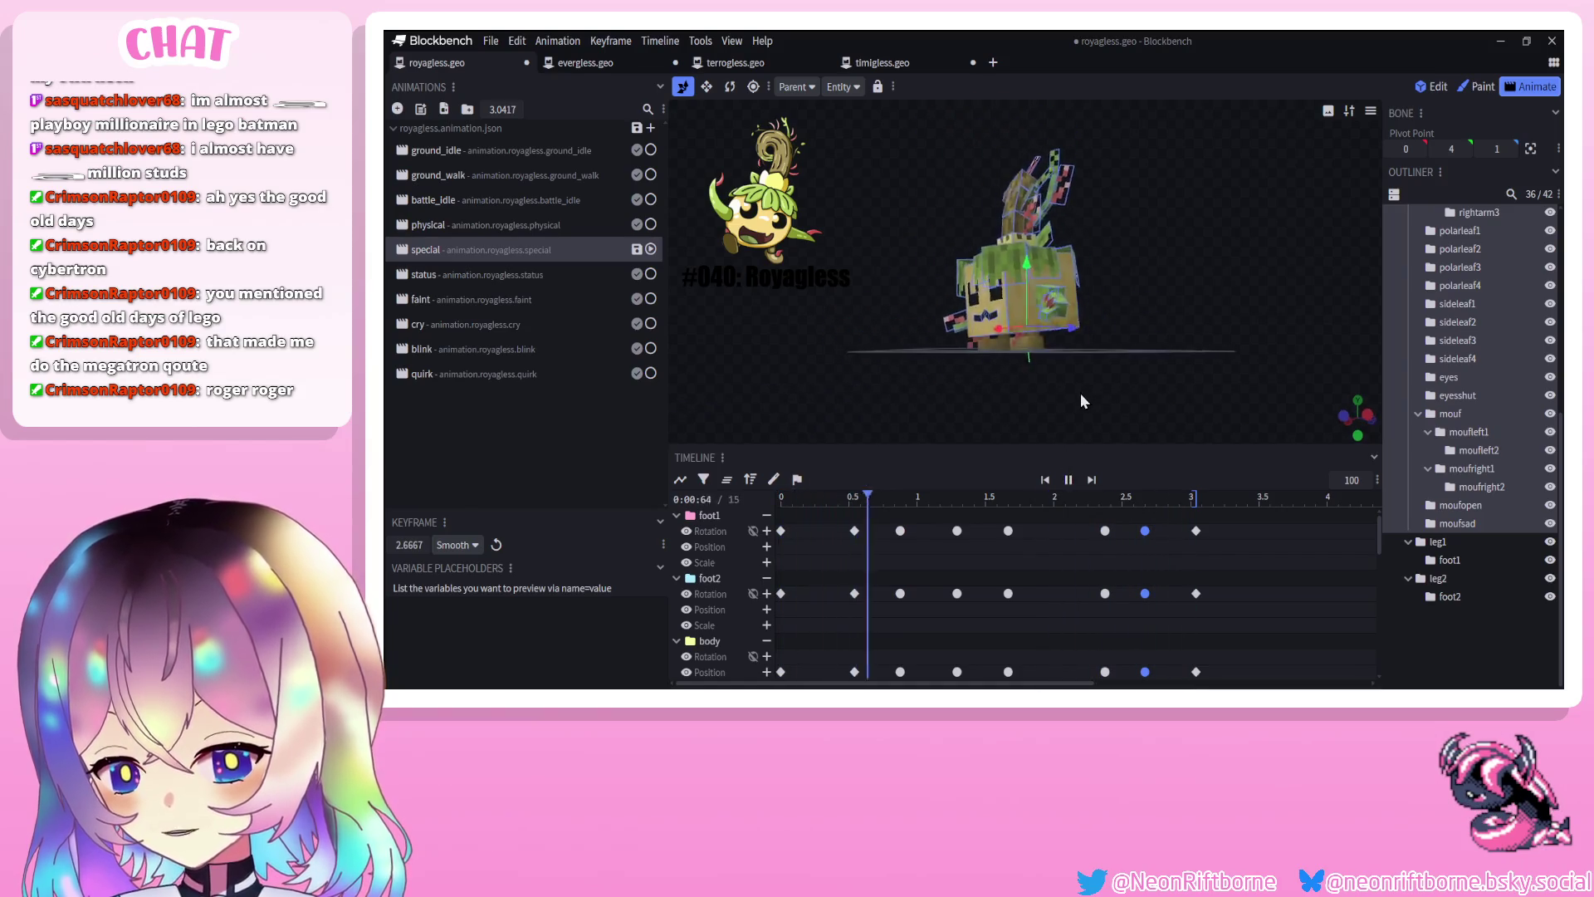
key("ctrl+s")
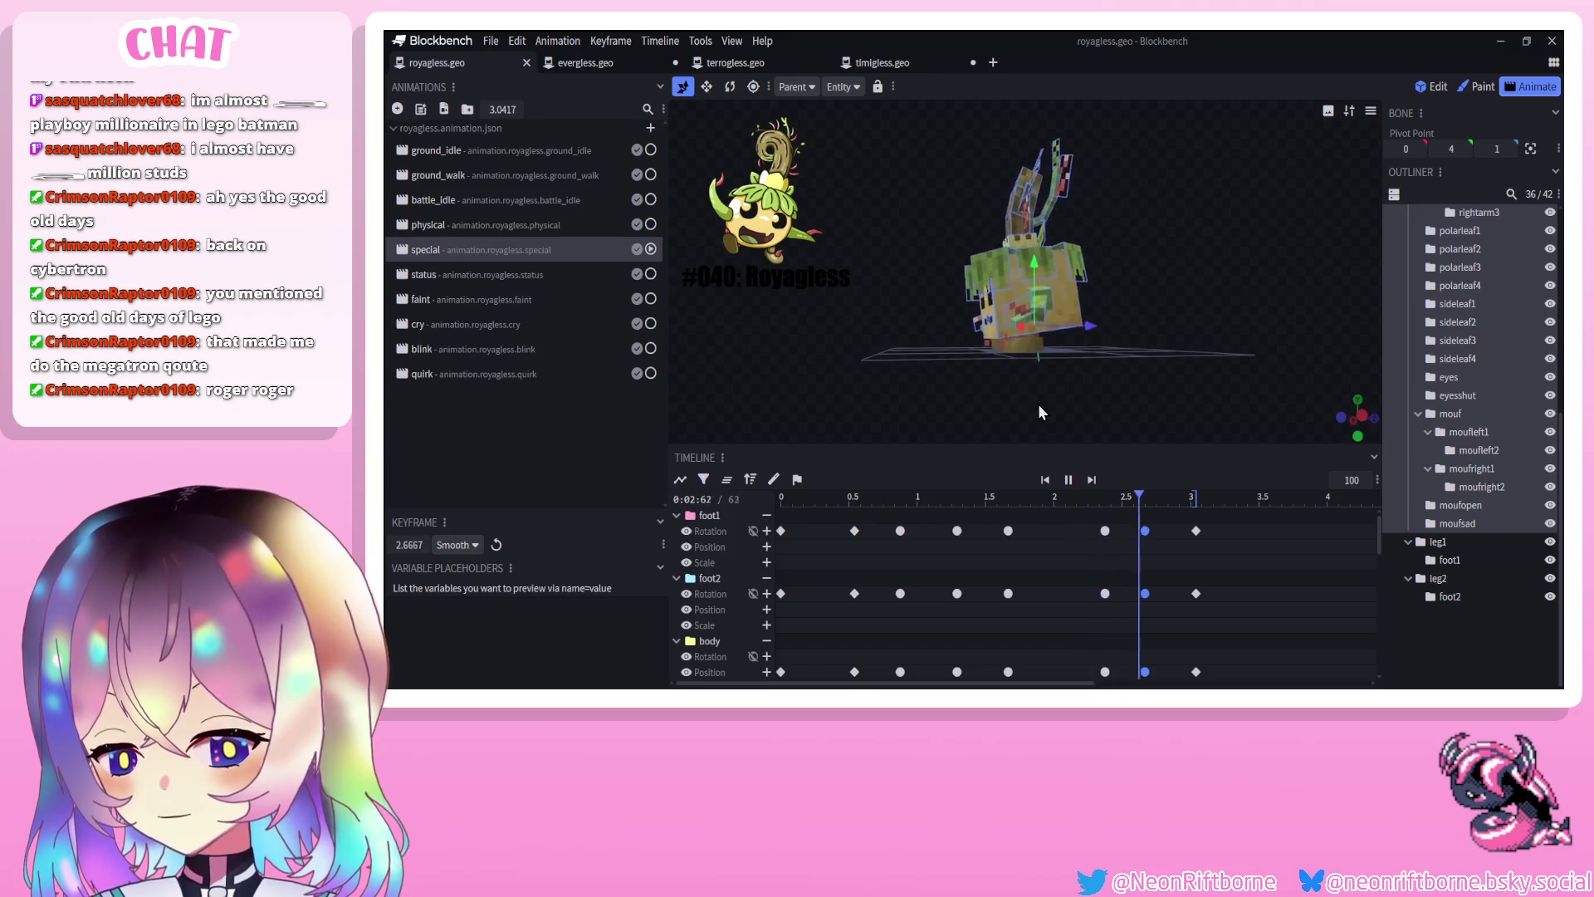
left_click(1068, 497)
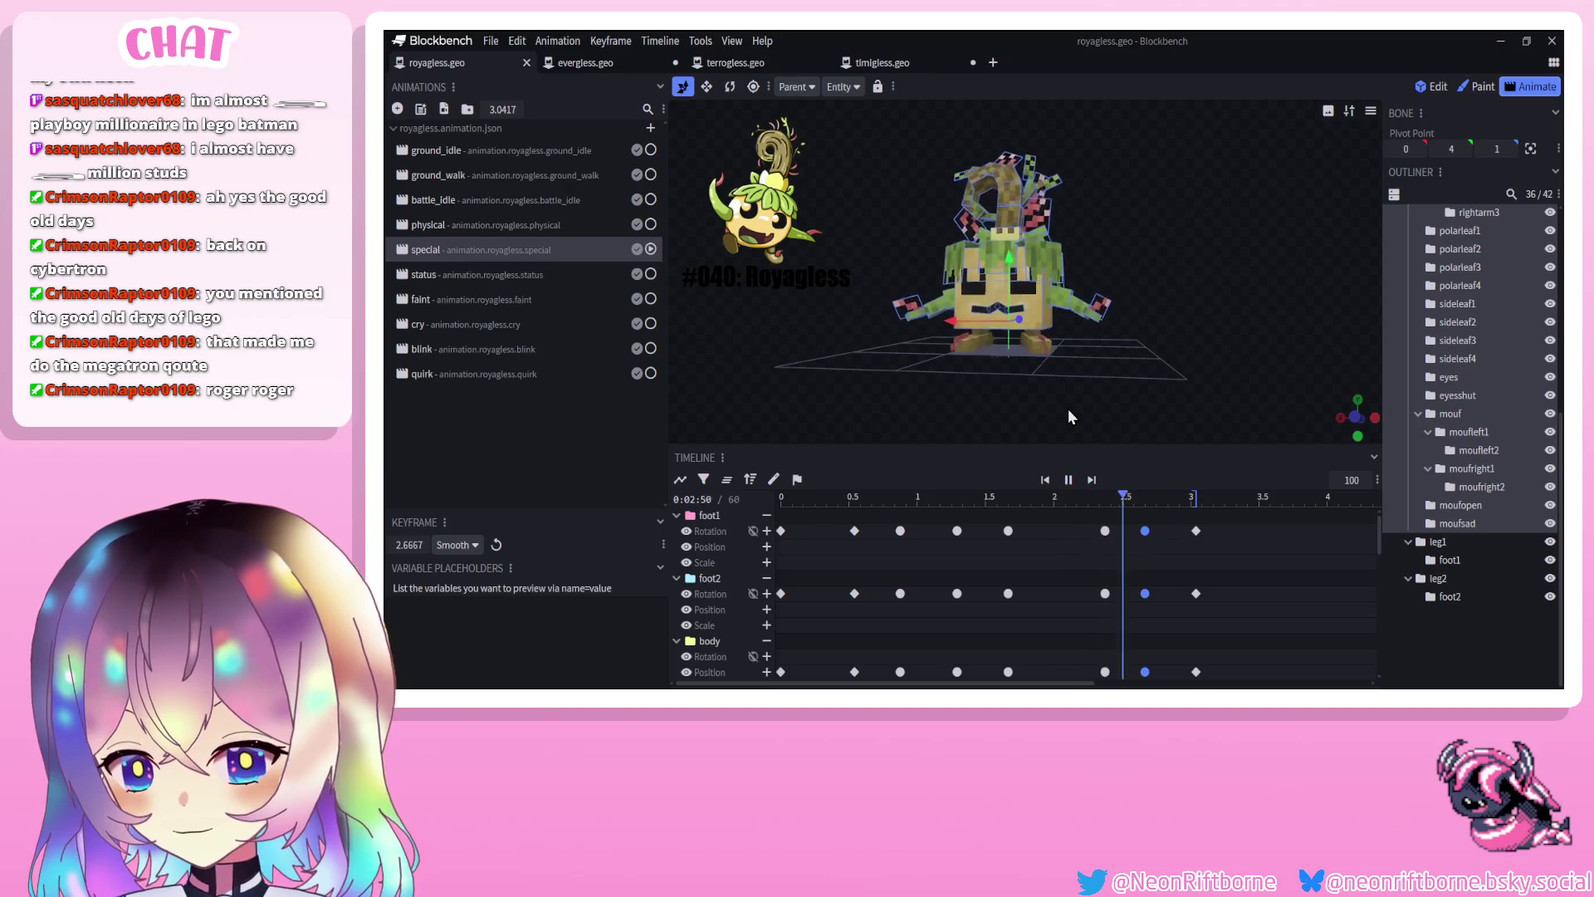
left_click(1013, 401)
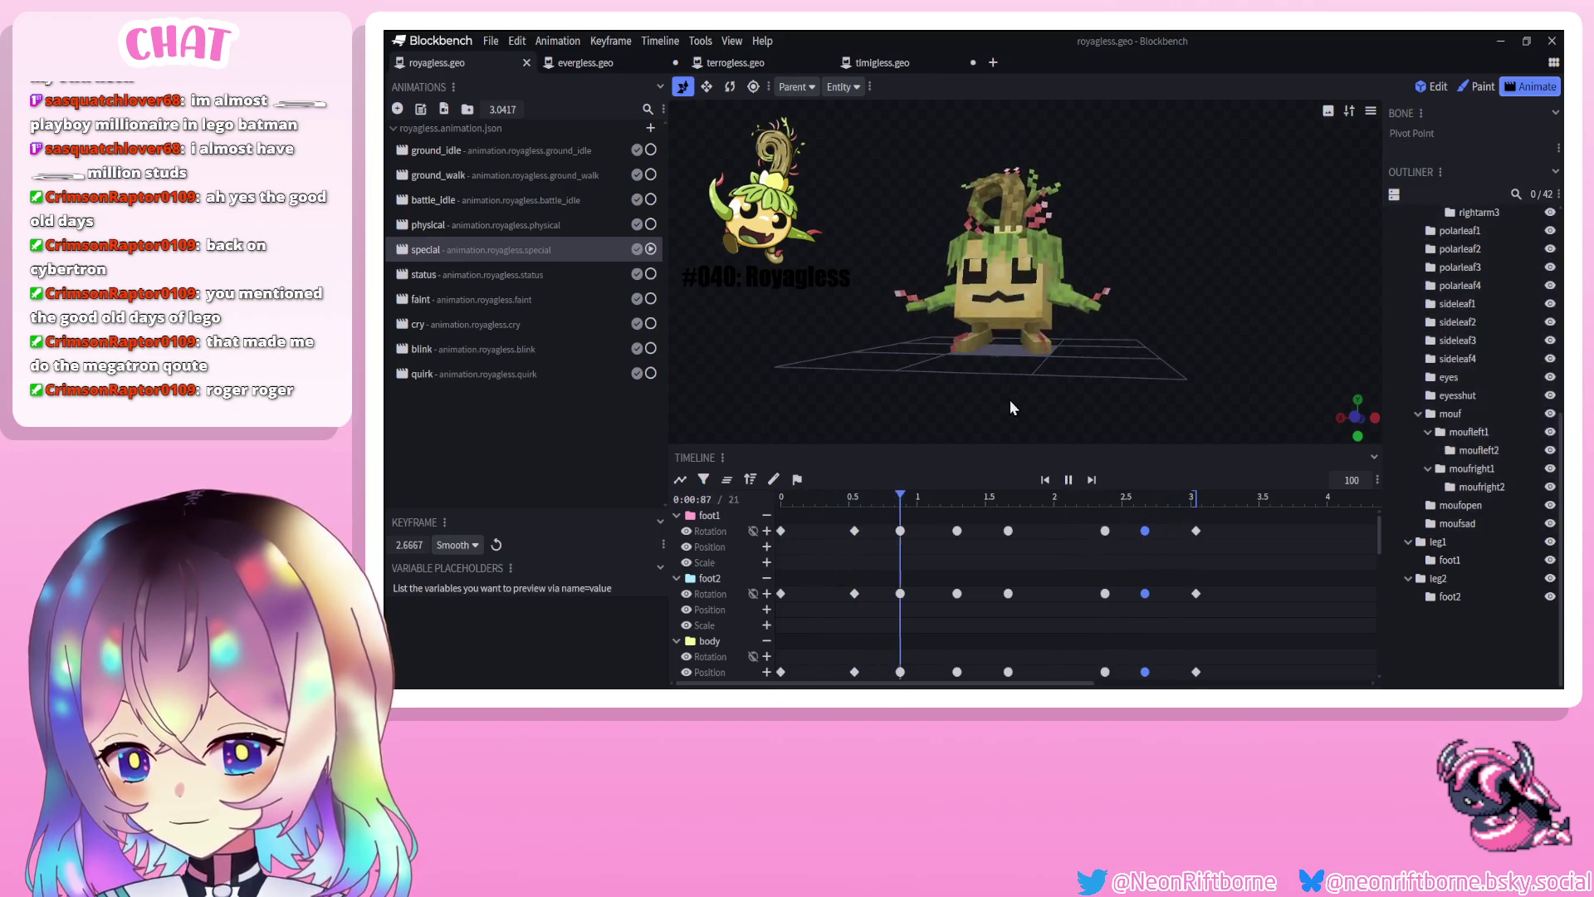
key("ctrl+s")
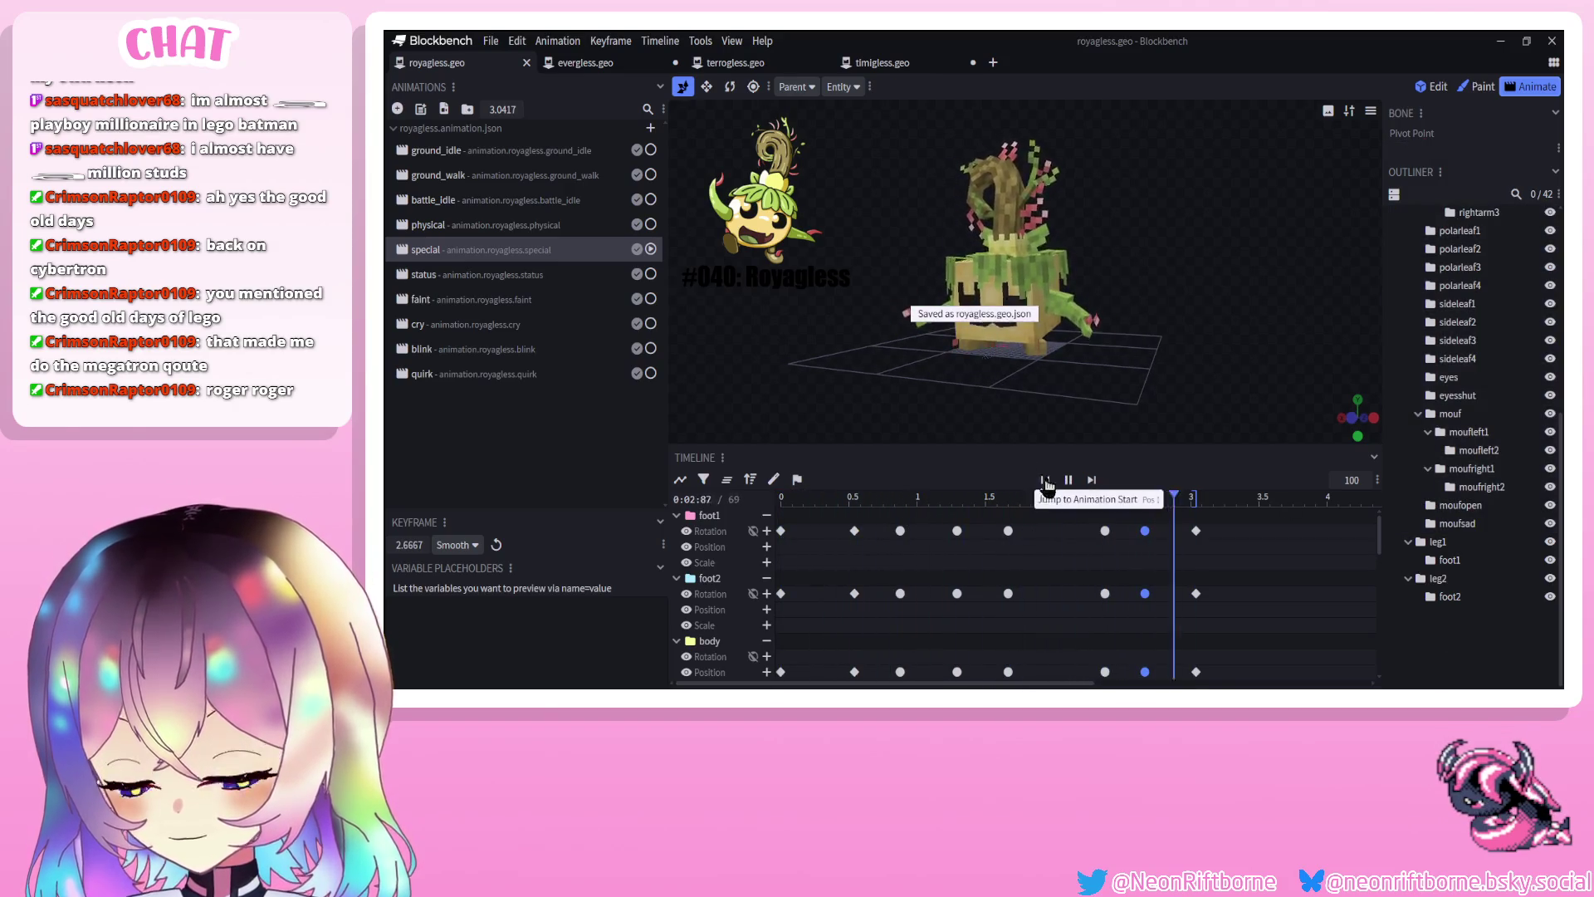
Replay the 3.0417 s special animation from the start, scrubbing to about 0.67 s
left_click(1049, 483)
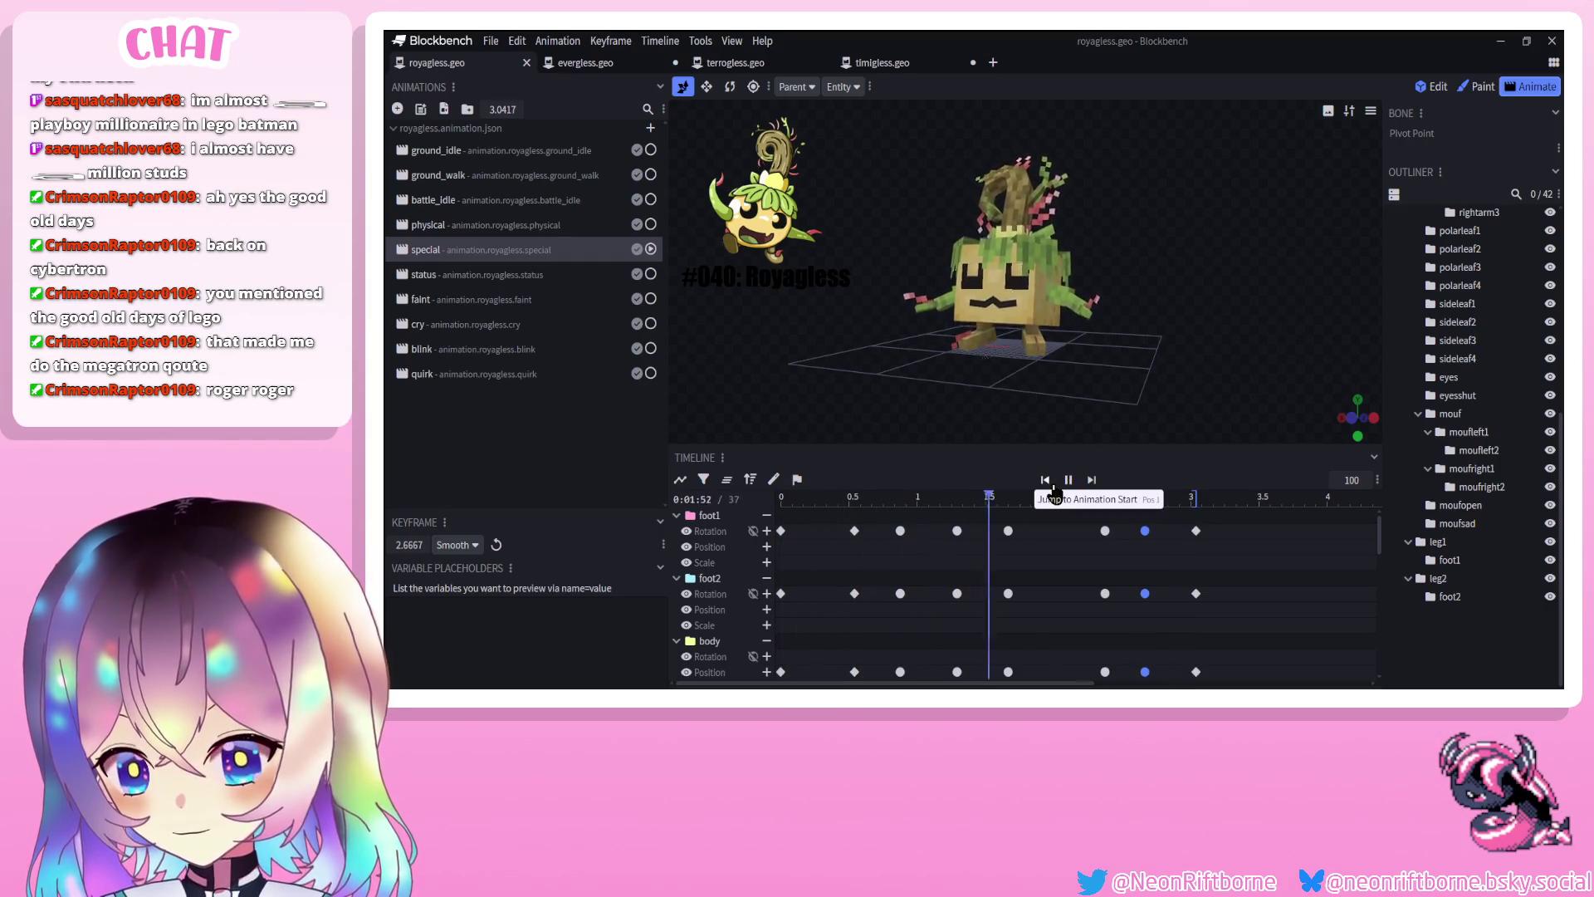
left_click(1071, 483)
left_click(1070, 483)
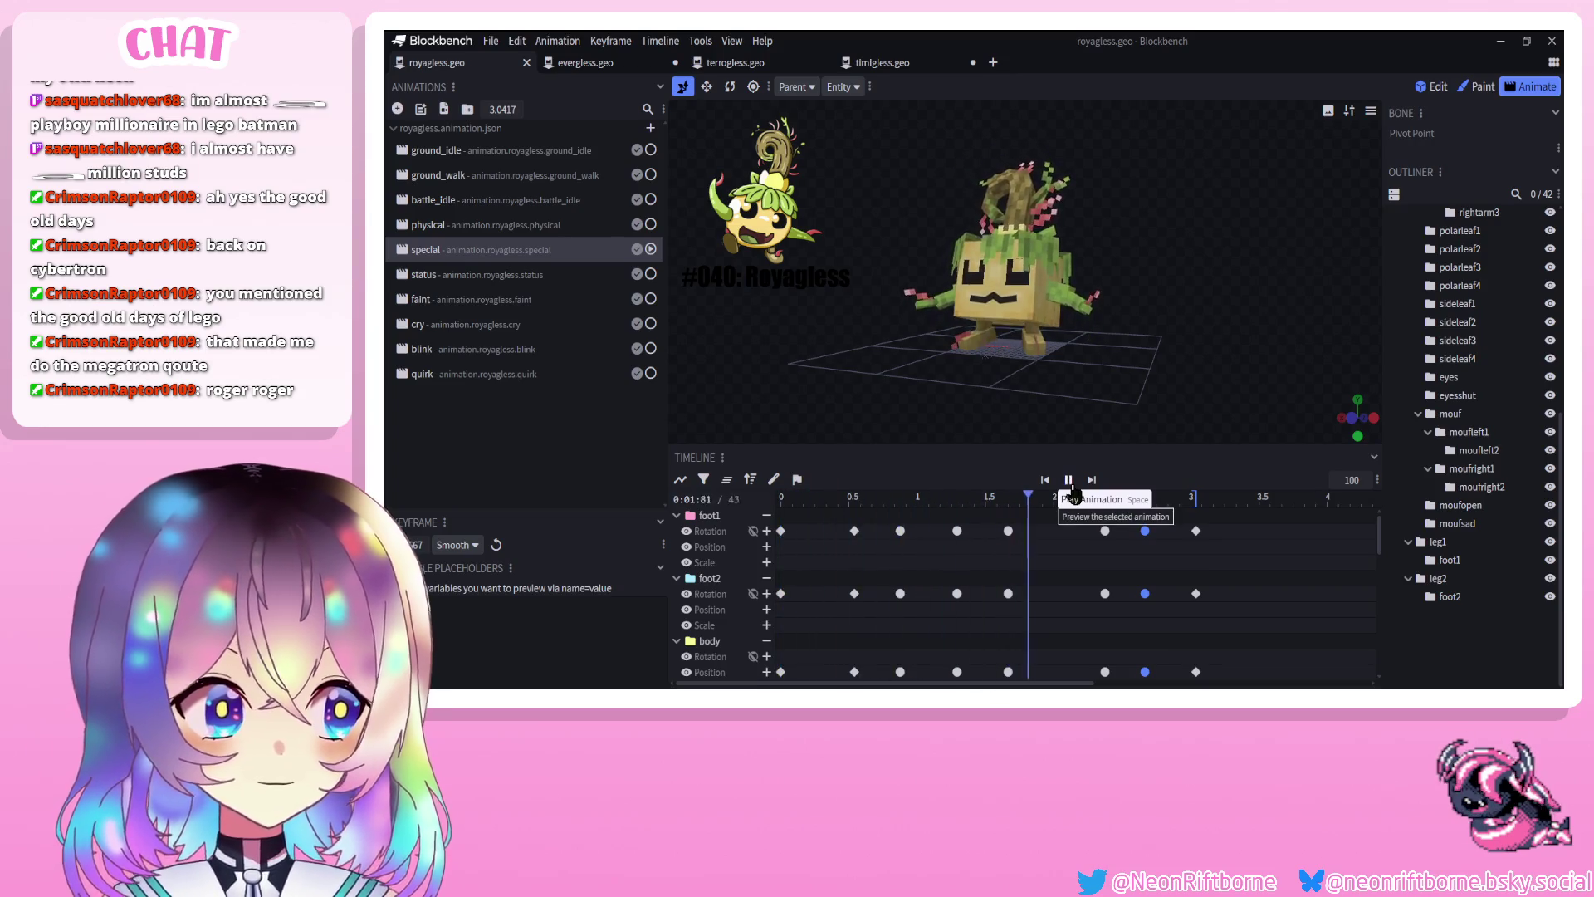
mouse_move(900, 531)
left_mouse_down()
mouse_move(855, 530)
mouse_move(1040, 494)
left_mouse_up()
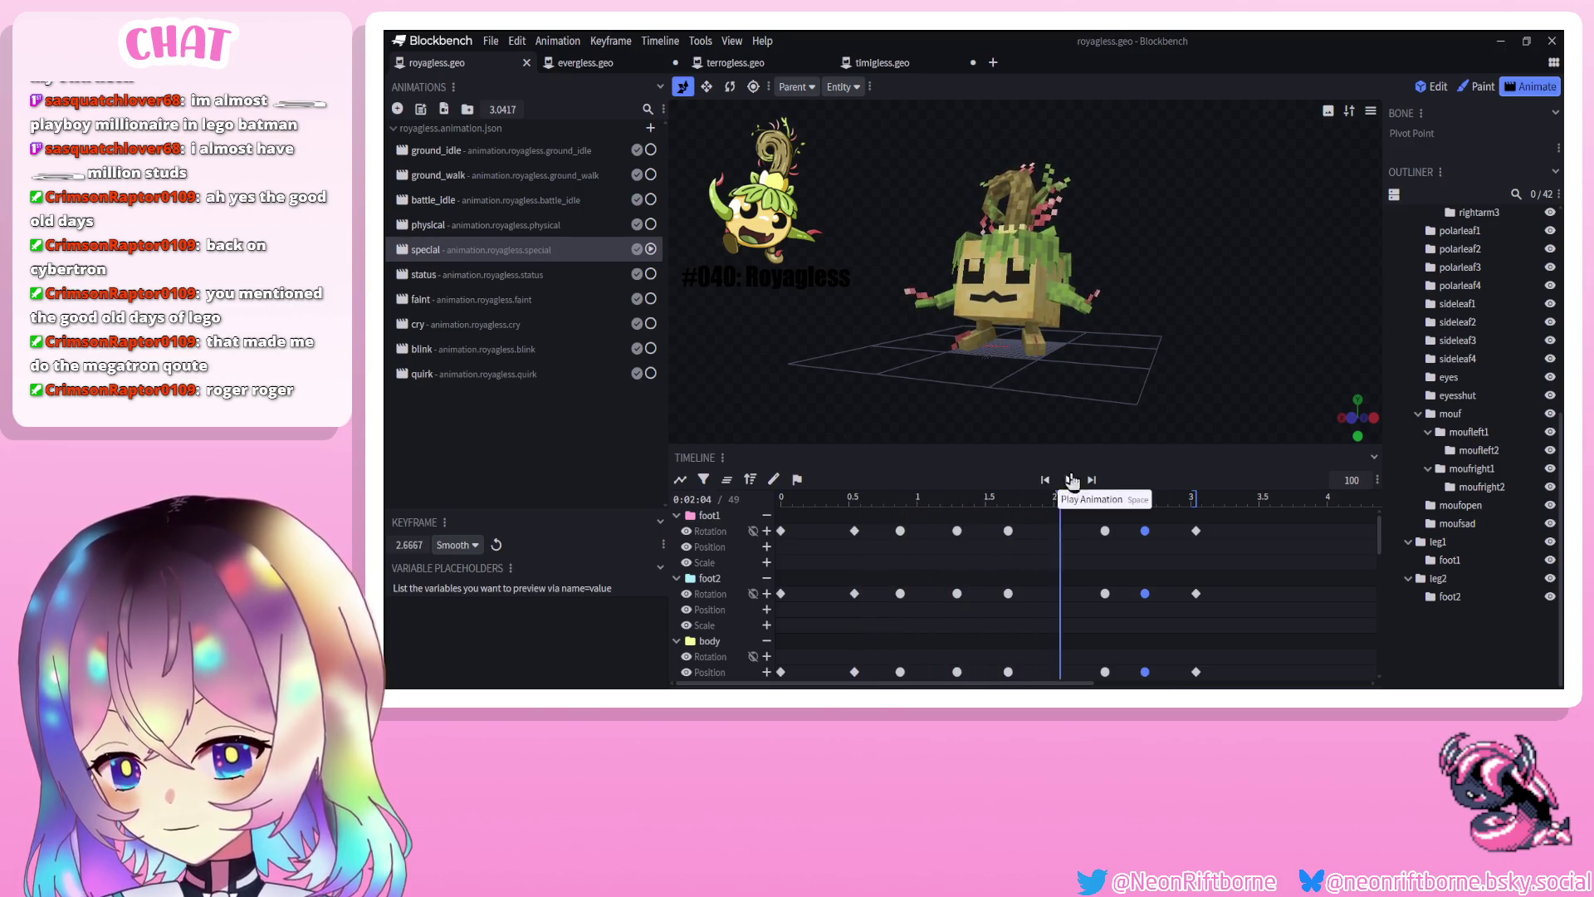
left_click(1071, 481)
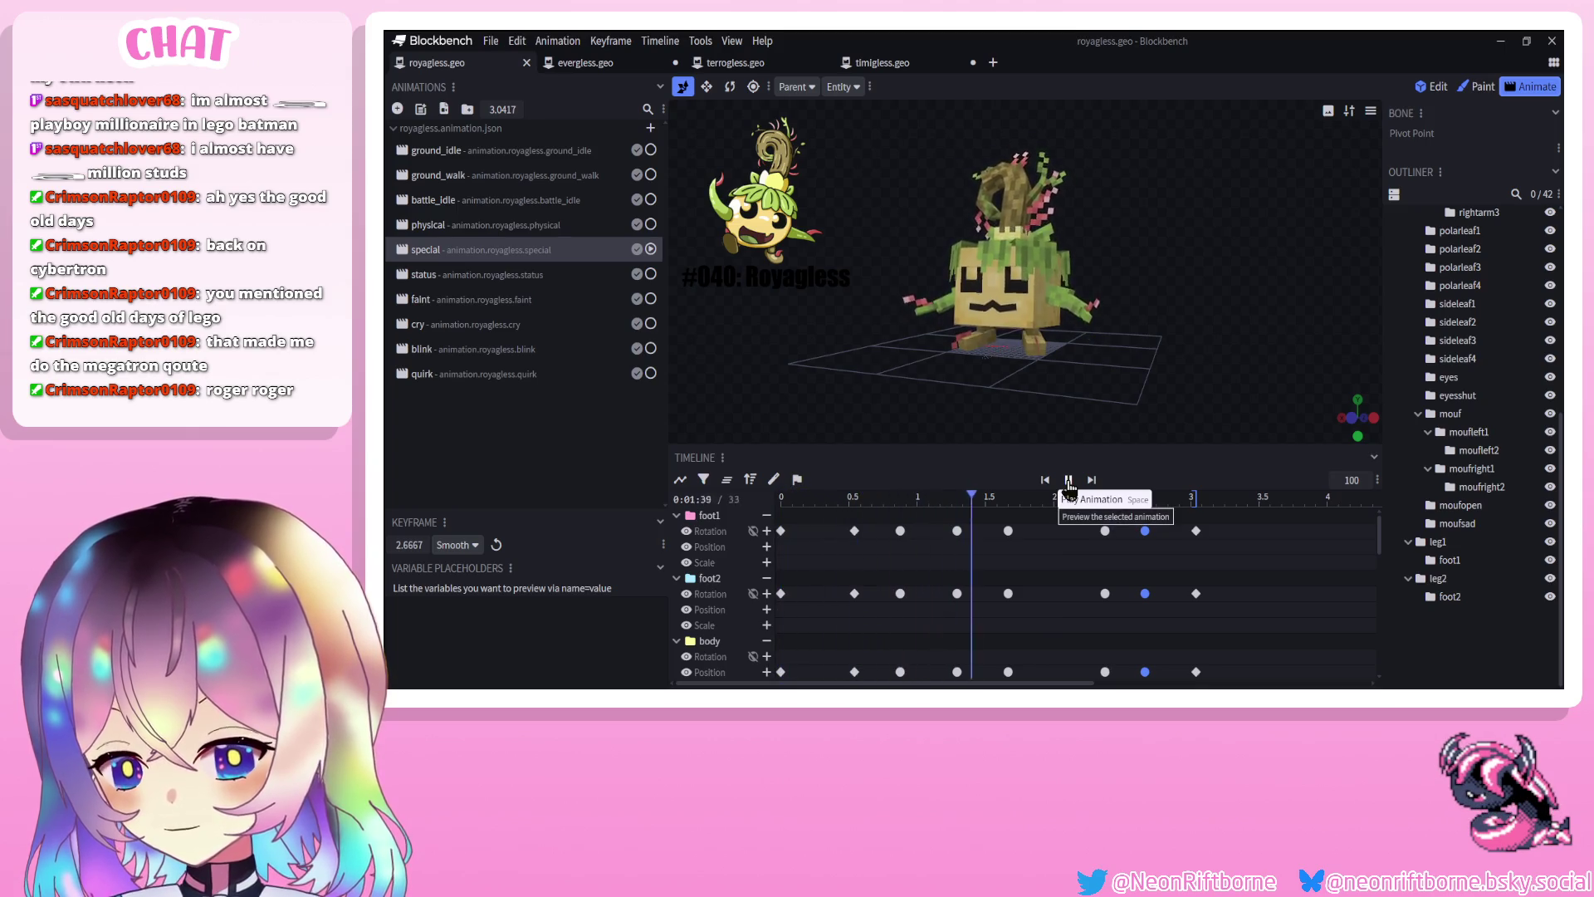
left_click(1069, 483)
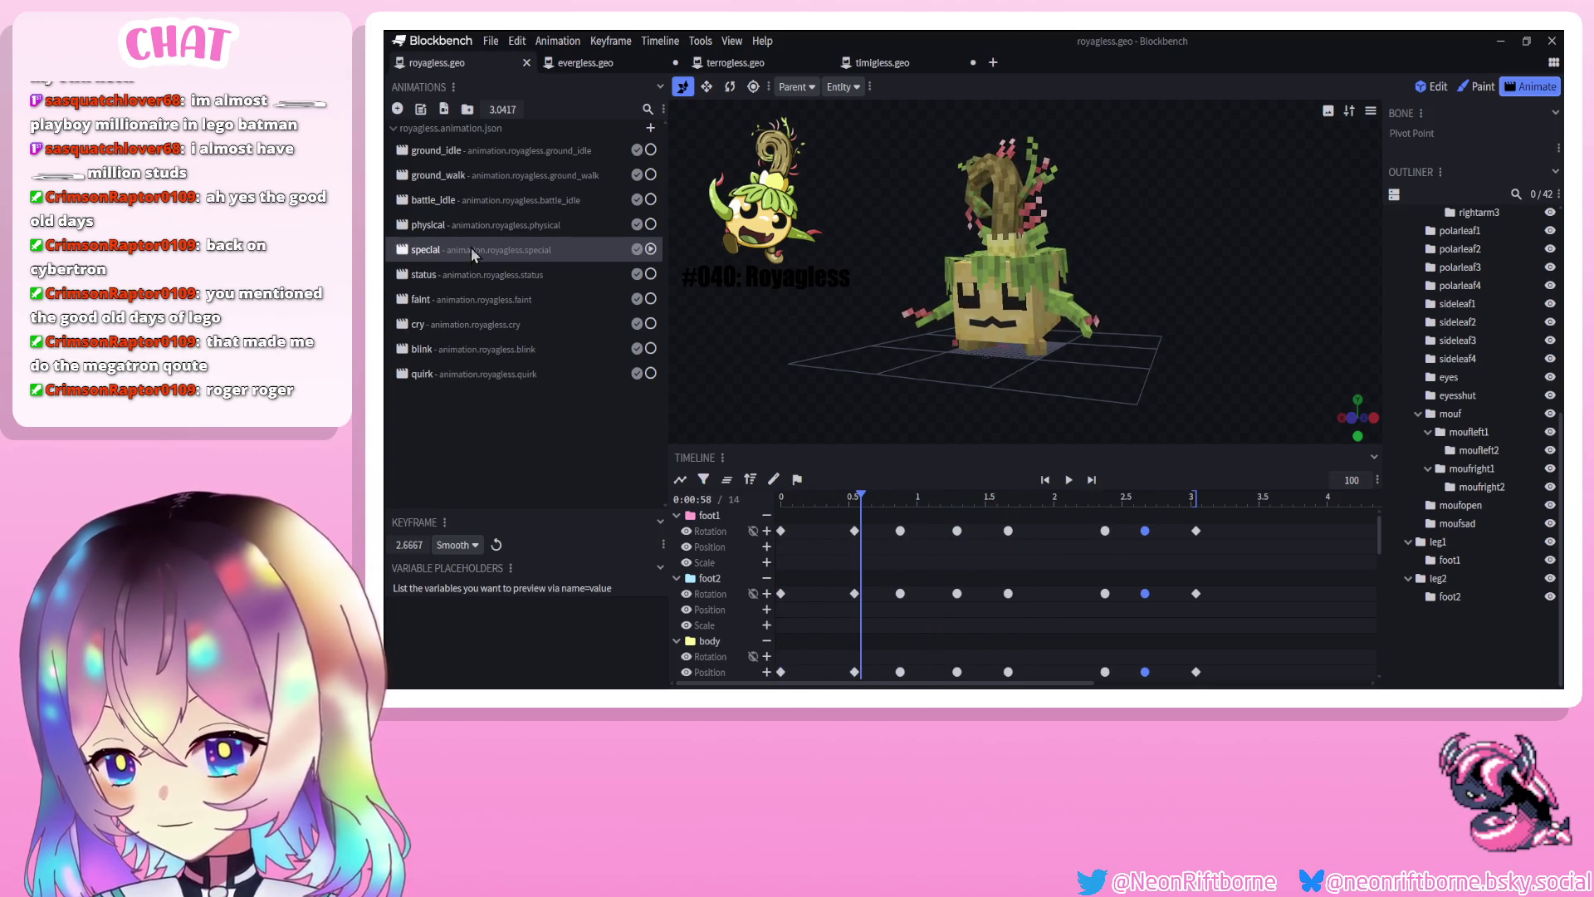
Scrub the physical animation, select the status animation's eyesshut and eyes keyframes, then reopen special
left_click(466, 225)
left_click(820, 496)
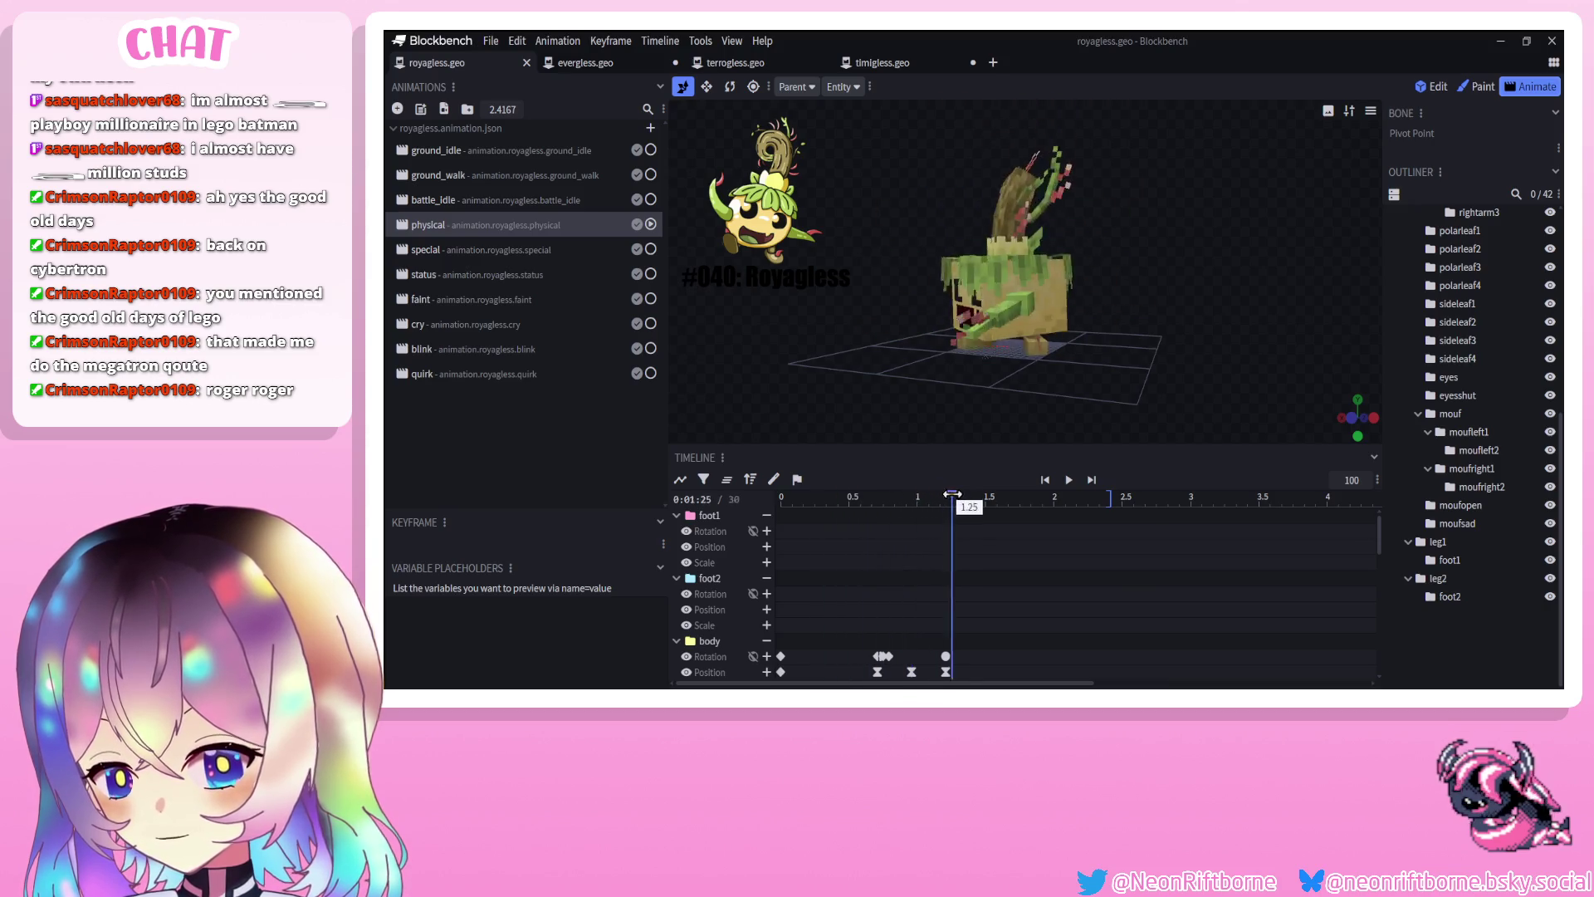
left_click_drag(949, 495, 1011, 498)
left_click(481, 277)
left_click(946, 496)
left_click_drag(1137, 527, 875, 634)
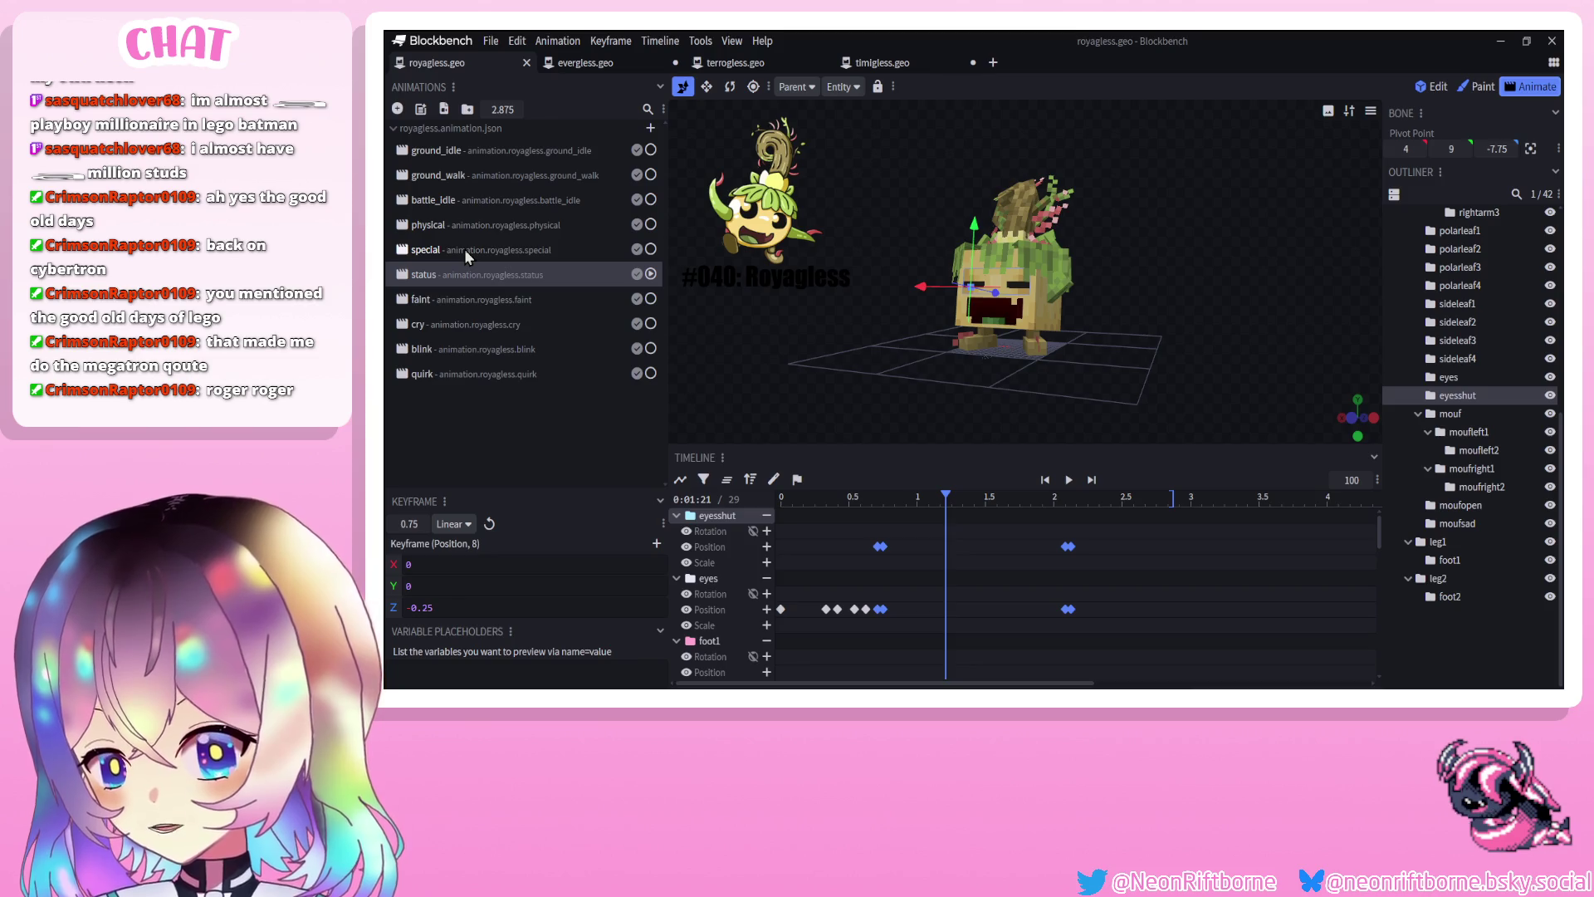
left_click_drag(825, 501, 907, 502)
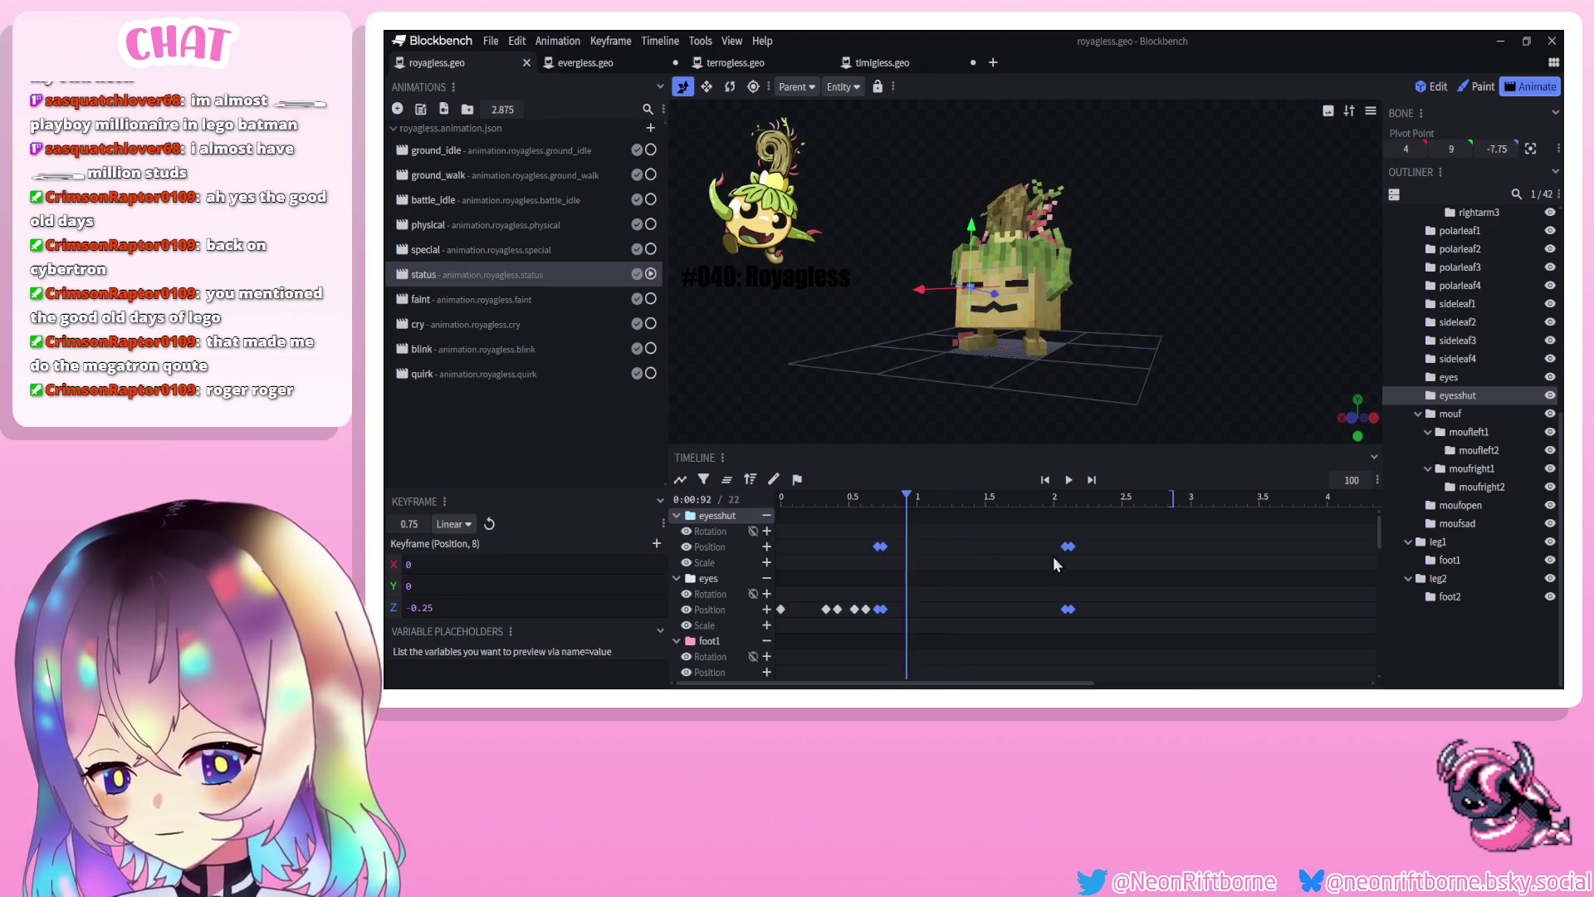
left_click(457, 256)
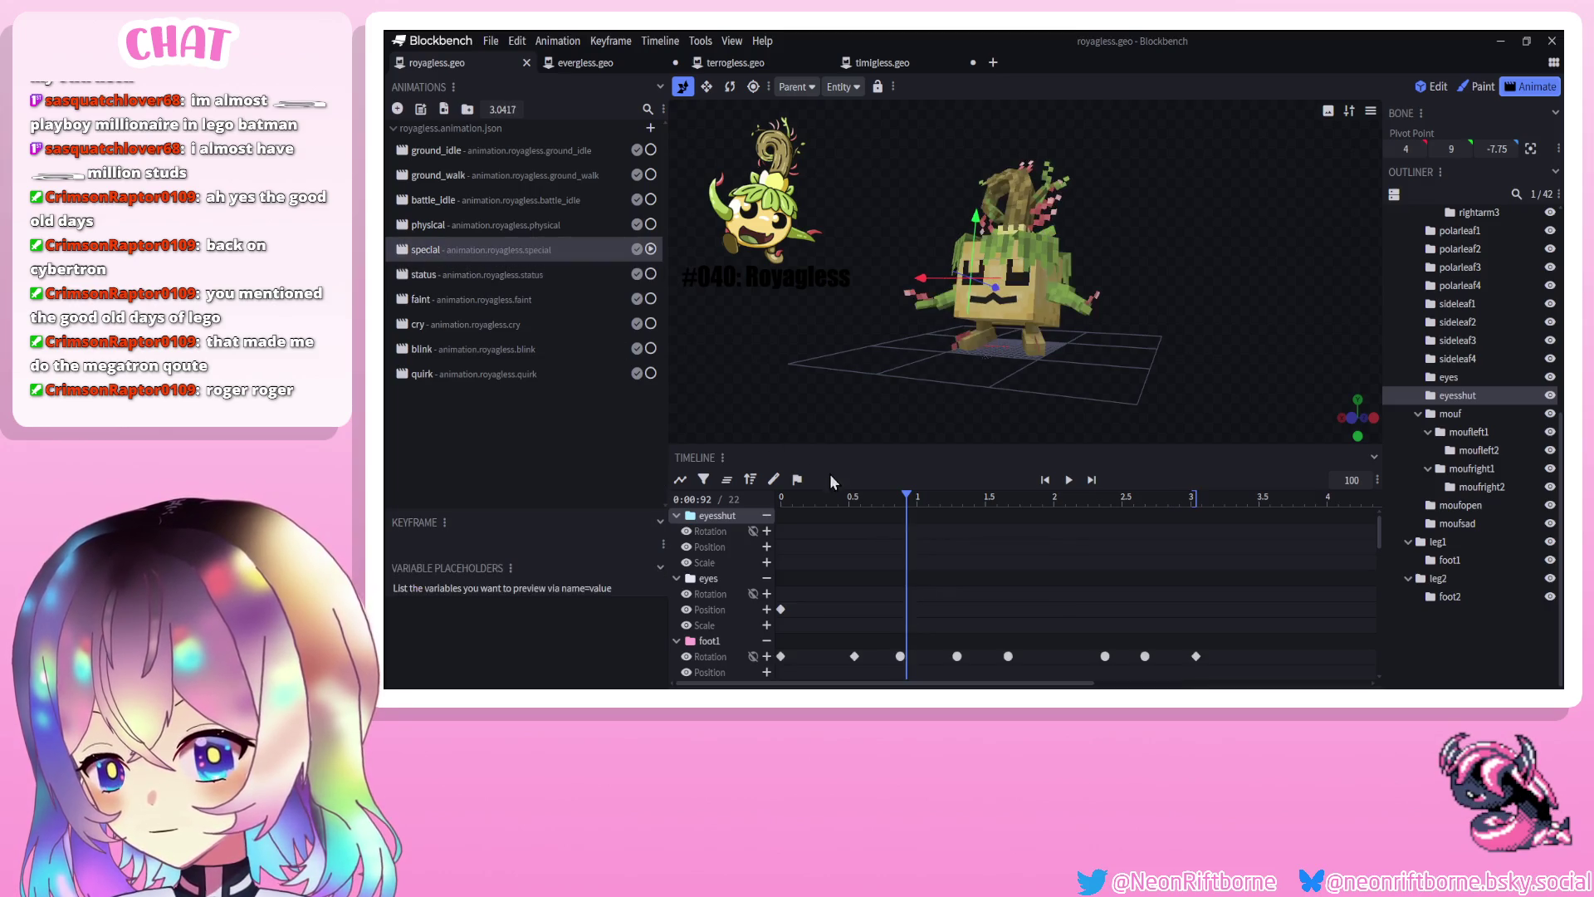
Paste eye-blink keyframes near 0.5 s and around 1.17 s, nudging them slightly earlier
mouse_move(797, 499)
left_mouse_down()
mouse_move(819, 523)
mouse_move(882, 525)
mouse_move(833, 525)
mouse_move(853, 525)
left_mouse_up()
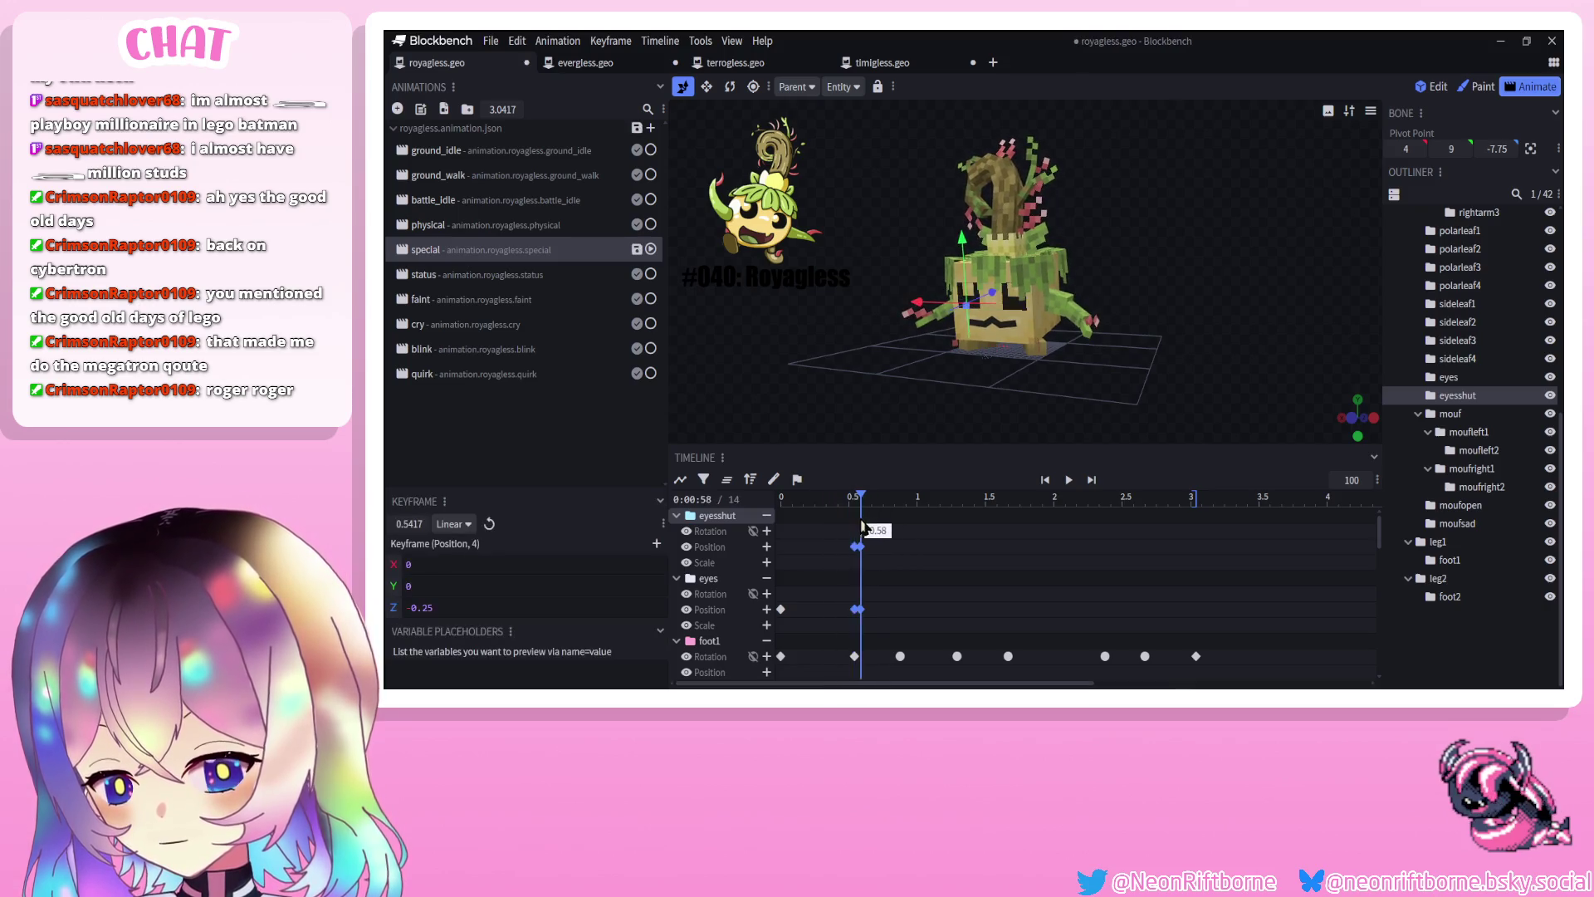
key("ctrl+v")
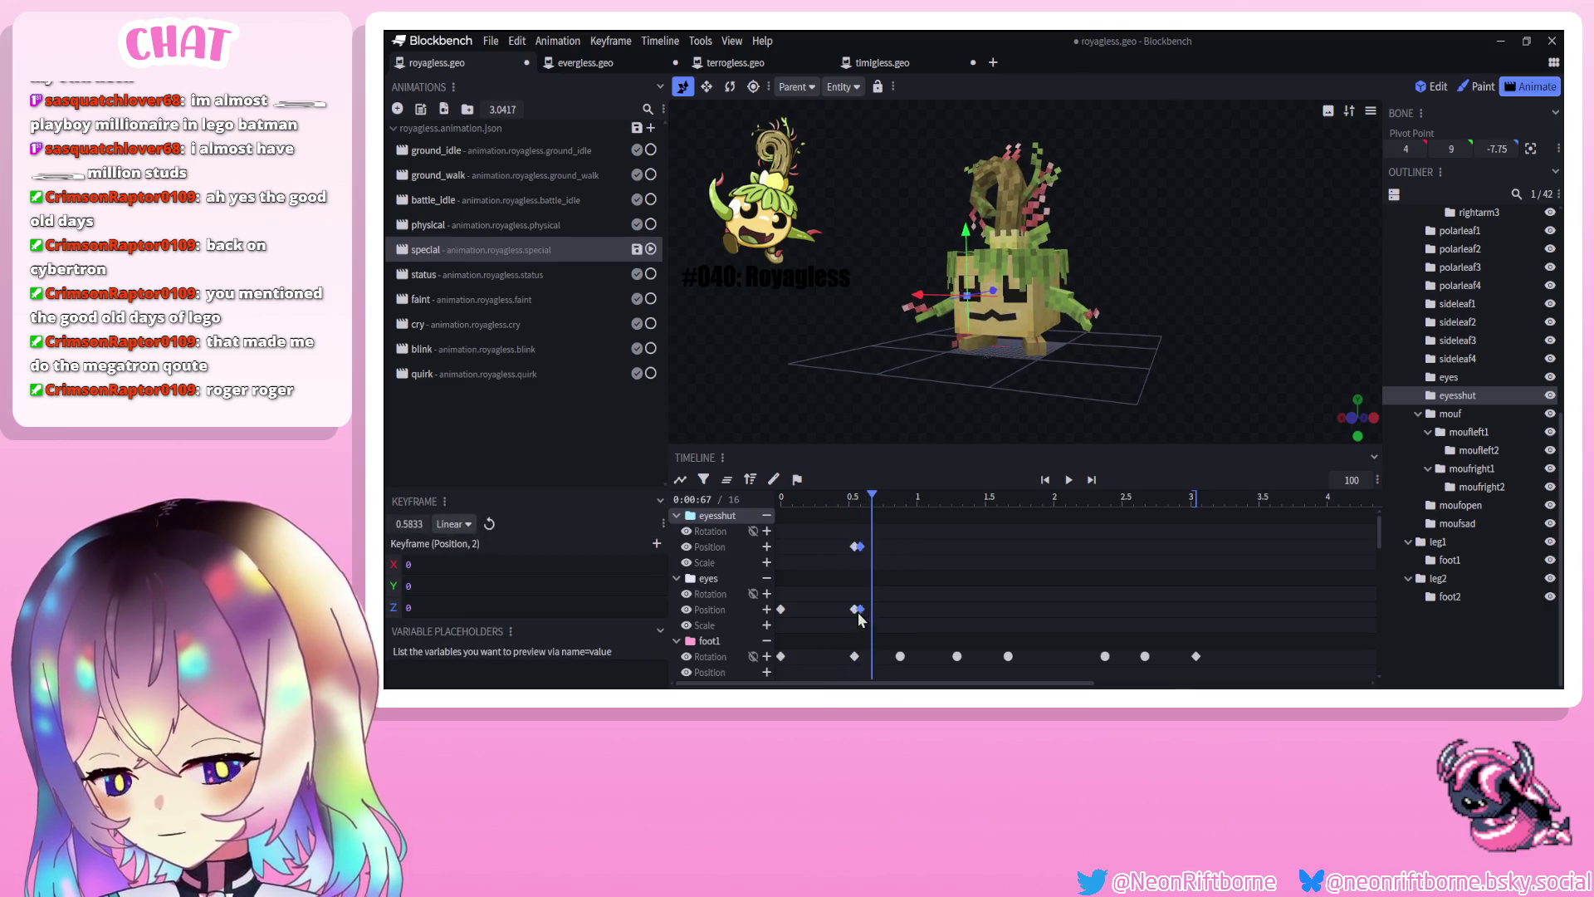
left_click_drag(852, 611, 841, 611)
left_click(901, 504)
left_click_drag(900, 504, 943, 504)
key("ctrl+v")
left_click(959, 504)
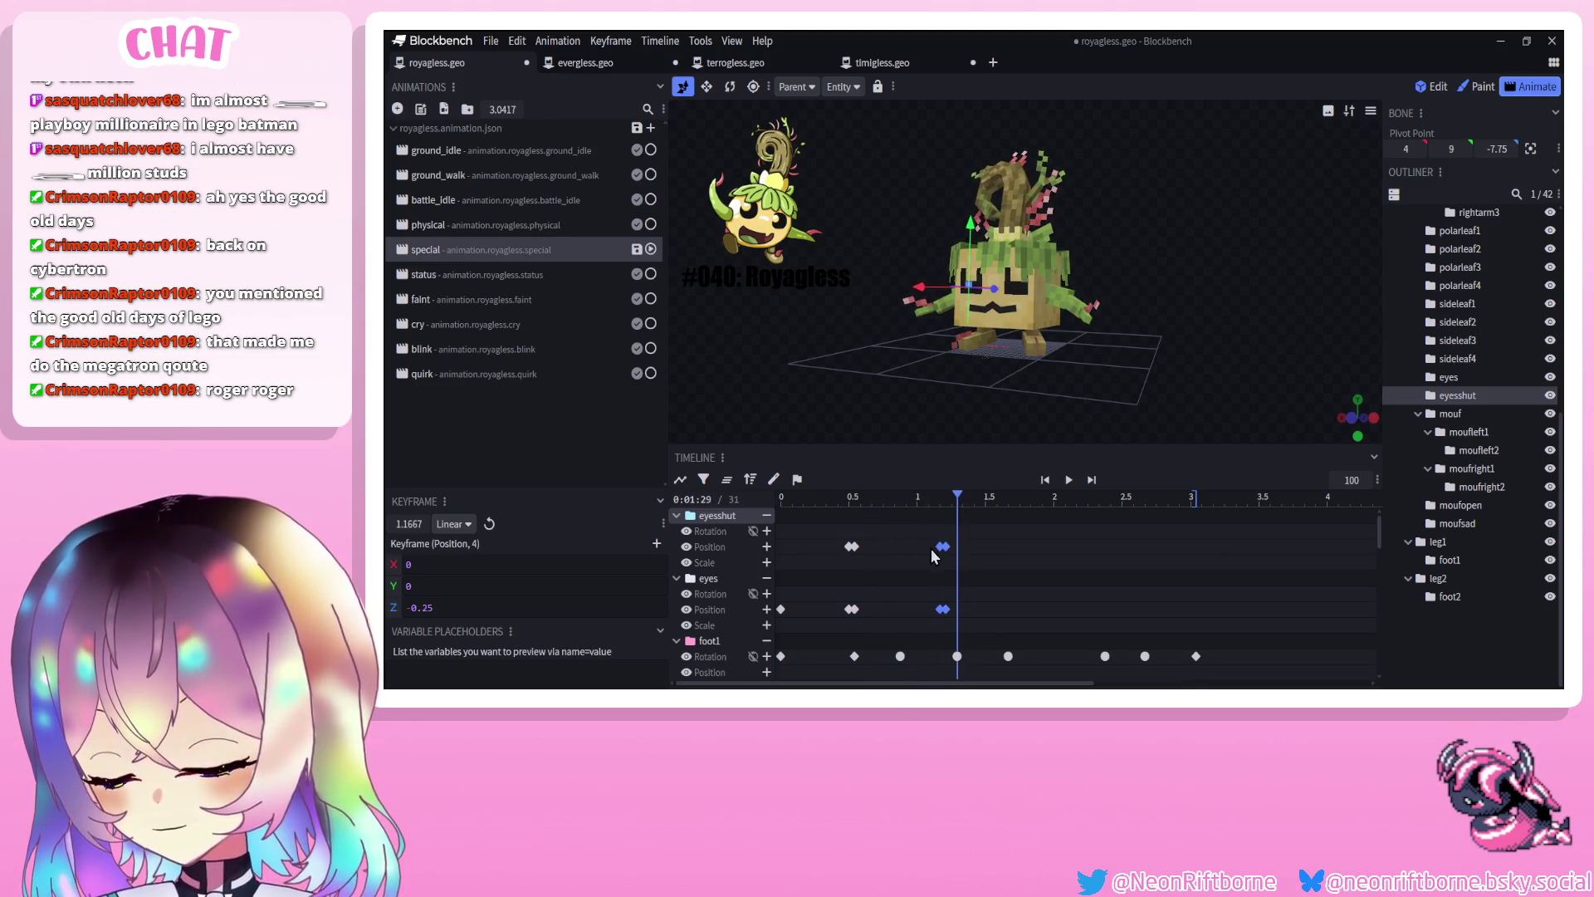
mouse_move(881, 520)
left_mouse_down()
mouse_move(843, 519)
mouse_move(935, 520)
mouse_move(849, 625)
mouse_move(825, 617)
left_mouse_up()
mouse_move(842, 501)
left_mouse_down()
mouse_move(837, 520)
mouse_move(941, 525)
mouse_move(904, 615)
mouse_move(881, 629)
left_mouse_up()
Compare with the status animation, then paste another blink at 0.83 s in special
left_click(522, 275)
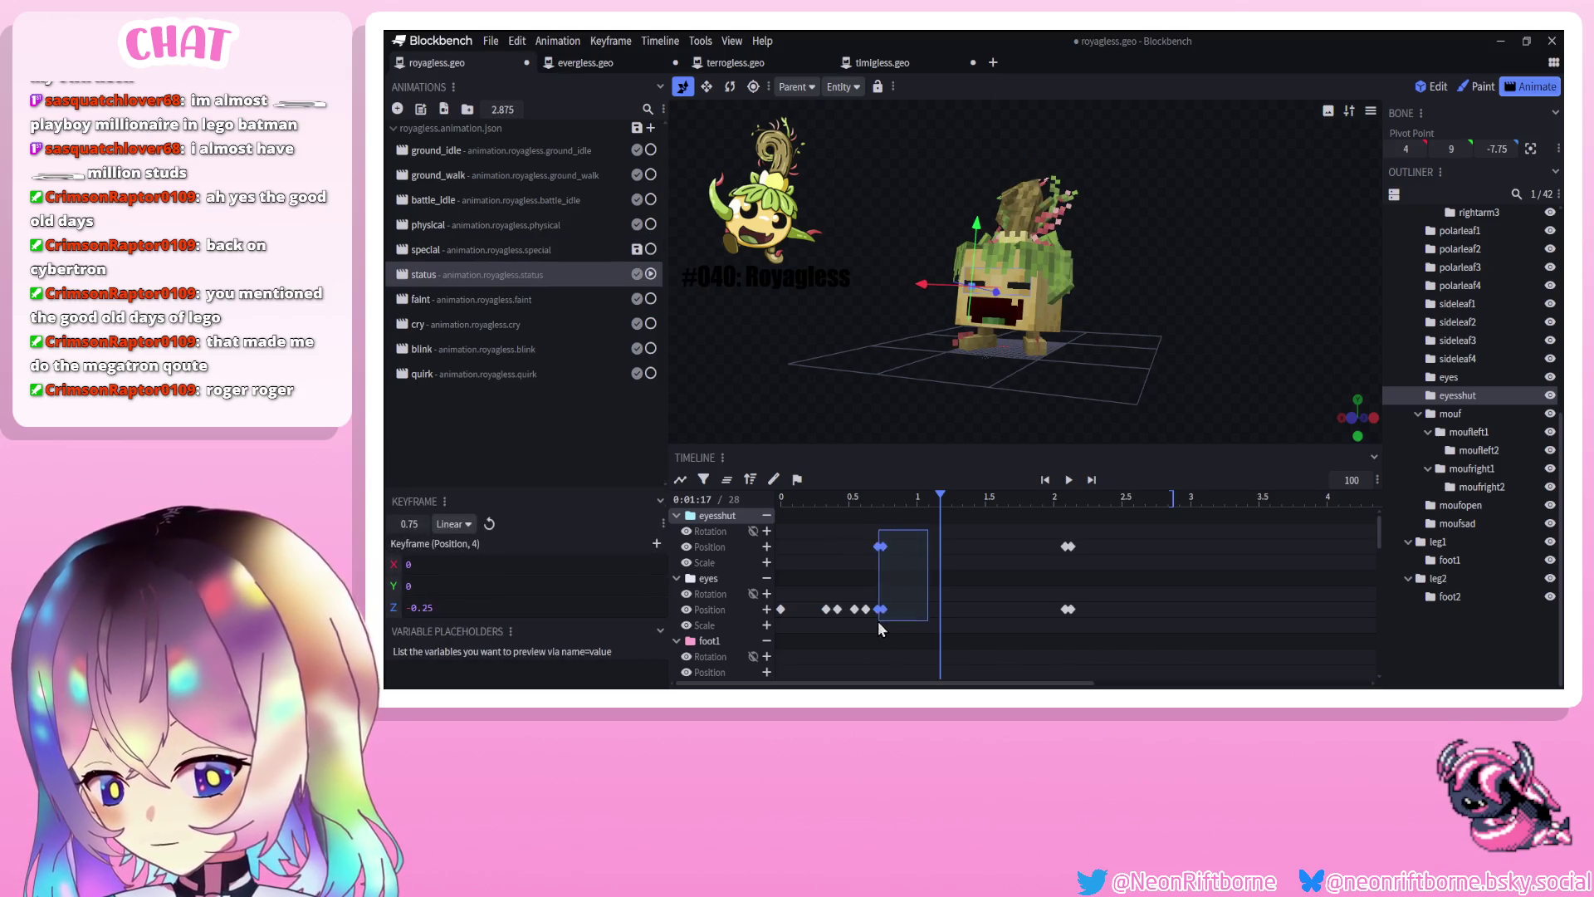
left_click(465, 250)
left_click_drag(875, 506, 905, 507)
key("ctrl+v")
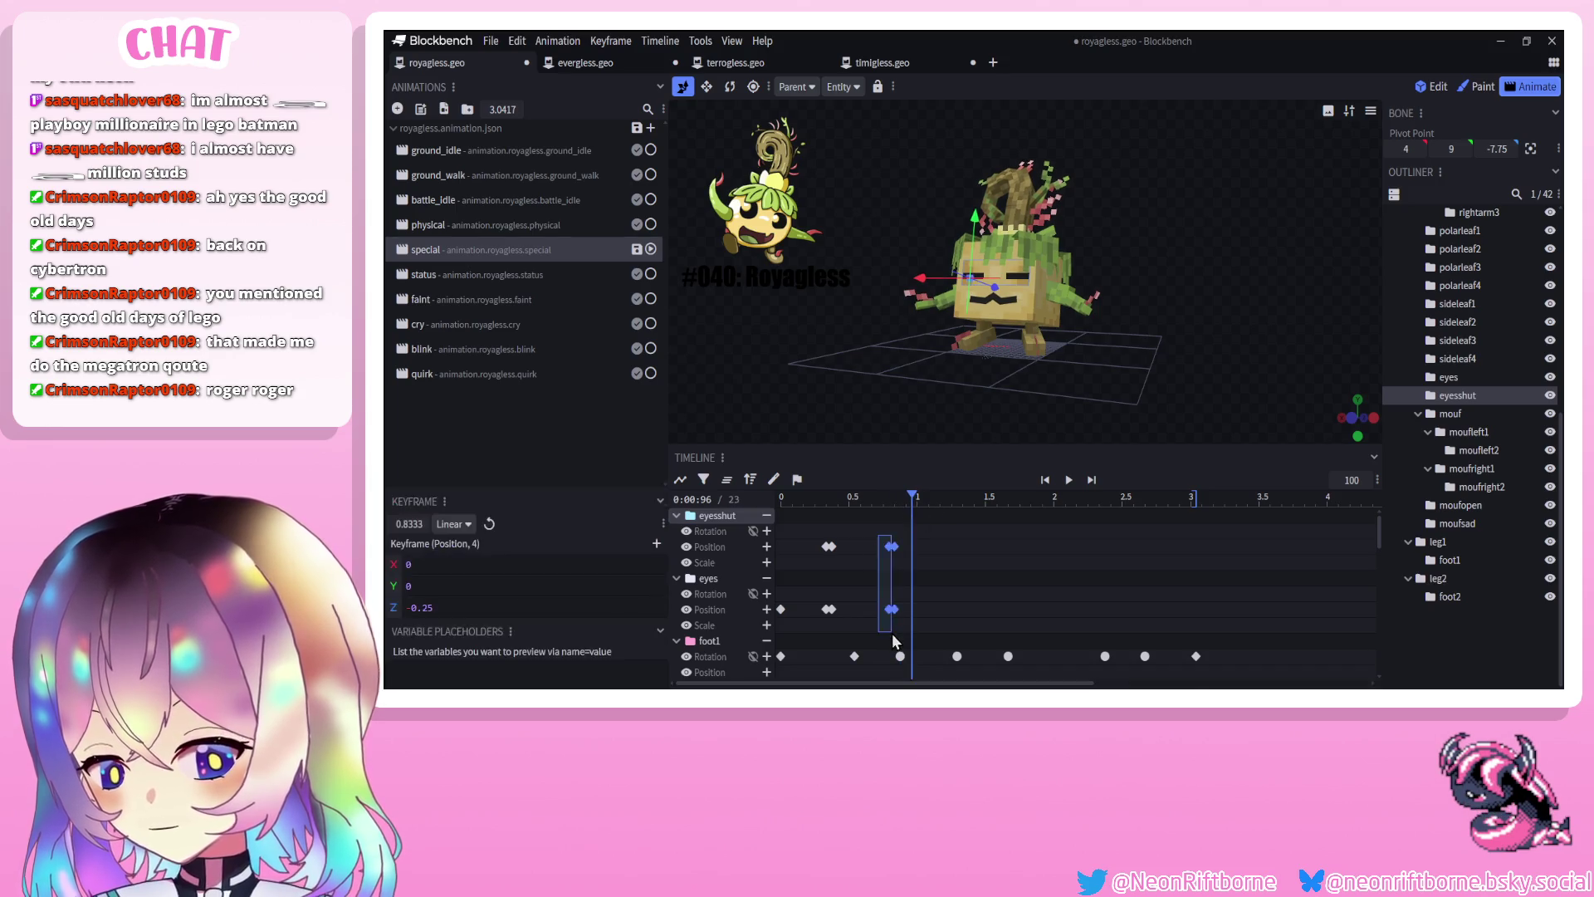
Pull the second blink earlier to about 0.71 s, preview the special animation, then open cry
left_click(1066, 482)
left_click_drag(894, 612, 876, 614)
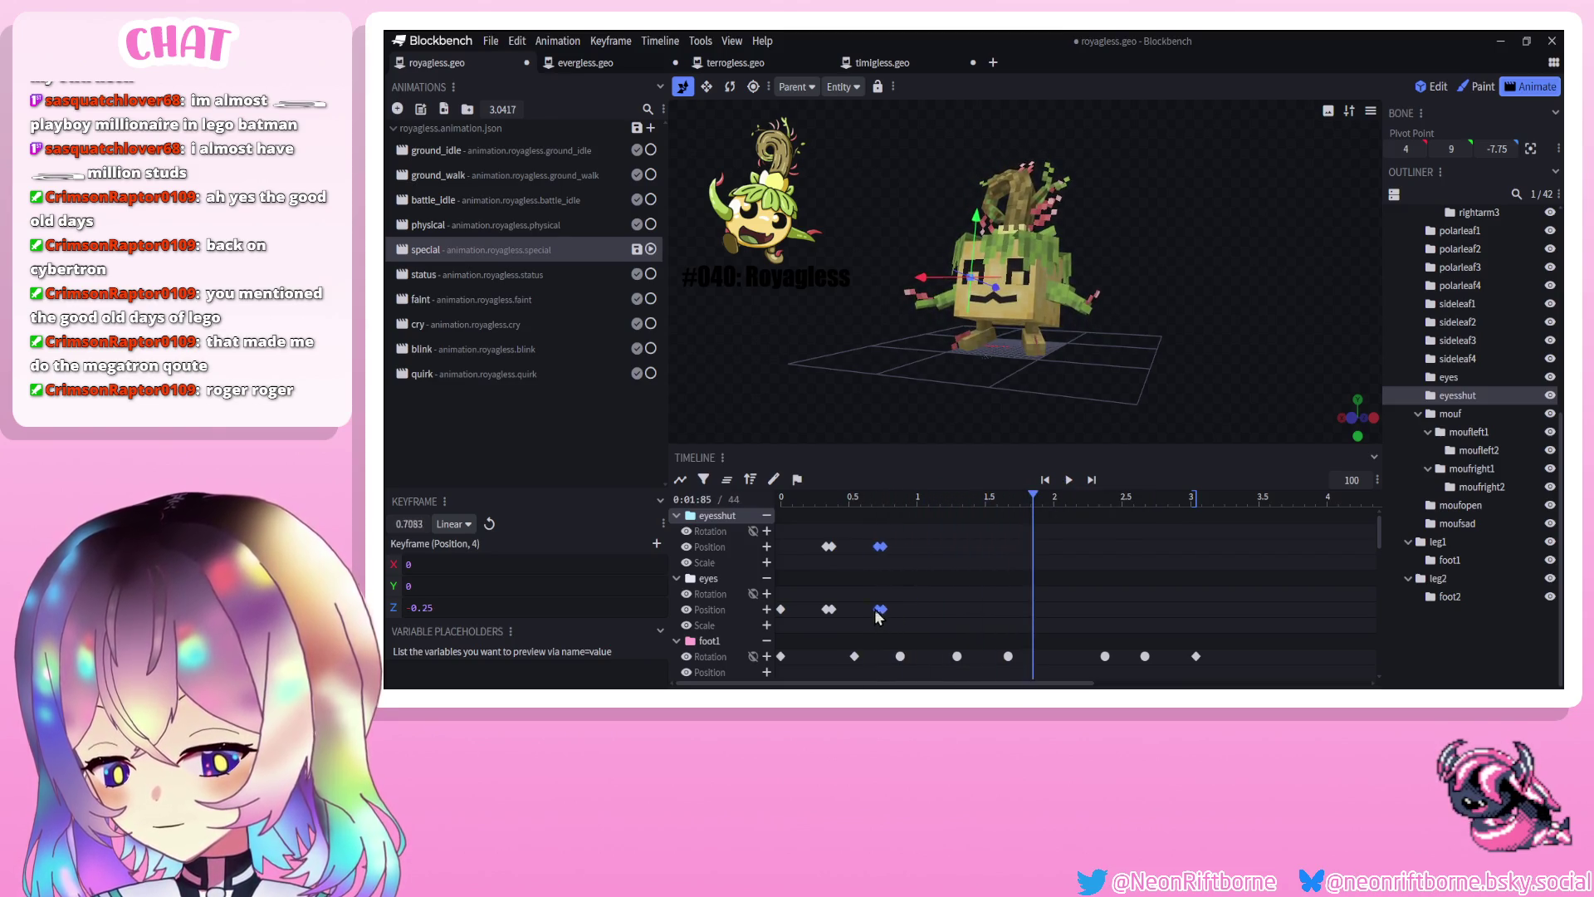
left_click(1068, 481)
mouse_move(858, 498)
left_mouse_down()
mouse_move(885, 499)
mouse_move(844, 505)
mouse_move(905, 503)
mouse_move(781, 503)
left_mouse_up()
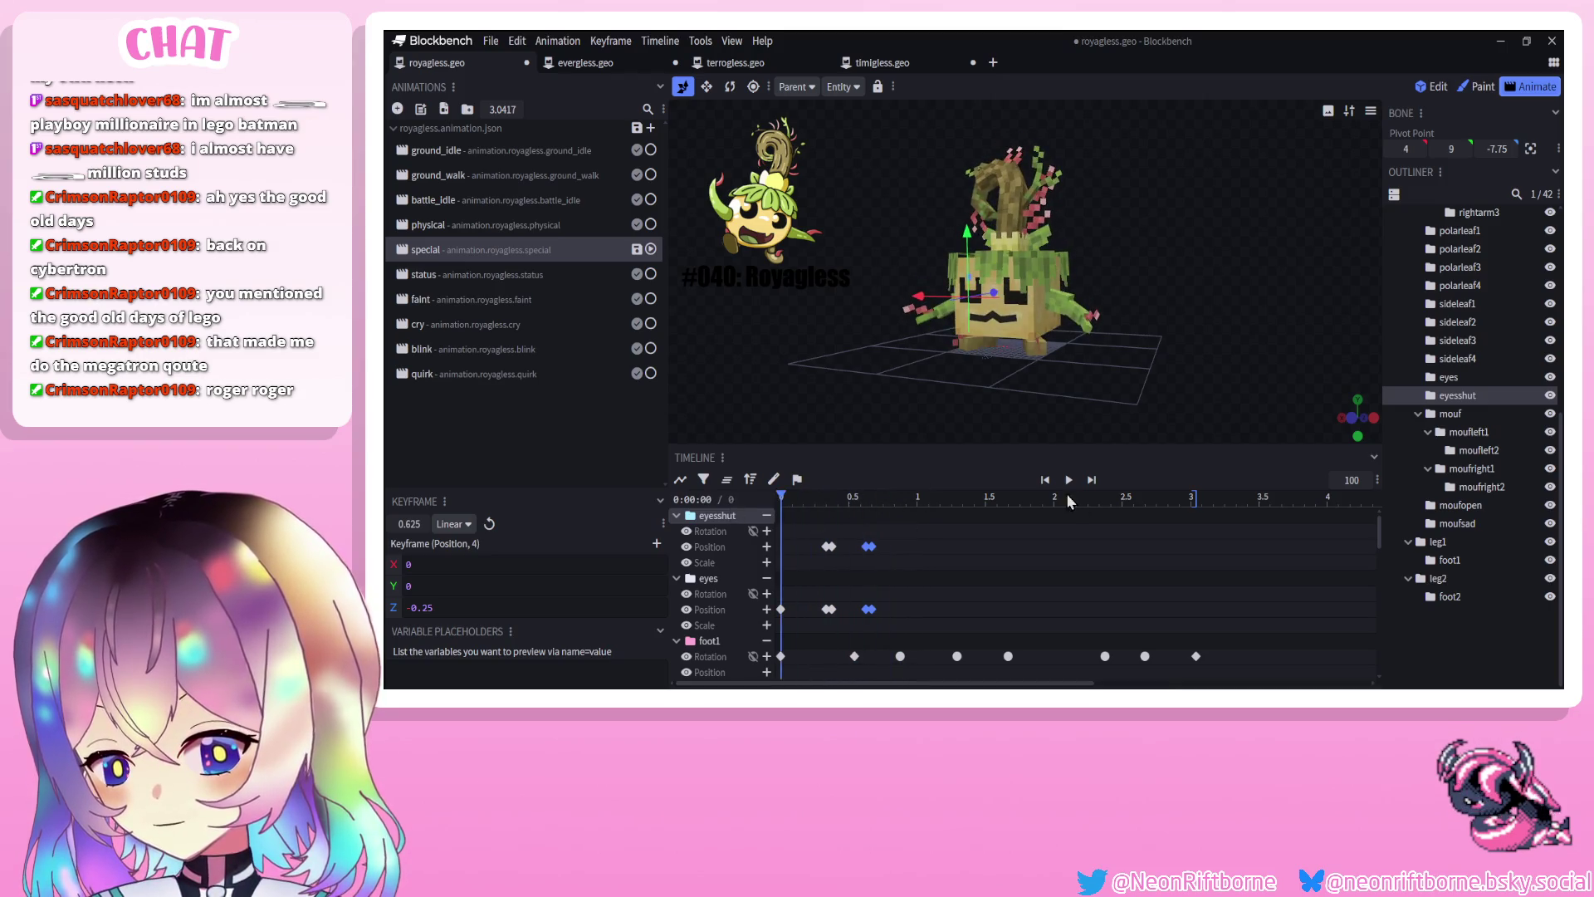
left_click(1069, 480)
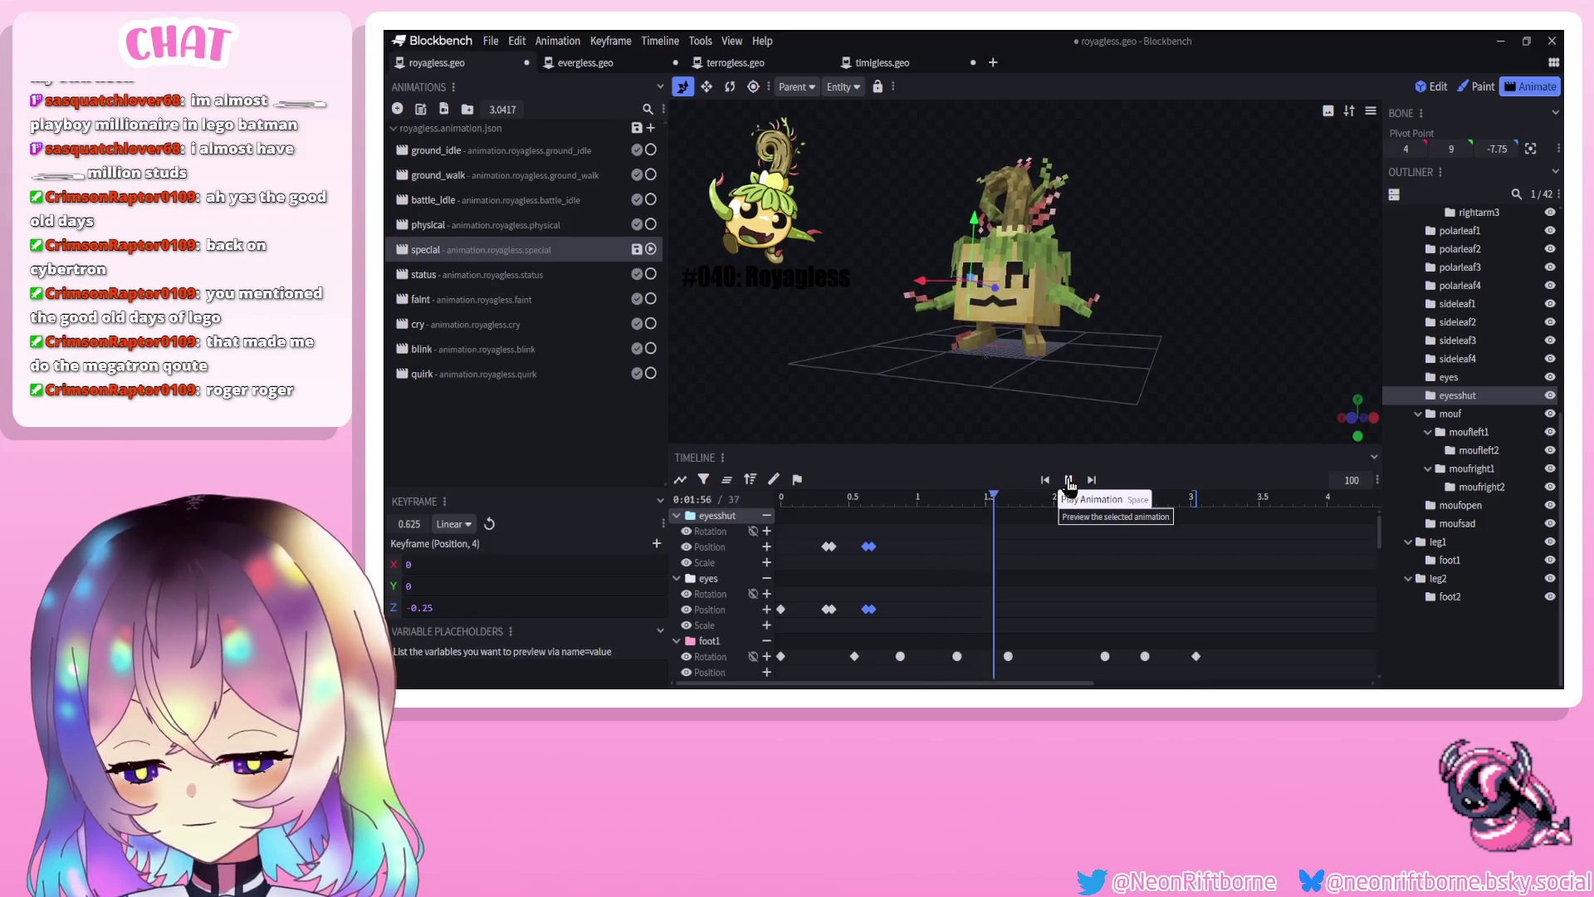
left_click(1069, 481)
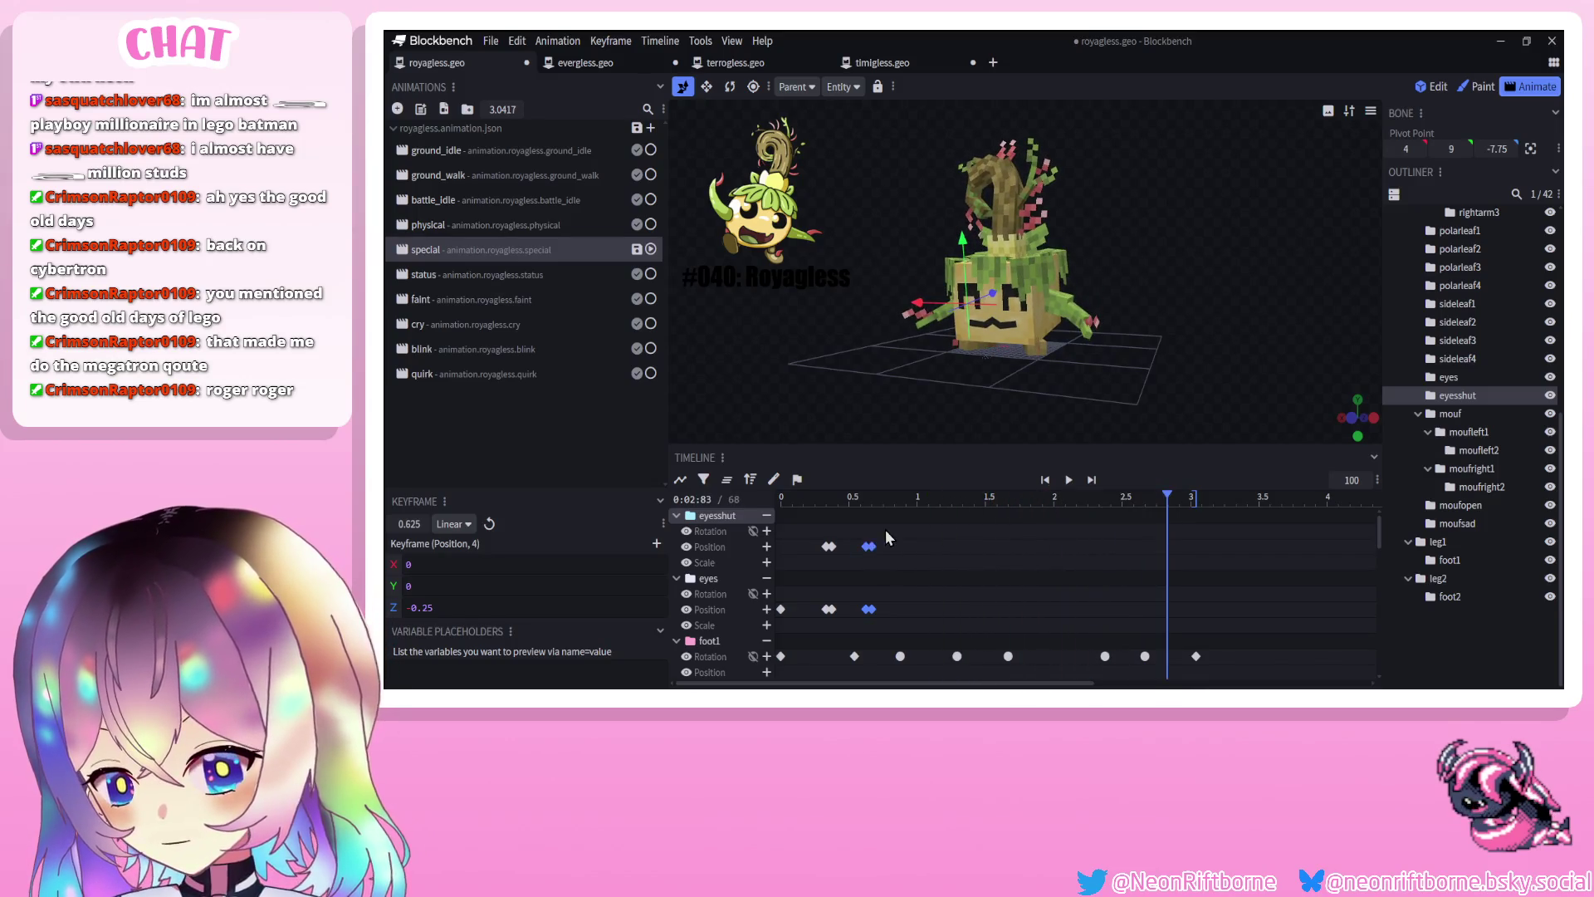
left_click_drag(890, 517, 851, 623)
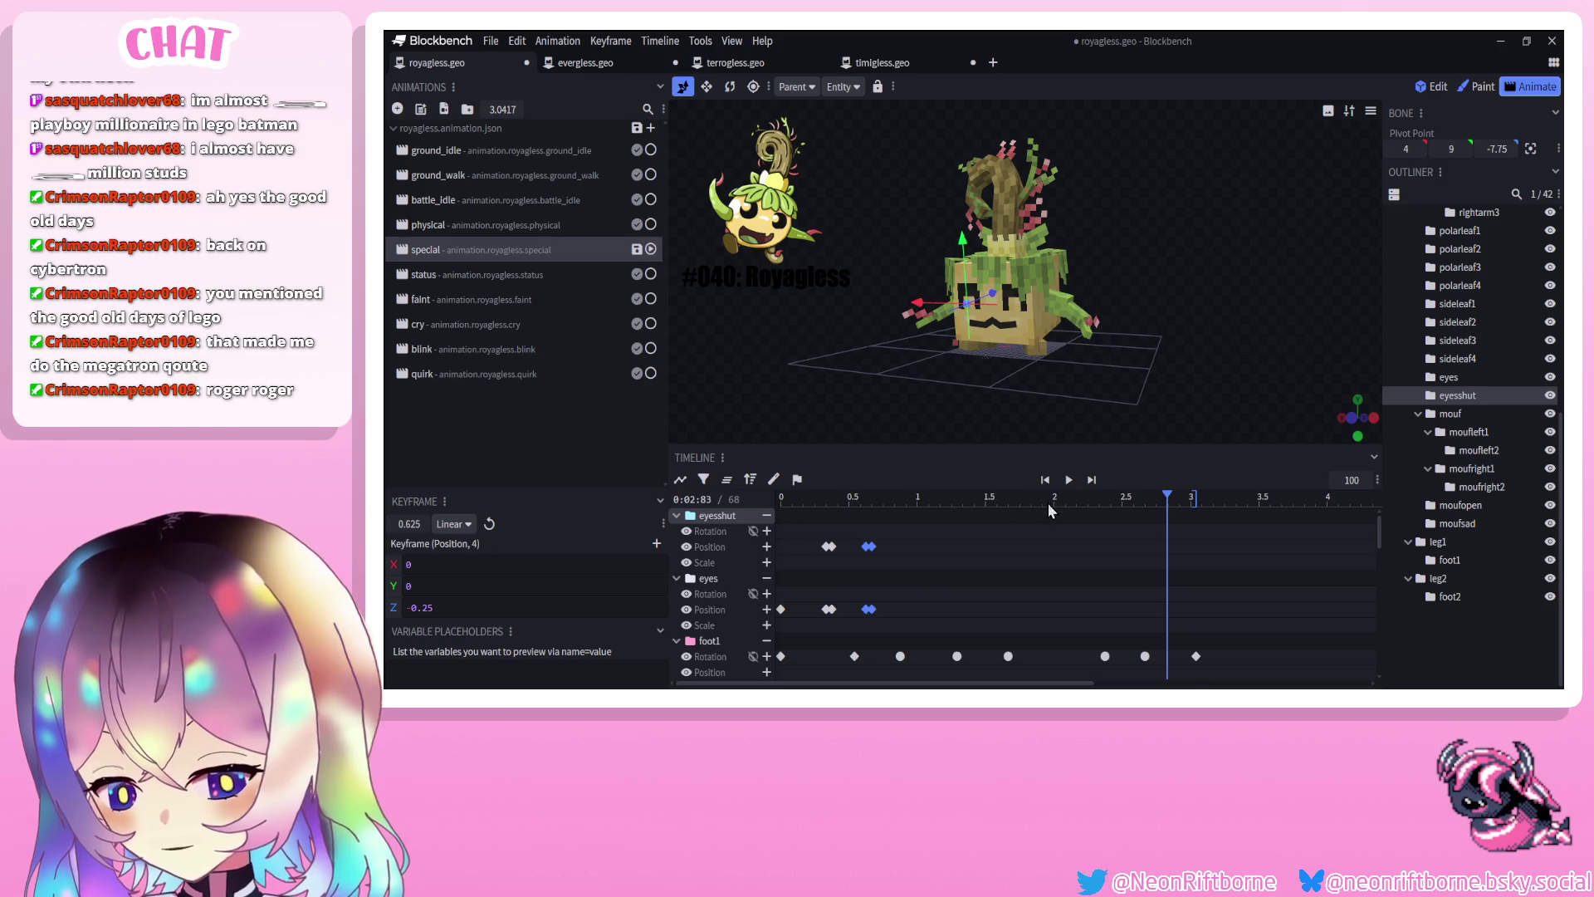
left_click(445, 344)
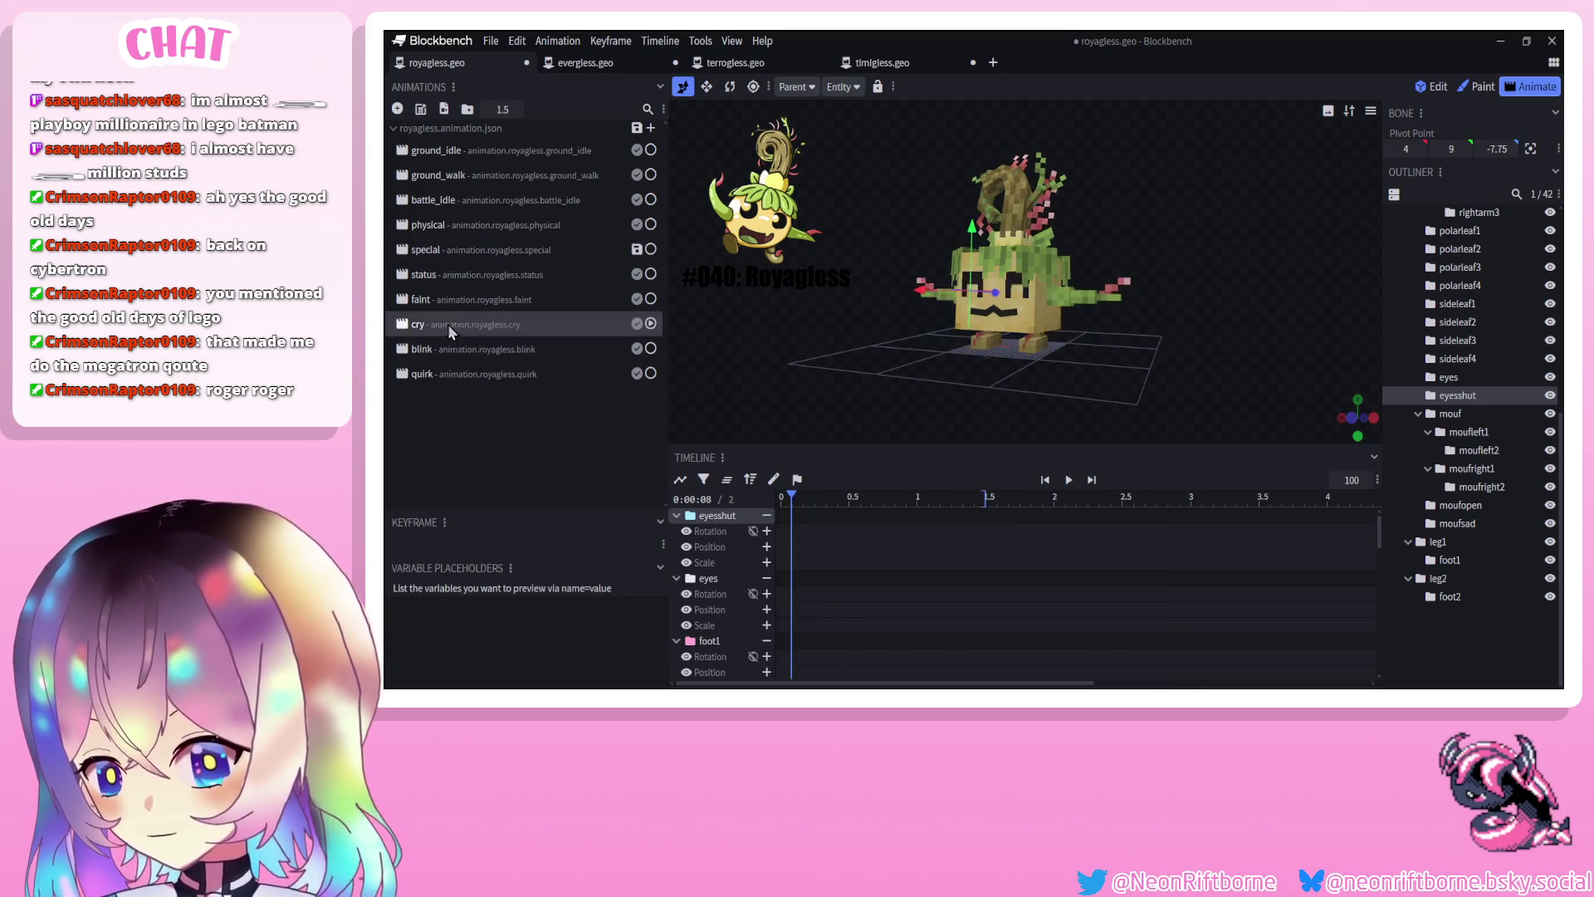
Preview the faint animation, then go back to the special animation and save the model
left_click(465, 281)
left_click(465, 299)
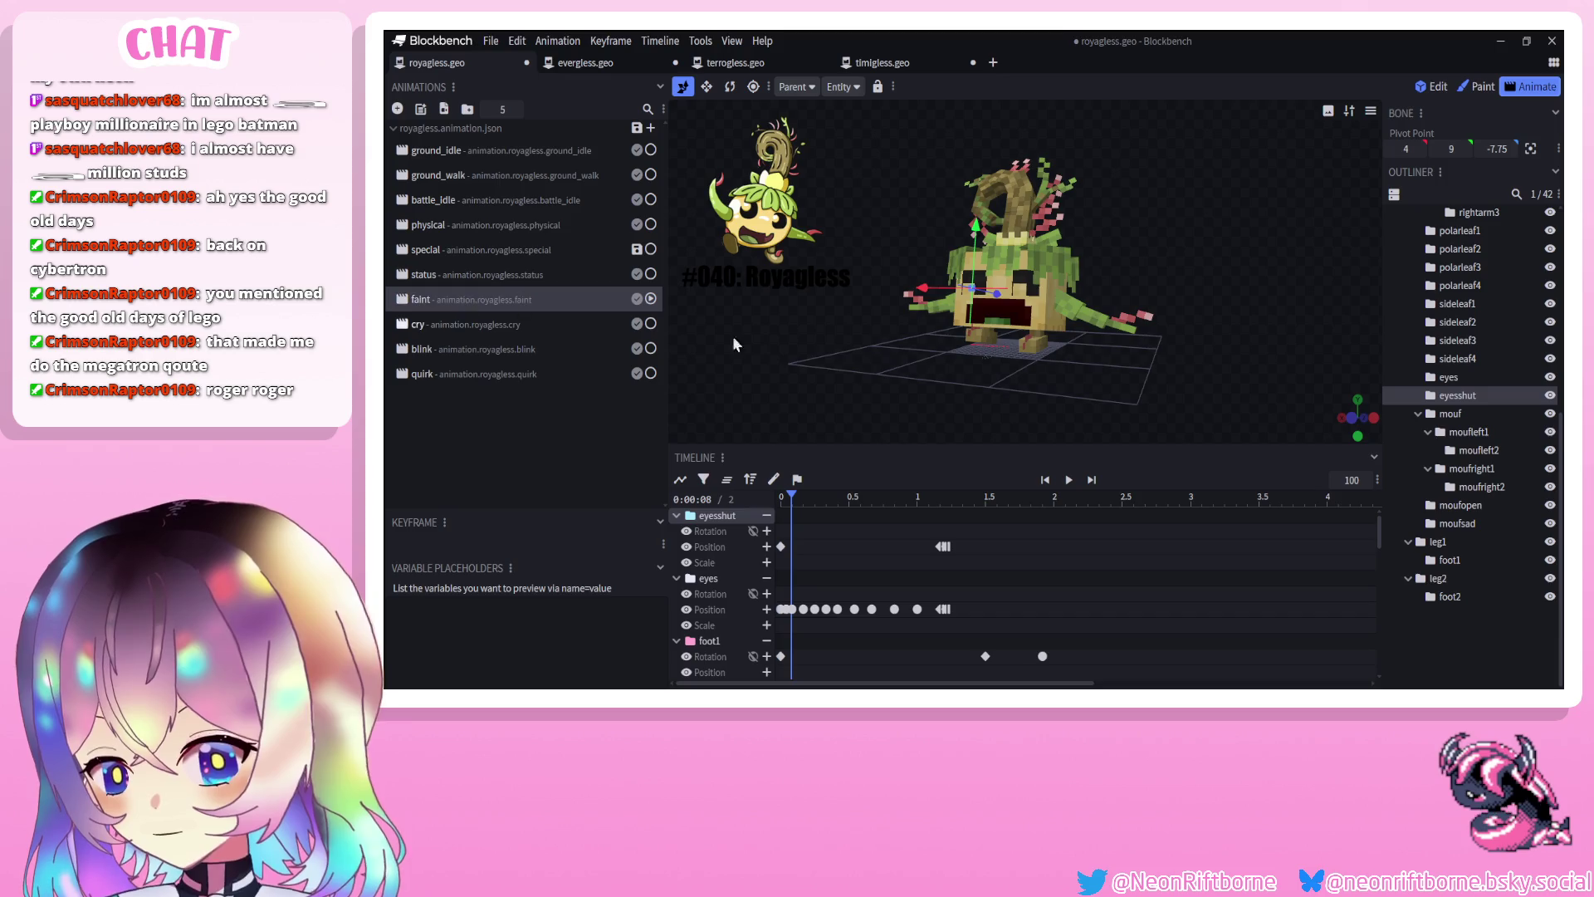
left_click(1443, 651)
left_click_drag(905, 365, 887, 368)
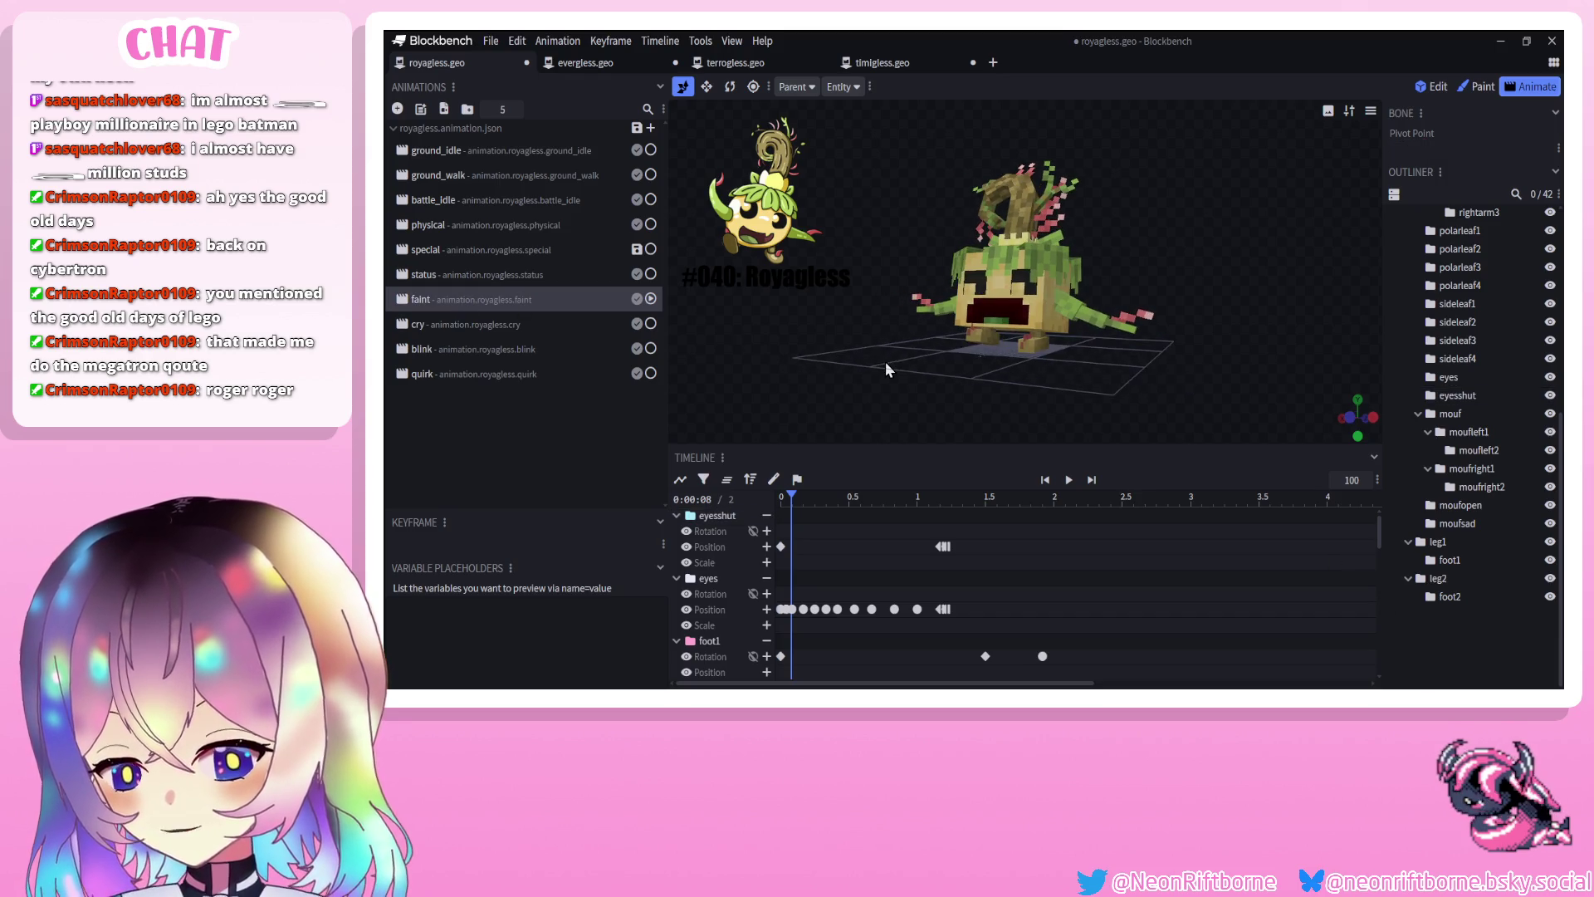
left_click(1069, 480)
left_click(1054, 481)
left_click(1066, 481)
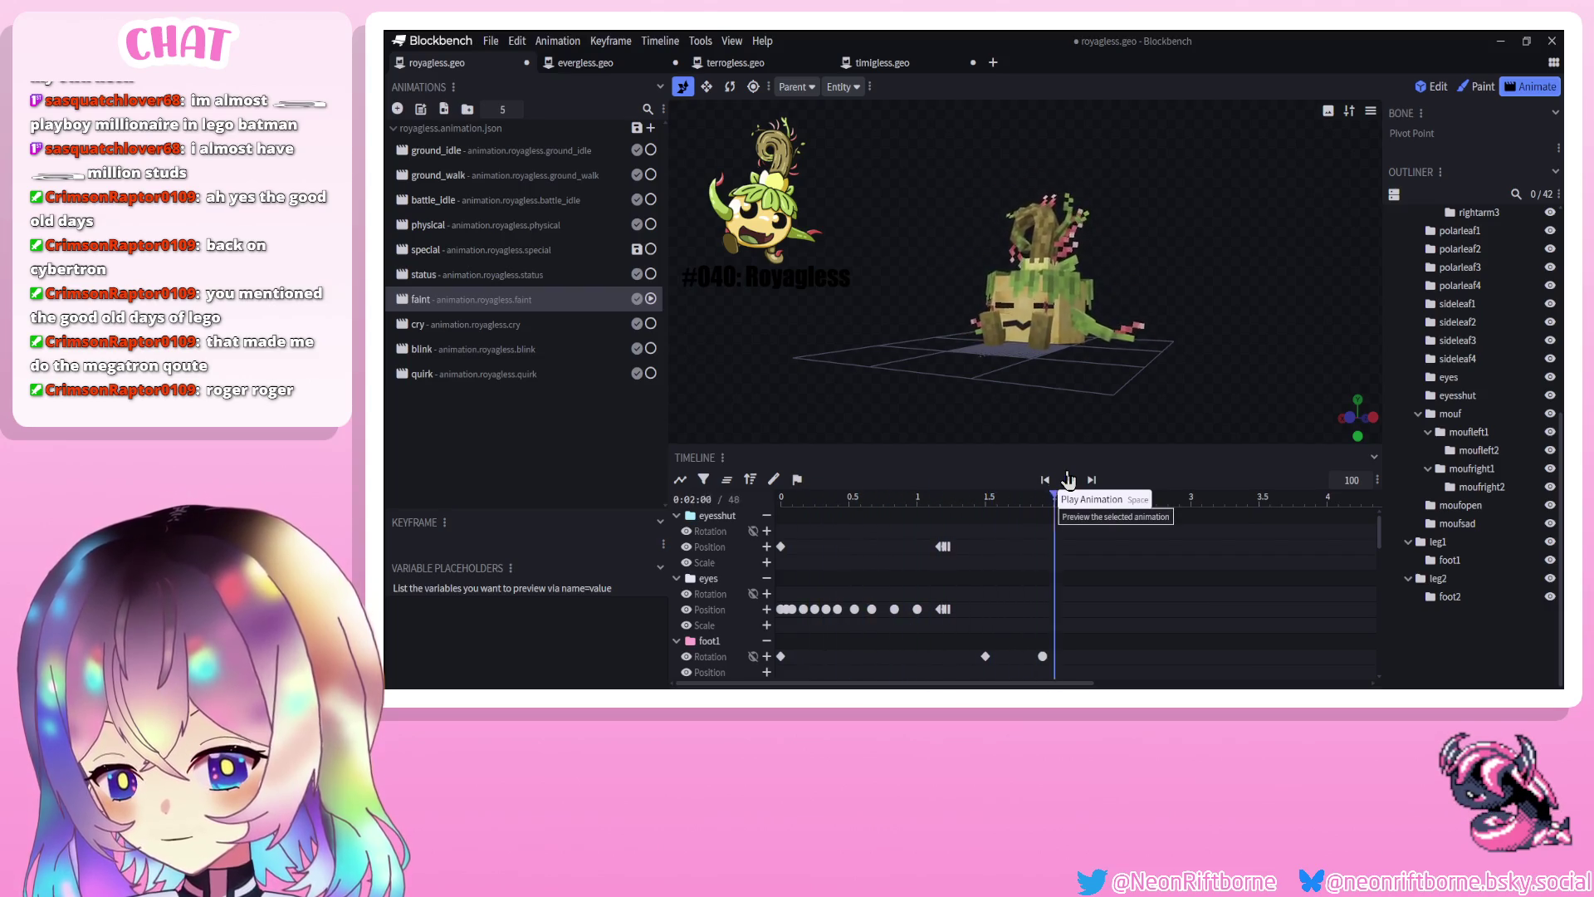
left_click(479, 253)
key("ctrl+s")
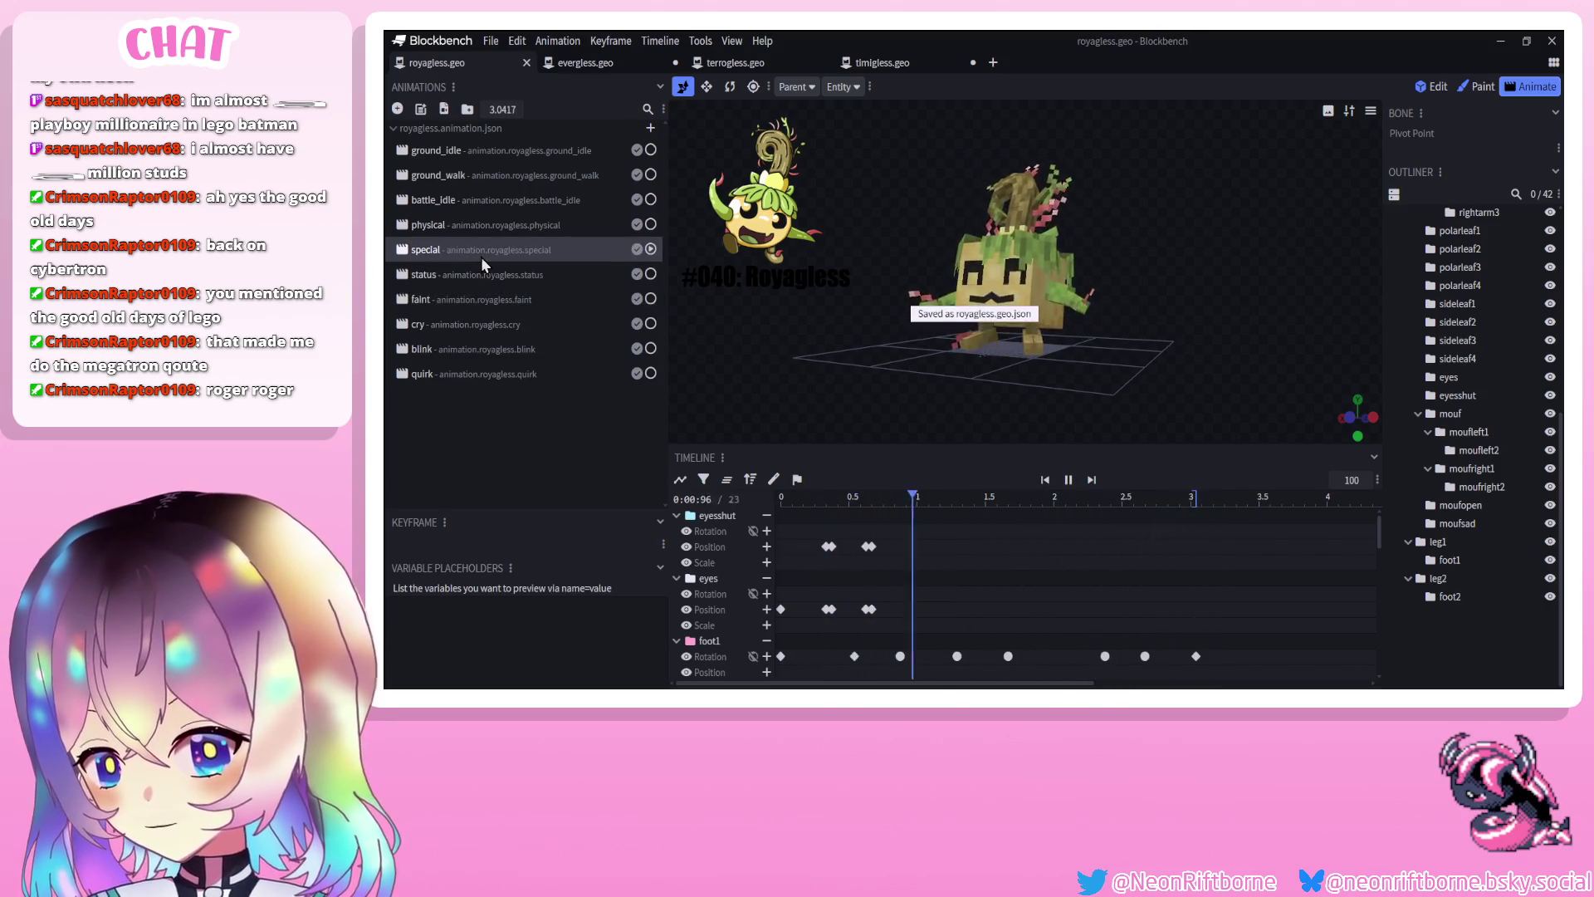
left_click(1069, 479)
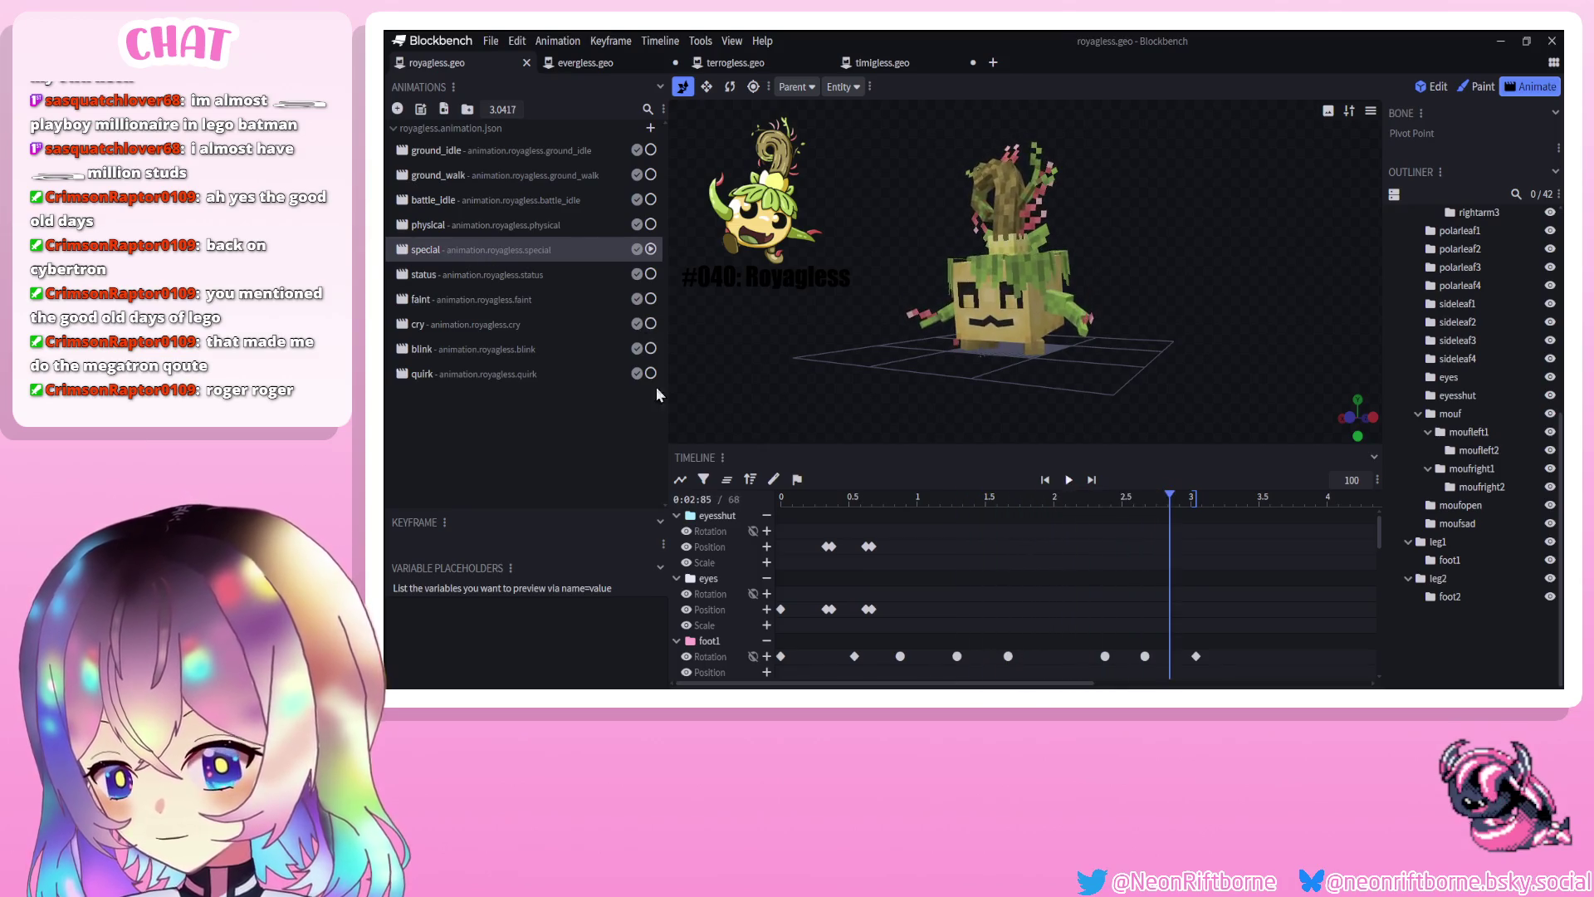
Copy the mouf and moufopen position keyframes from physical and paste them into special
left_click(435, 226)
left_click(1462, 418)
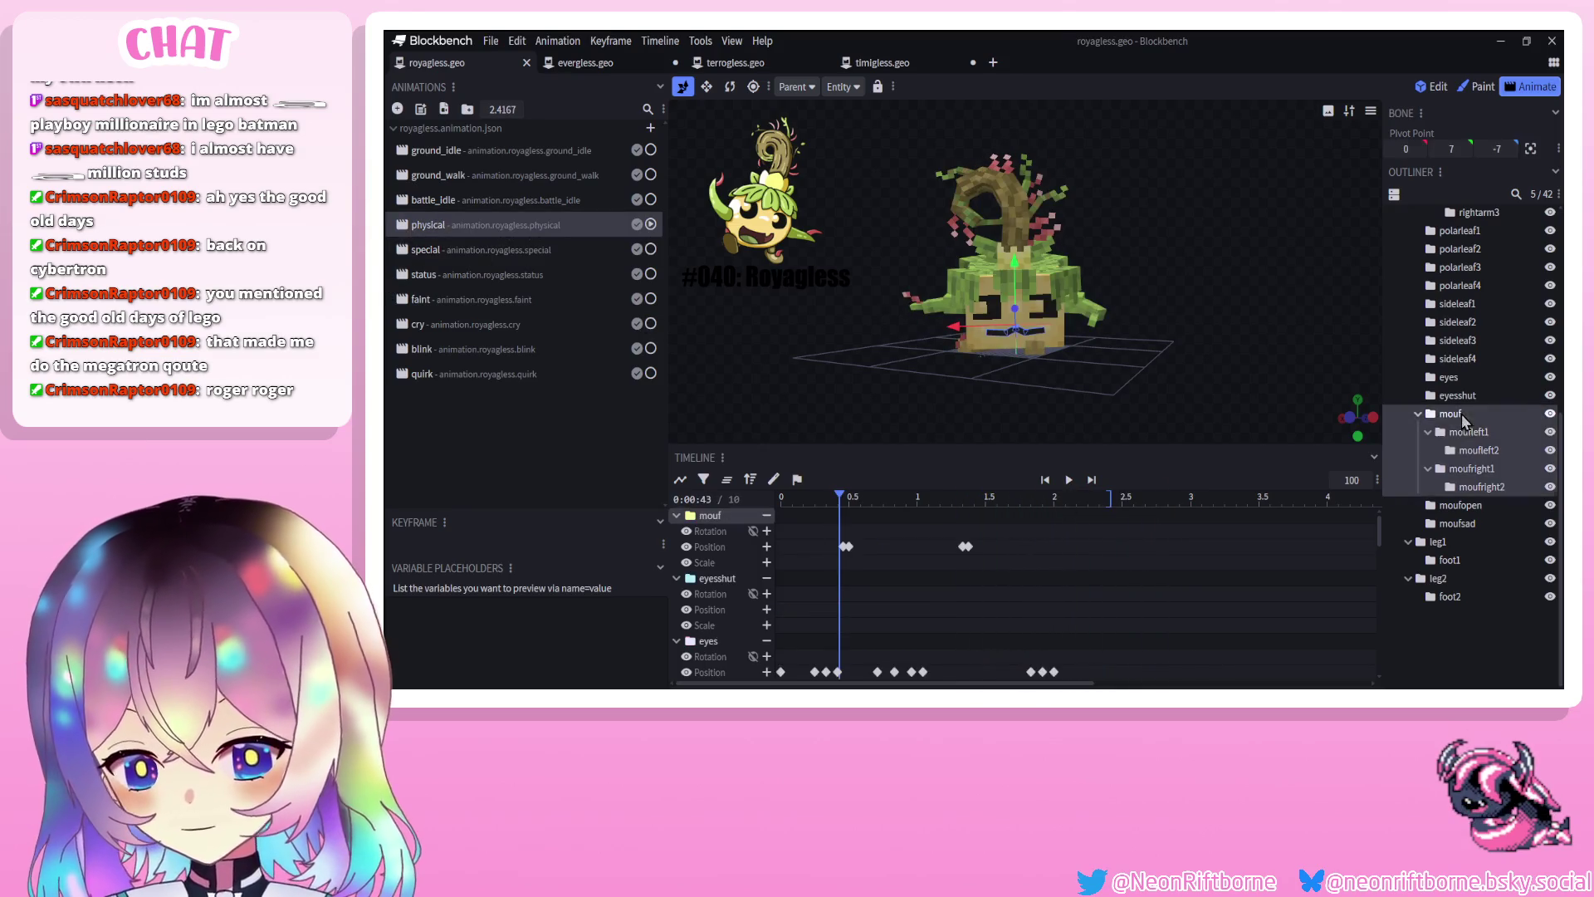
left_click(1462, 505)
left_click_drag(1014, 529, 805, 619)
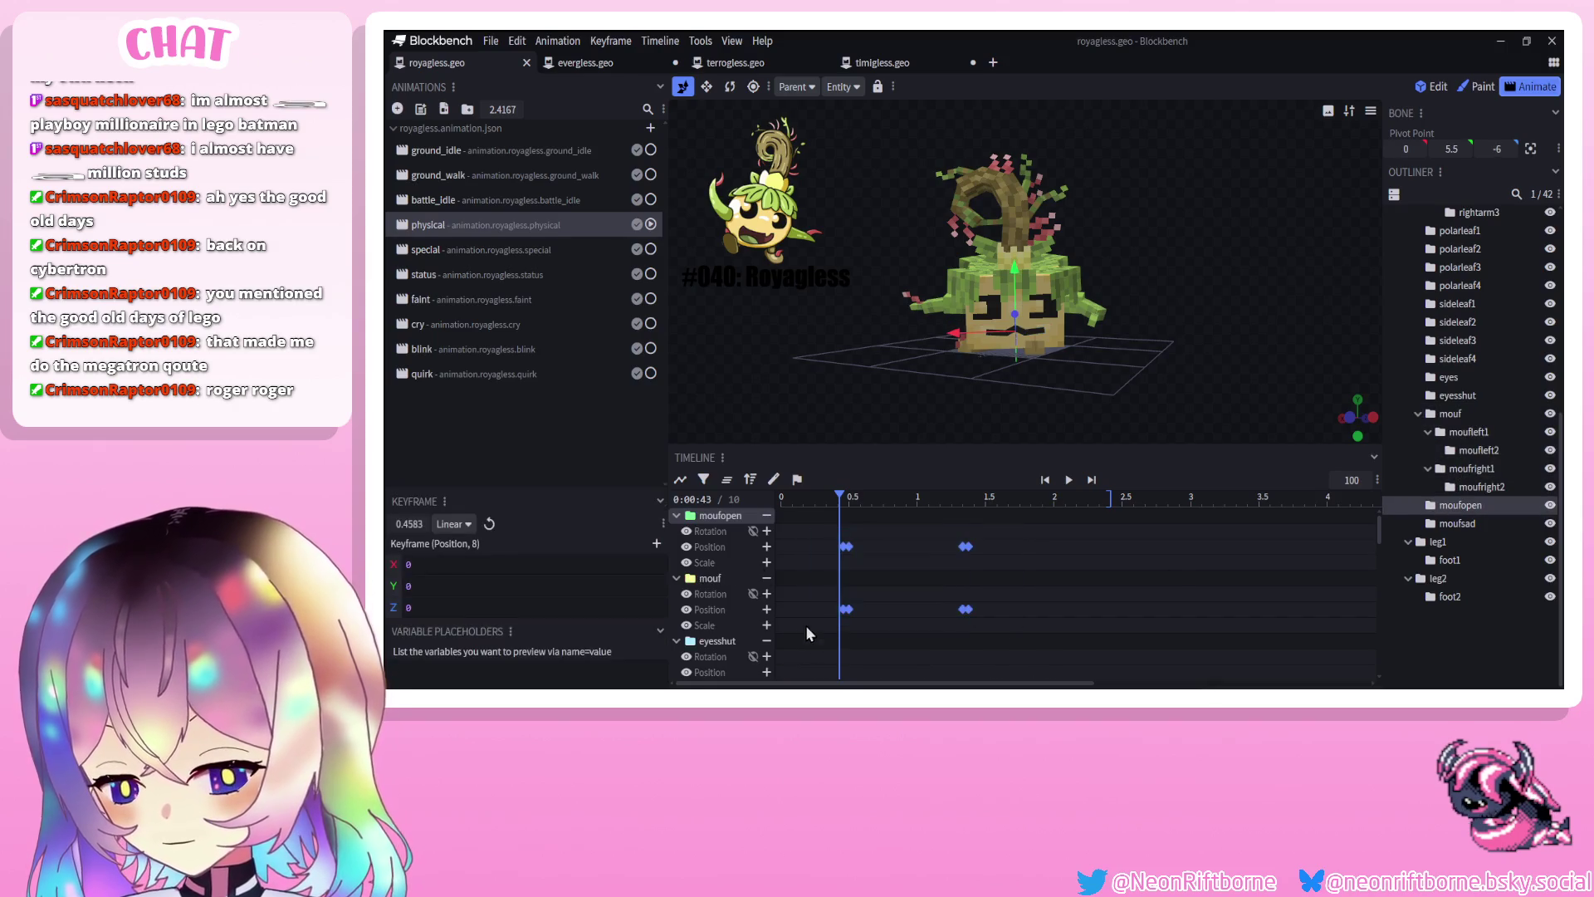
left_click(467, 250)
mouse_move(853, 532)
left_mouse_down()
mouse_move(828, 520)
mouse_move(1007, 498)
mouse_move(1033, 600)
mouse_move(997, 640)
mouse_move(1069, 609)
left_mouse_up()
key("ctrl+v")
key("ctrl+v")
left_click_drag(1086, 500, 1139, 499)
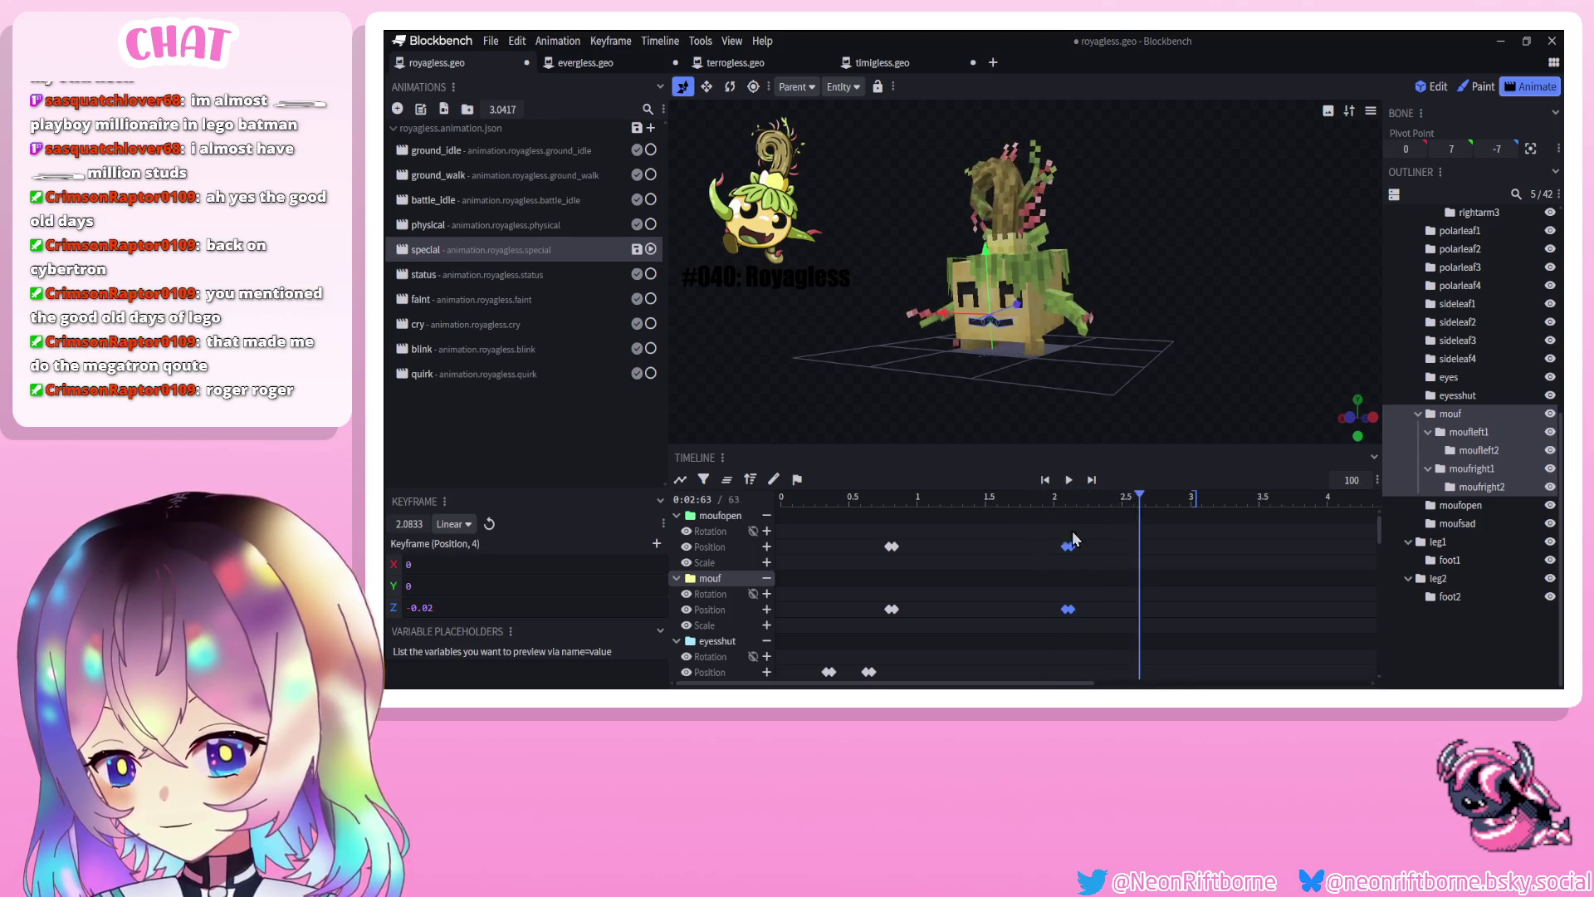
Shift the eyes position keys from about 2.75 to 2.67 s and preview the special animation
scroll(1080, 535, "down", 1)
scroll(930, 590, "down", 3)
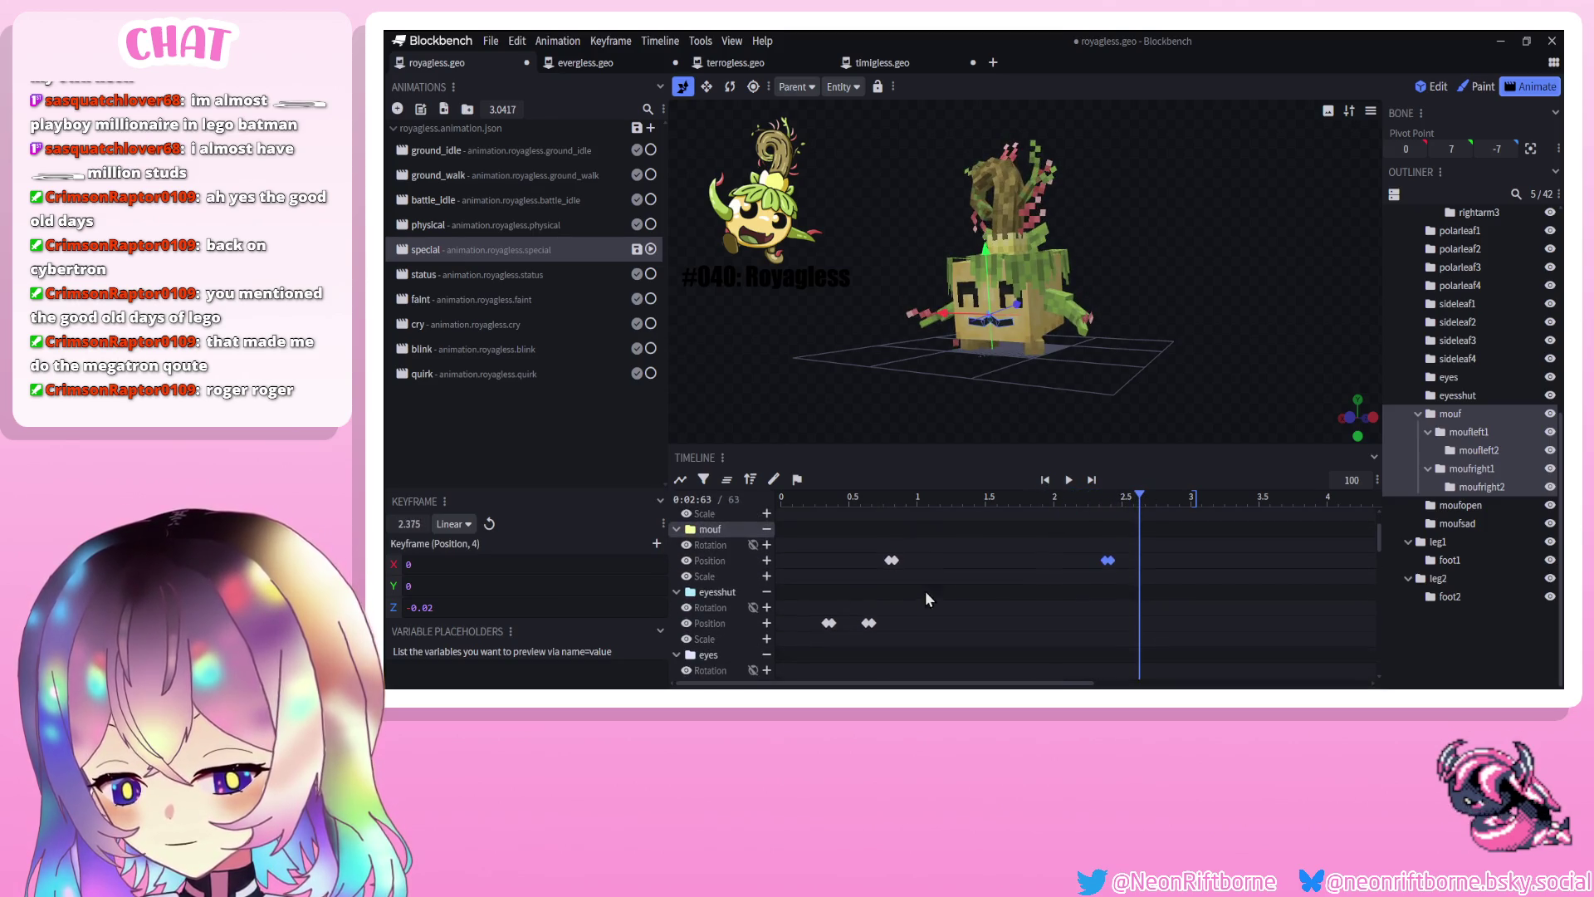
left_click_drag(864, 512, 883, 612)
left_click_drag(868, 525, 1130, 525)
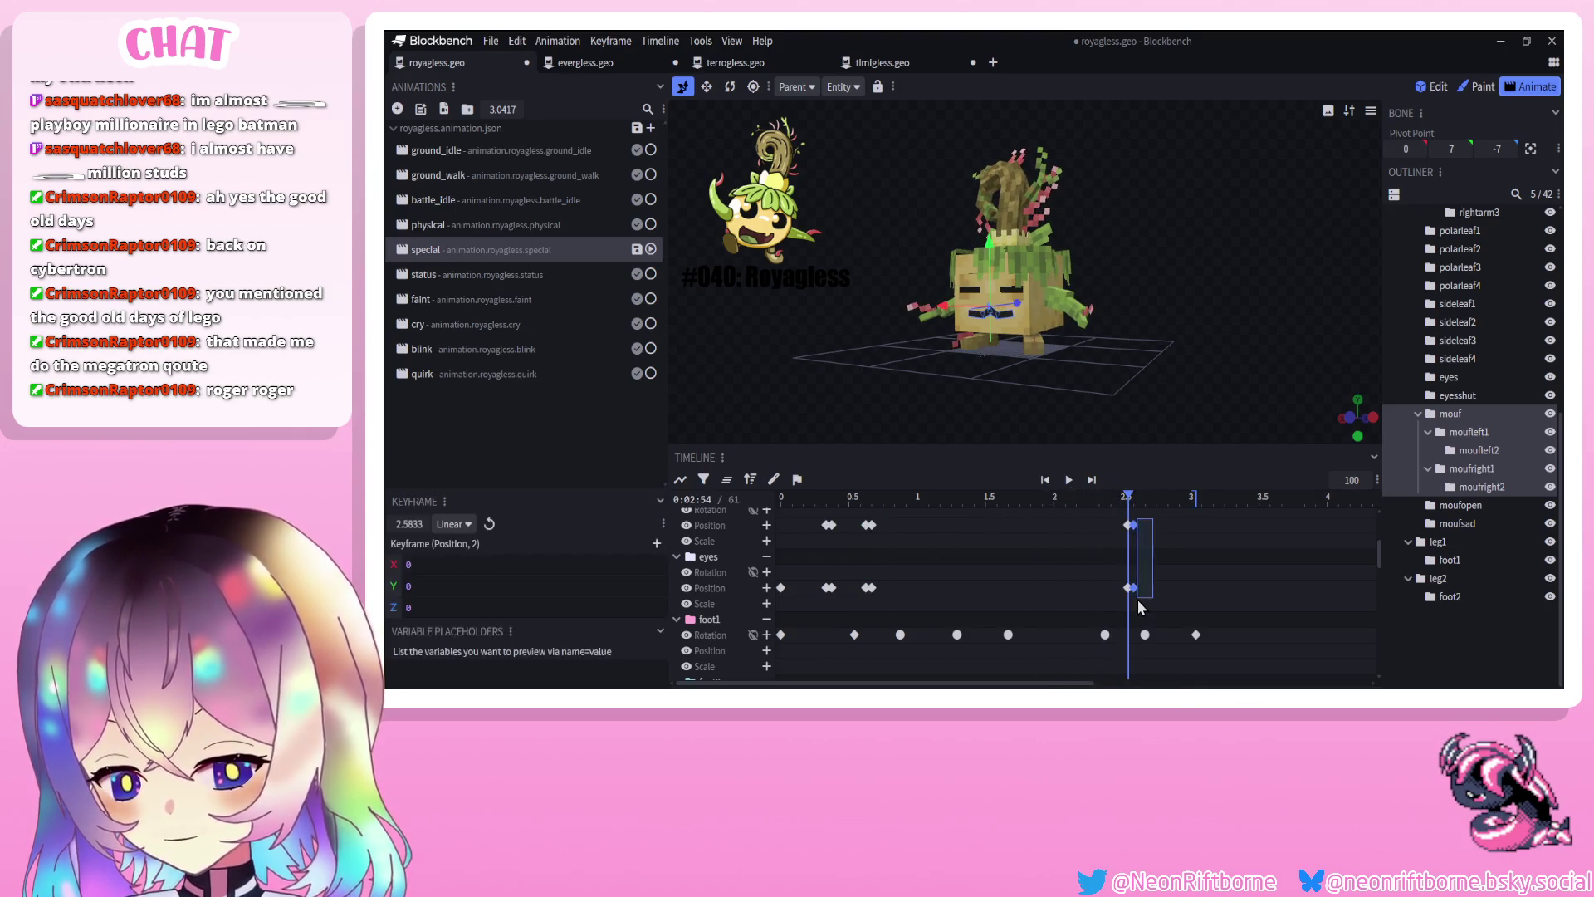
left_click_drag(1140, 607, 1137, 593)
left_click_drag(834, 514, 812, 608)
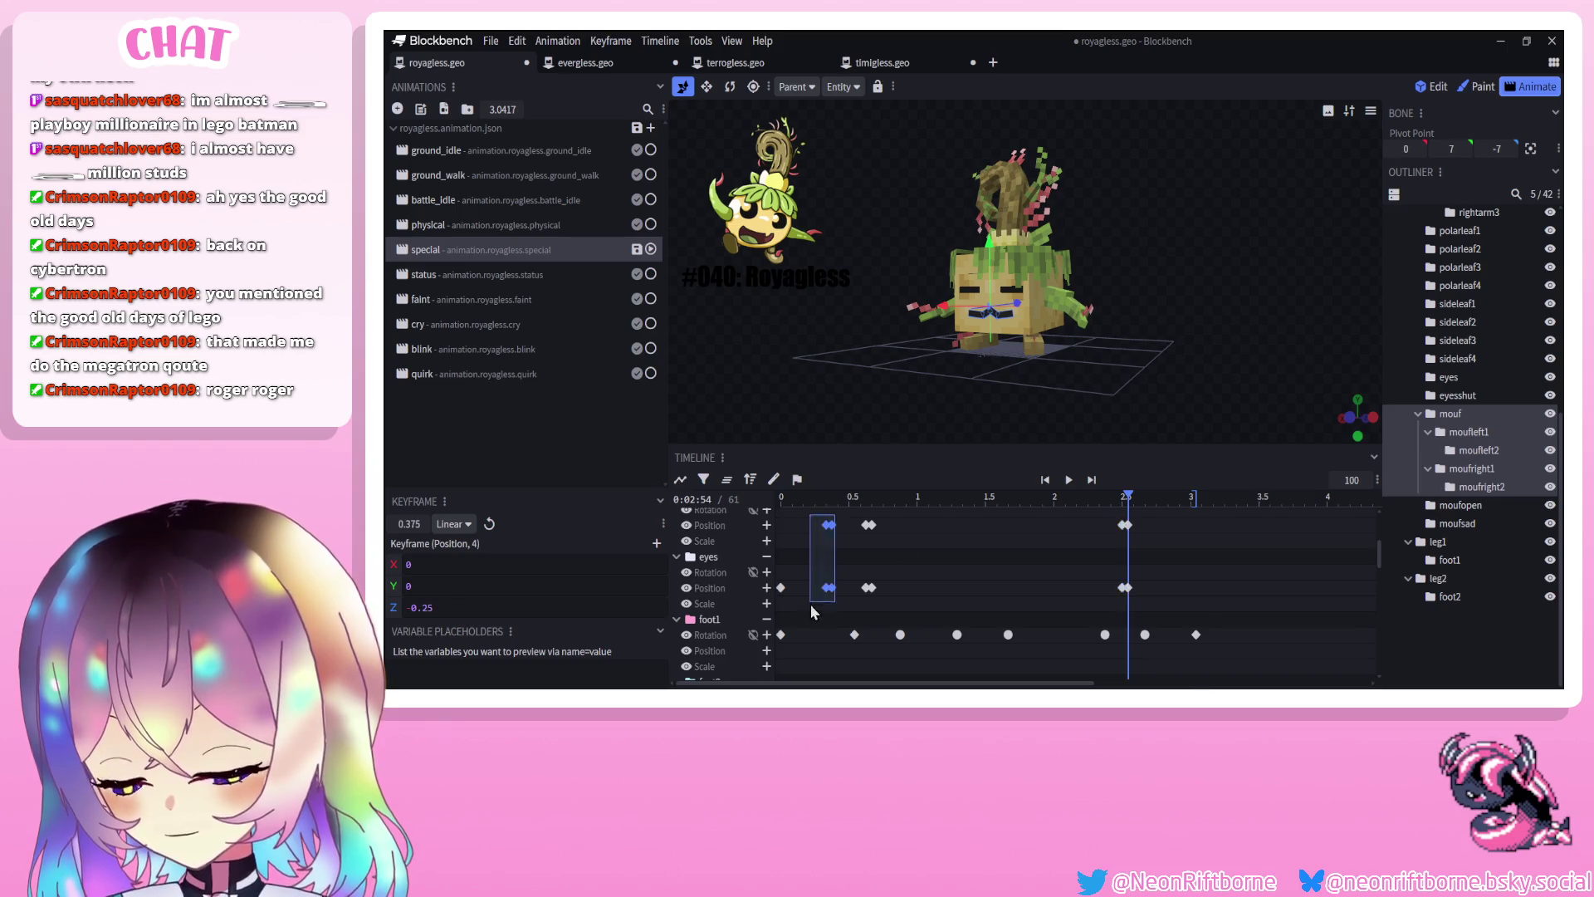
left_click(1146, 501)
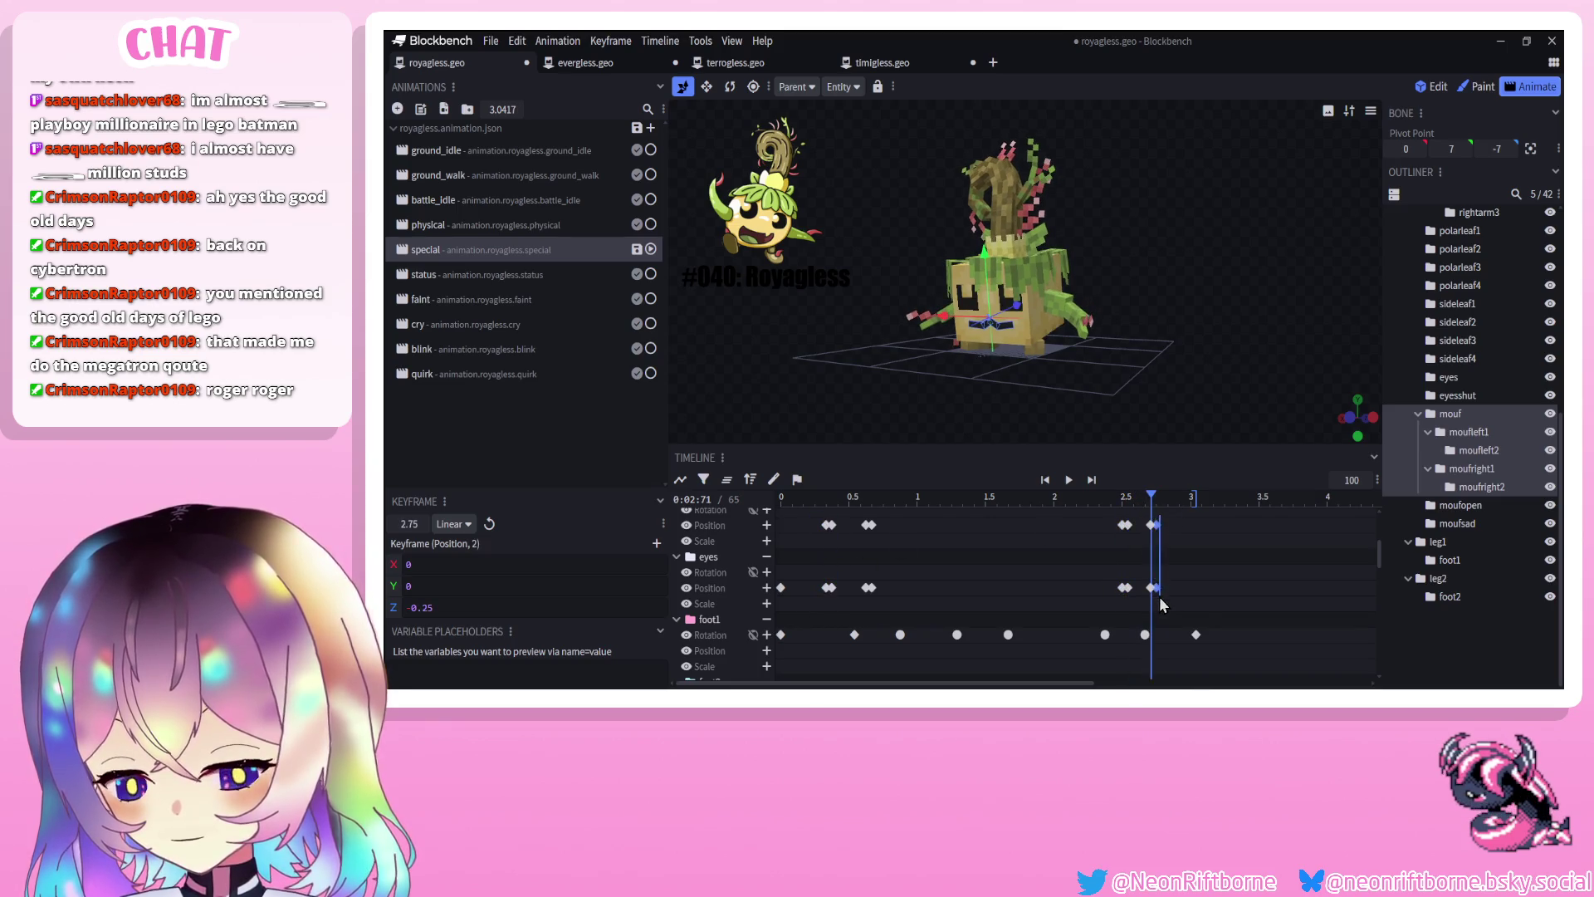
left_click_drag(1157, 589, 1153, 600)
left_click(1068, 480)
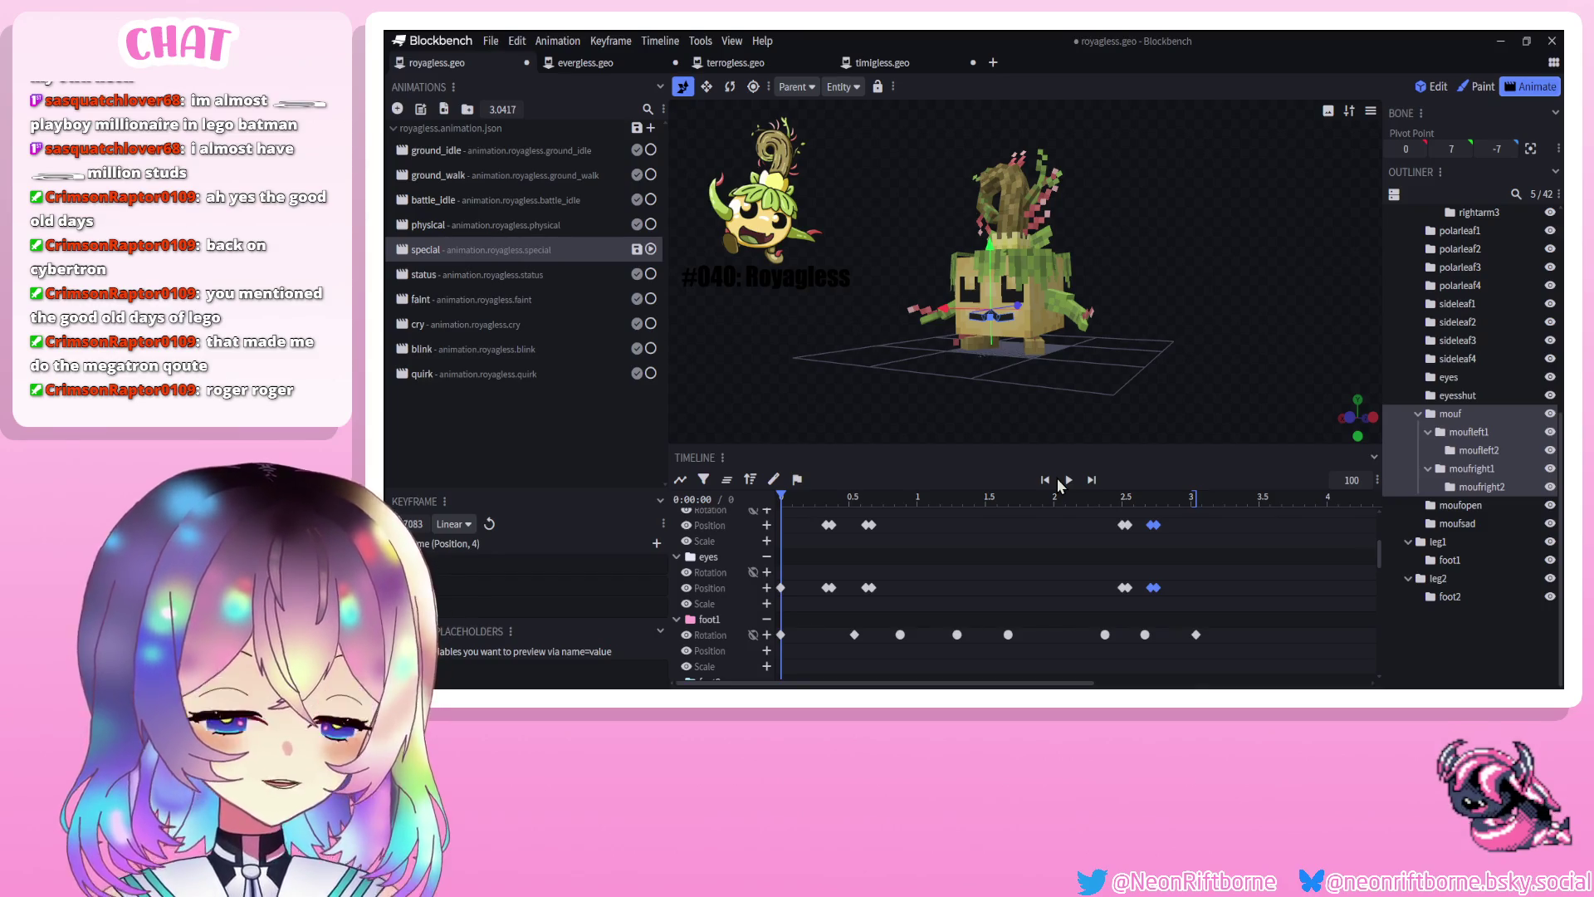
left_click(1069, 479)
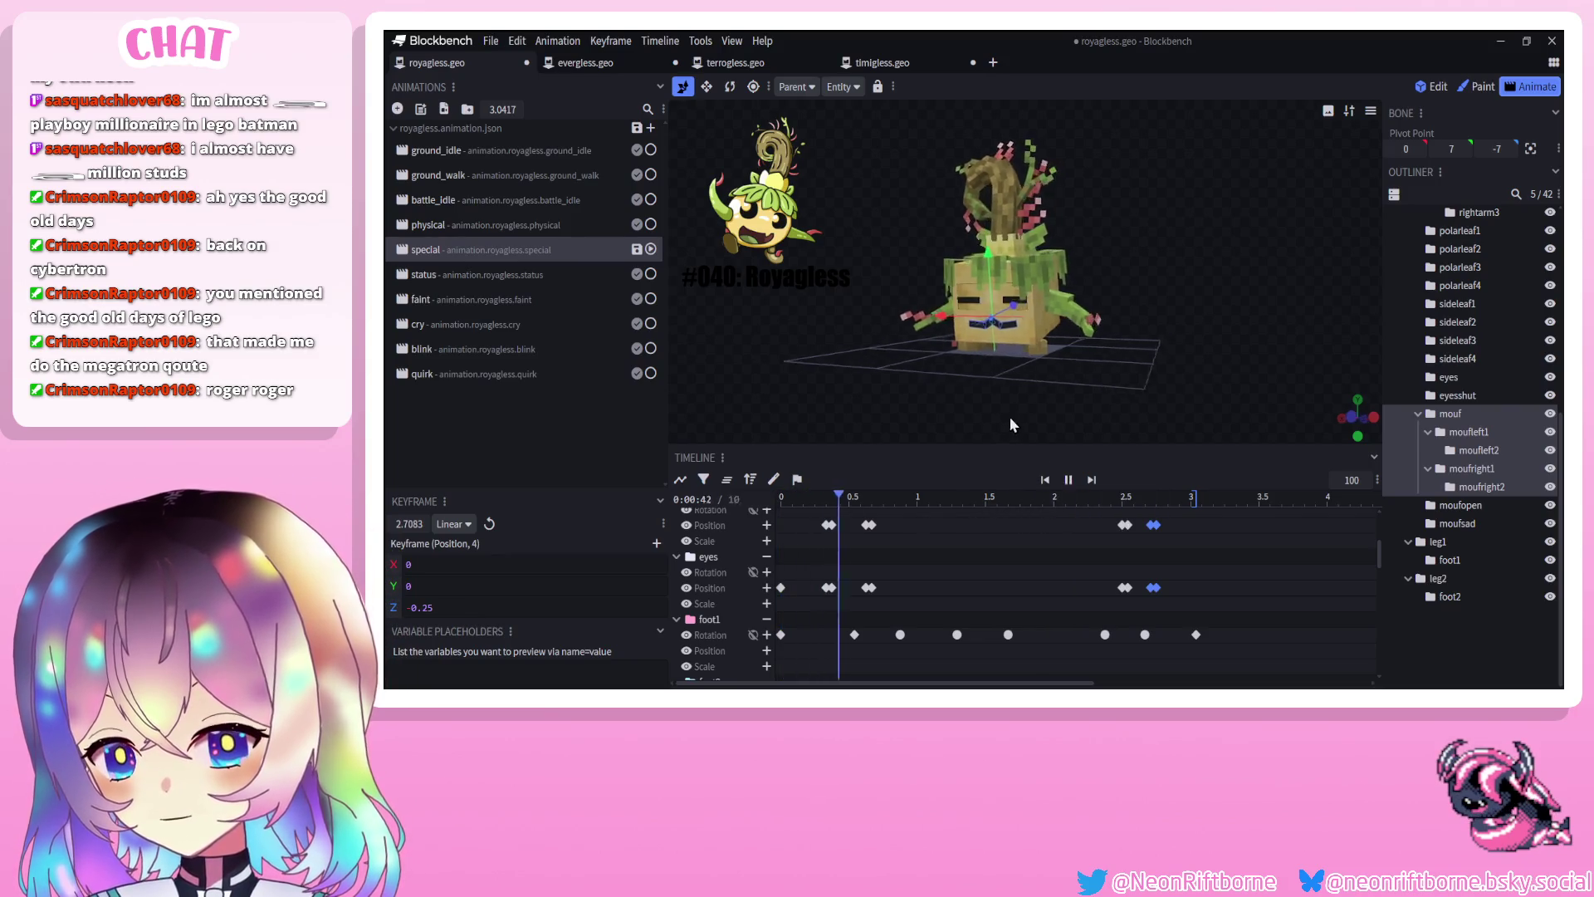
left_click(1046, 480)
left_click(1070, 479)
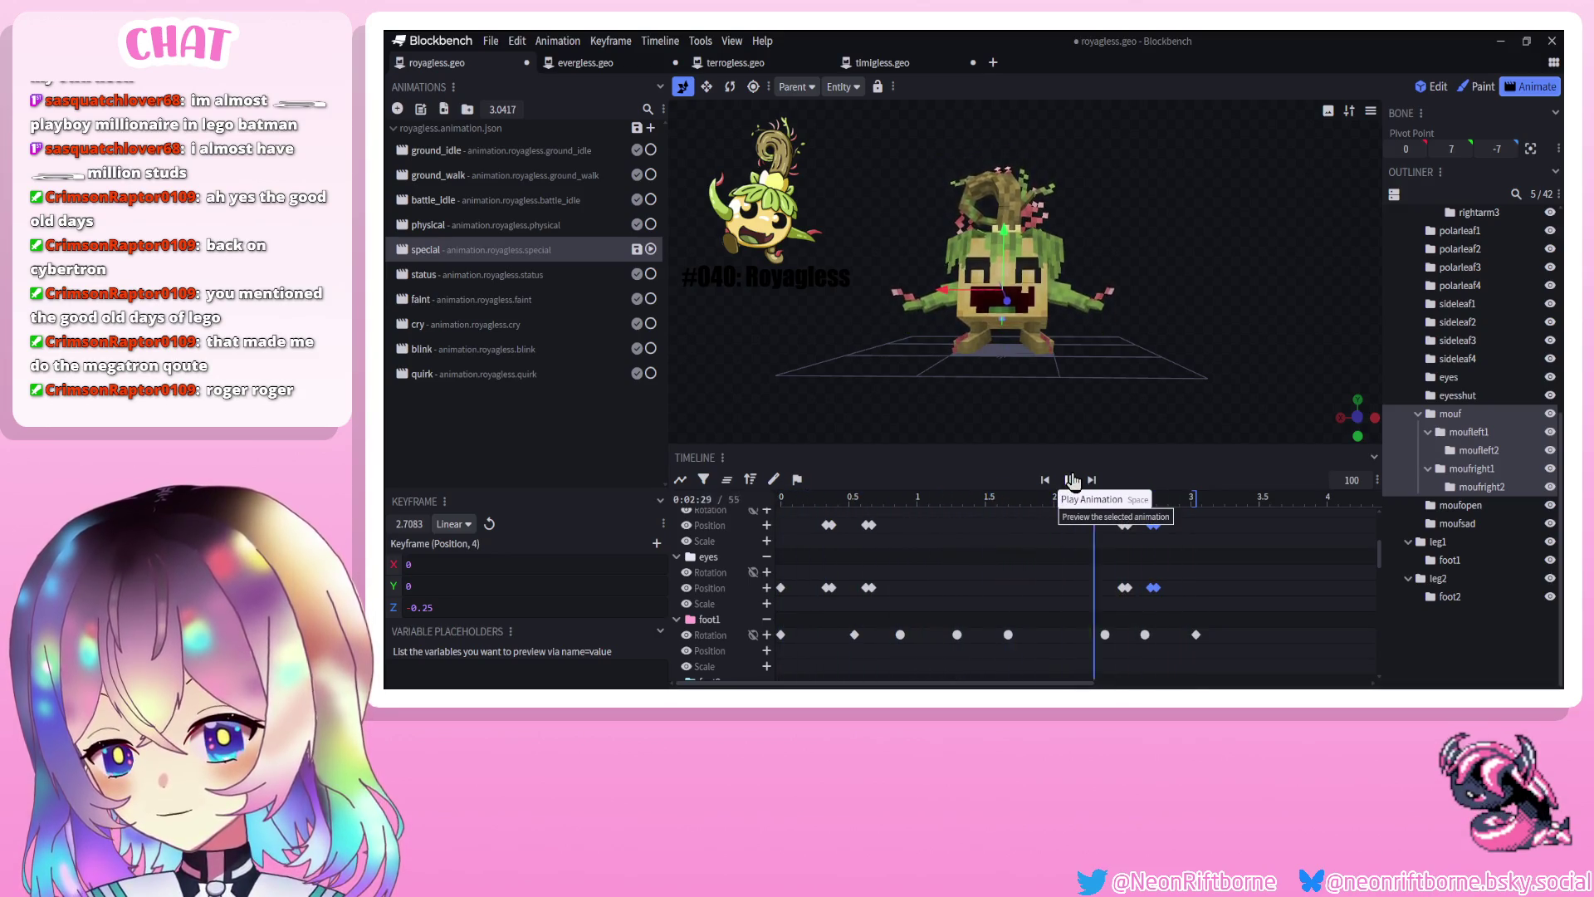
mouse_move(1103, 522)
left_mouse_down()
mouse_move(1136, 586)
mouse_move(1132, 521)
left_mouse_up()
left_click(1124, 588)
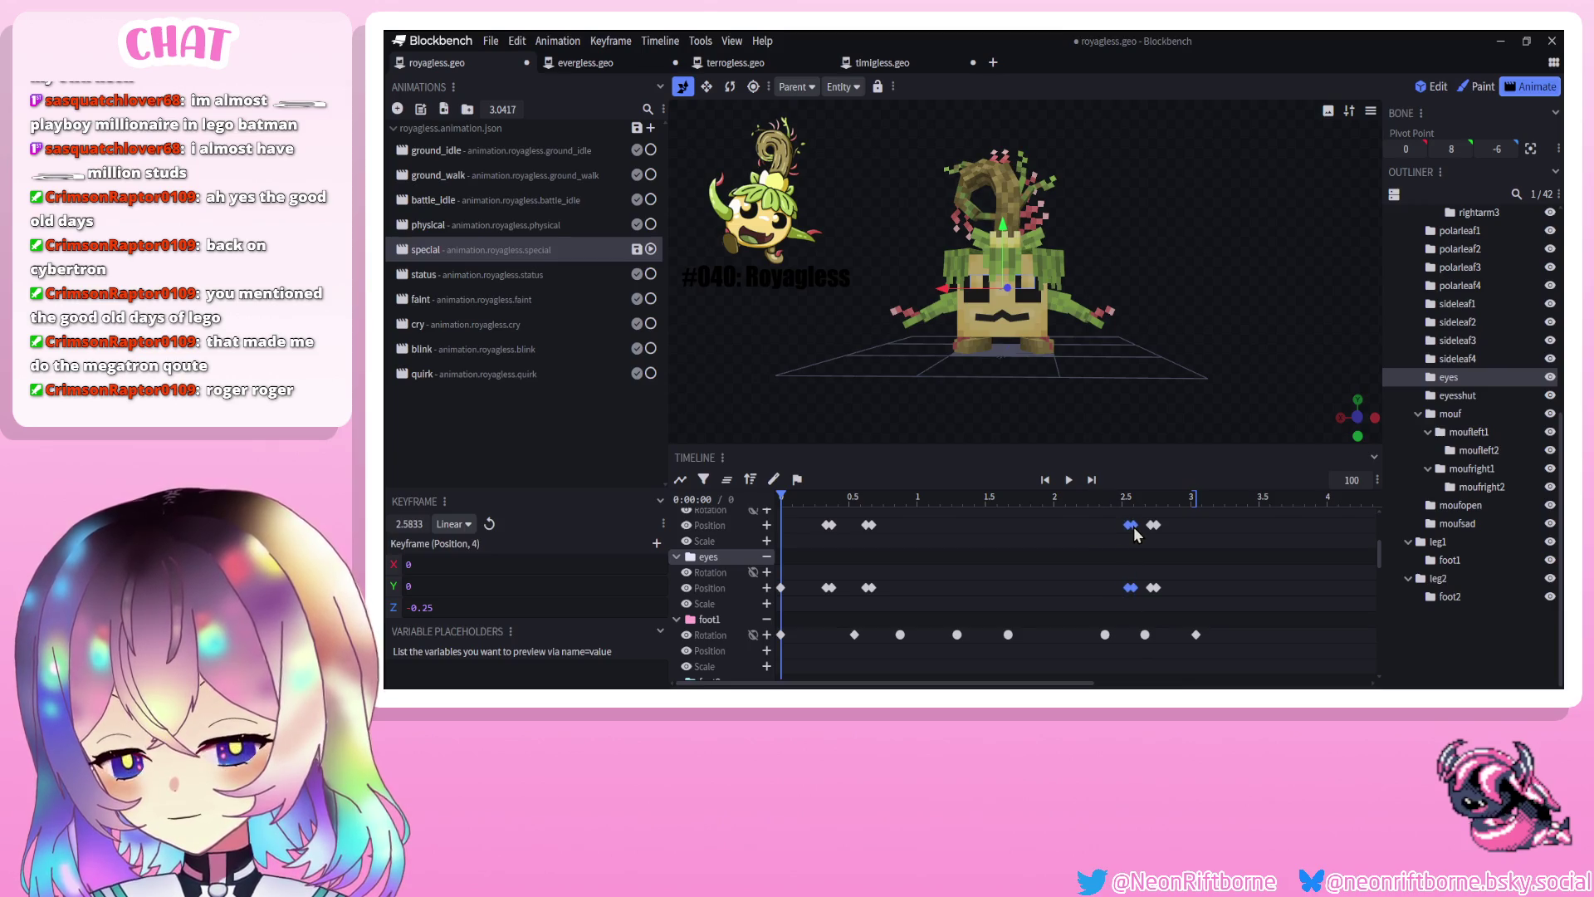
scroll(1139, 352, "up", 6)
mouse_move(1285, 266)
left_mouse_down()
mouse_move(1312, 175)
mouse_move(1299, 152)
mouse_move(1249, 146)
mouse_move(1184, 206)
mouse_move(1296, 230)
mouse_move(1429, 233)
mouse_move(1416, 241)
left_mouse_up()
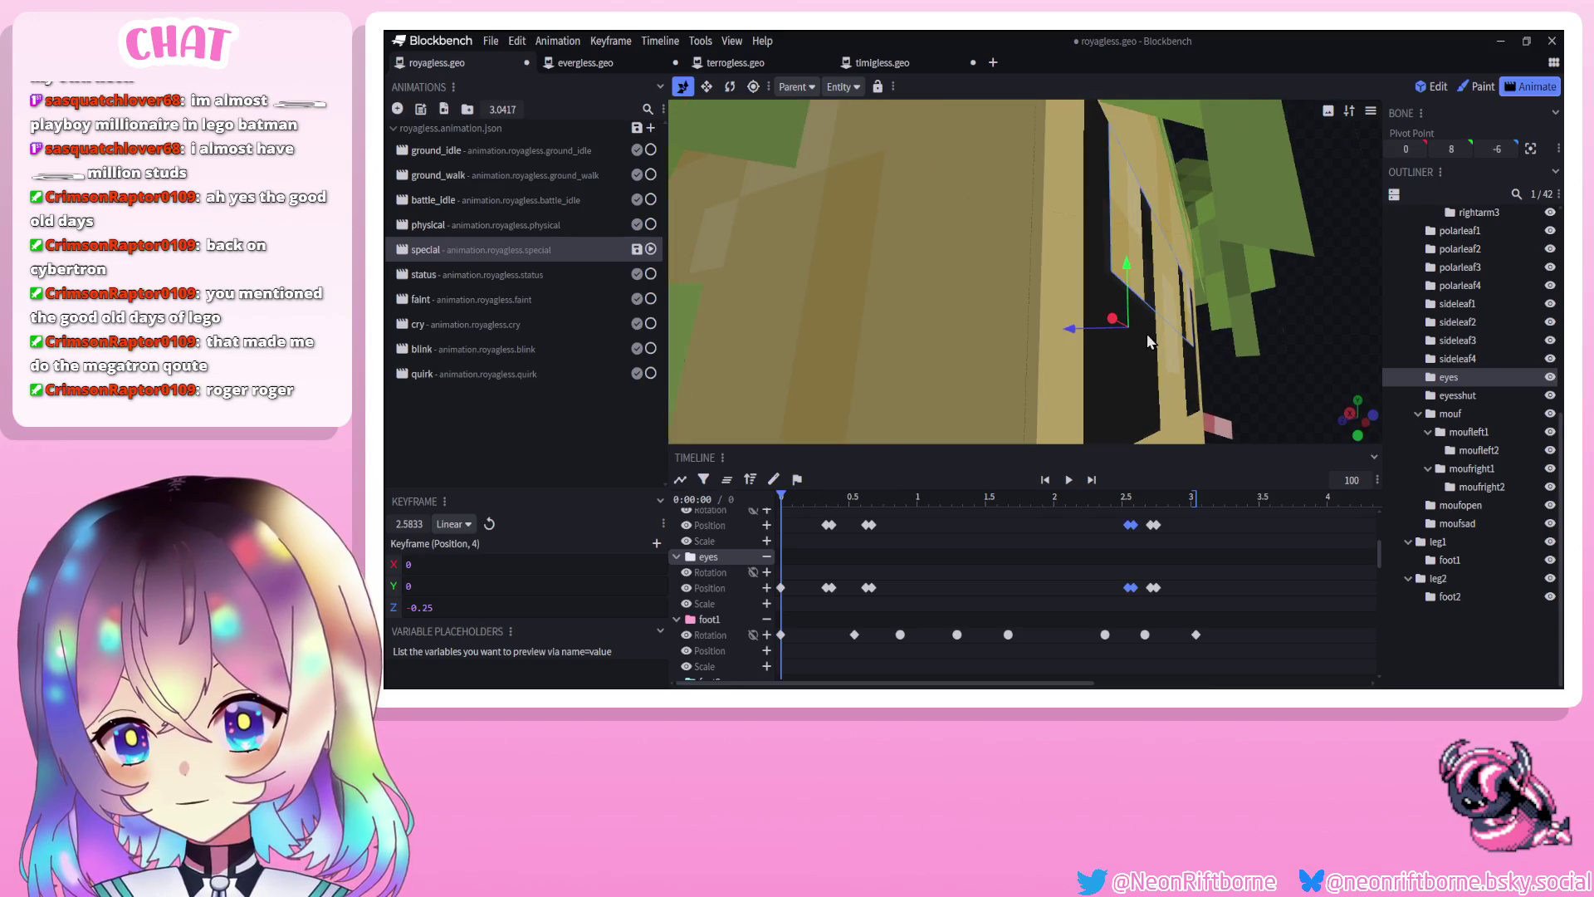
mouse_move(1151, 365)
left_mouse_down()
mouse_move(1229, 331)
mouse_move(1040, 341)
left_mouse_up()
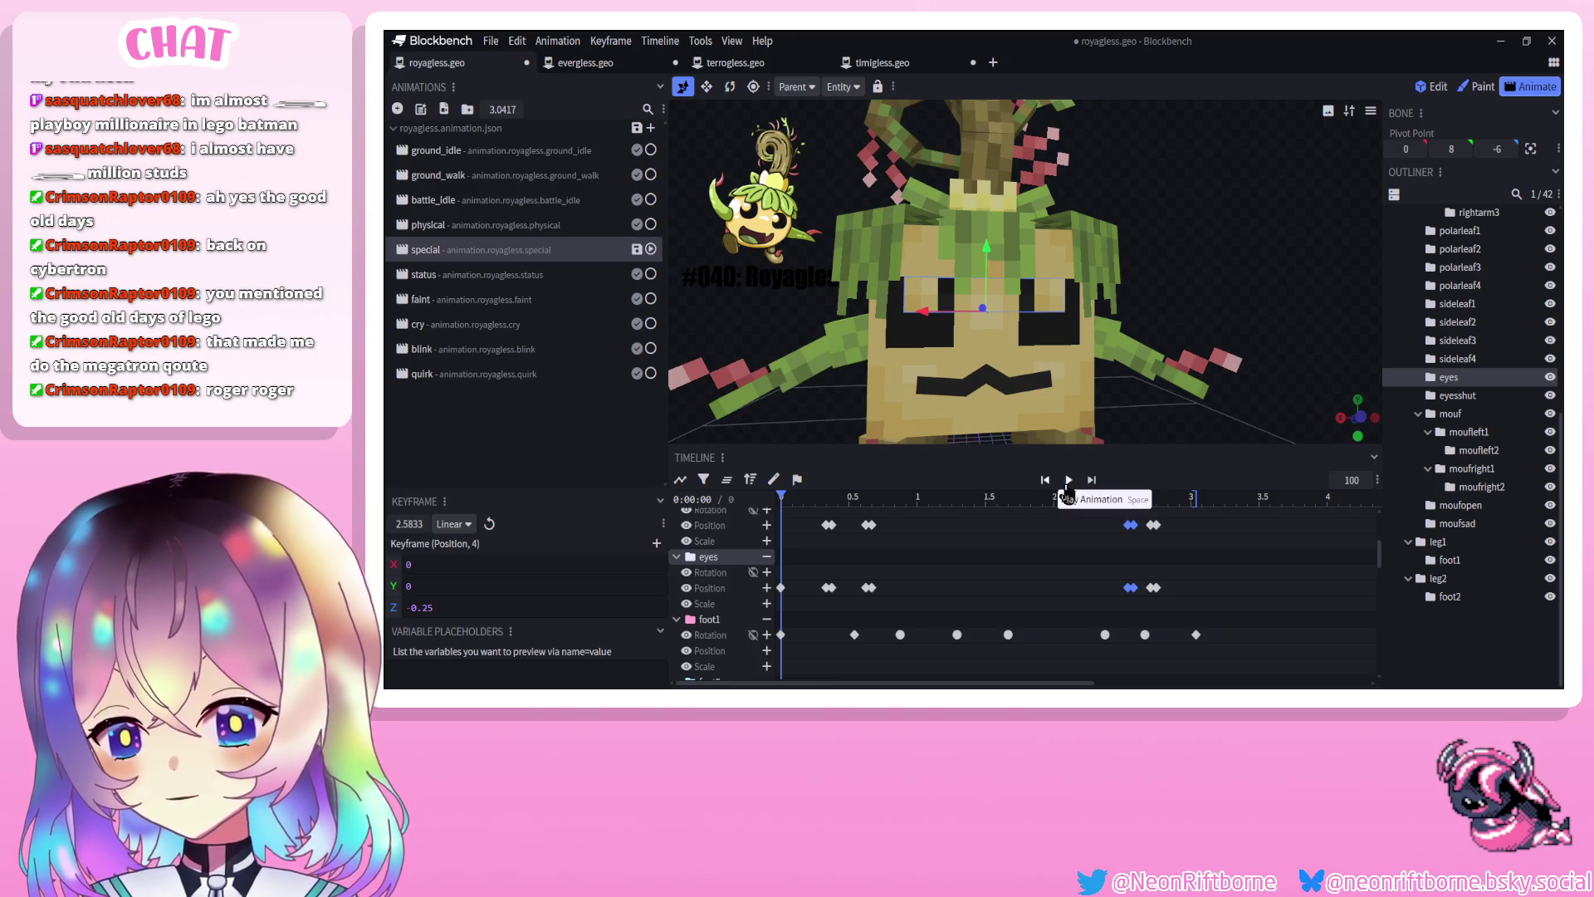
left_click(1069, 480)
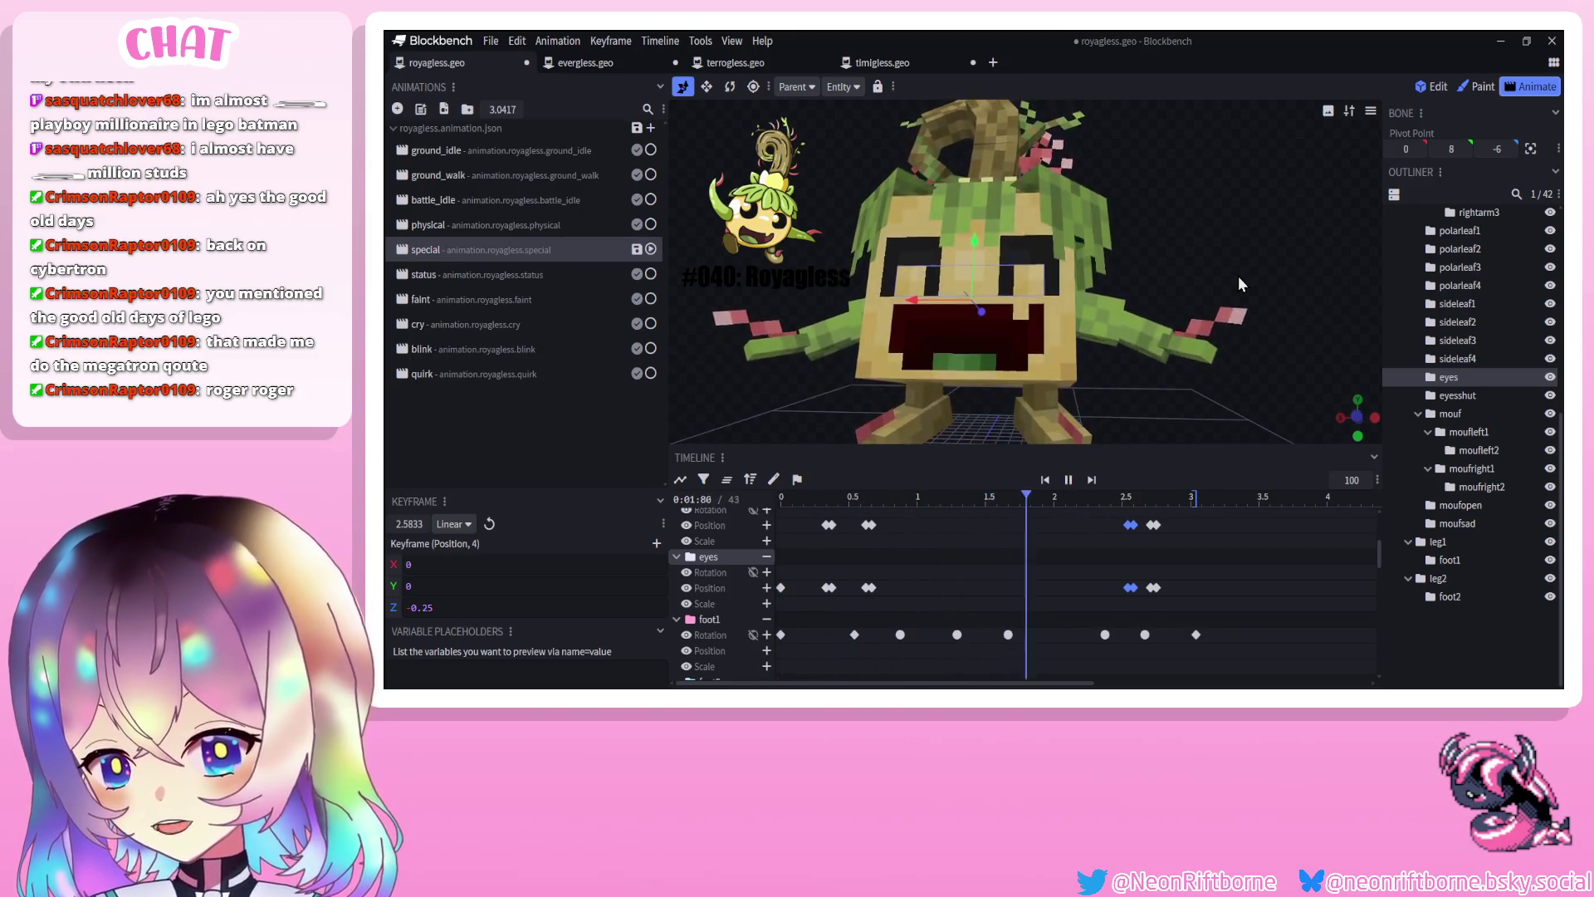
left_click(1449, 605)
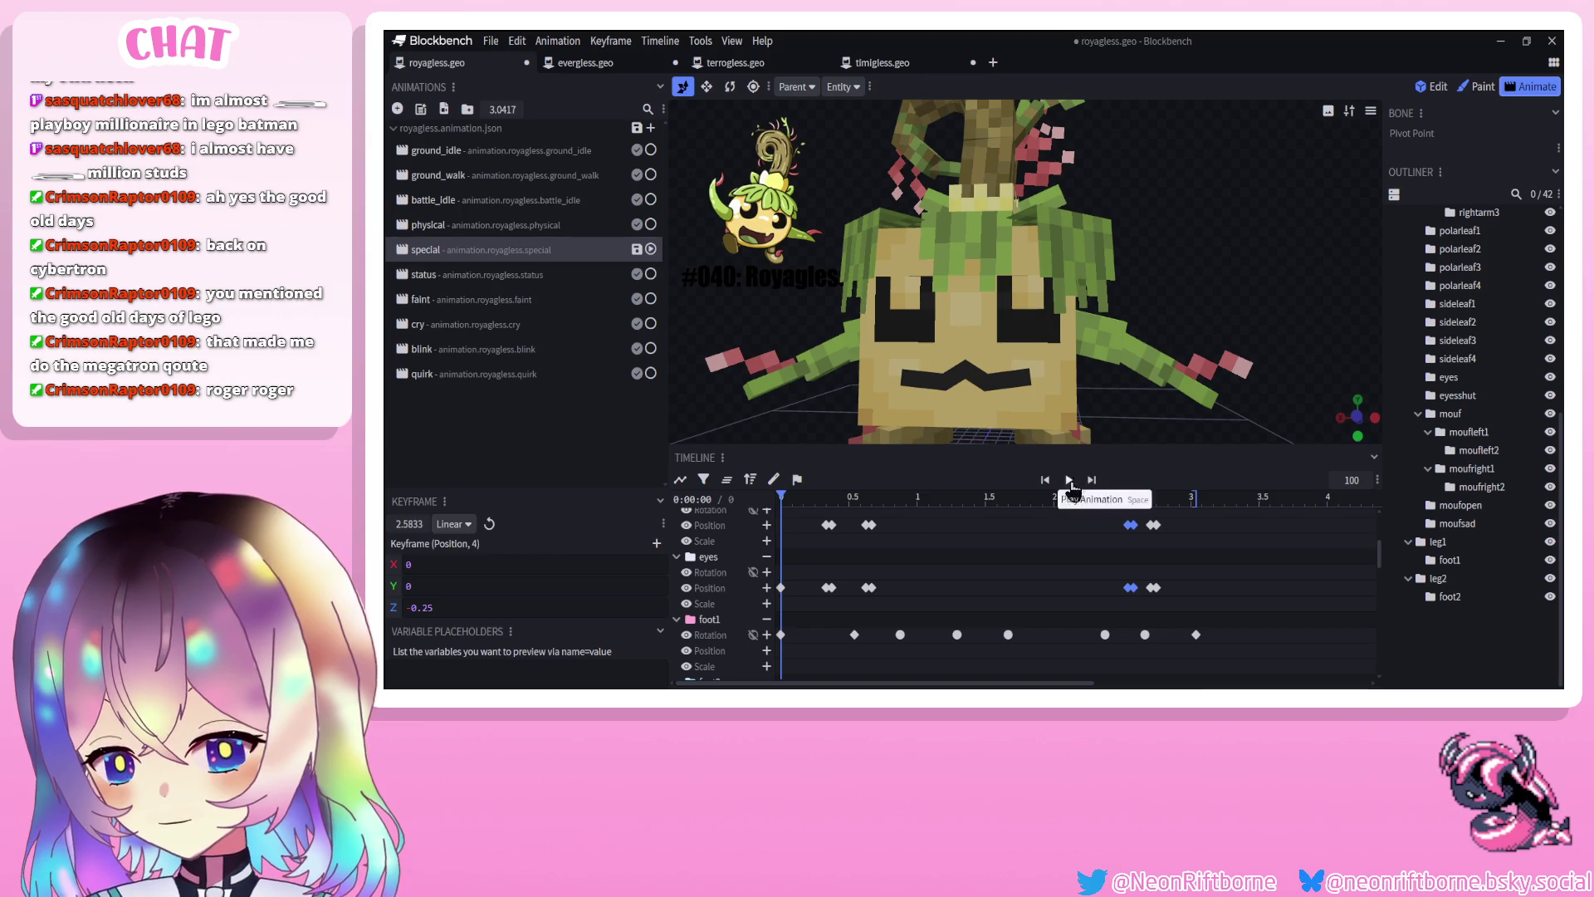
scroll(1233, 251, "down", 3)
key("space")
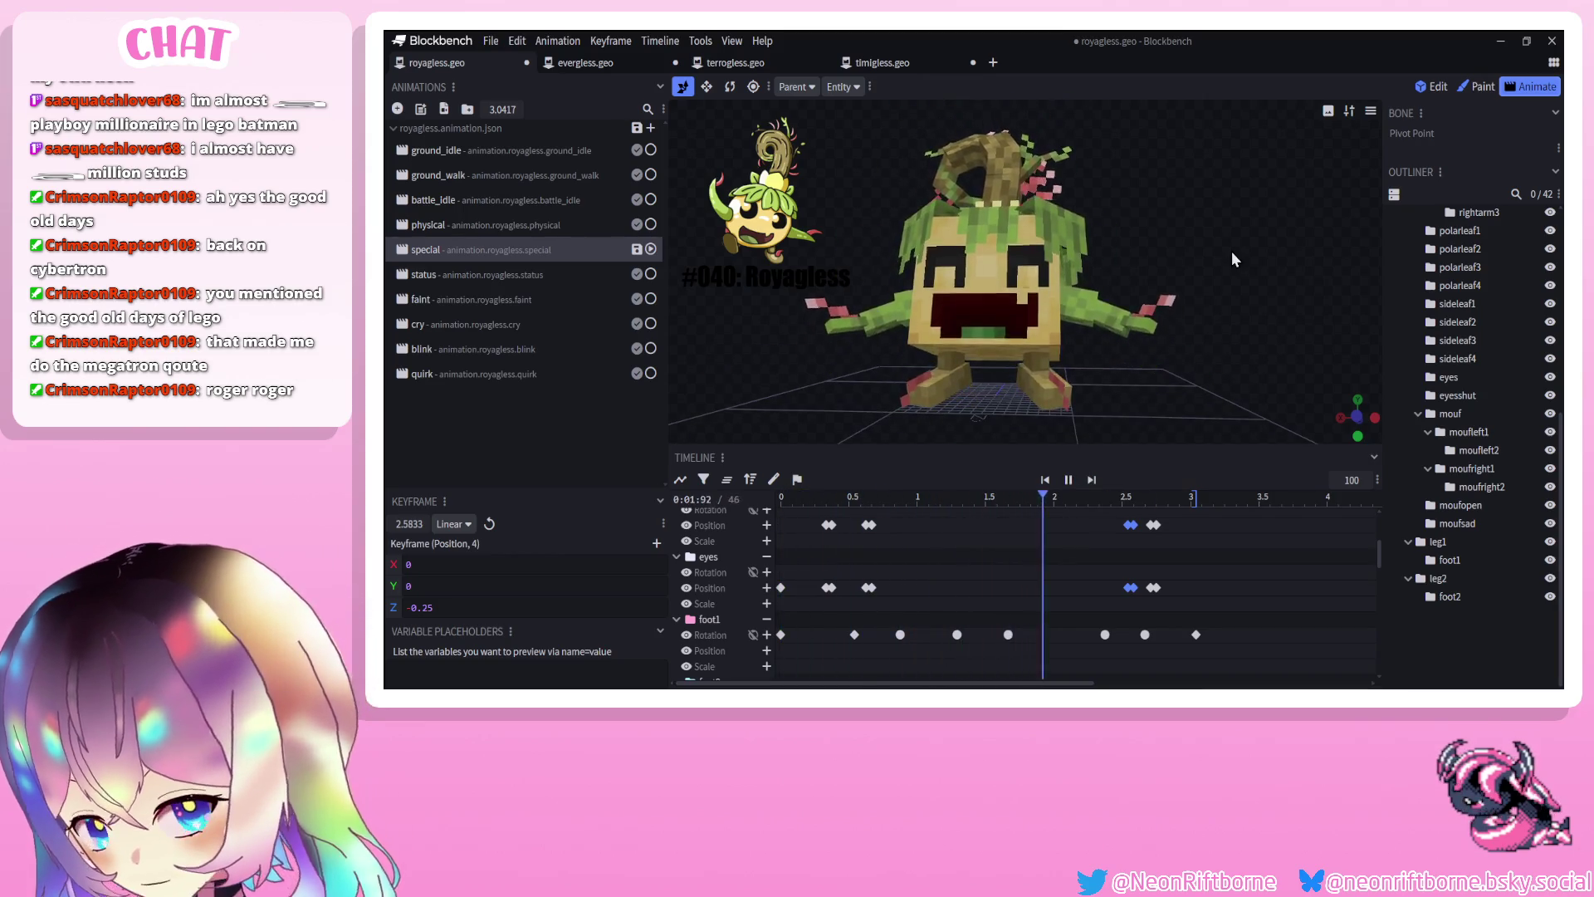
left_click_drag(1232, 250, 1158, 390)
left_click(1070, 480)
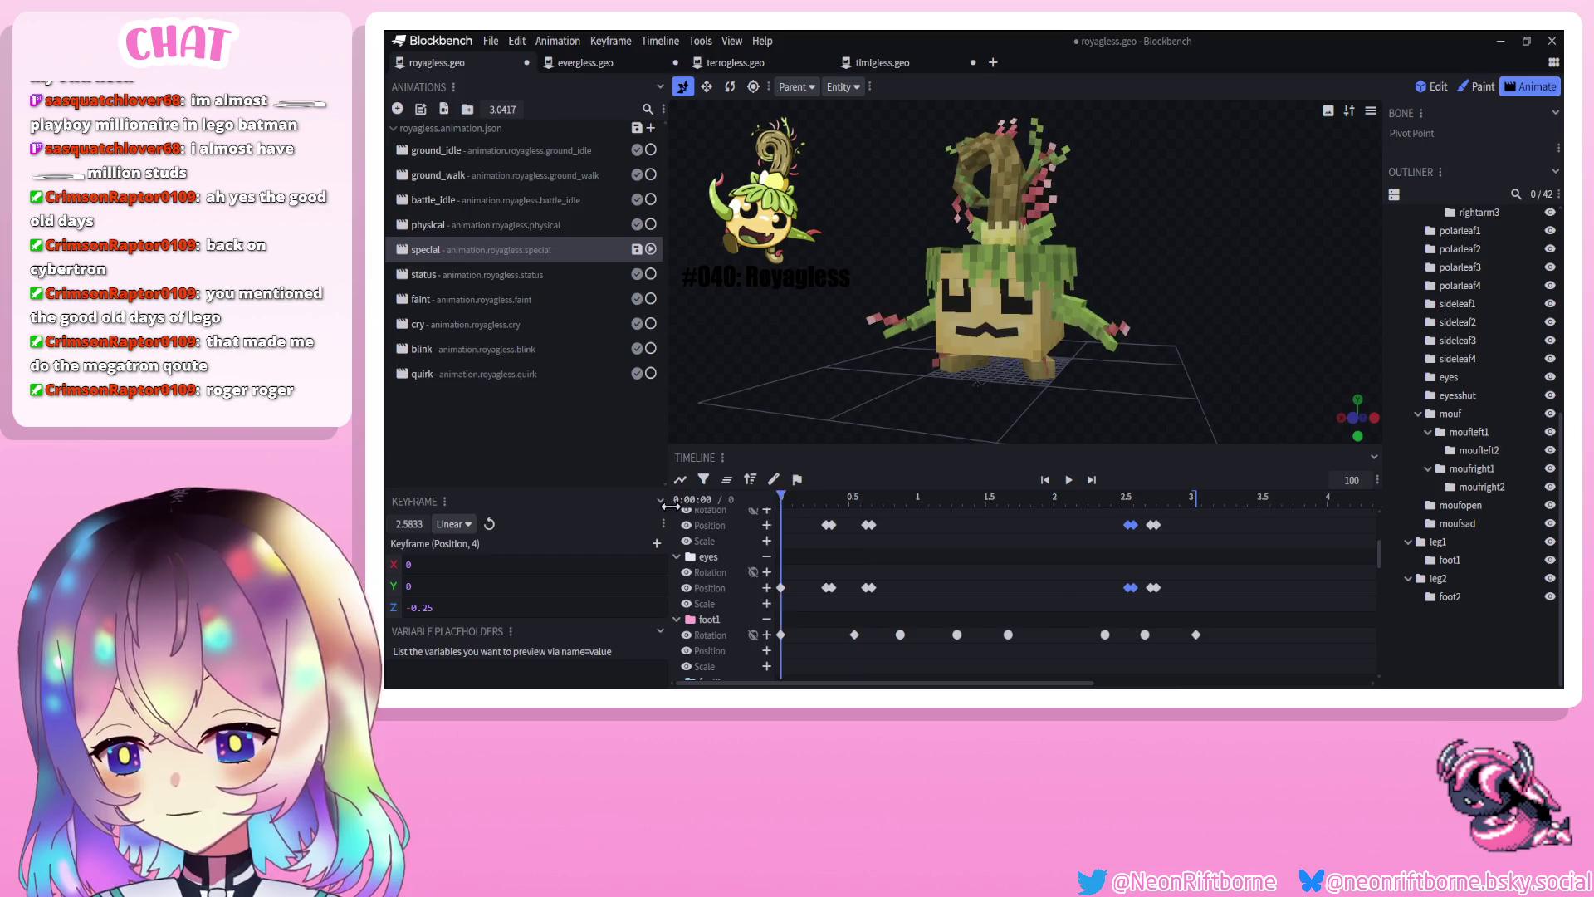
scroll(1428, 340, "up", 10)
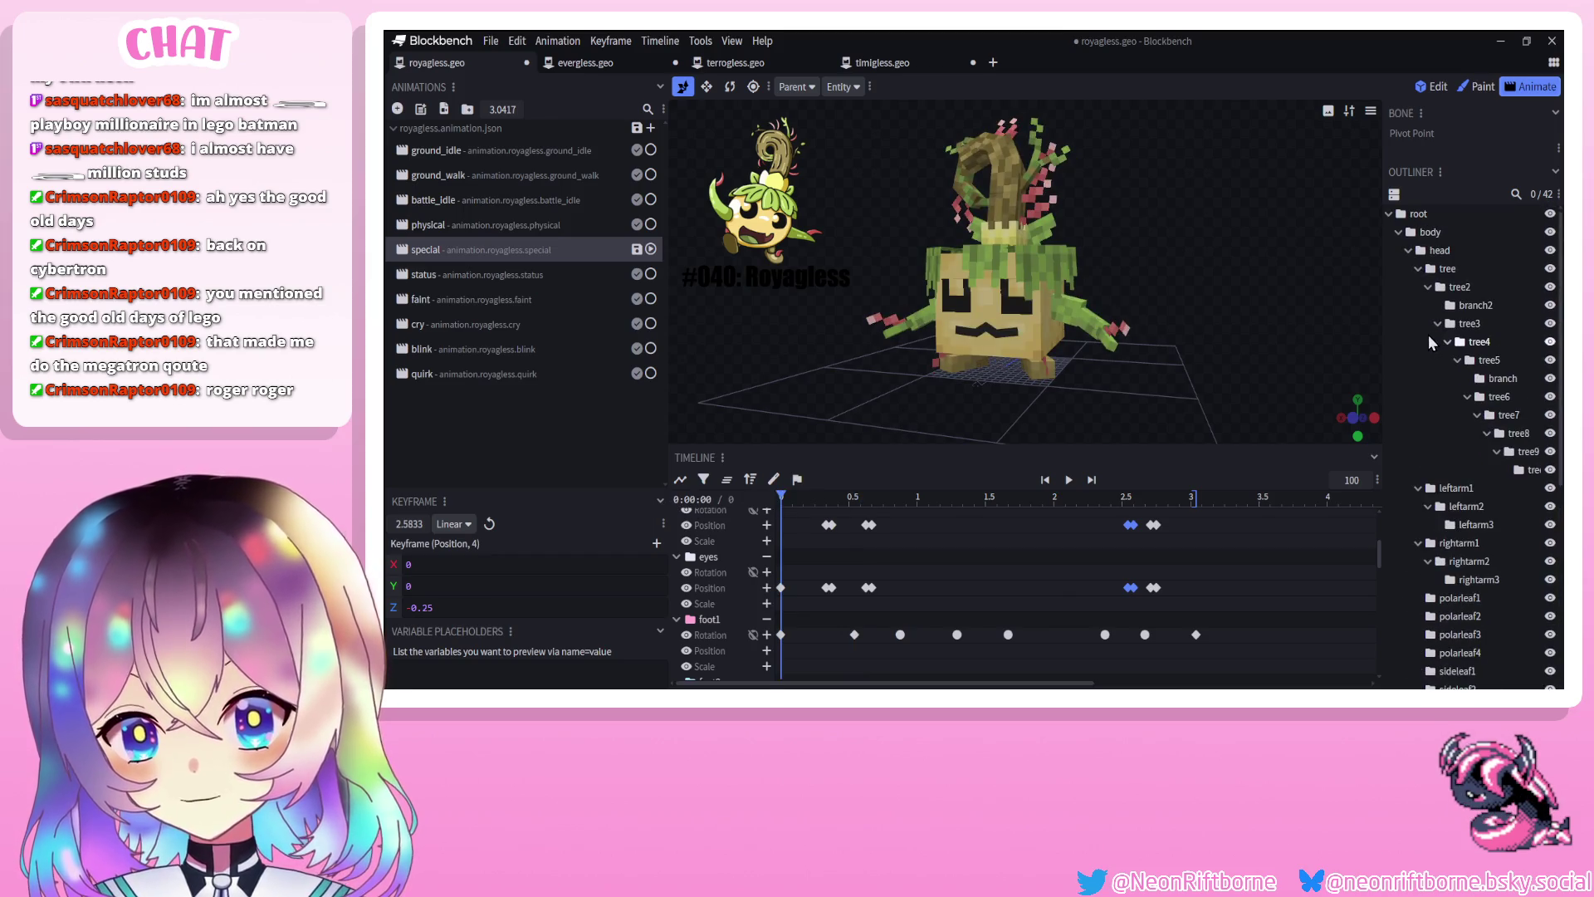
Key the head's scale at 0.58 s, squashing it to 1.1, 0.9, 1.1
left_click(1428, 250)
left_click(1428, 252)
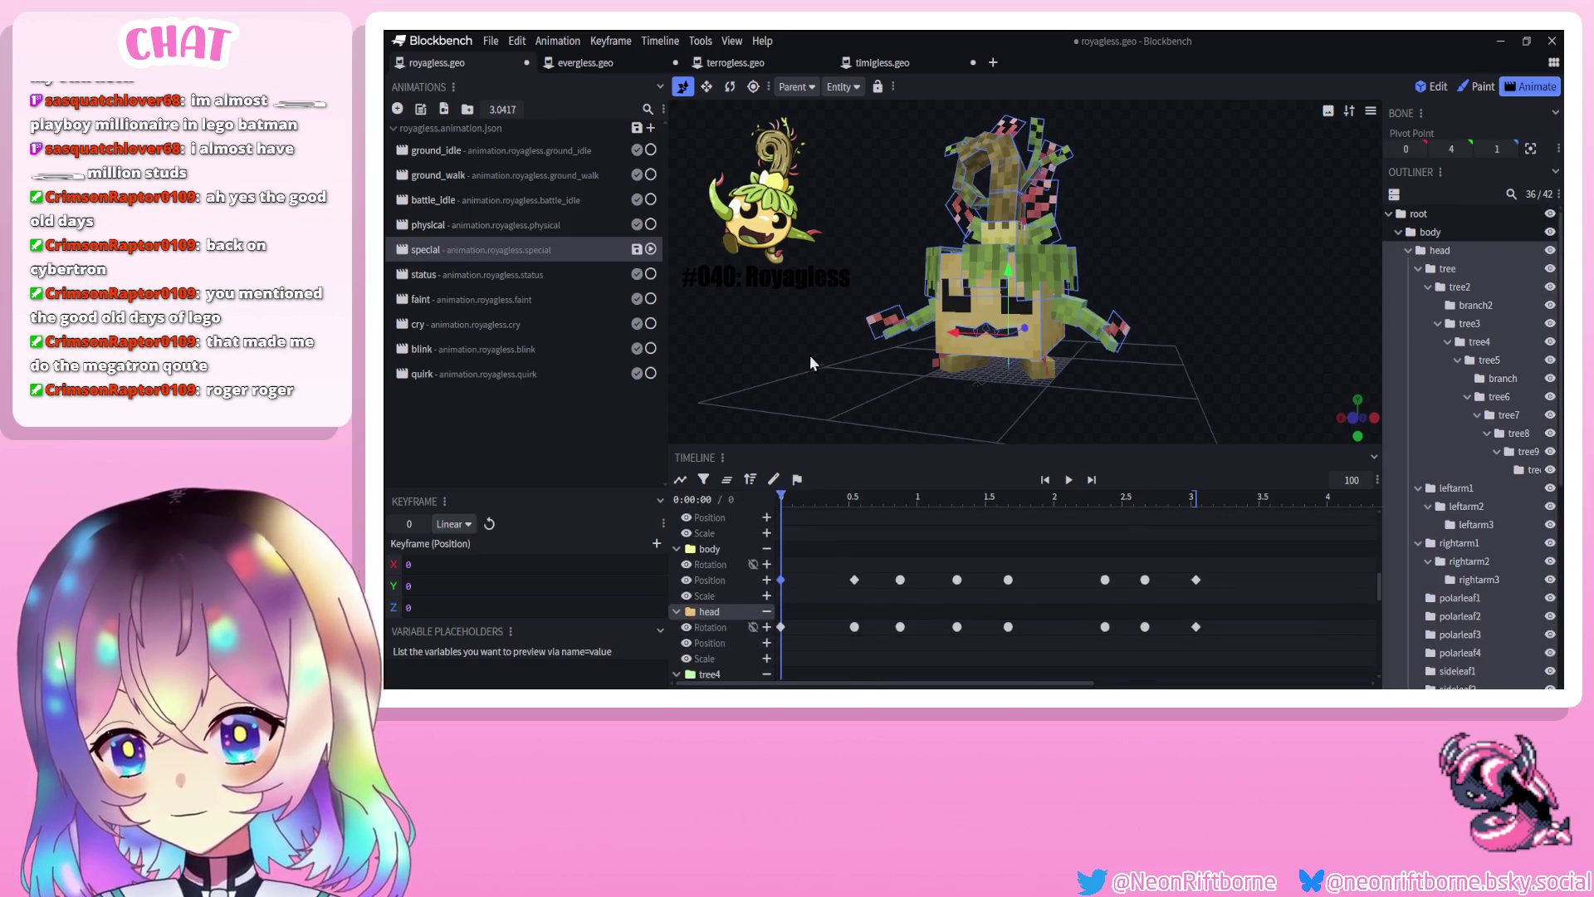
left_click(706, 87)
left_click_drag(797, 496, 849, 493)
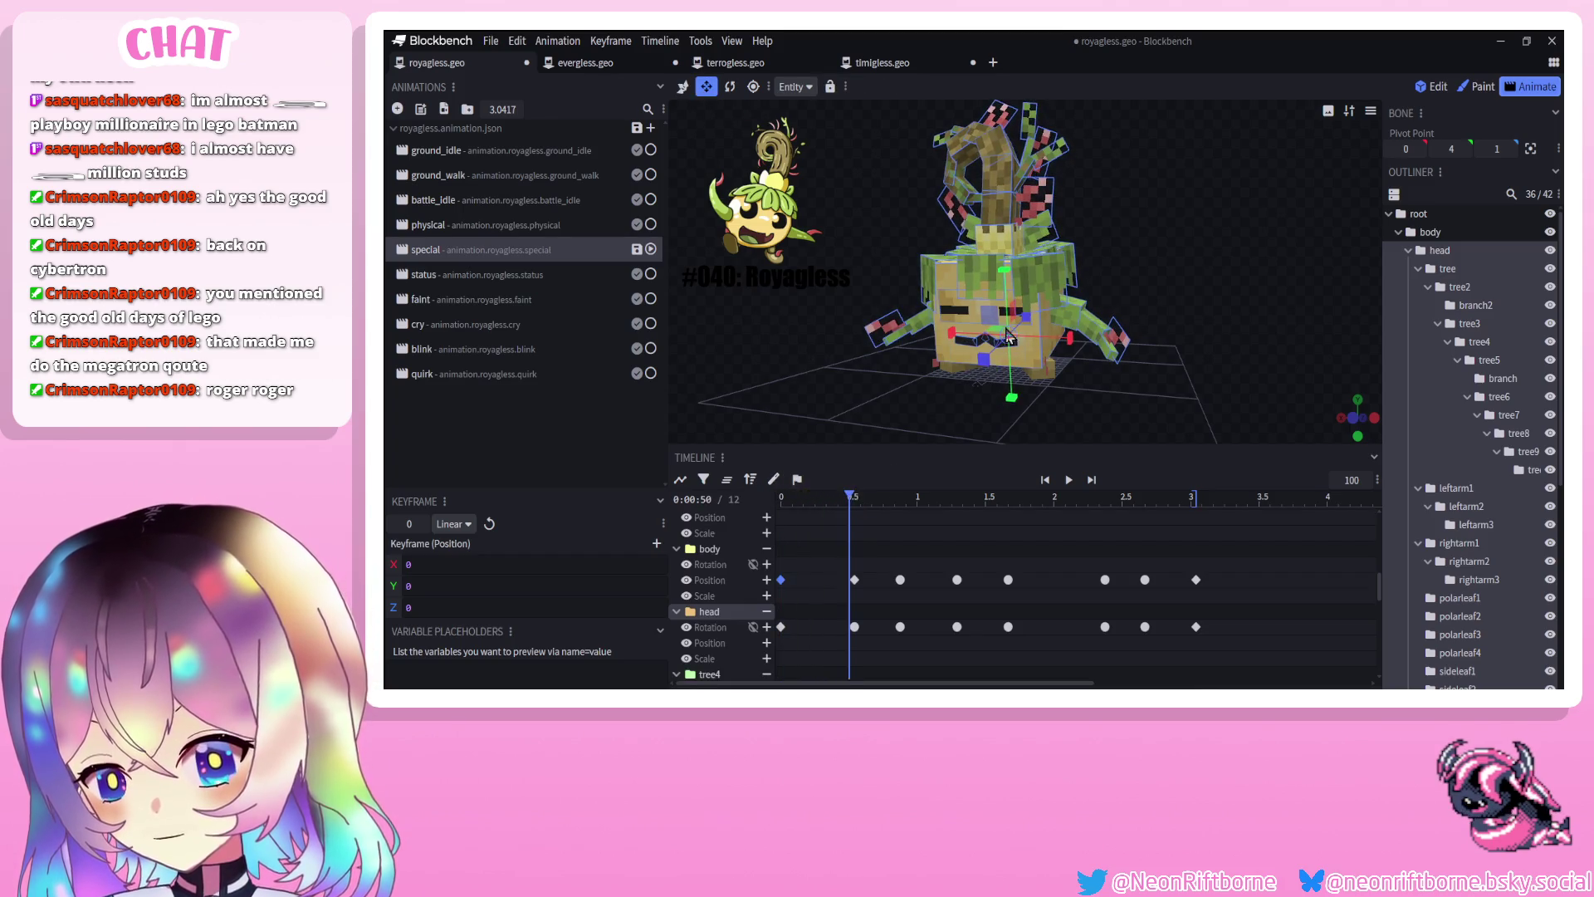
left_click(860, 502)
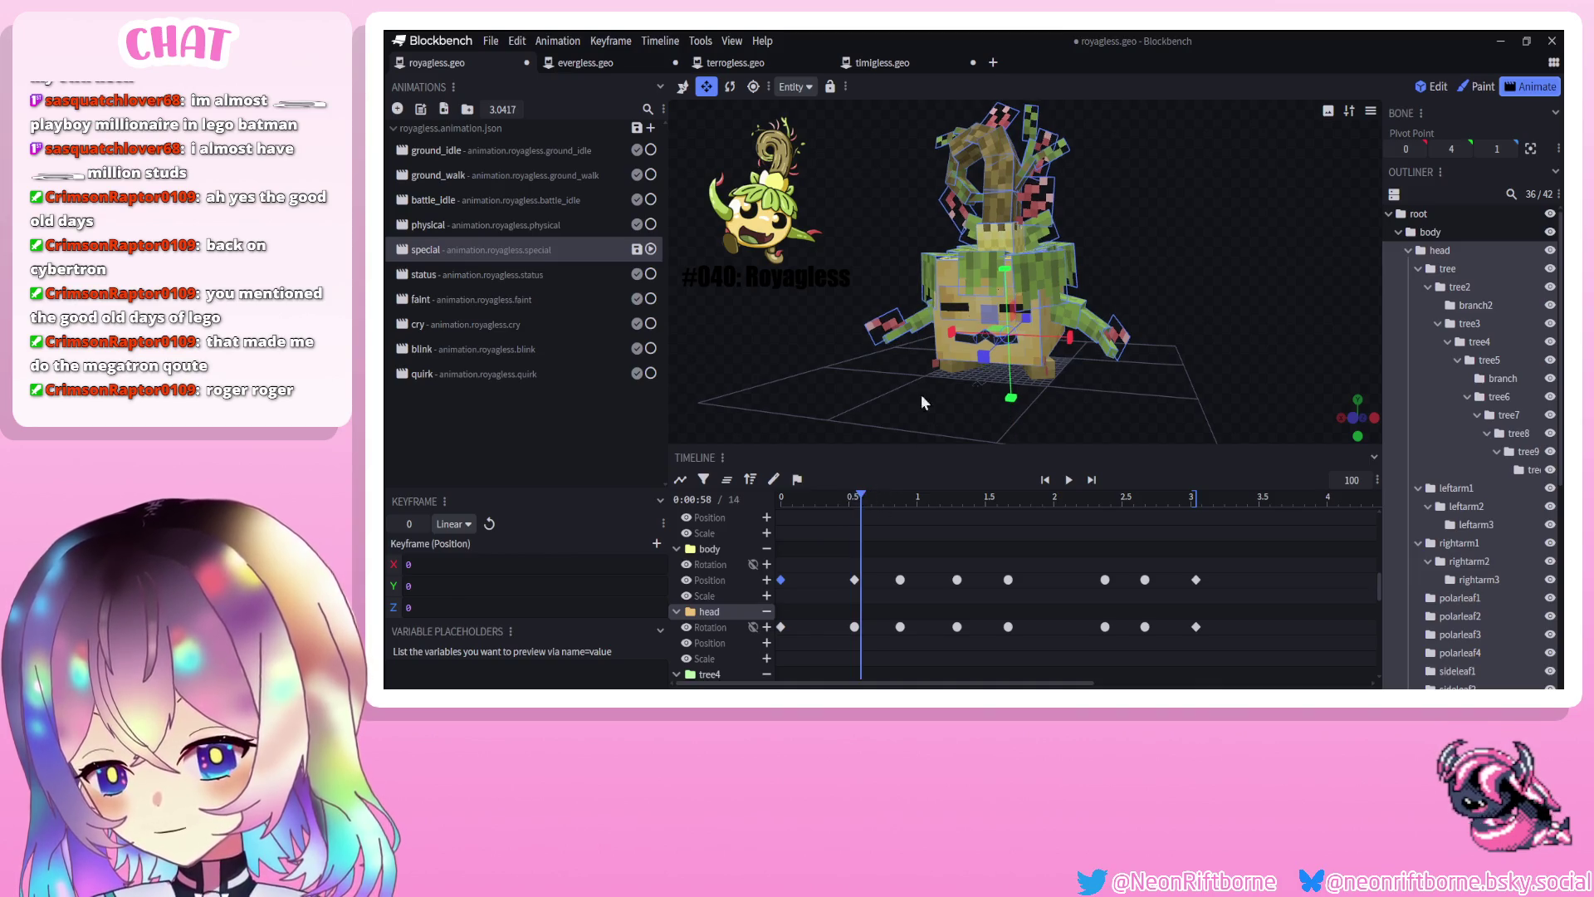
key("ctrl+v")
mouse_move(1007, 285)
left_mouse_down()
mouse_move(1057, 346)
mouse_move(915, 385)
left_mouse_up()
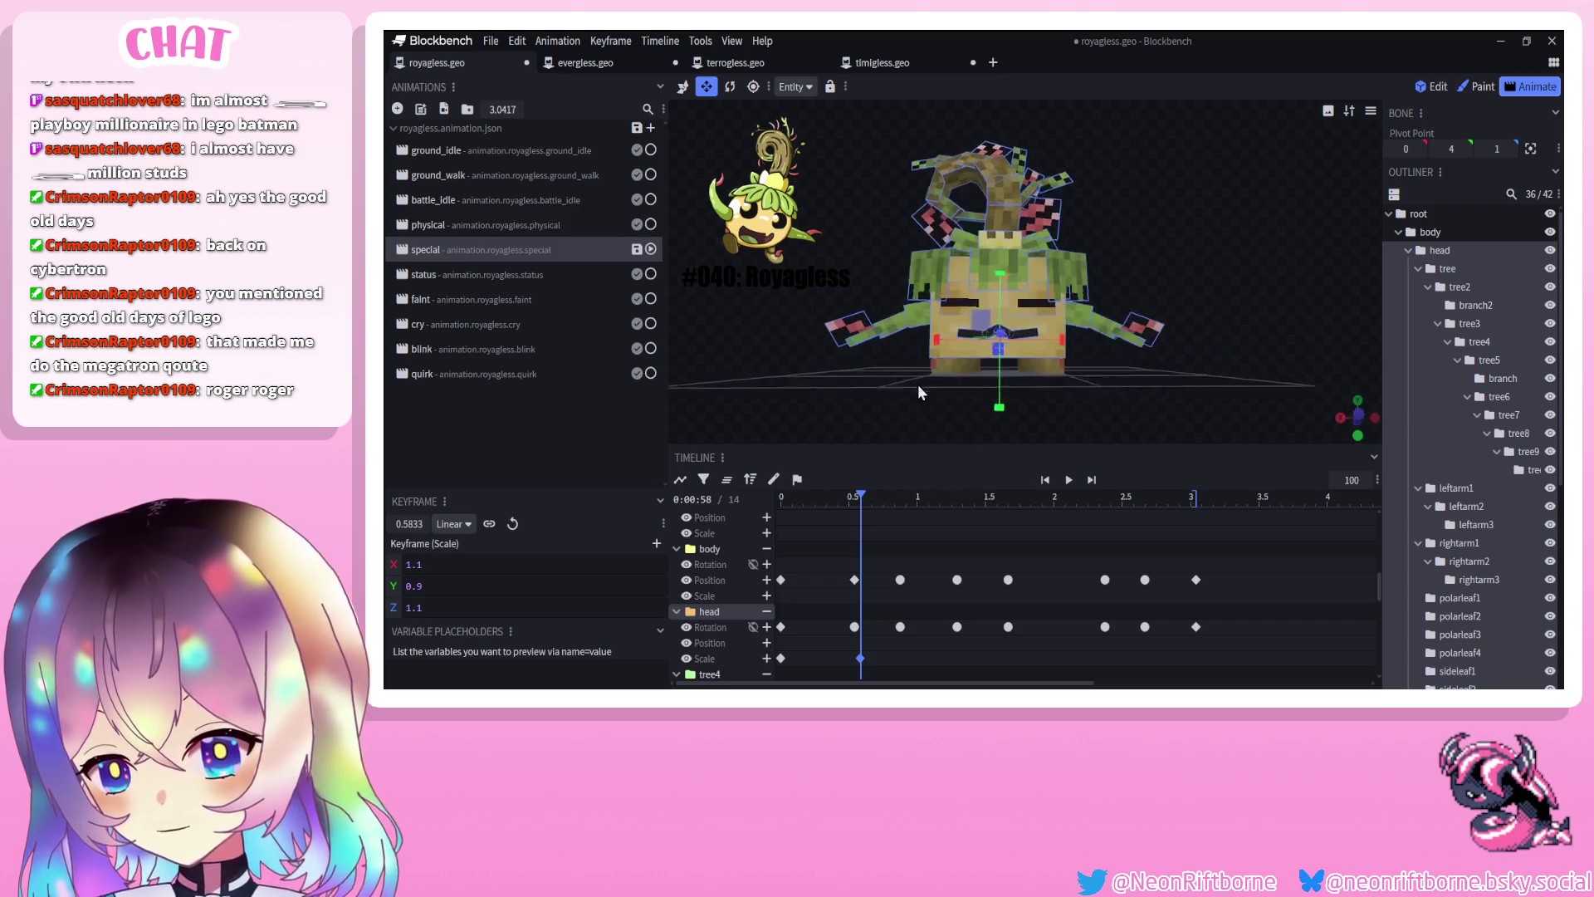
scroll(1184, 224, "up", 5)
scroll(1488, 581, "down", 5)
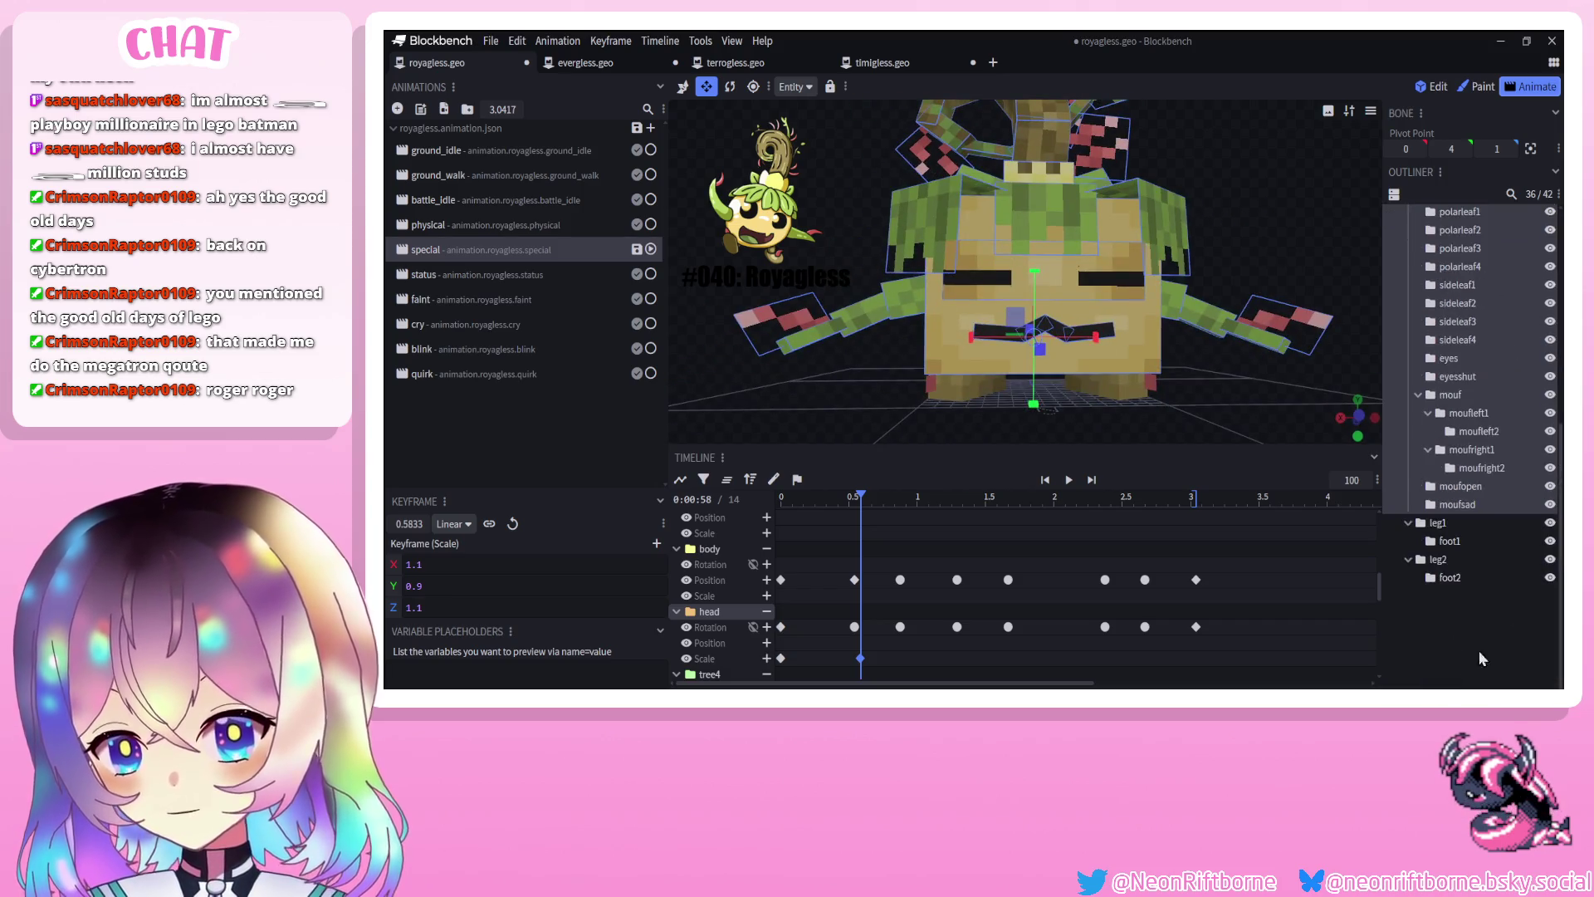
left_click(1488, 641)
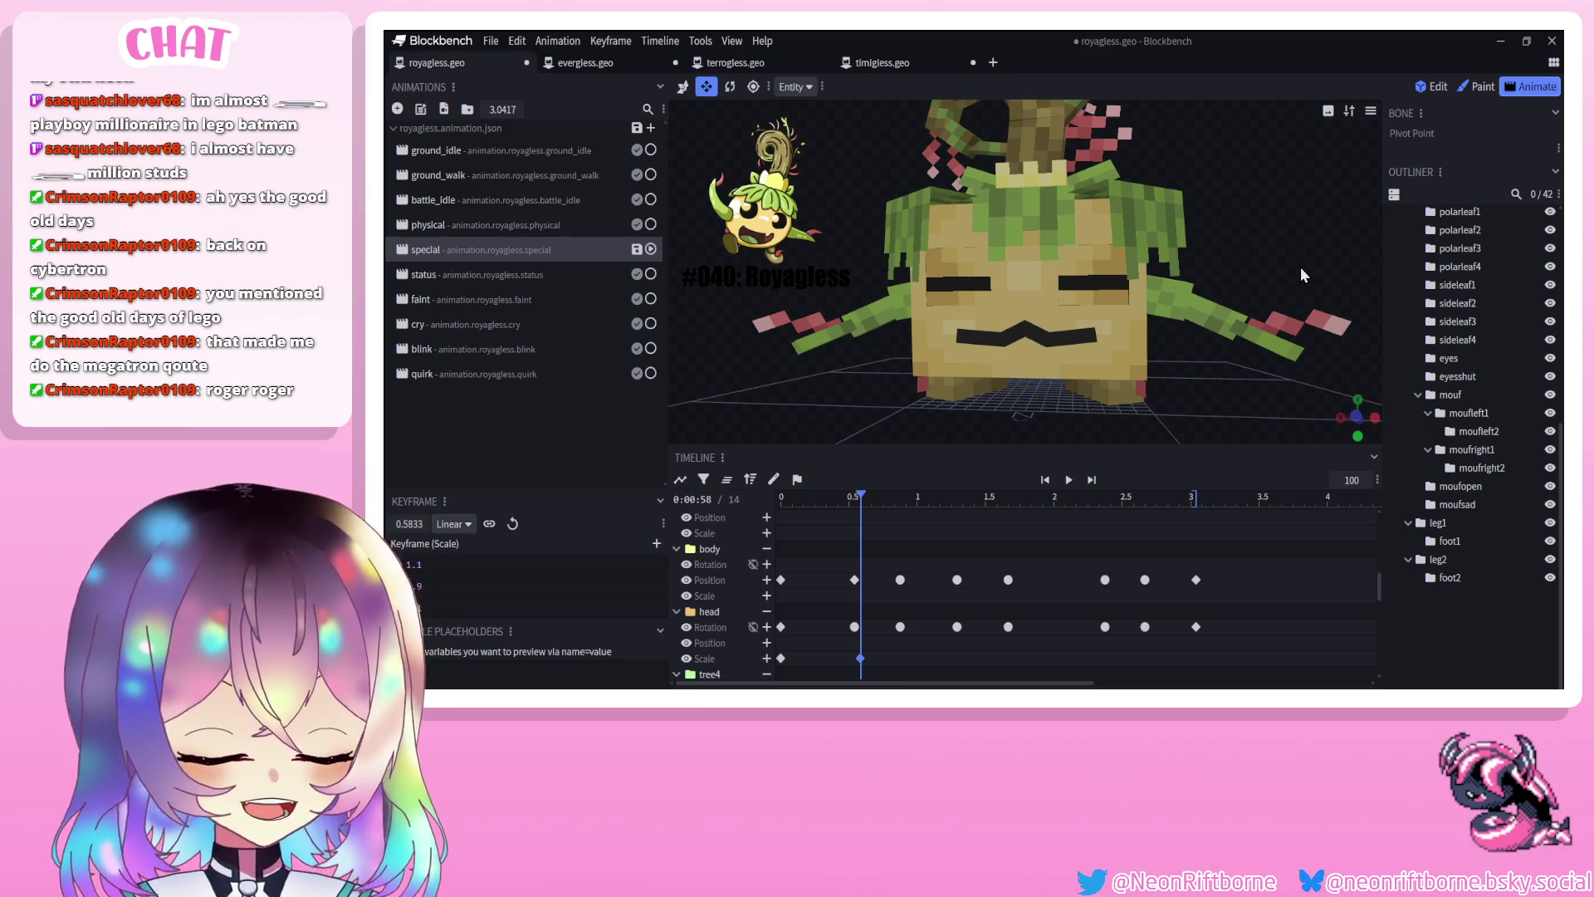
mouse_move(1187, 312)
left_mouse_down()
mouse_move(1247, 265)
mouse_move(1094, 375)
left_mouse_up()
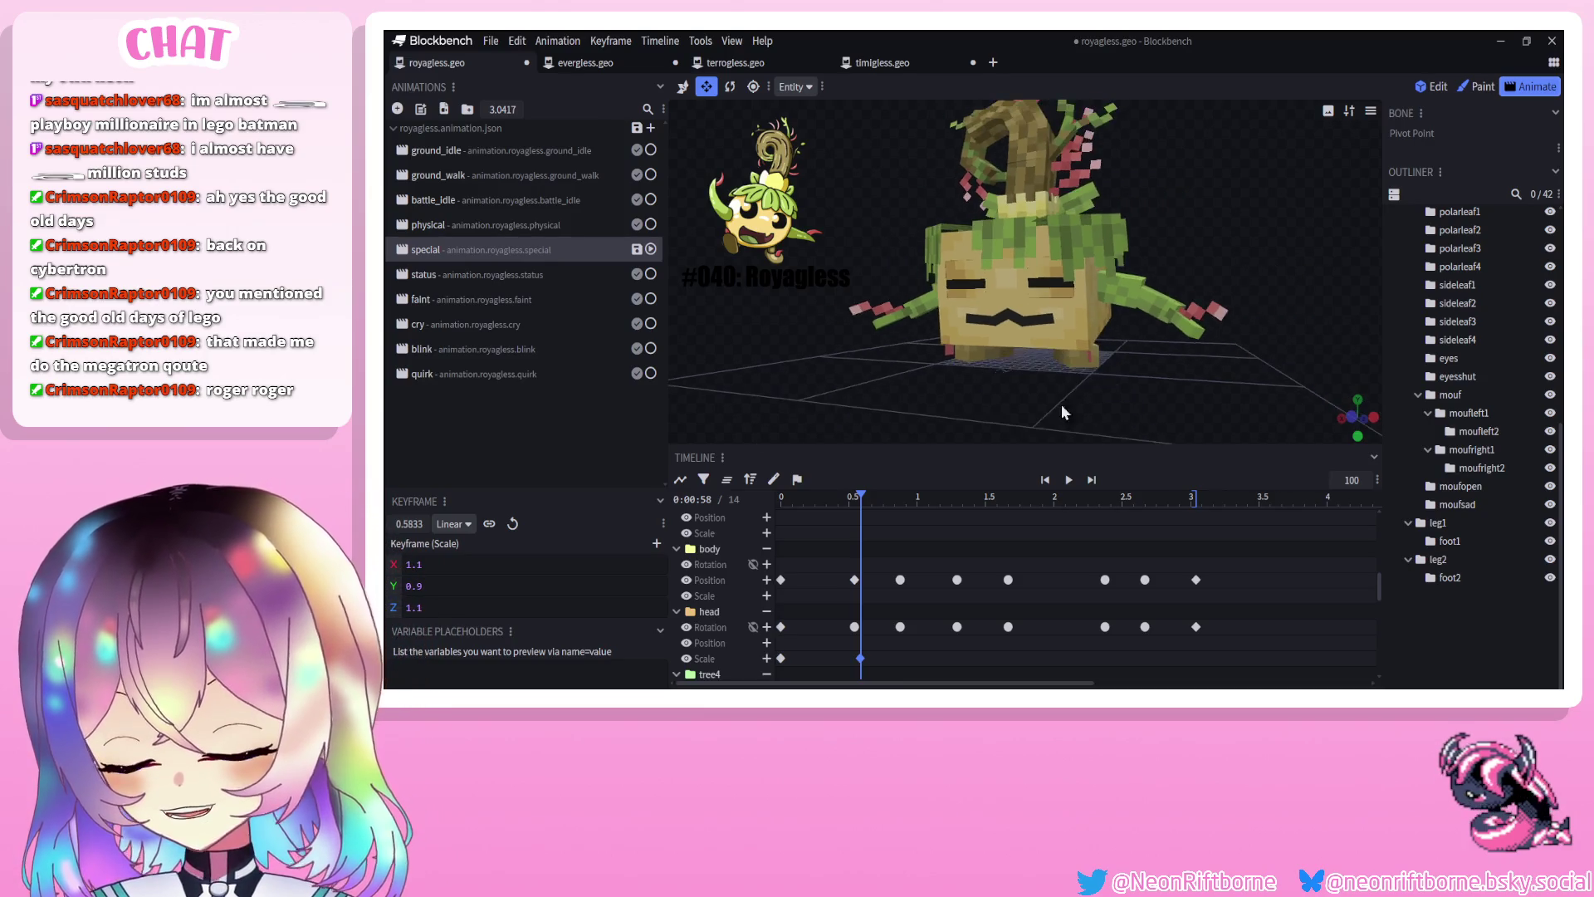
Make the head scale key Smooth and add a 0.9, 1.1, 0.9 stretch key at 0.875 s
right_click(860, 658)
mouse_move(964, 542)
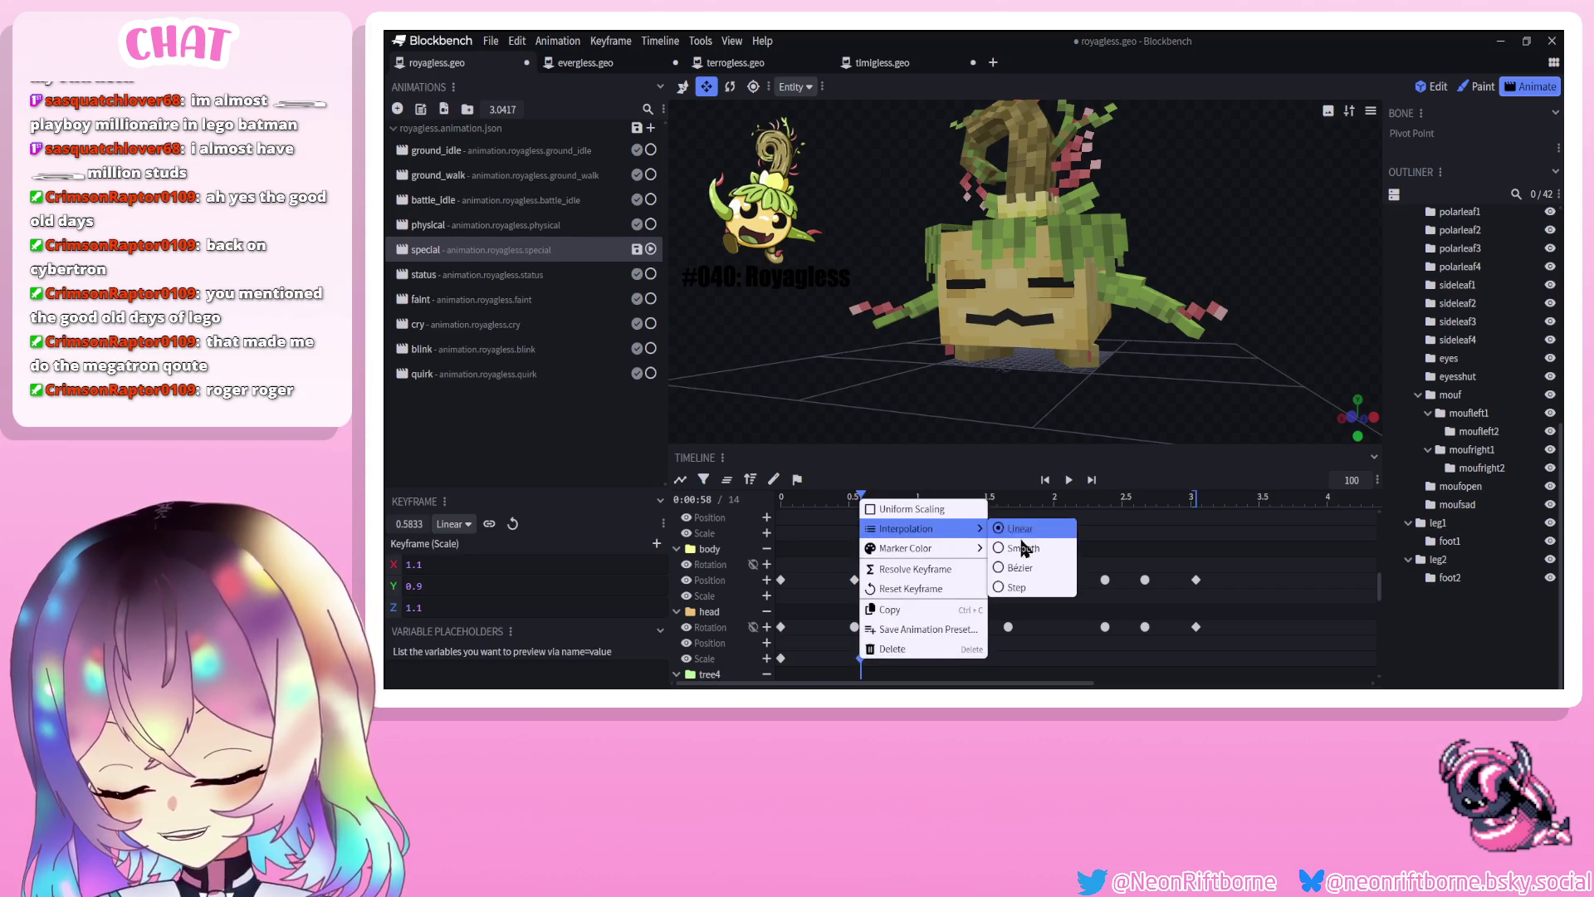
left_click(1023, 539)
mouse_move(1048, 496)
left_mouse_down()
mouse_move(1079, 503)
mouse_move(924, 517)
mouse_move(902, 501)
left_mouse_up()
left_click(1060, 292)
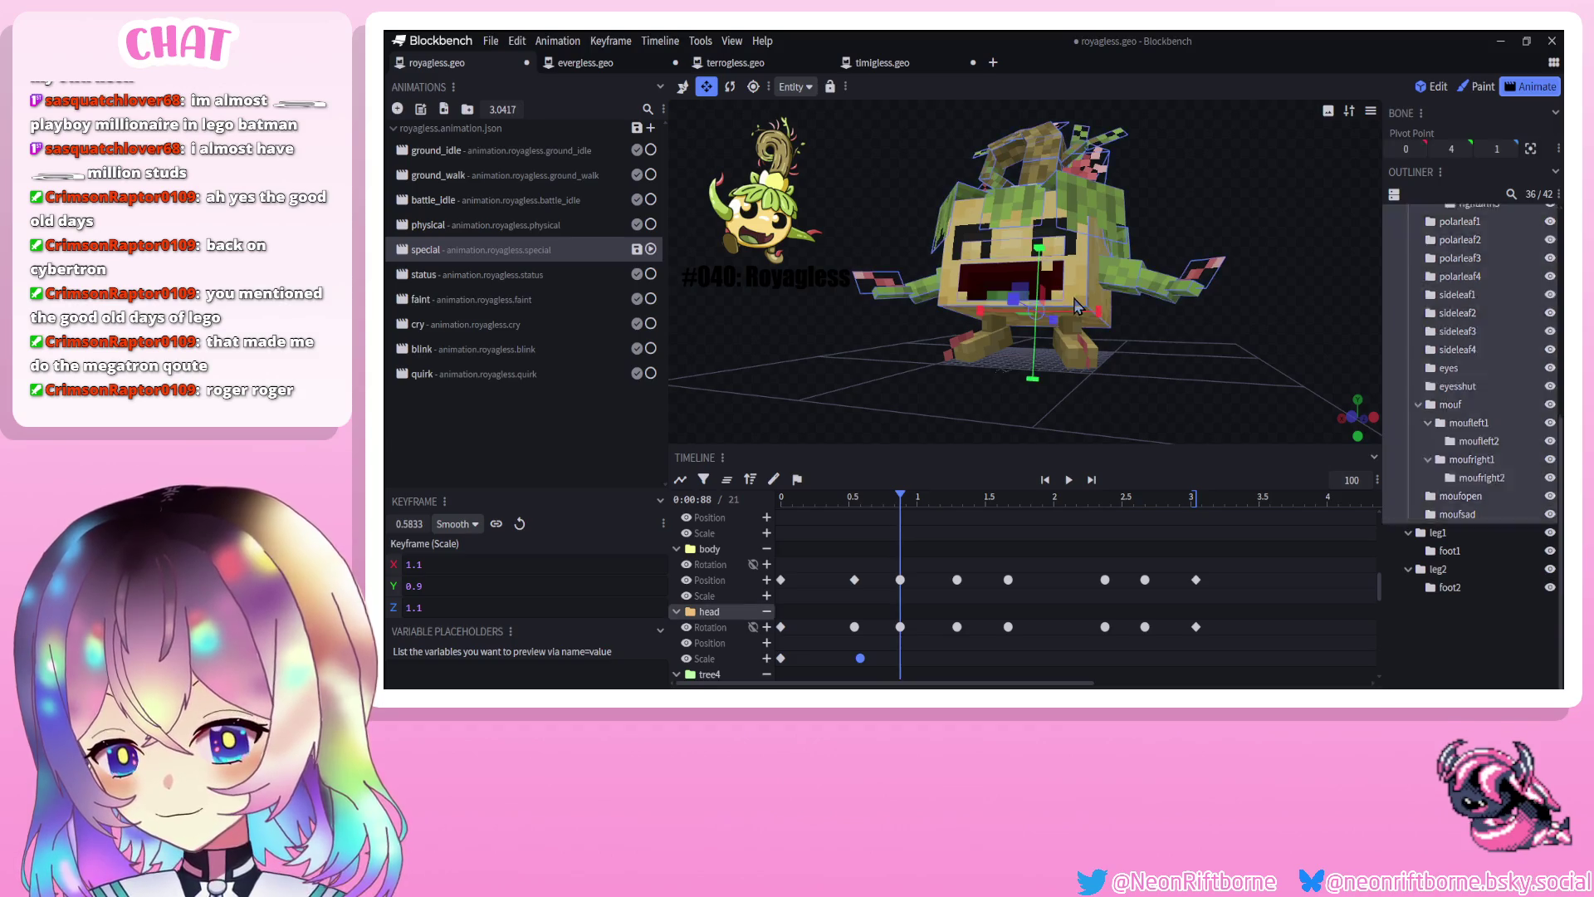
left_click_drag(1100, 316, 985, 327)
left_click_drag(1044, 248, 1052, 245)
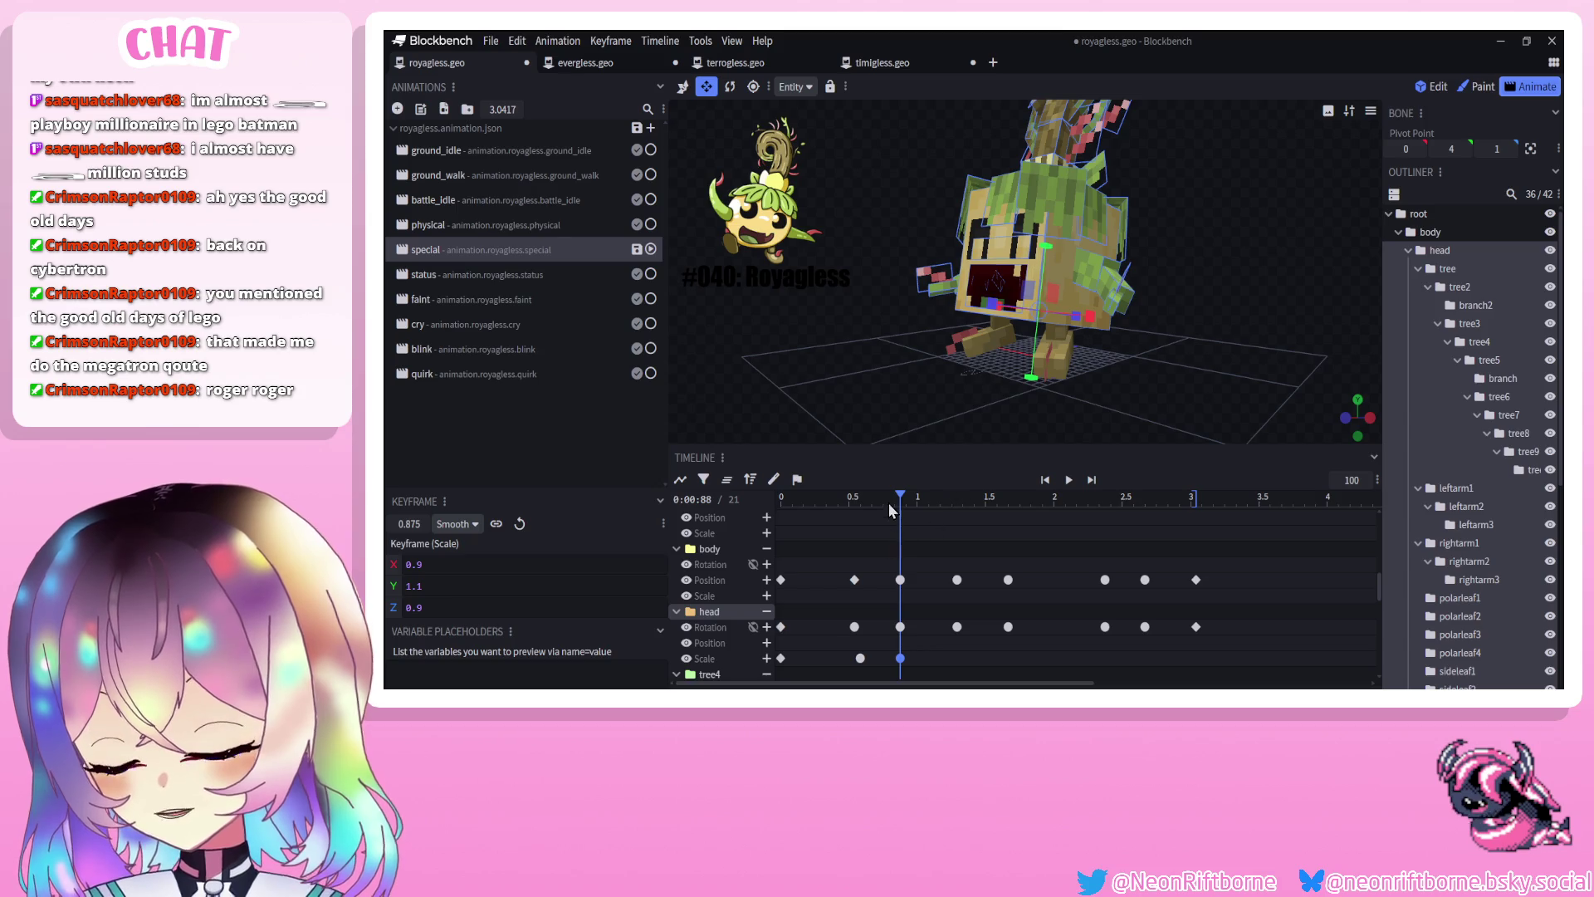
left_click(1046, 480)
left_click(1069, 479)
left_click(1069, 479)
Paste copies of the squash and stretch scale keys further along, around 2.33 s
left_click(781, 658)
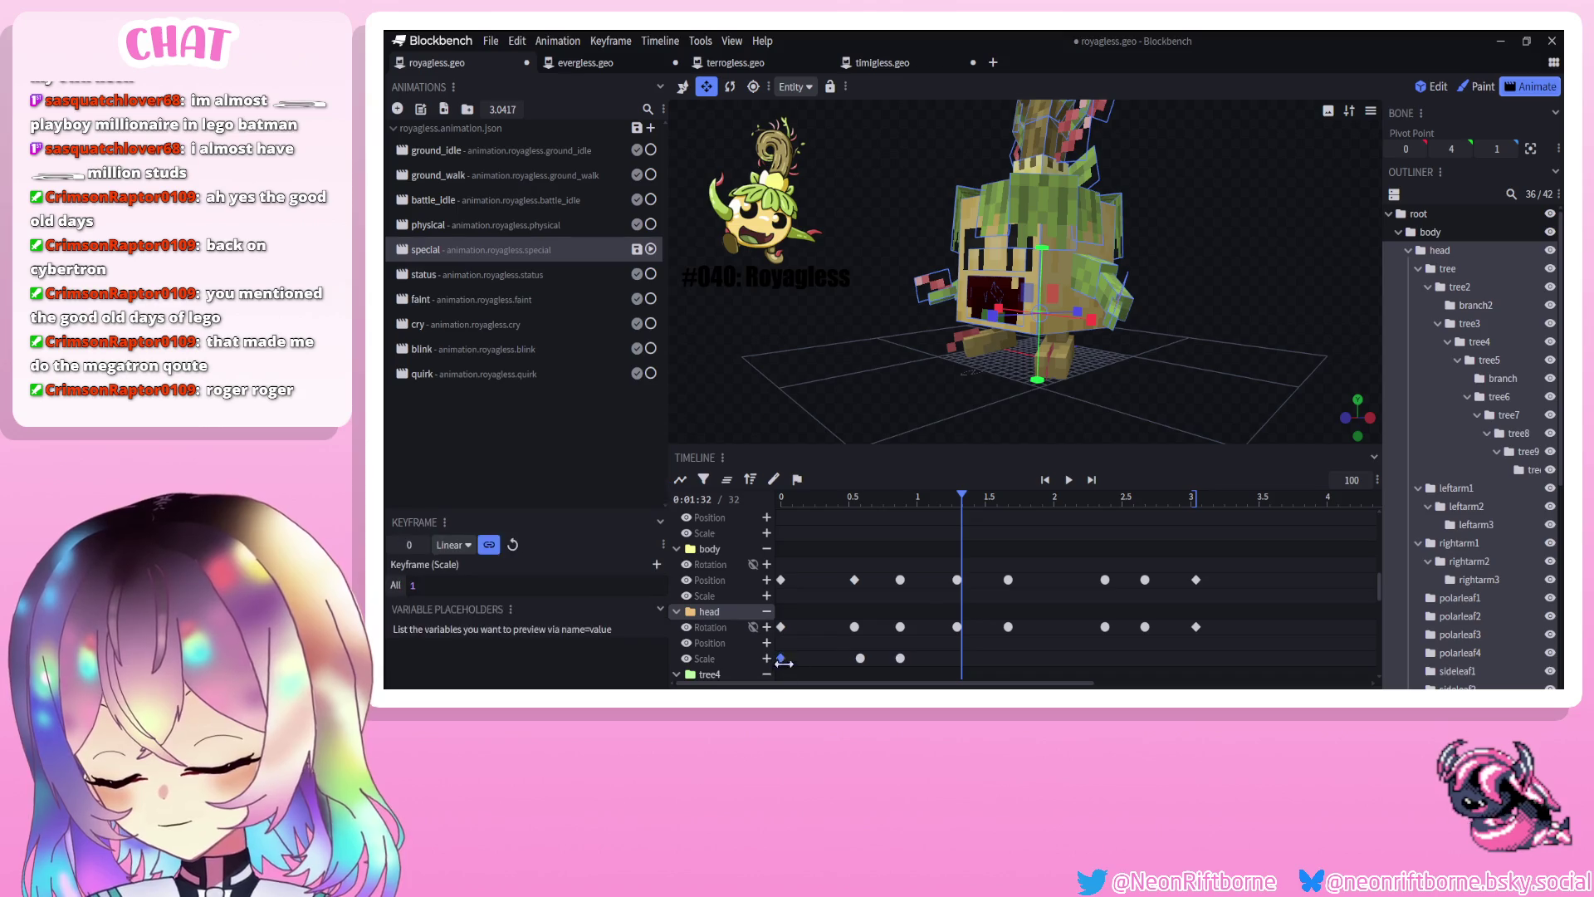
left_click_drag(971, 502, 1099, 502)
key("ctrl+v")
left_click(900, 657)
left_click(1026, 501)
key("ctrl+v")
key("ctrl+v")
left_click(1069, 479)
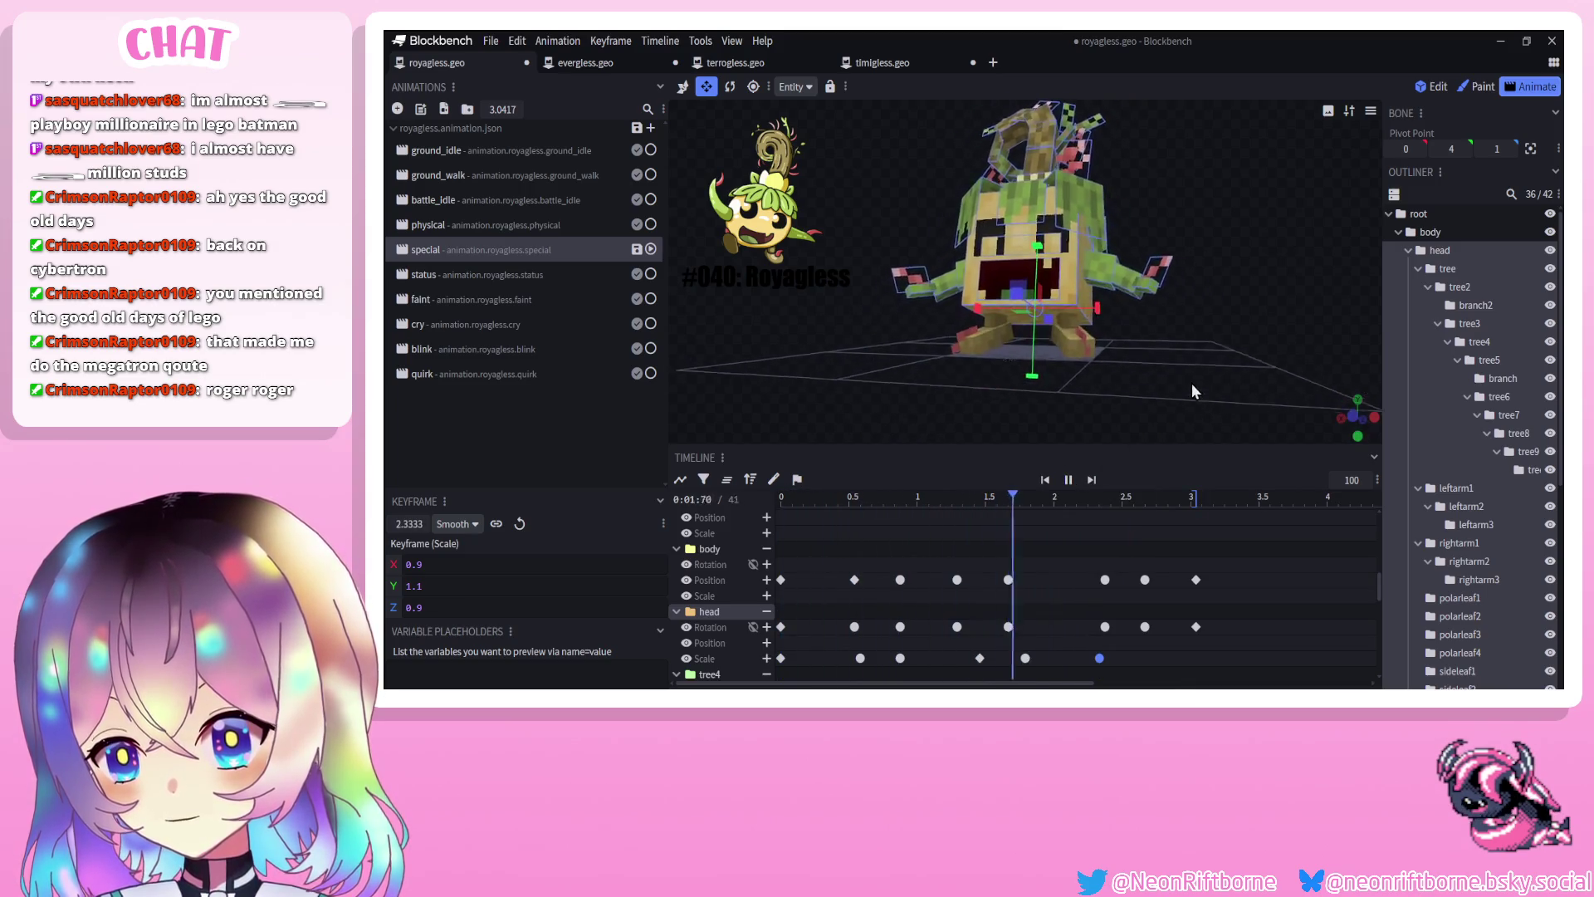
left_click(1069, 479)
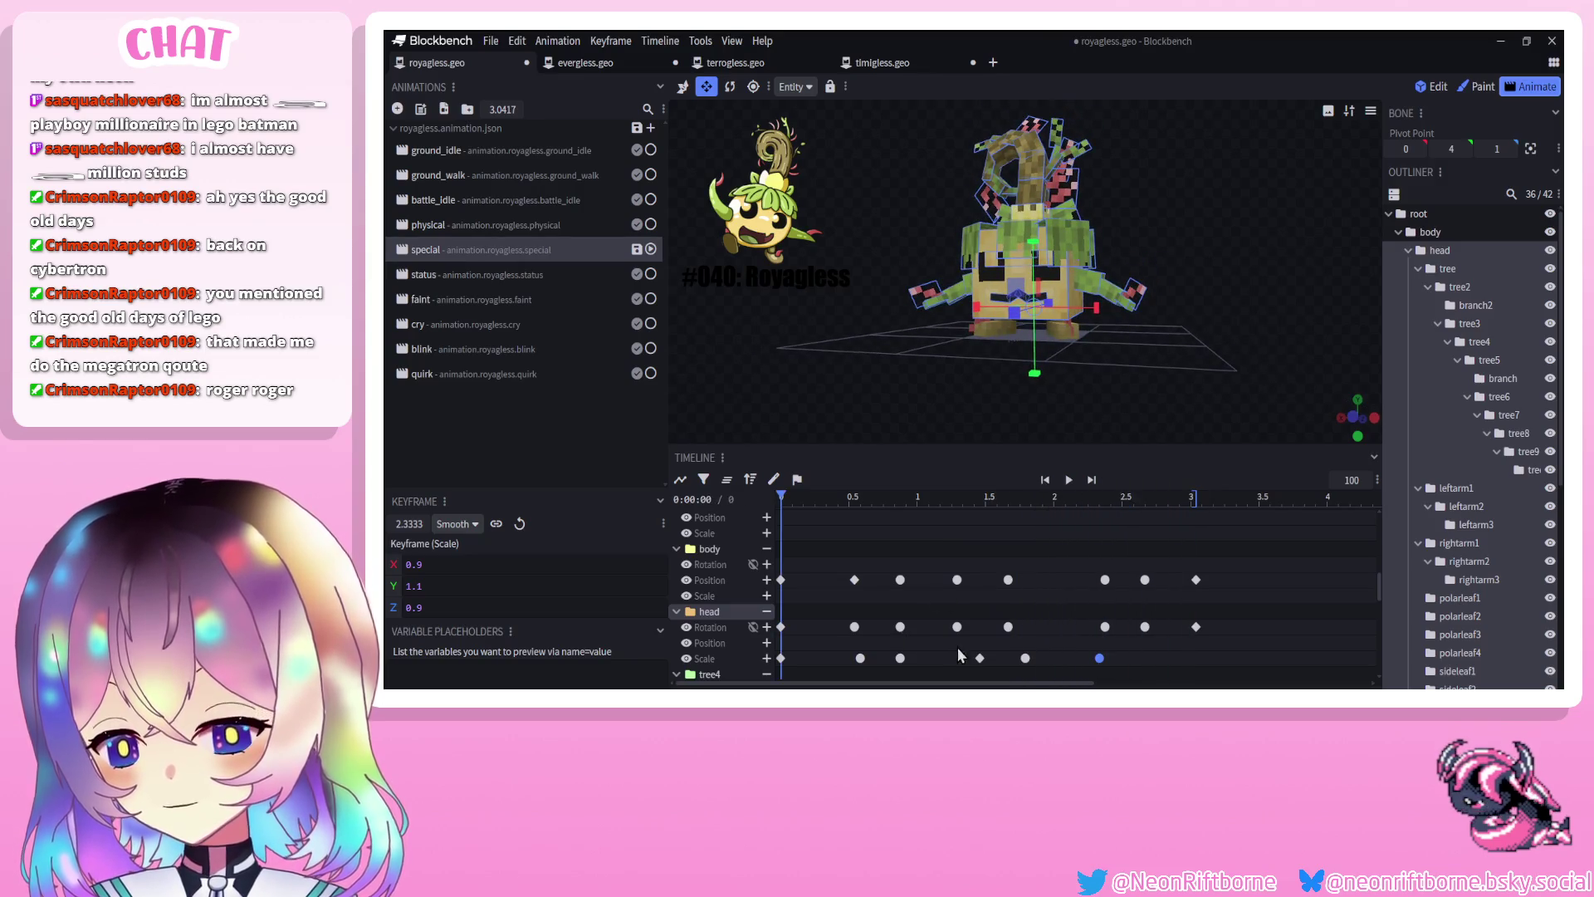
Check the head scale keys at 0.58 and 2.67 s and play the finished animation
left_click(980, 657)
left_click(1158, 498)
left_click_drag(1159, 501, 1196, 498)
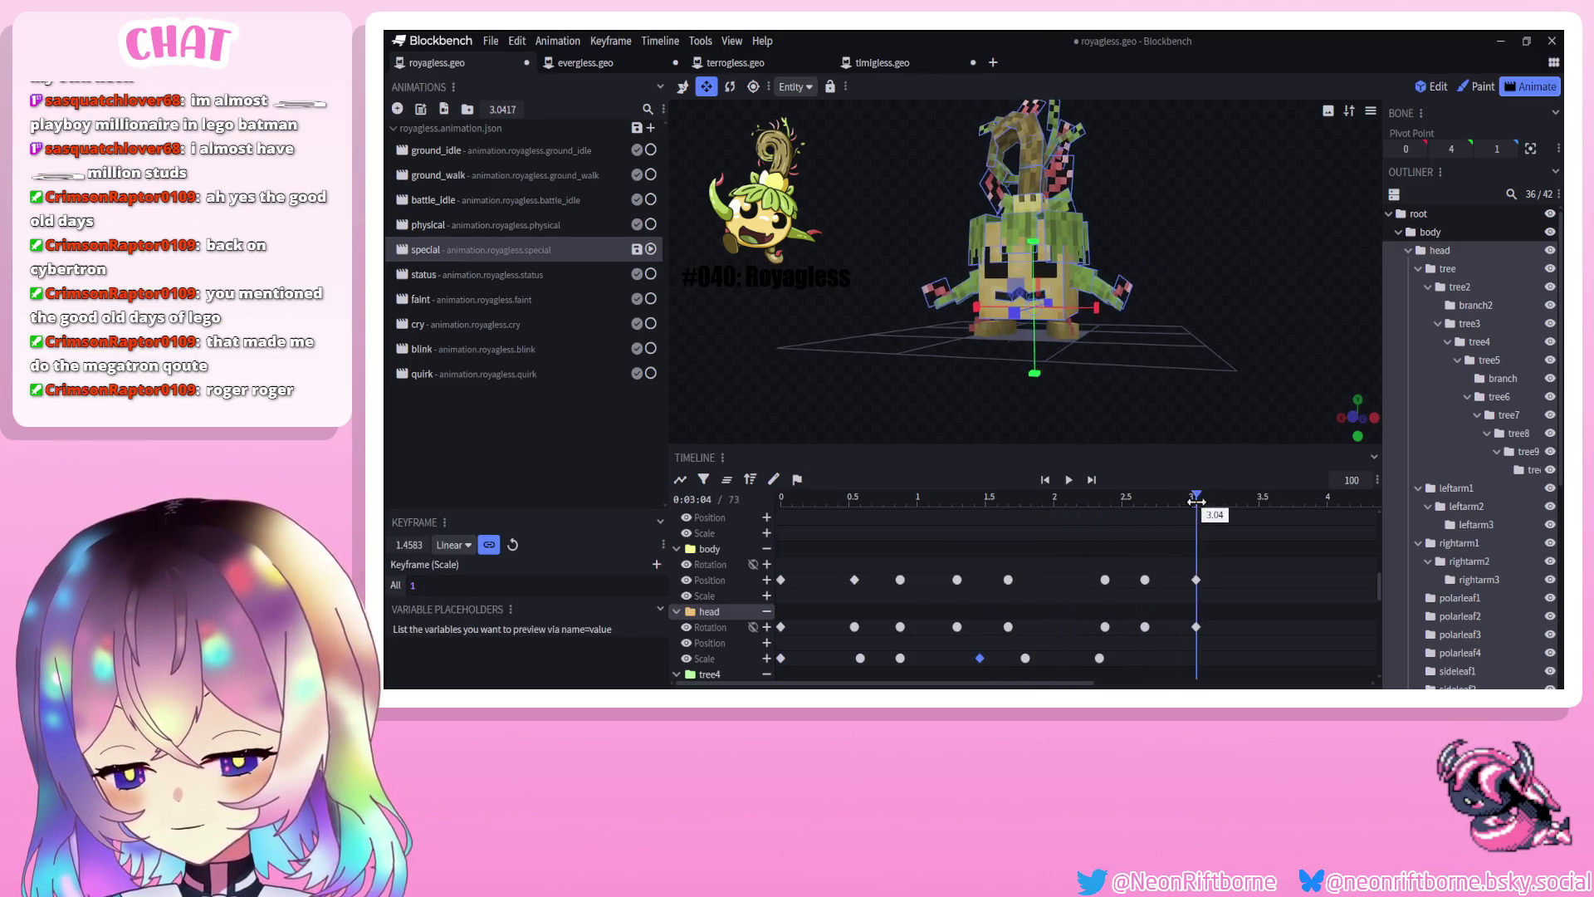
left_click(861, 657)
left_click(1145, 657)
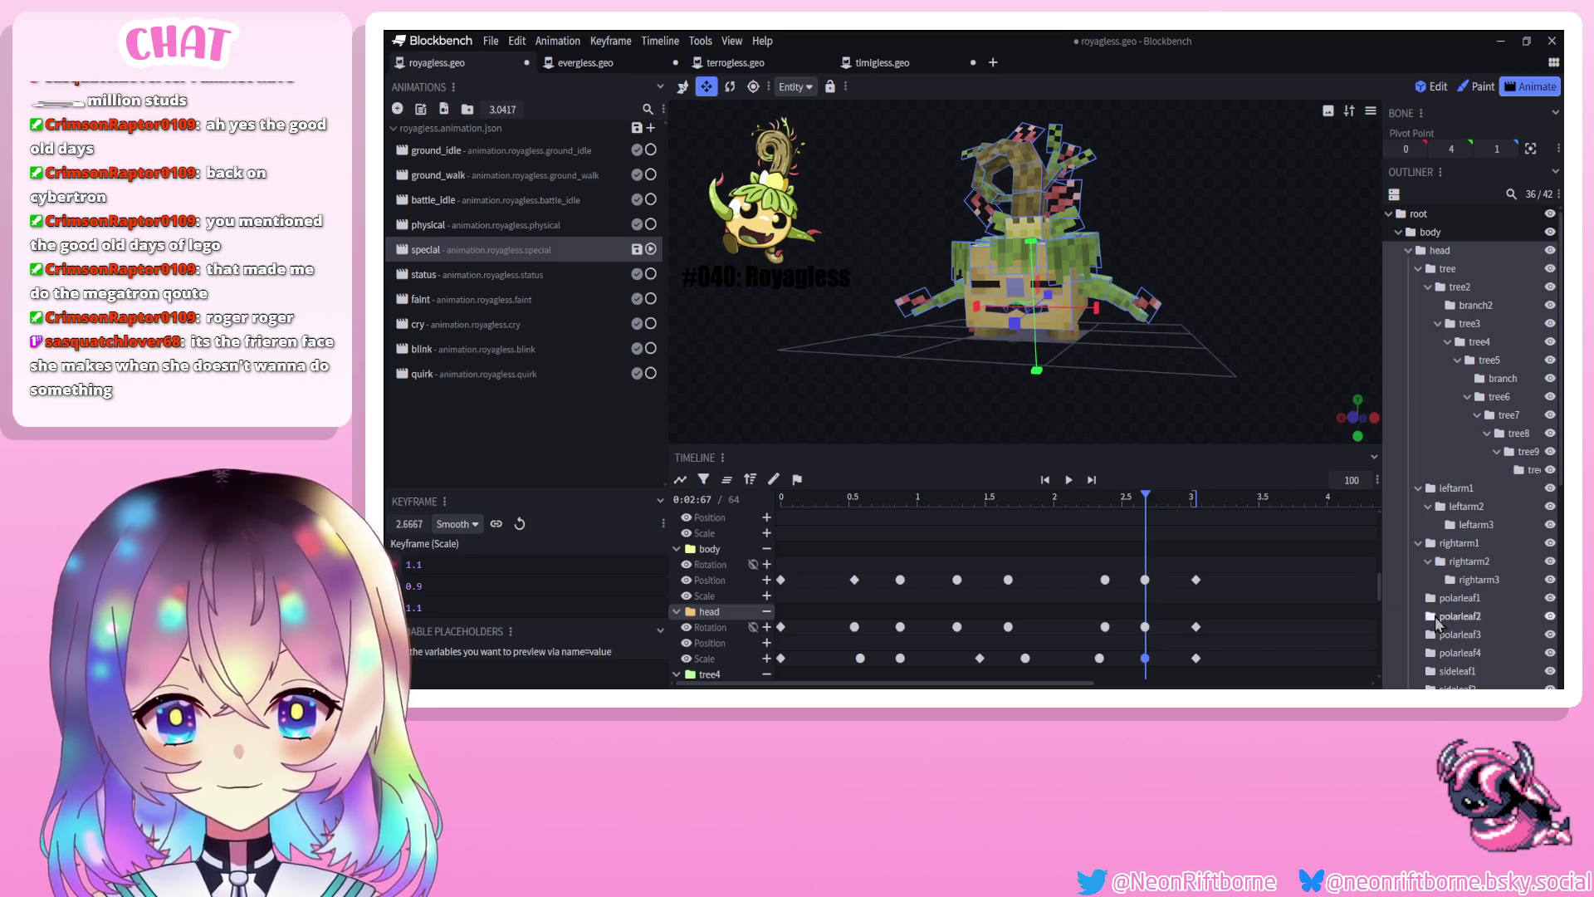
scroll(1457, 653, "down", 5)
left_click(1456, 653)
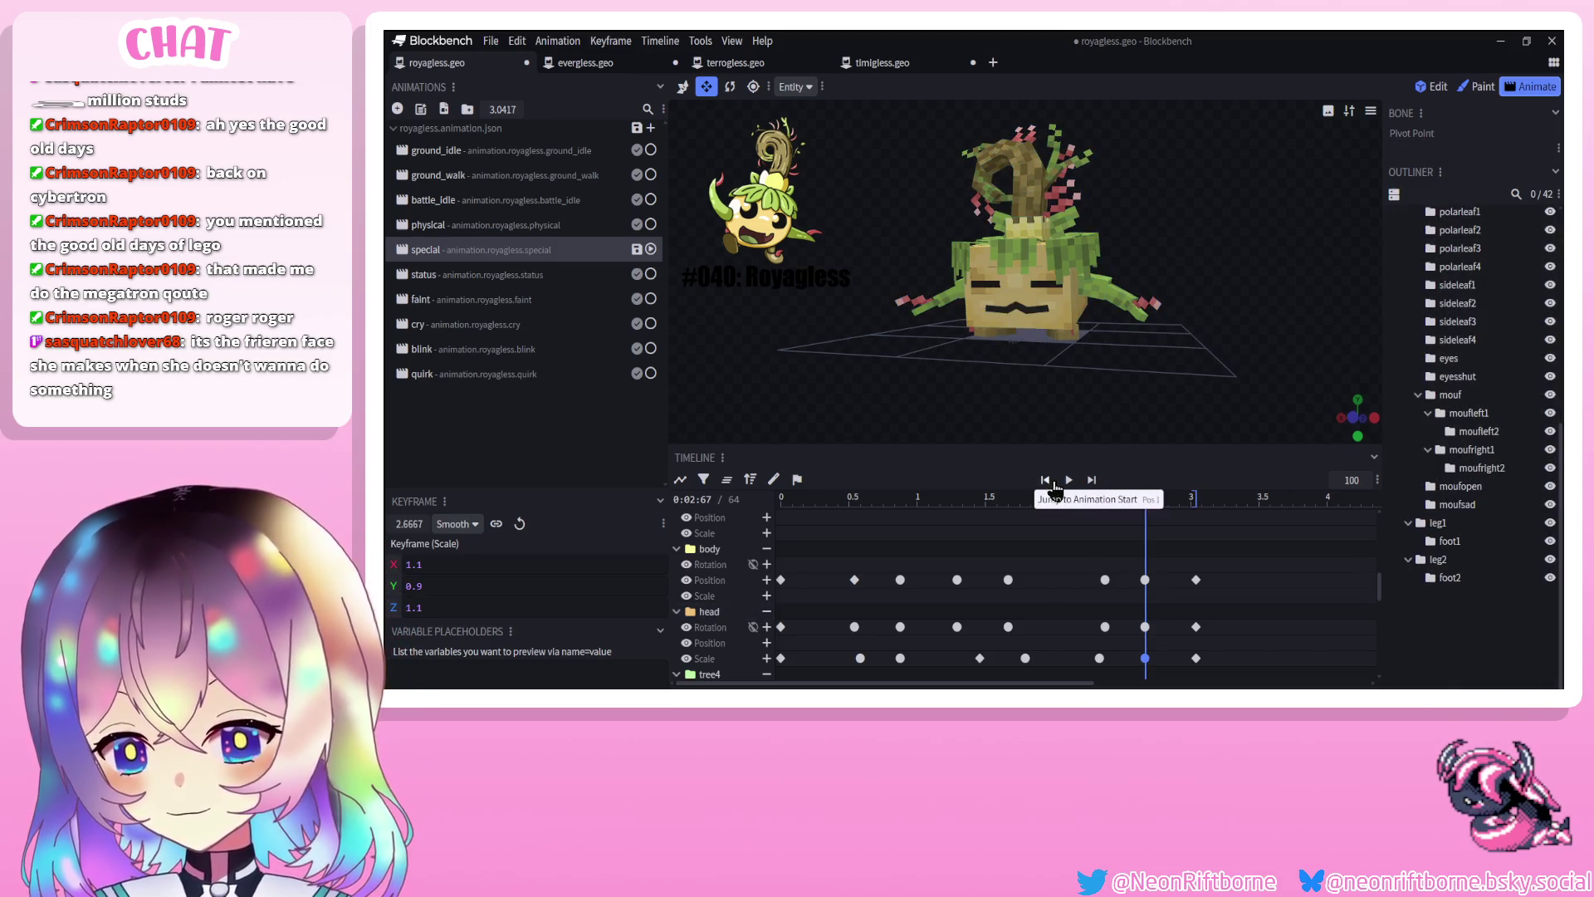
left_click(1066, 480)
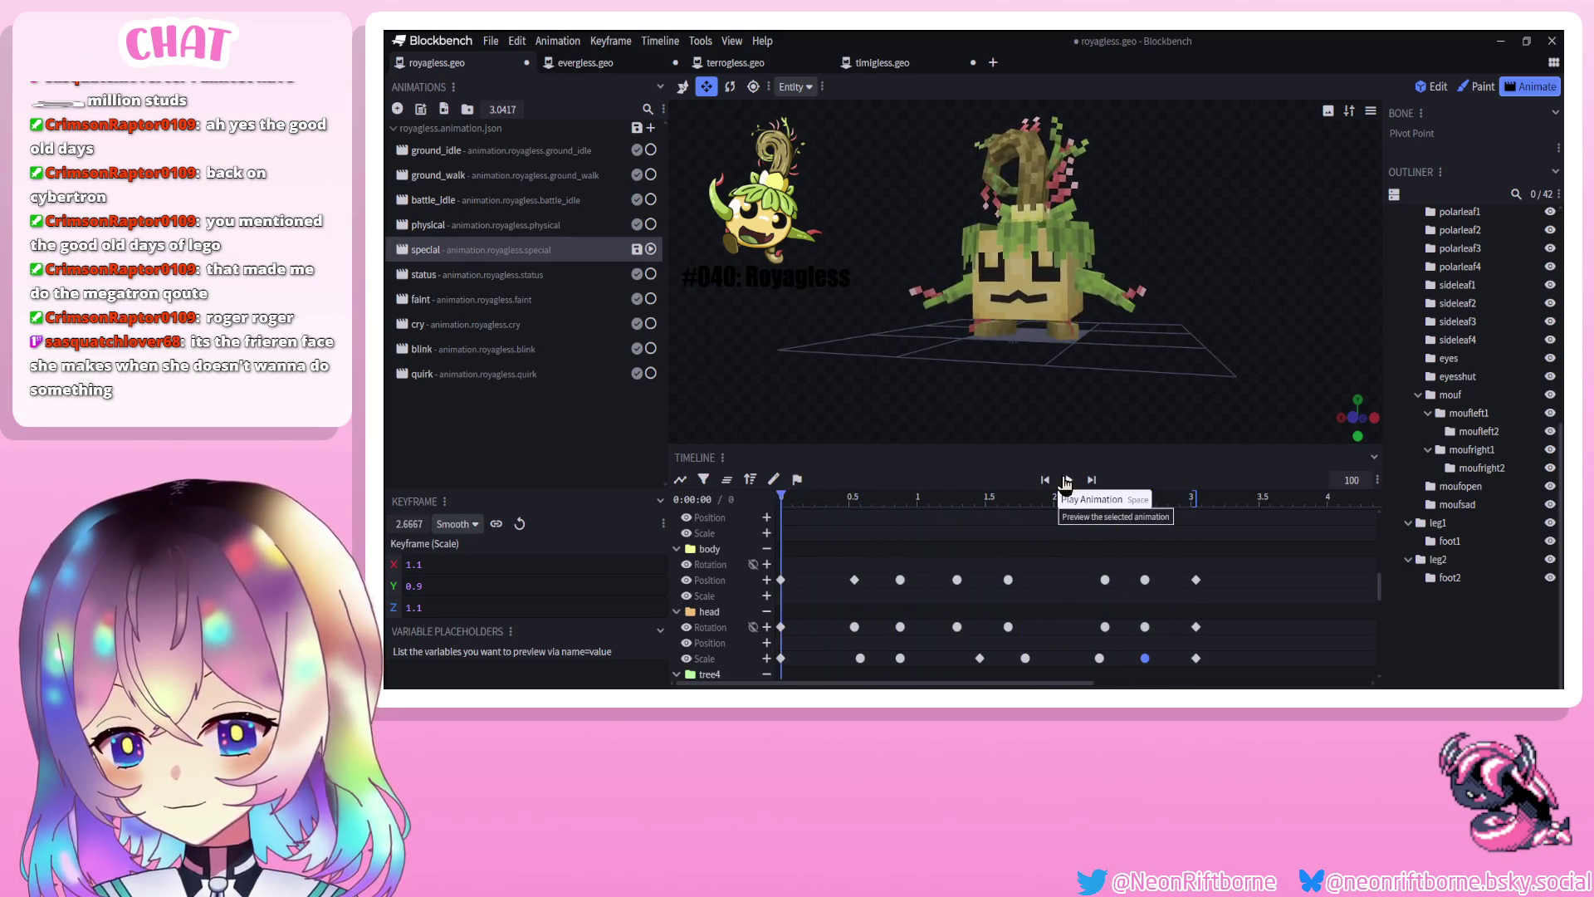
Replay the special animation while inspecting the head Scale keys near 1.5–1.75 s
left_click(1066, 480)
scroll(985, 362, "down", 3)
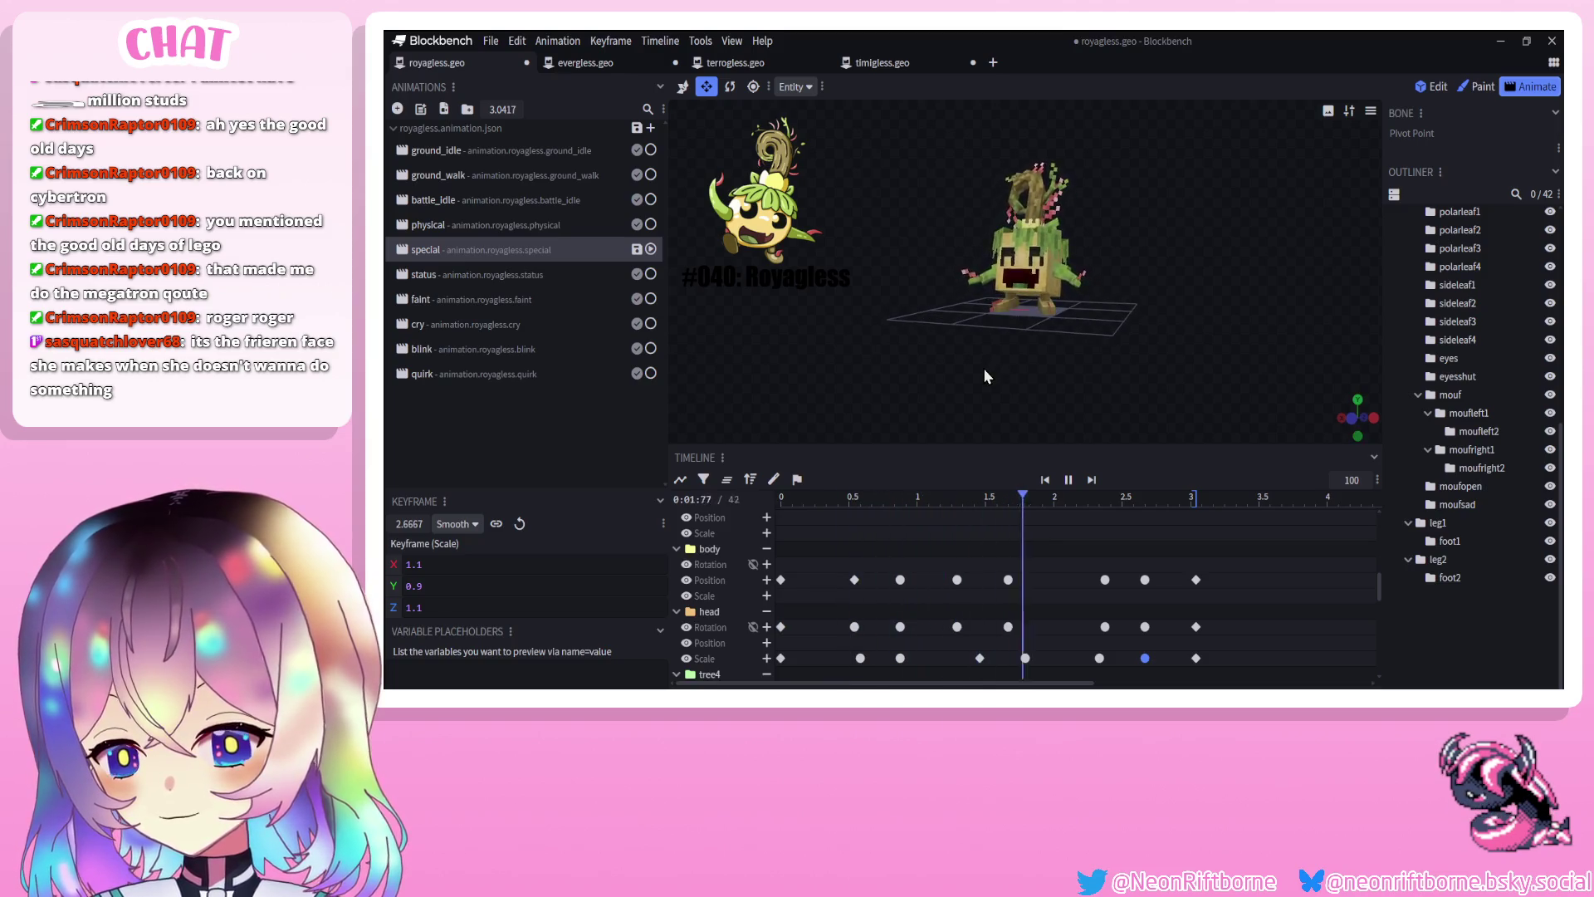
mouse_move(969, 649)
left_mouse_down()
mouse_move(1030, 666)
mouse_move(1008, 657)
left_mouse_up()
left_click(1065, 481)
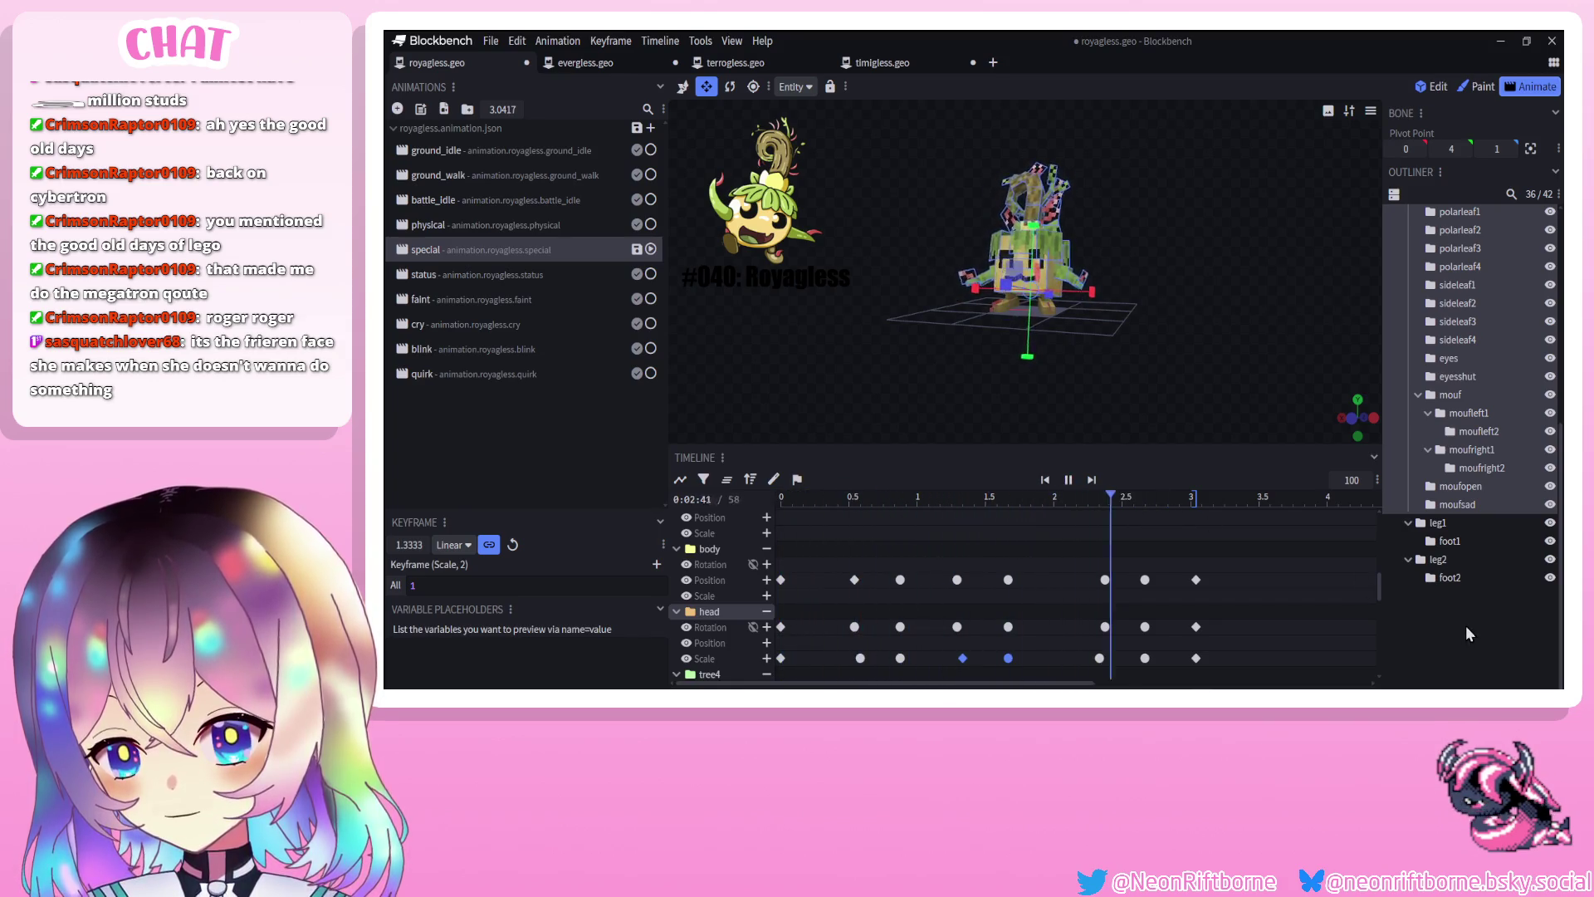
left_click(1467, 626)
left_click(1069, 480)
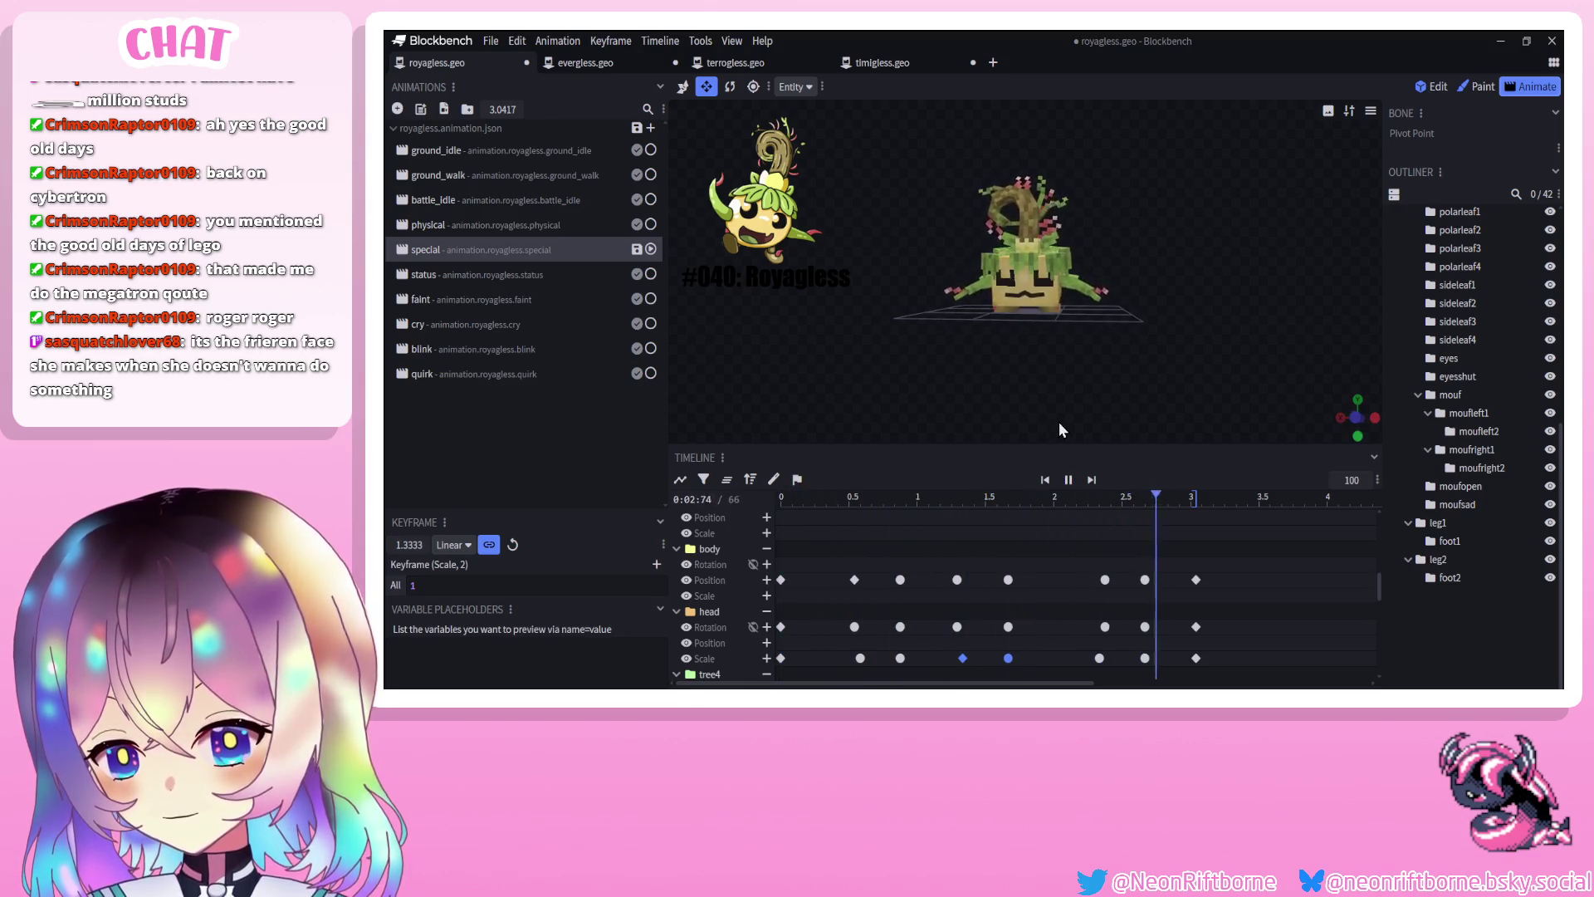
left_click(1069, 480)
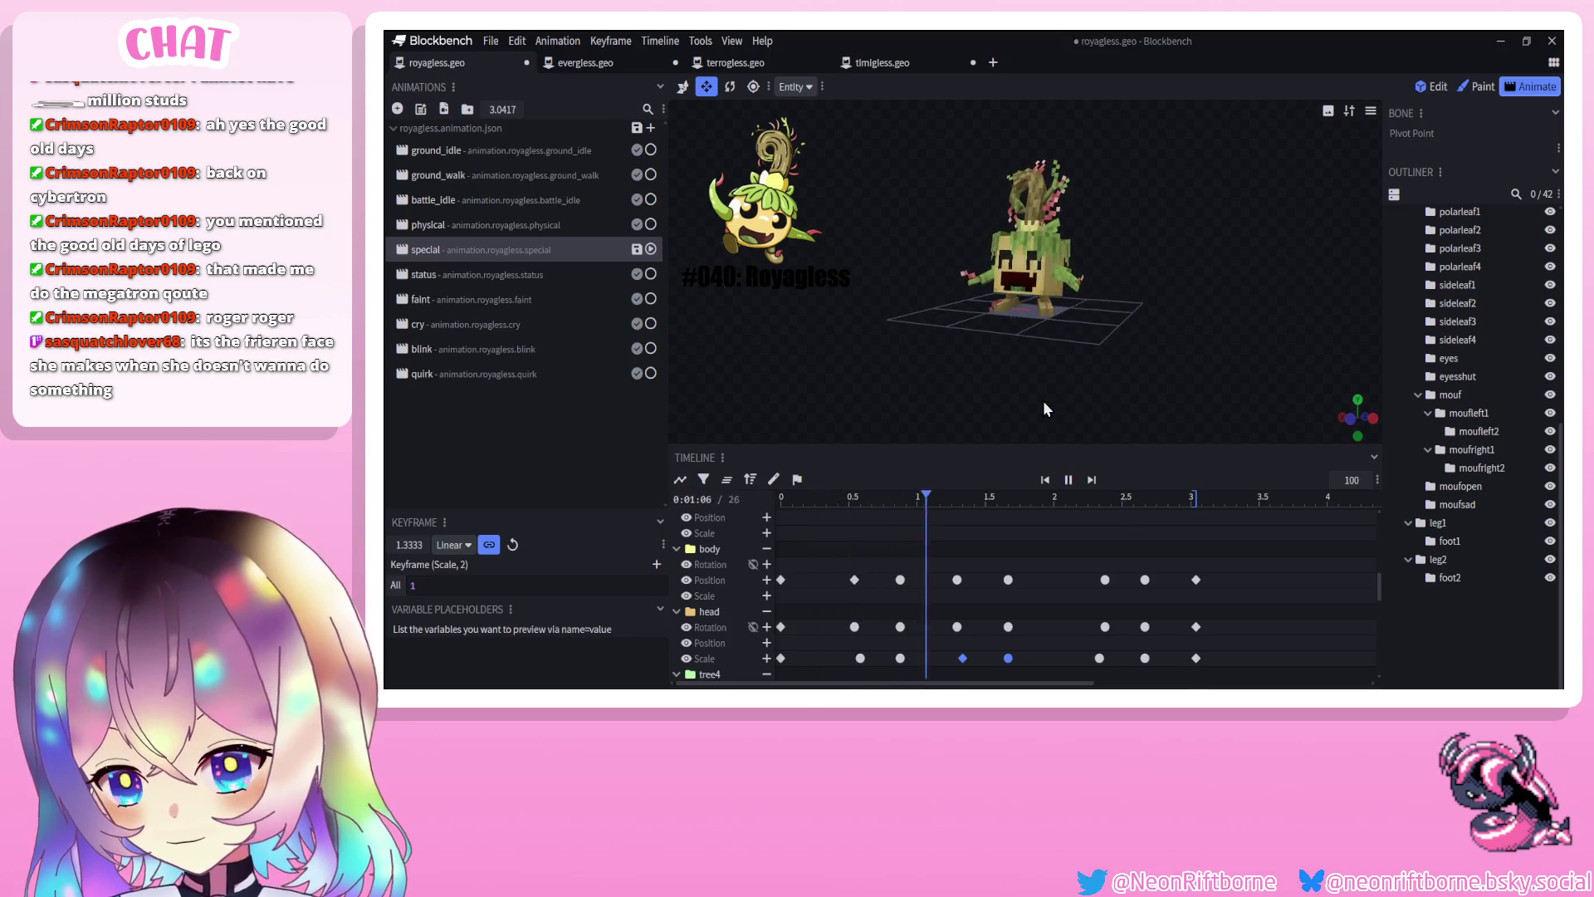
left_click_drag(1010, 503, 1032, 502)
left_click(1048, 288)
scroll(1048, 288, "up", 5)
Rotate the head at successive frames from about 1.9 to 2.2 s to key a quick wobble
key("r")
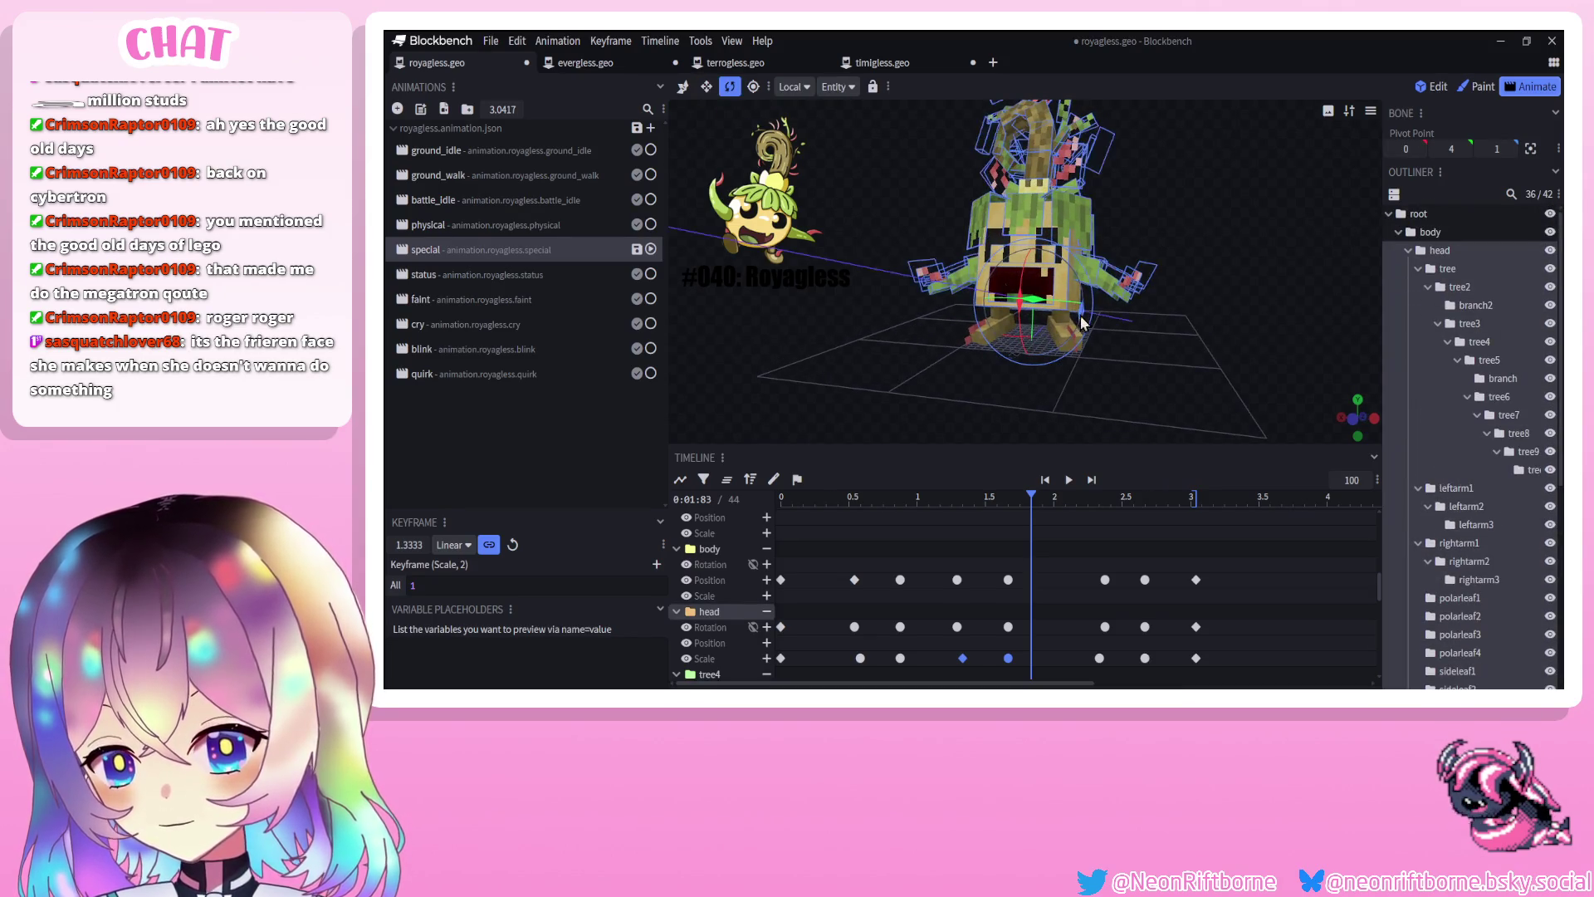
left_click_drag(1080, 316, 1083, 325)
left_click_drag(1033, 494, 1041, 496)
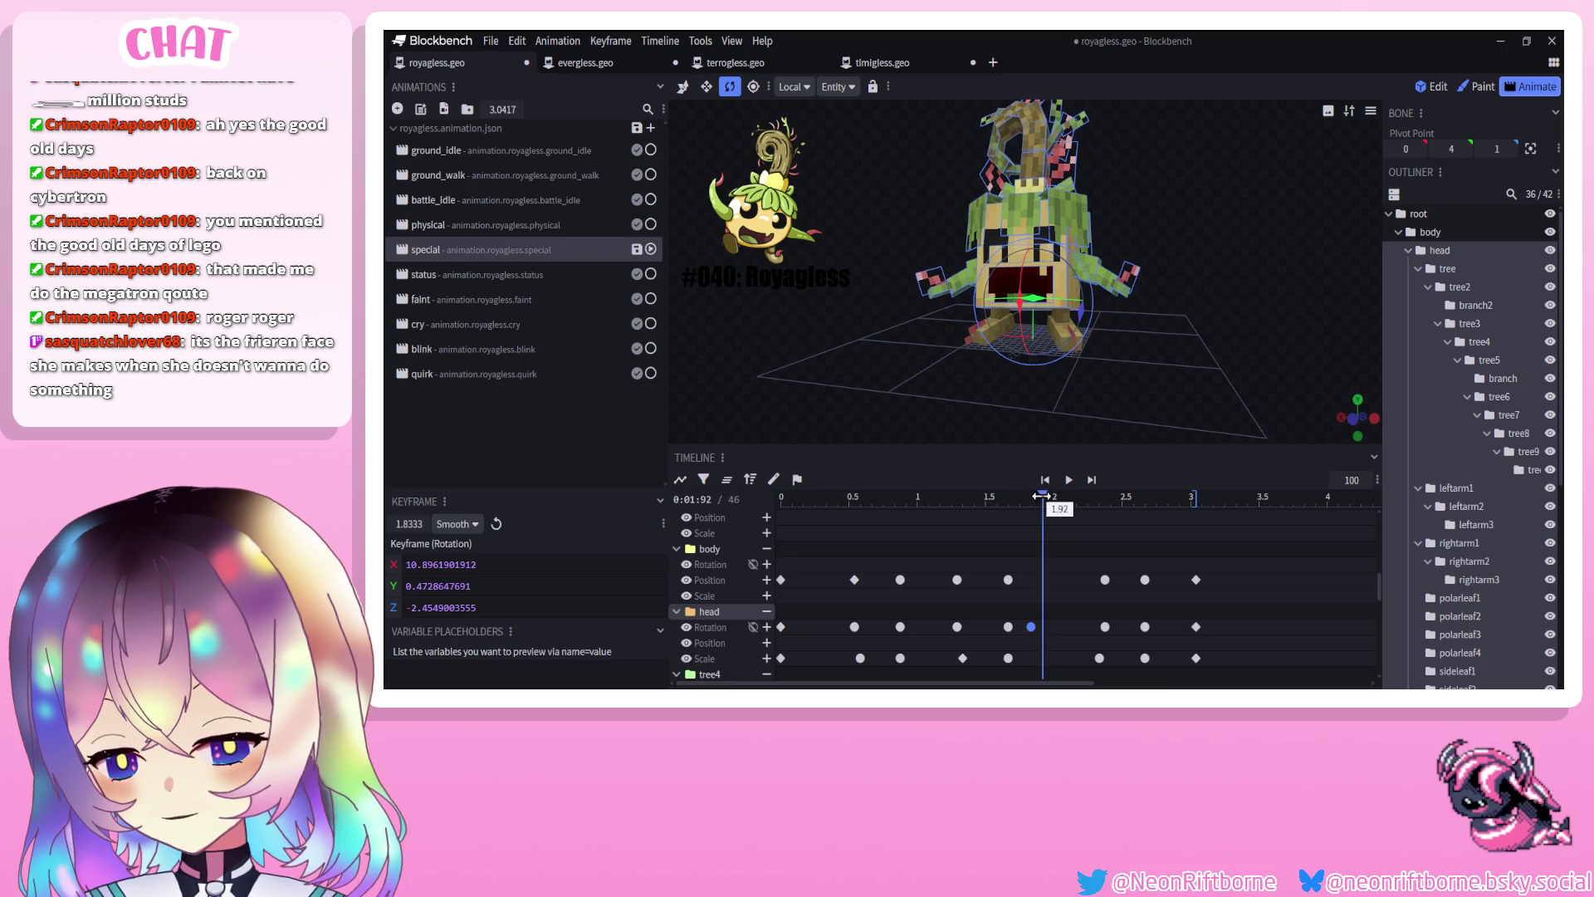
mouse_move(1080, 312)
left_mouse_down()
mouse_move(1077, 367)
mouse_move(1086, 348)
left_mouse_up()
left_click(1049, 496)
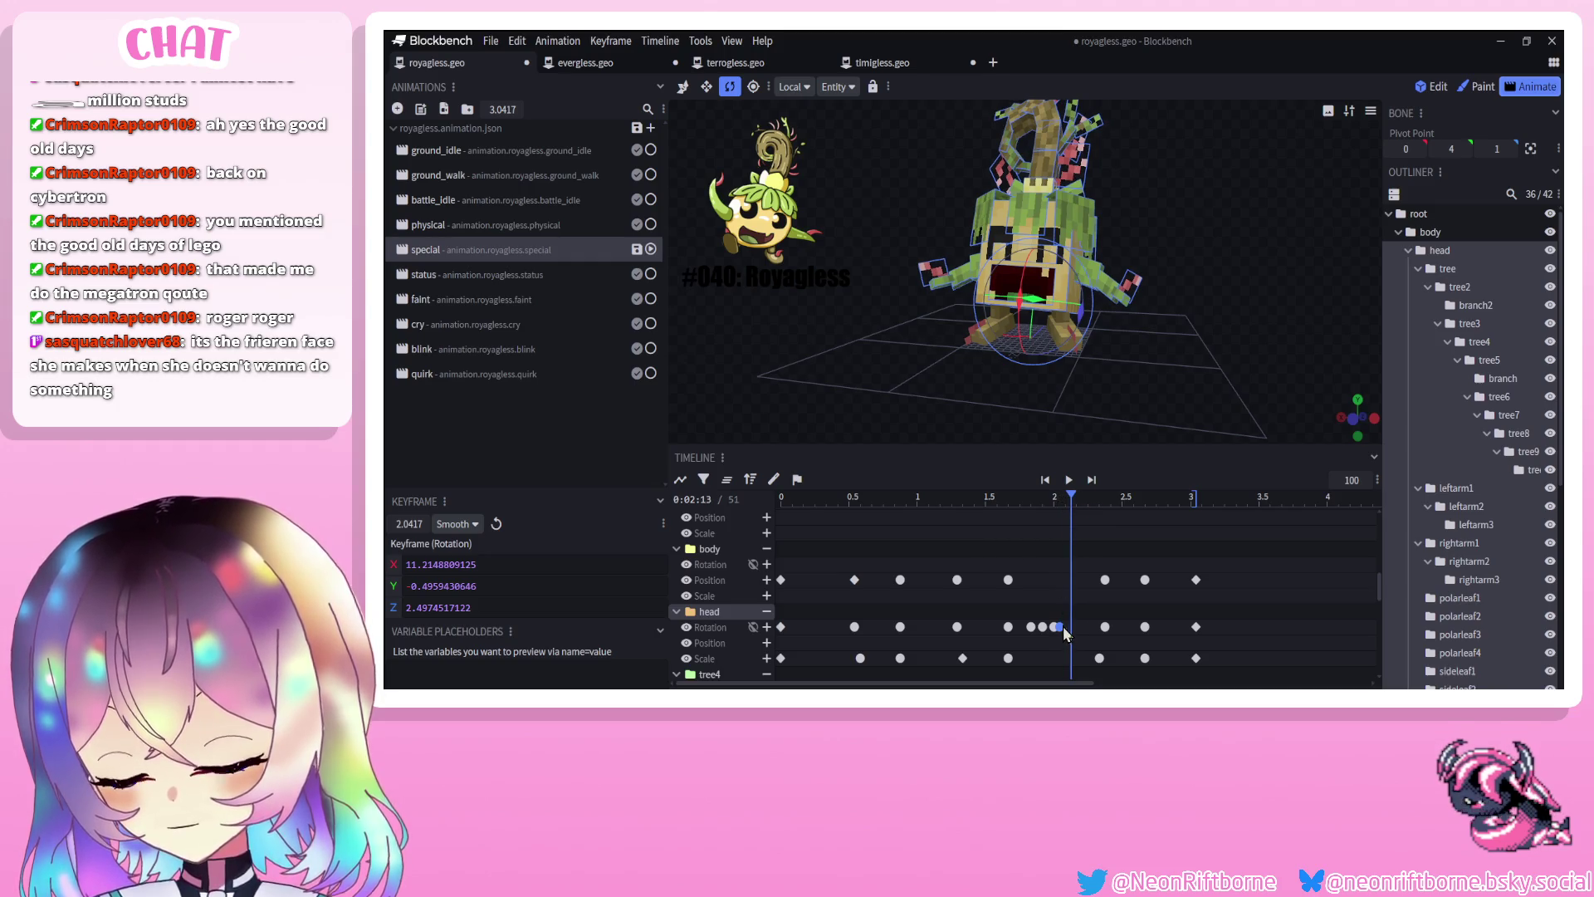
left_click_drag(1068, 497, 1061, 498)
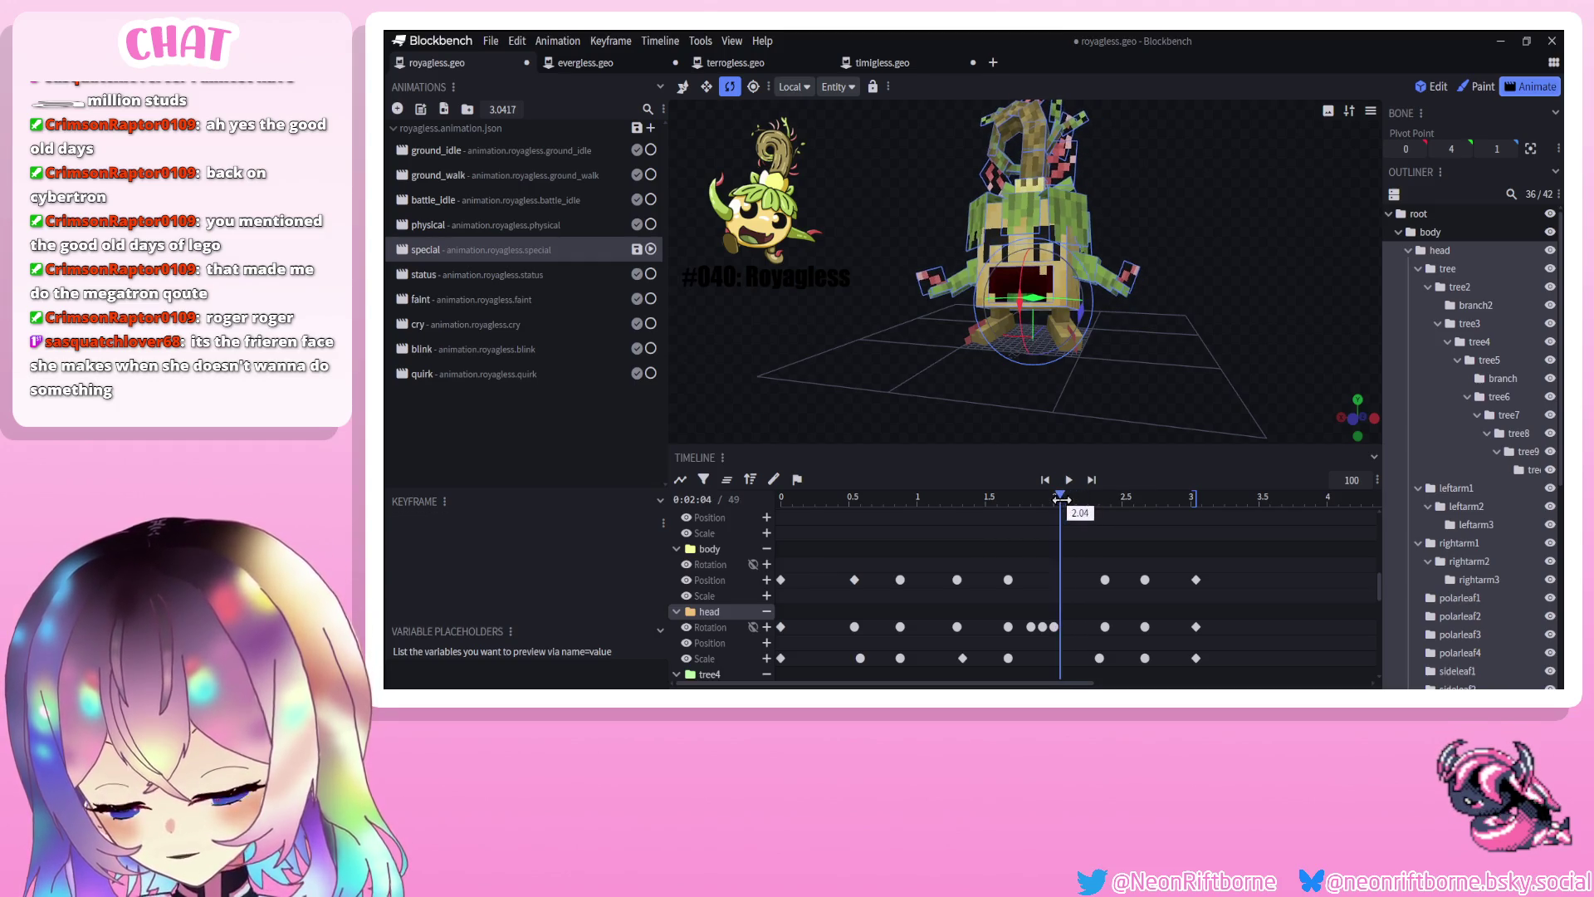
left_click_drag(1081, 327, 1082, 331)
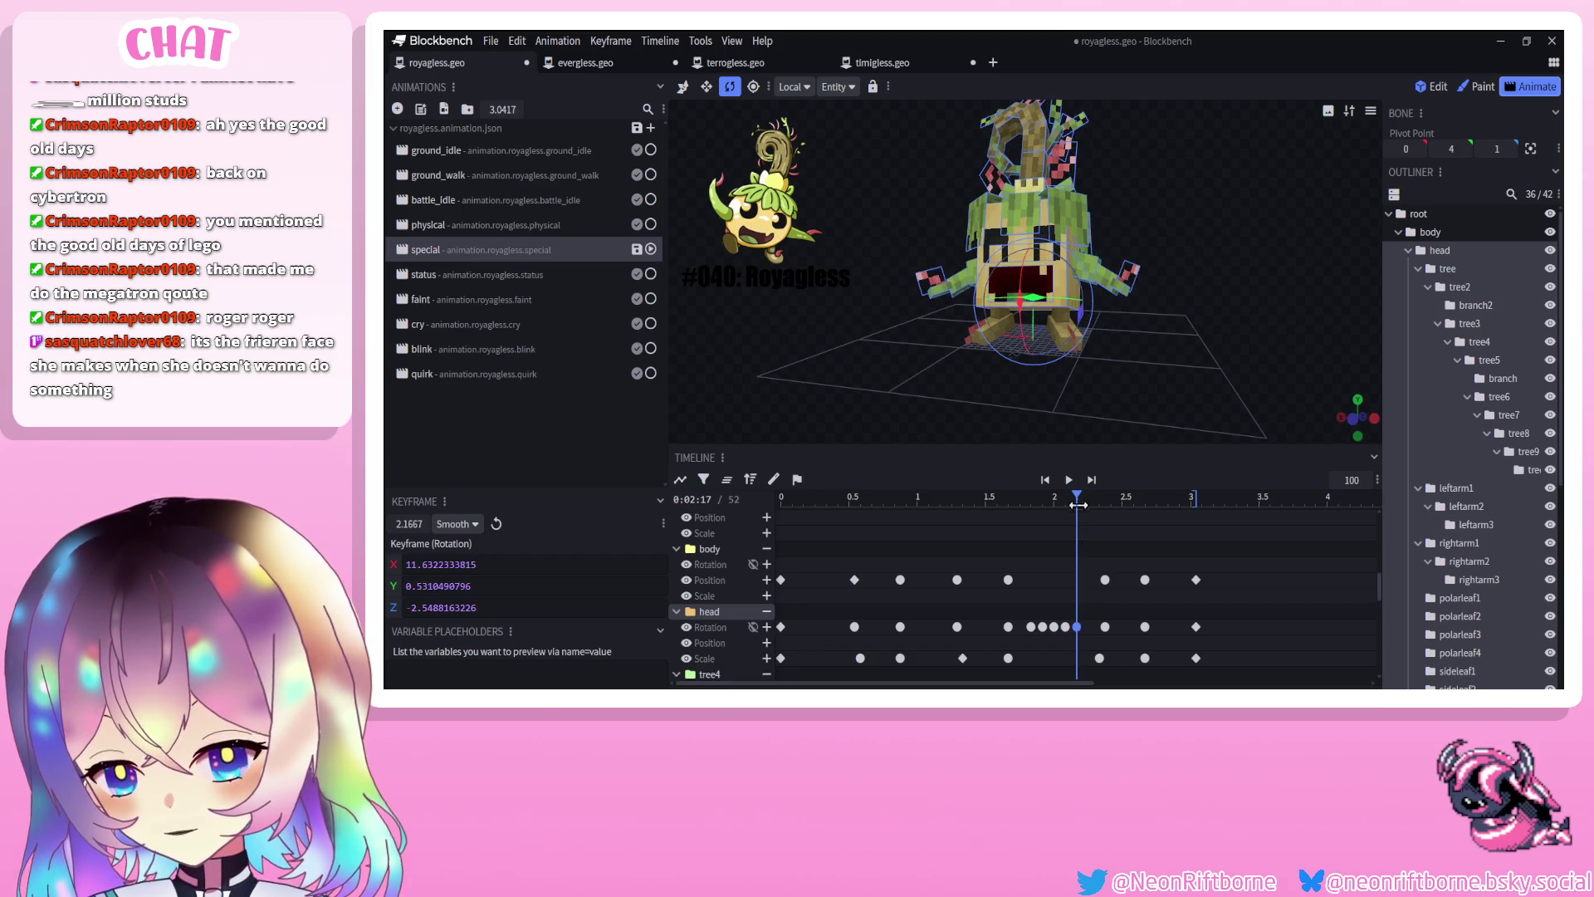
left_click_drag(1078, 498, 1082, 499)
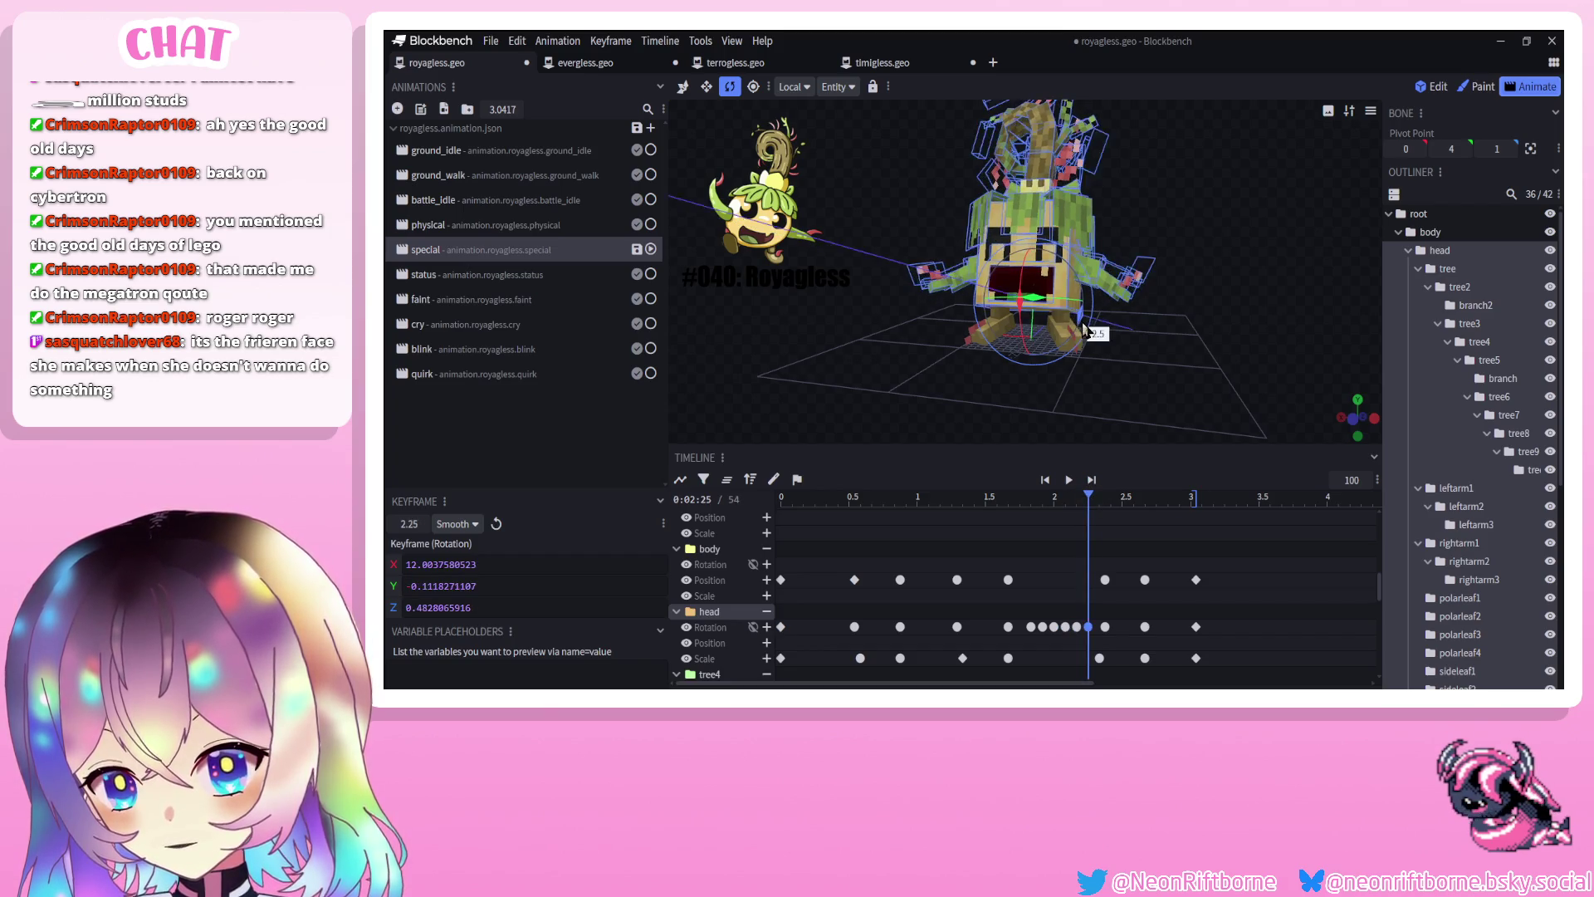
left_click(1069, 479)
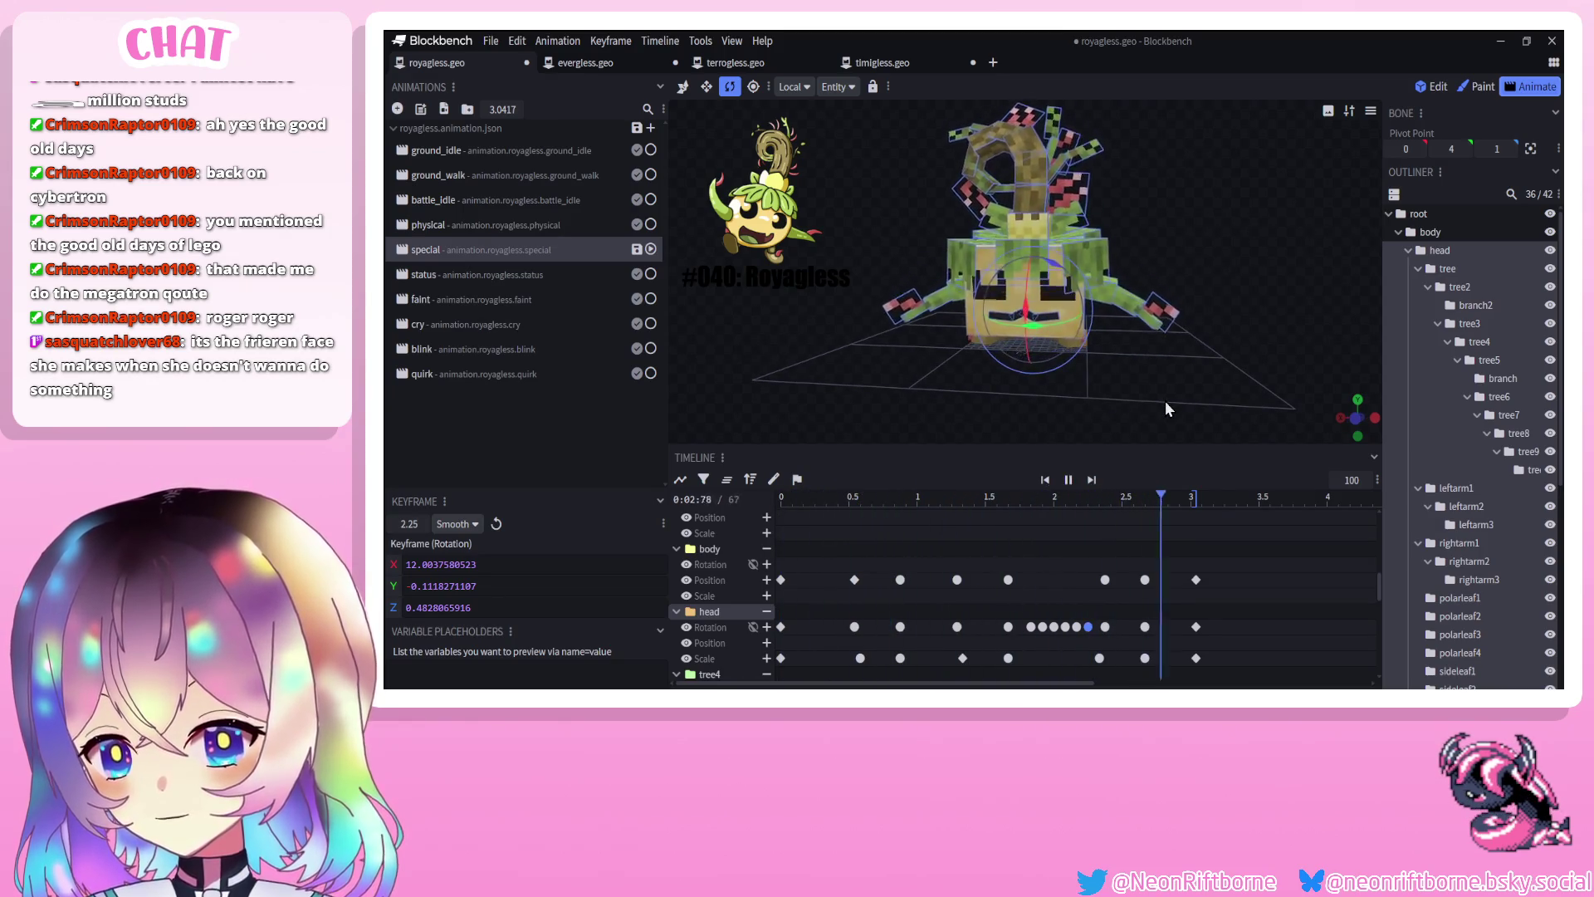
Replay the head wobble from a couple of angles, then switch to the status animation
left_click(1093, 480)
key("space")
scroll(1428, 621, "down", 5)
left_click(1253, 410)
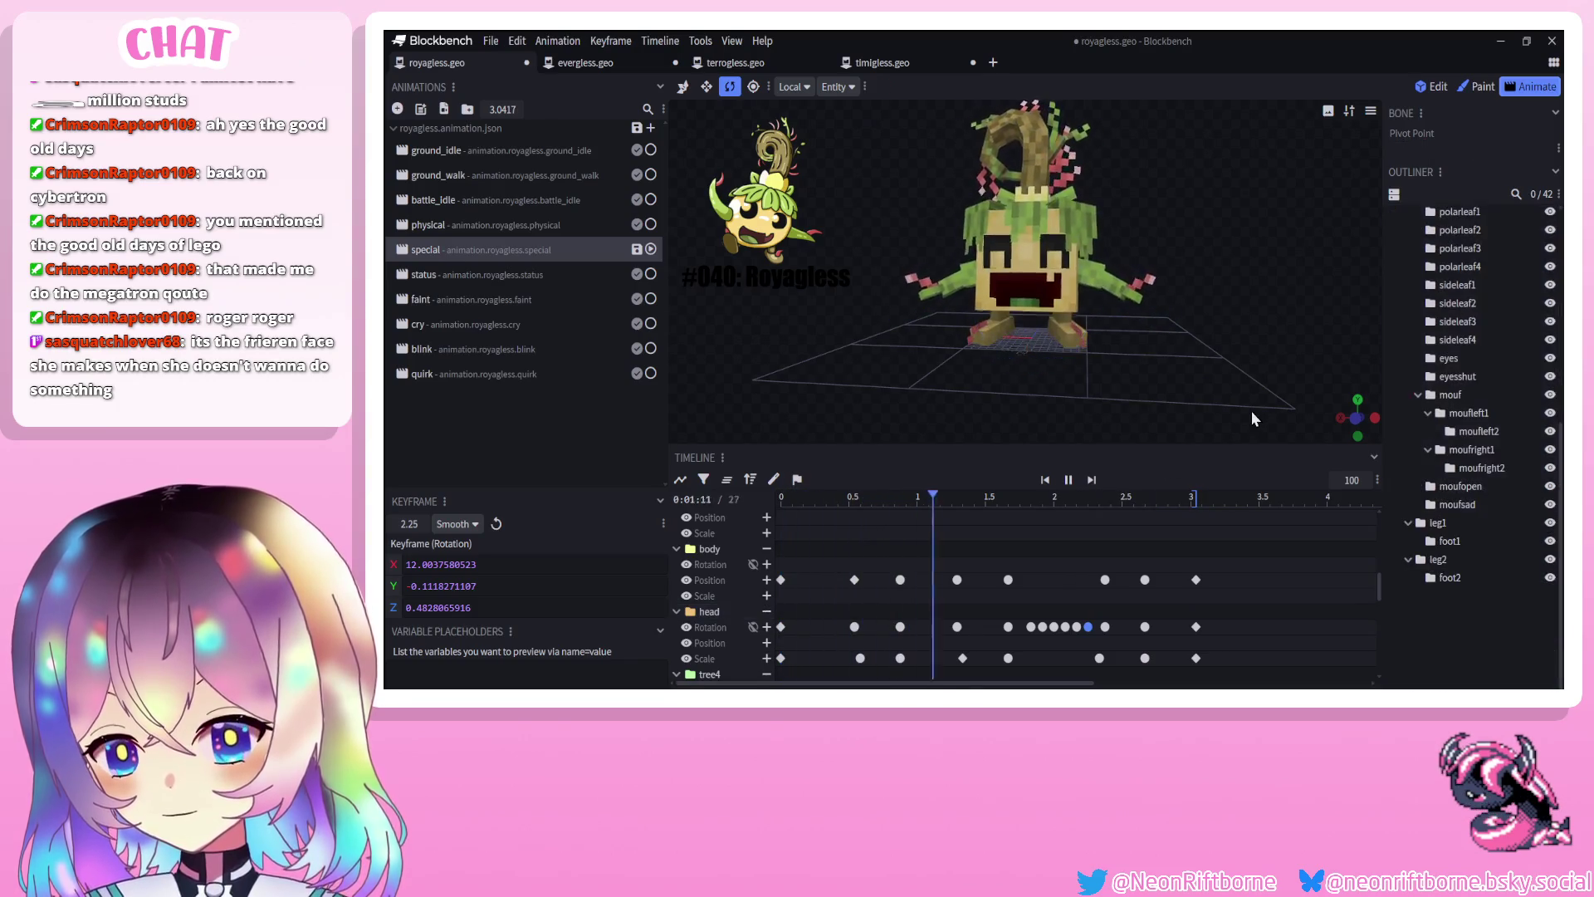
left_click(1070, 482)
left_click(1070, 483)
left_click_drag(1165, 400, 1129, 405)
scroll(1129, 406, "down", 3)
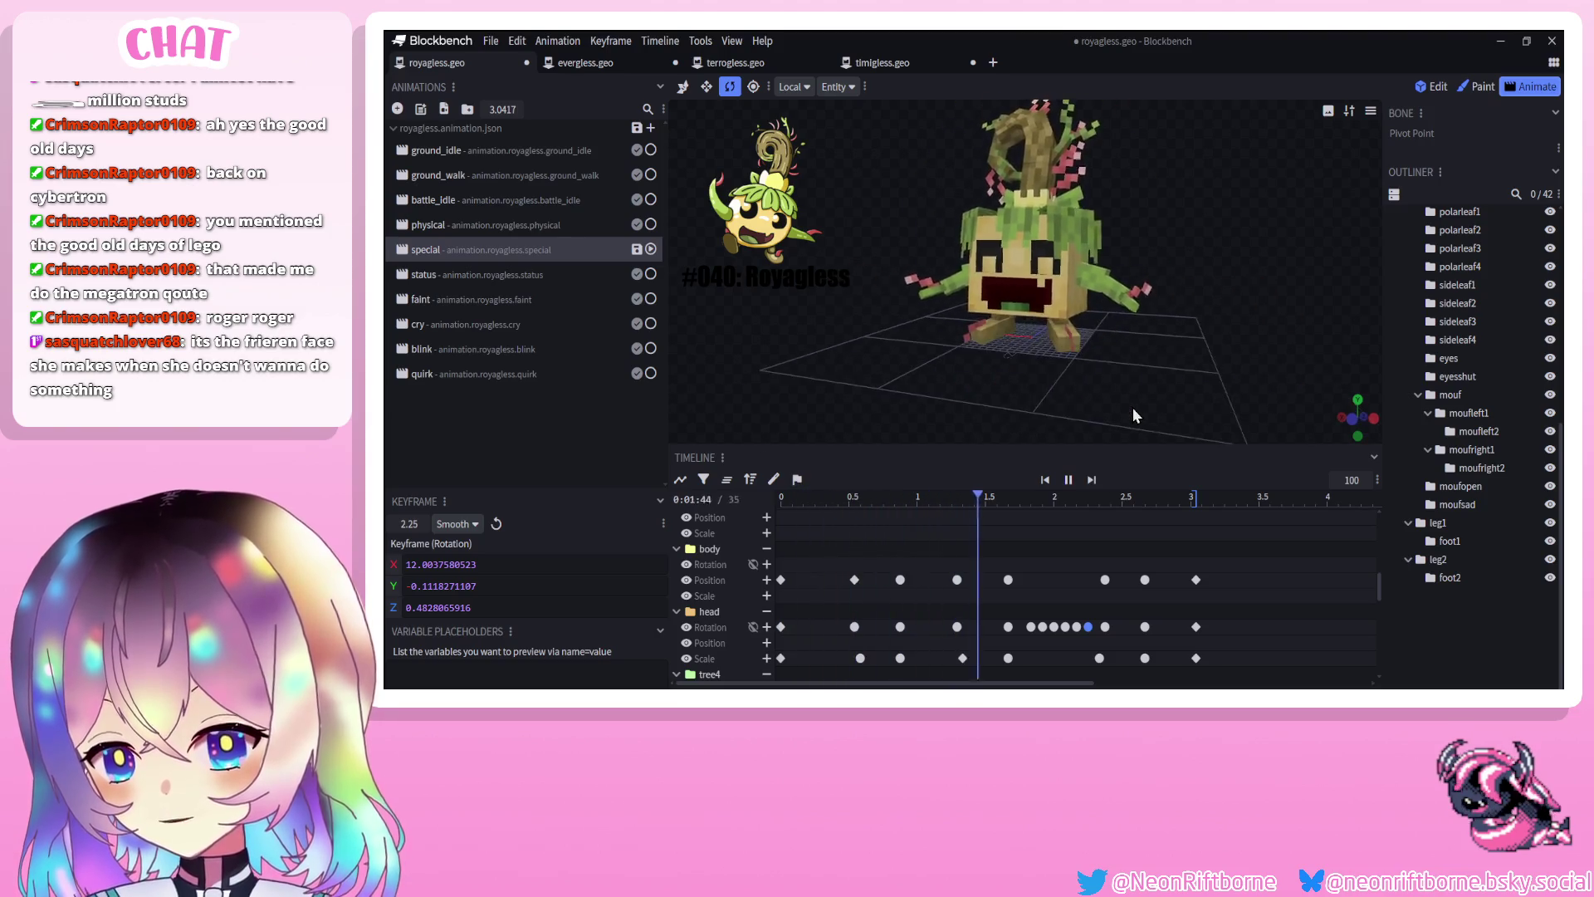
left_click(1072, 483)
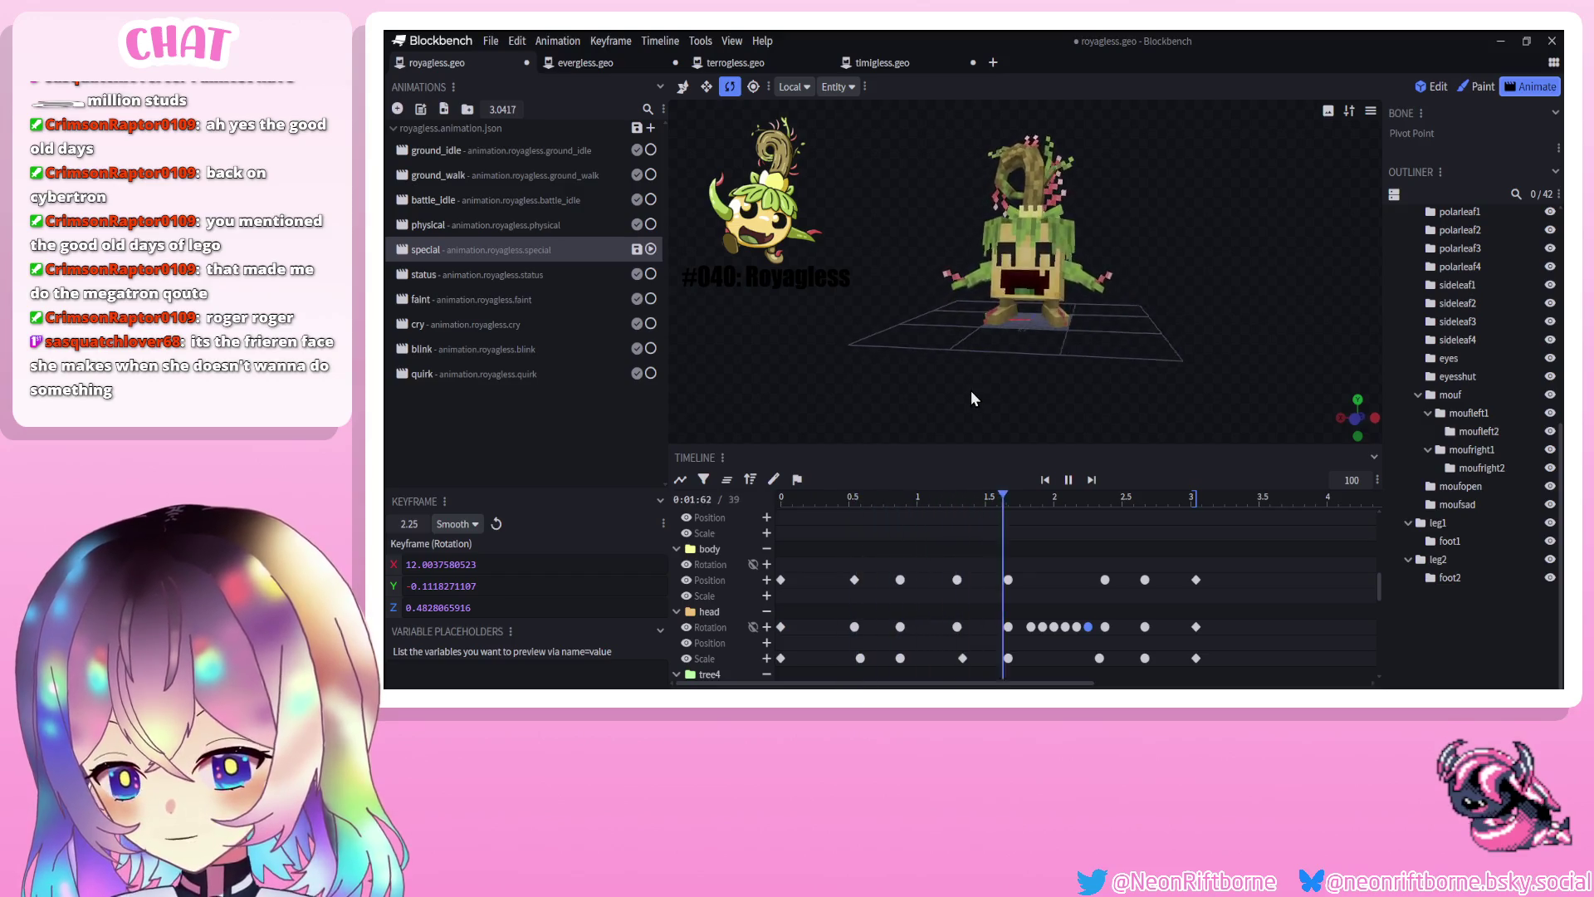
left_click(475, 274)
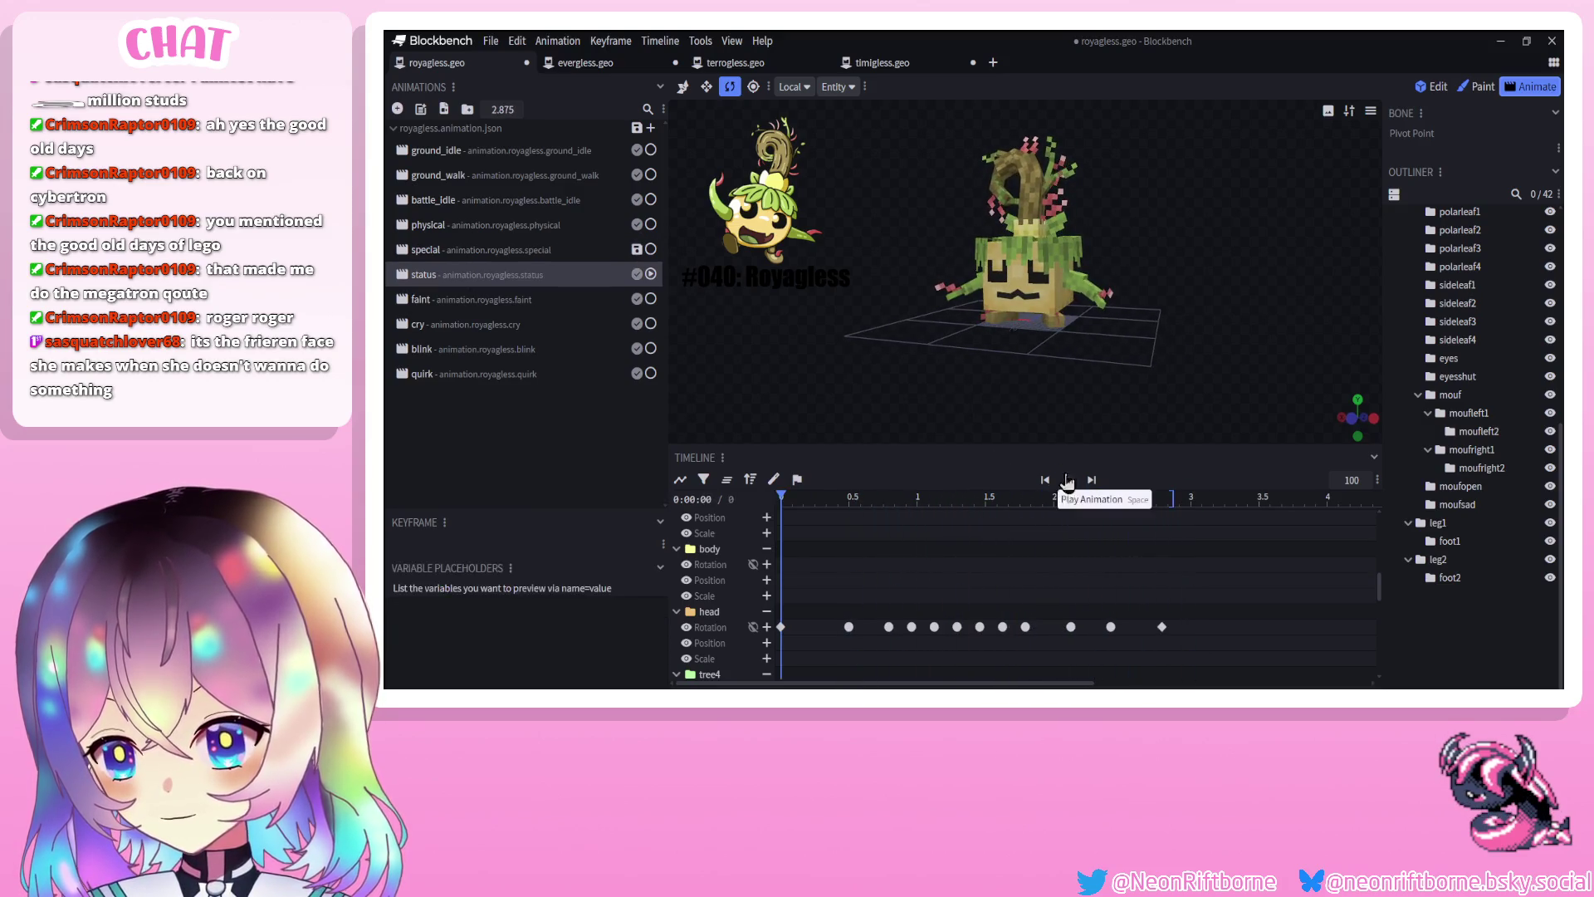
Save the model with Ctrl+S, reopen the special animation and play it through a few times
left_click(1076, 489)
key("ctrl+s")
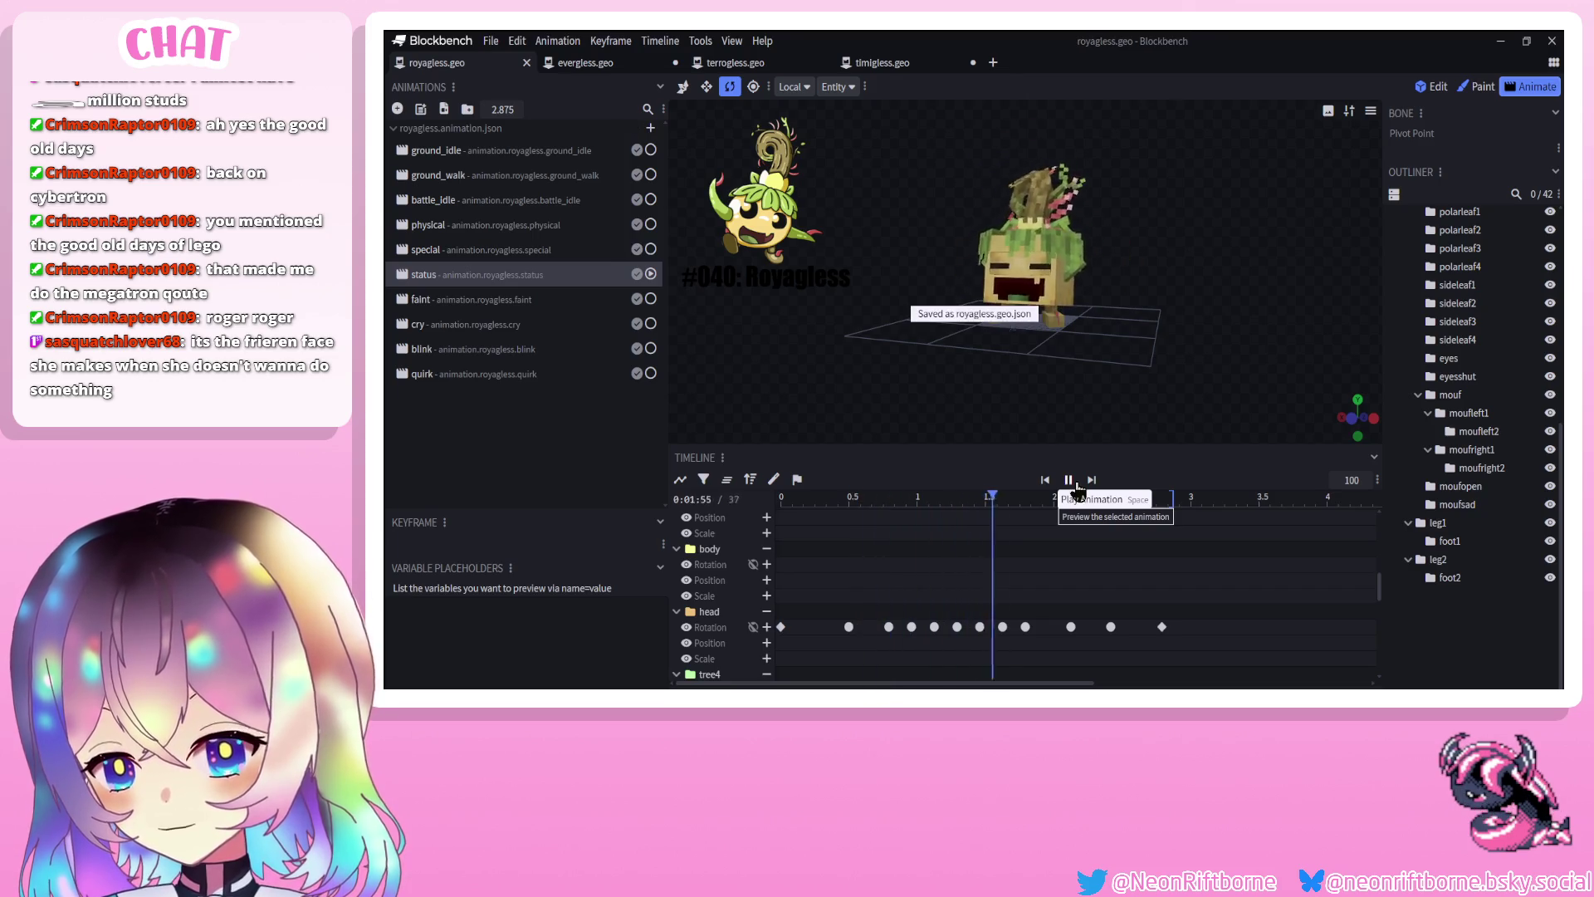
left_click(467, 256)
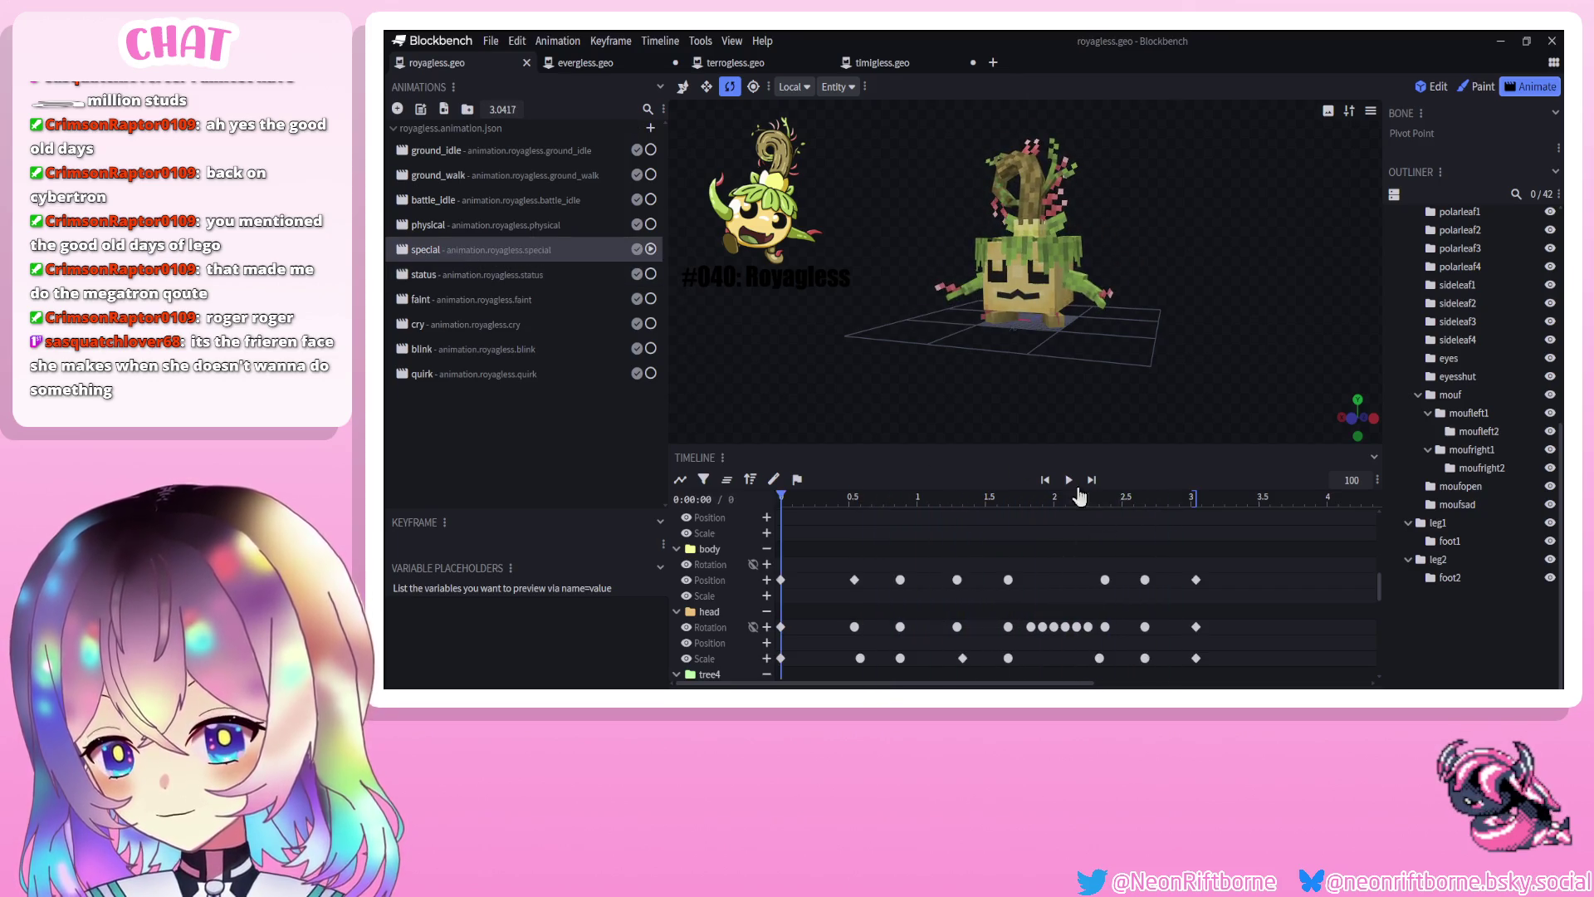
left_click(1071, 488)
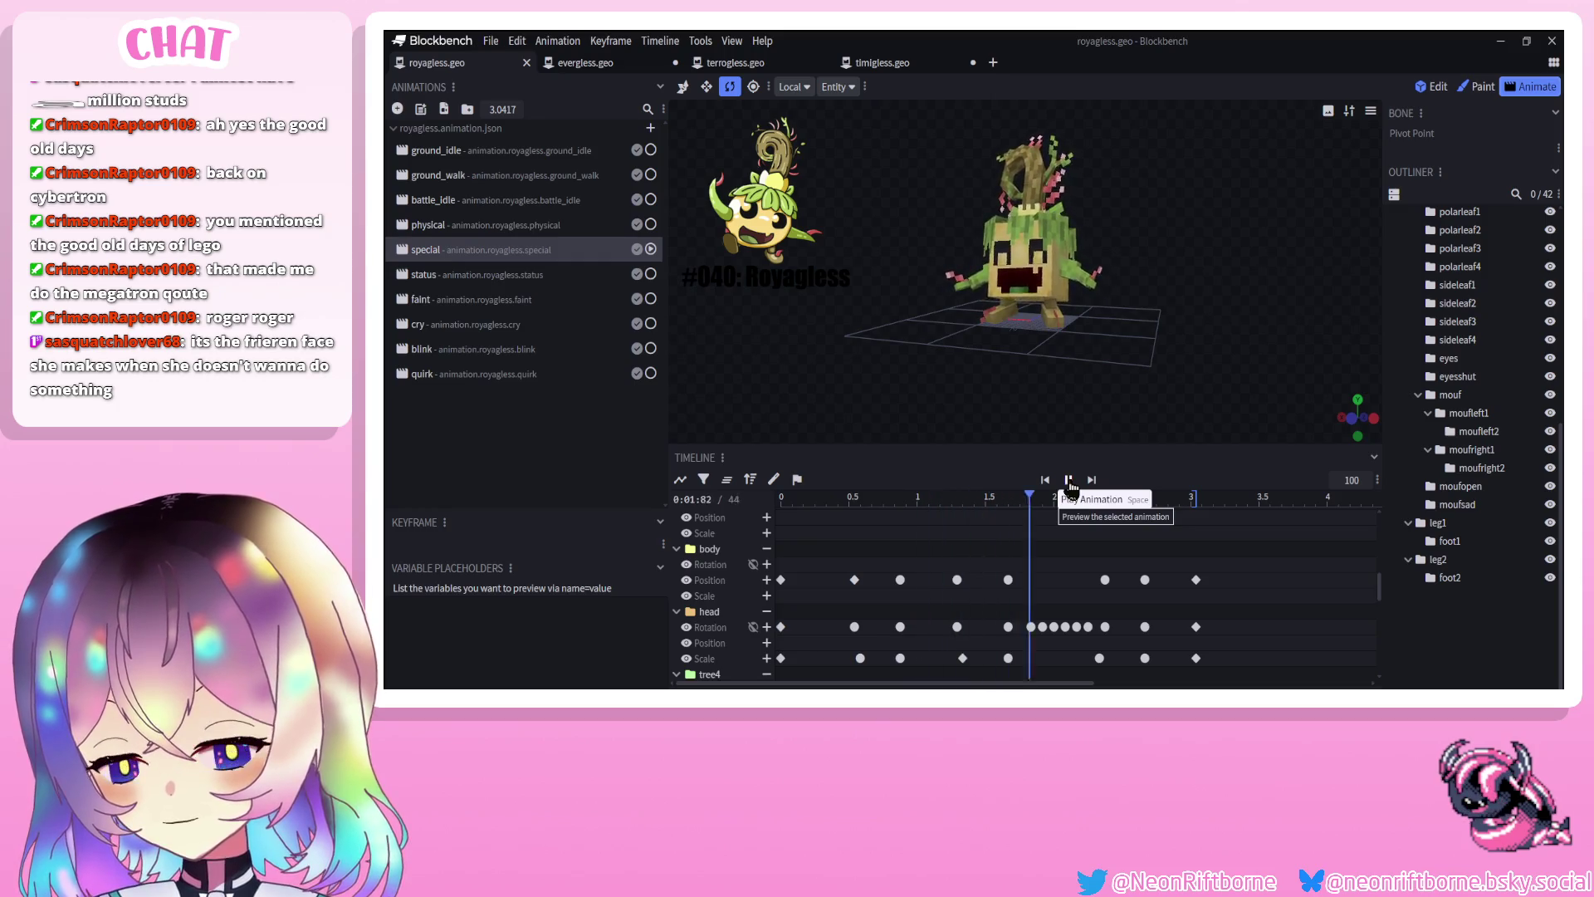
left_click(1069, 482)
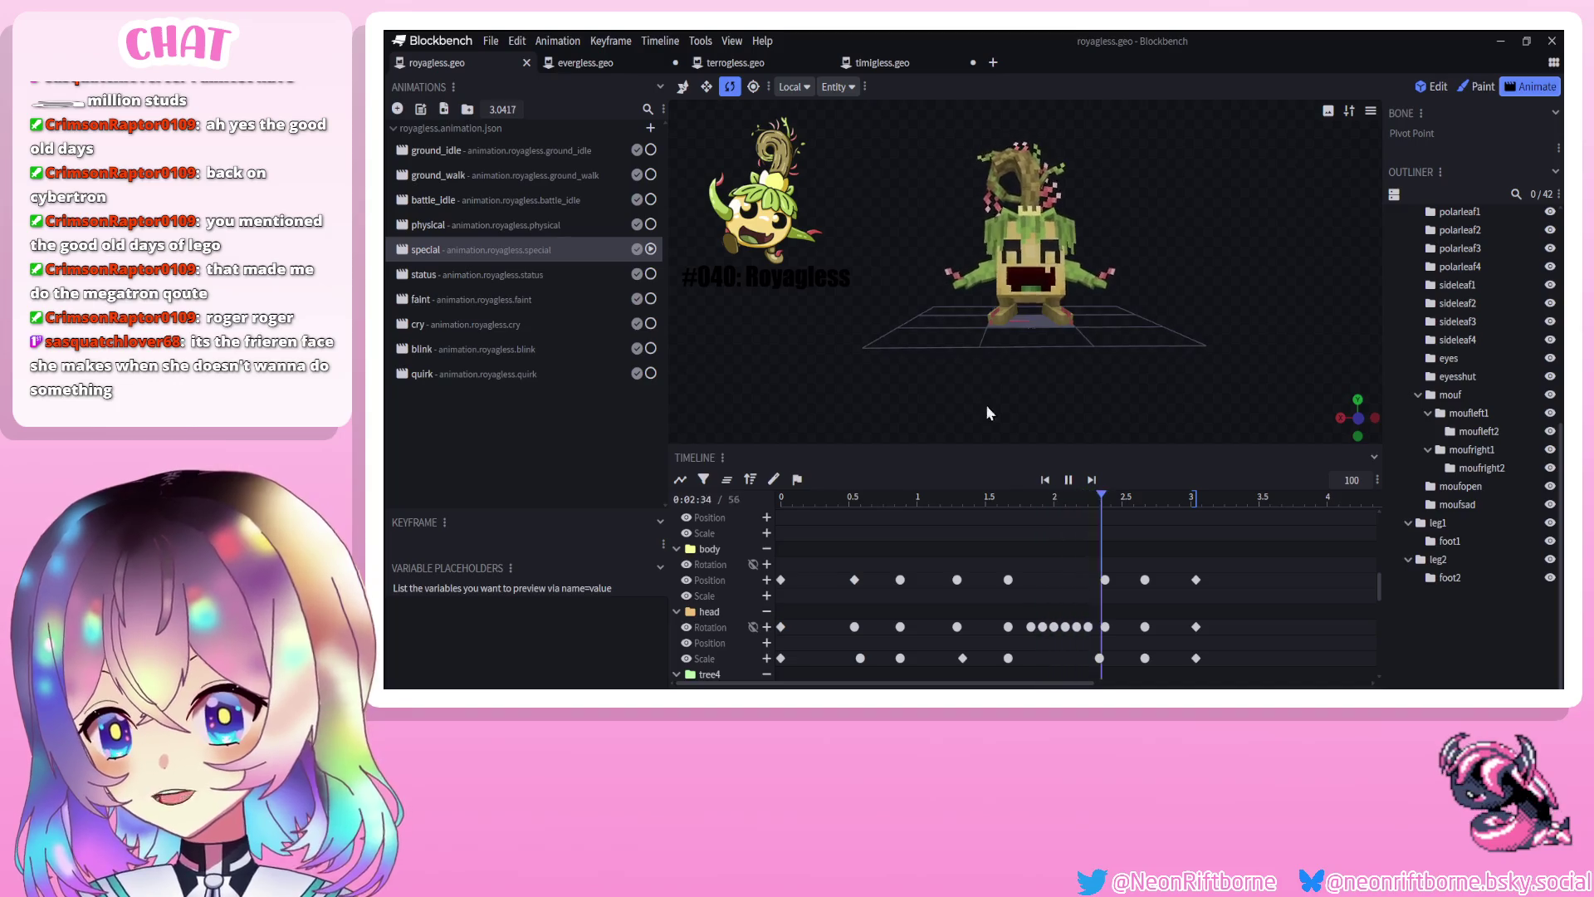
left_click(1069, 480)
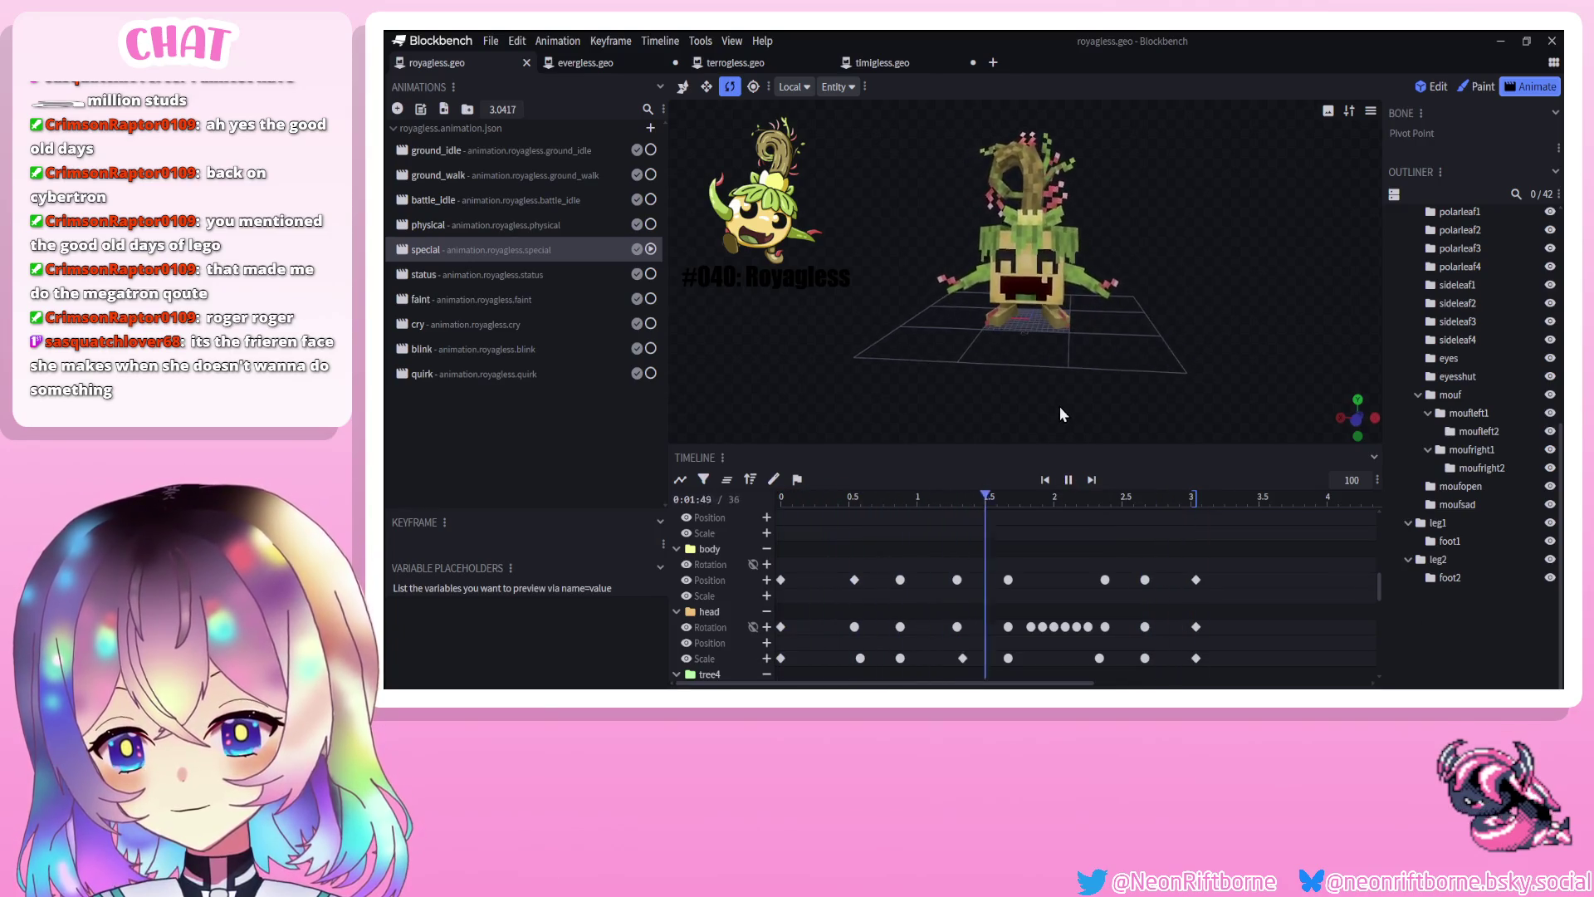
left_click(1069, 481)
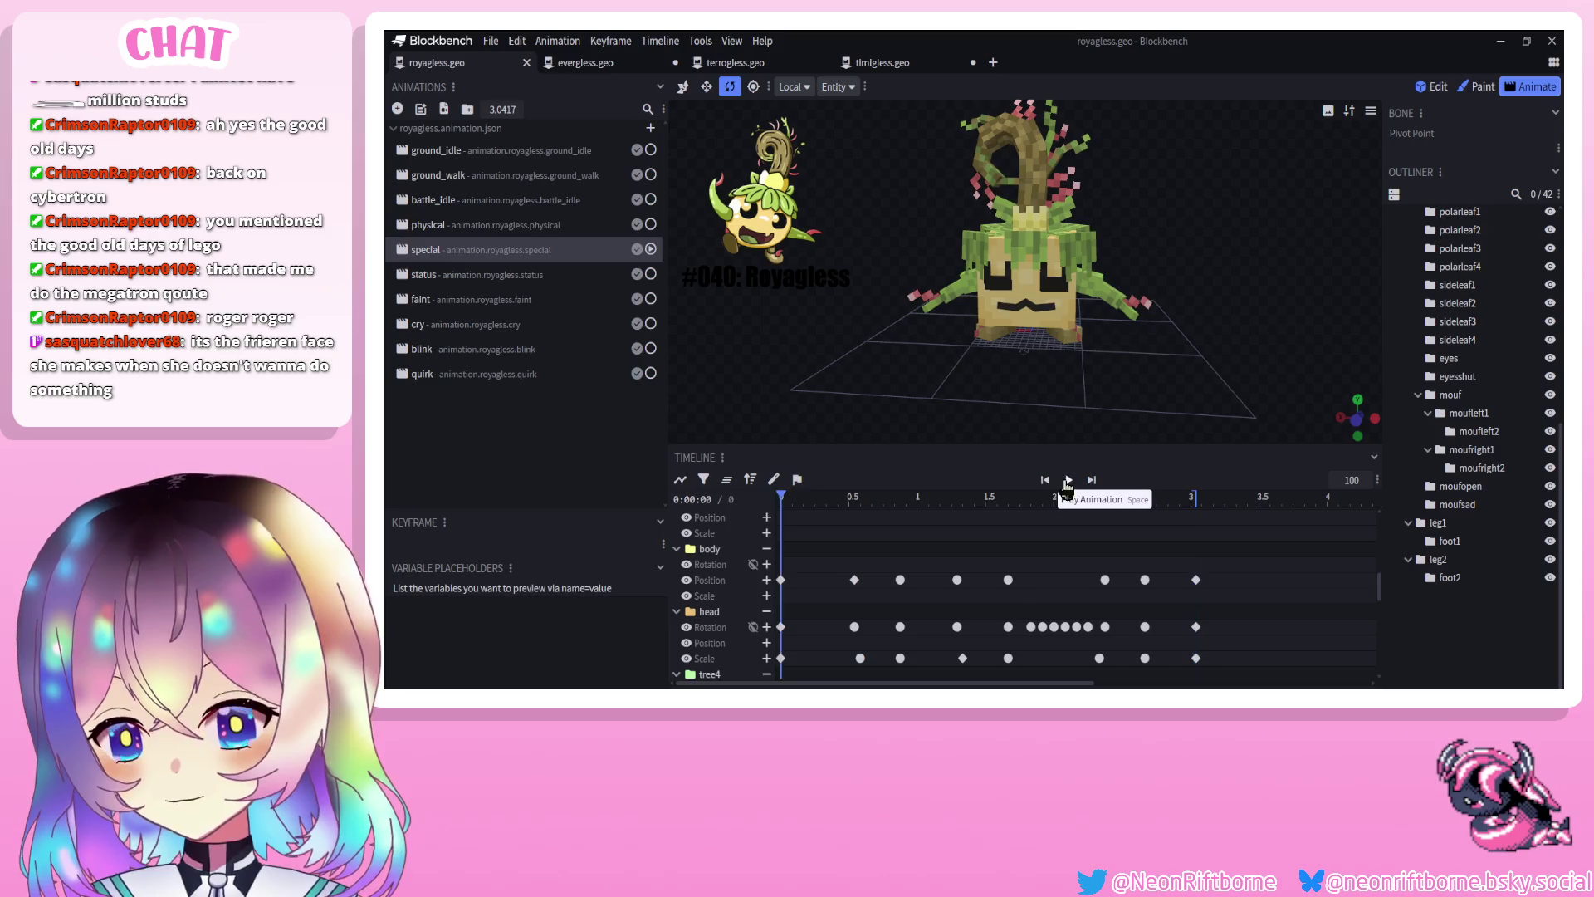
left_click(1069, 480)
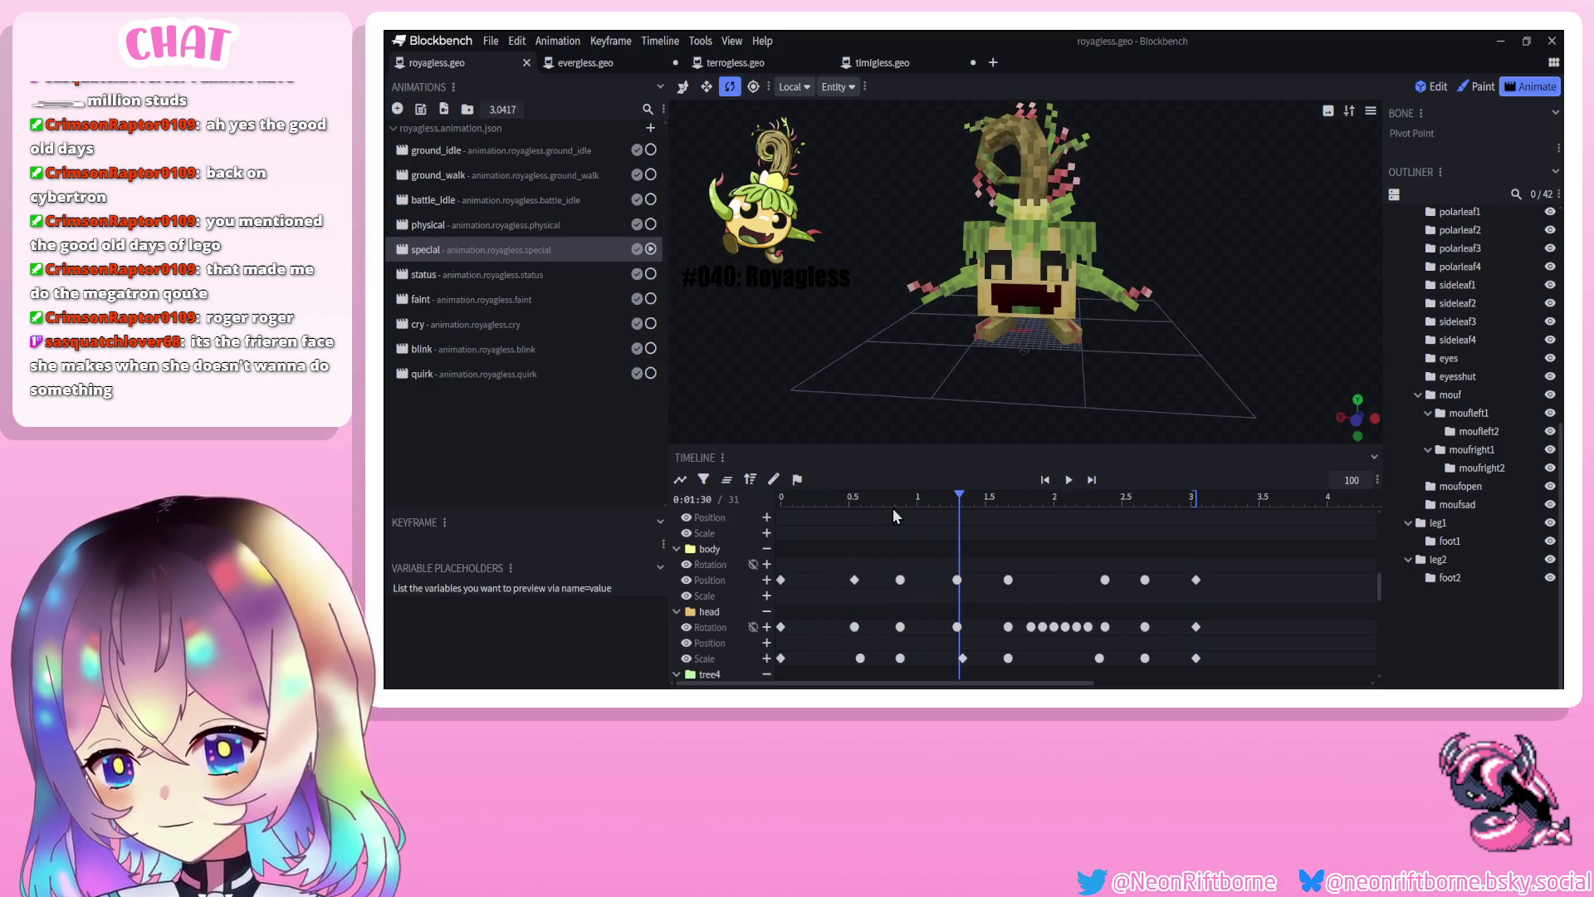
Make rightarm1's starting rotation key Linear and key a new arm swing at 0.58 s
left_click_drag(895, 509, 759, 519)
left_click_drag(898, 365, 880, 349)
left_click(955, 316)
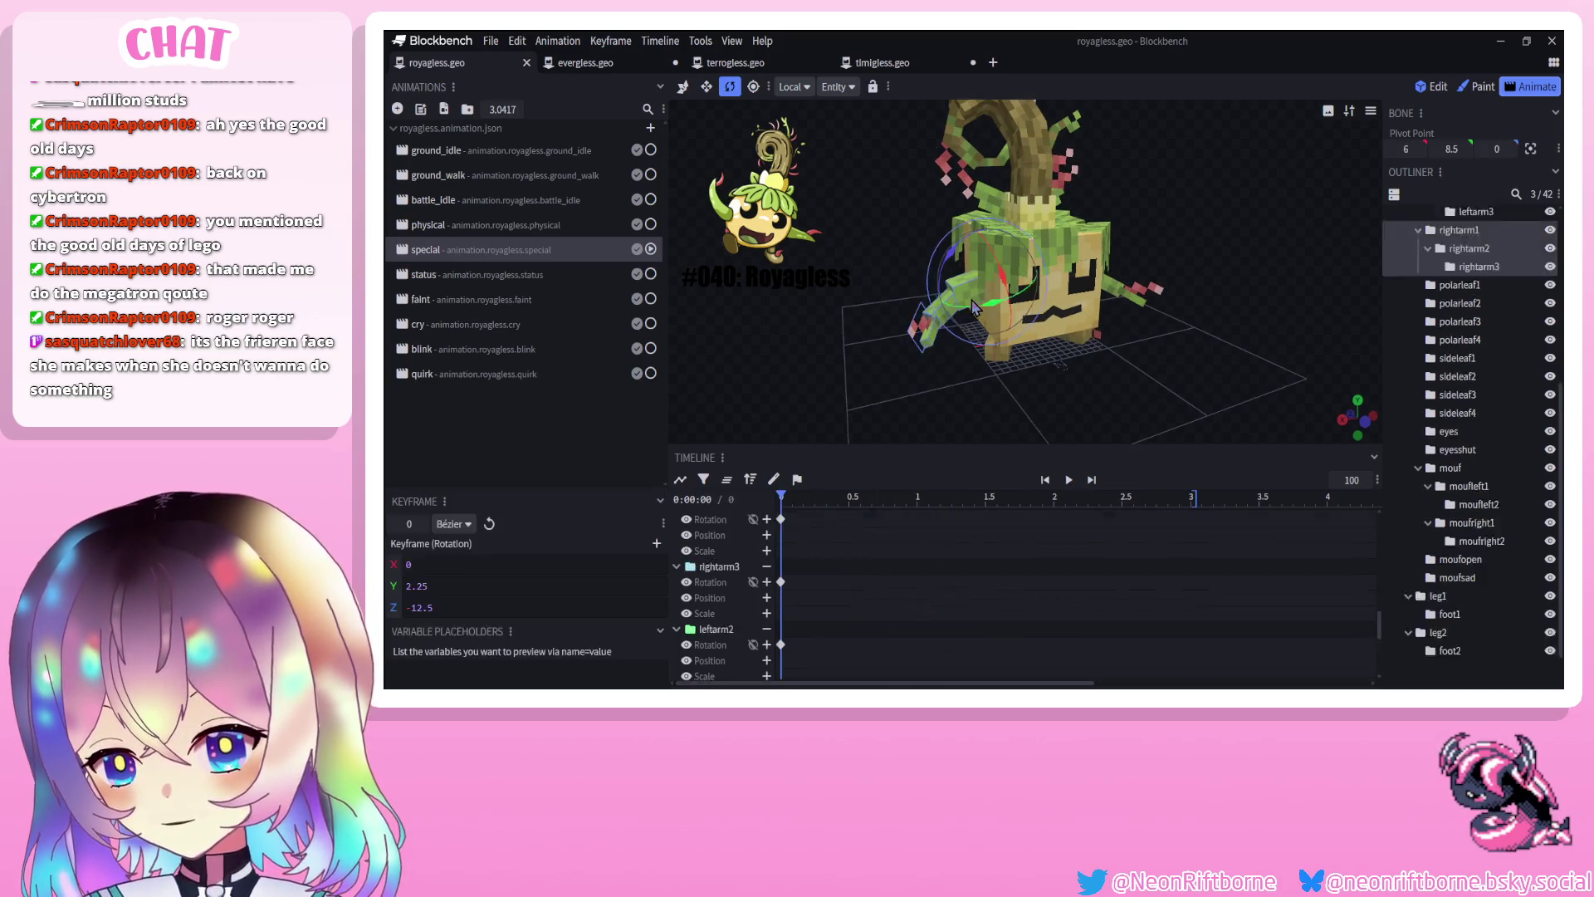
left_click(805, 496)
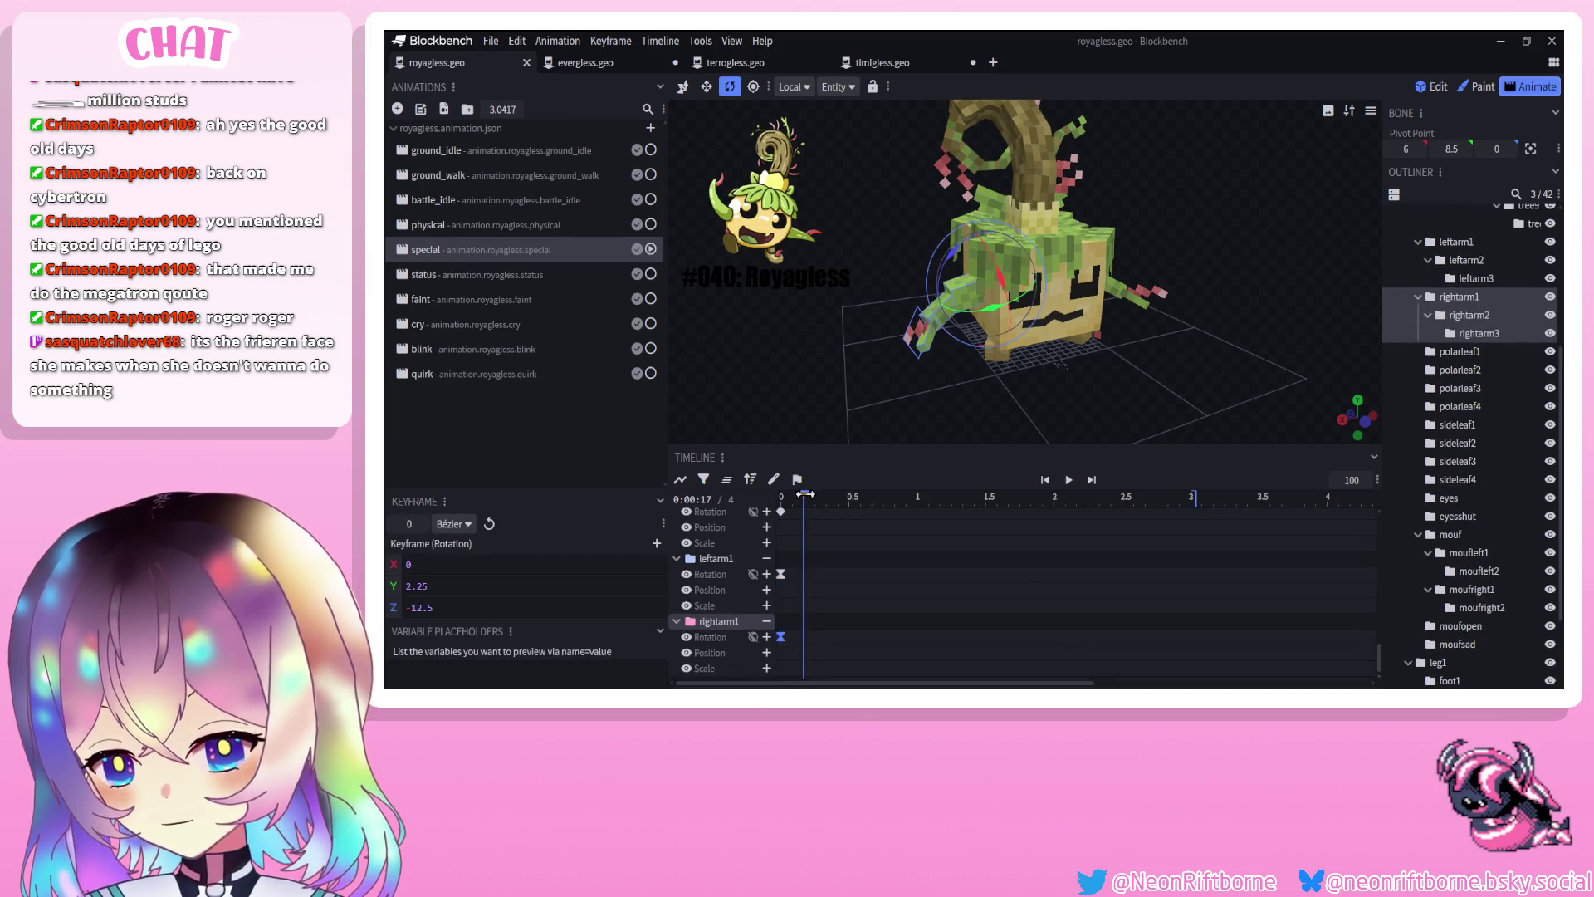
right_click(781, 637)
mouse_move(855, 528)
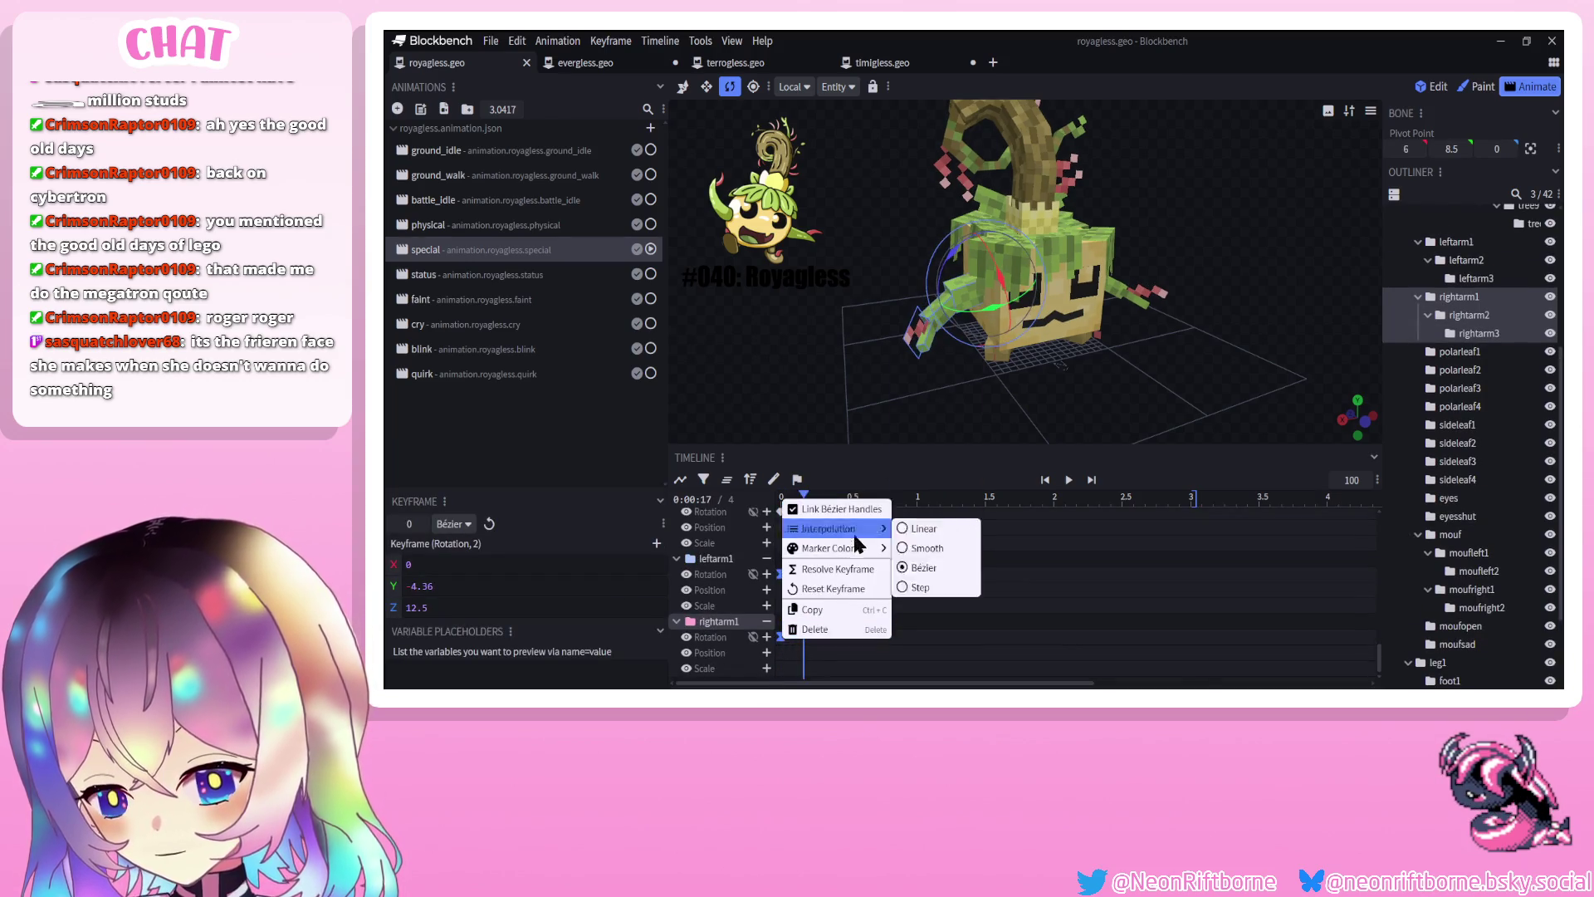
left_click(922, 529)
left_click_drag(804, 496, 861, 495)
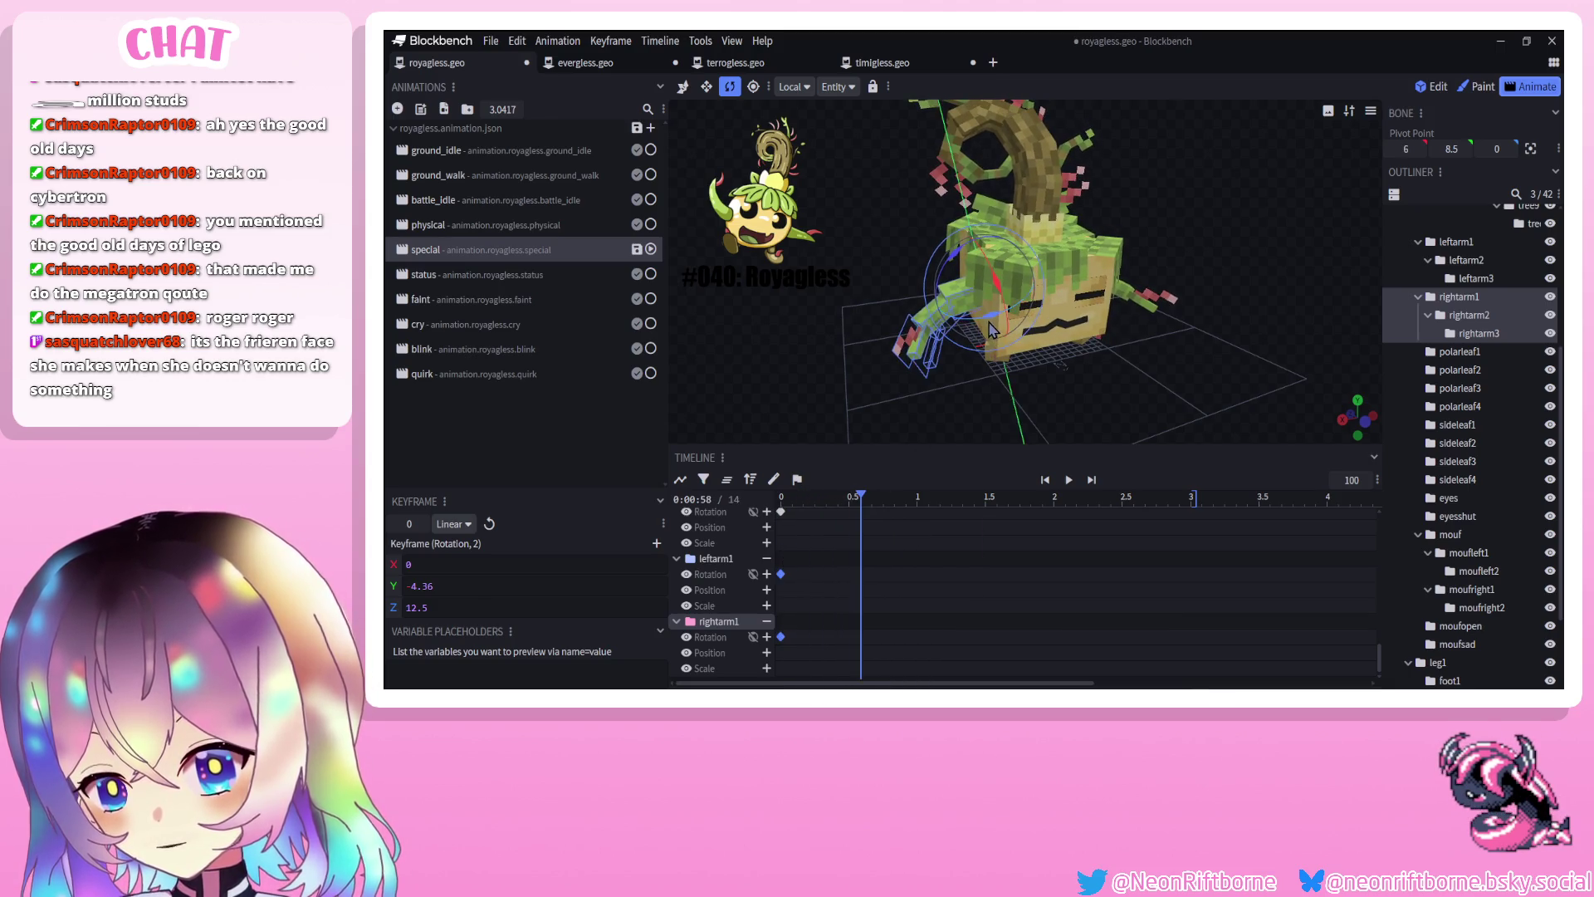
left_click_drag(993, 330, 988, 331)
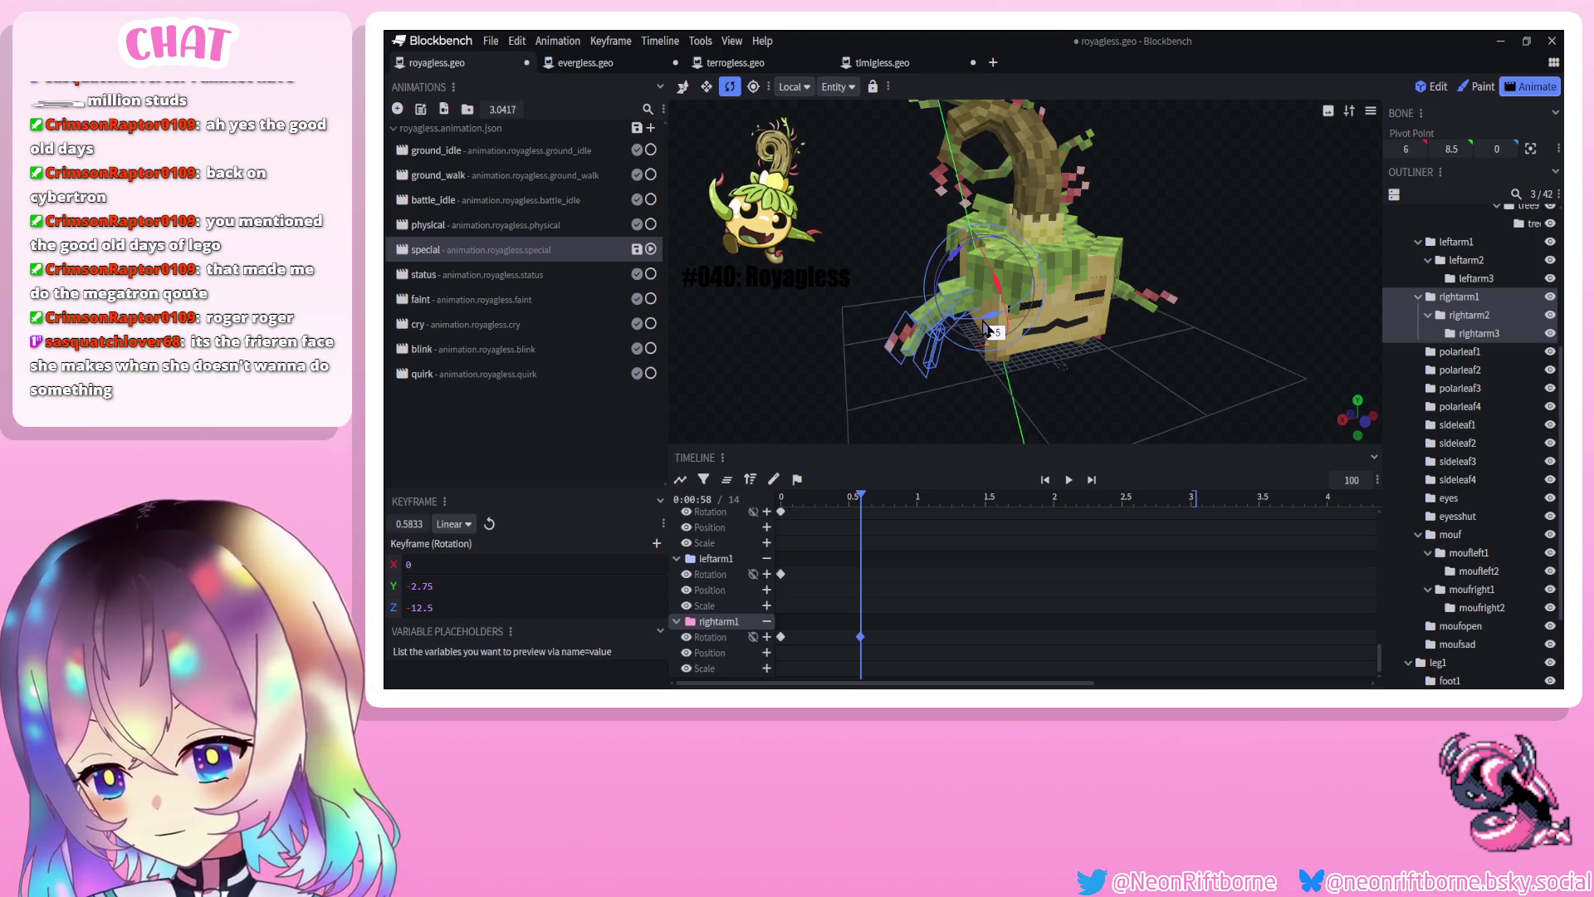
Set the leftarm1 keys to Smooth, then key both upper arms' rotation at about 0.92 s
mouse_move(1083, 345)
left_mouse_down()
mouse_move(1113, 384)
mouse_move(1048, 387)
left_mouse_up()
left_click(1102, 307)
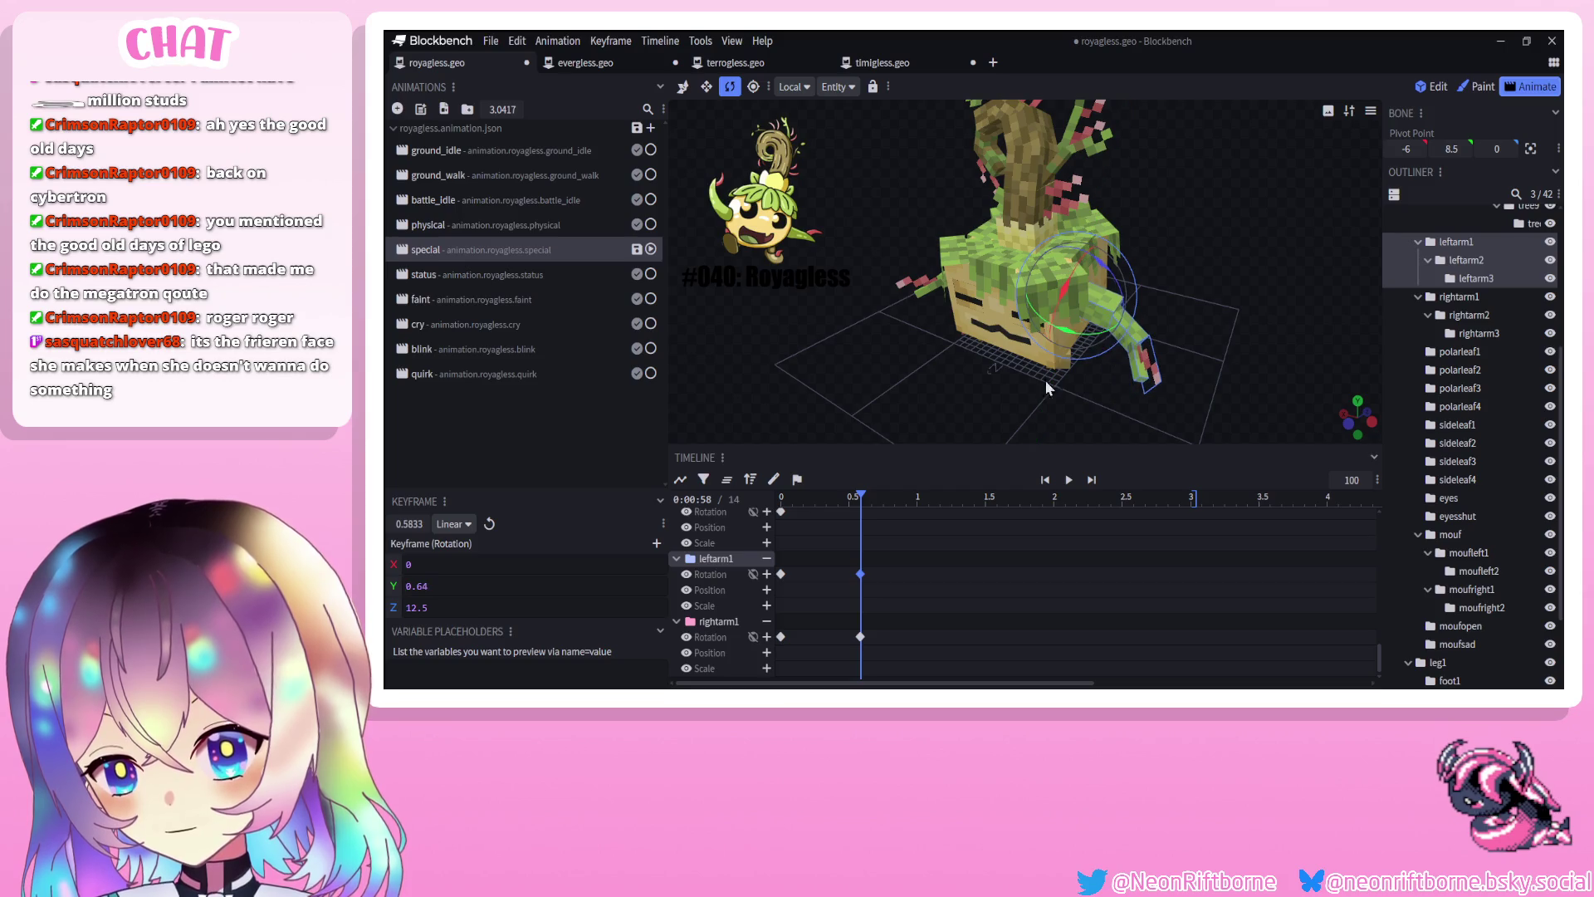
right_click(860, 637)
mouse_move(908, 544)
left_click(993, 561)
left_click(875, 498)
left_click_drag(874, 496, 903, 495)
left_click_drag(901, 411, 971, 397)
left_click_drag(910, 498, 911, 498)
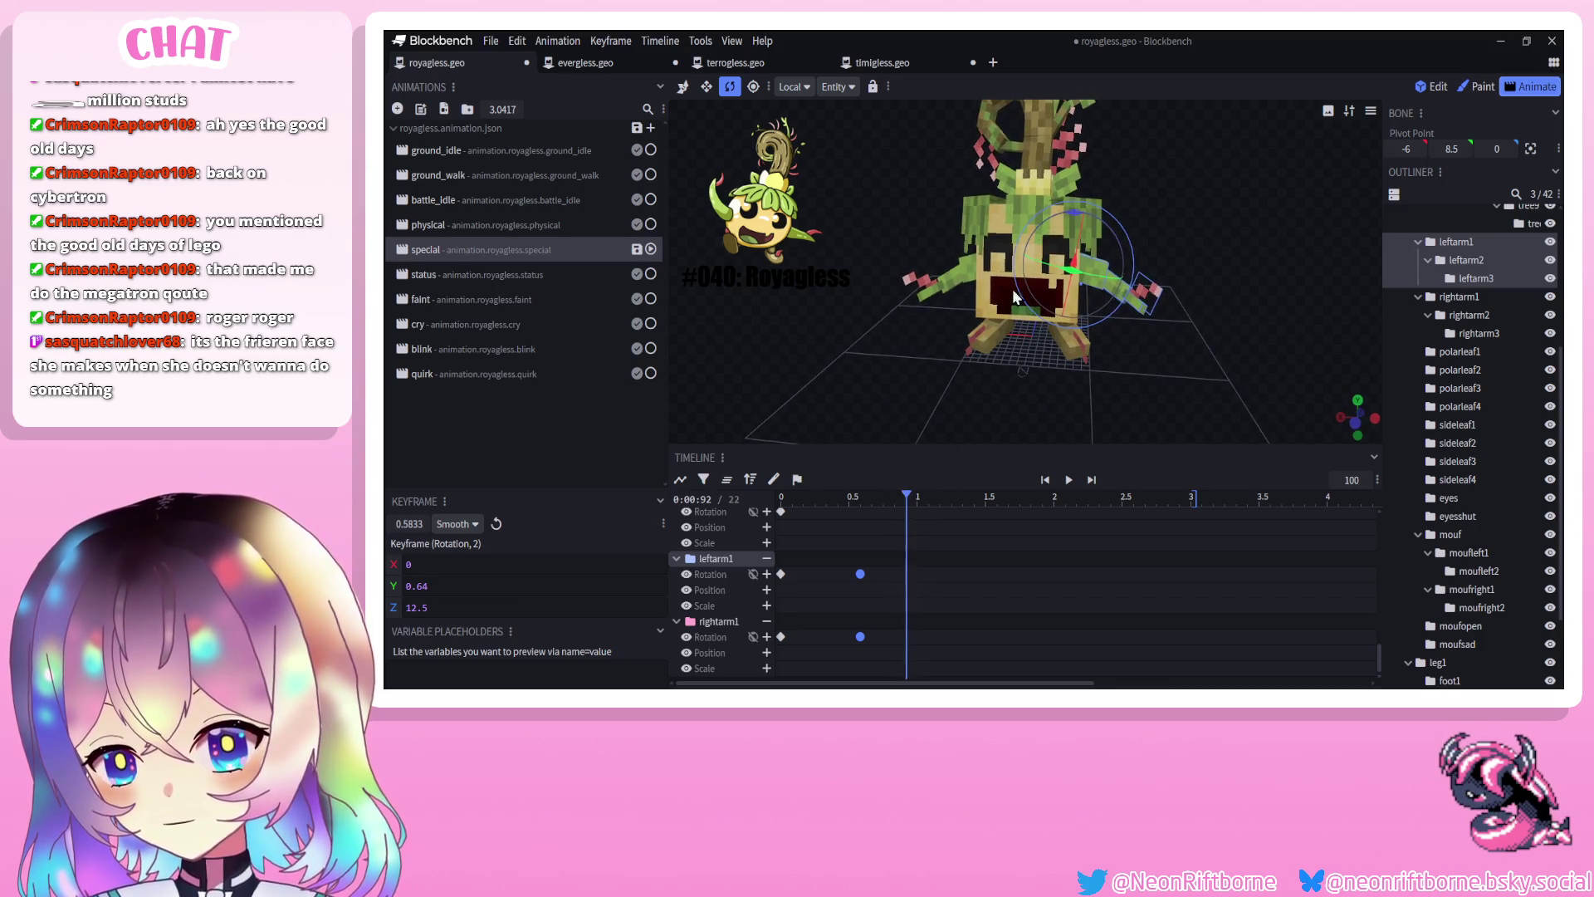
left_click_drag(1014, 296, 962, 291)
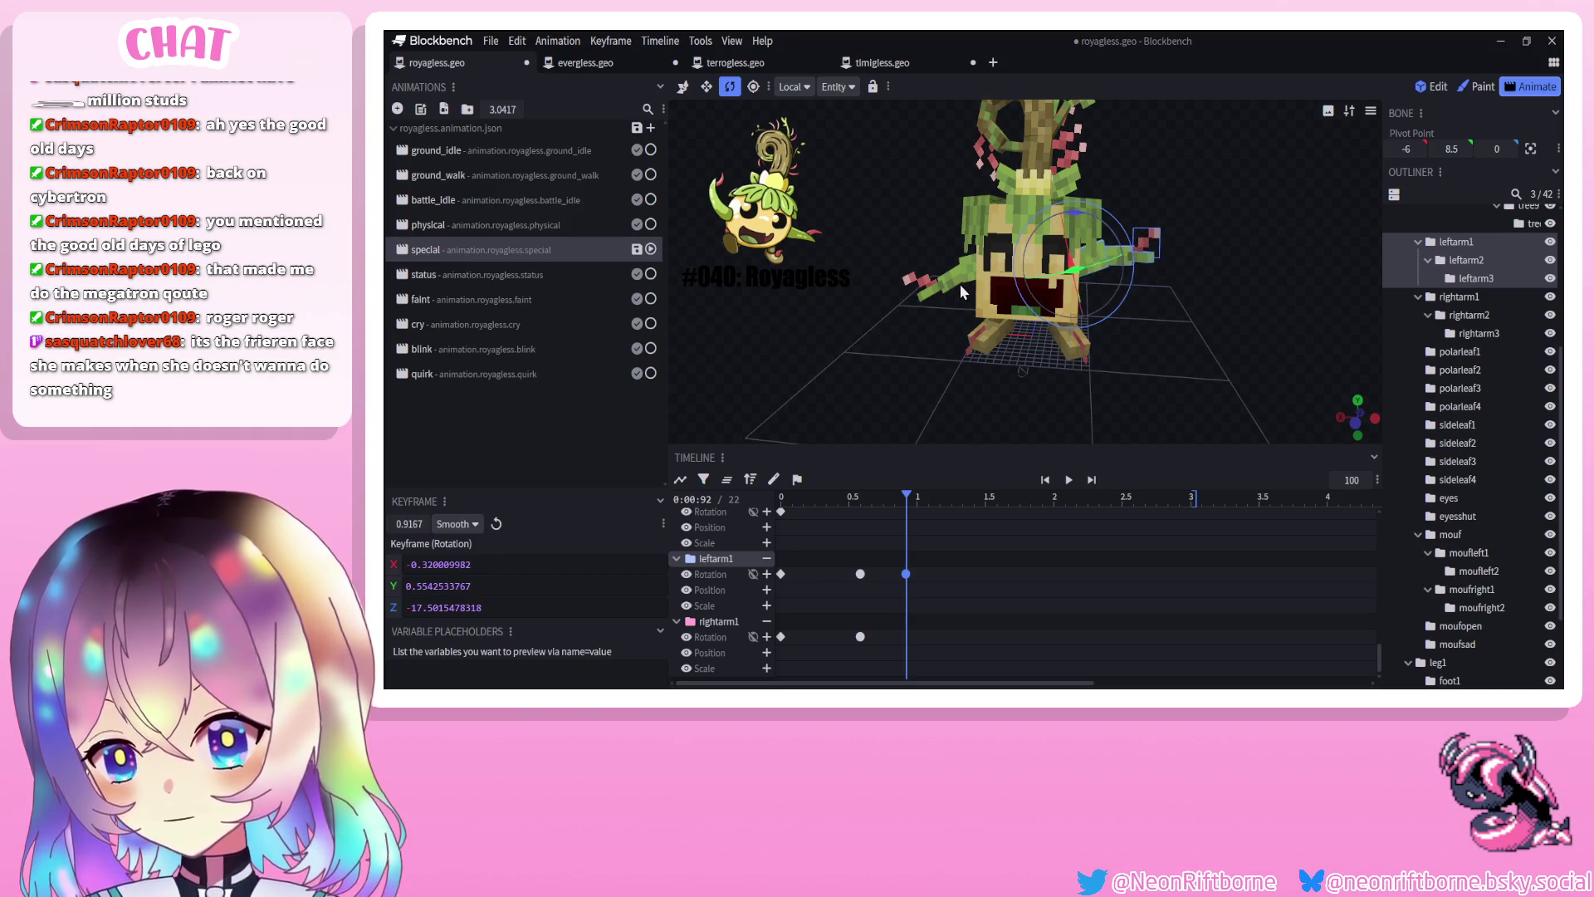
left_click(960, 284)
left_click_drag(1045, 241, 1055, 266)
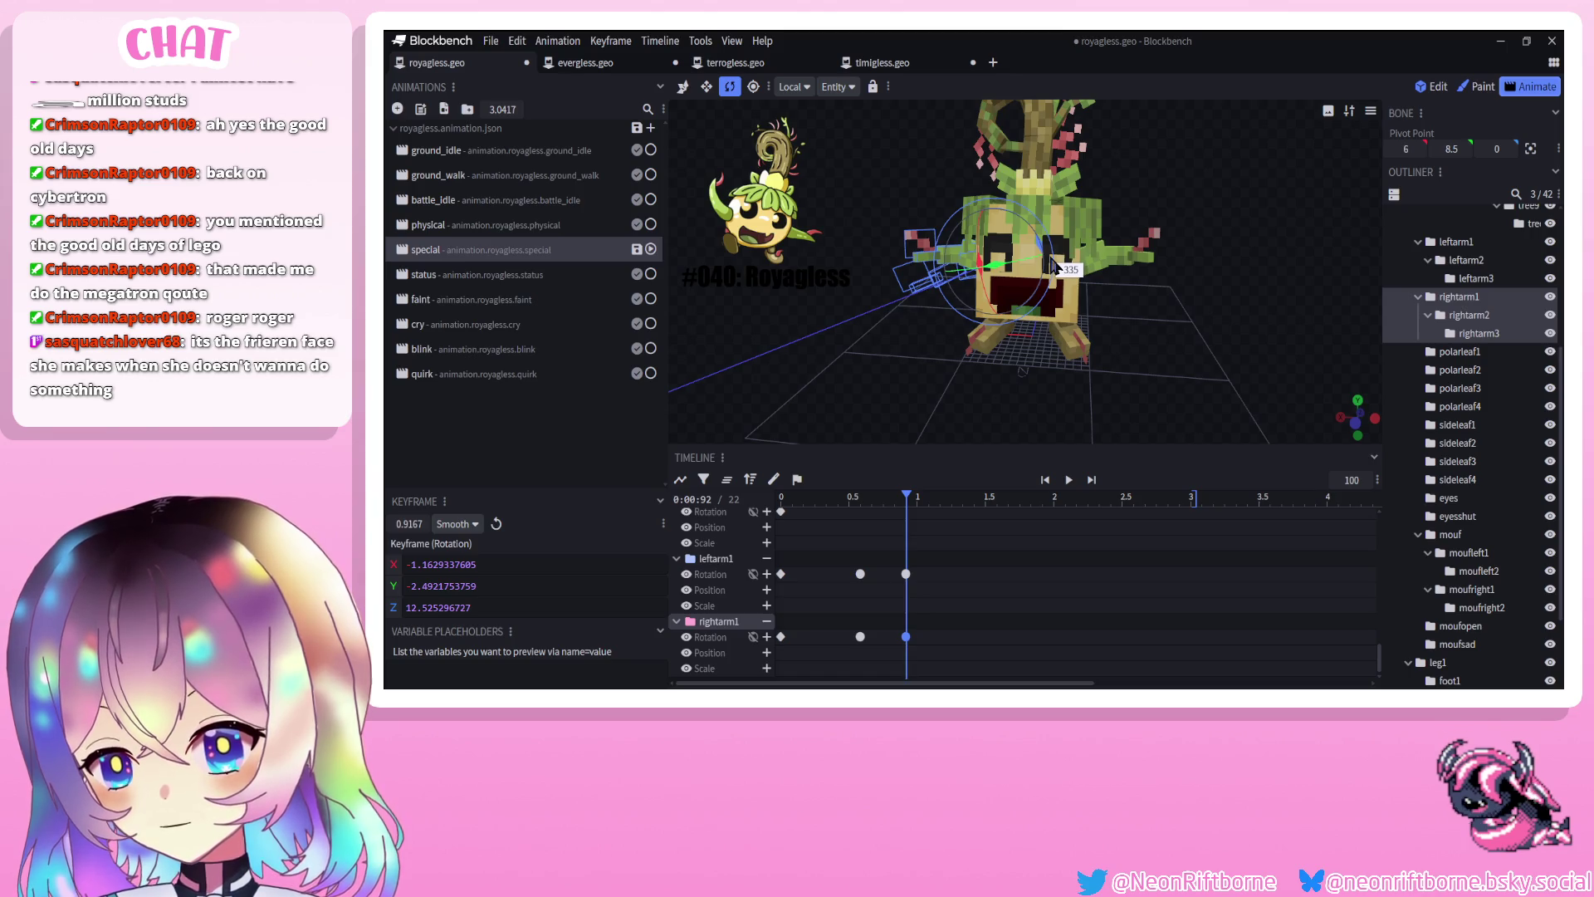
Rotate the right arm for a 1.42 s pose and raise the left arm at 2 s
left_click_drag(1053, 264, 1052, 266)
left_click_drag(1021, 332, 912, 350)
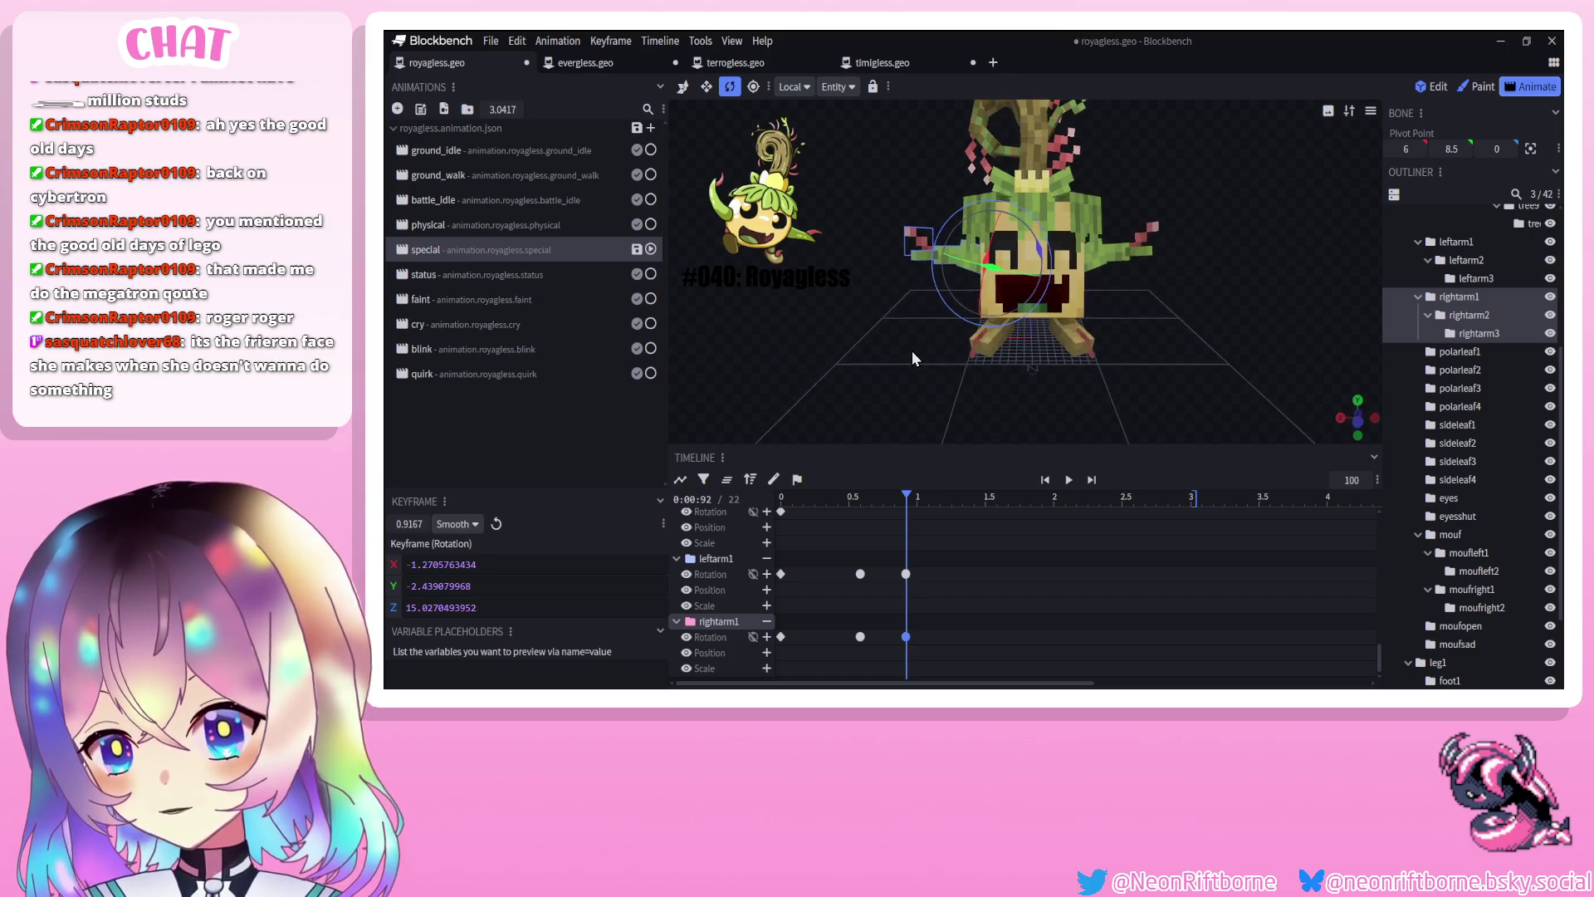
left_click_drag(914, 498, 976, 499)
left_click_drag(1021, 229, 1105, 231)
left_click(1099, 269)
mouse_move(1003, 498)
left_mouse_down()
mouse_move(1068, 500)
mouse_move(1055, 498)
left_mouse_up()
left_click_drag(1024, 287, 1040, 328)
Paste the arms' frame-0 rotation keys near 2.58 and 3.04 s to restore the starting pose
left_click(983, 291)
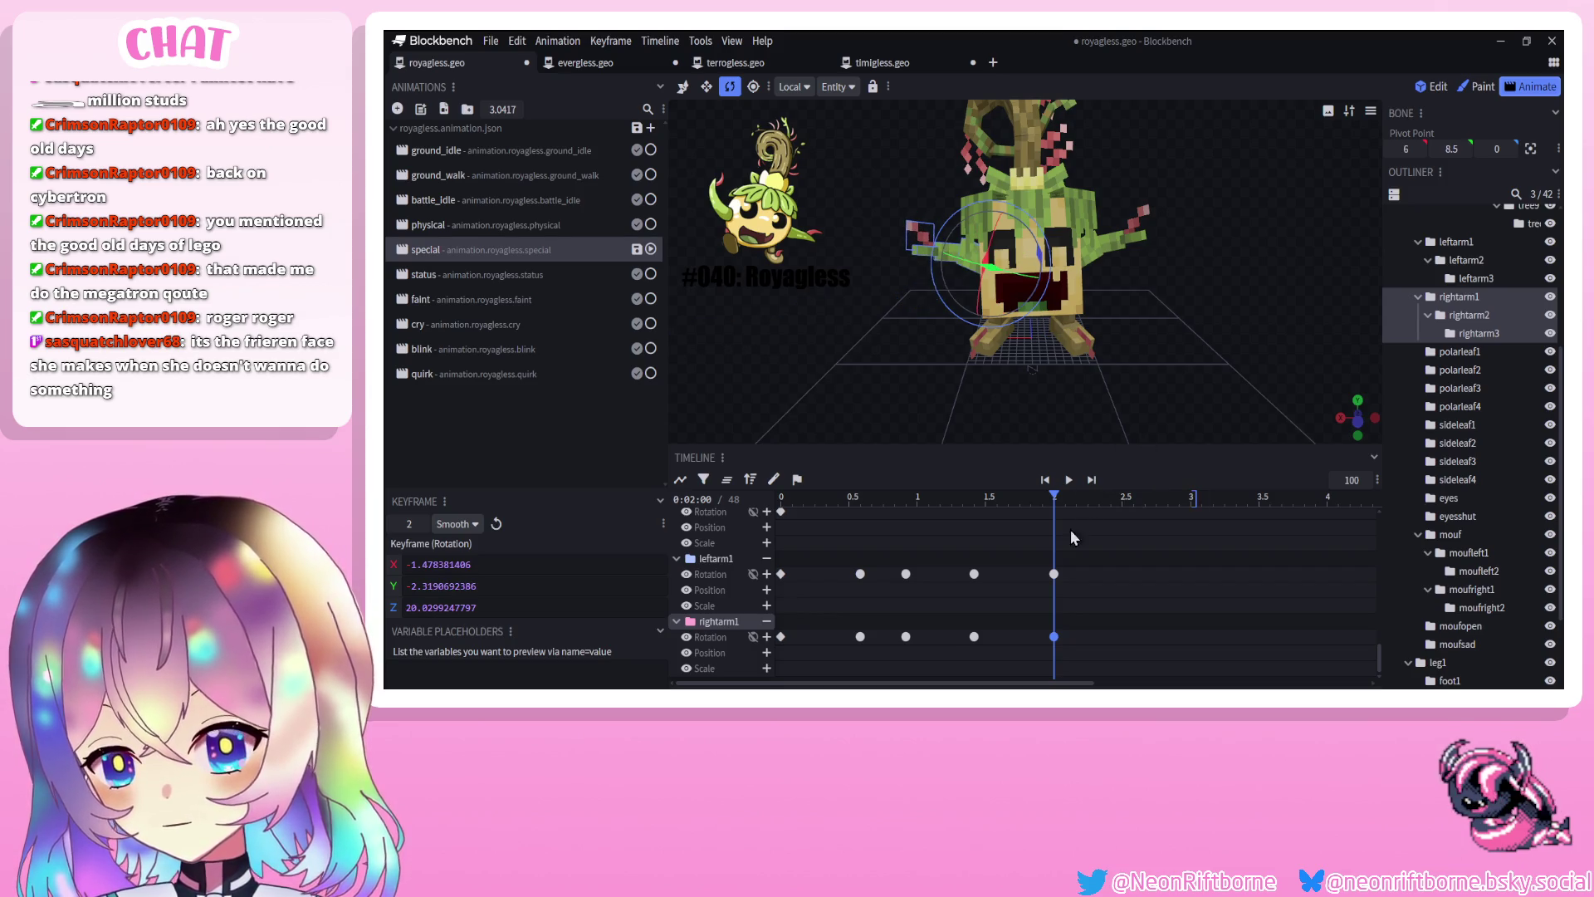
key("space")
key("space")
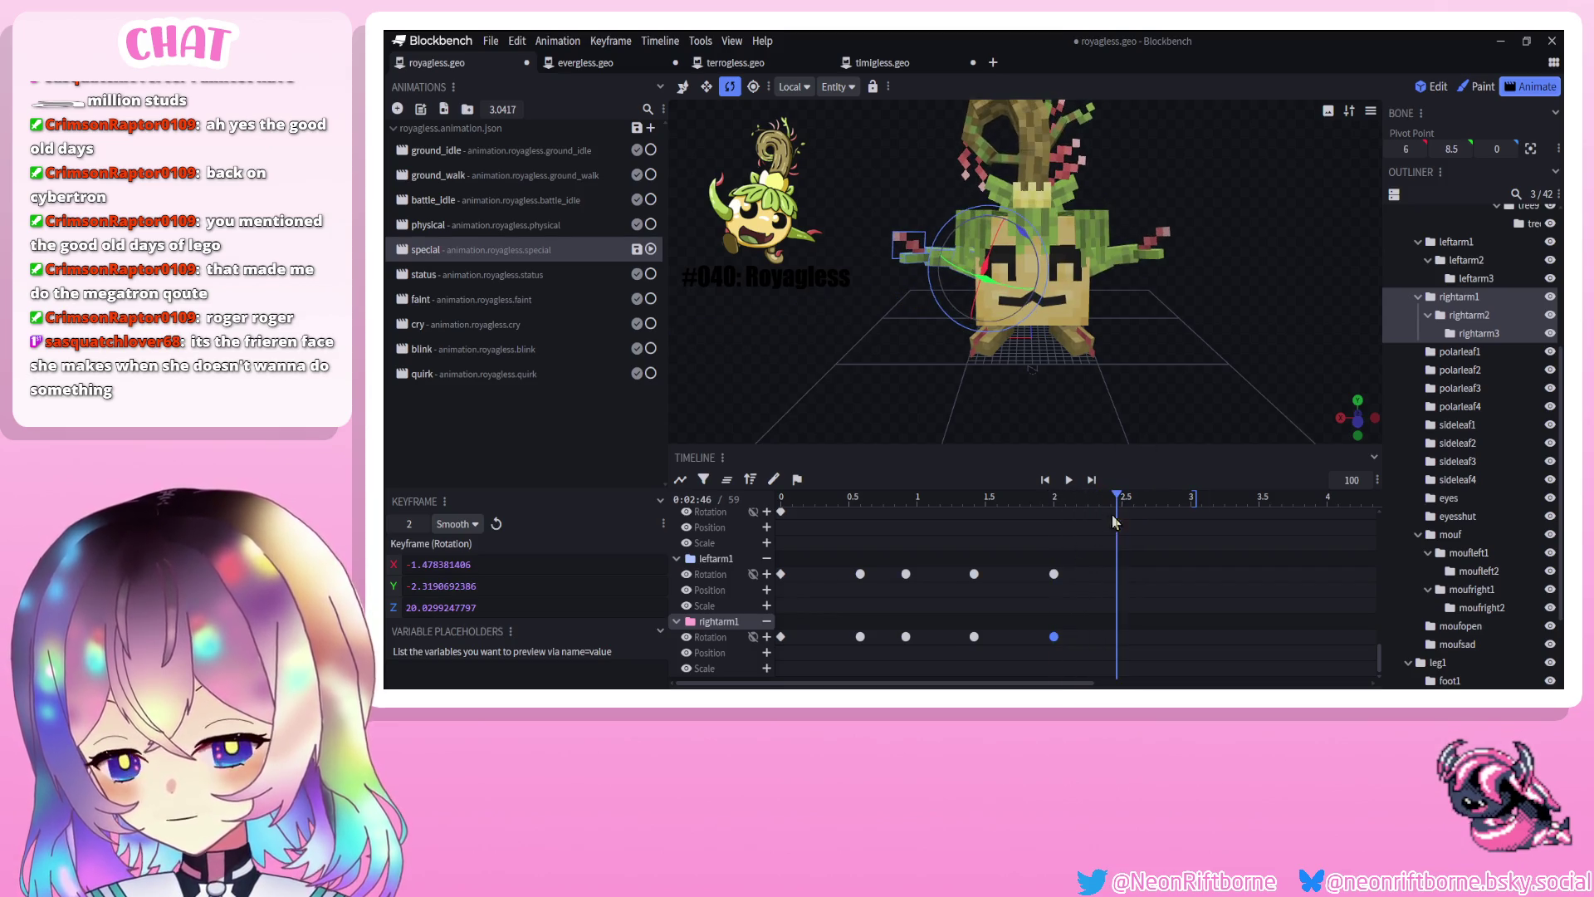
key("Right")
key("Right")
key("Right")
left_click_drag(768, 678, 768, 678)
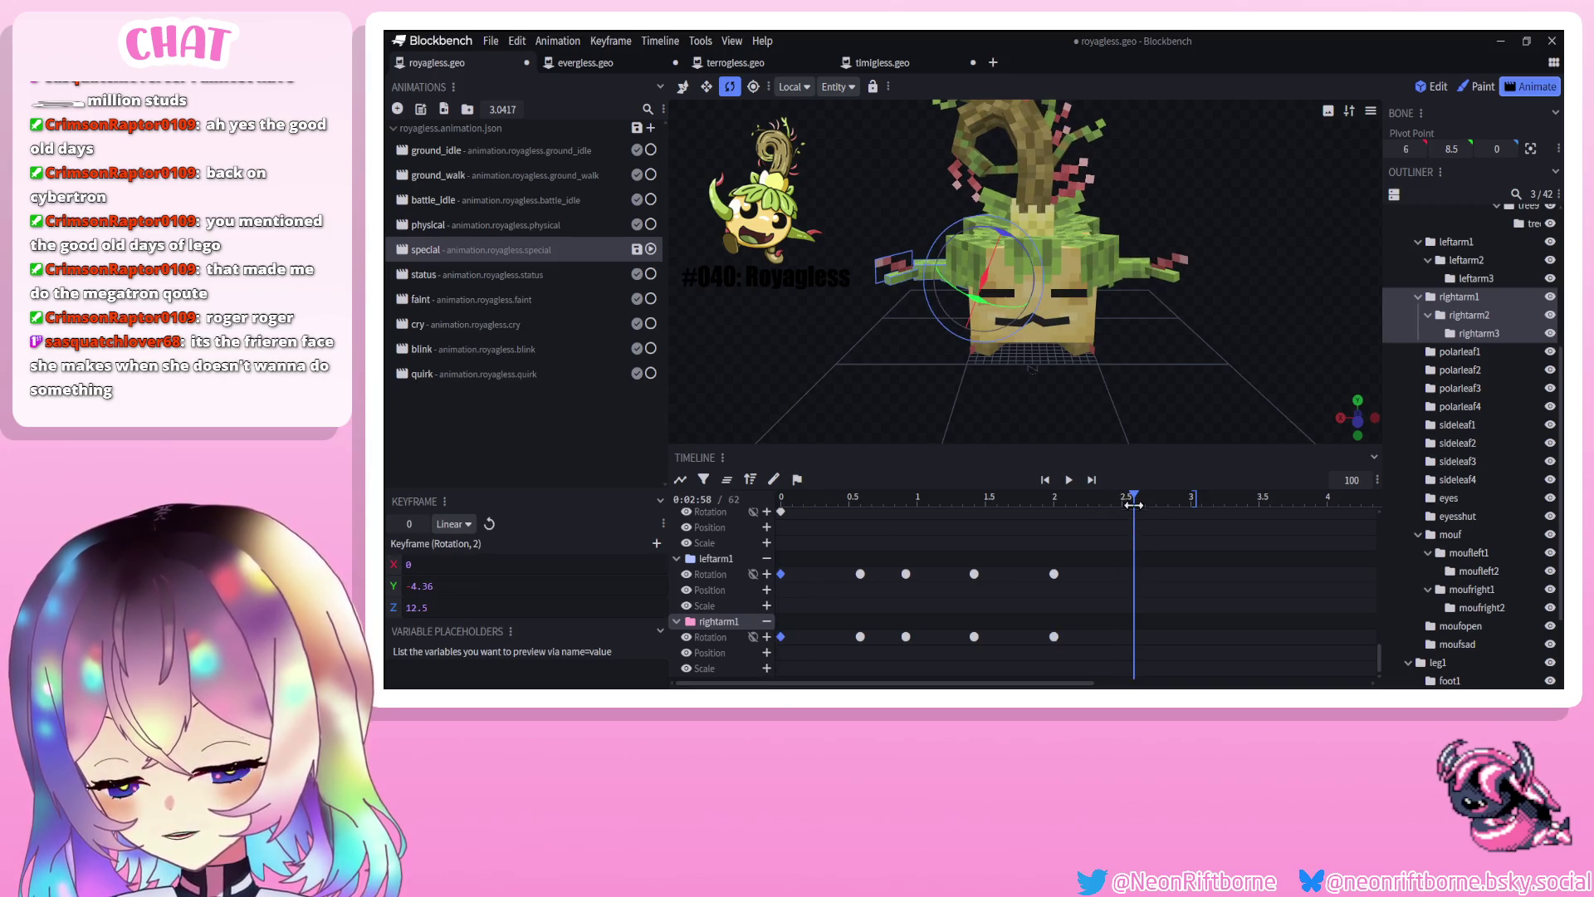
key("ctrl+v")
left_click_drag(1135, 498, 1196, 498)
key("ctrl+v")
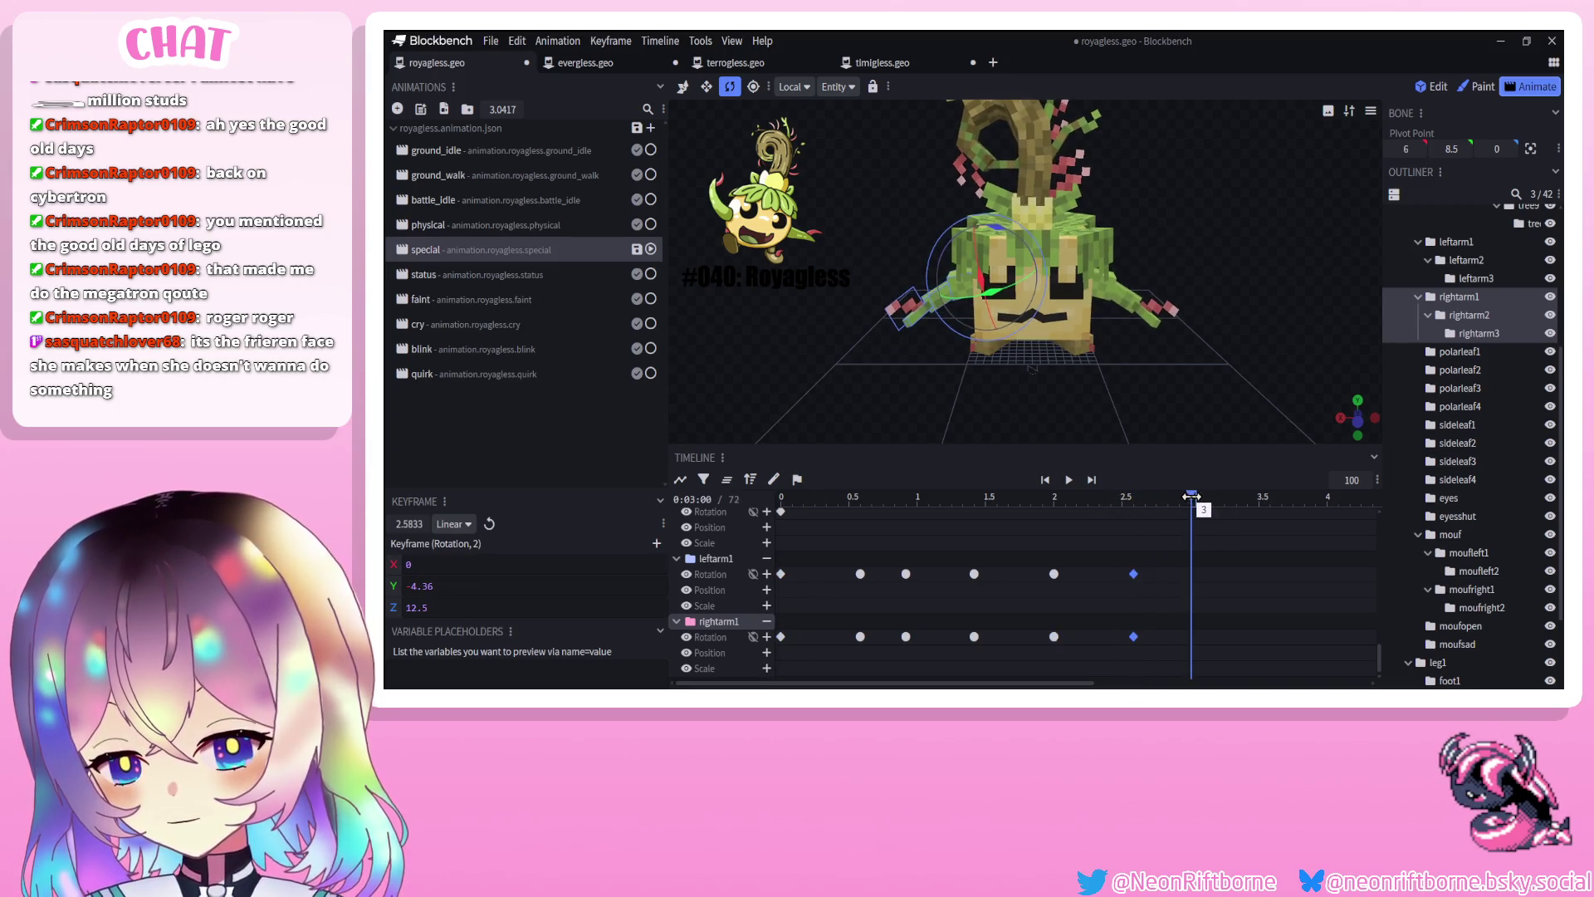
Set the arms' end and return keyframes to Smooth interpolation and preview the animation
right_click(1129, 640)
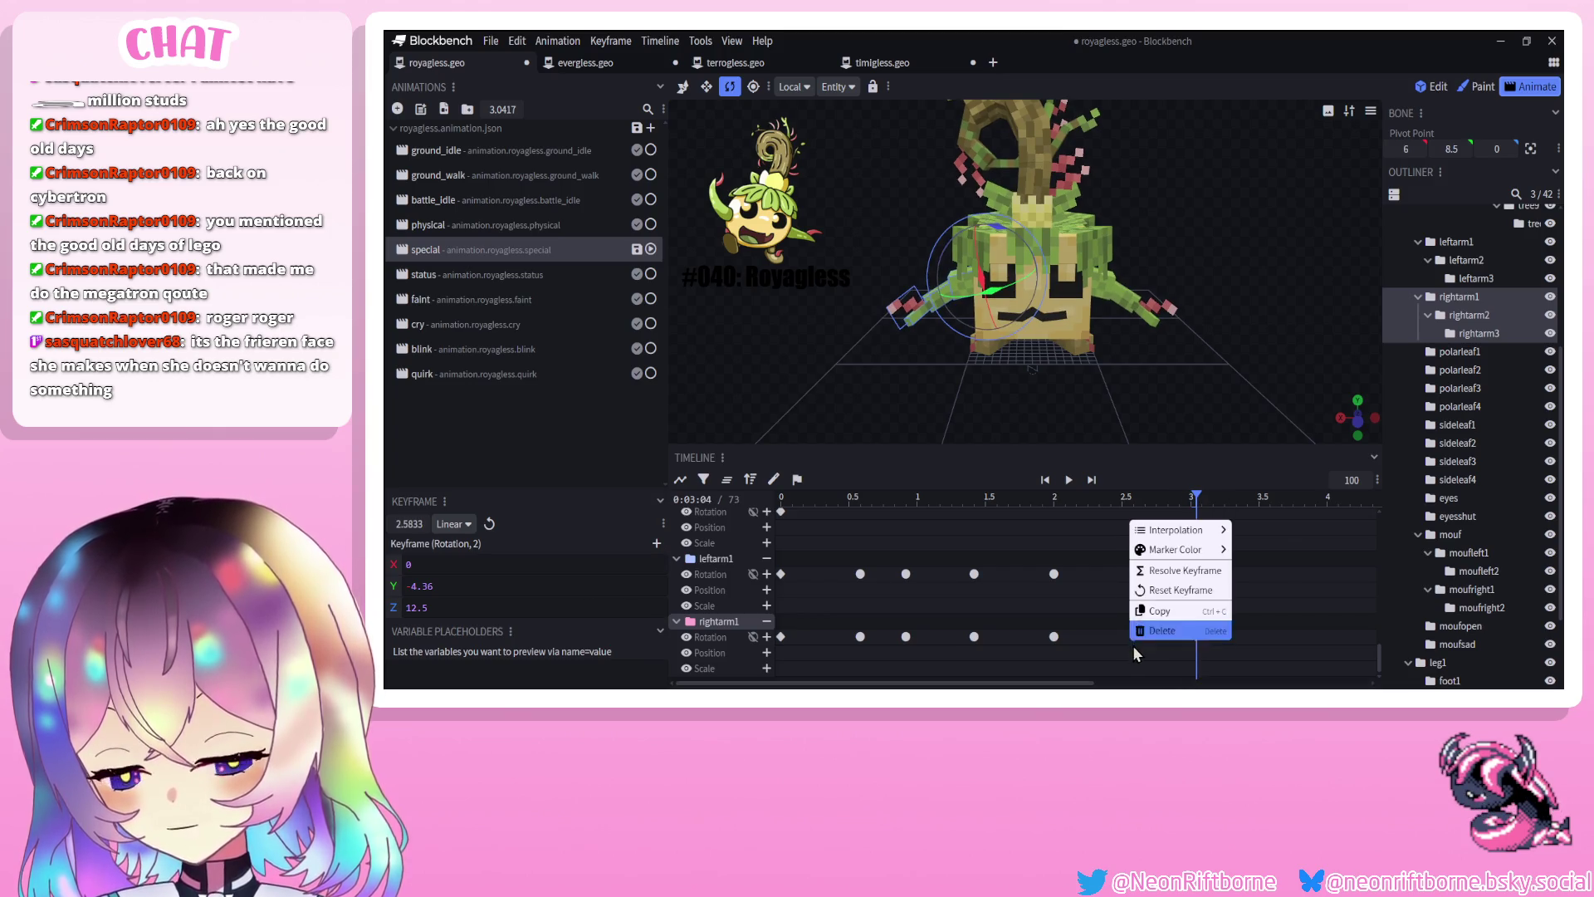
right_click(1132, 645)
right_click(1103, 584)
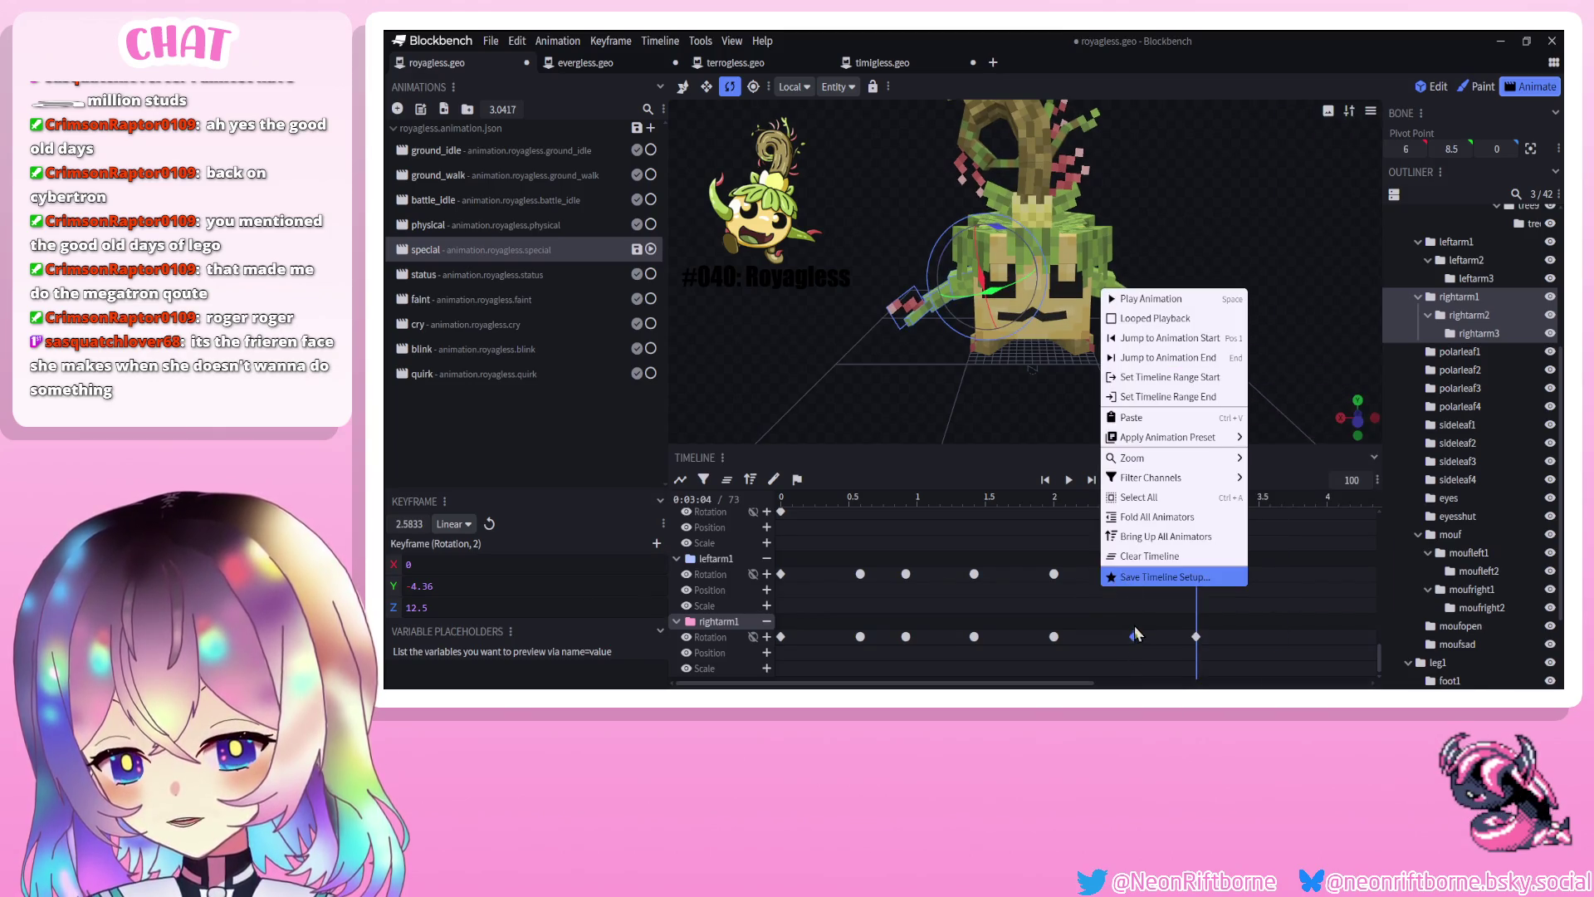
right_click(1131, 574)
mouse_move(1180, 526)
left_click(1268, 545)
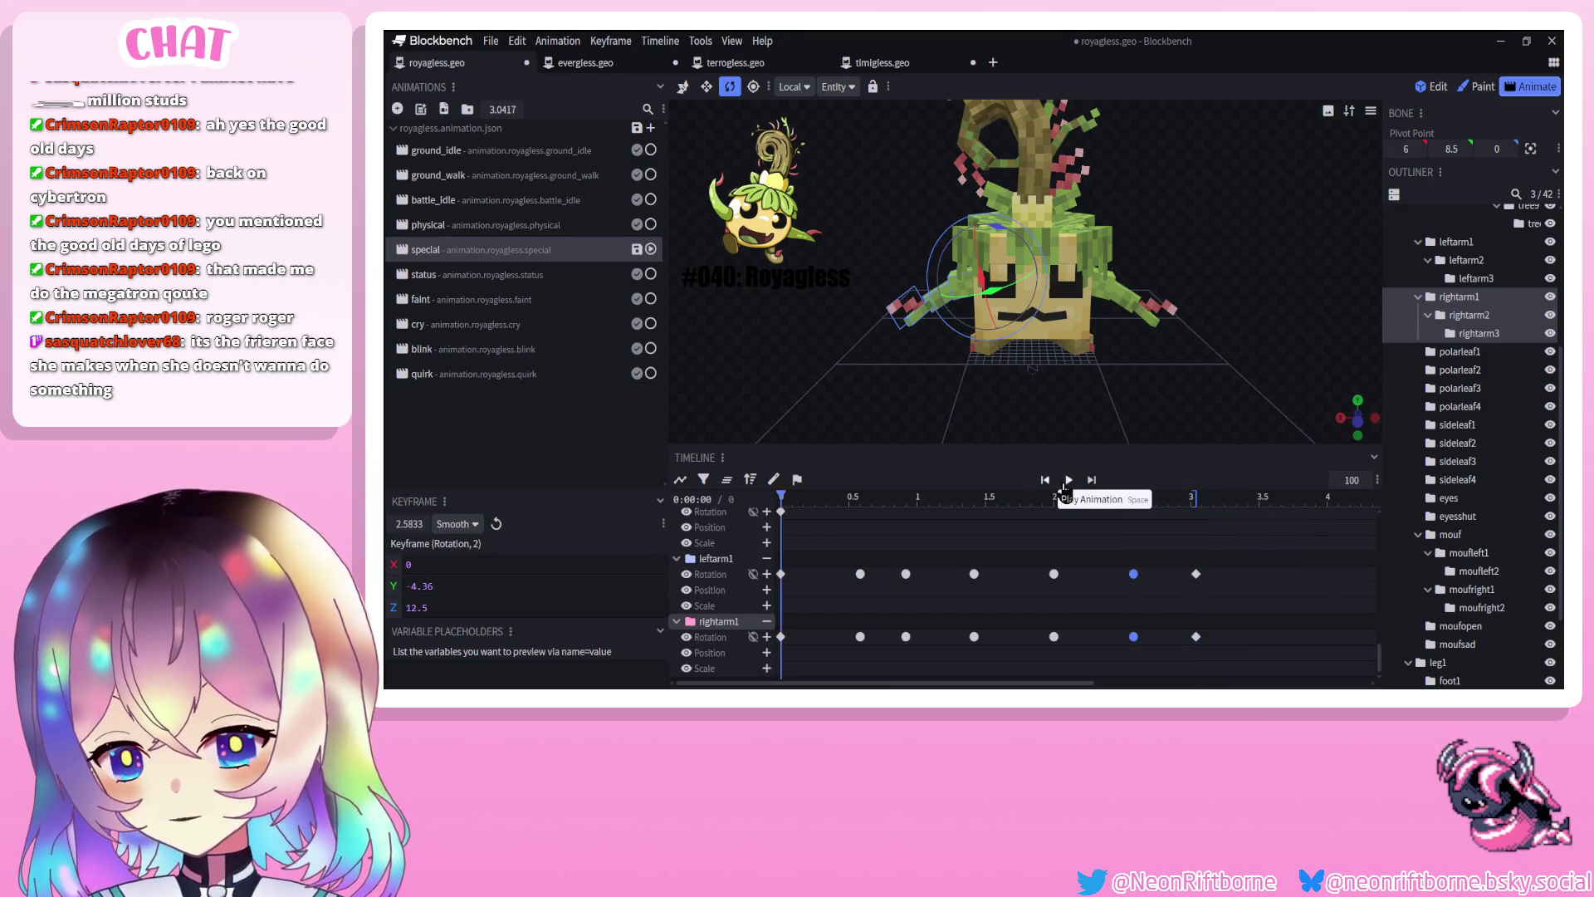
left_click(1066, 481)
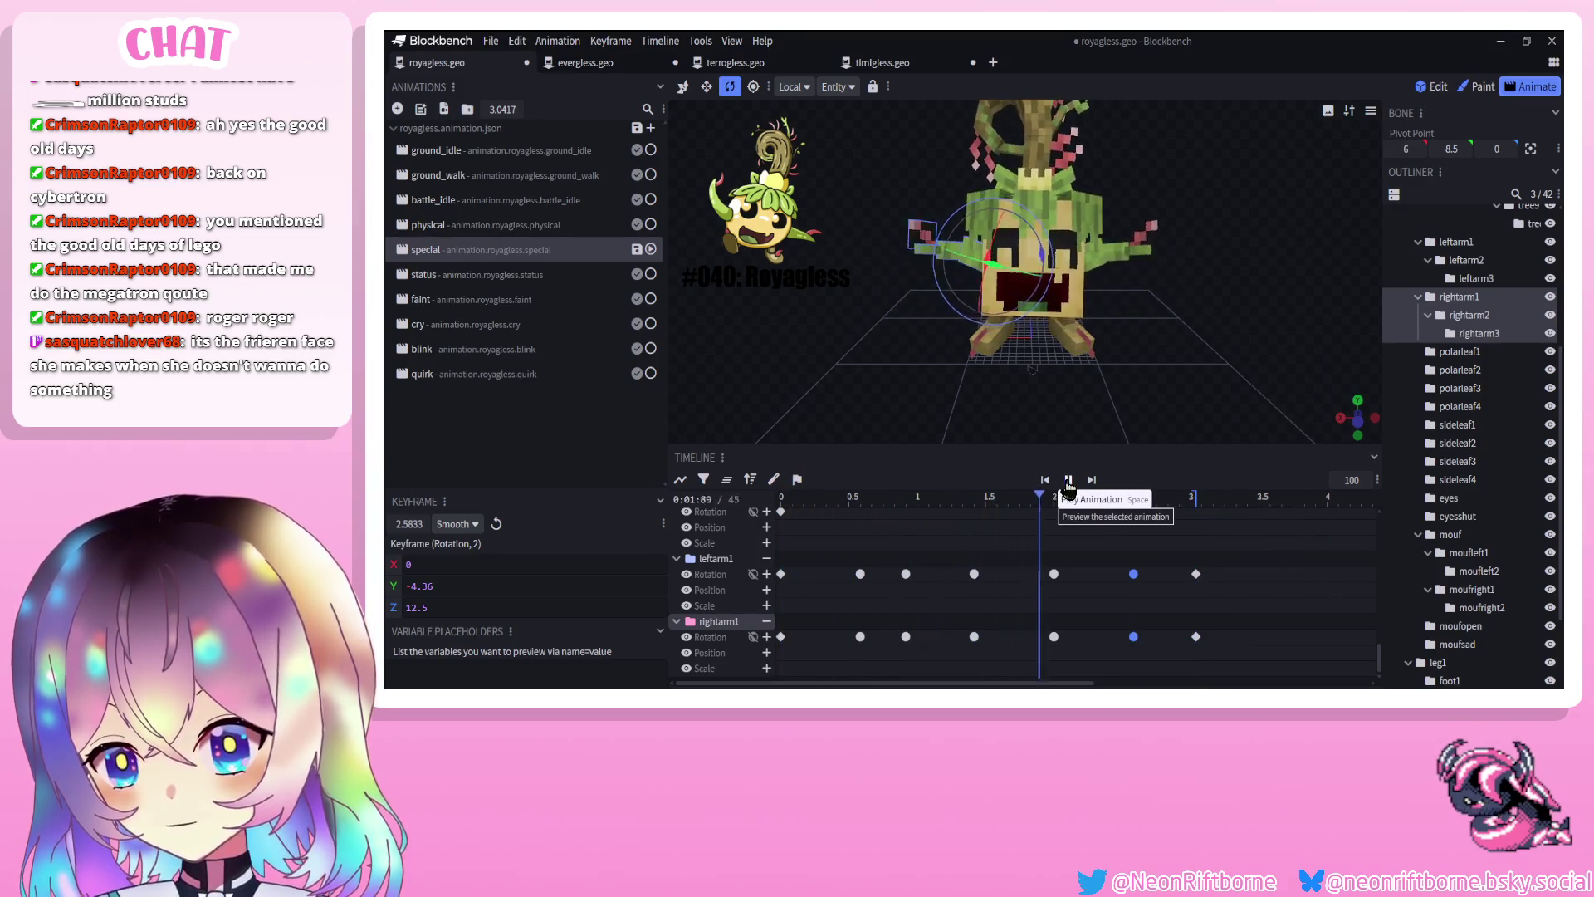
left_click(1069, 482)
Shift the arms' 1.42 s keys to 1.5 s and review the 1 s and 2 s keys
left_click(975, 656)
left_click_drag(973, 640, 989, 636)
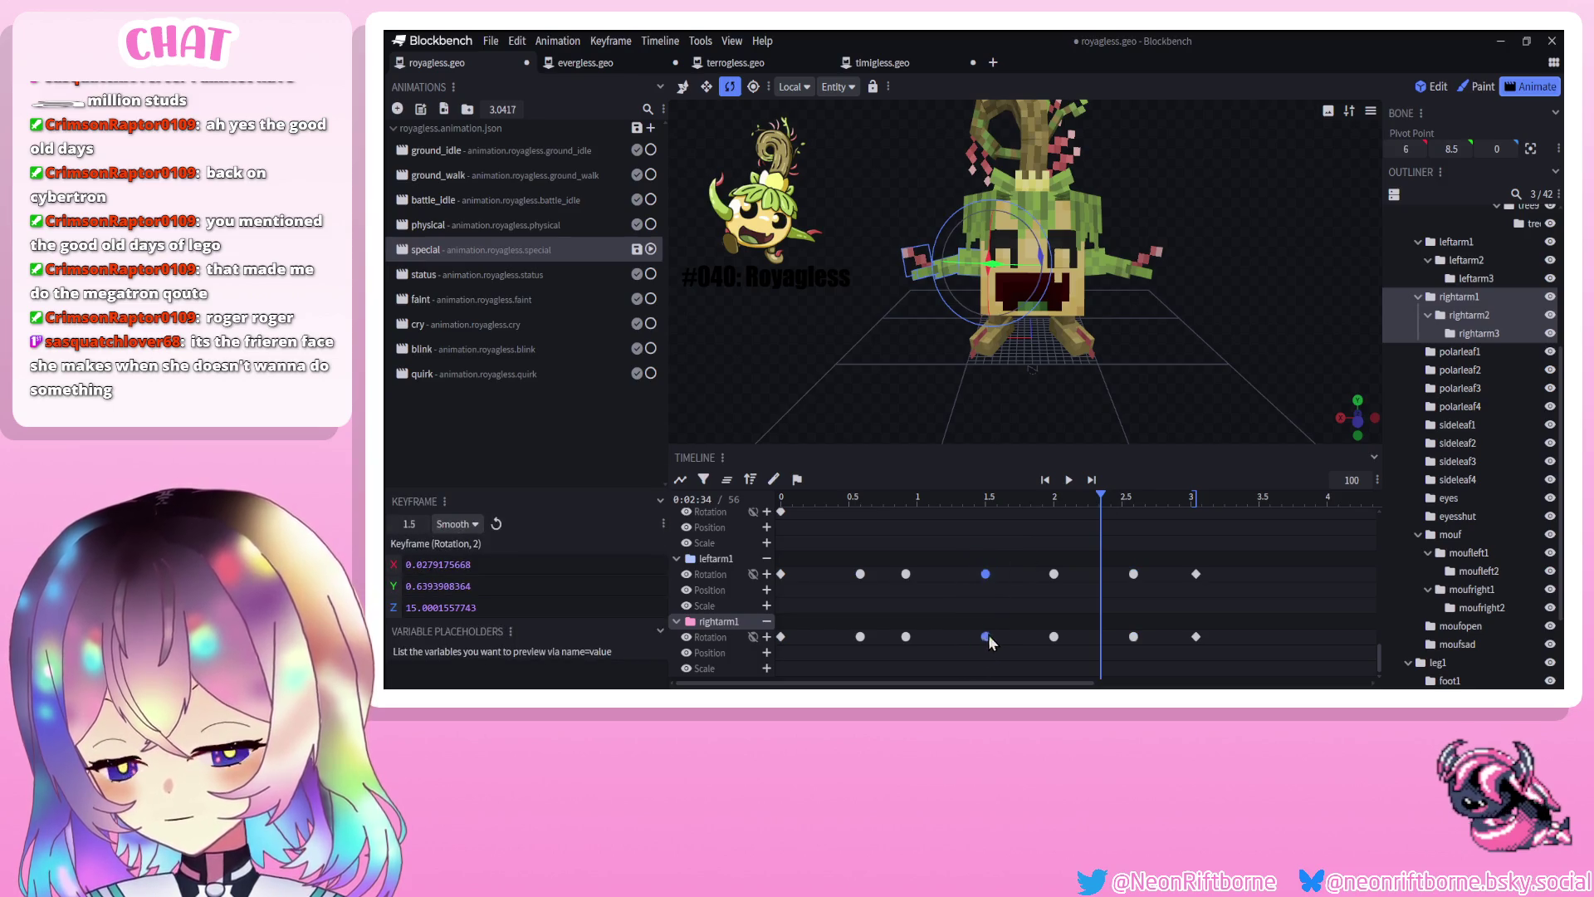
left_click(1046, 482)
left_click(1069, 480)
mouse_move(943, 567)
left_mouse_down()
mouse_move(890, 662)
mouse_move(932, 636)
left_mouse_up()
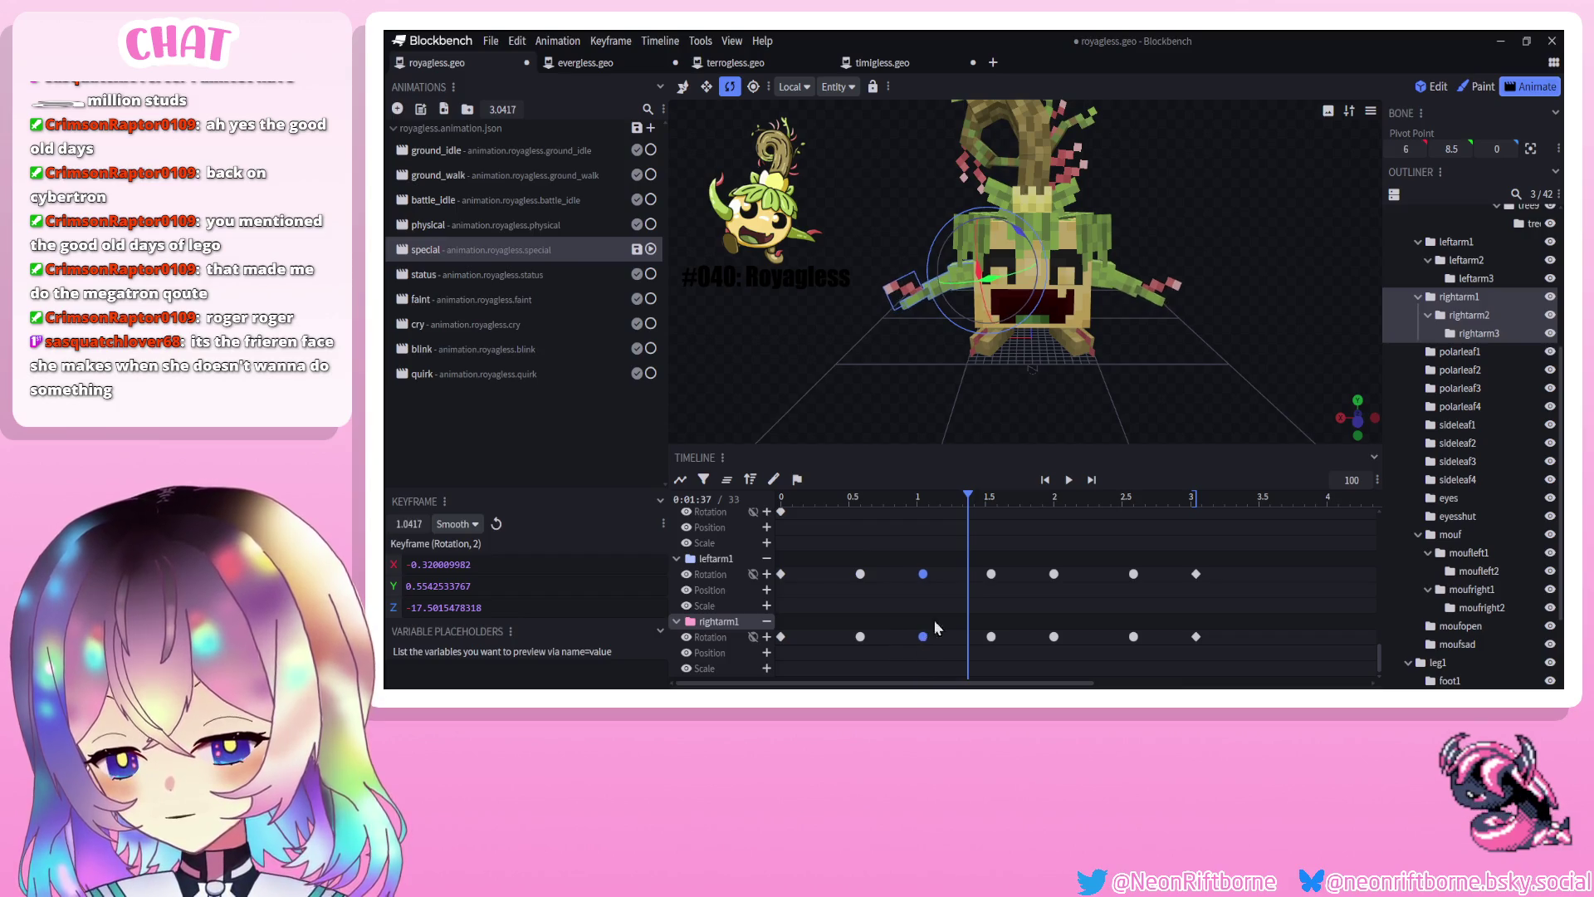
mouse_move(1060, 552)
left_mouse_down()
mouse_move(1045, 662)
mouse_move(1067, 640)
left_mouse_up()
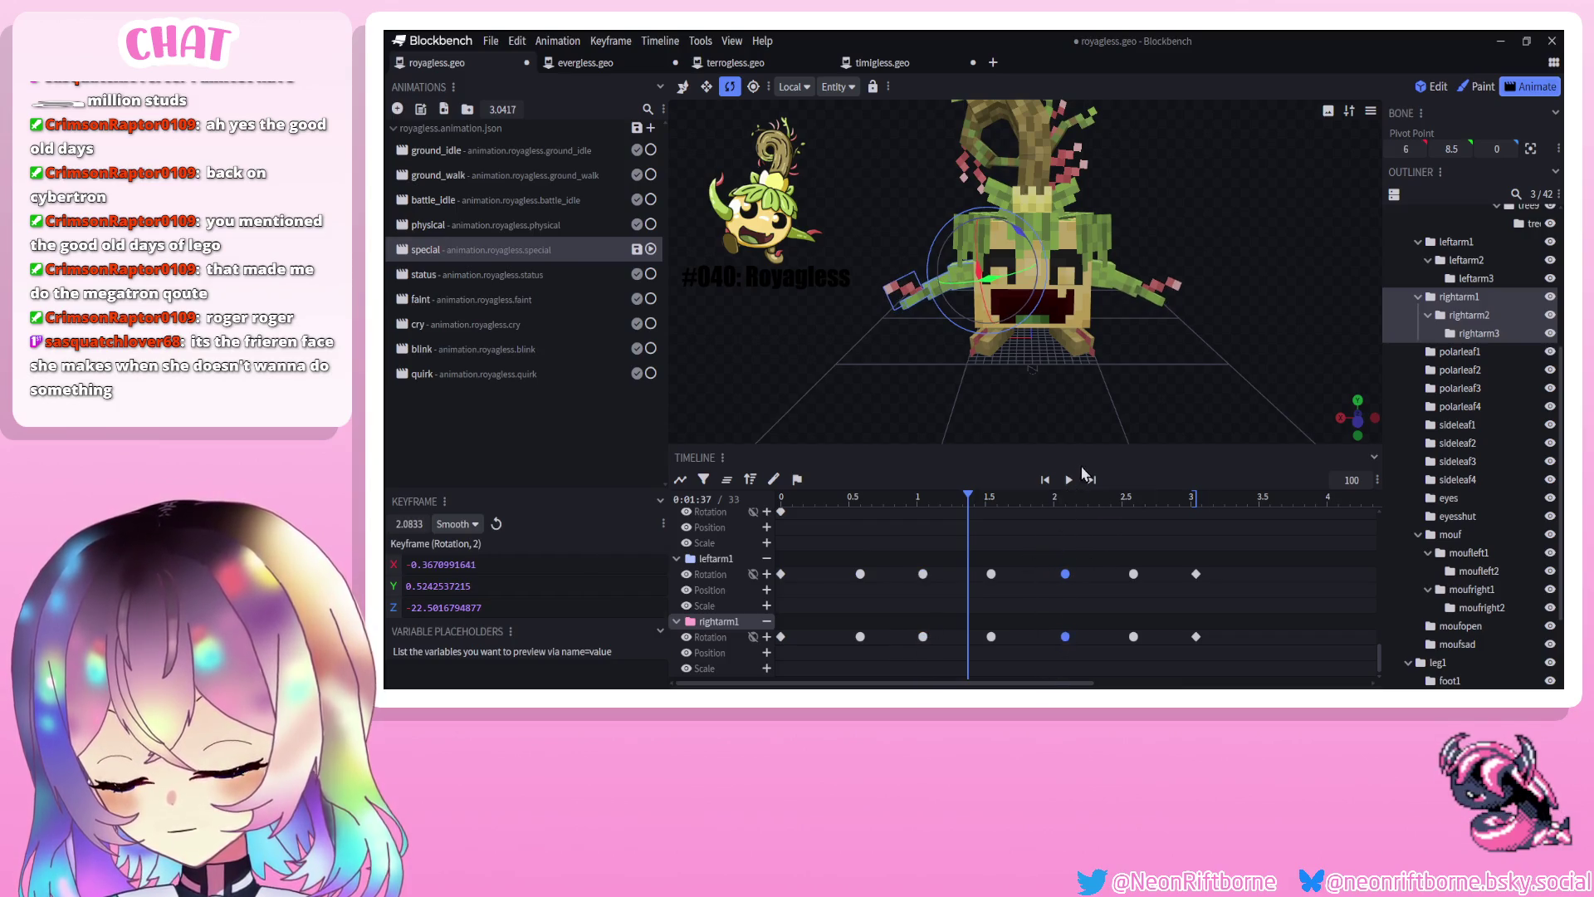
left_click(1068, 480)
left_click(1069, 480)
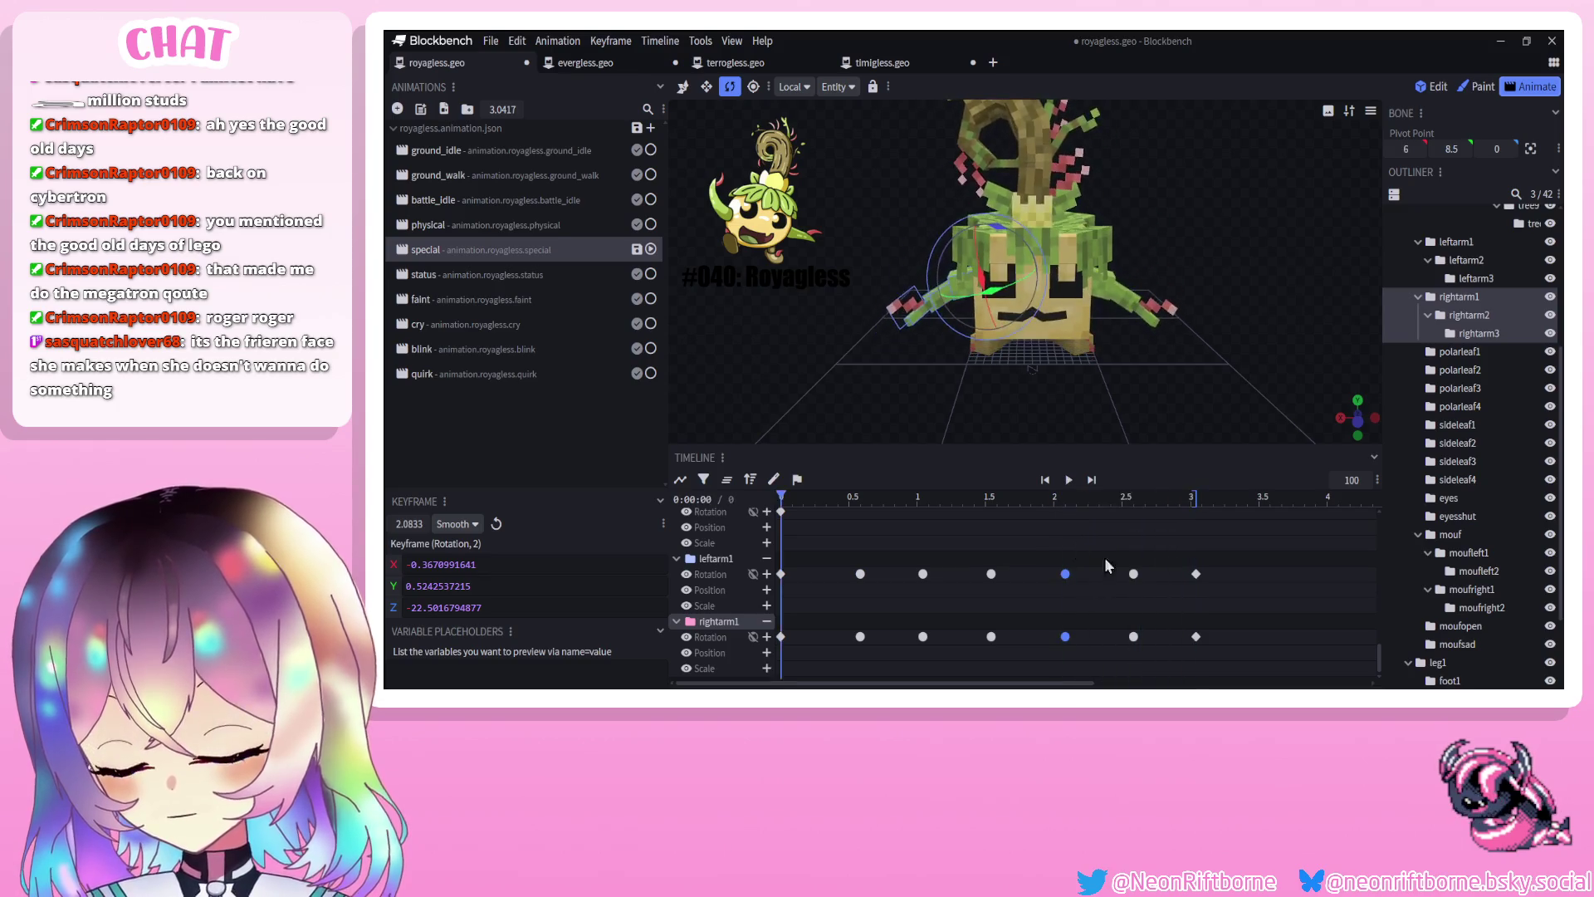
Push both arms' 2.58 s return keys slightly later and preview the timing
left_click_drag(1128, 556, 1140, 651)
left_click(1068, 480)
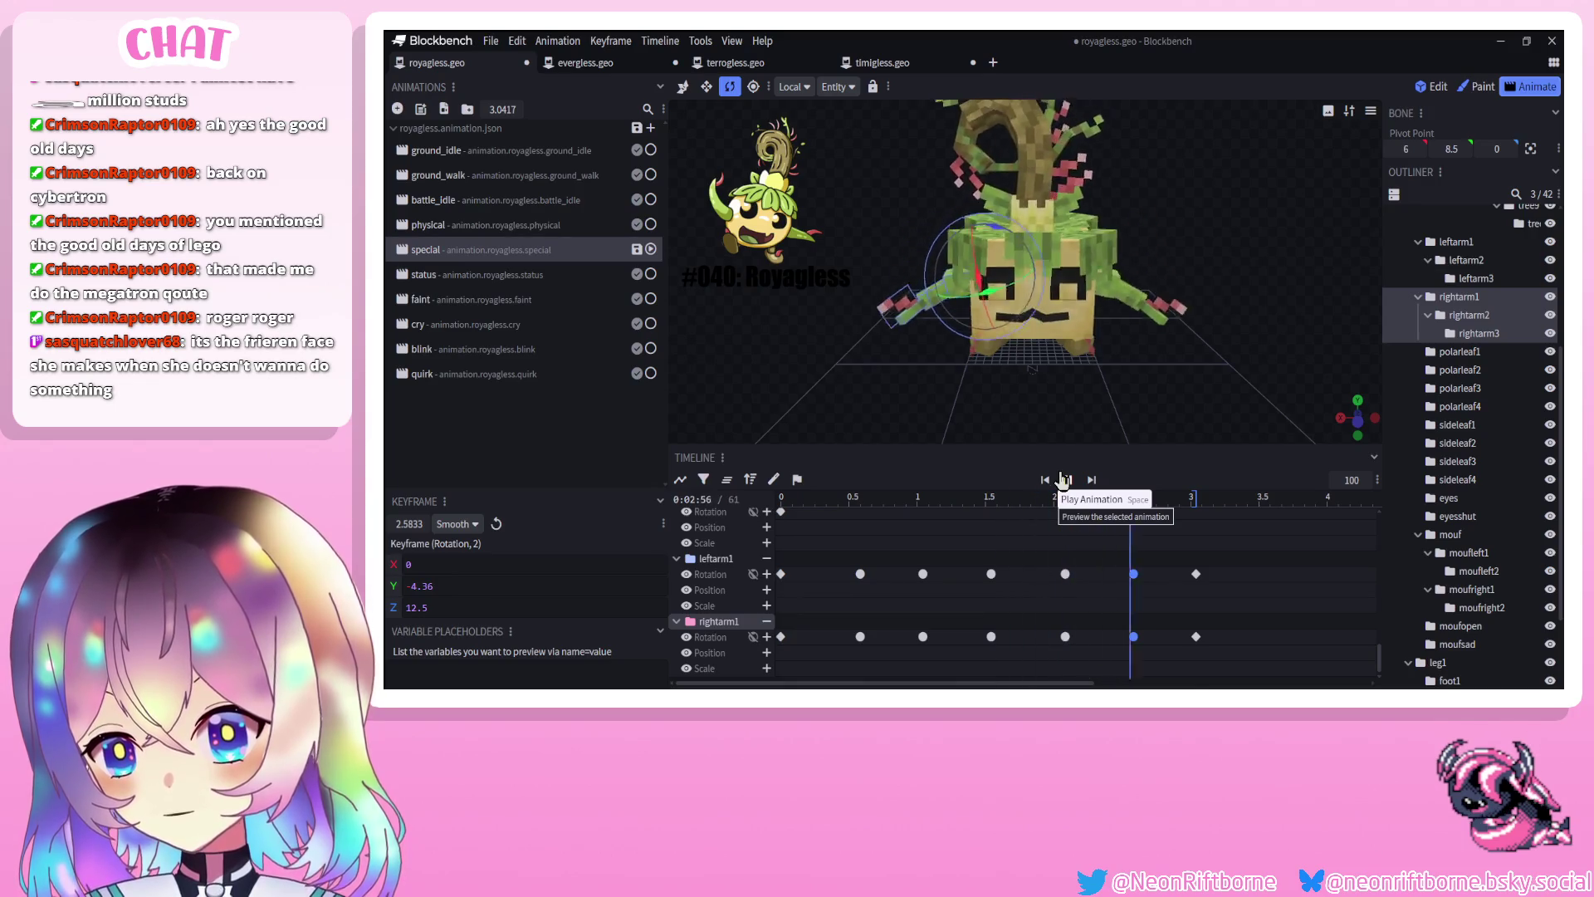
left_click(1134, 628)
left_click_drag(1133, 626, 1138, 641)
mouse_move(1076, 554)
left_mouse_down()
mouse_move(1055, 664)
mouse_move(1100, 573)
left_mouse_up()
left_click(1068, 480)
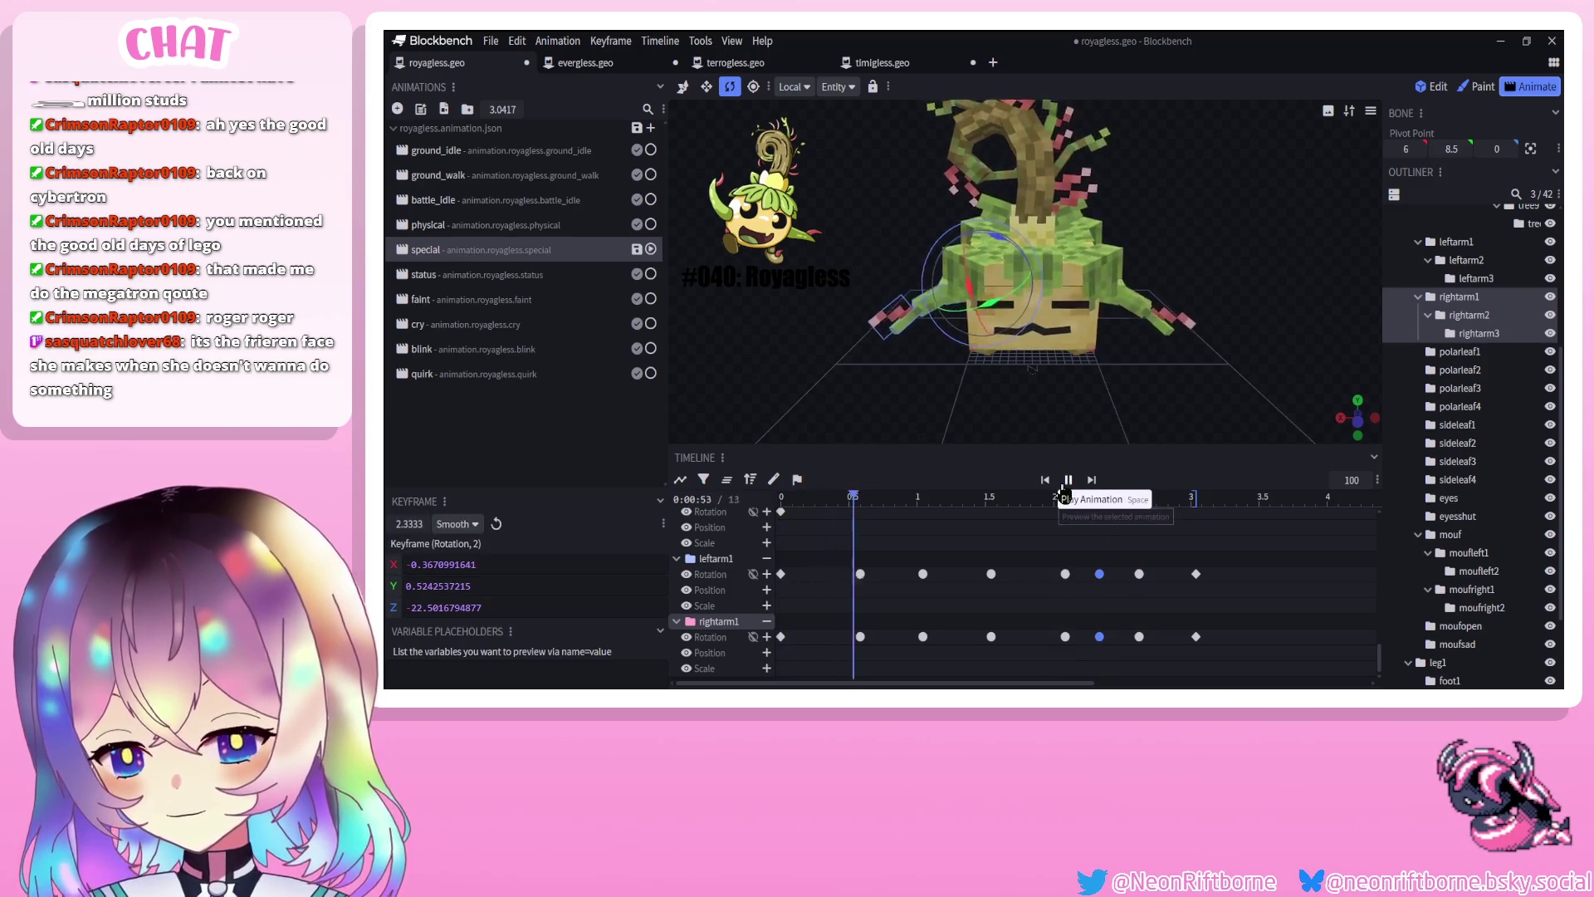
Delete both arms' 2.33 s keys and move the playhead to 0.67 s
left_click_drag(1094, 567, 1103, 665)
key("Delete")
left_click(1068, 480)
left_click(835, 498)
left_click_drag(835, 498, 872, 498)
mouse_move(872, 407)
left_mouse_down()
mouse_move(943, 401)
mouse_move(1085, 336)
mouse_move(1048, 382)
mouse_move(1107, 361)
mouse_move(874, 420)
mouse_move(1033, 377)
left_mouse_up()
Bend rightarm2 to key it at 0.67 s and make that keyframe Smooth
left_click(1142, 306)
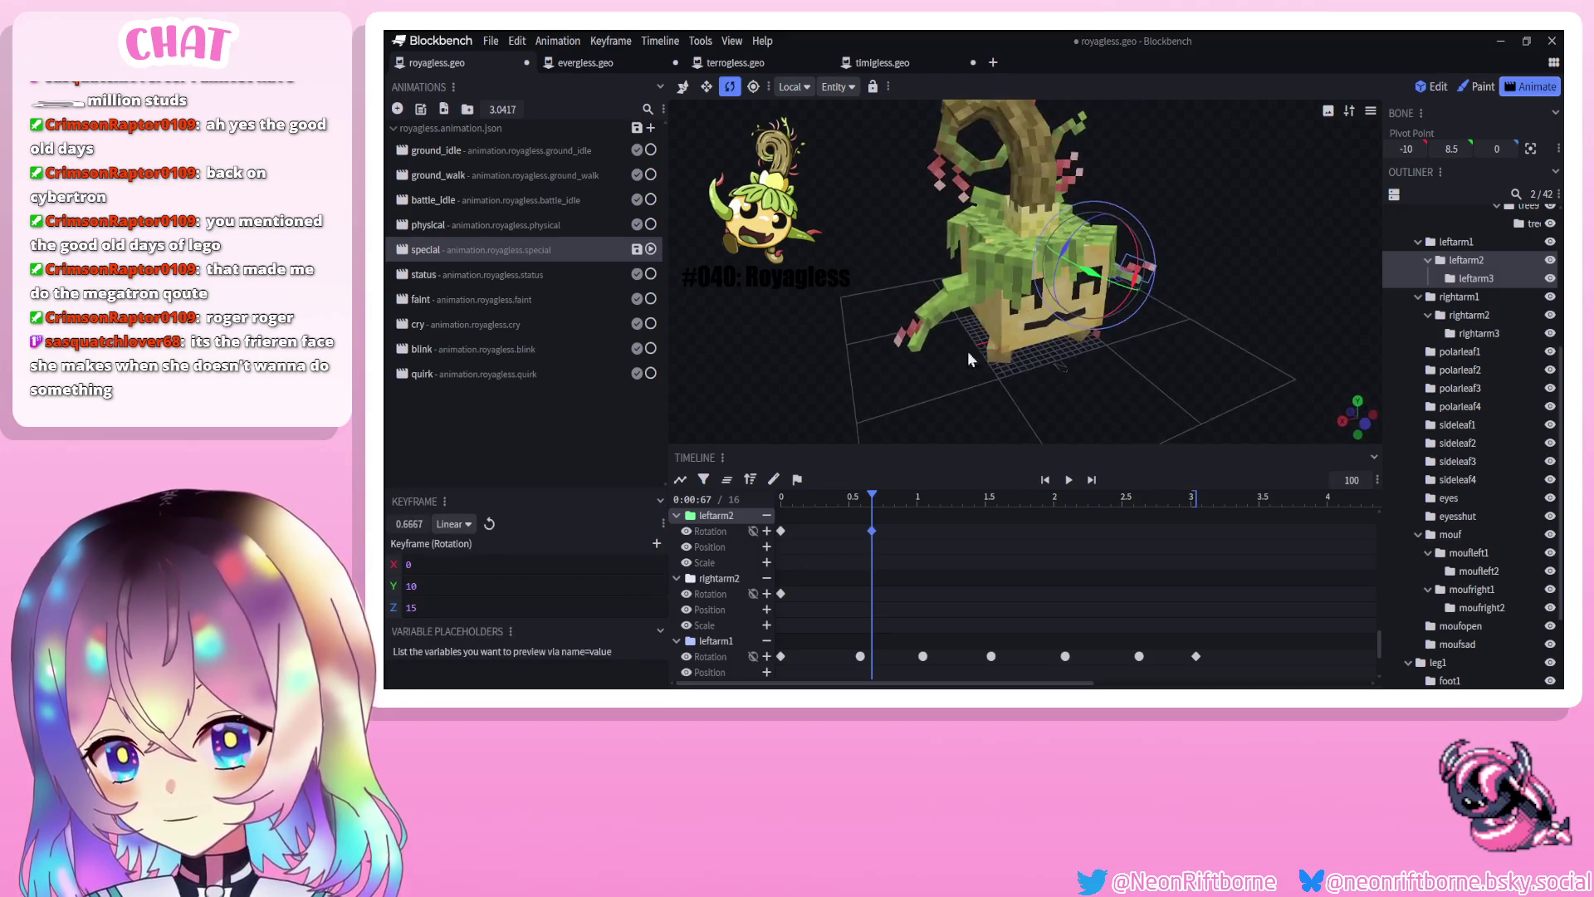
left_click(943, 316)
mouse_move(943, 315)
left_mouse_down()
mouse_move(1040, 395)
mouse_move(955, 332)
mouse_move(968, 347)
left_mouse_up()
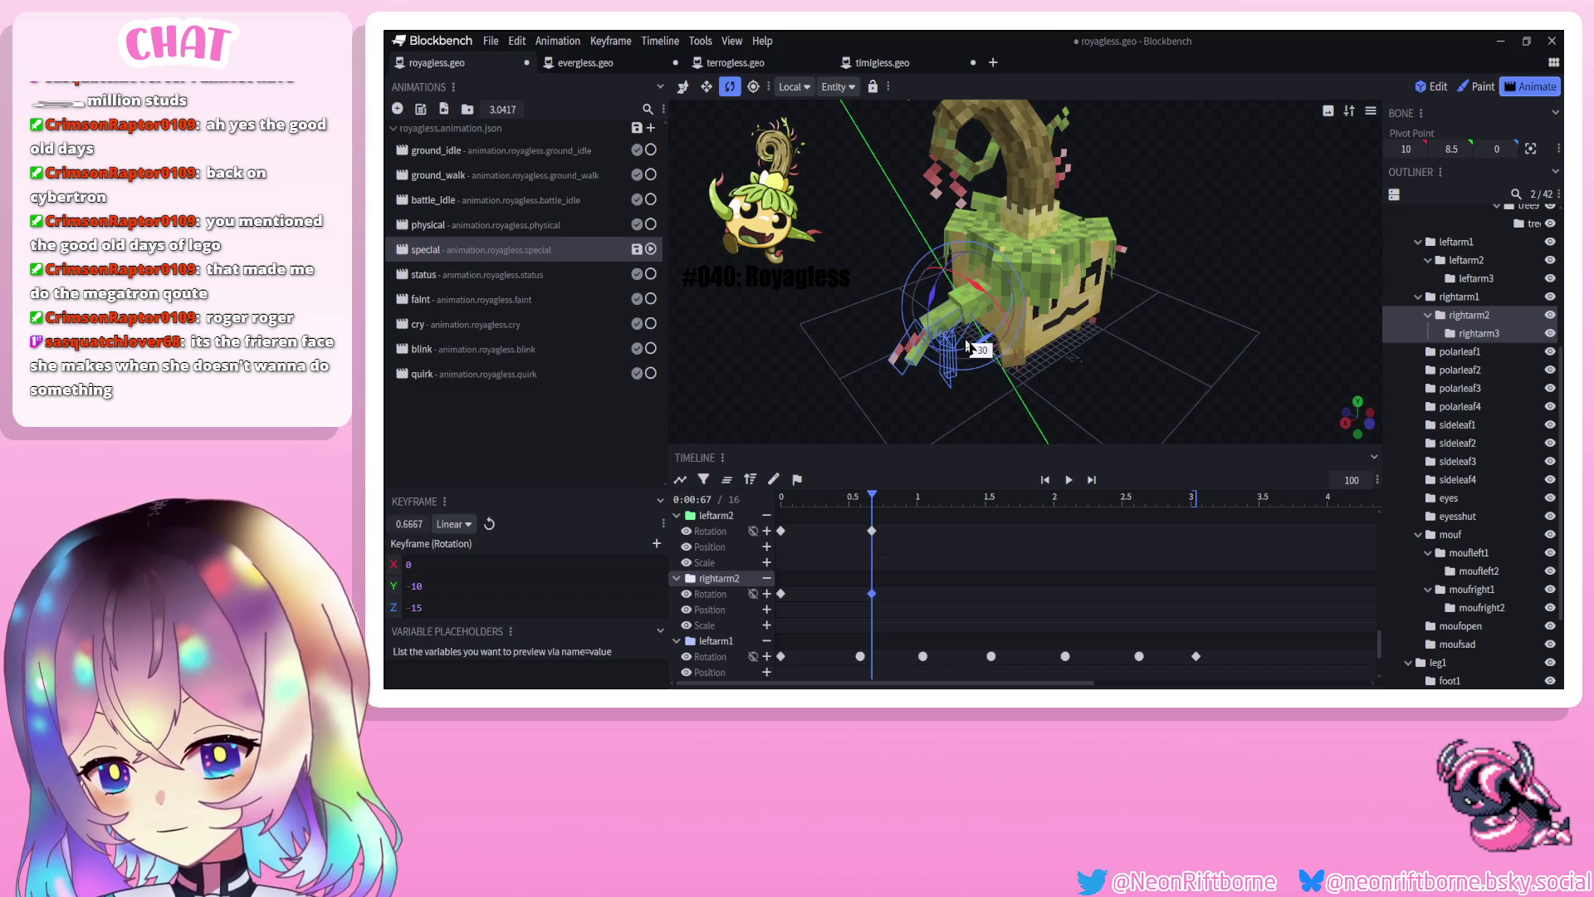
right_click(871, 595)
mouse_move(947, 486)
left_click(999, 508)
Key rightarm2 and leftarm2 rotations at 1.125 s and again at 1.67 s
left_click(935, 496)
left_click_drag(898, 367, 864, 357)
left_click_drag(955, 228, 1245, 322)
left_click(1098, 230)
left_click_drag(1084, 231, 1044, 247)
left_click_drag(928, 508, 1008, 505)
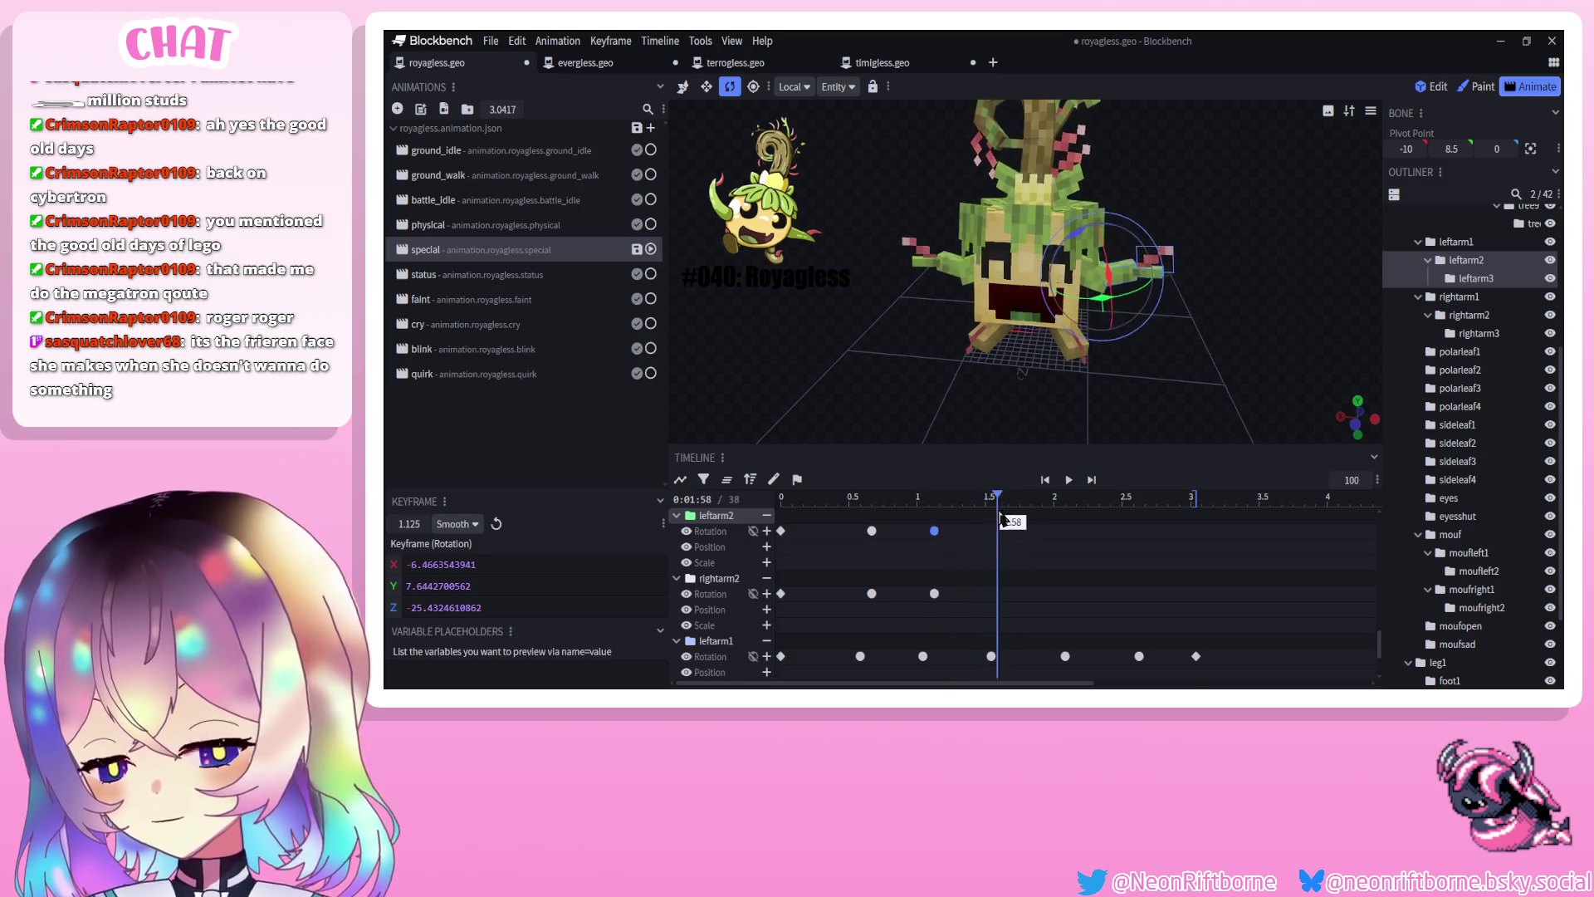
mouse_move(1064, 247)
left_mouse_down()
mouse_move(1101, 245)
mouse_move(993, 214)
mouse_move(988, 309)
left_mouse_up()
left_click(954, 275)
Rotate leftarm2 and rightarm2 to key poses at 2.17 s
left_click_drag(1020, 500, 1077, 500)
left_click(1065, 236)
left_click_drag(1065, 235, 1035, 275)
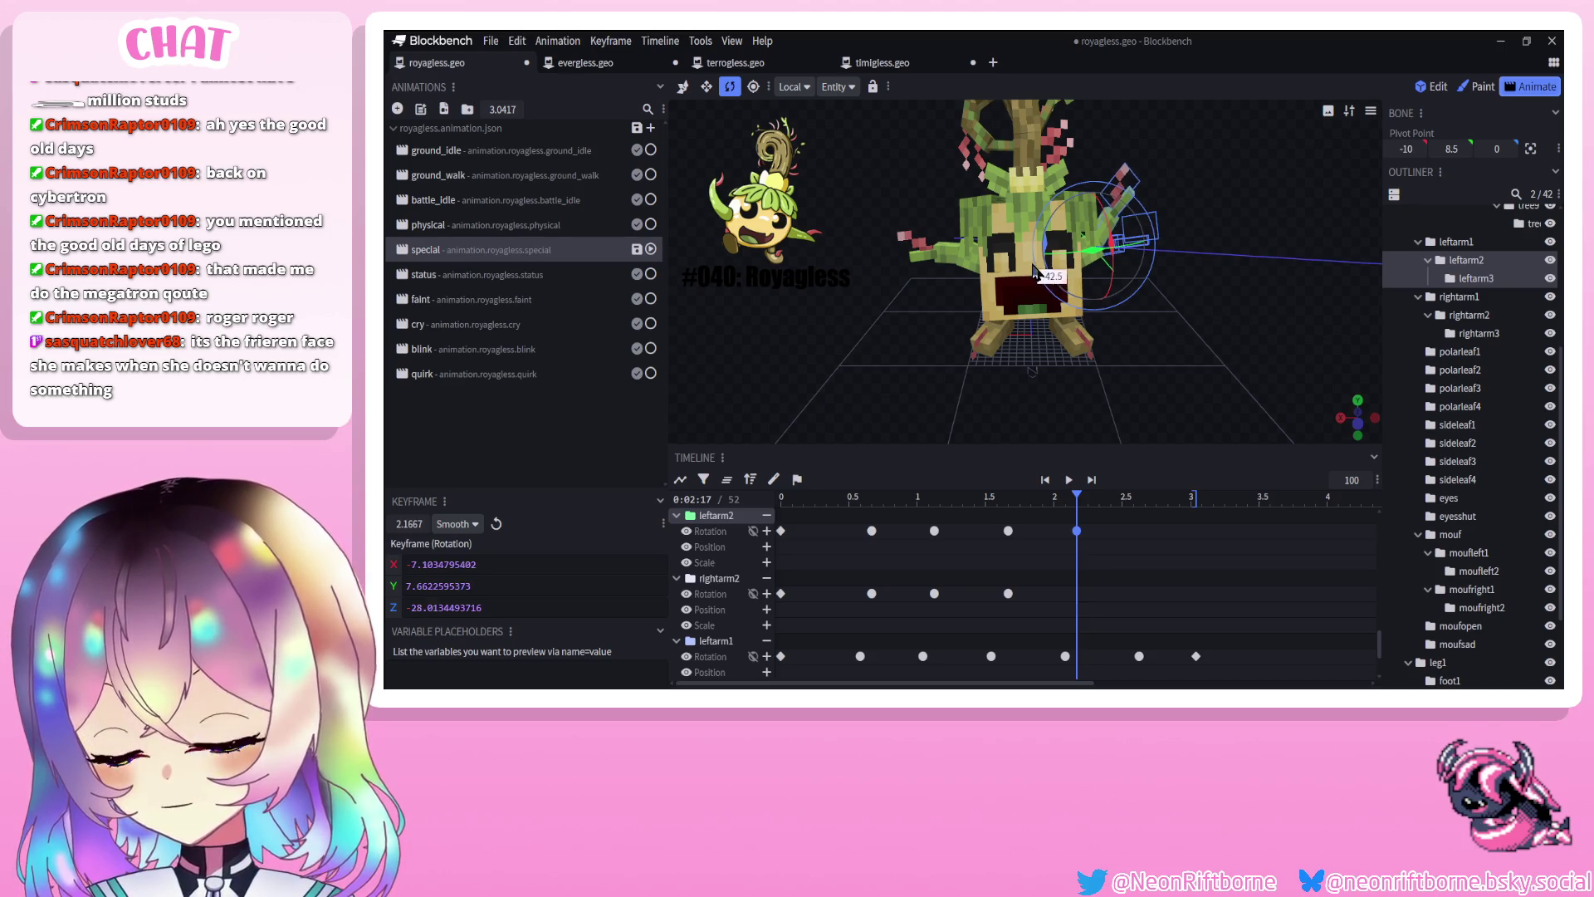
left_click(961, 257)
left_click_drag(1023, 251, 1032, 287)
left_click(1077, 531)
left_click(1077, 594)
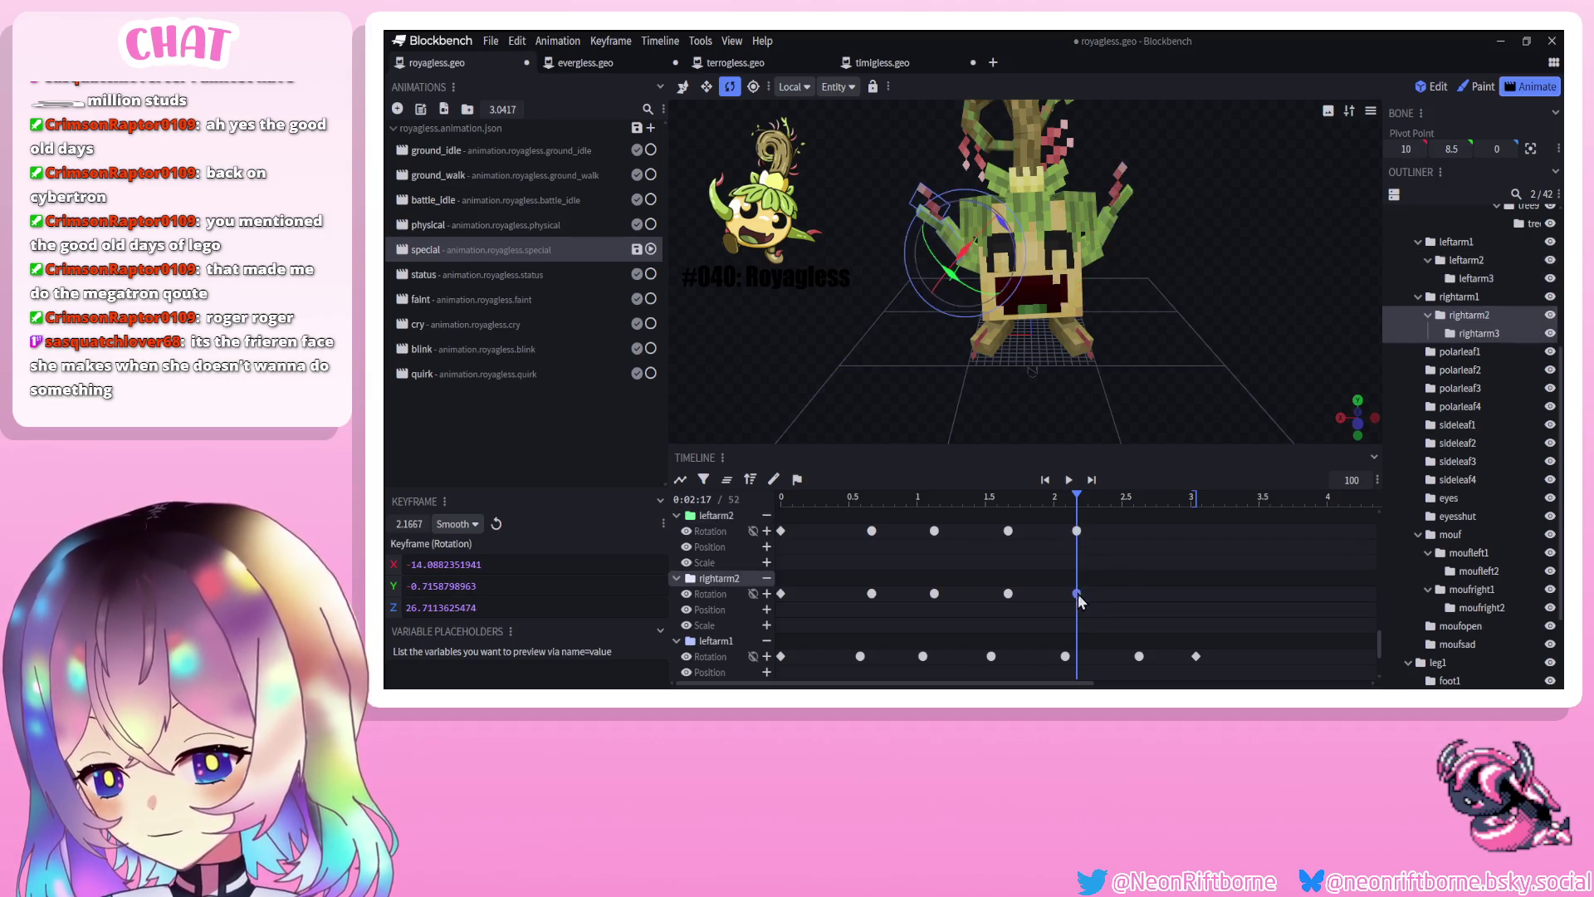
mouse_move(1015, 245)
left_mouse_down()
mouse_move(1028, 285)
mouse_move(895, 305)
mouse_move(919, 341)
left_mouse_up()
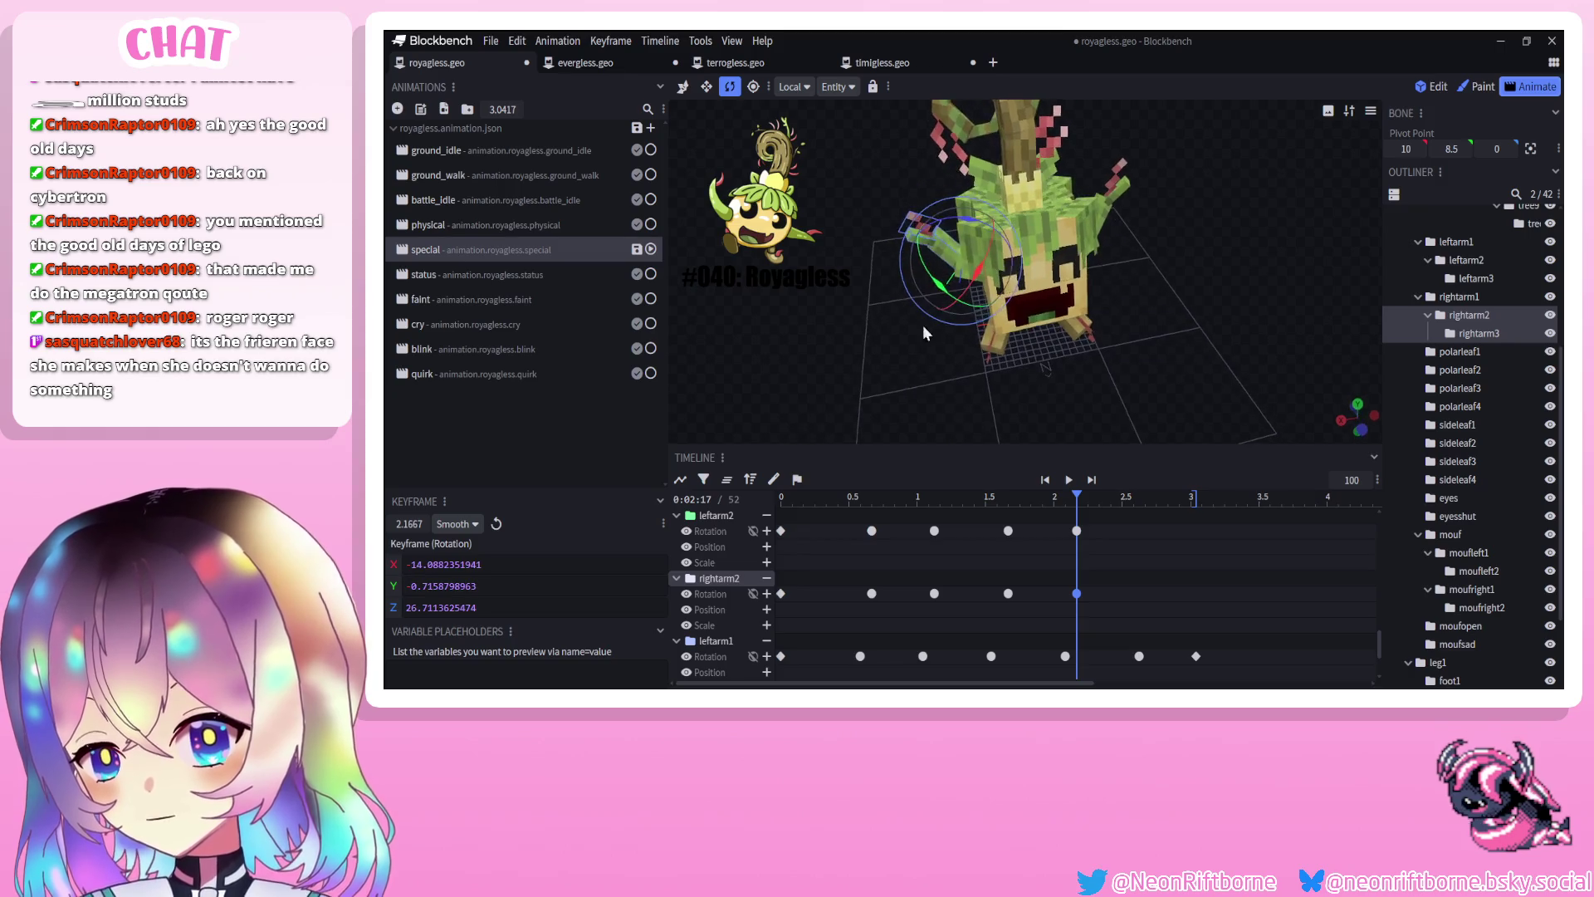
mouse_move(965, 234)
left_mouse_down()
mouse_move(930, 249)
mouse_move(944, 311)
mouse_move(859, 370)
mouse_move(837, 257)
mouse_move(1052, 239)
left_mouse_up()
Undo the 2.17 s rotations and re-key leftarm2 at 2.17 s
key("ctrl+z")
left_click(1114, 240)
mouse_move(858, 329)
left_mouse_down()
mouse_move(823, 406)
mouse_move(885, 349)
left_mouse_up()
key("ctrl+z")
key("ctrl+z")
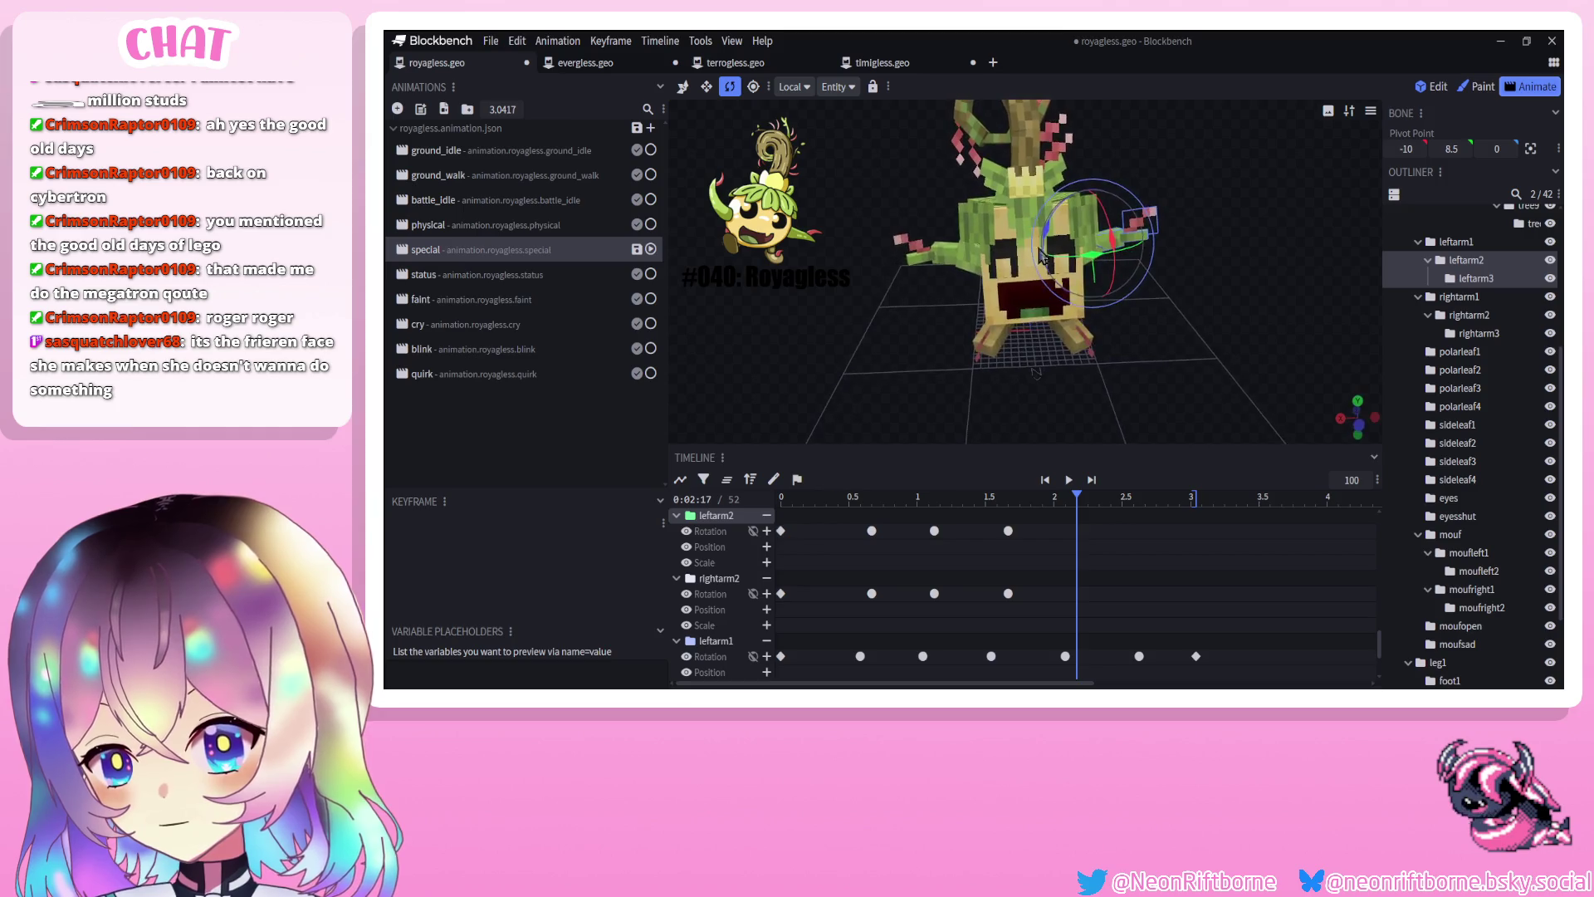
mouse_move(1050, 235)
left_mouse_down()
mouse_move(1046, 269)
mouse_move(1008, 242)
mouse_move(988, 353)
left_mouse_up()
left_click(956, 251)
Paste both bones' starting pose keys at 2.75 s, make them Smooth, and preview
left_click_drag(1077, 519, 1151, 515)
left_click_drag(824, 522, 774, 601)
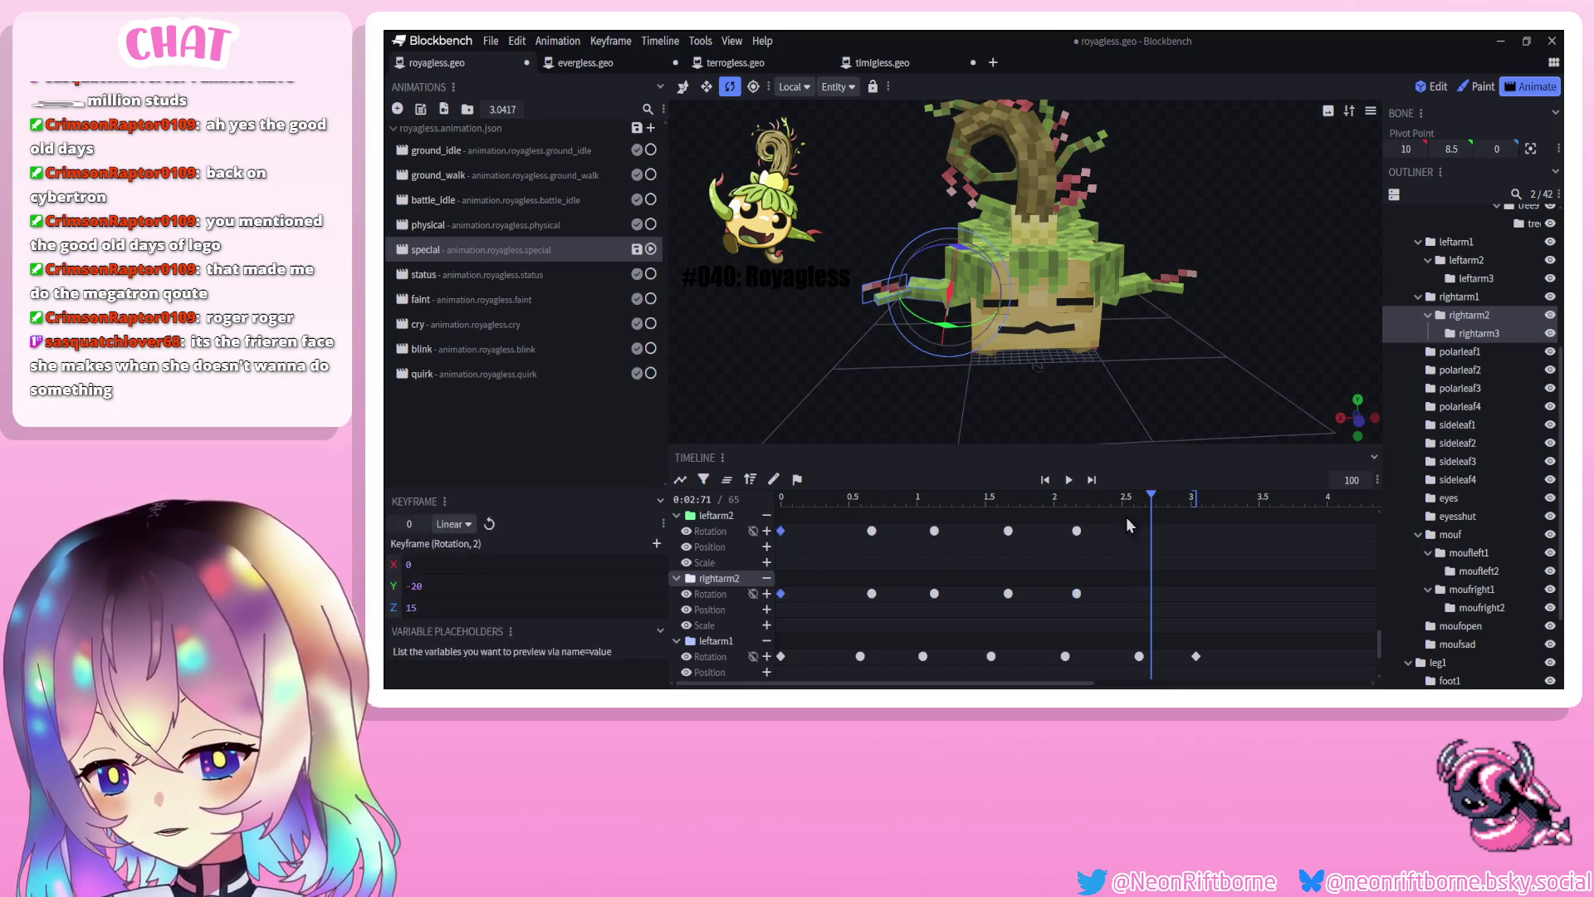
key("ctrl+v")
mouse_move(1155, 499)
left_mouse_down()
mouse_move(1196, 496)
mouse_move(1149, 600)
left_mouse_up()
right_click(1154, 591)
mouse_move(1196, 490)
left_click(1258, 510)
left_click(1069, 479)
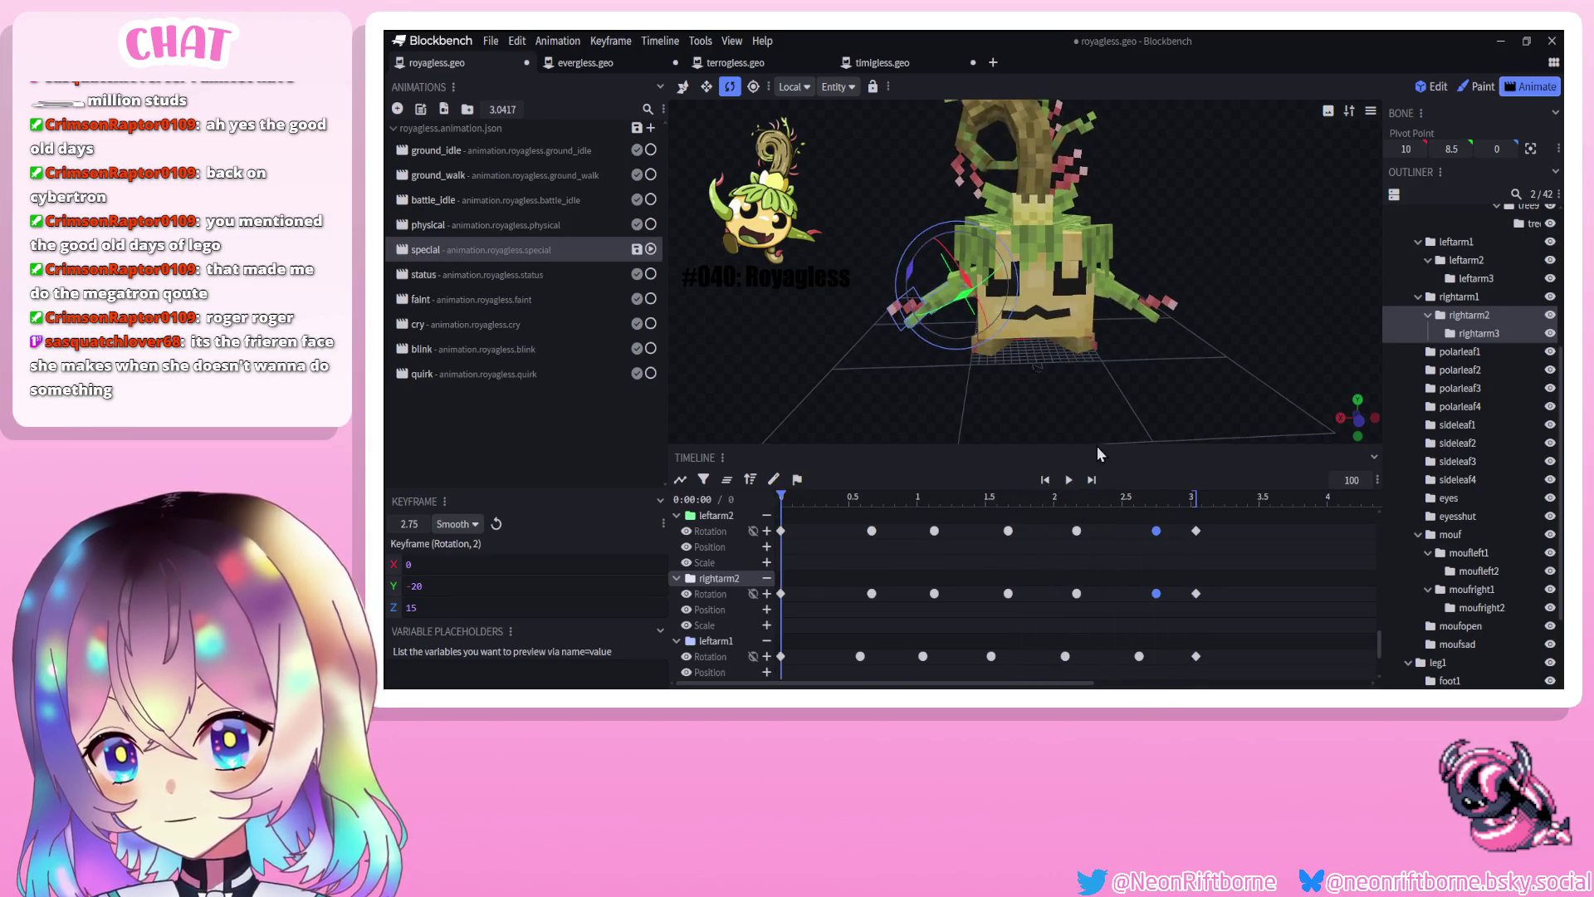
scroll(852, 532, "up", 1)
Rotate rightarm3 to key it at 0.75 s
left_click(884, 499)
mouse_move(880, 415)
left_mouse_down()
mouse_move(927, 404)
mouse_move(924, 351)
left_mouse_up()
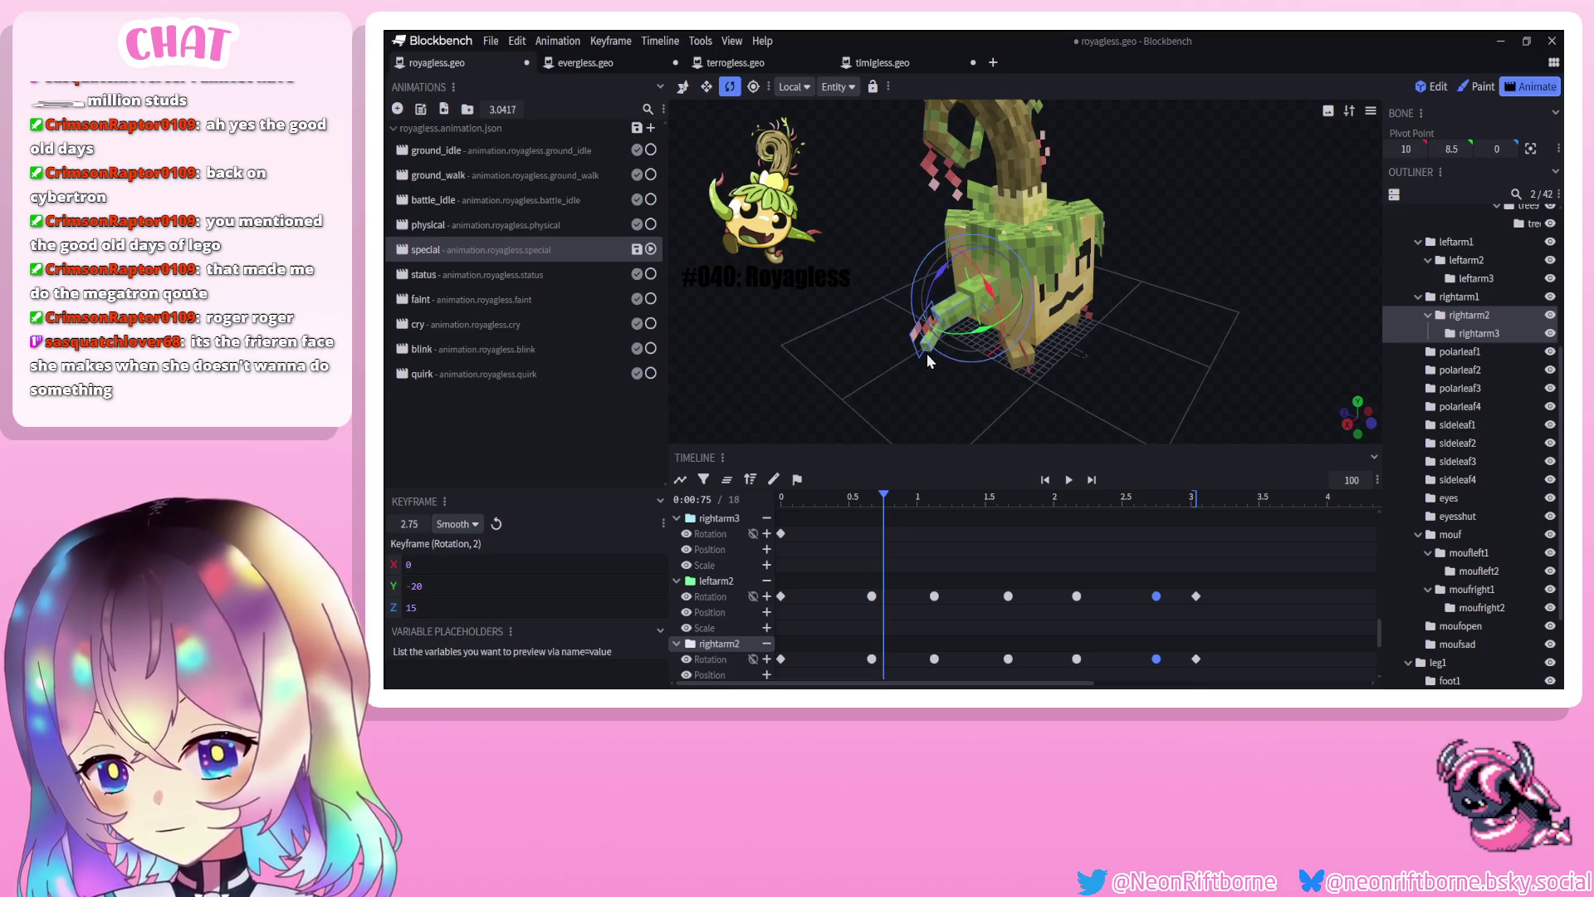
left_click(927, 352)
mouse_move(957, 350)
left_mouse_down()
mouse_move(930, 363)
mouse_move(1100, 406)
mouse_move(935, 366)
mouse_move(1140, 320)
mouse_move(1168, 334)
left_mouse_up()
left_click(1141, 323)
Key leftarm3 at about 25 and rightarm3 rotations at 1.21 s
left_click_drag(891, 500, 946, 502)
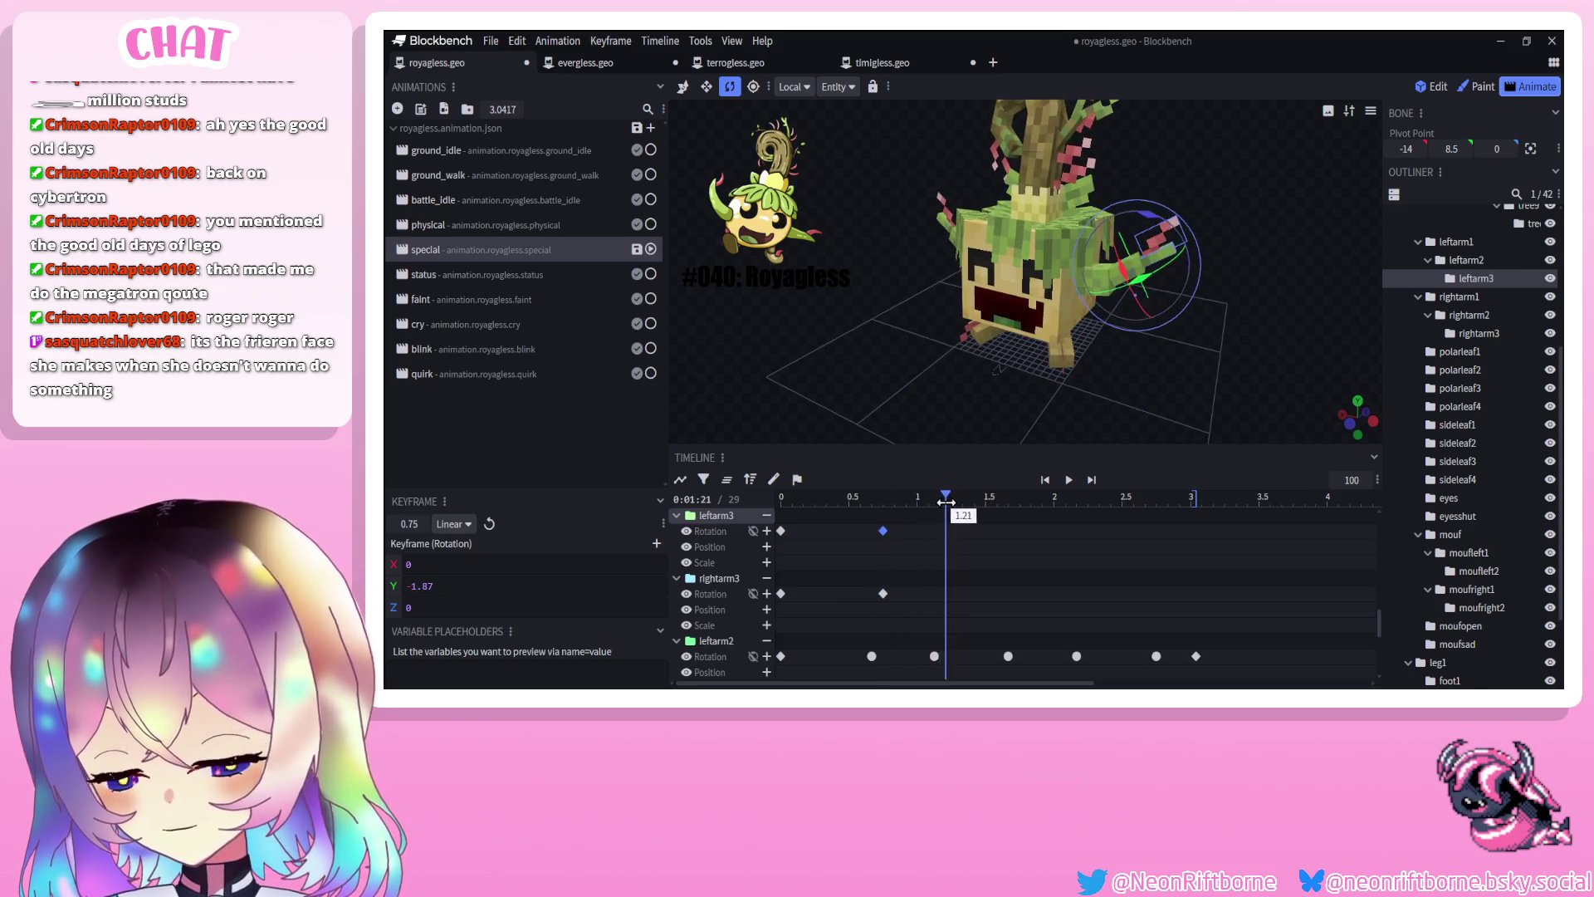
mouse_move(1110, 385)
left_mouse_down()
mouse_move(1153, 241)
mouse_move(1126, 217)
left_mouse_up()
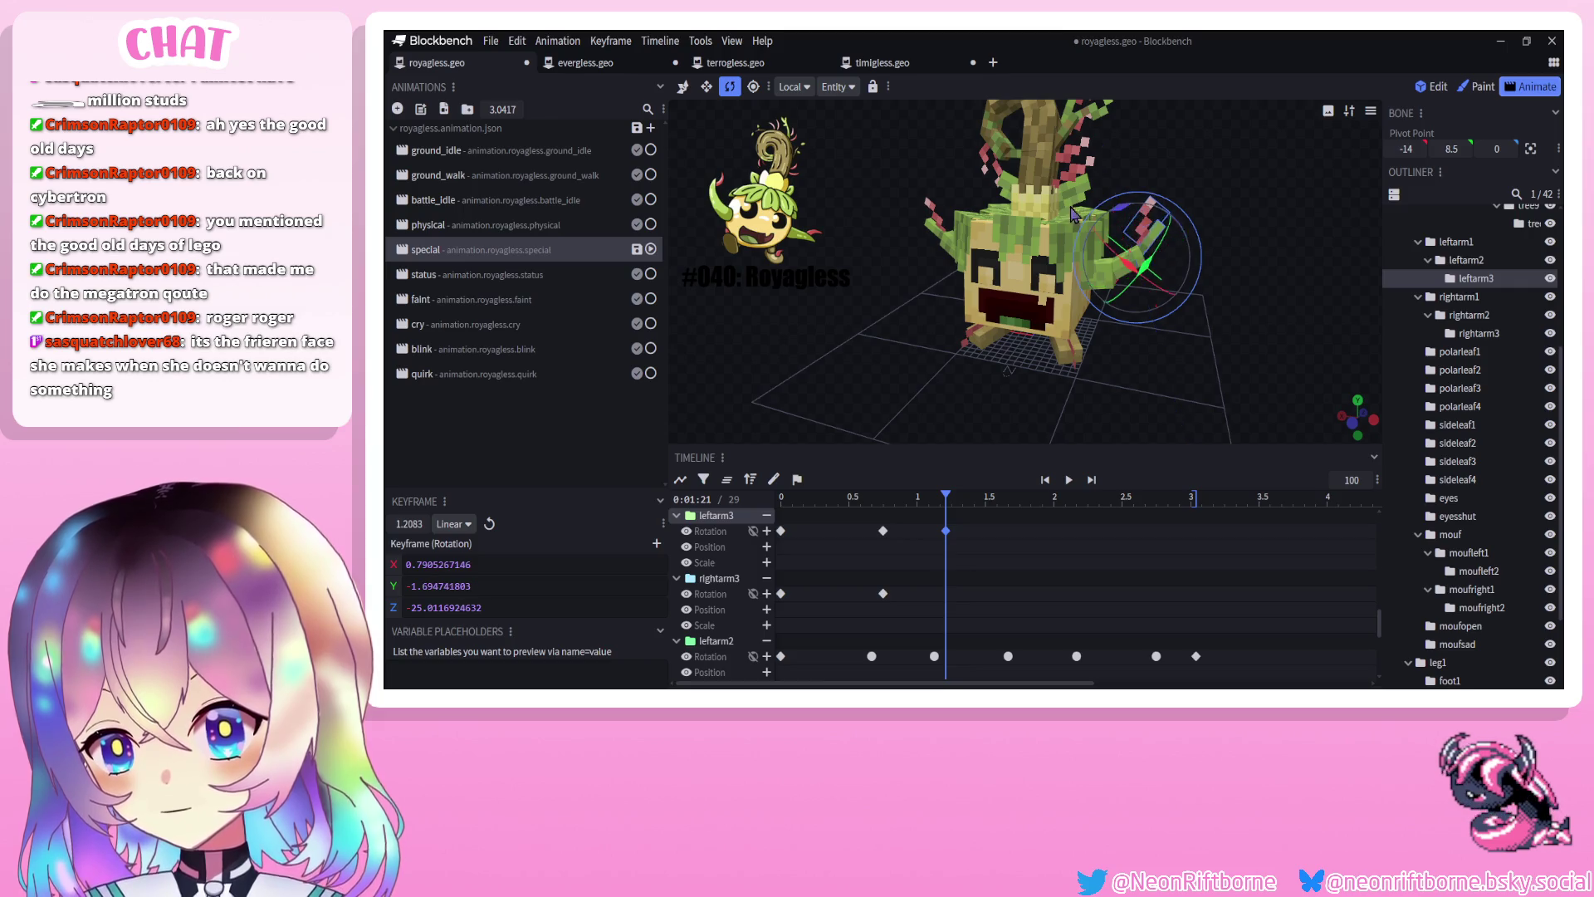
left_click_drag(1179, 374, 1038, 357)
left_click(977, 232)
left_click_drag(977, 233, 992, 256)
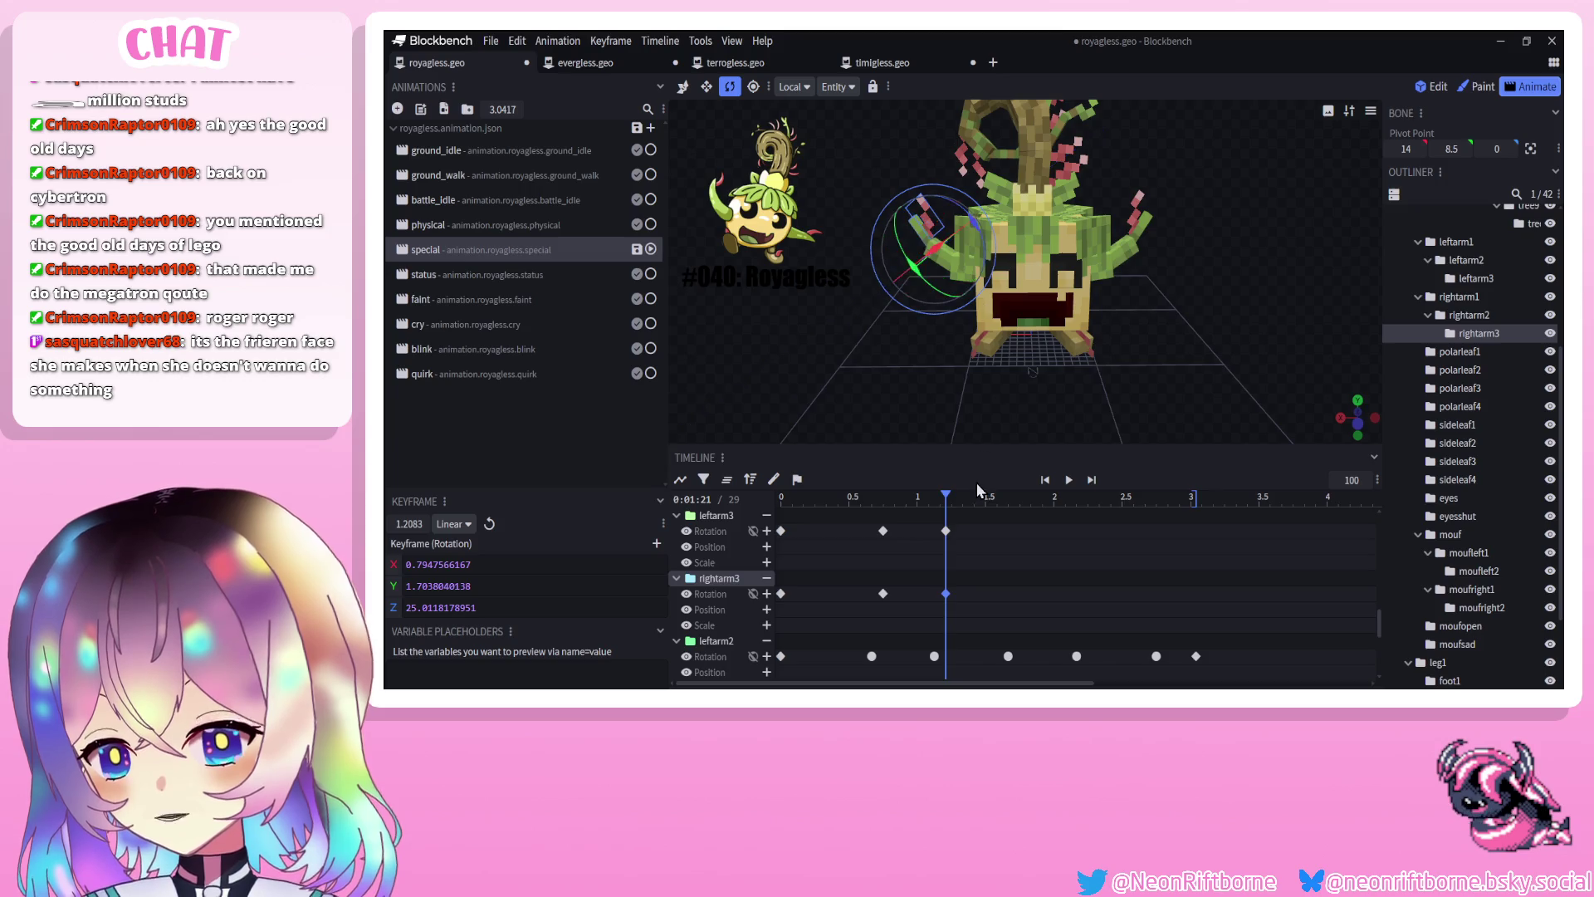
Pose rightarm3 and leftarm3 to key them at 1.75 s
left_click_drag(977, 490, 1020, 515)
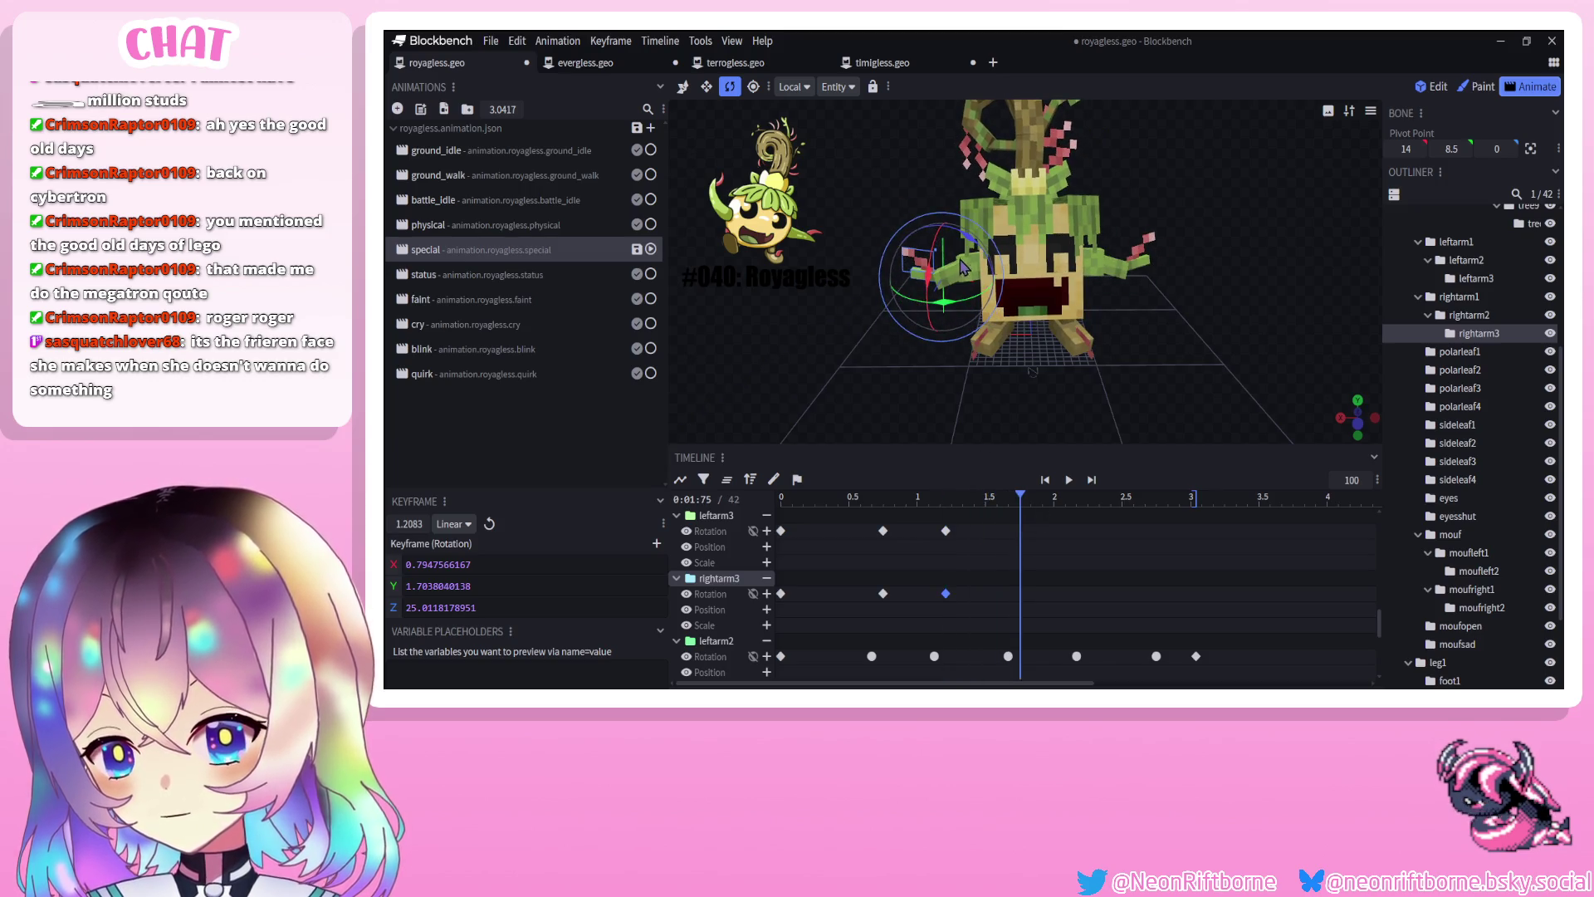
left_click_drag(967, 237, 945, 226)
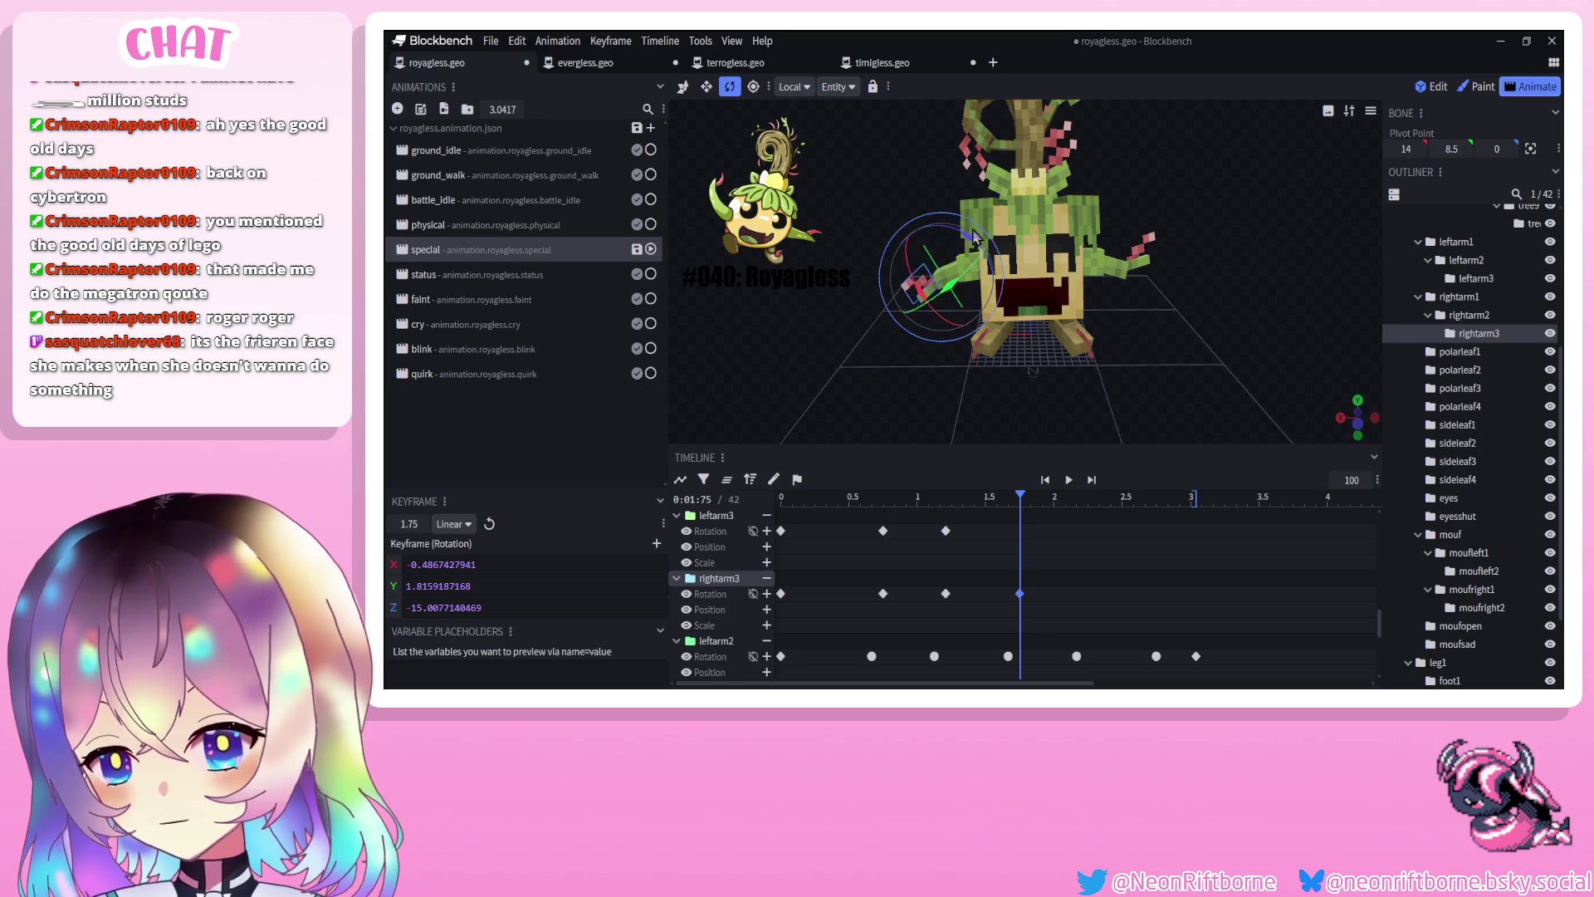
left_click(1131, 267)
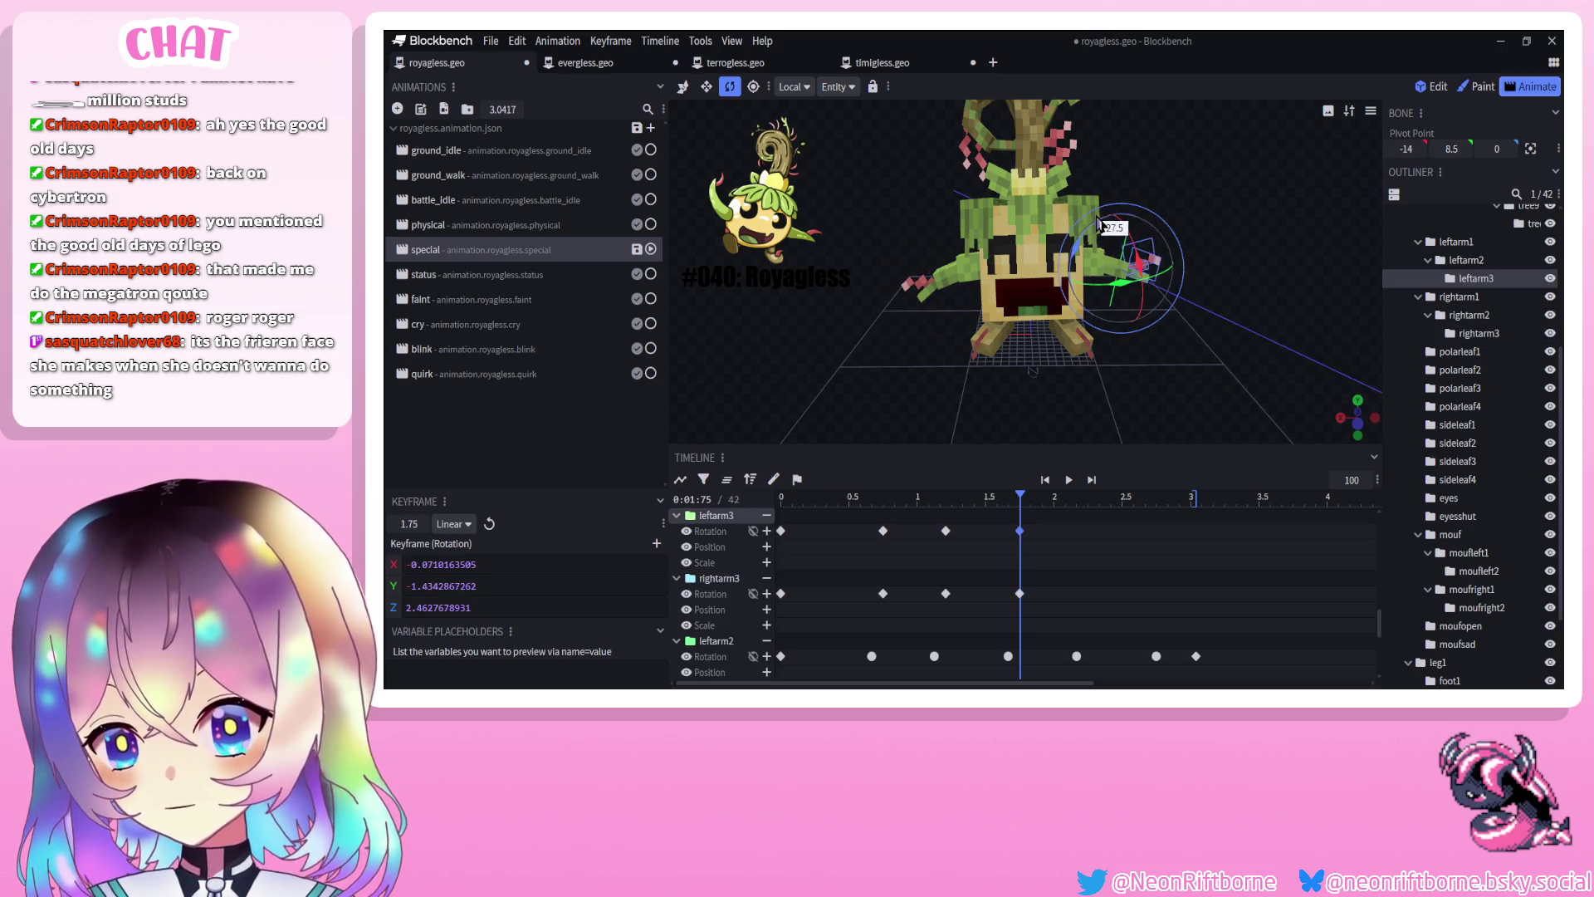
left_click_drag(1098, 223, 1102, 224)
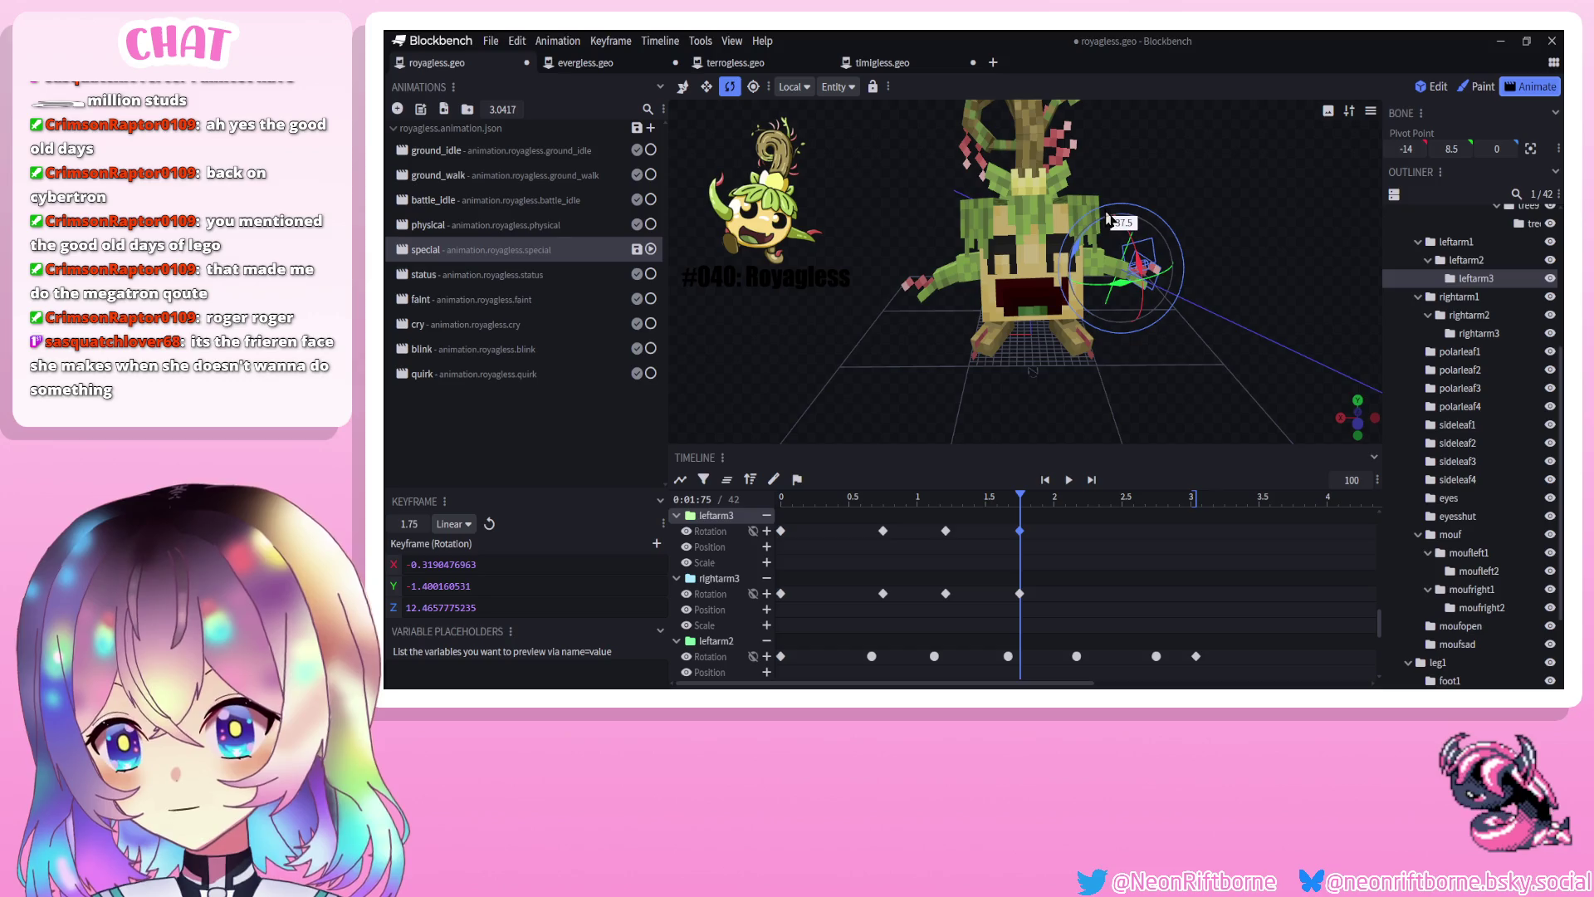
Pose leftarm3 and rightarm3 to key them at 2.25 s
left_click_drag(1023, 503, 1089, 502)
left_click_drag(1077, 217, 1068, 260)
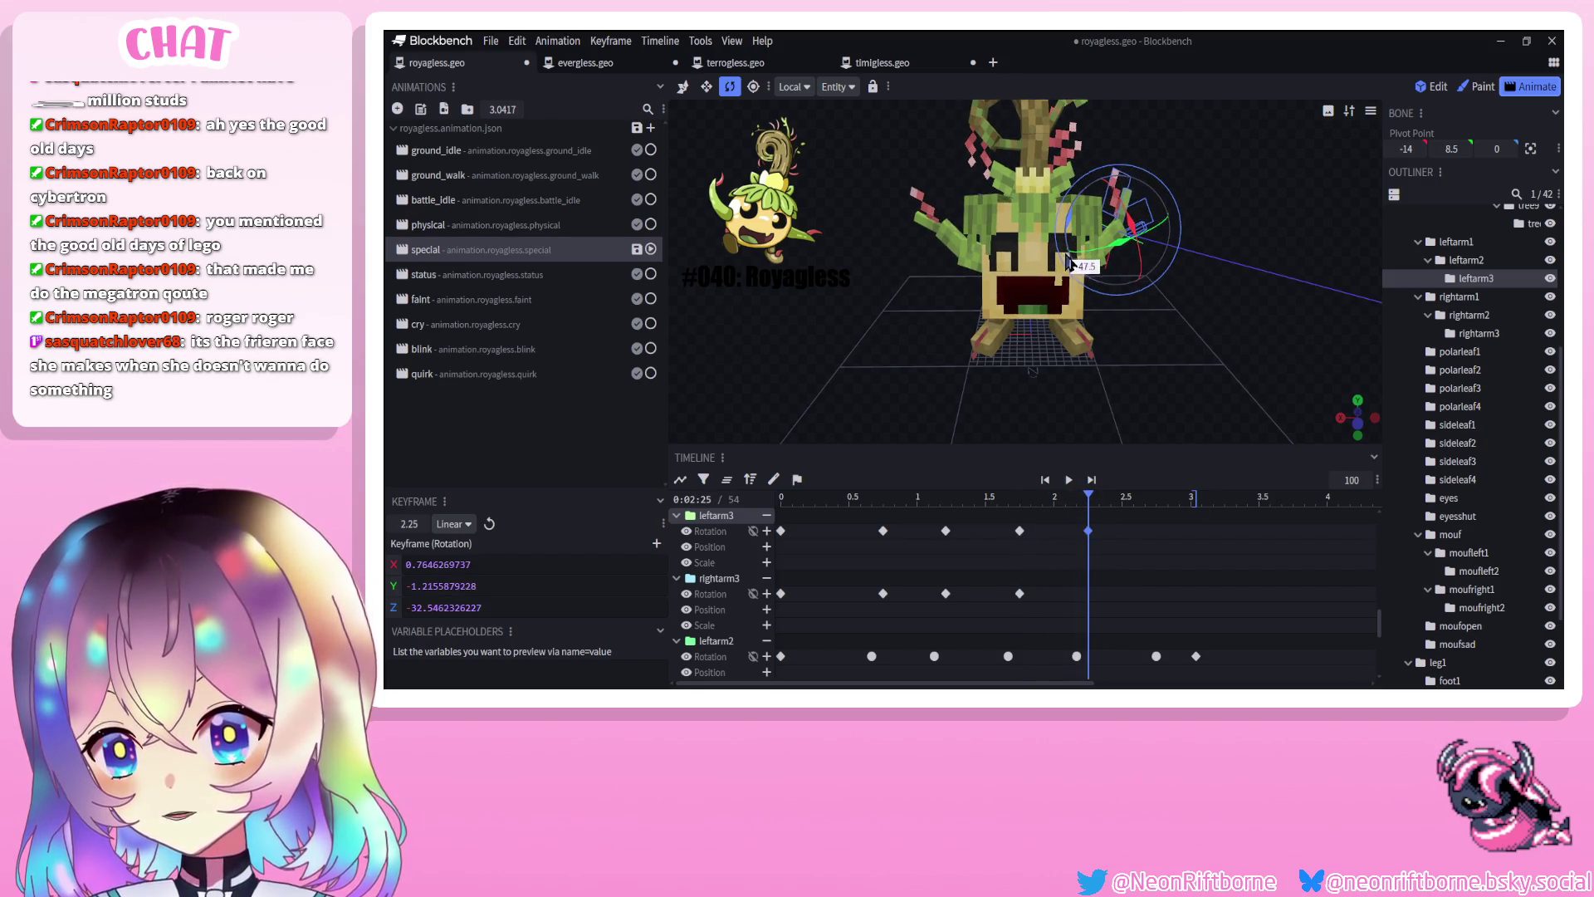
left_click(942, 236)
left_click_drag(984, 286, 1008, 253)
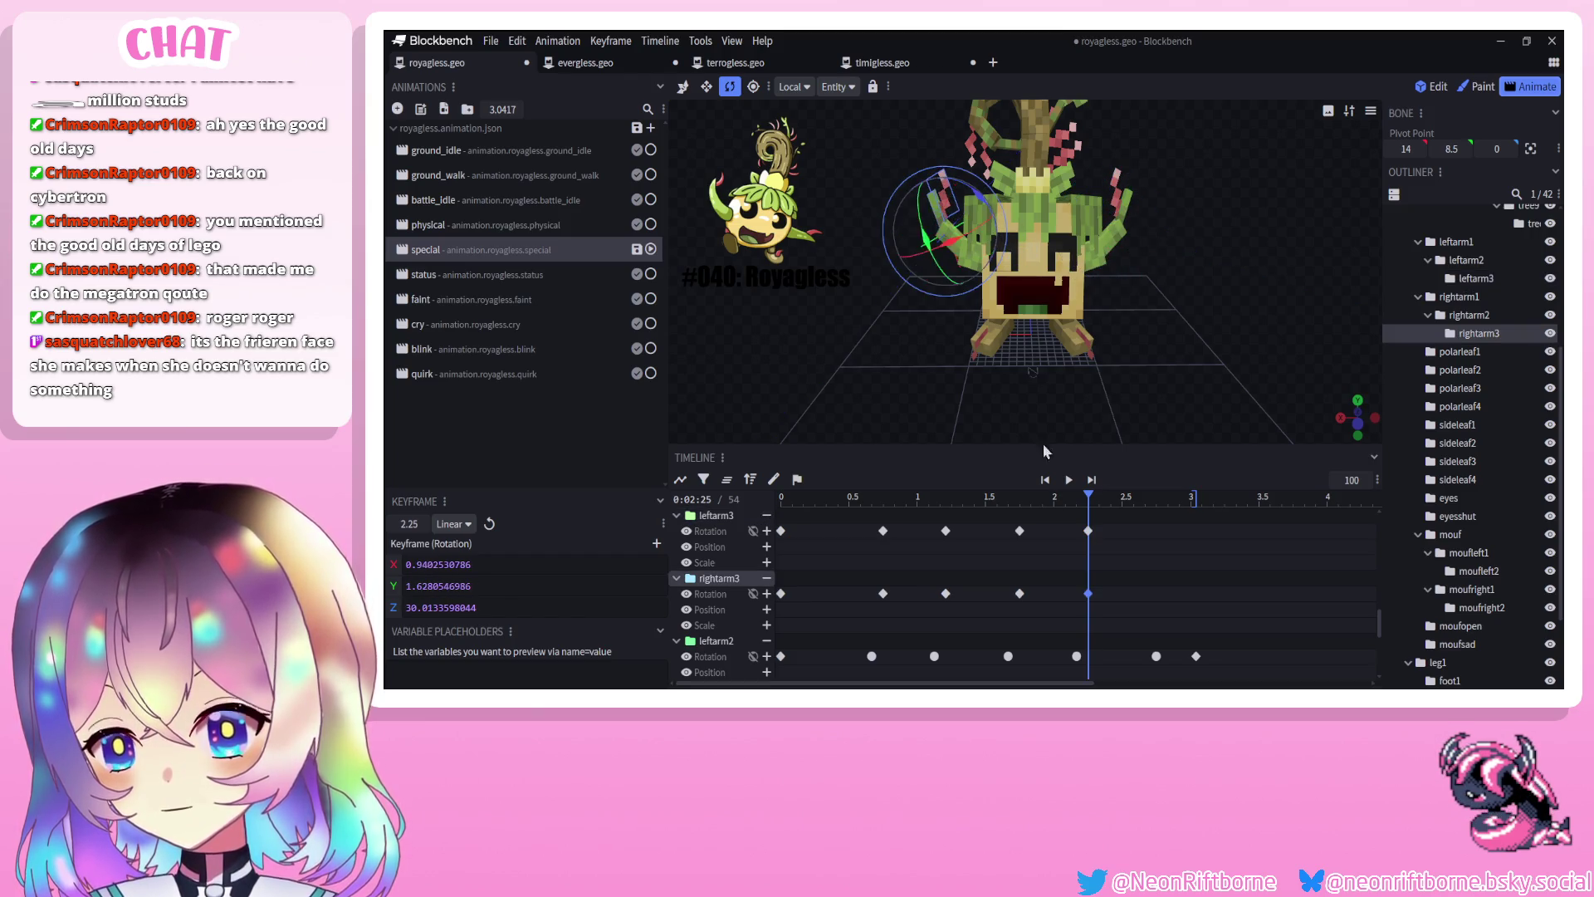
Paste the rest-pose arm keys near the end, make them Smooth, and preview
mouse_move(1088, 496)
left_mouse_down()
mouse_move(1197, 504)
mouse_move(864, 621)
left_mouse_up()
key("ctrl+v")
right_click(882, 593)
mouse_move(926, 484)
left_click(1013, 504)
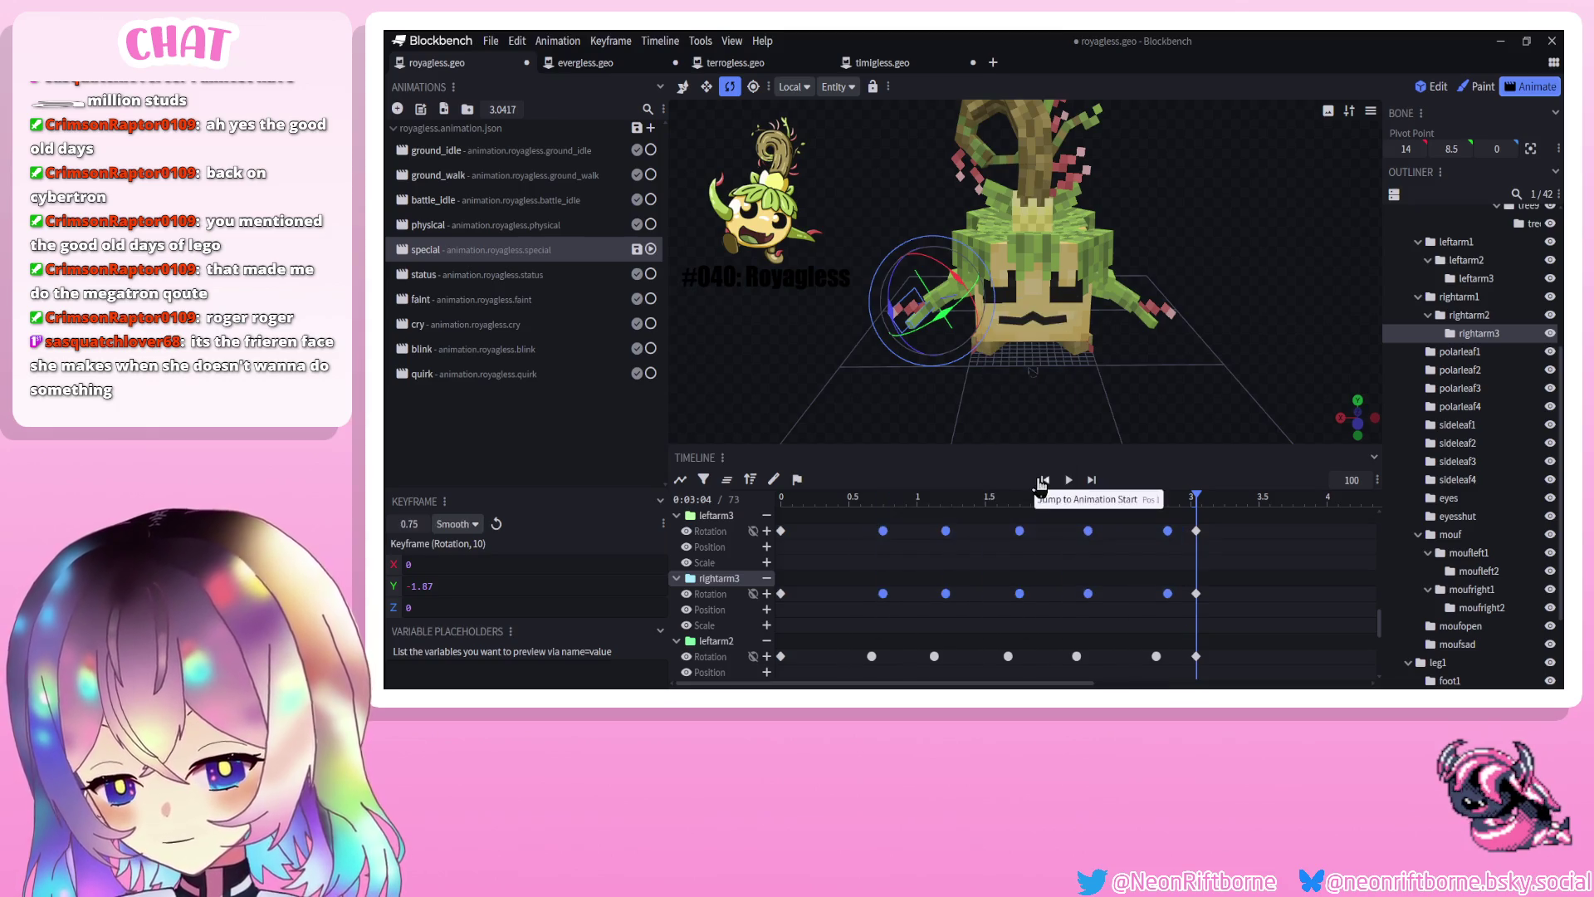
left_click(1069, 479)
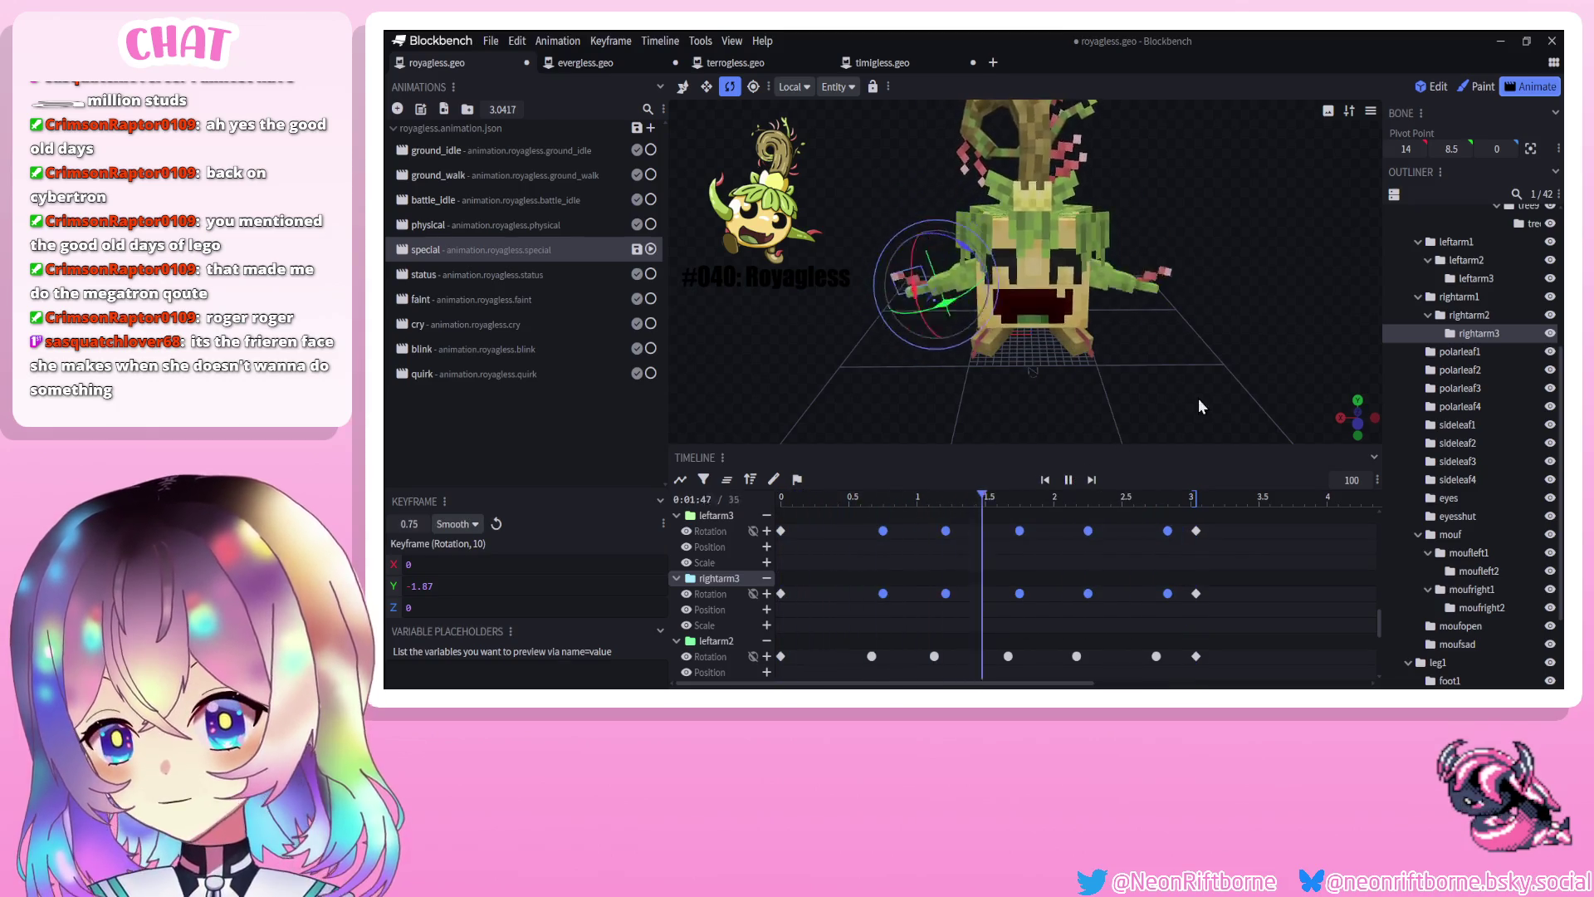
scroll(1503, 541, "down", 3)
Paste the 2.25 arm keys at 2.5 and preview the special animation
left_click(1472, 658)
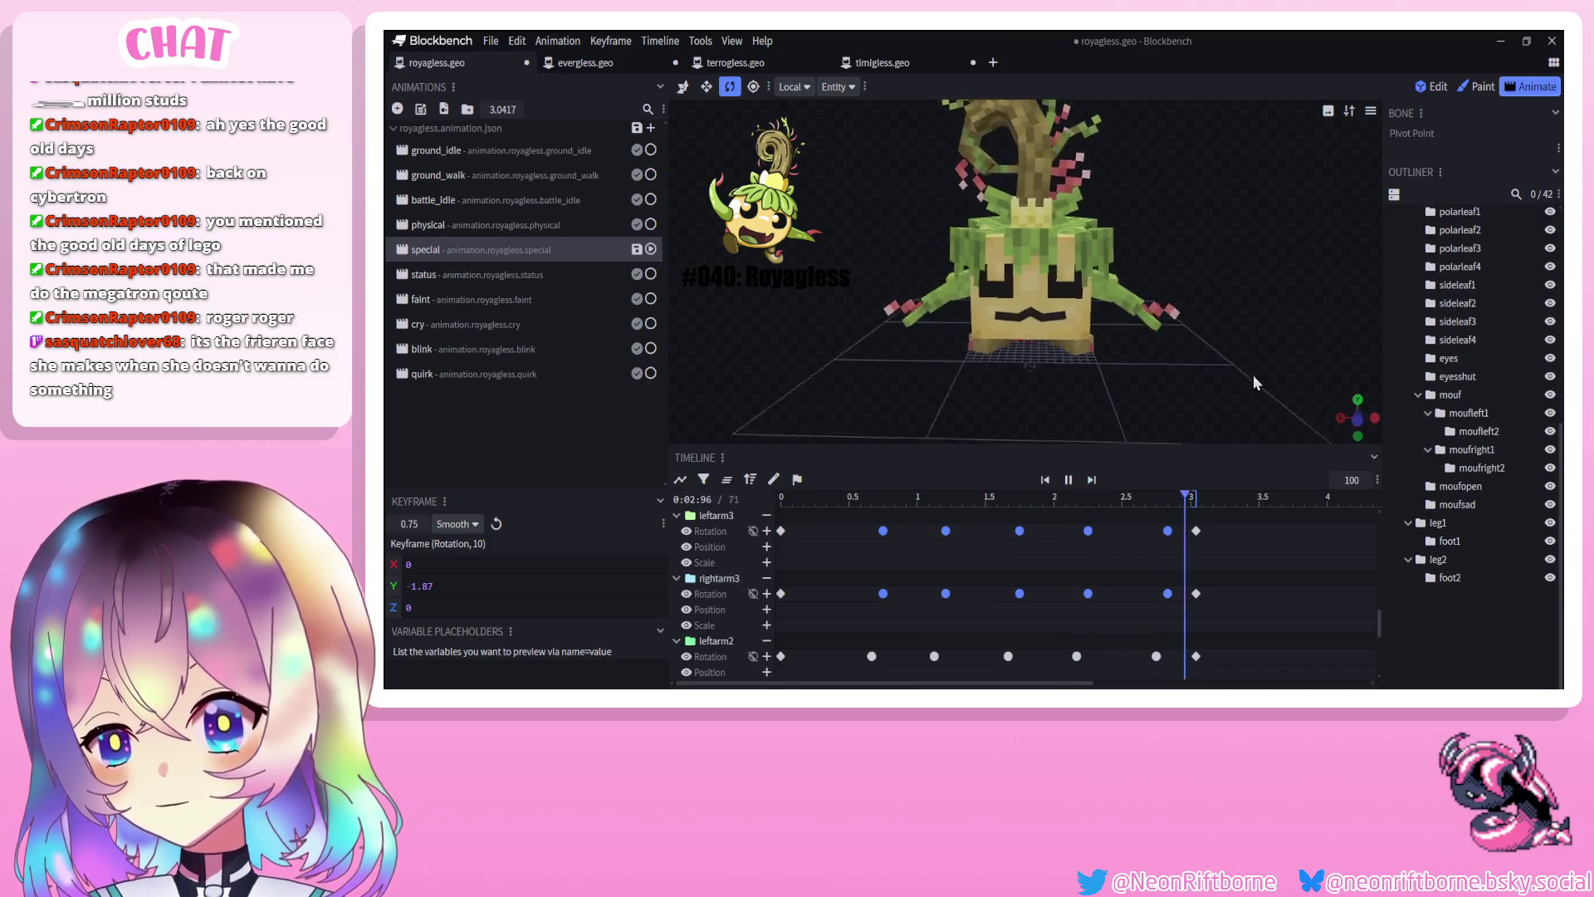
left_click(1069, 480)
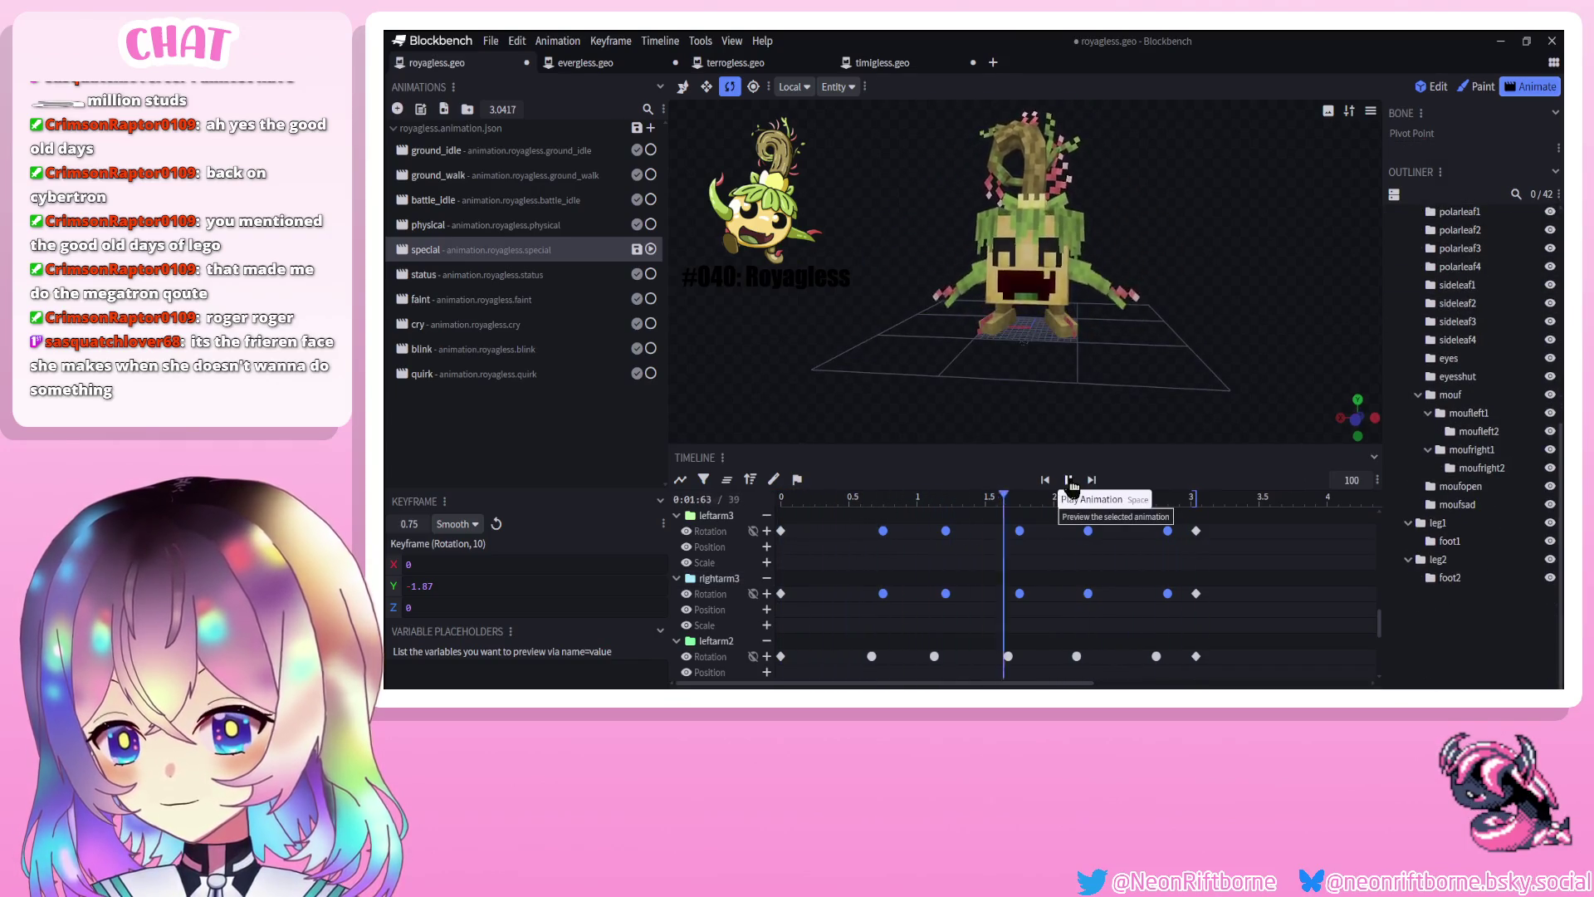
mouse_move(1115, 519)
left_mouse_down()
mouse_move(1069, 662)
mouse_move(1071, 598)
left_mouse_up()
scroll(1063, 656, "down", 2)
left_click(1090, 496)
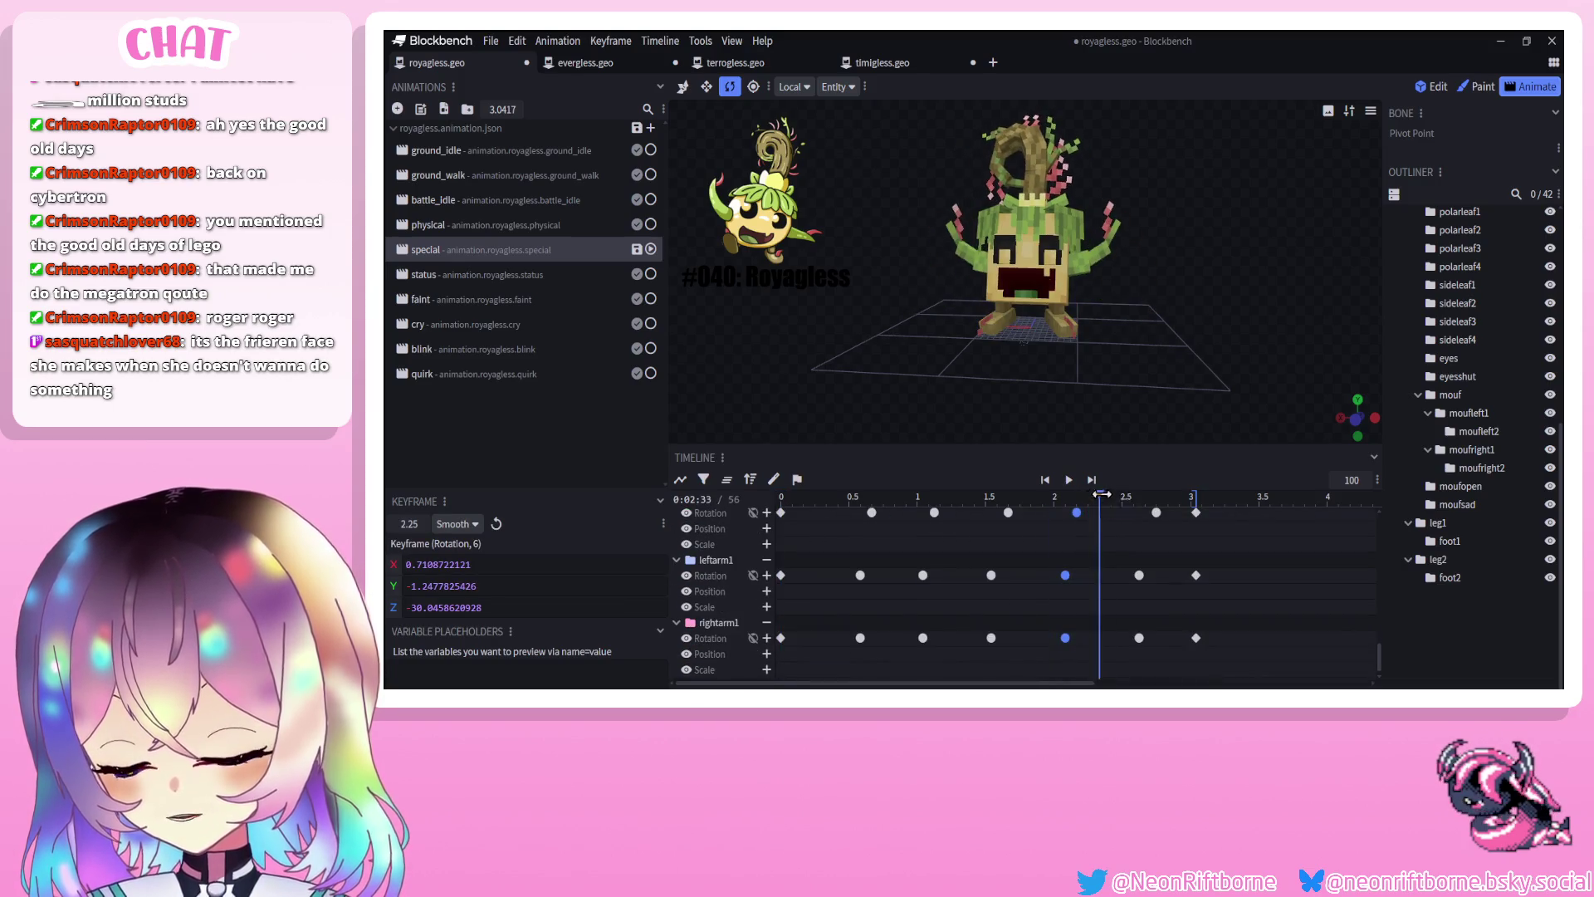
key("ctrl+v")
left_click(1065, 482)
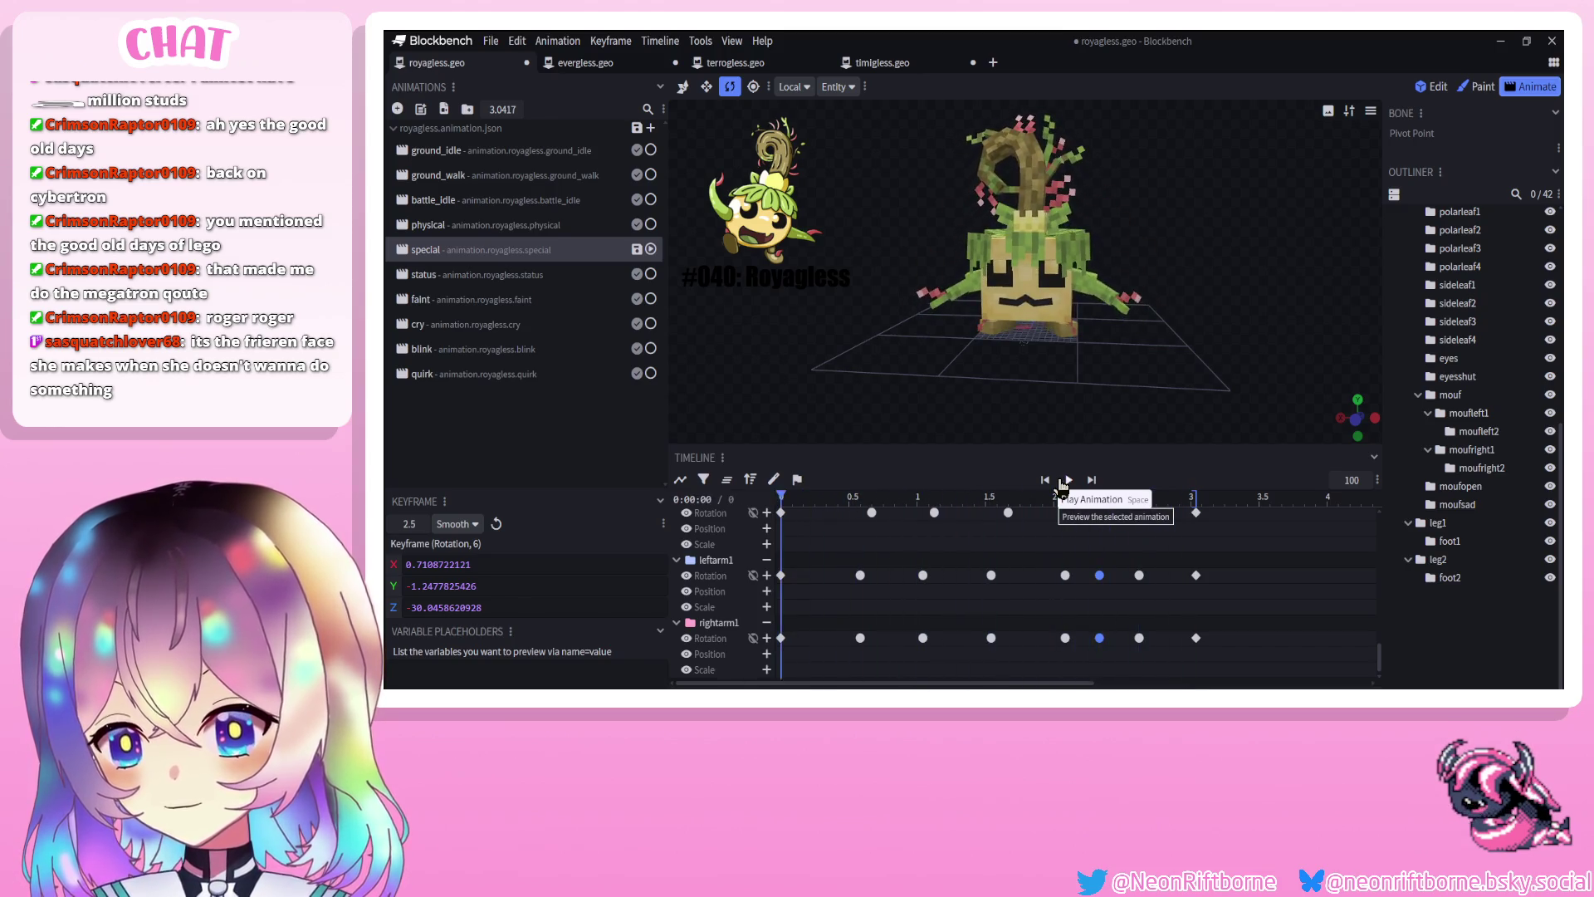
Save the project and replay the special animation from above
key("ctrl+s")
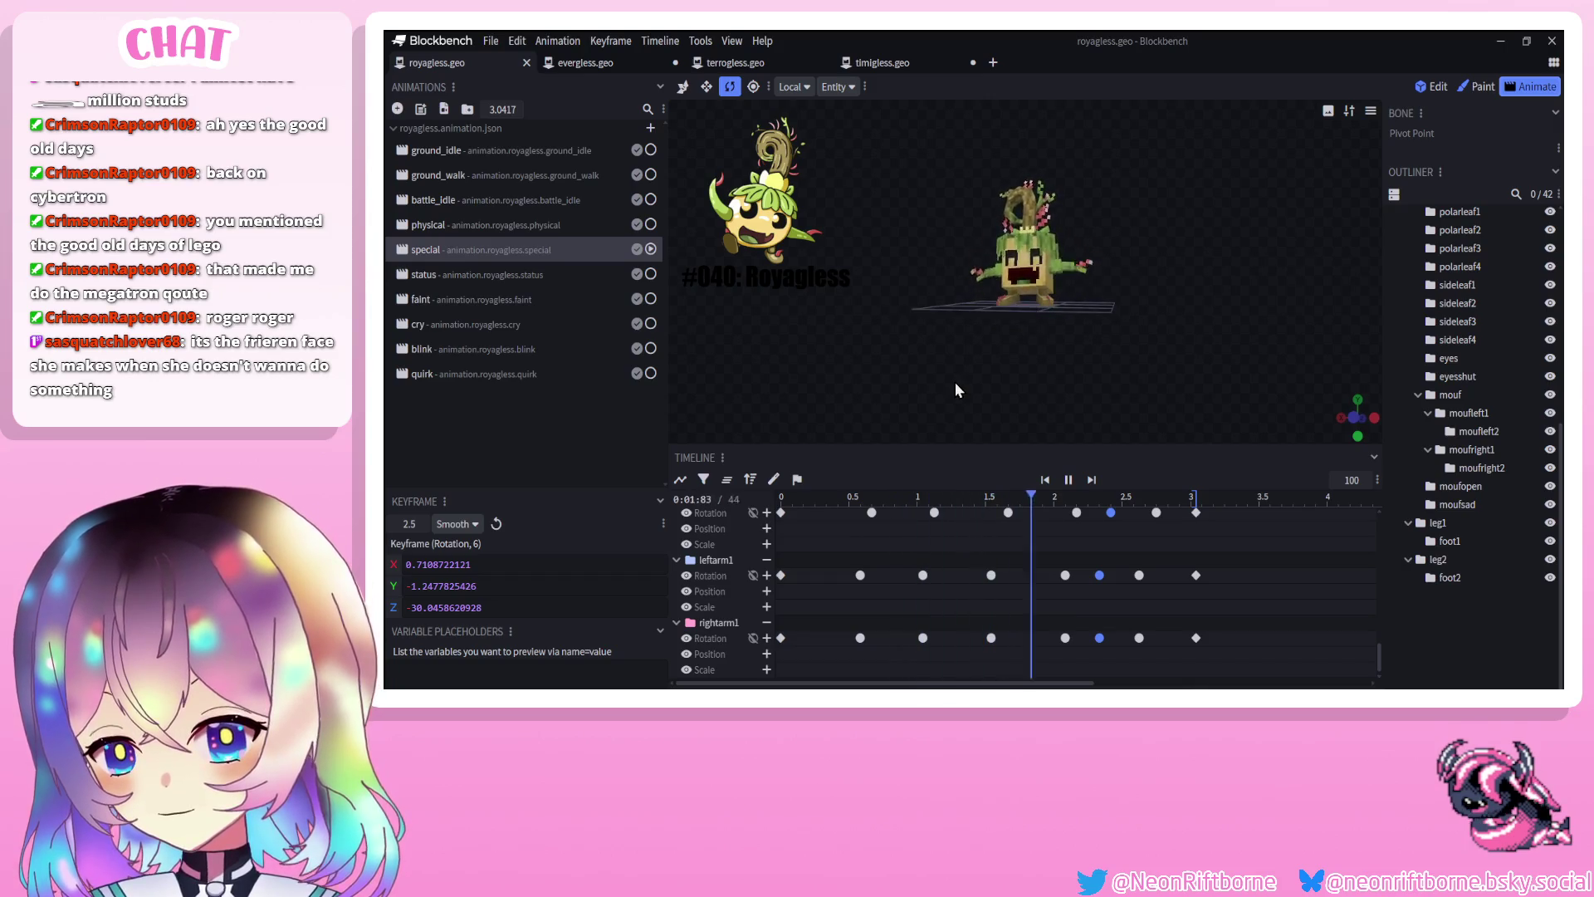
left_click_drag(955, 382, 978, 420)
scroll(976, 415, "up", 3)
left_click(1077, 481)
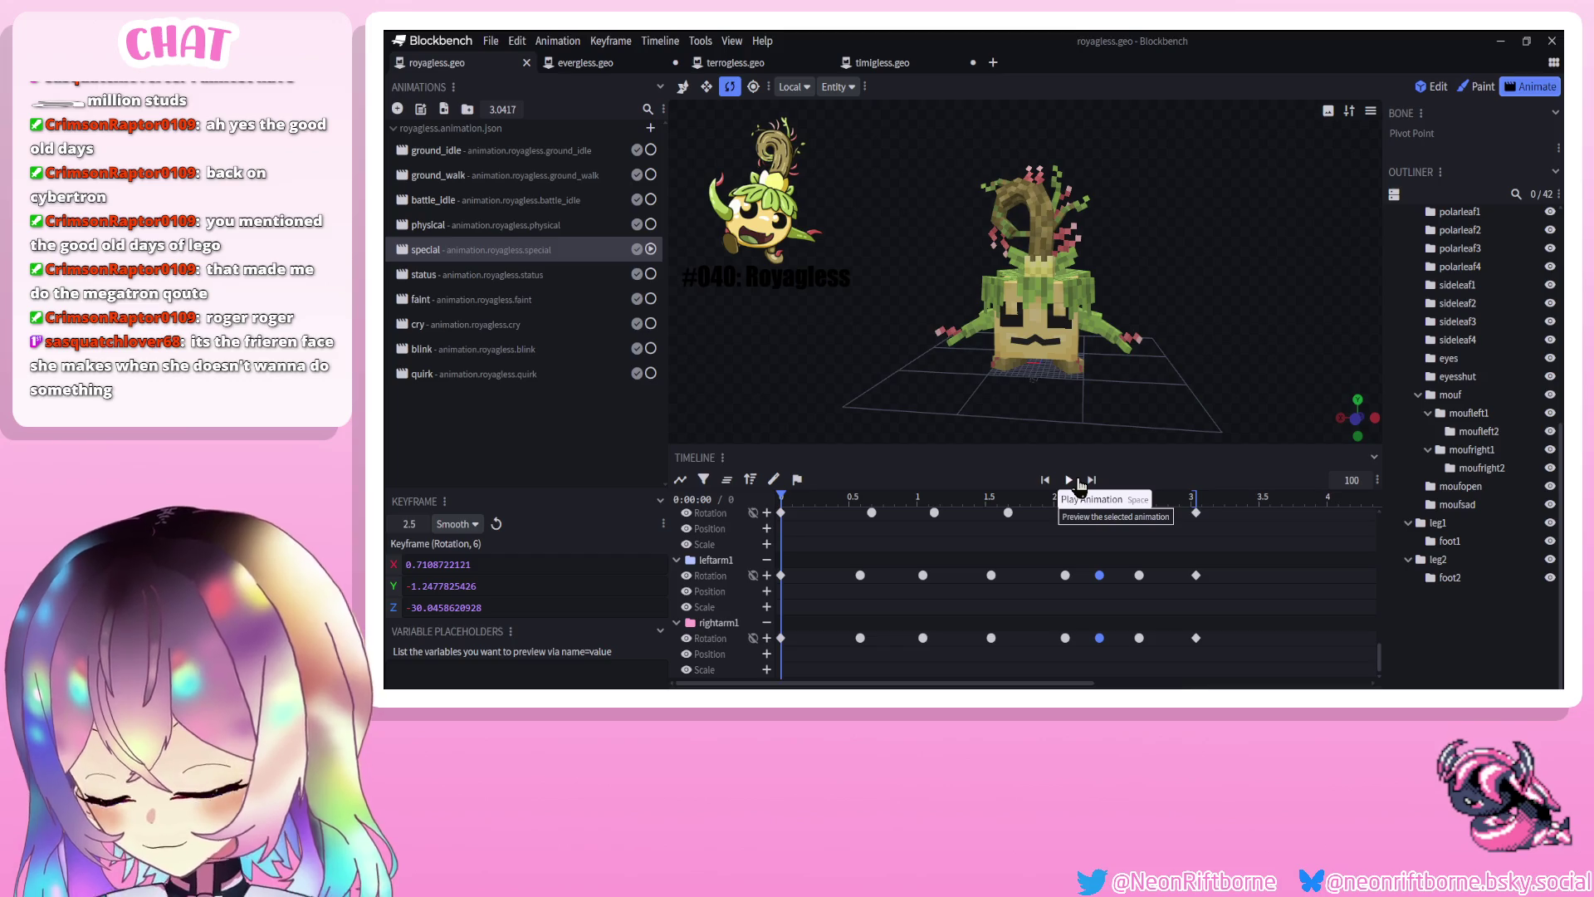
left_click(1075, 480)
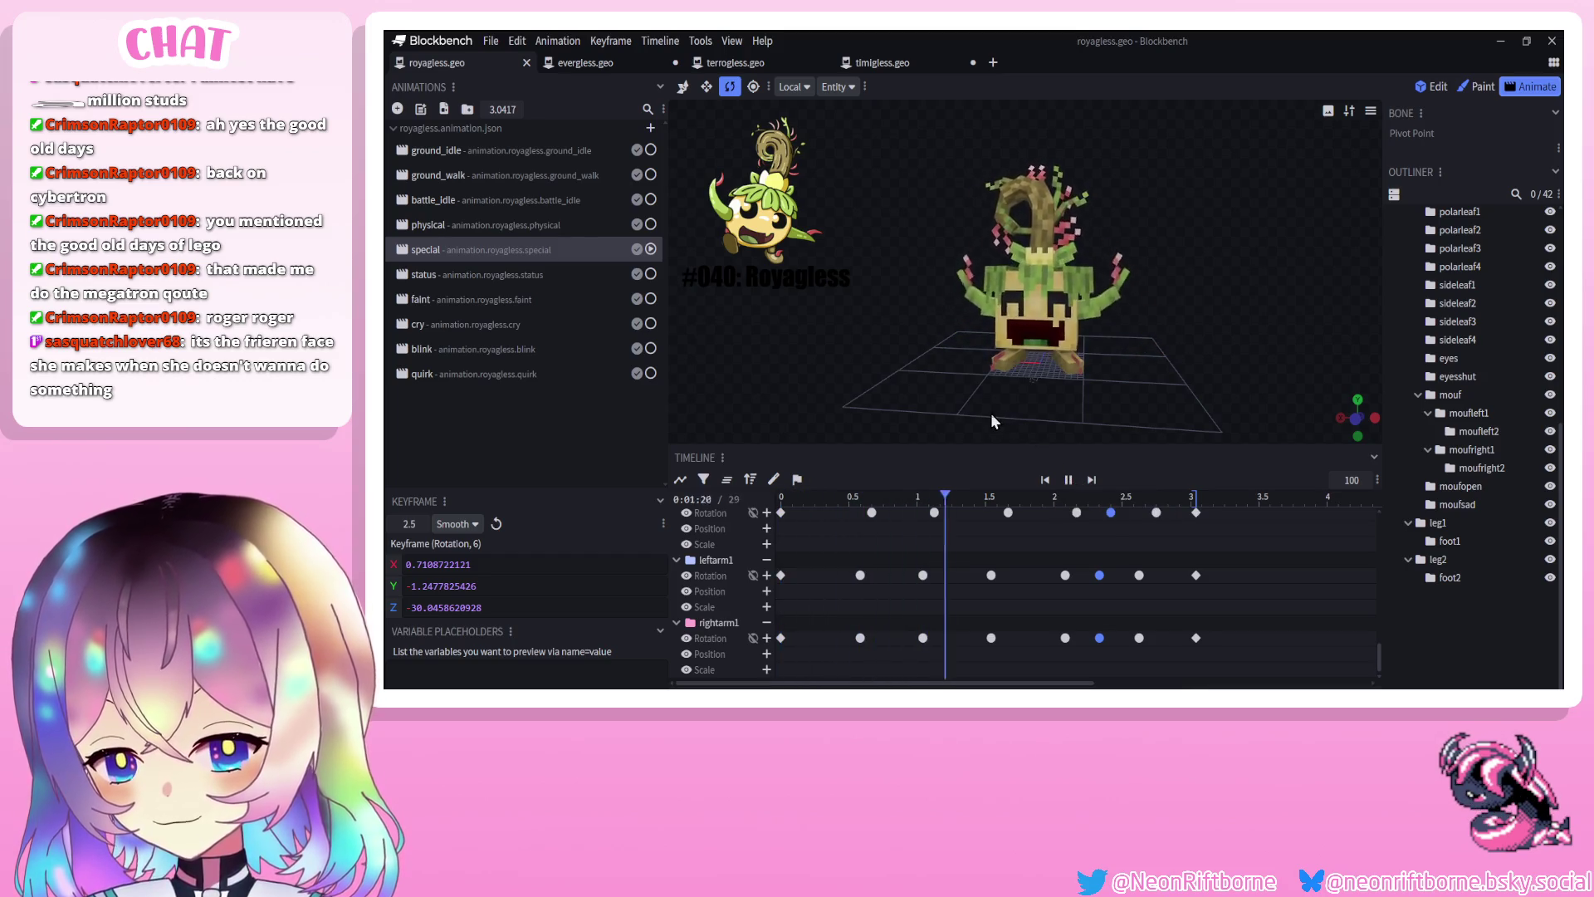
left_click(1066, 481)
scroll(1171, 389, "down", 3)
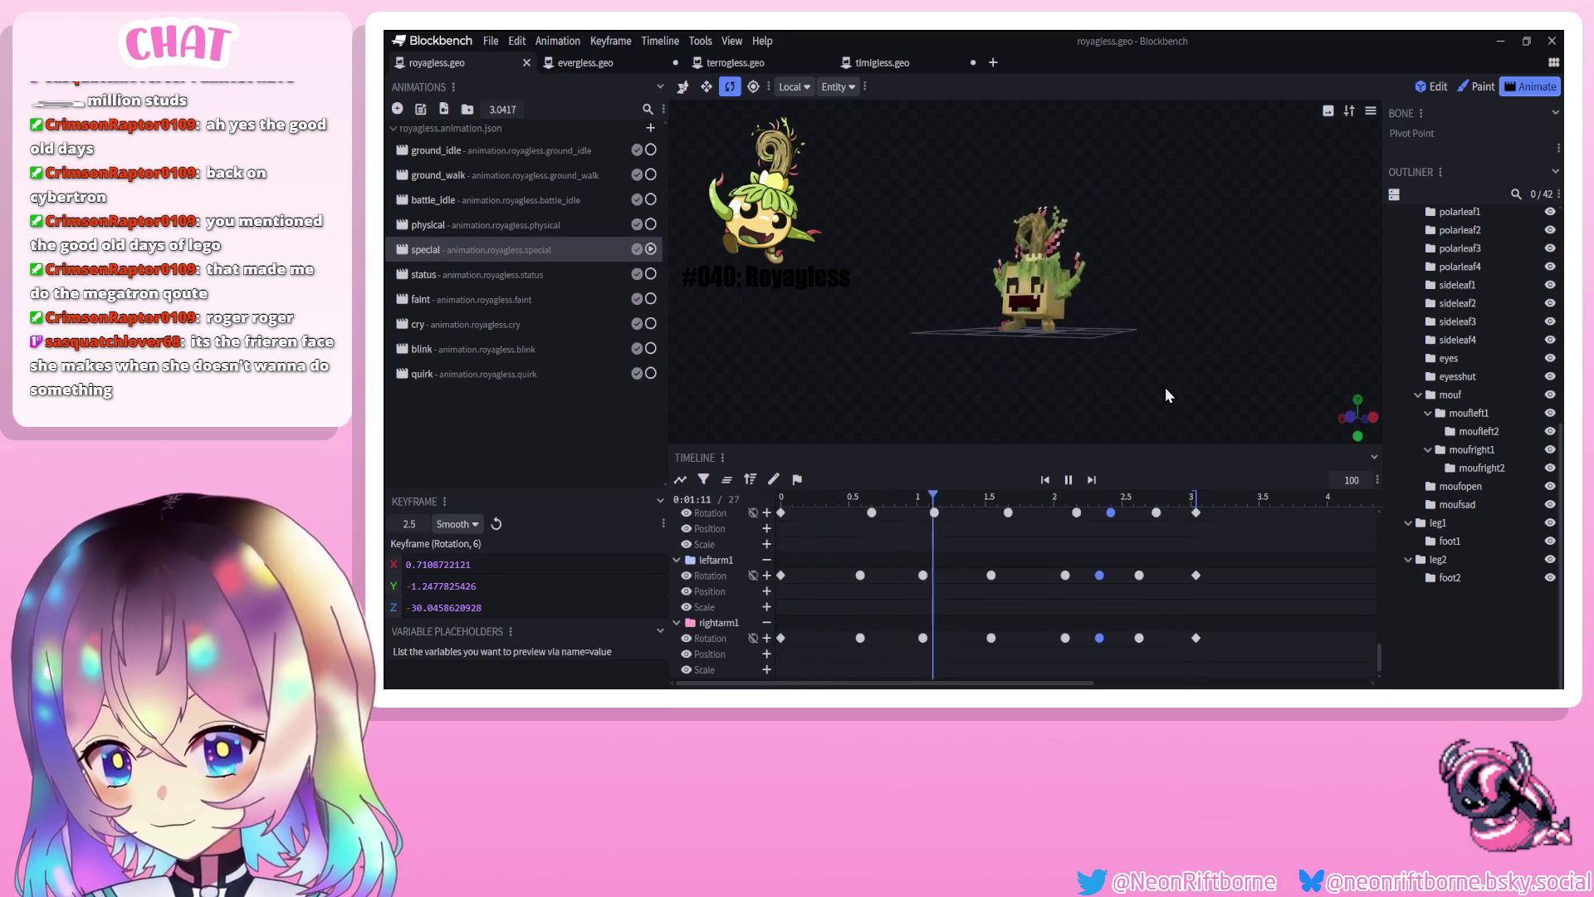
Replay from a near-front view, then switch to and play the physical animation
left_click_drag(1223, 391, 894, 390)
left_click(1069, 480)
scroll(1045, 386, "up", 5)
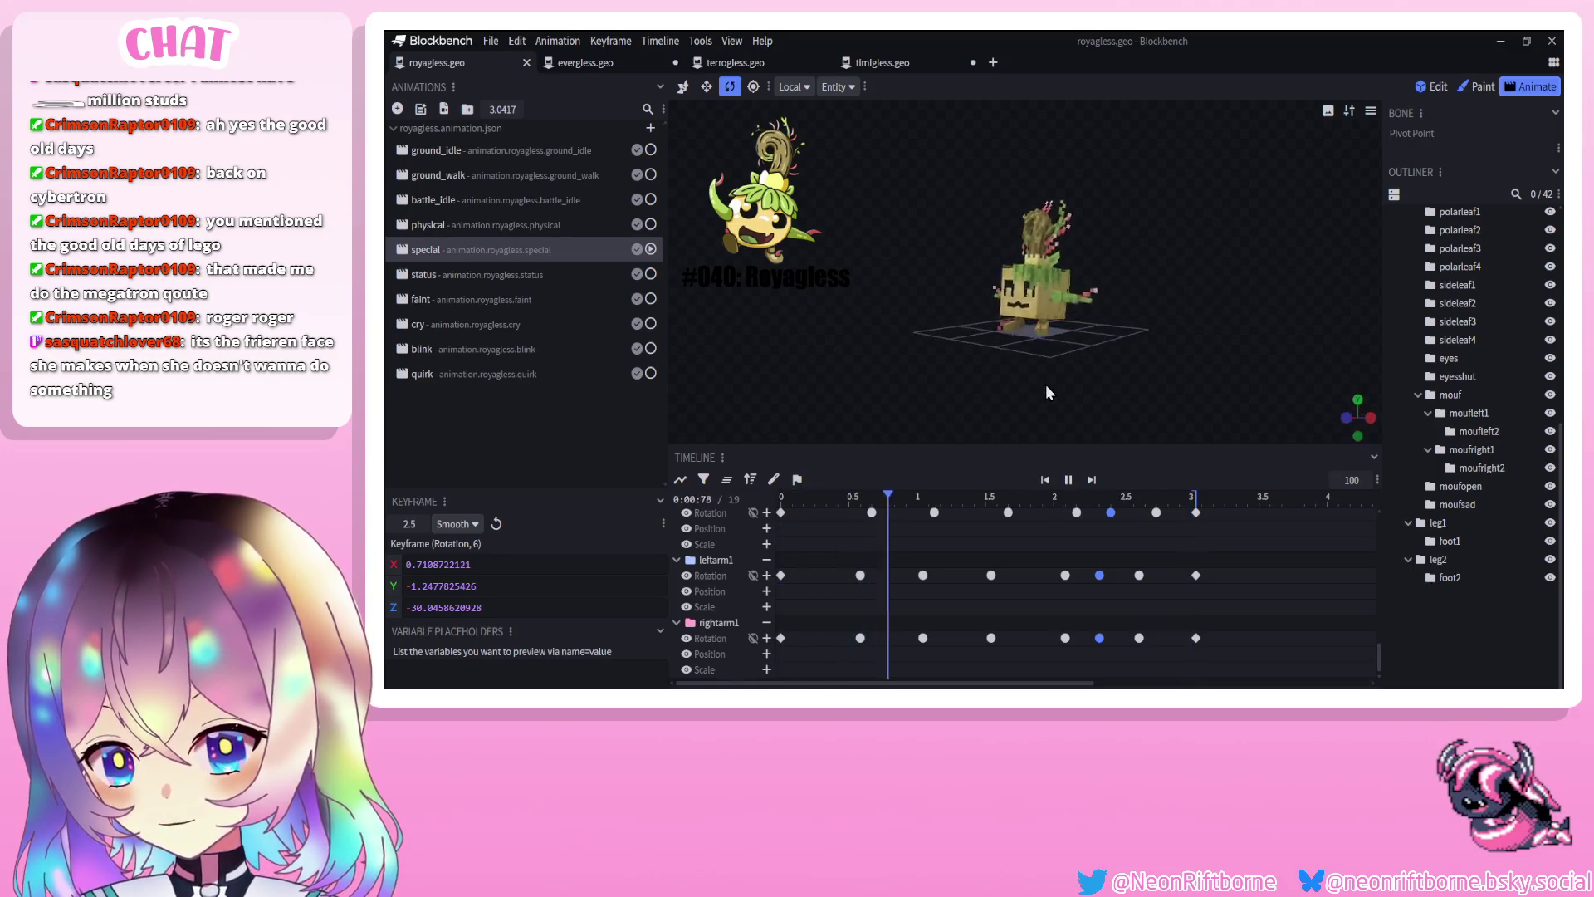
left_click_drag(1083, 402, 1129, 392)
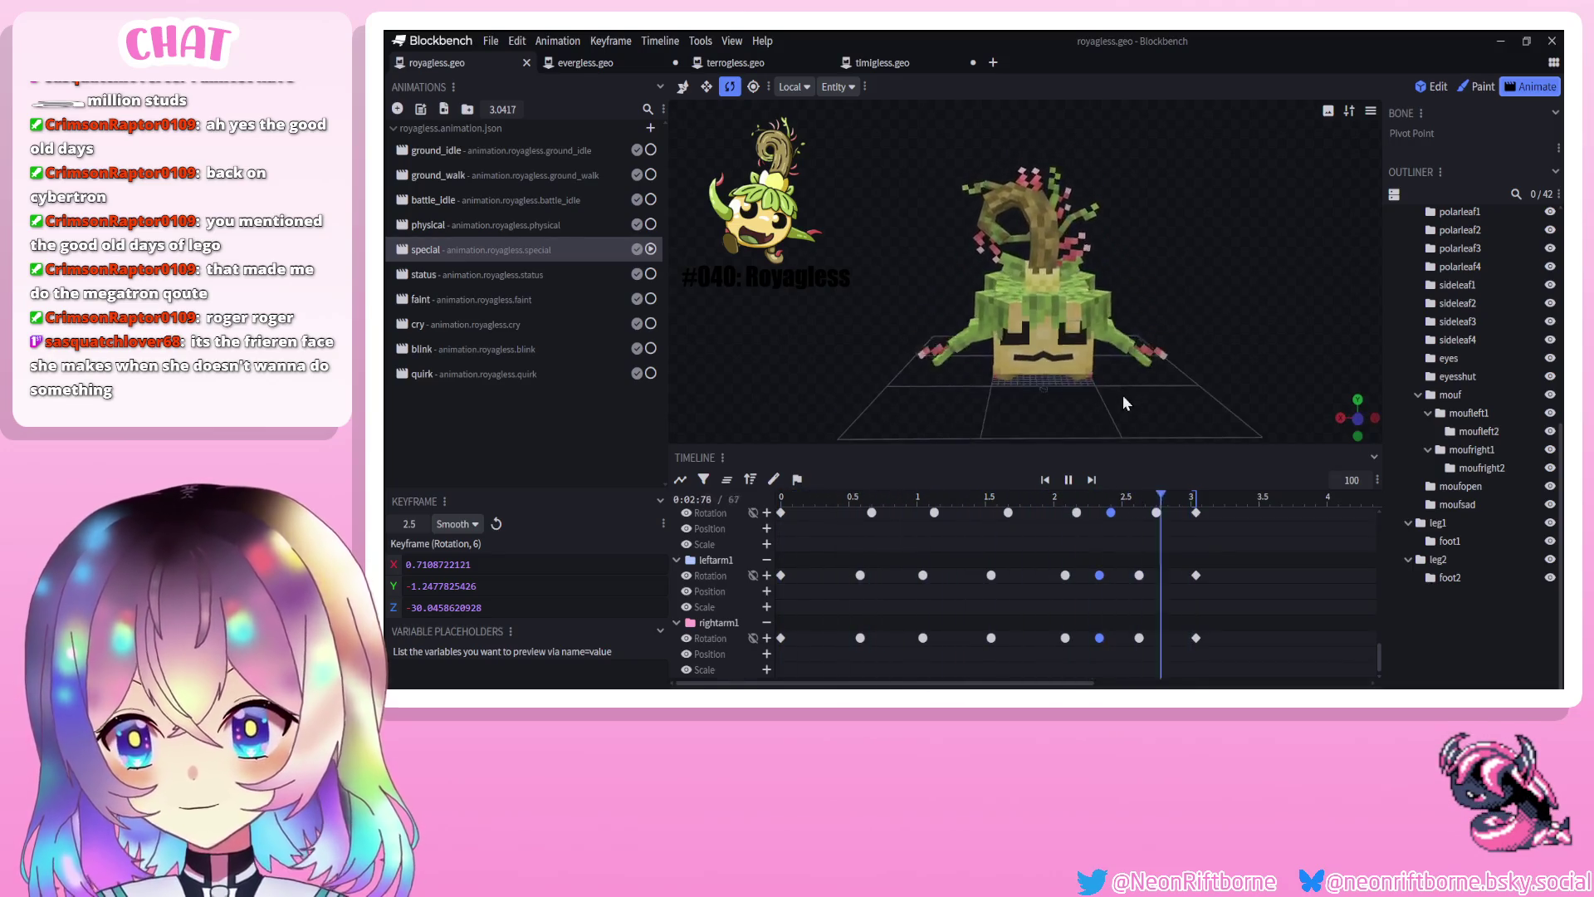
left_click(555, 225)
left_click(1068, 480)
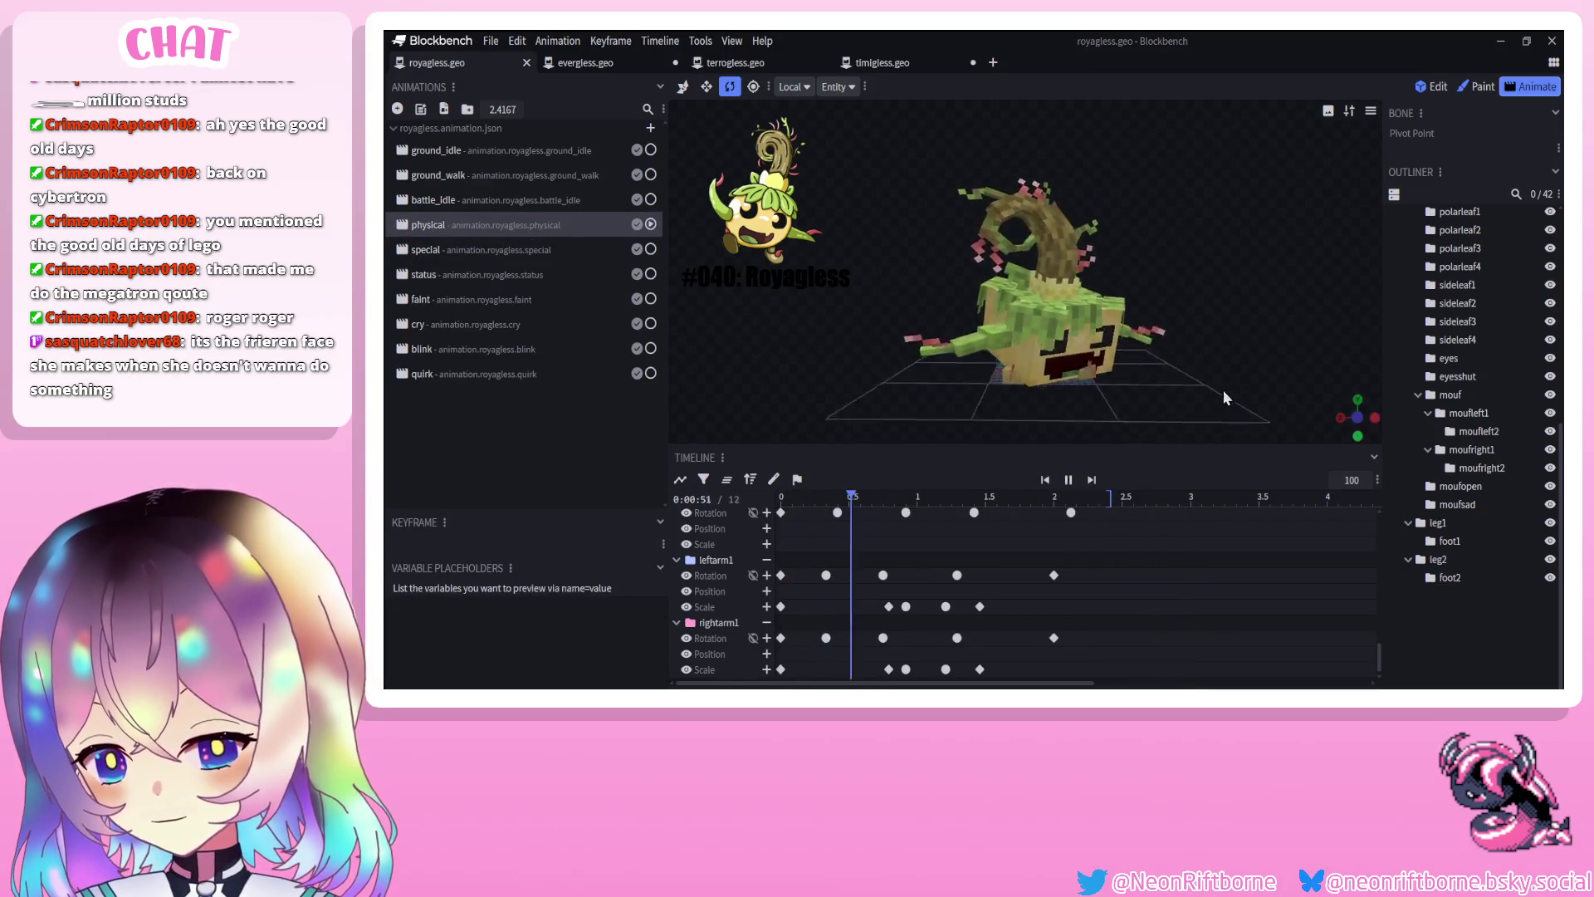
Preview the special animation and then the status animation
scroll(1206, 390, "down", 3)
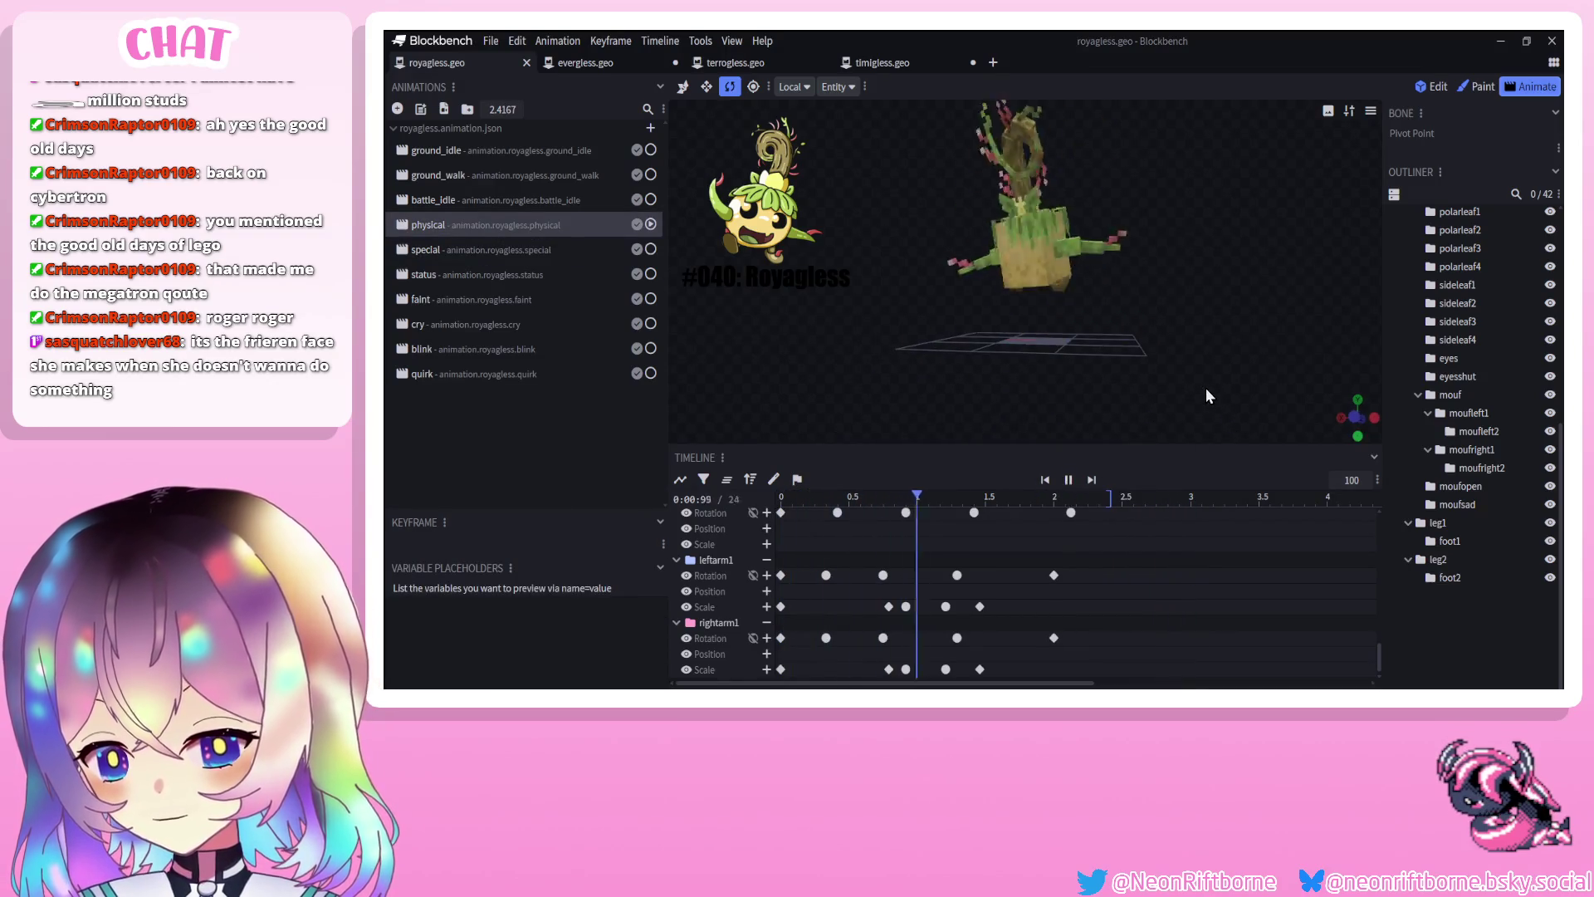
left_click(426, 250)
left_click(1073, 480)
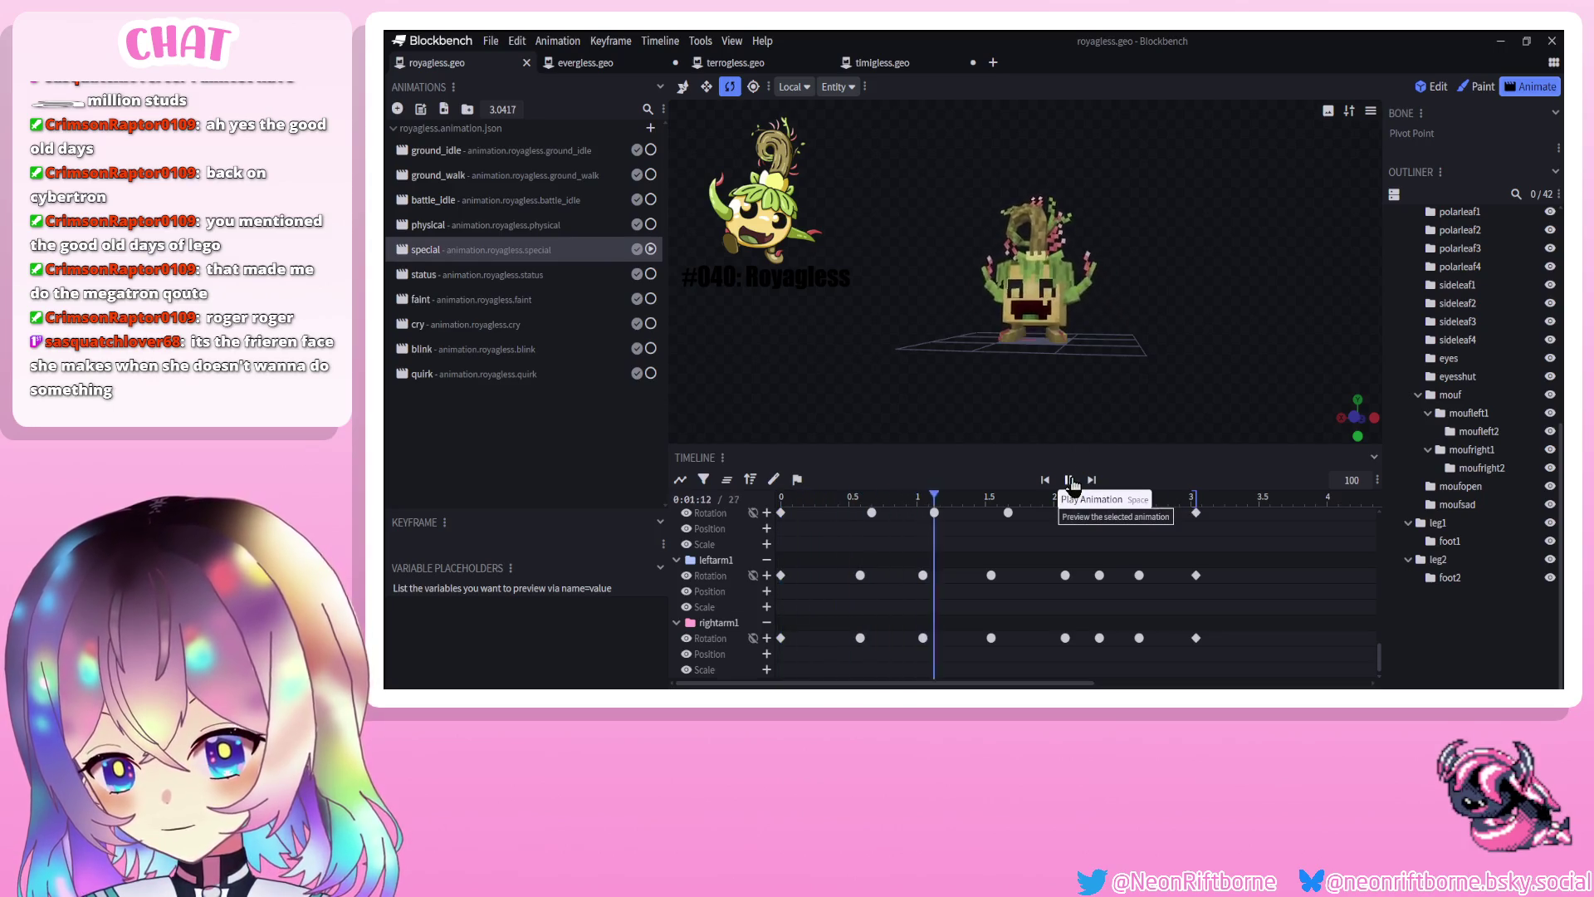
left_click(524, 276)
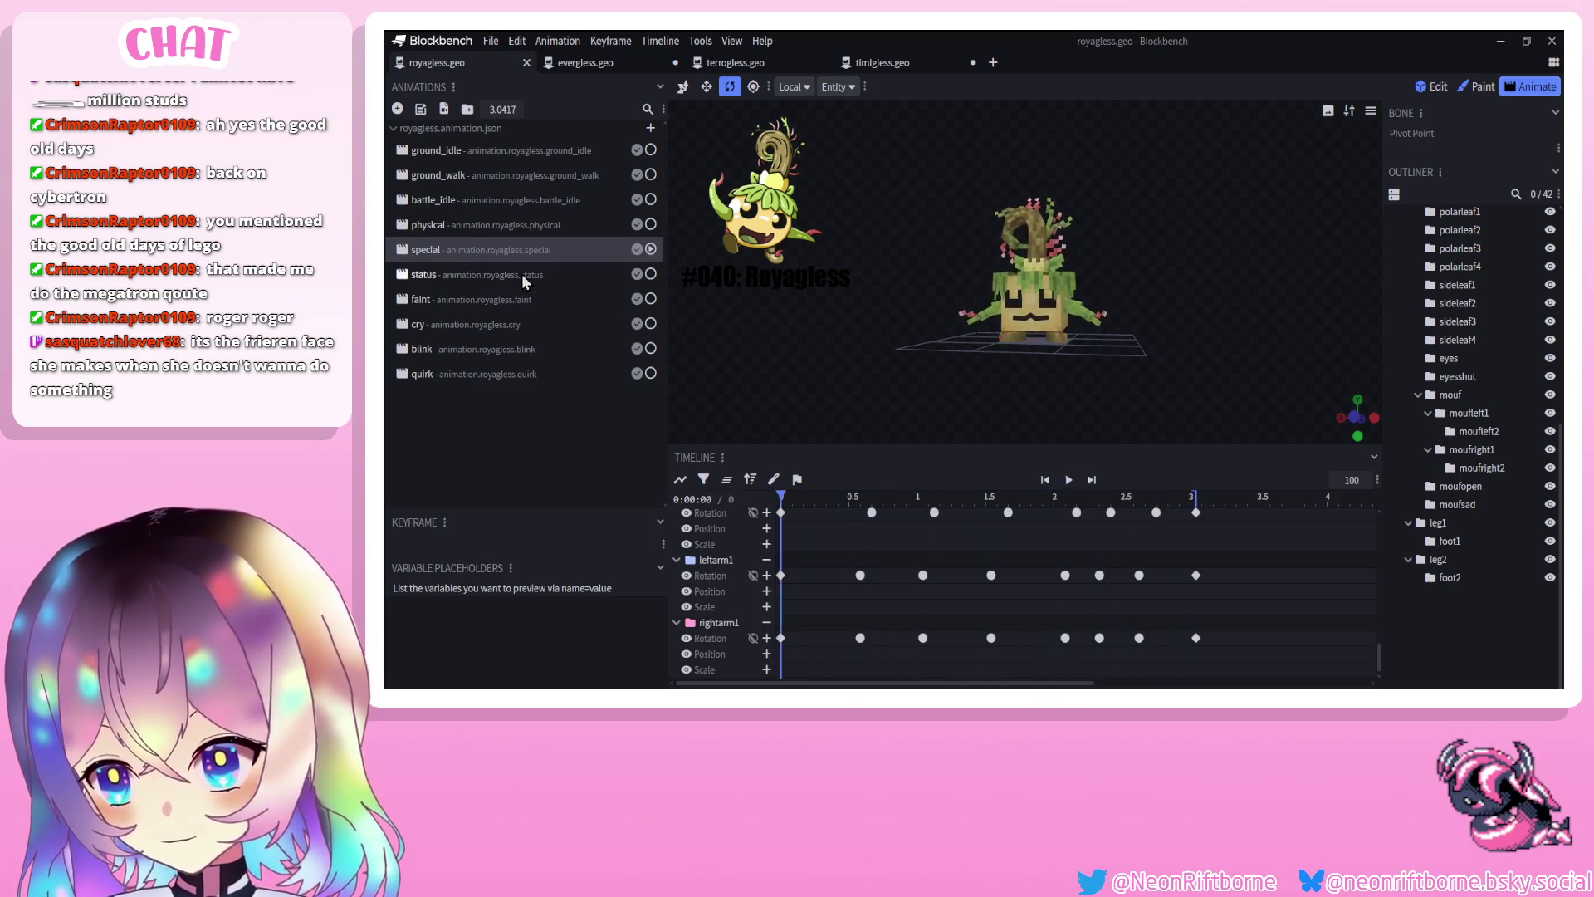
left_click(1070, 480)
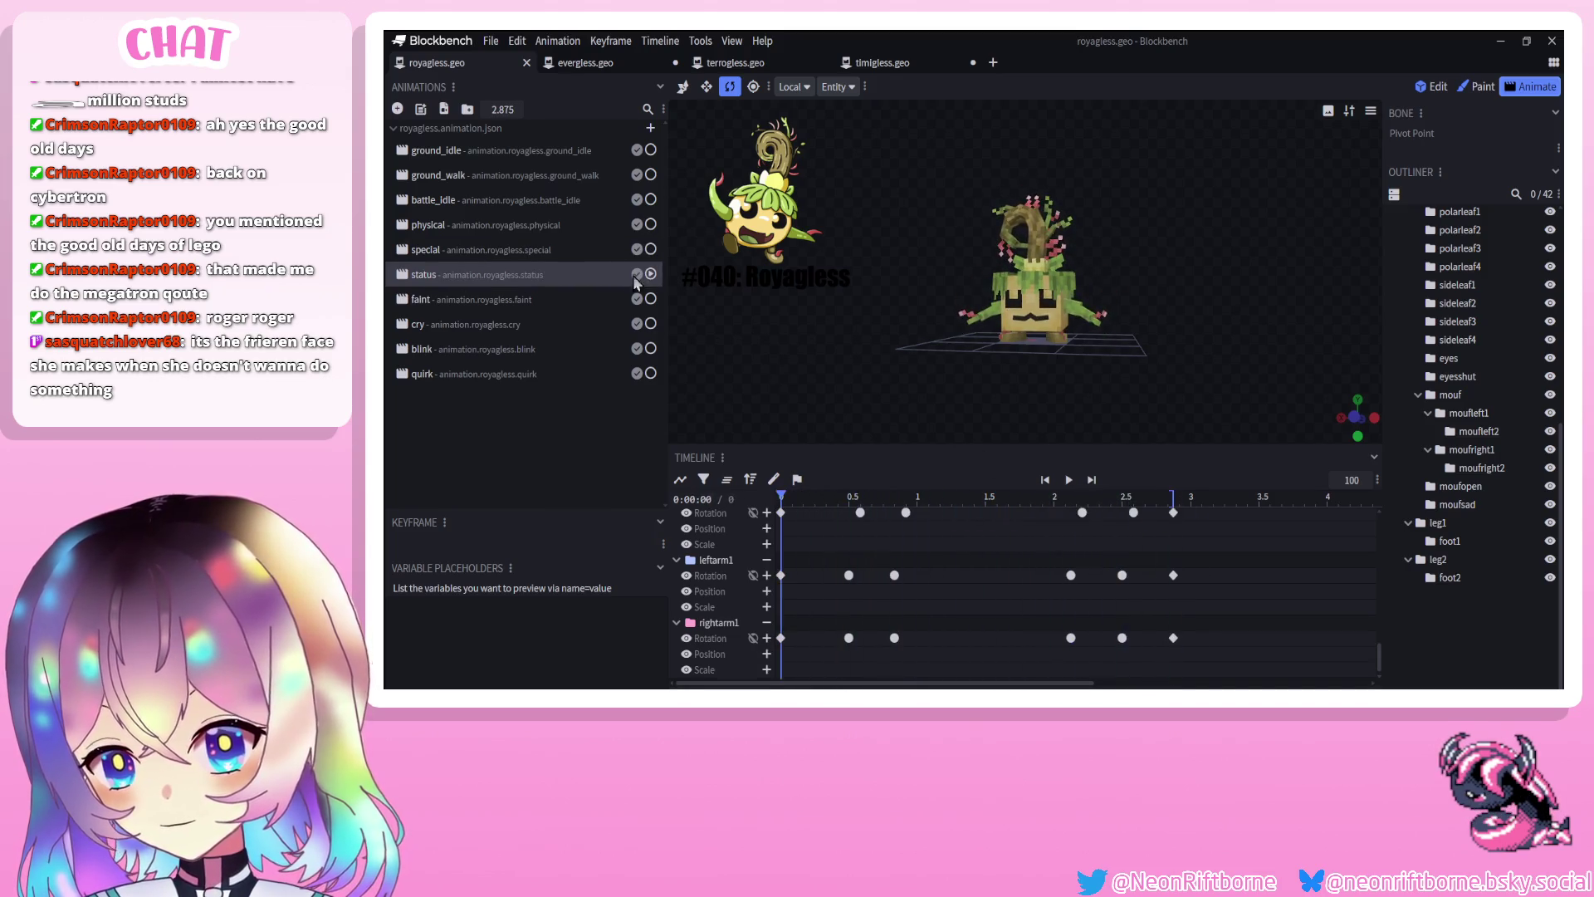
Play the faint animation and replay it from the start at a frontal angle
left_click(1069, 479)
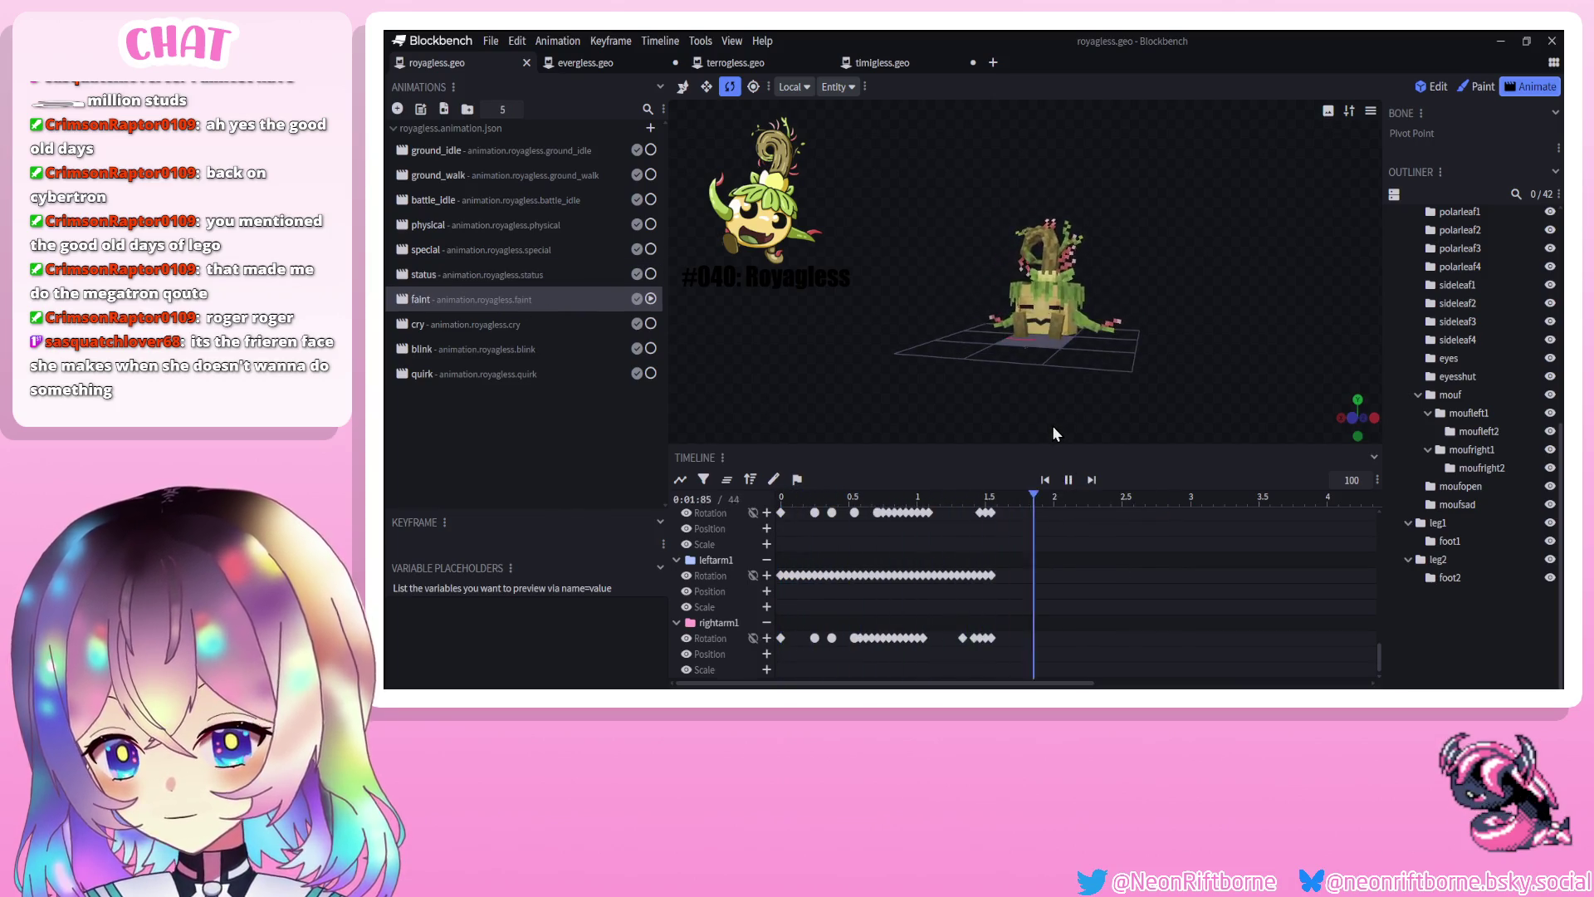
left_click(1067, 480)
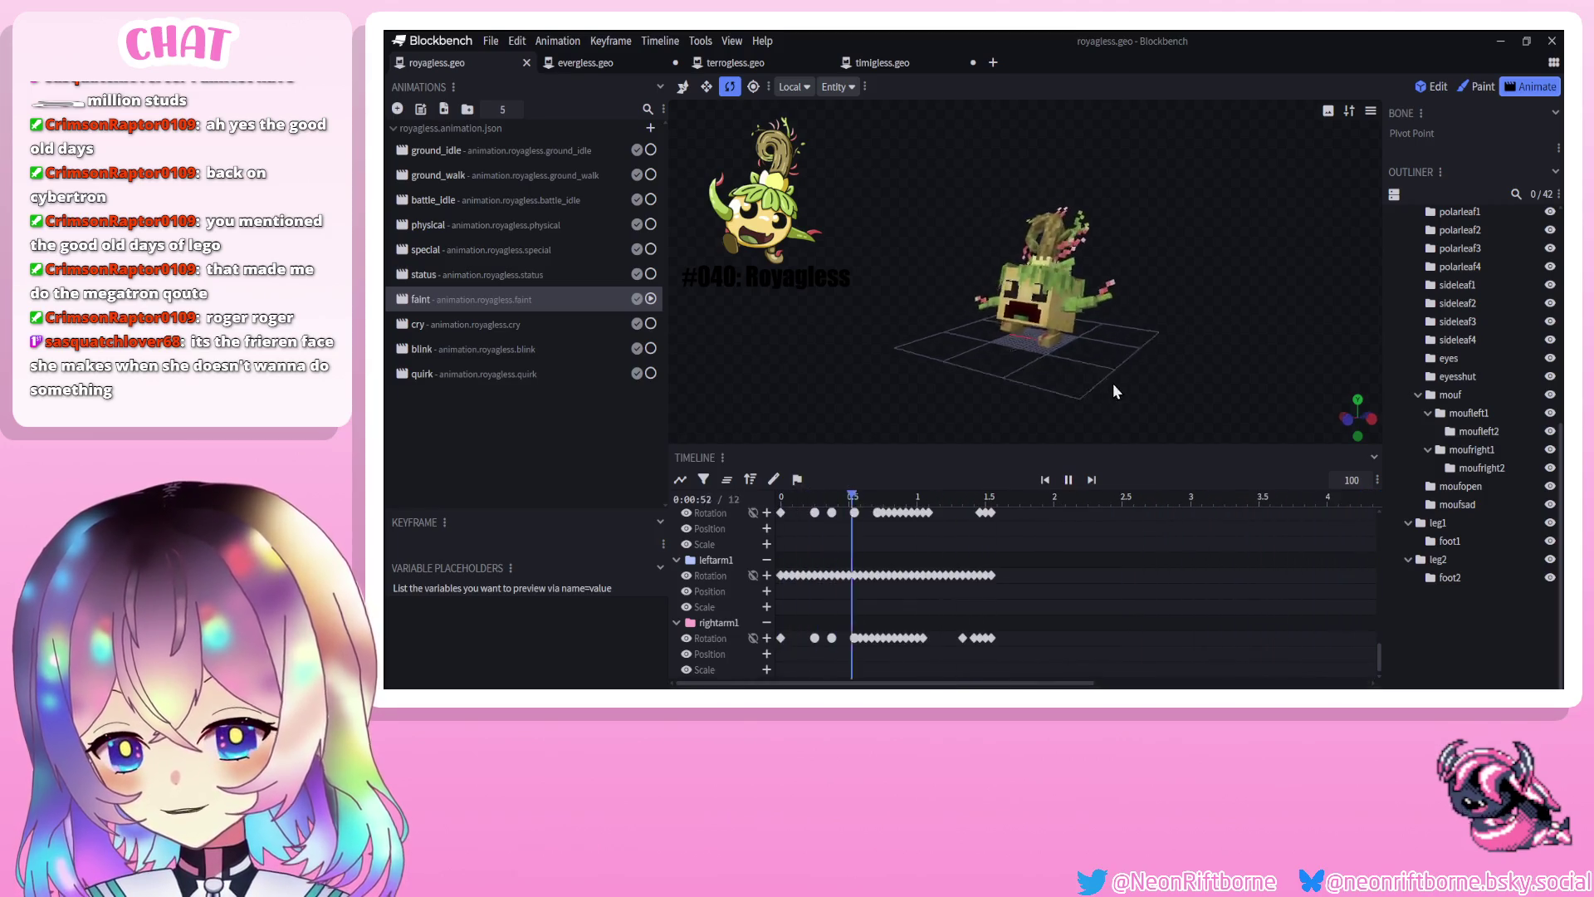
scroll(1098, 382, "up", 3)
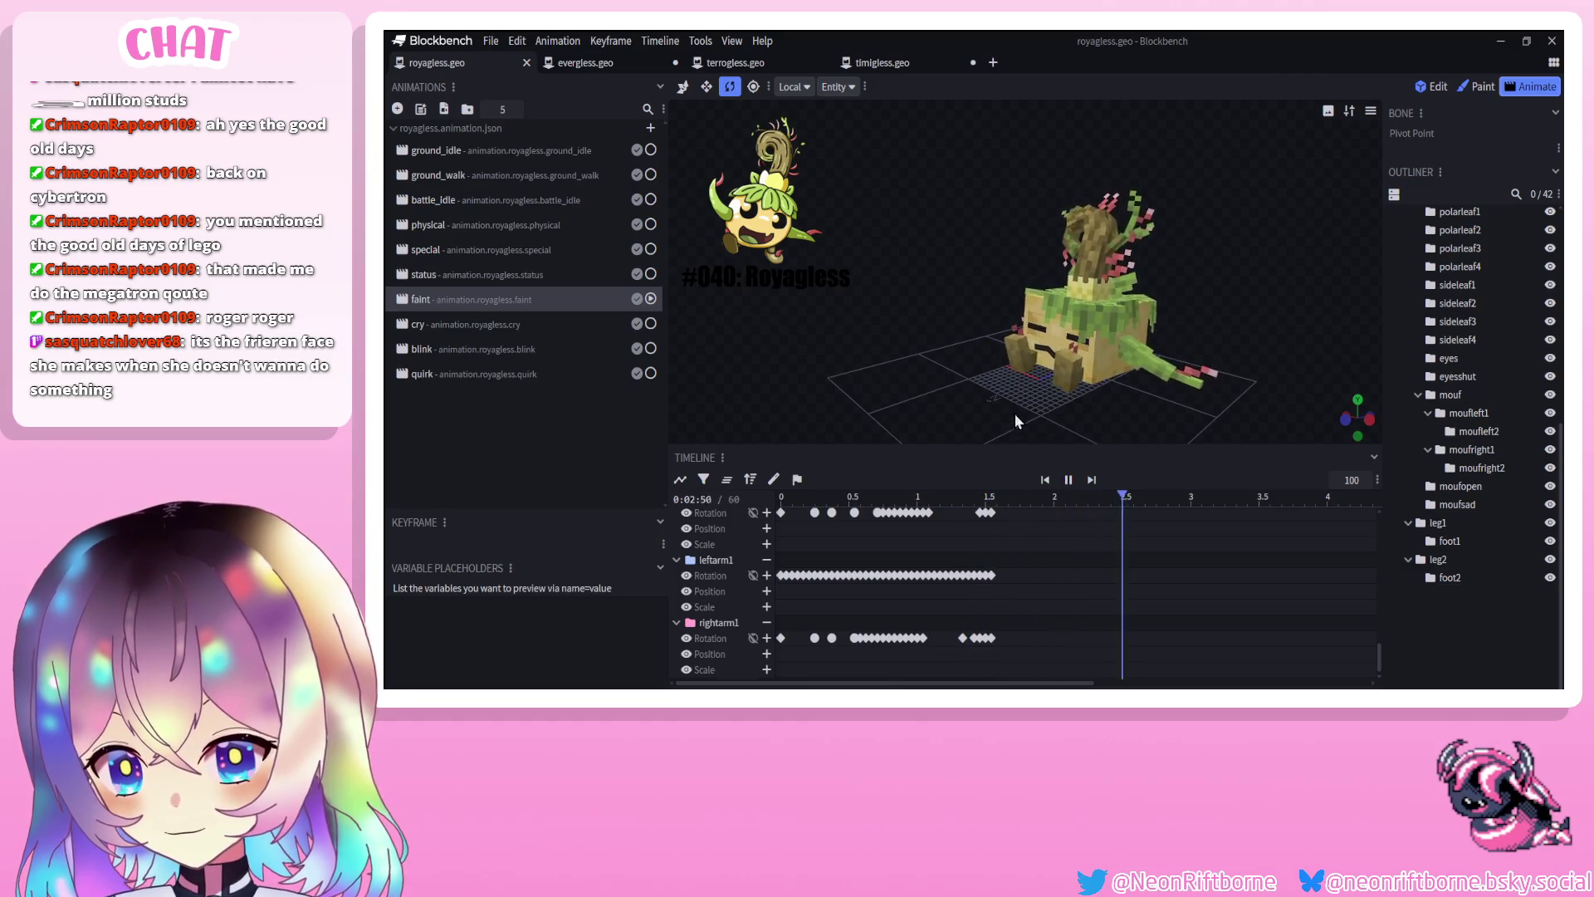
left_click_drag(1015, 413, 1059, 452)
left_click(1045, 480)
left_click(1069, 480)
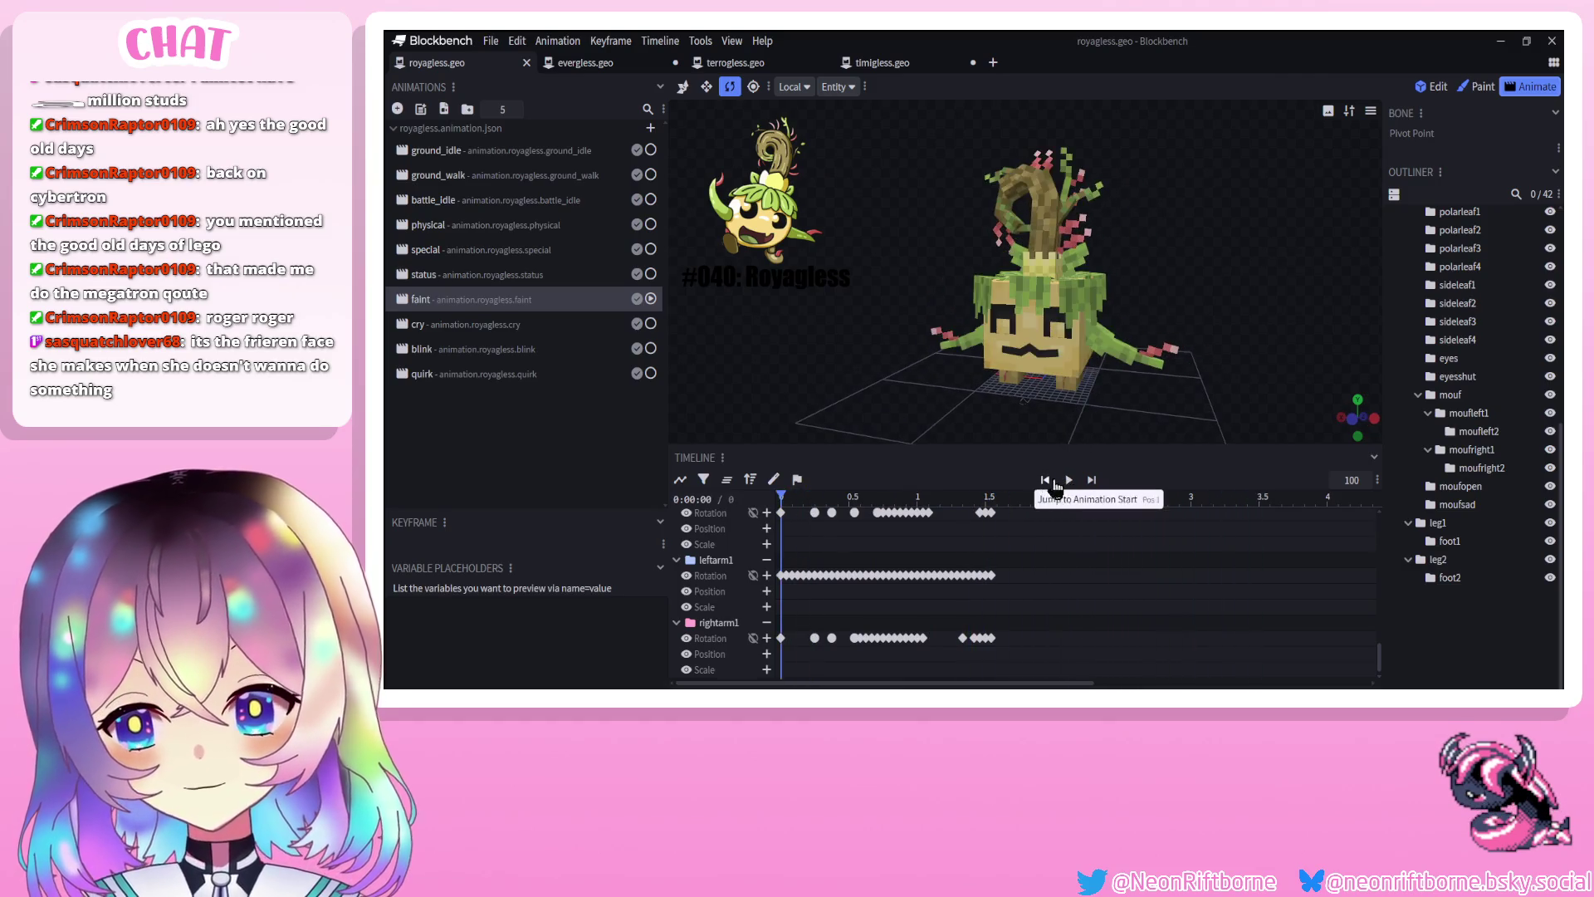
left_click(1069, 479)
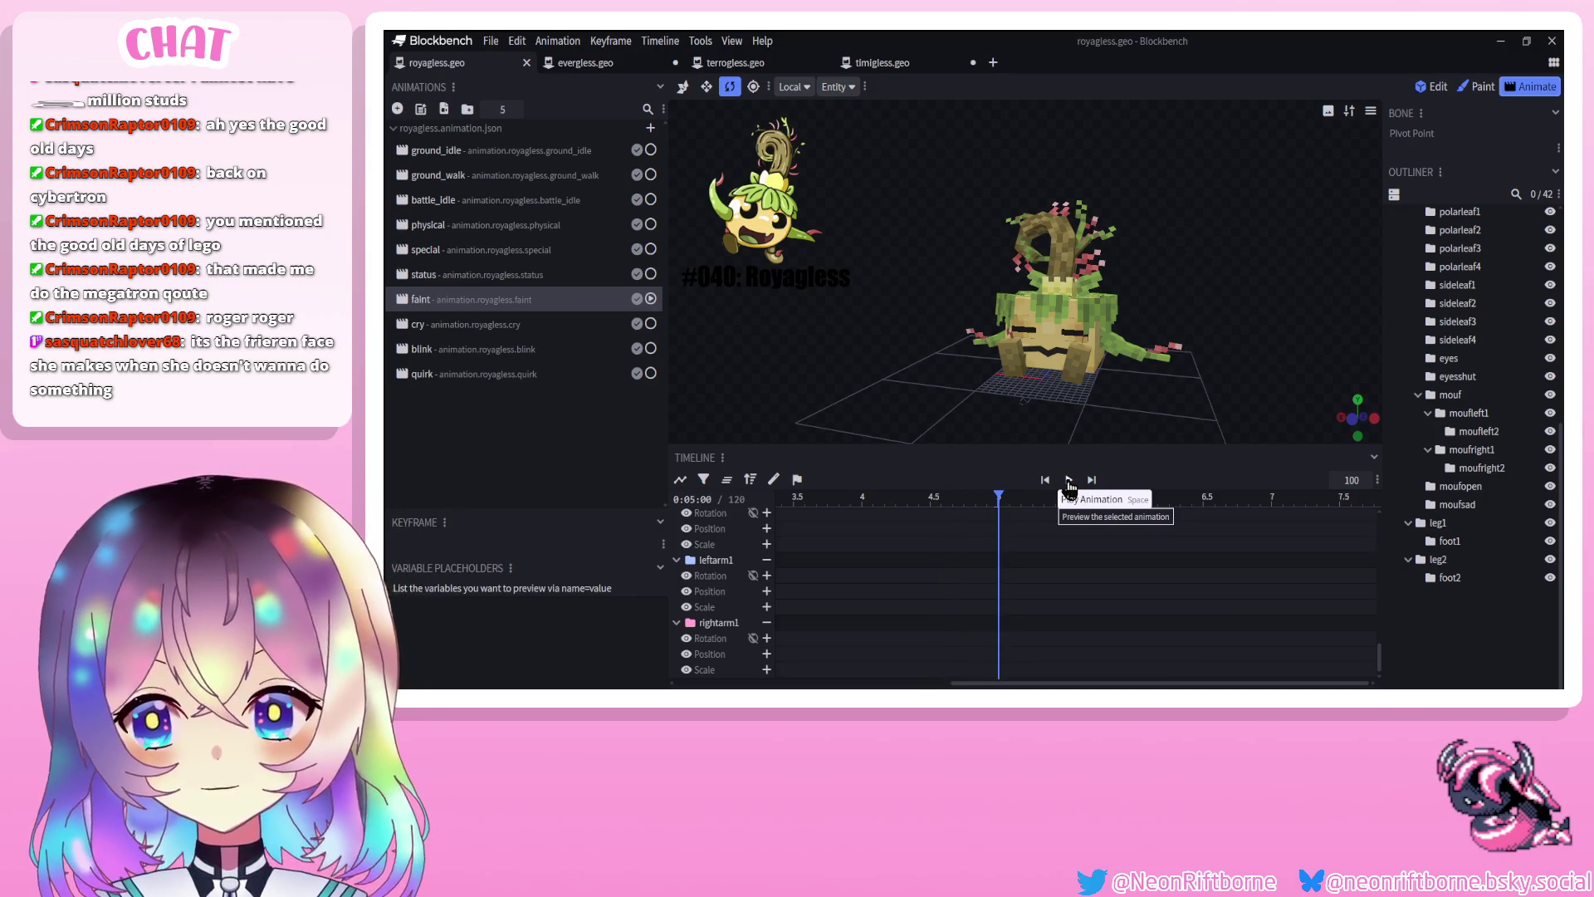
left_click(1070, 482)
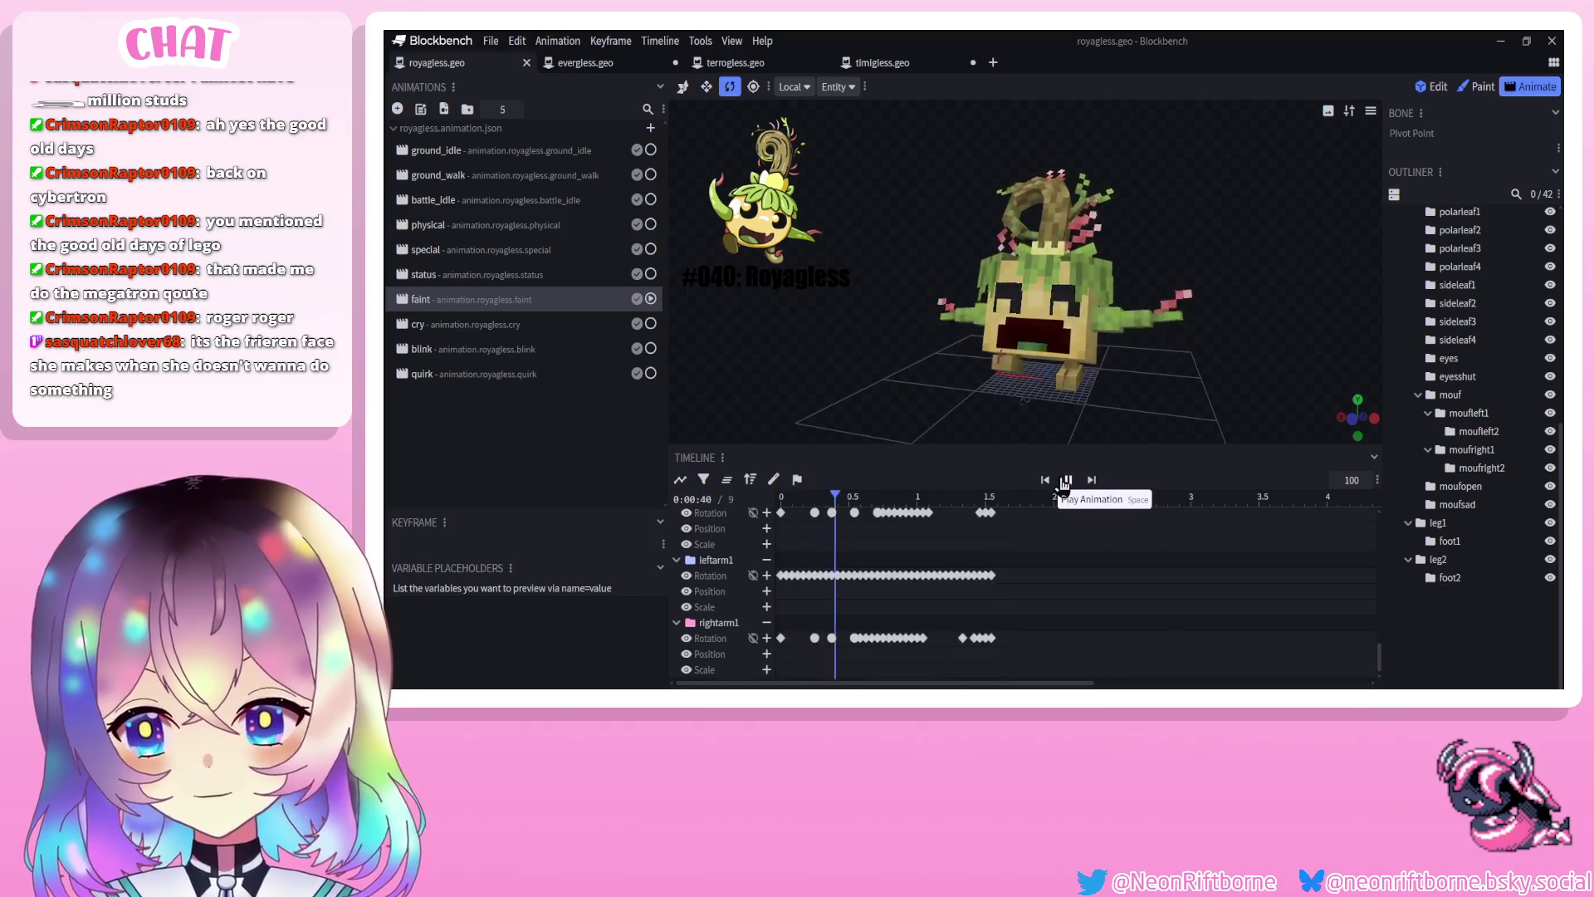
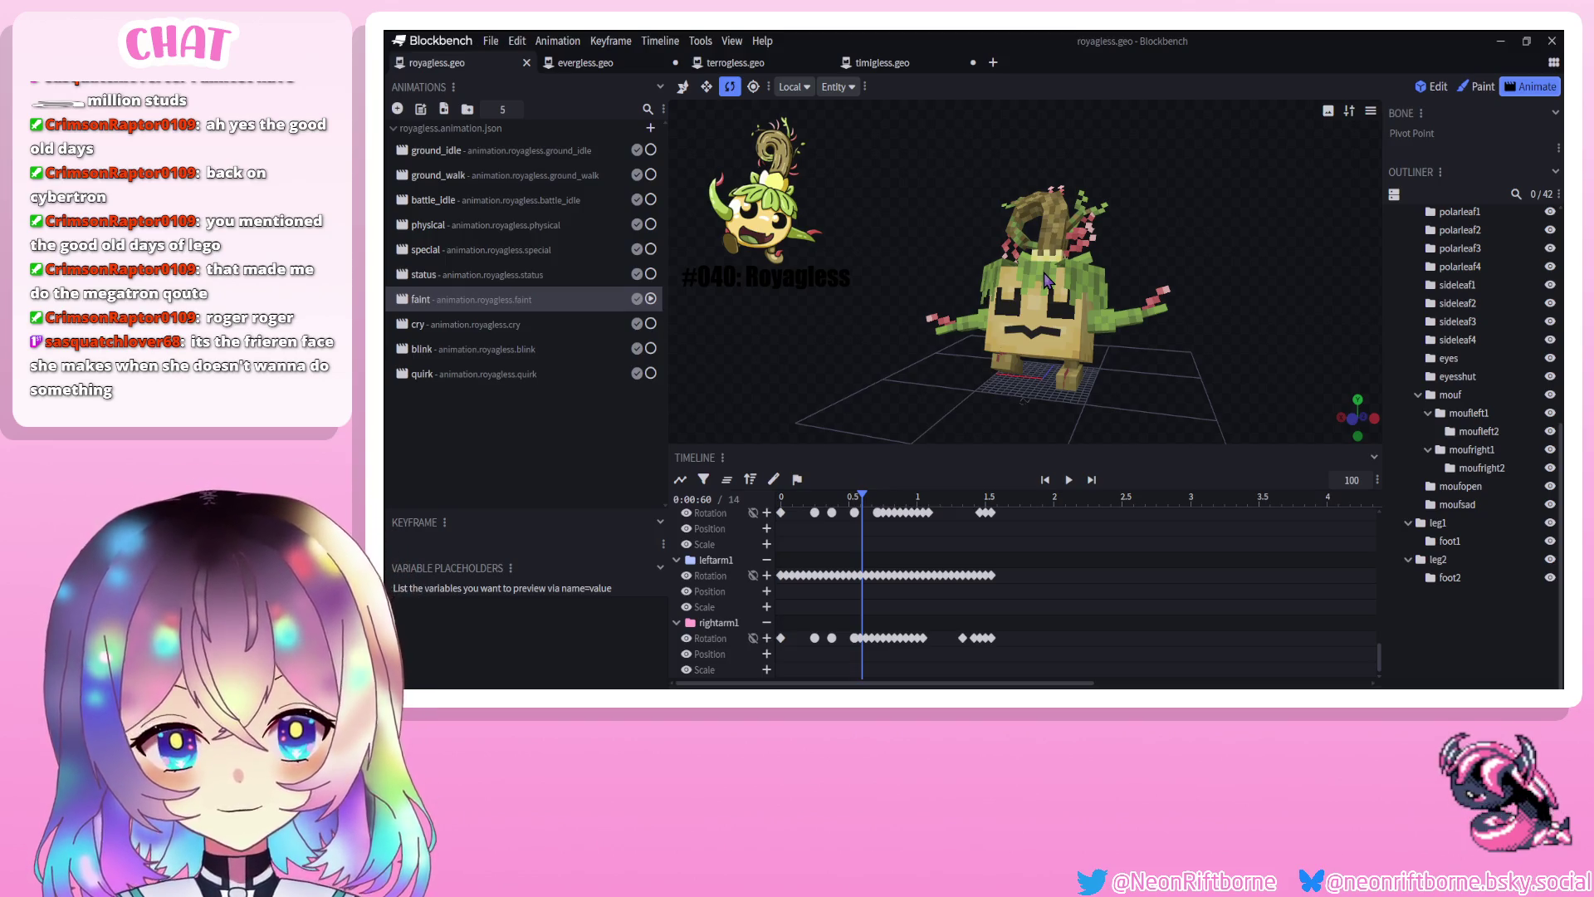
Replay Royagless's faint animation several times, resetting it to the first frame between runs
left_click(1068, 480)
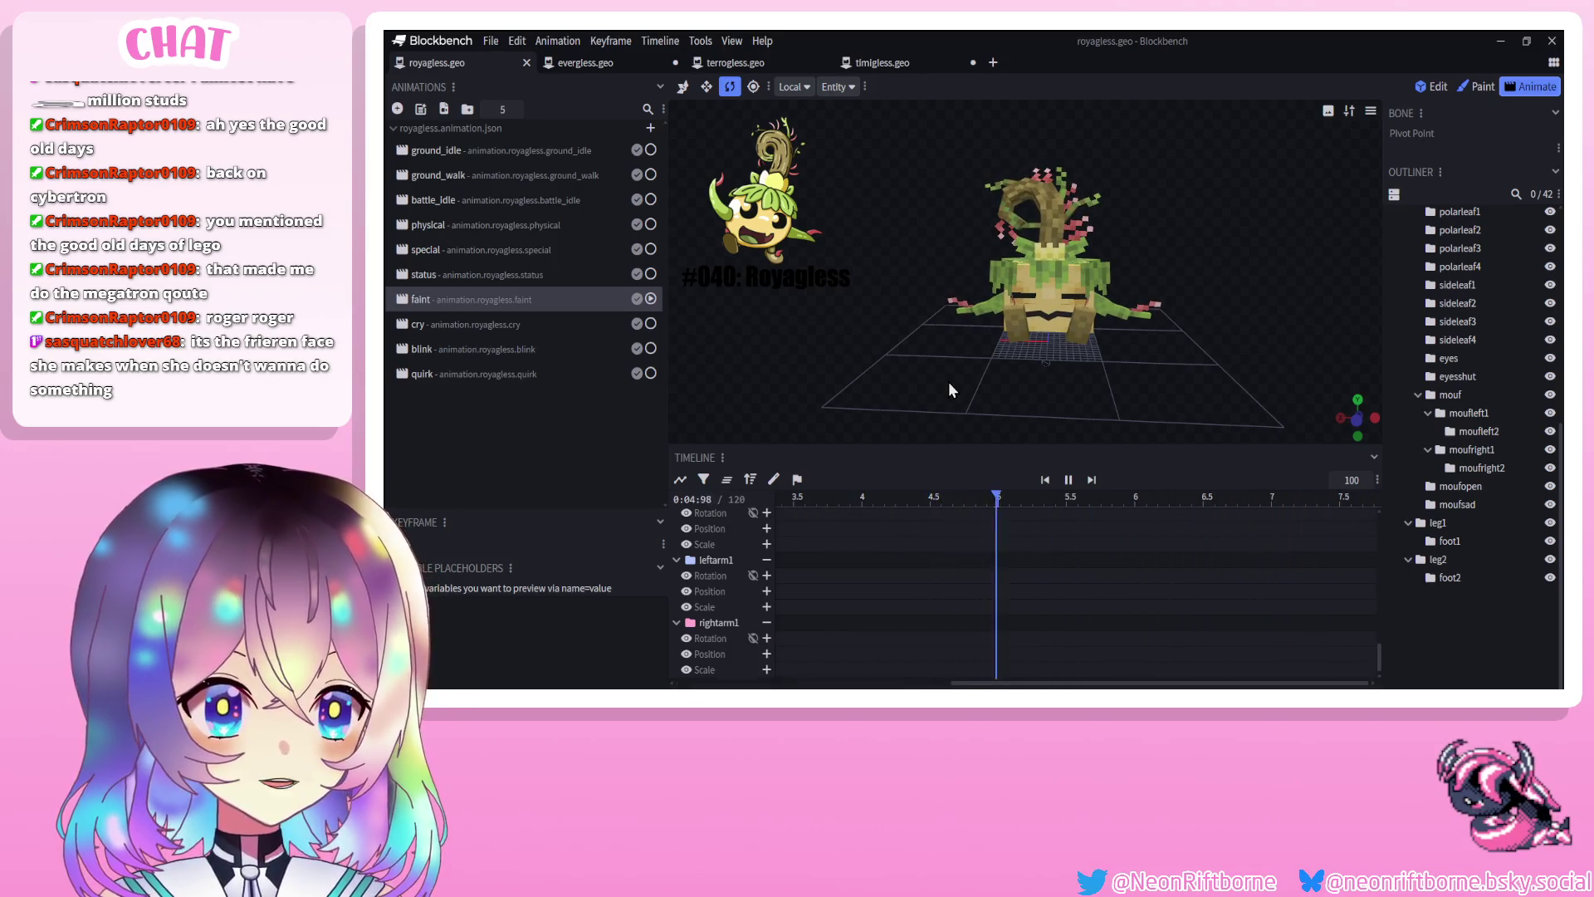
left_click(1065, 482)
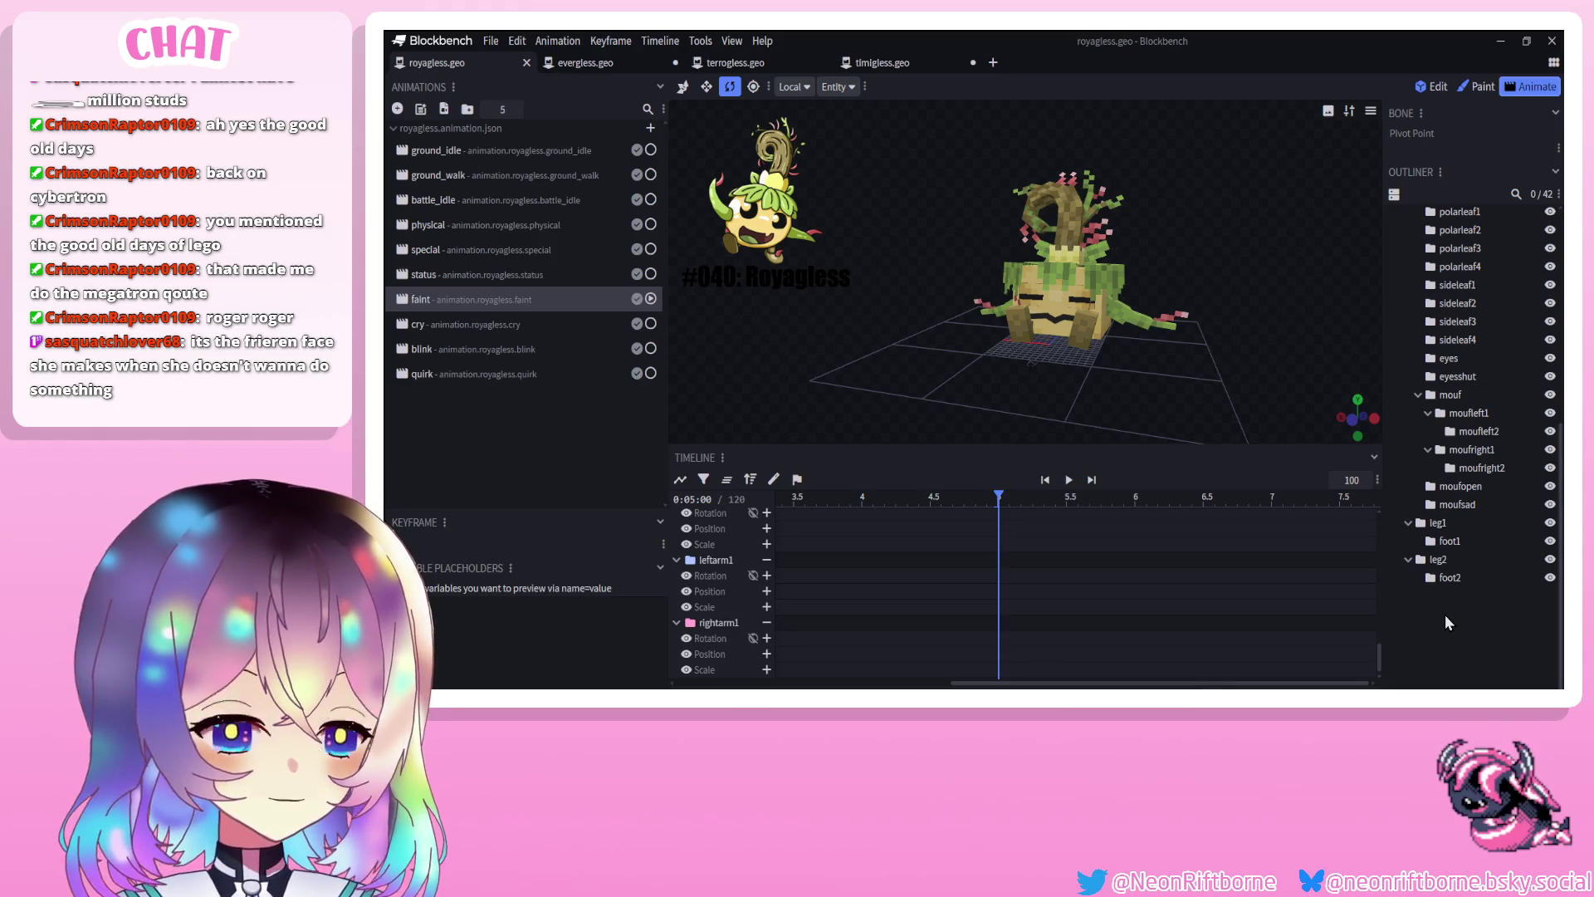
left_click(1069, 480)
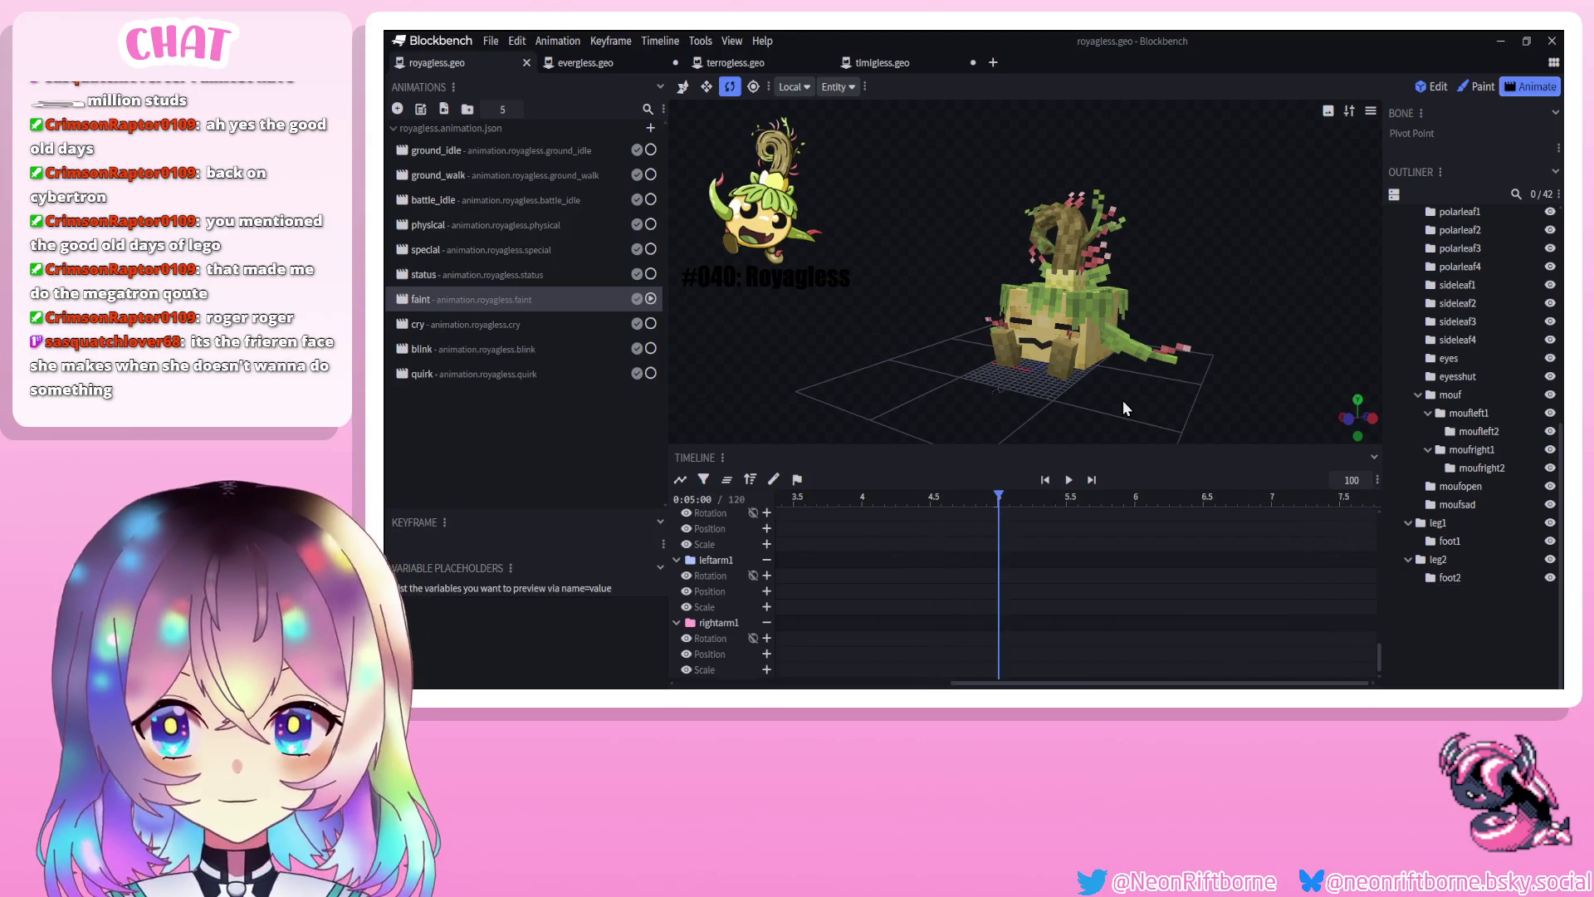
left_click(1044, 480)
mouse_move(974, 457)
left_mouse_down()
mouse_move(993, 440)
mouse_move(948, 686)
mouse_move(880, 452)
left_mouse_up()
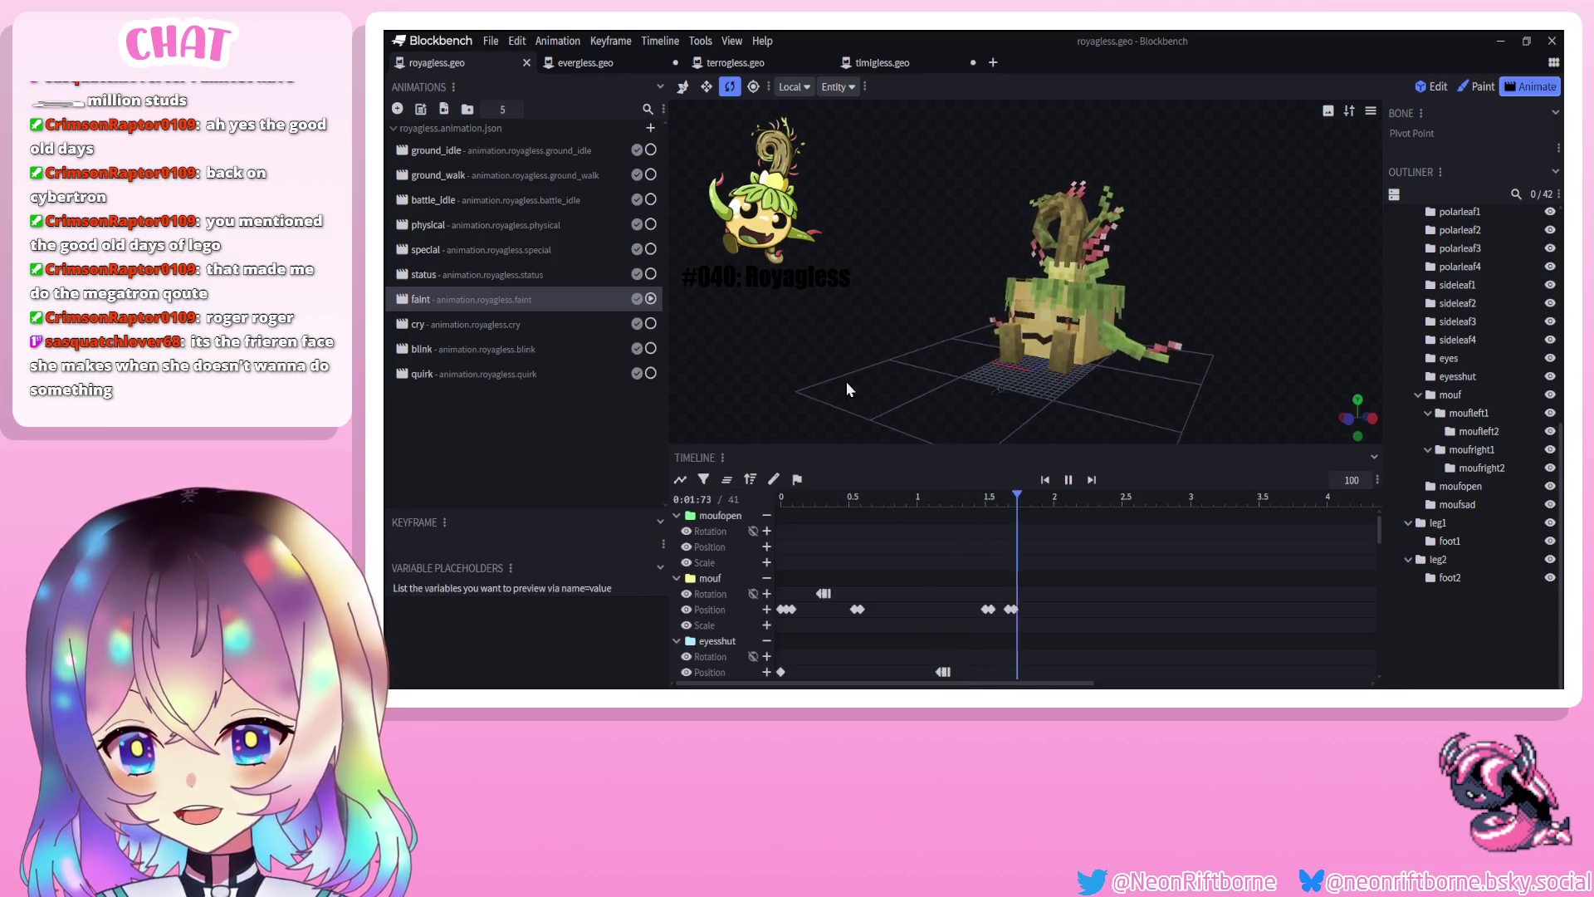
left_click(1069, 482)
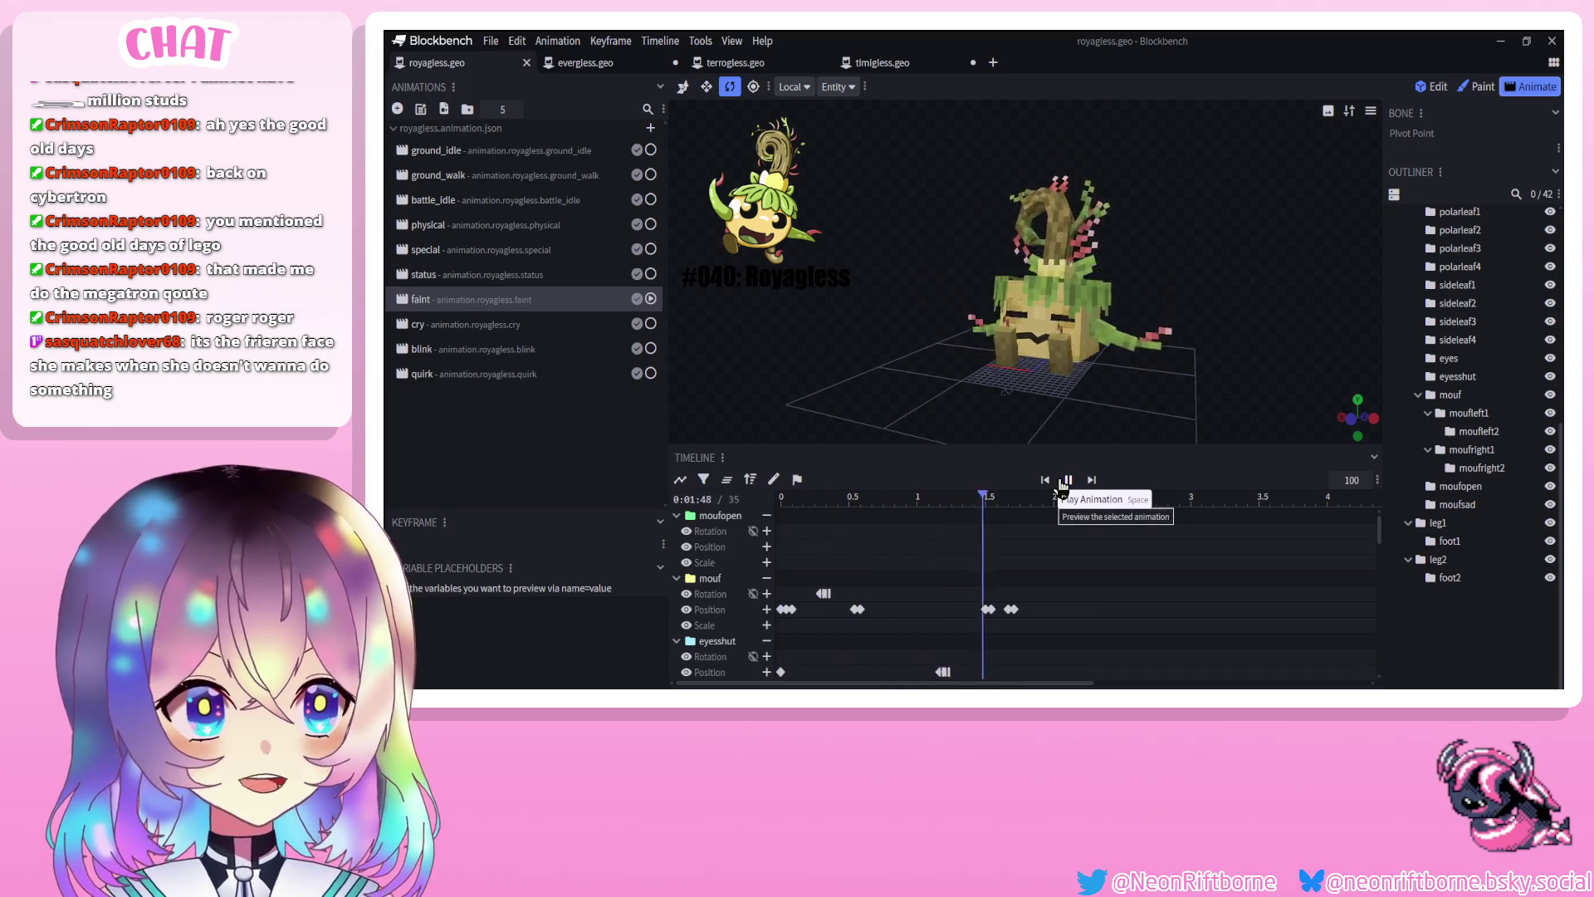
left_click(1047, 481)
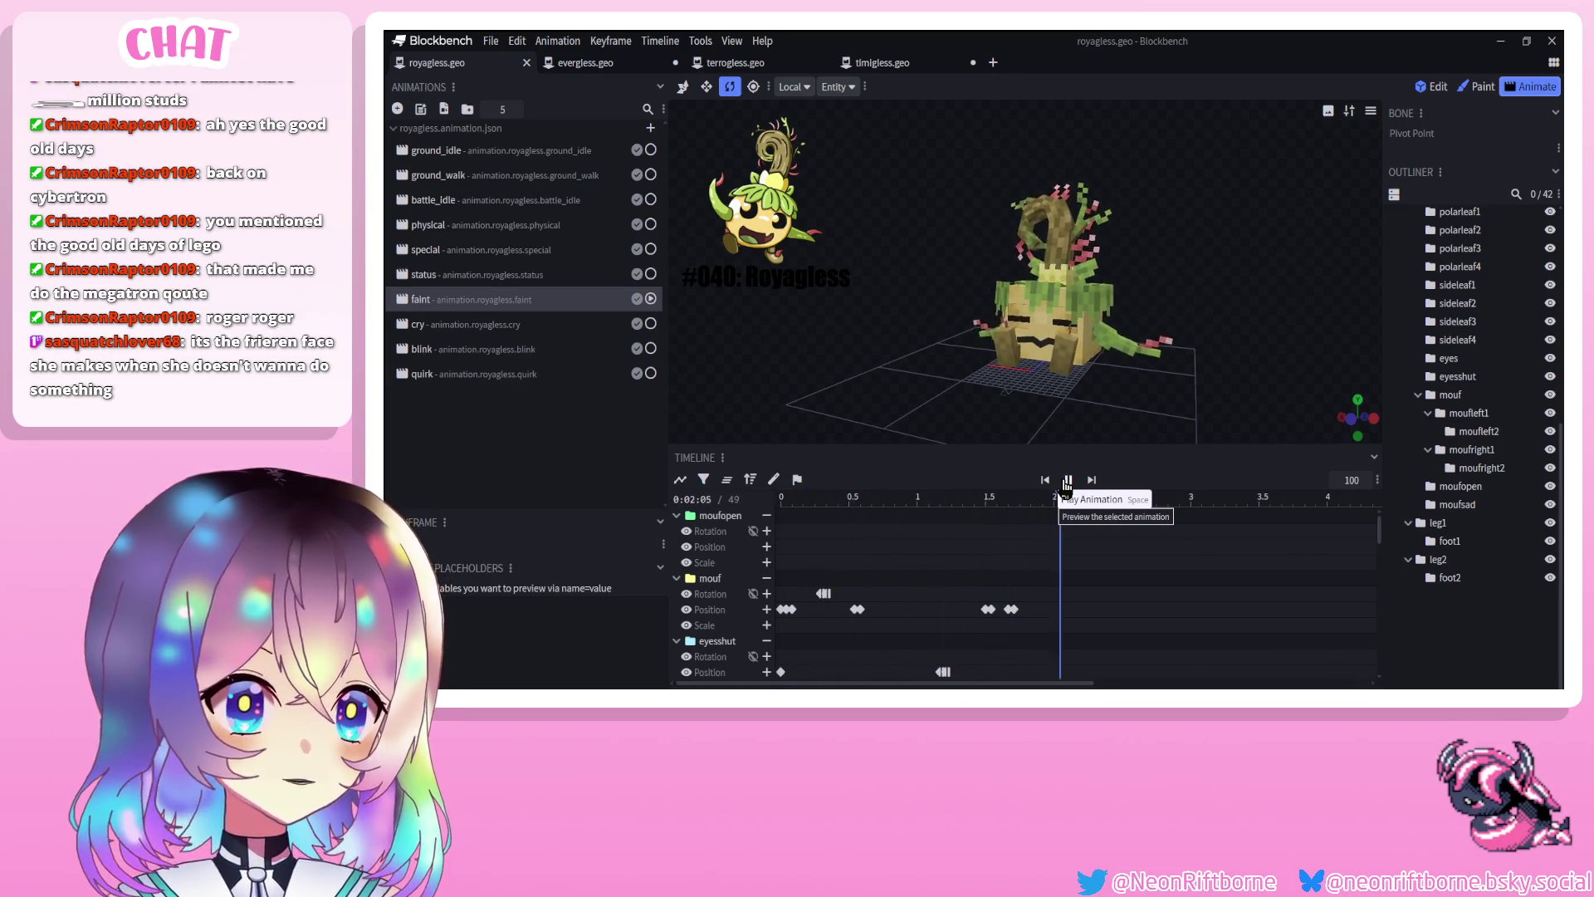
left_click(1071, 480)
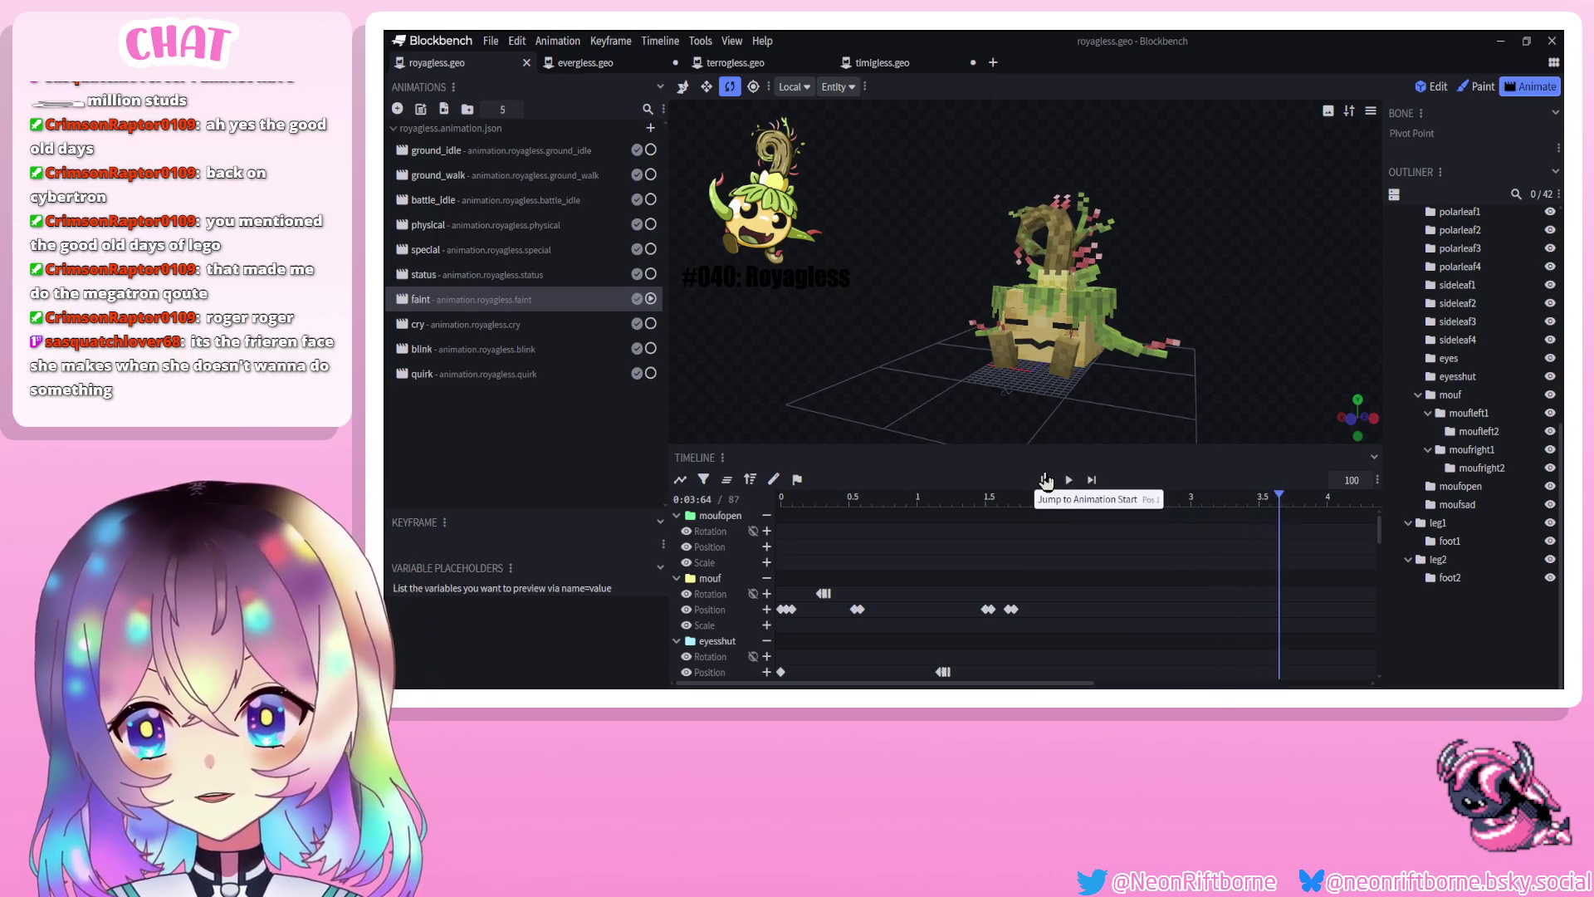
left_click(1052, 480)
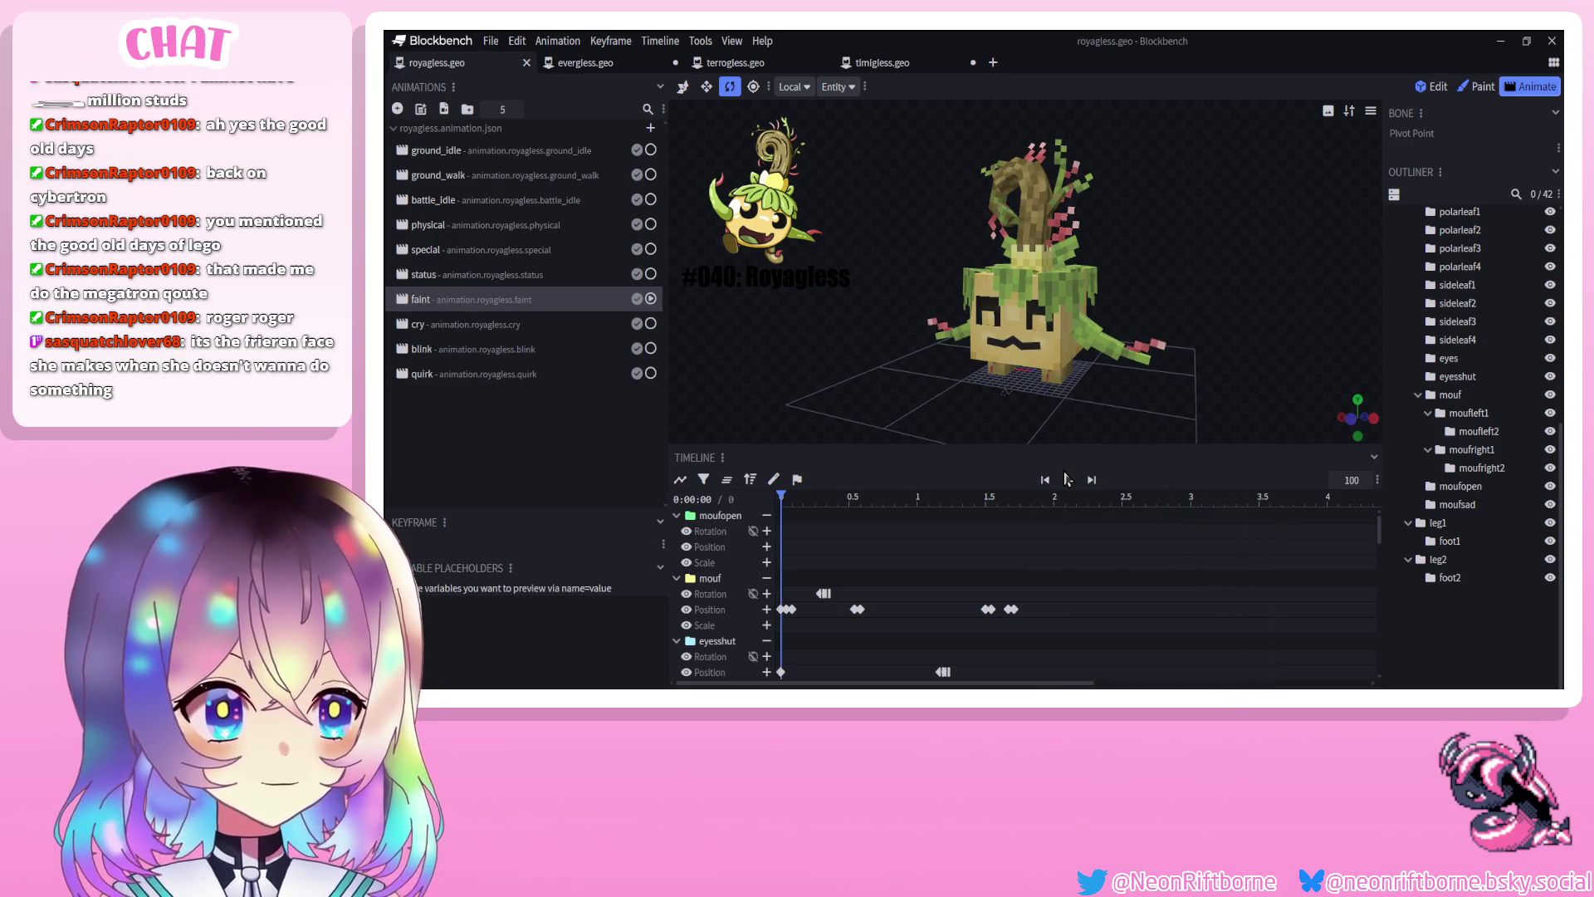
left_click(1069, 480)
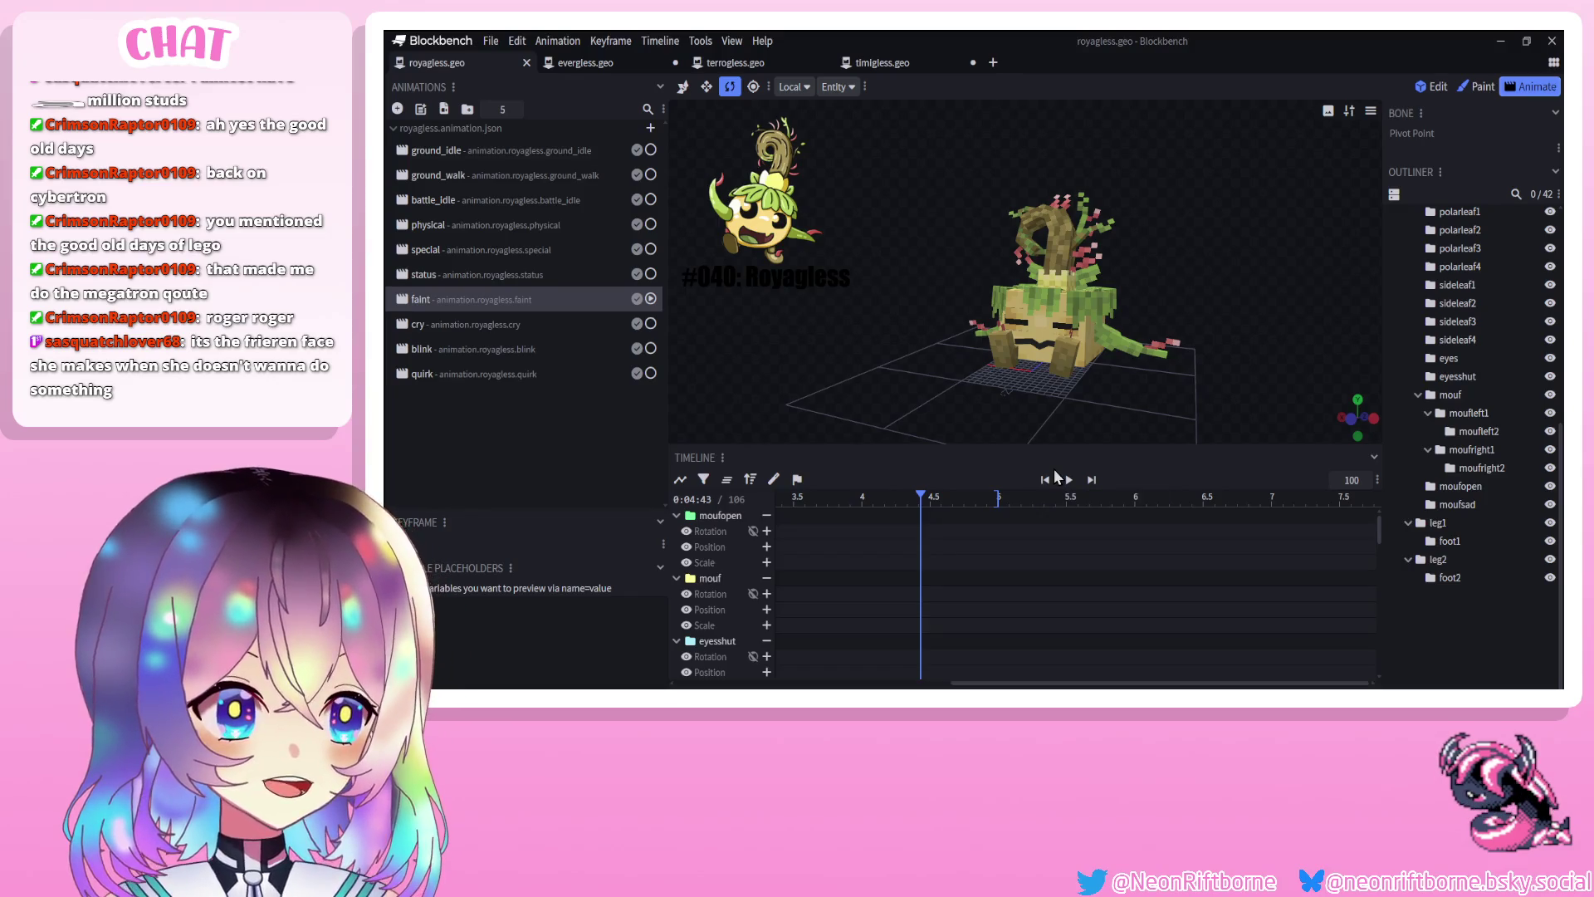
Pause the faint animation at 1.62 s, orbit the view, and load the cry animation
left_click(1068, 481)
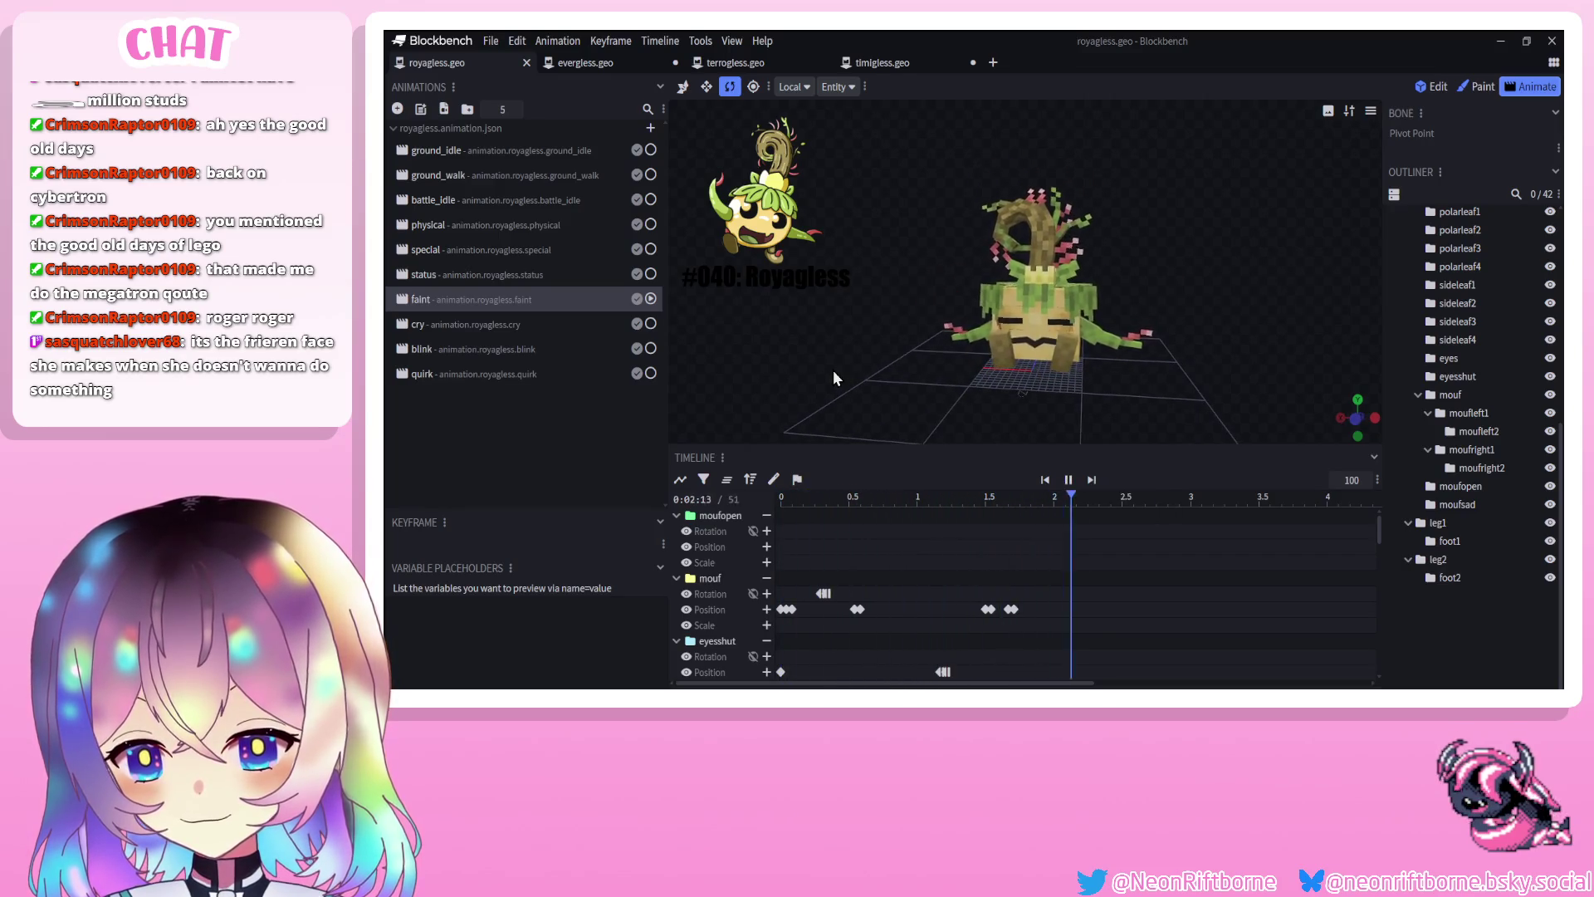
left_click(1060, 488)
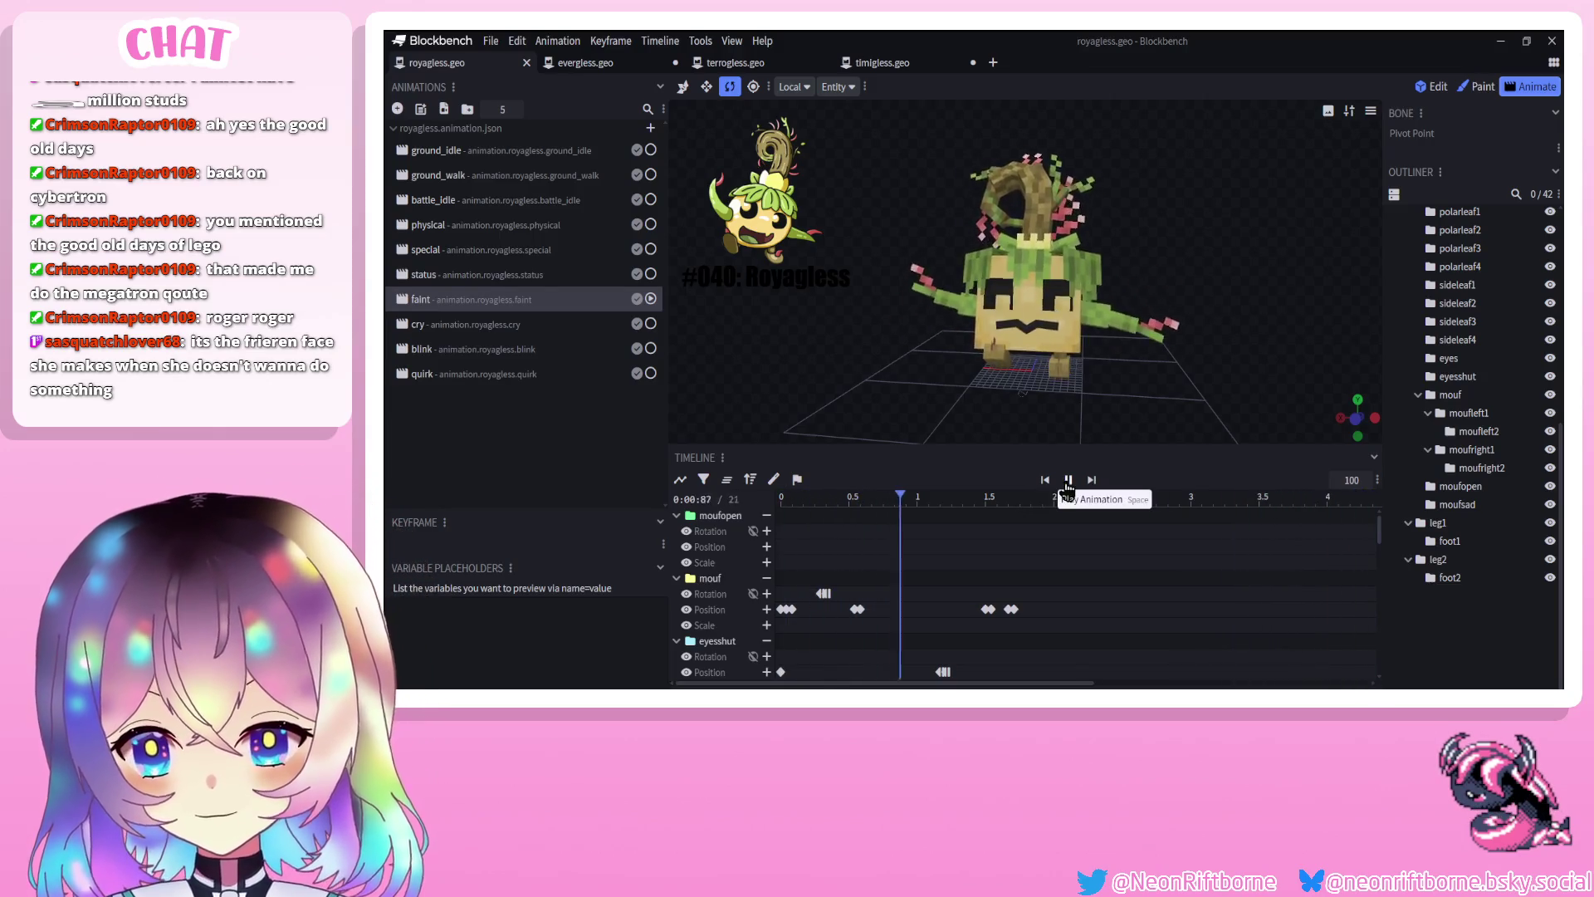
left_click(1069, 480)
left_click(1068, 480)
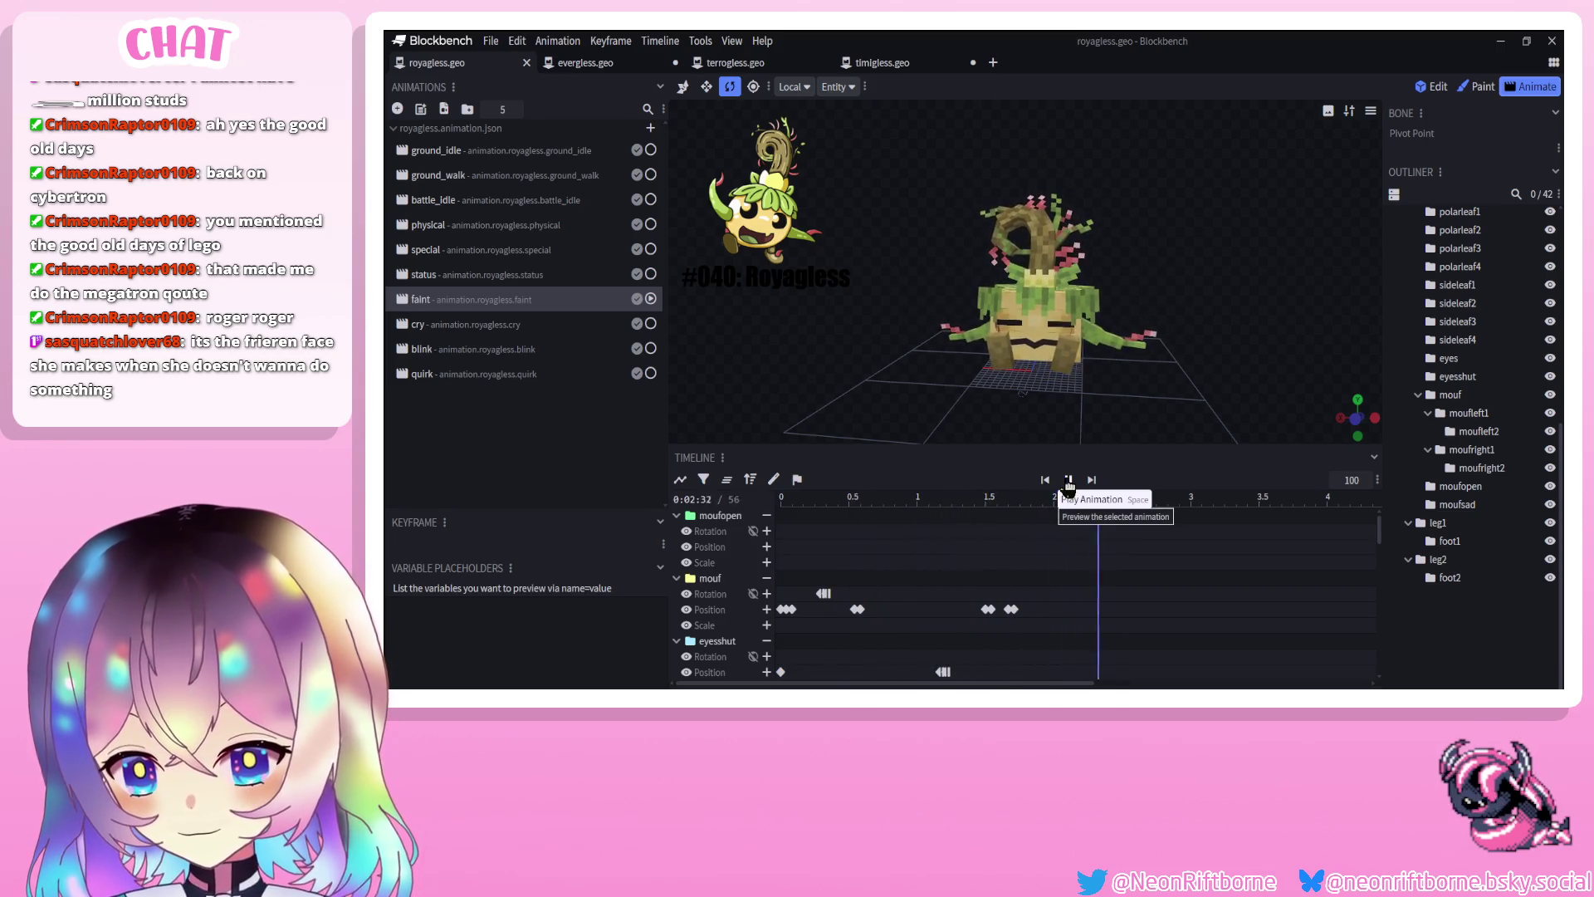
left_click(1067, 481)
left_click(1069, 480)
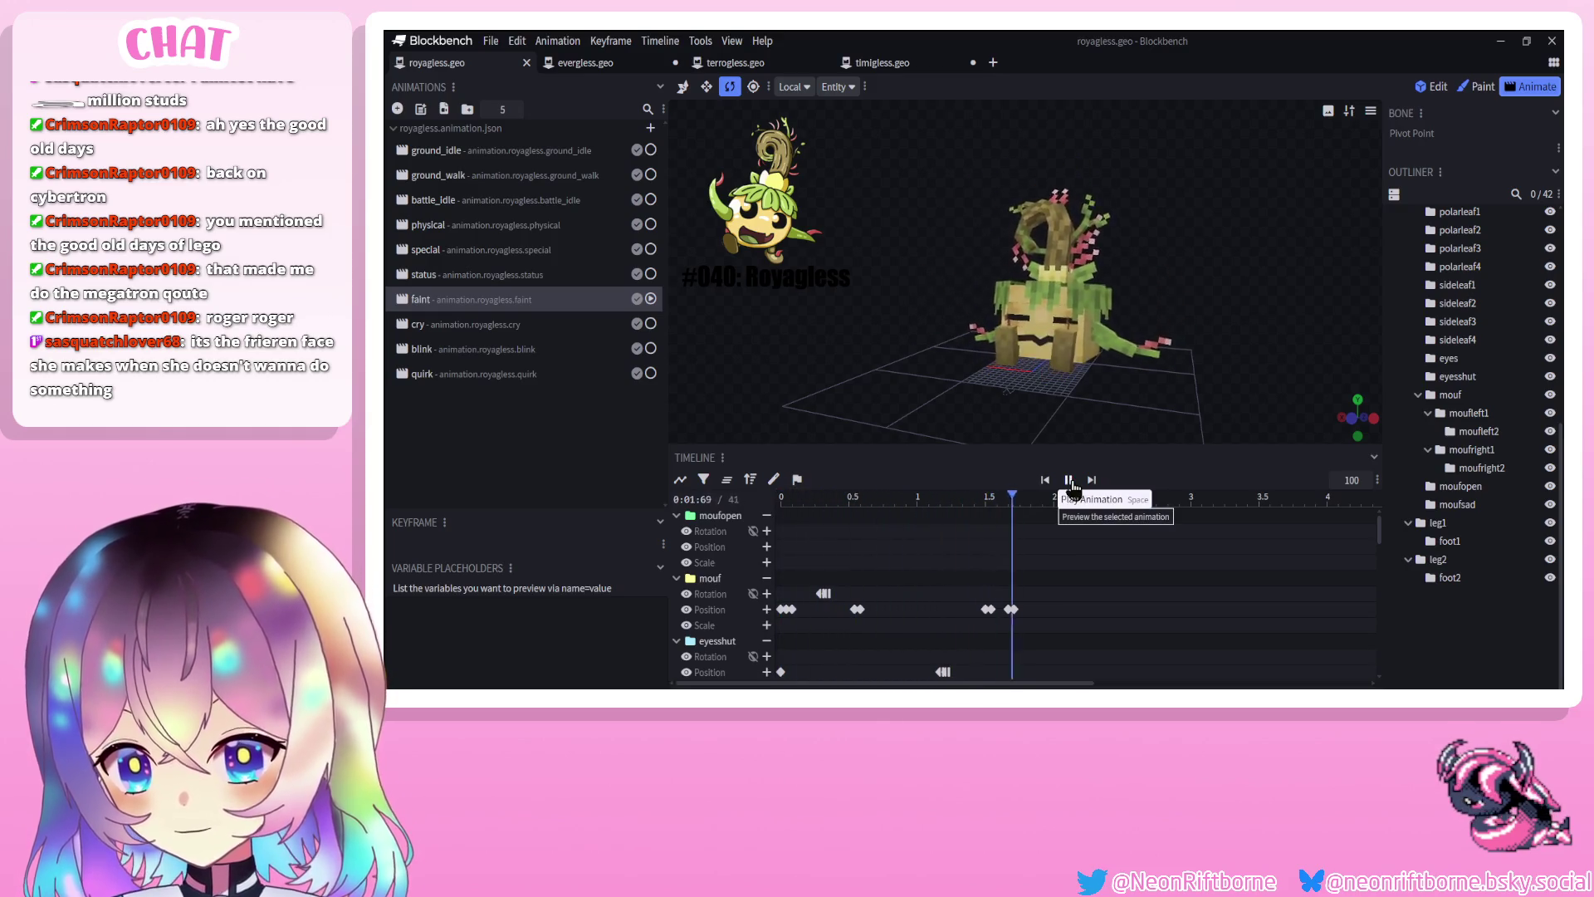
left_click(1046, 481)
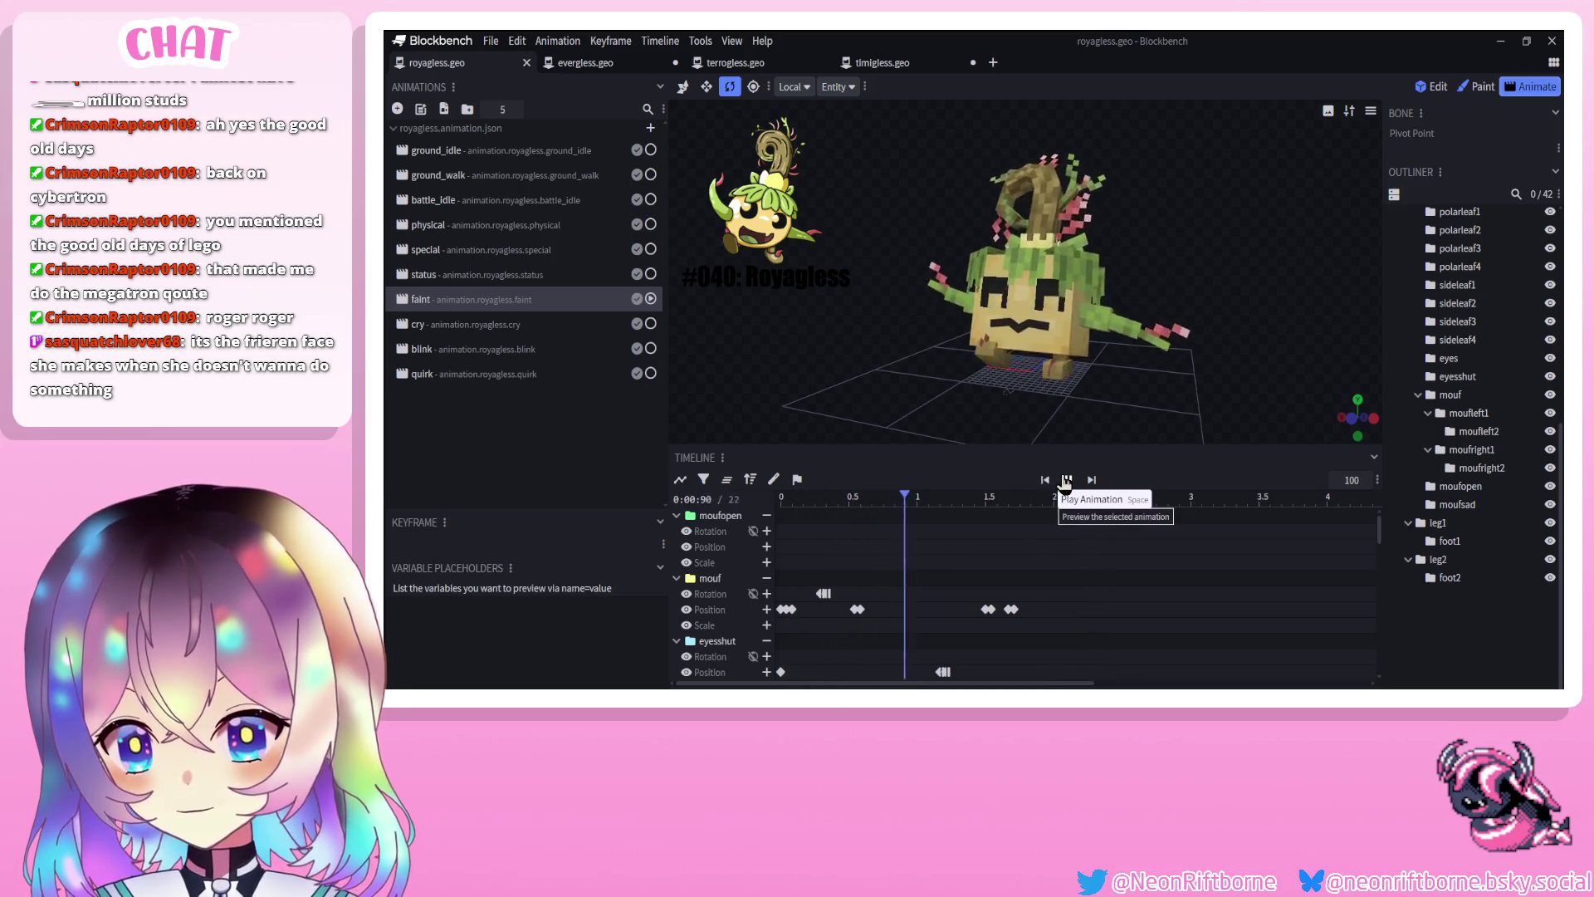
left_click(1063, 480)
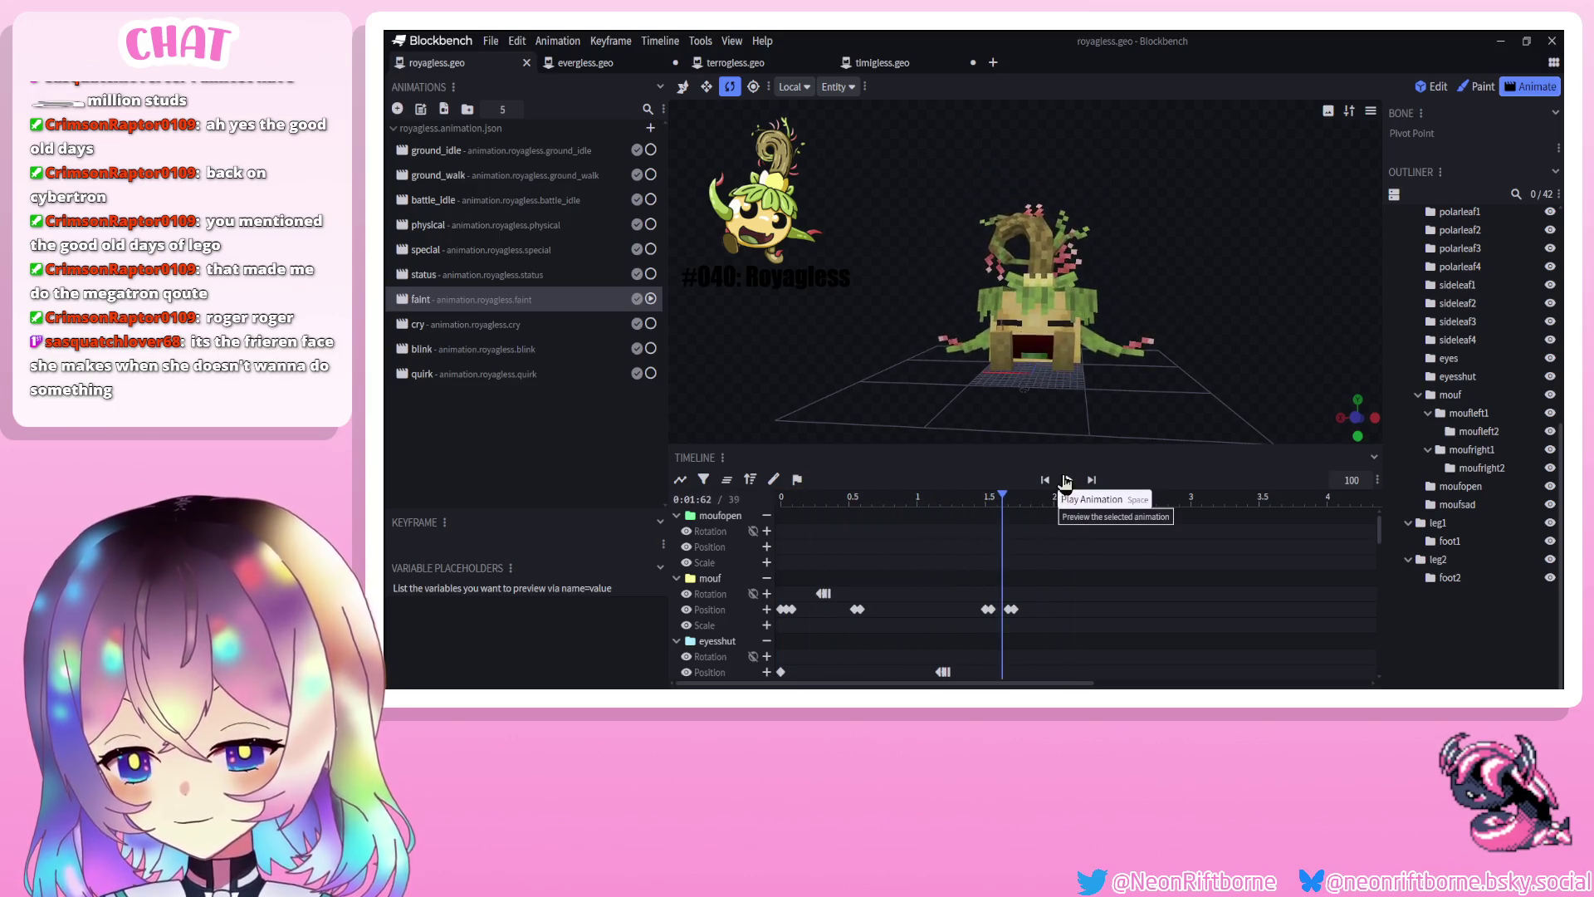
left_click(1066, 480)
mouse_move(1087, 410)
left_mouse_down()
mouse_move(955, 416)
mouse_move(1144, 434)
left_mouse_up()
left_click(434, 324)
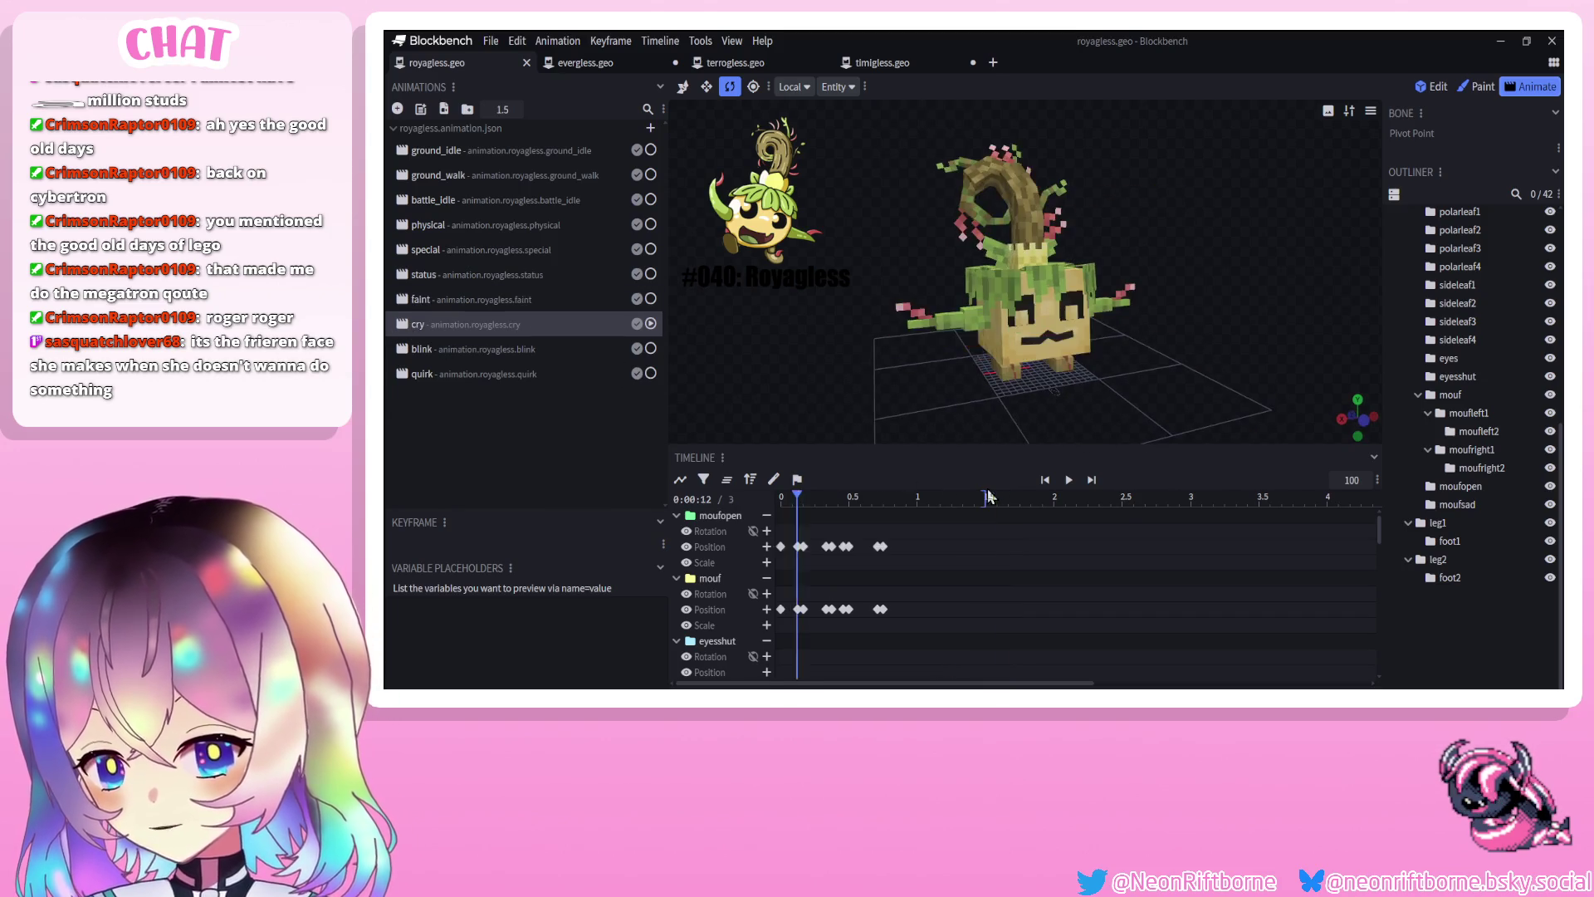
Preview Royagless's cry, blink and faint animations
left_click(1069, 482)
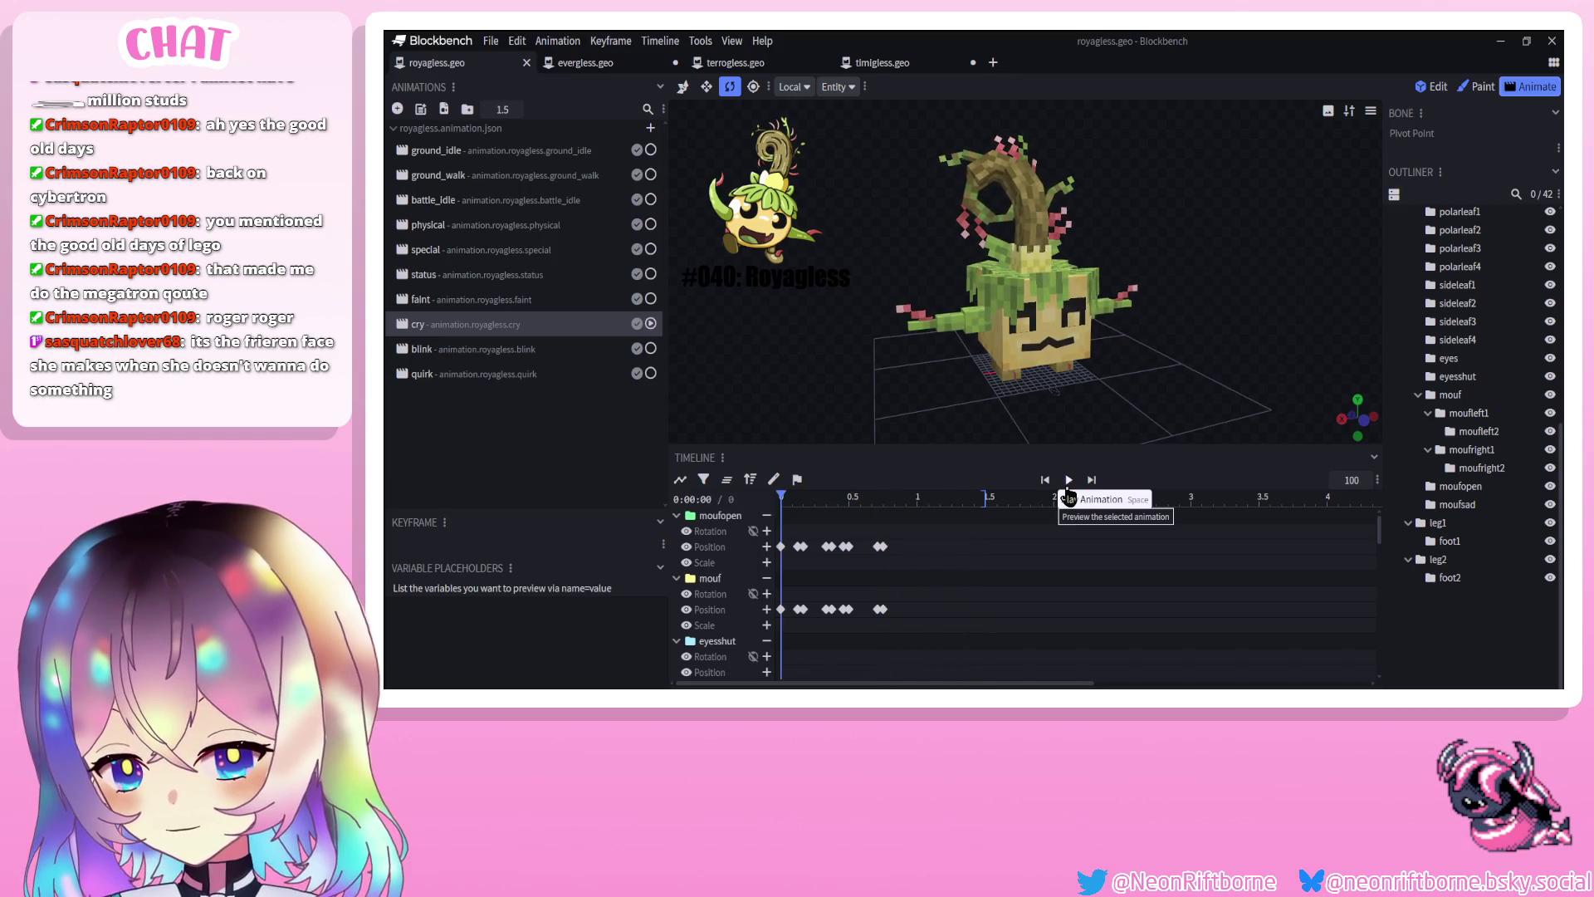
left_click(421, 348)
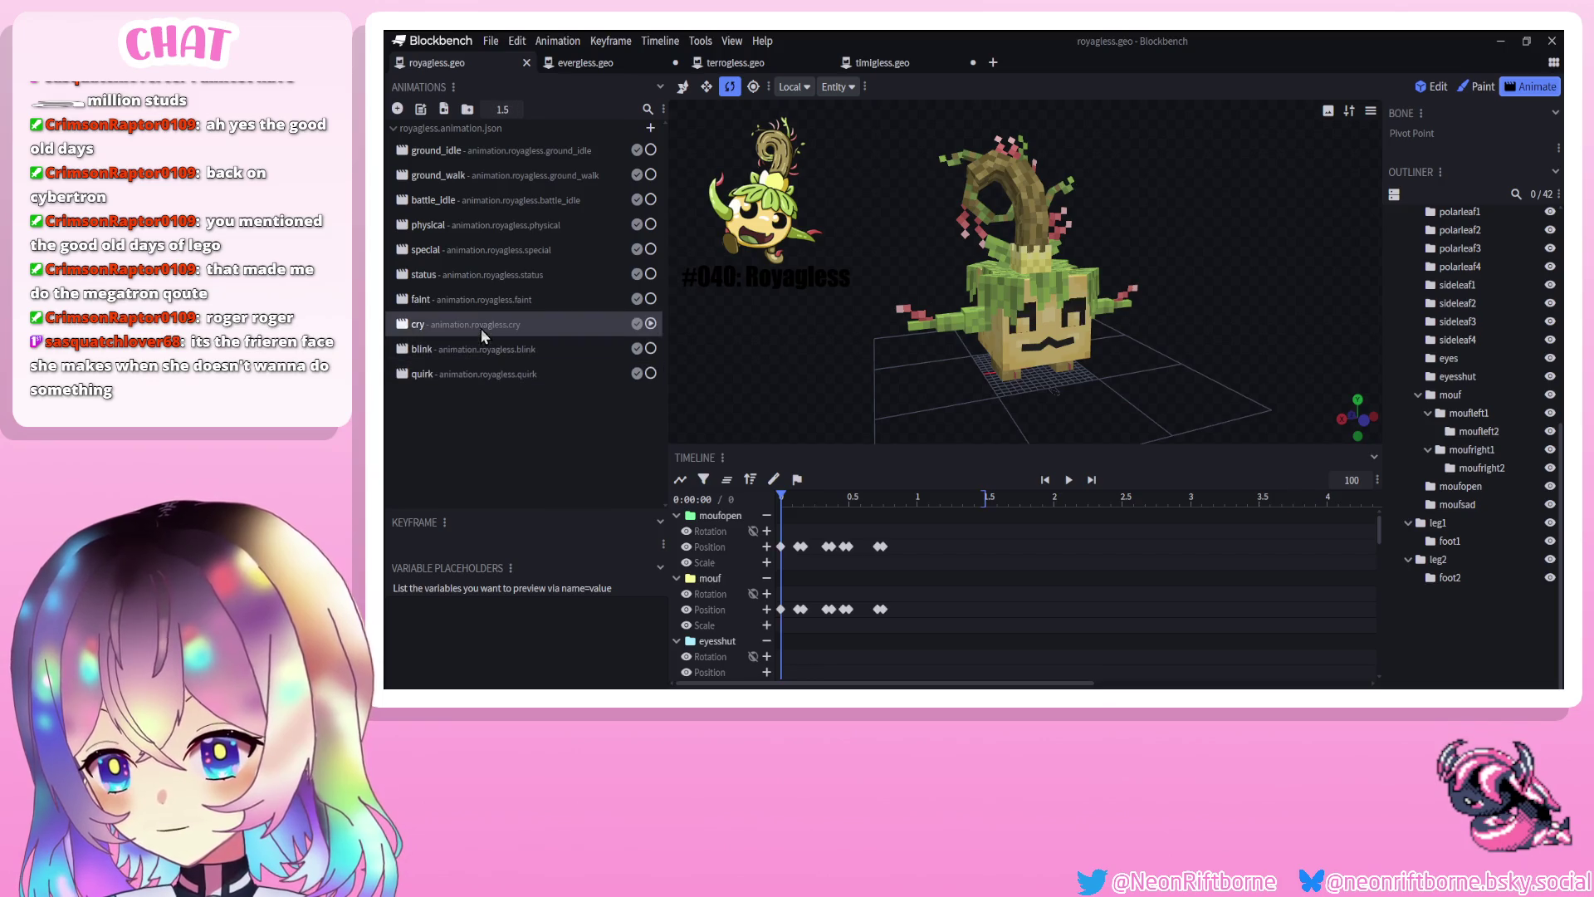
left_click(486, 299)
Check evergless.geo's animations, then add a new animation to royagless.geo
left_click(588, 64)
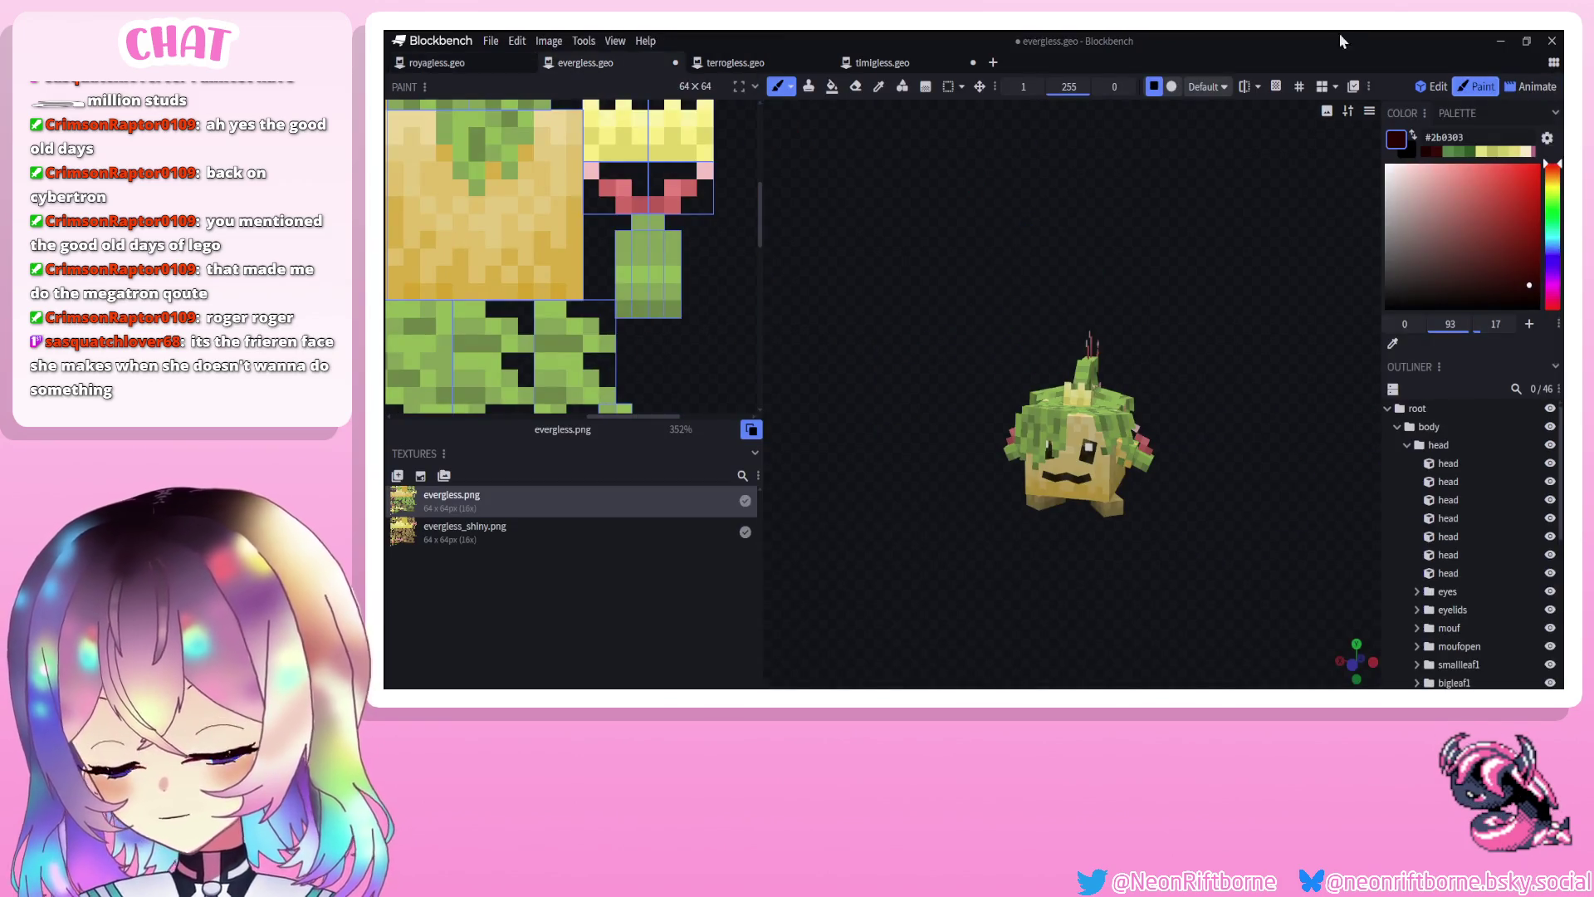
left_click(1535, 87)
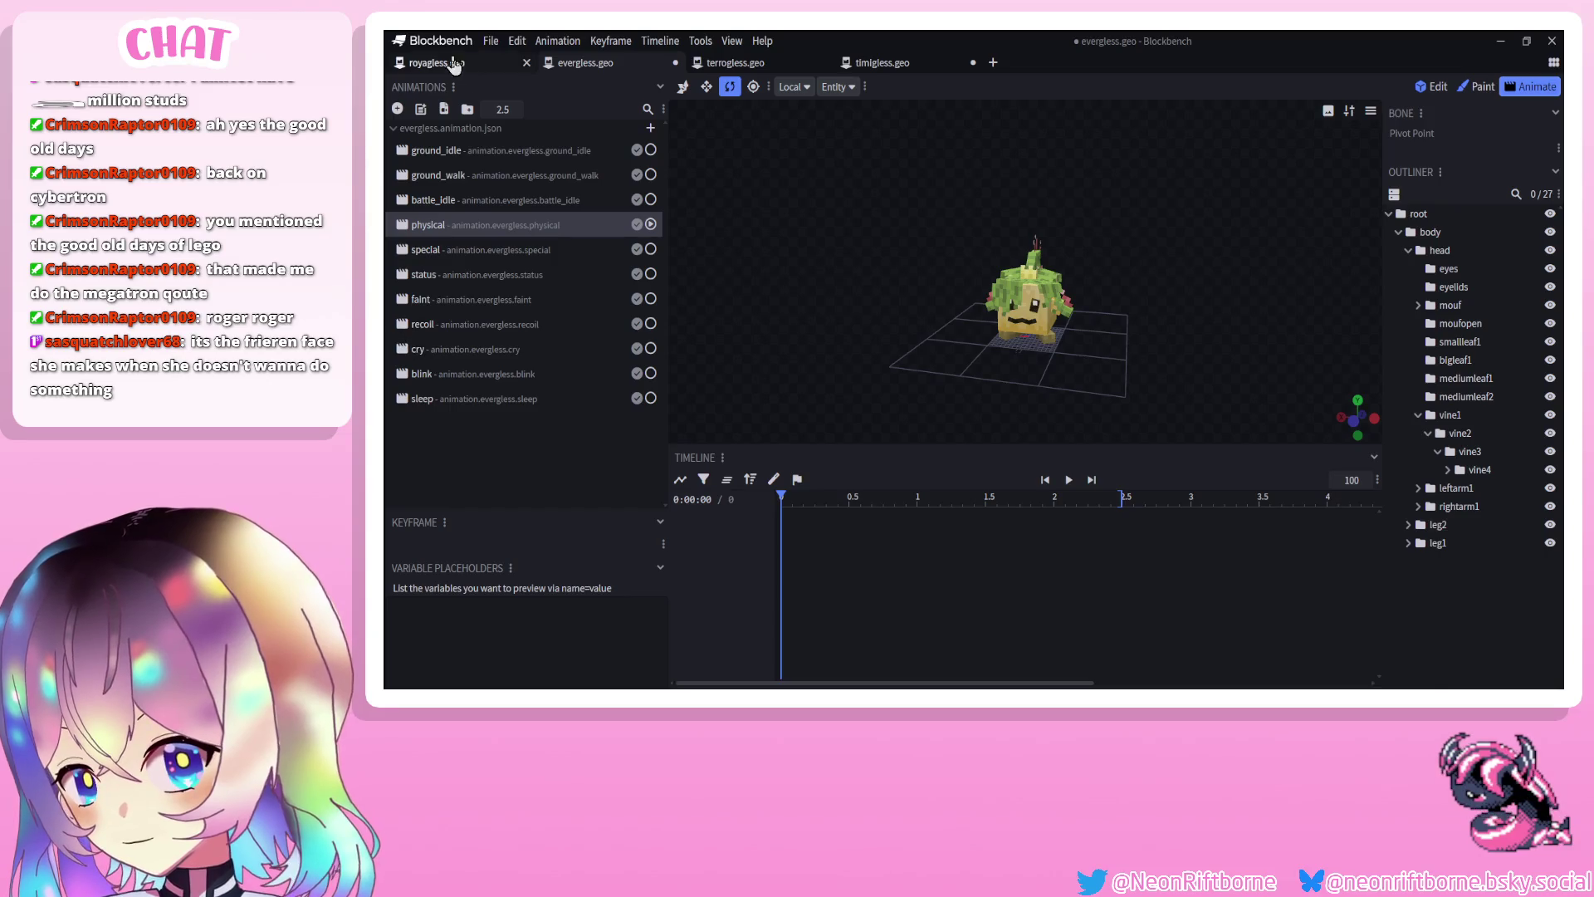
left_click(453, 64)
left_click(399, 110)
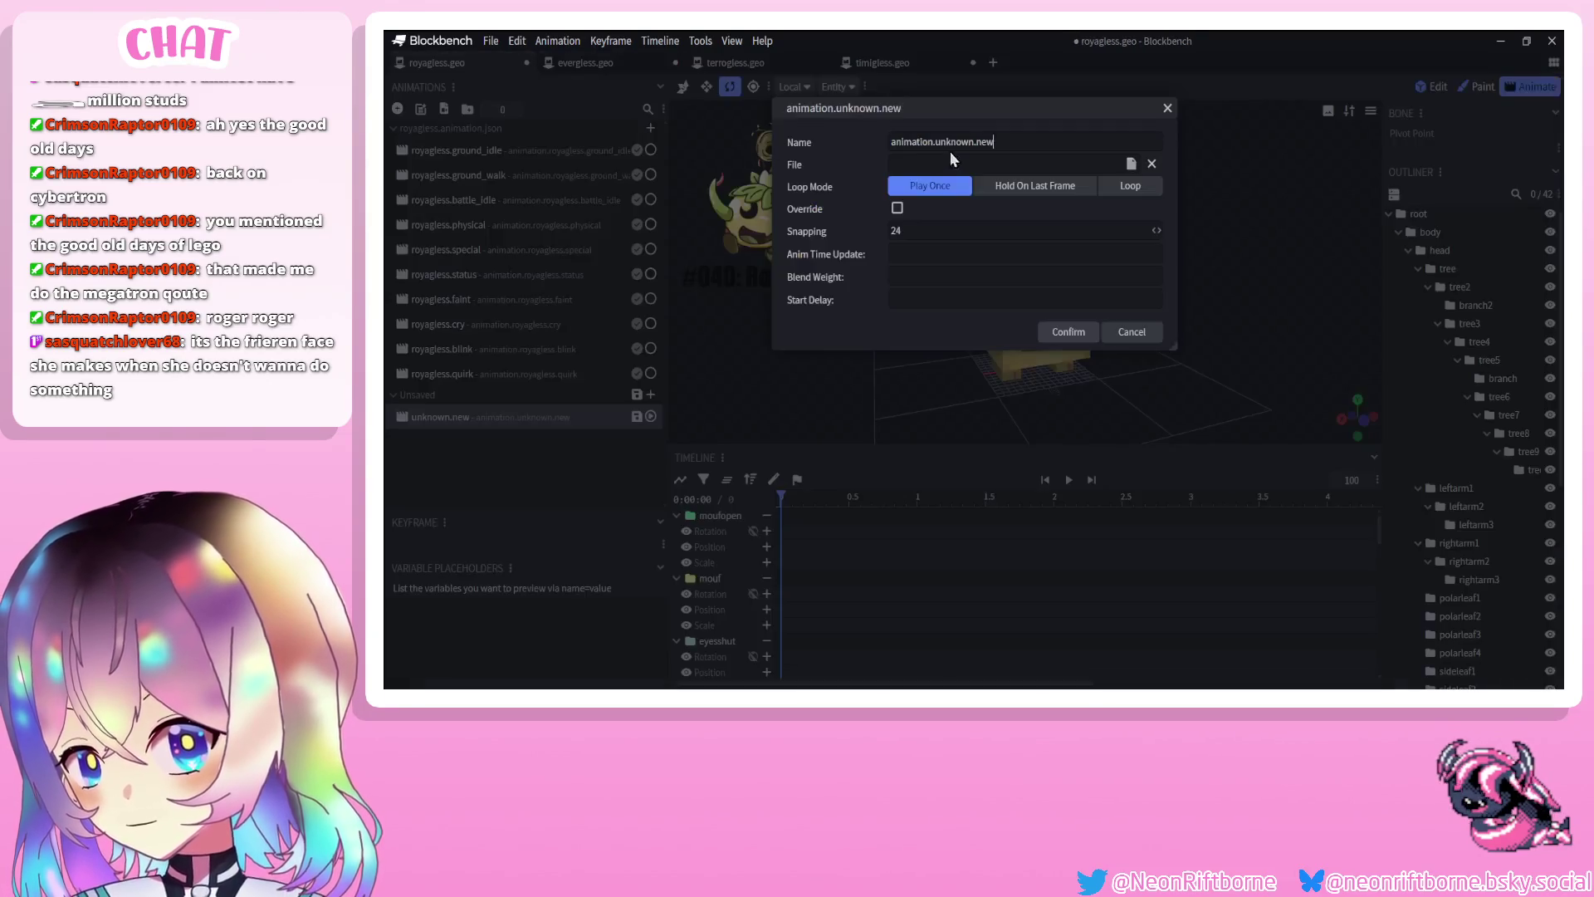
Name the new animation animation.royagless.recoil, save royagless.geo.json, and switch to evergless.geo
type("reco")
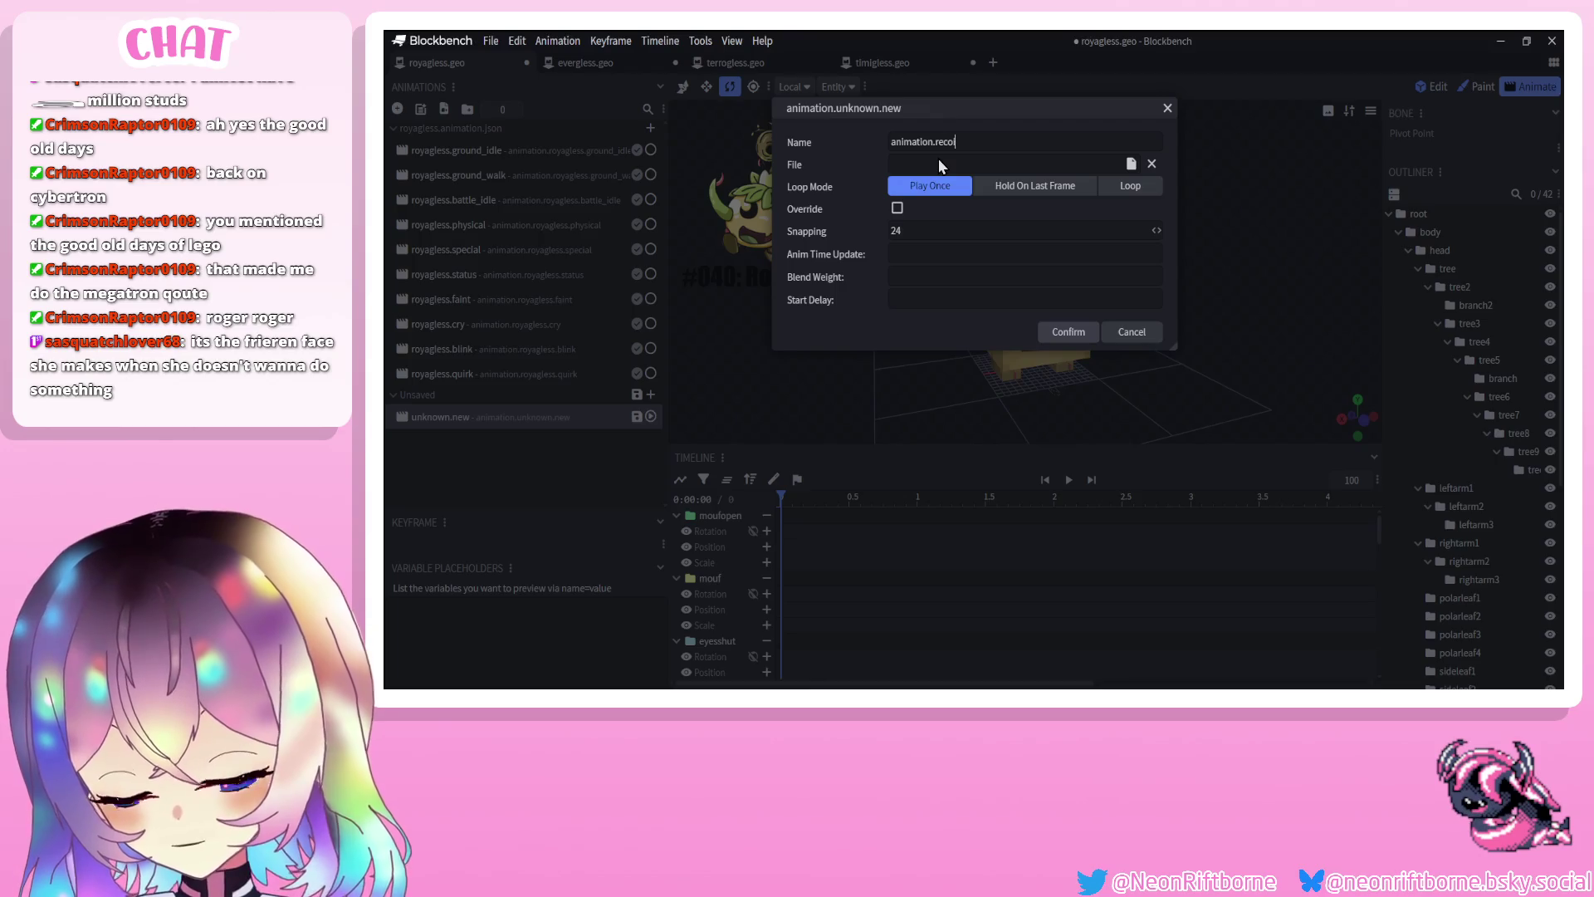
key("BackSpace")
key("BackSpace")
key("BackSpace")
type("o")
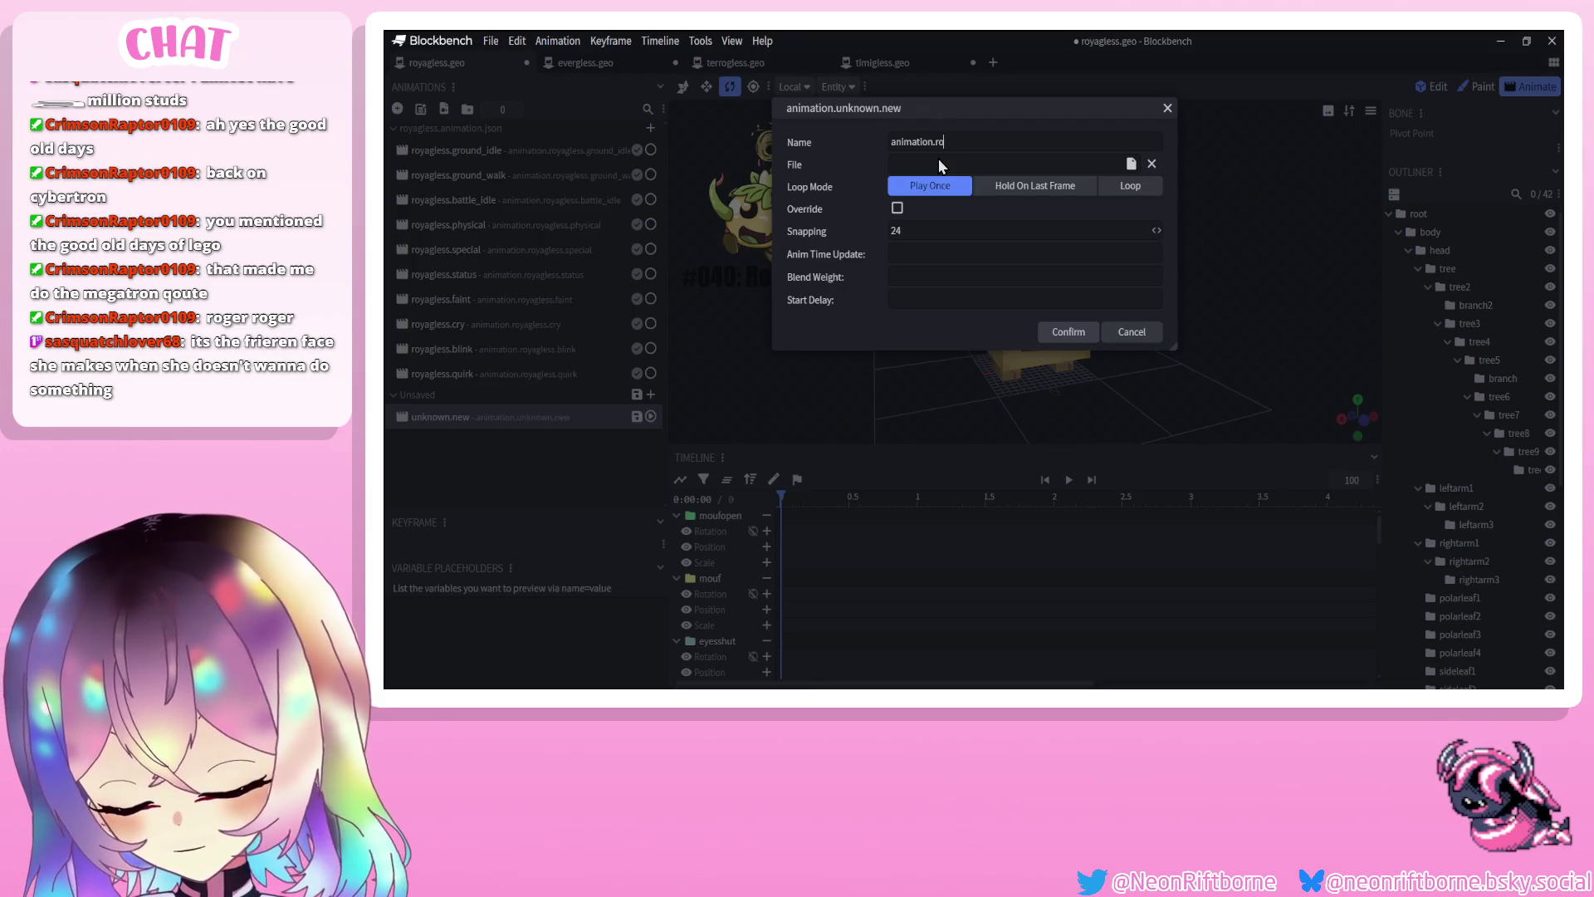
type("yagless.reck")
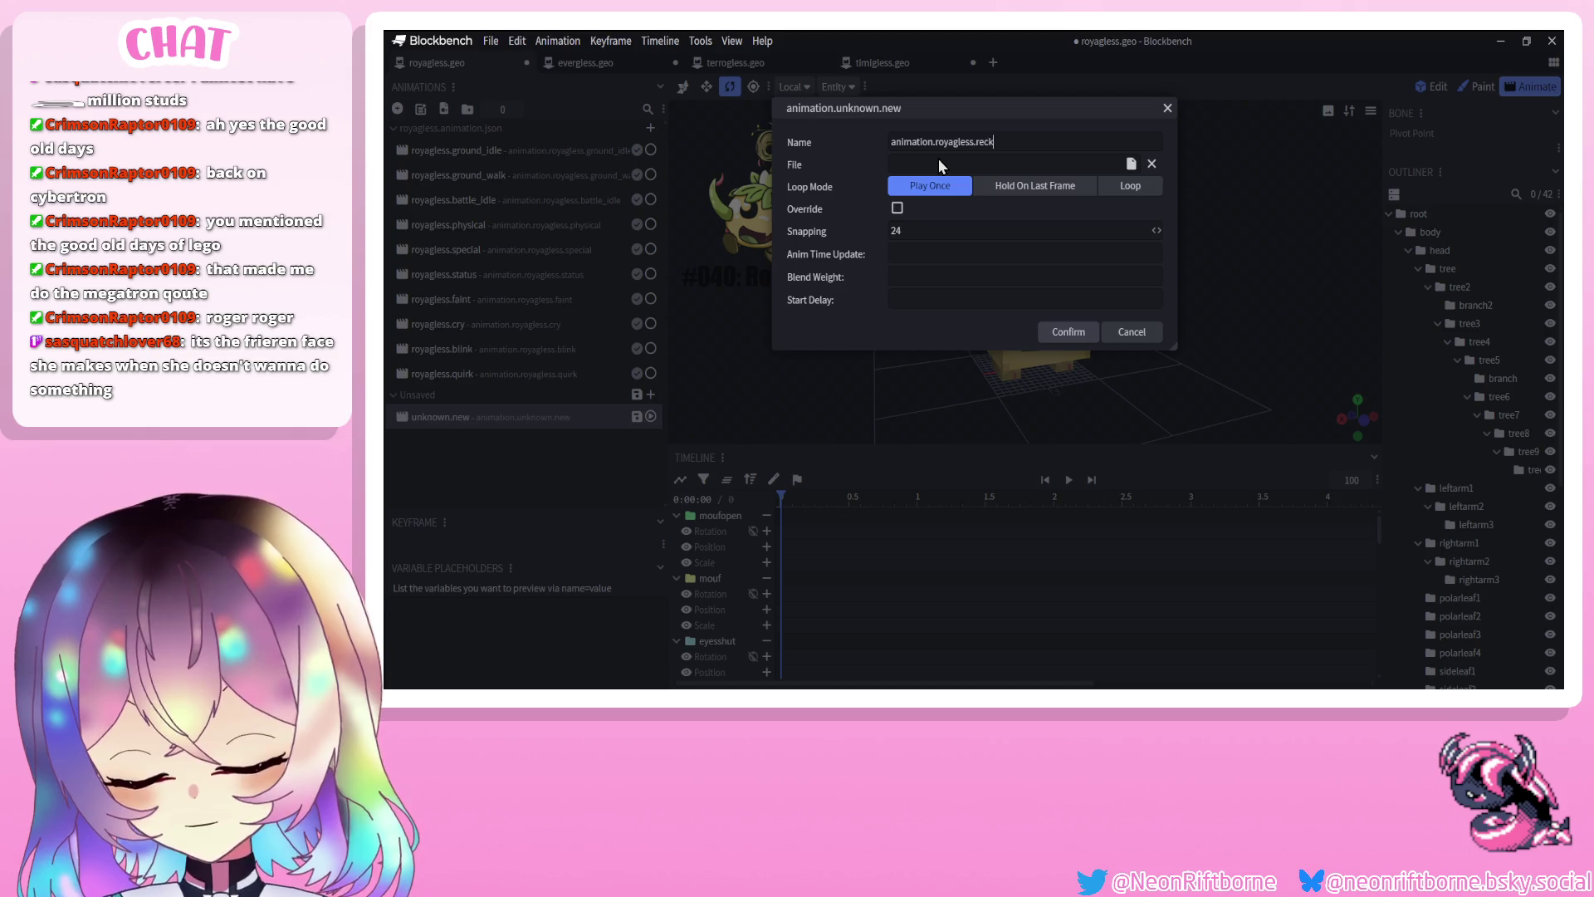
key("BackSpace")
type("oil")
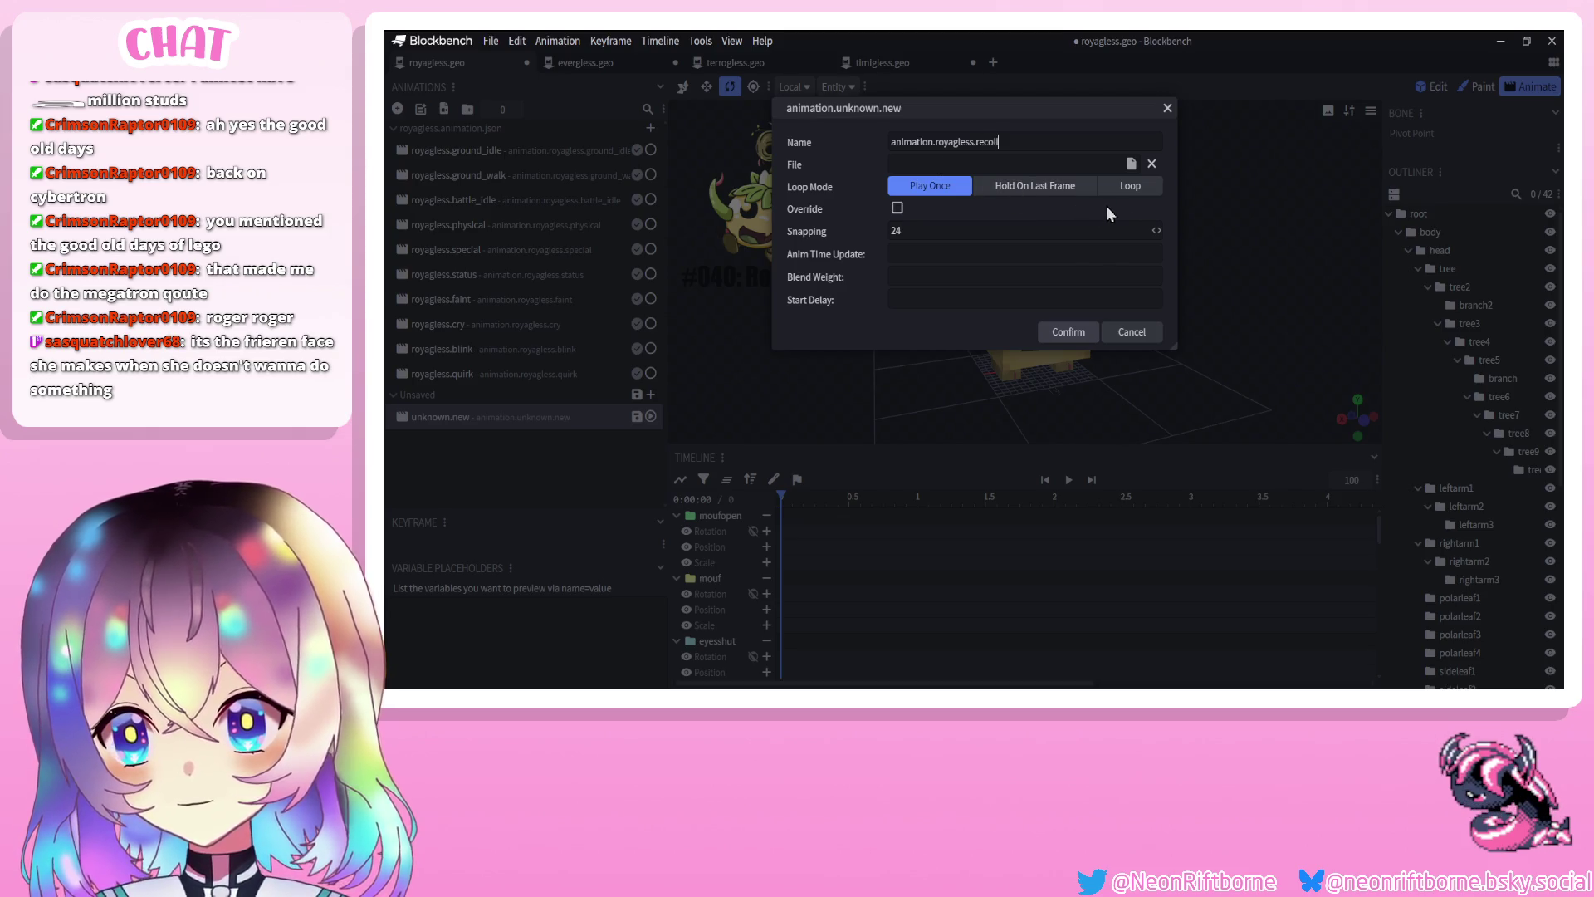
left_click(1061, 332)
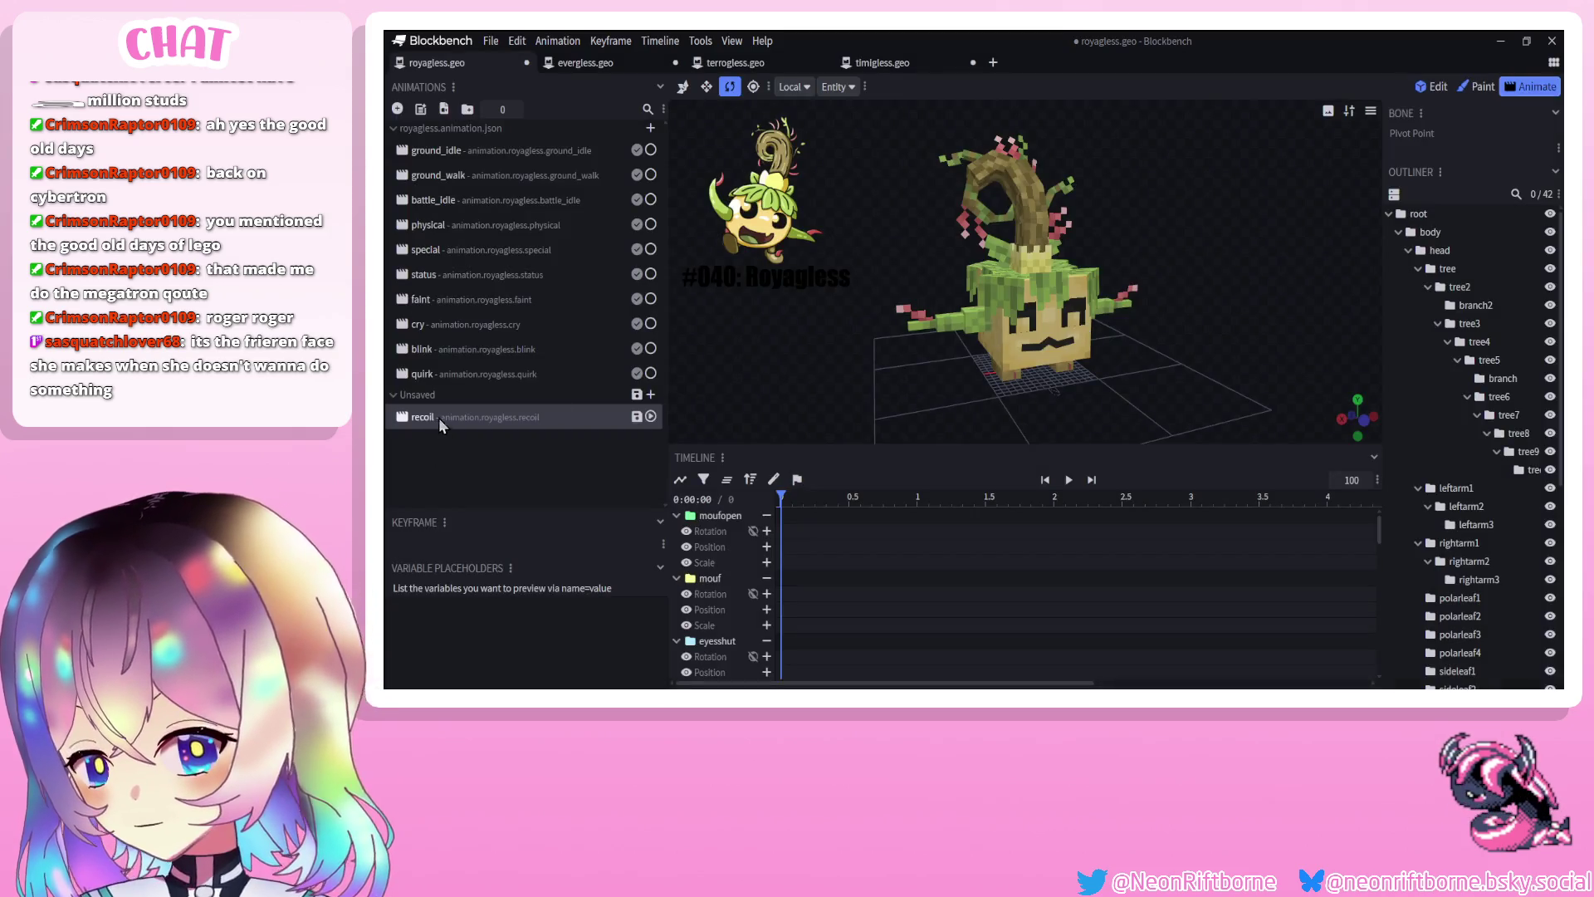
key("ctrl+s")
left_click(614, 58)
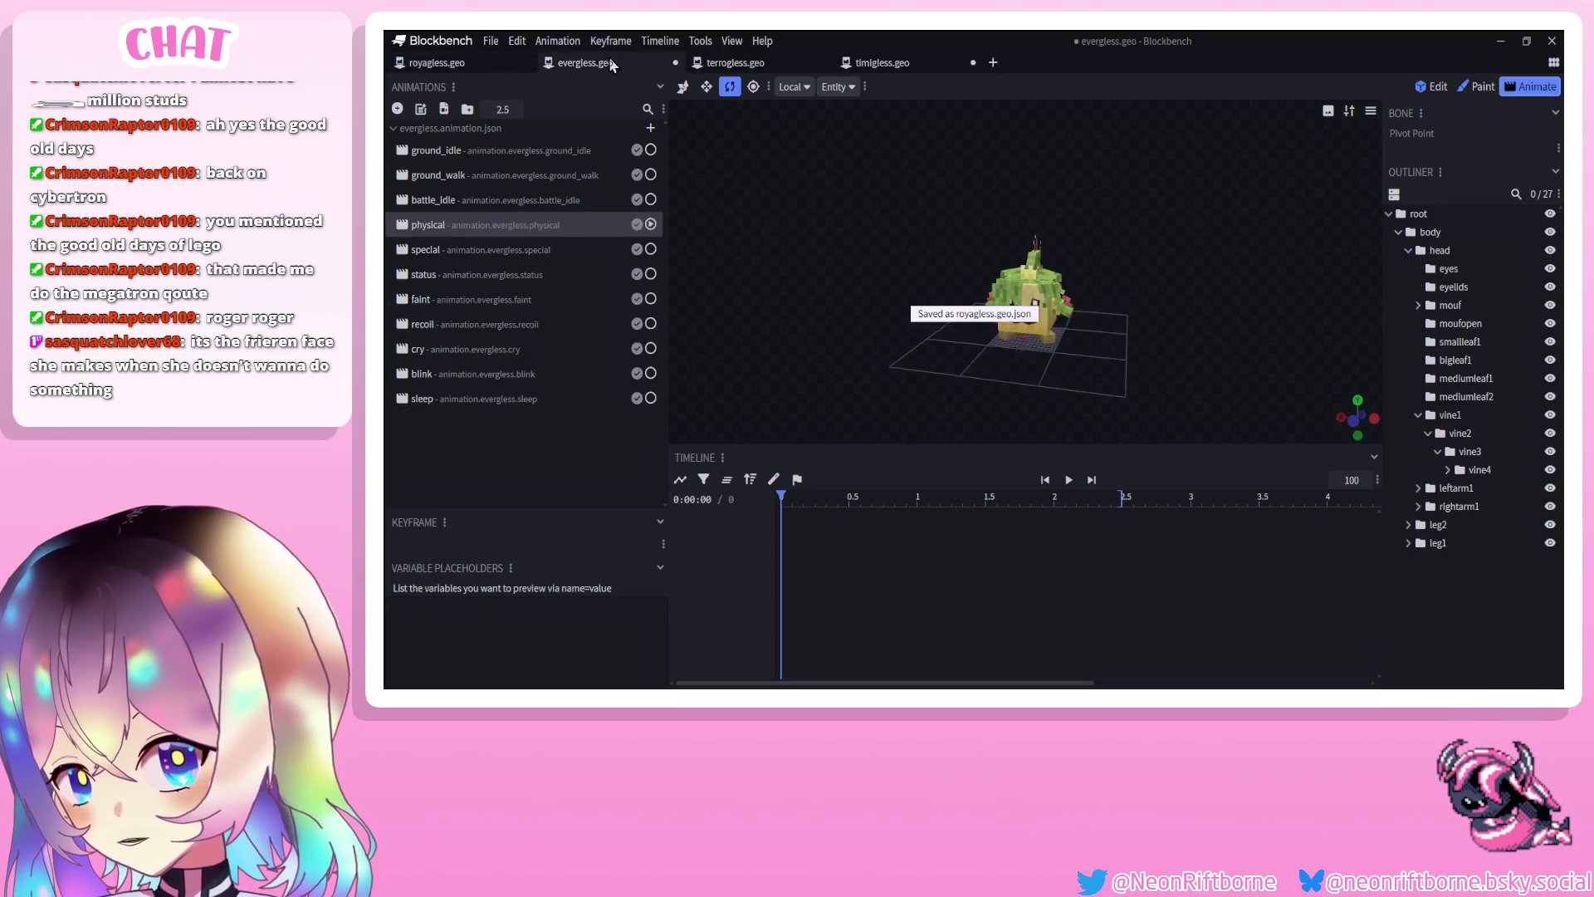
Compare evergless's recoil tracks, then select royagless's head bone and preview its recoil animation
left_click(465, 325)
left_click(752, 482)
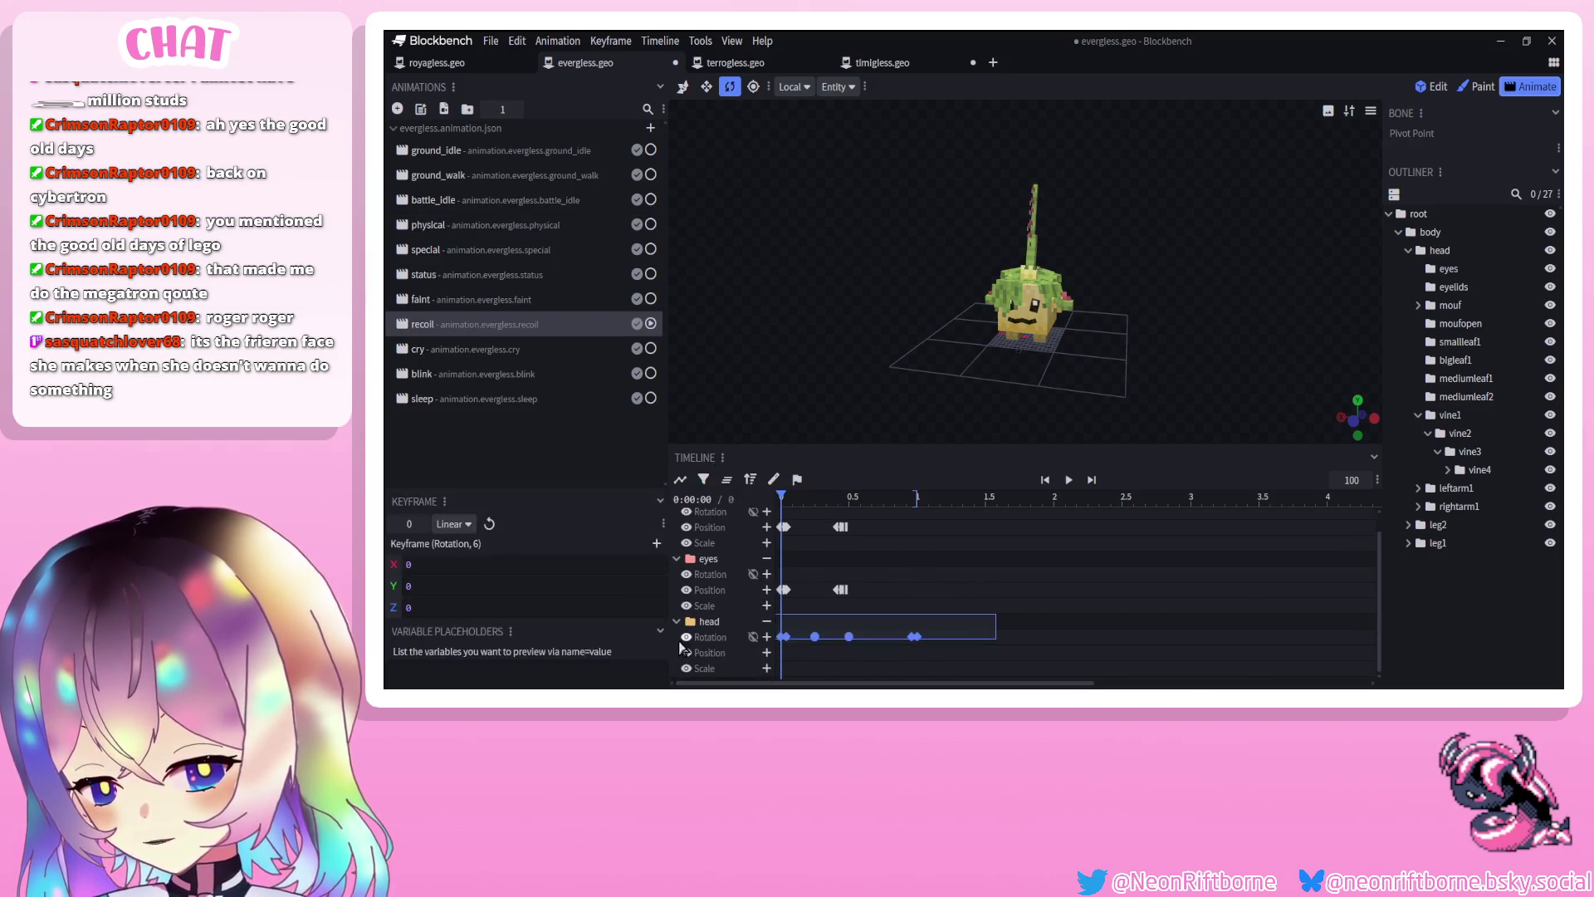
left_click(437, 62)
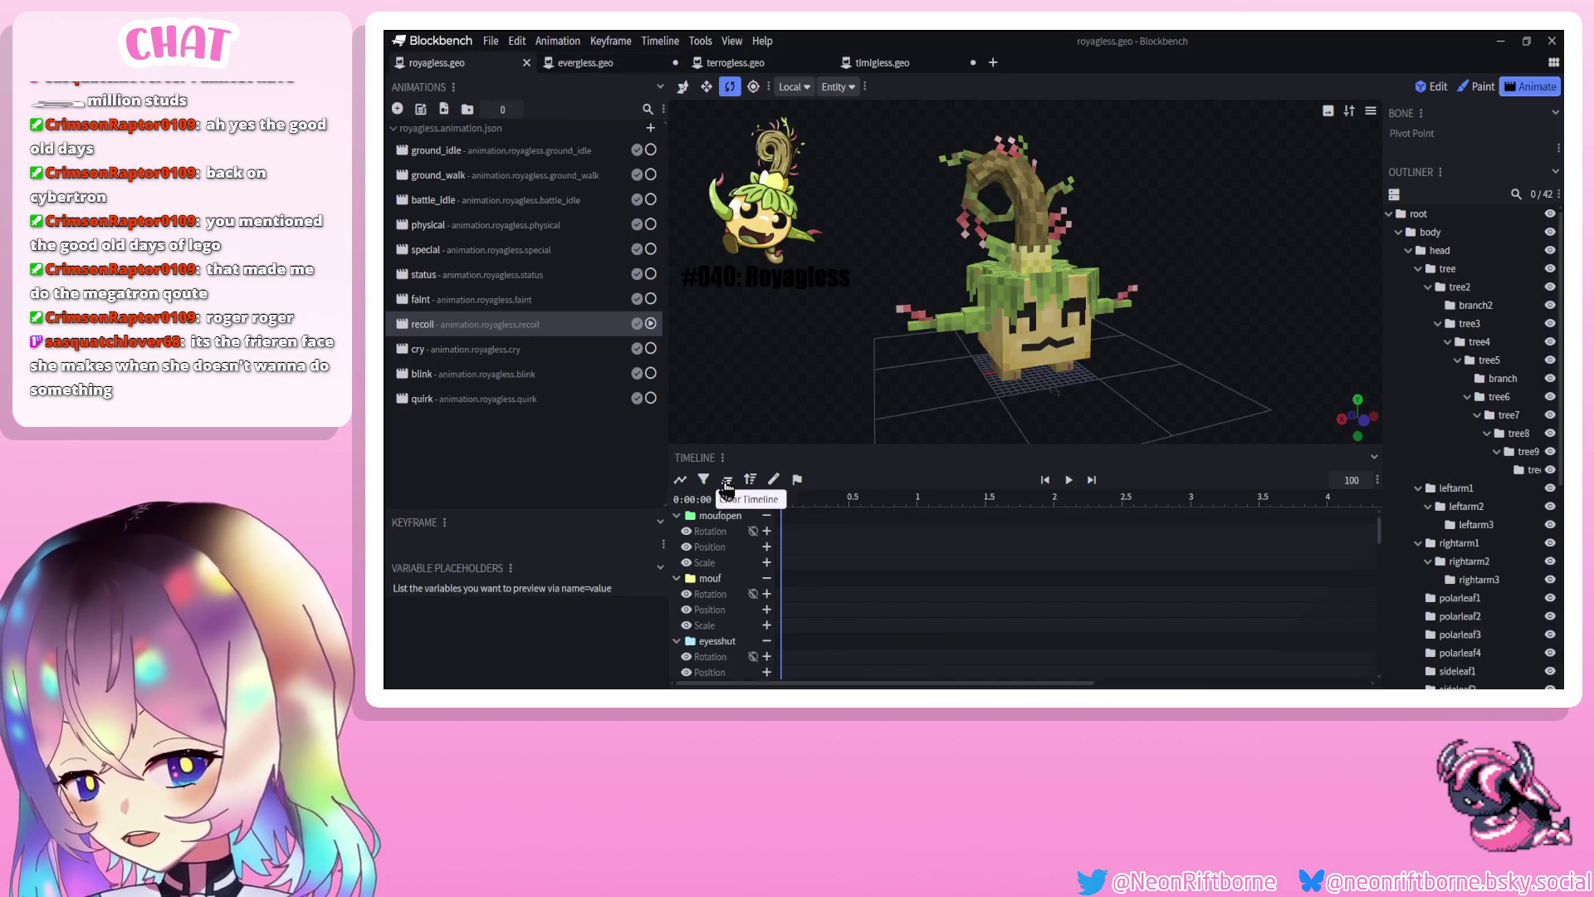
left_click(725, 487)
left_click(1071, 480)
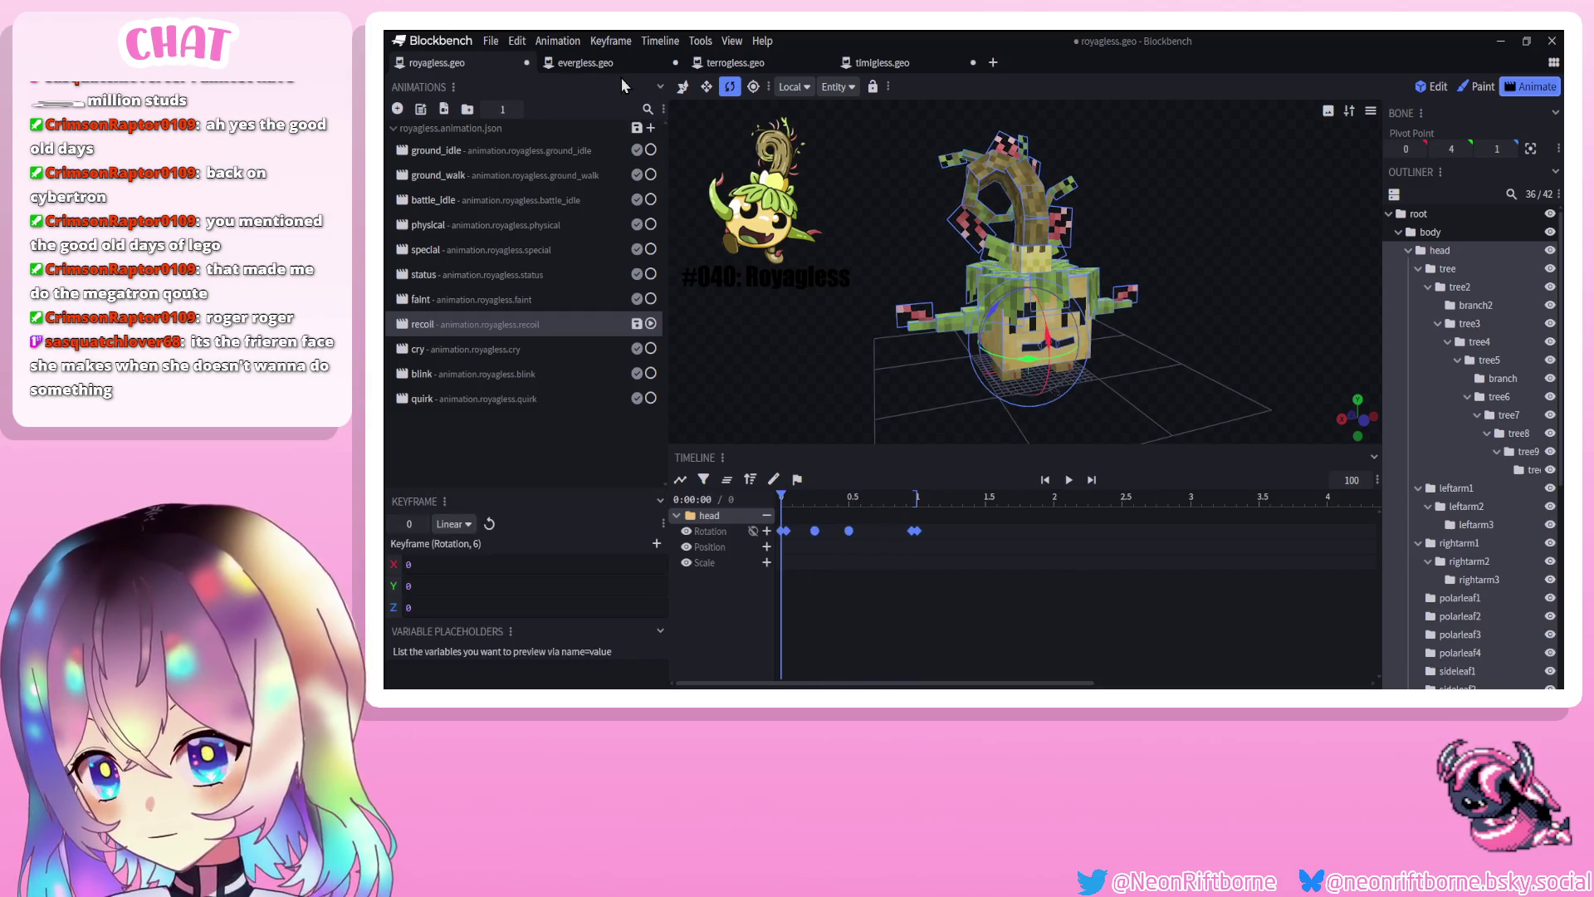
Select evergless's eyes Position keyframes and bring up royagless's blink animation
left_click(585, 62)
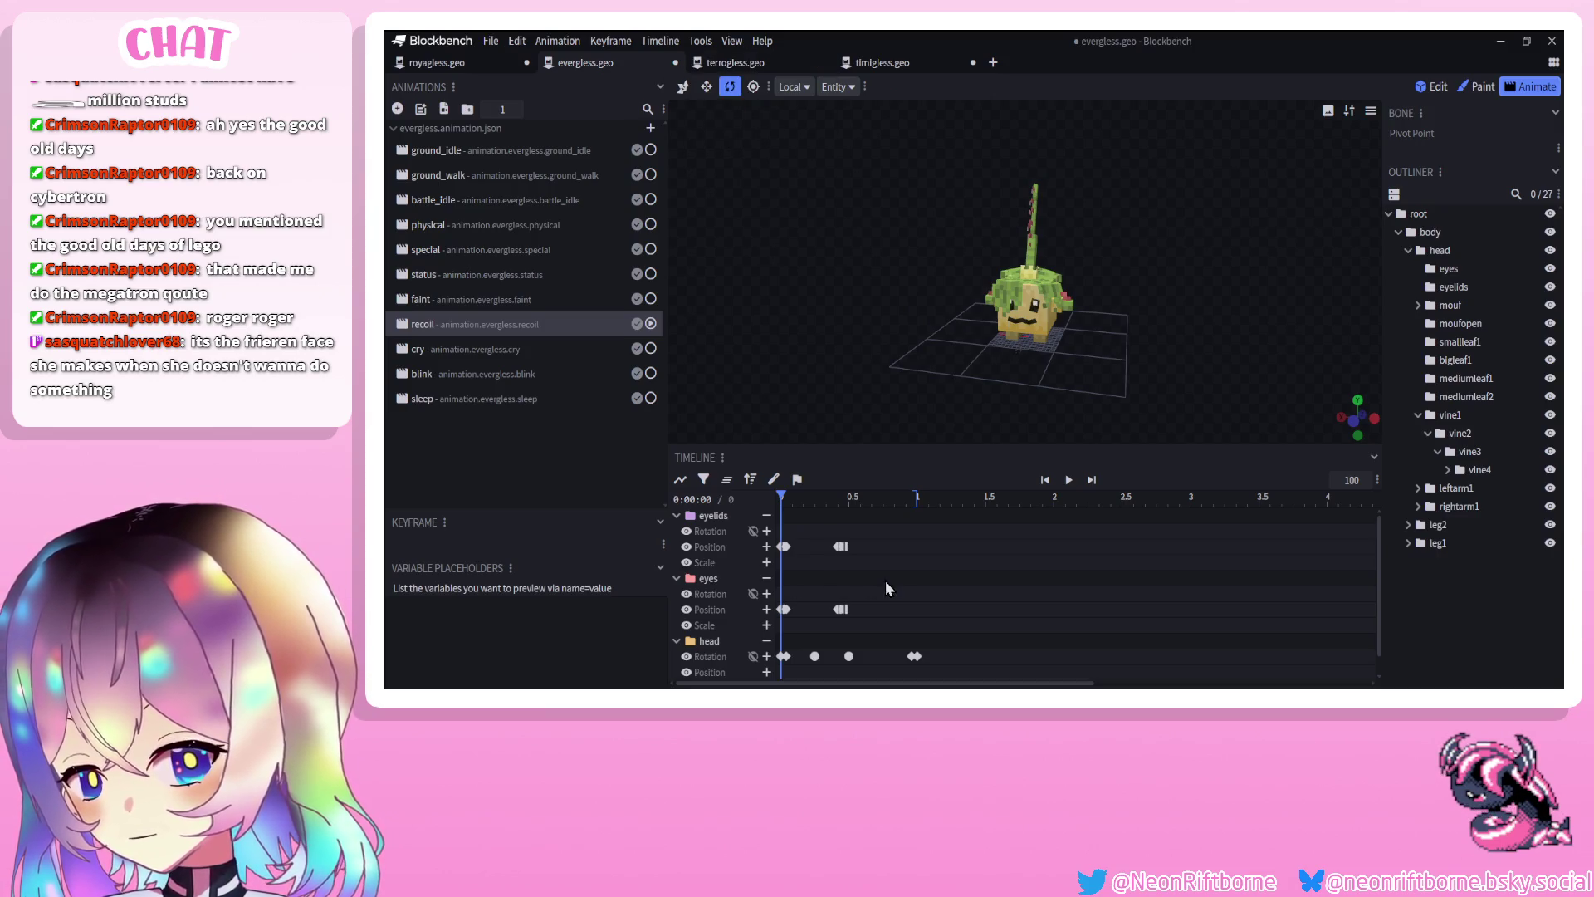
left_click_drag(909, 593, 775, 616)
left_click(425, 66)
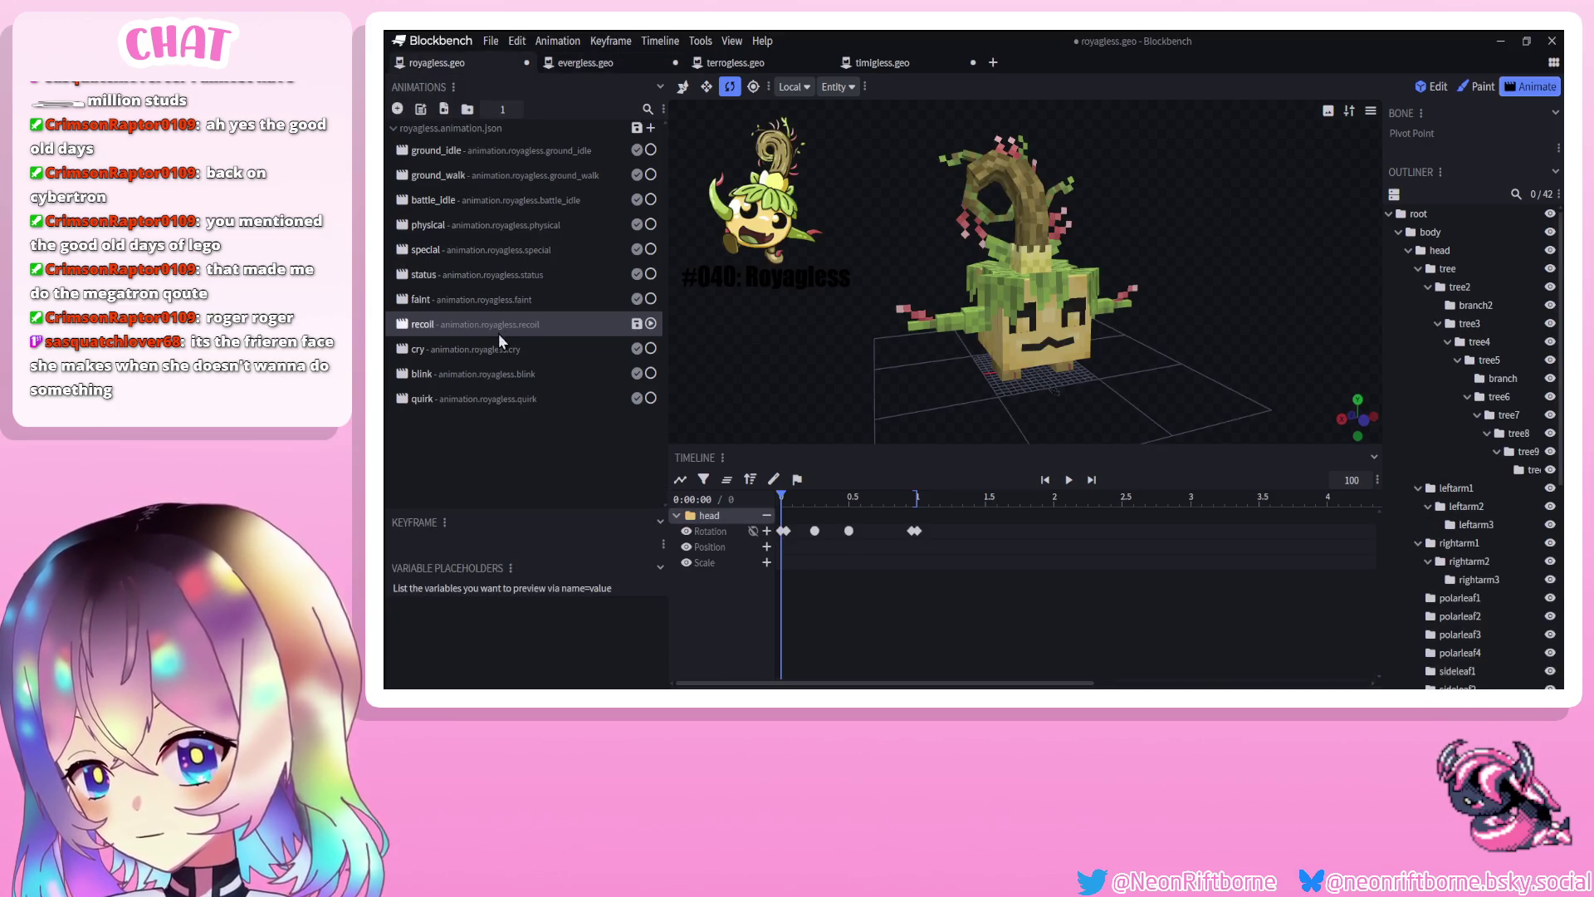
left_click(459, 377)
Compare with cry, then select recoil's eyes position keyframe at 0.25 and preview 0.46
left_click(750, 486)
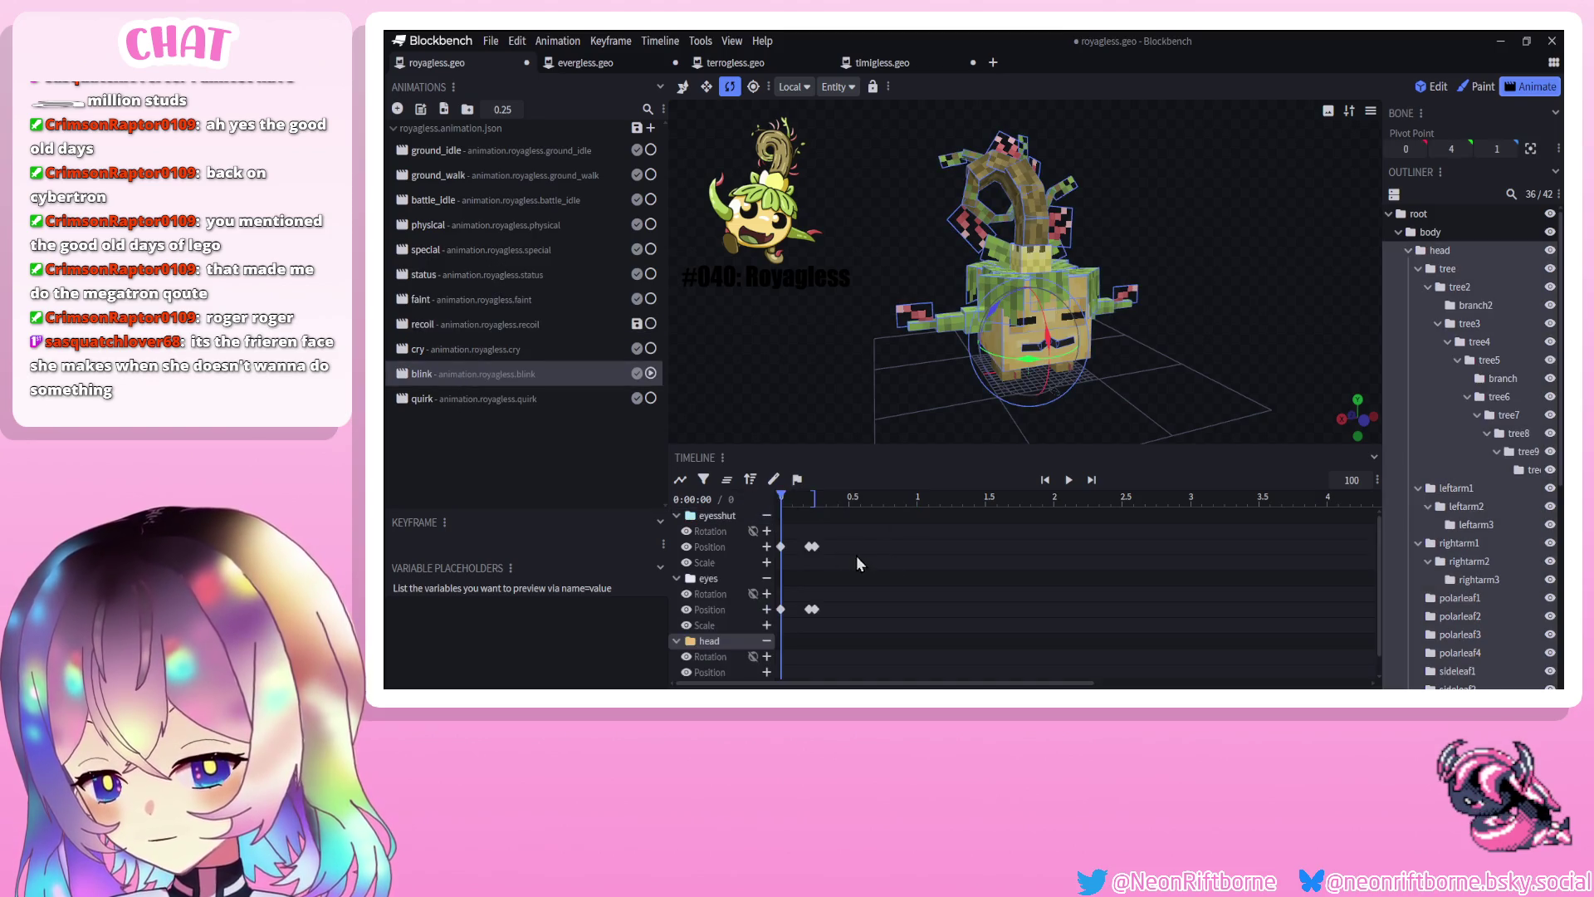
left_click(709, 578)
left_click(439, 348)
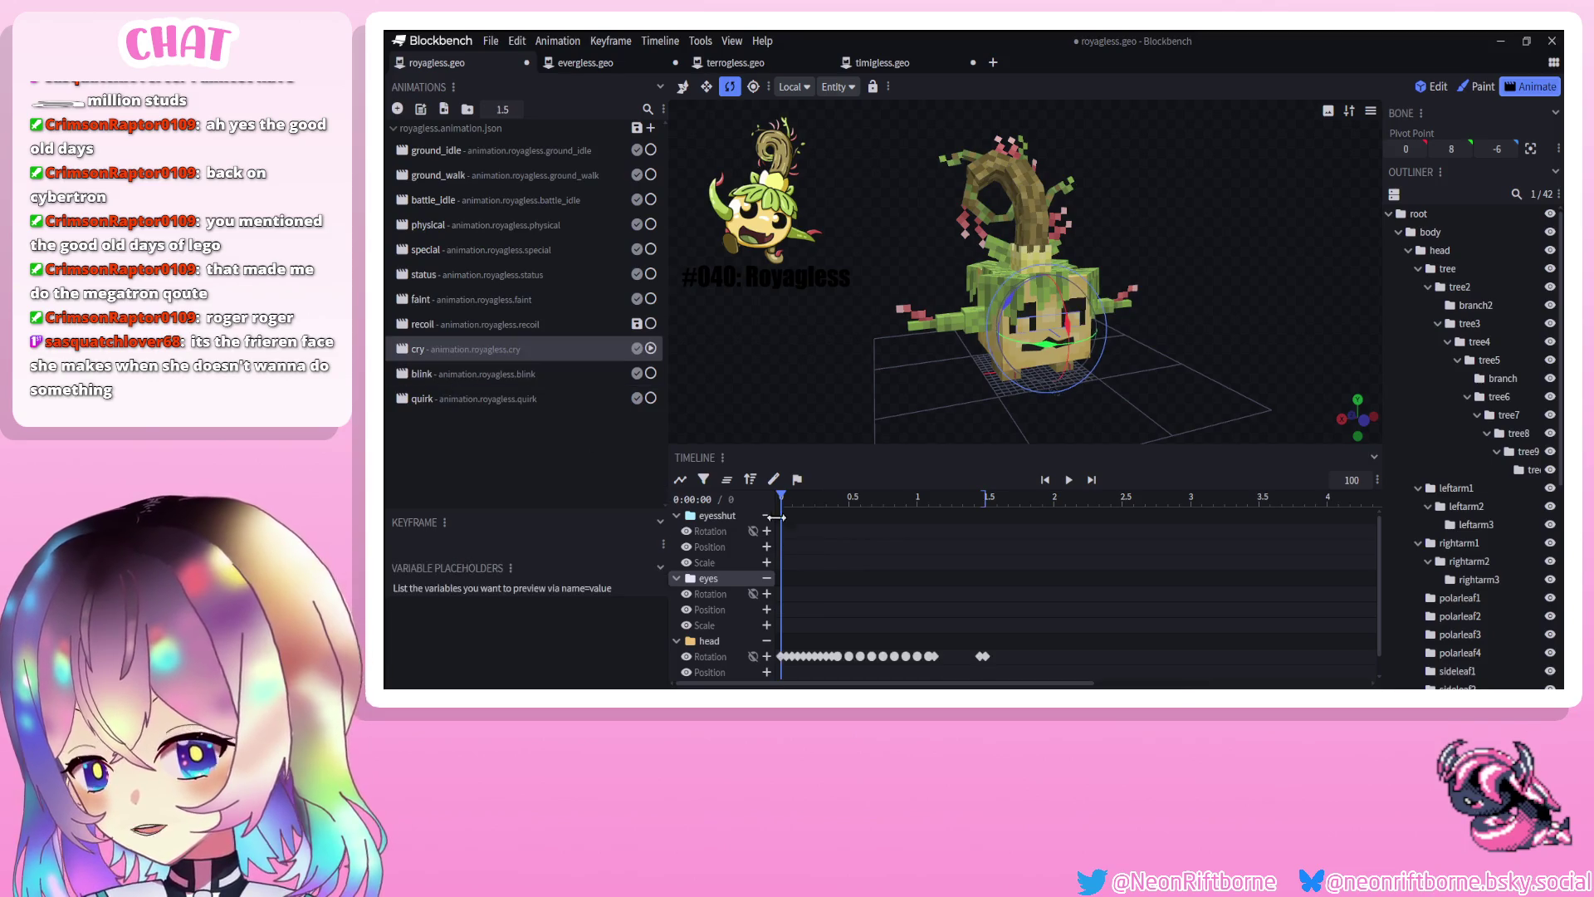
left_click(445, 326)
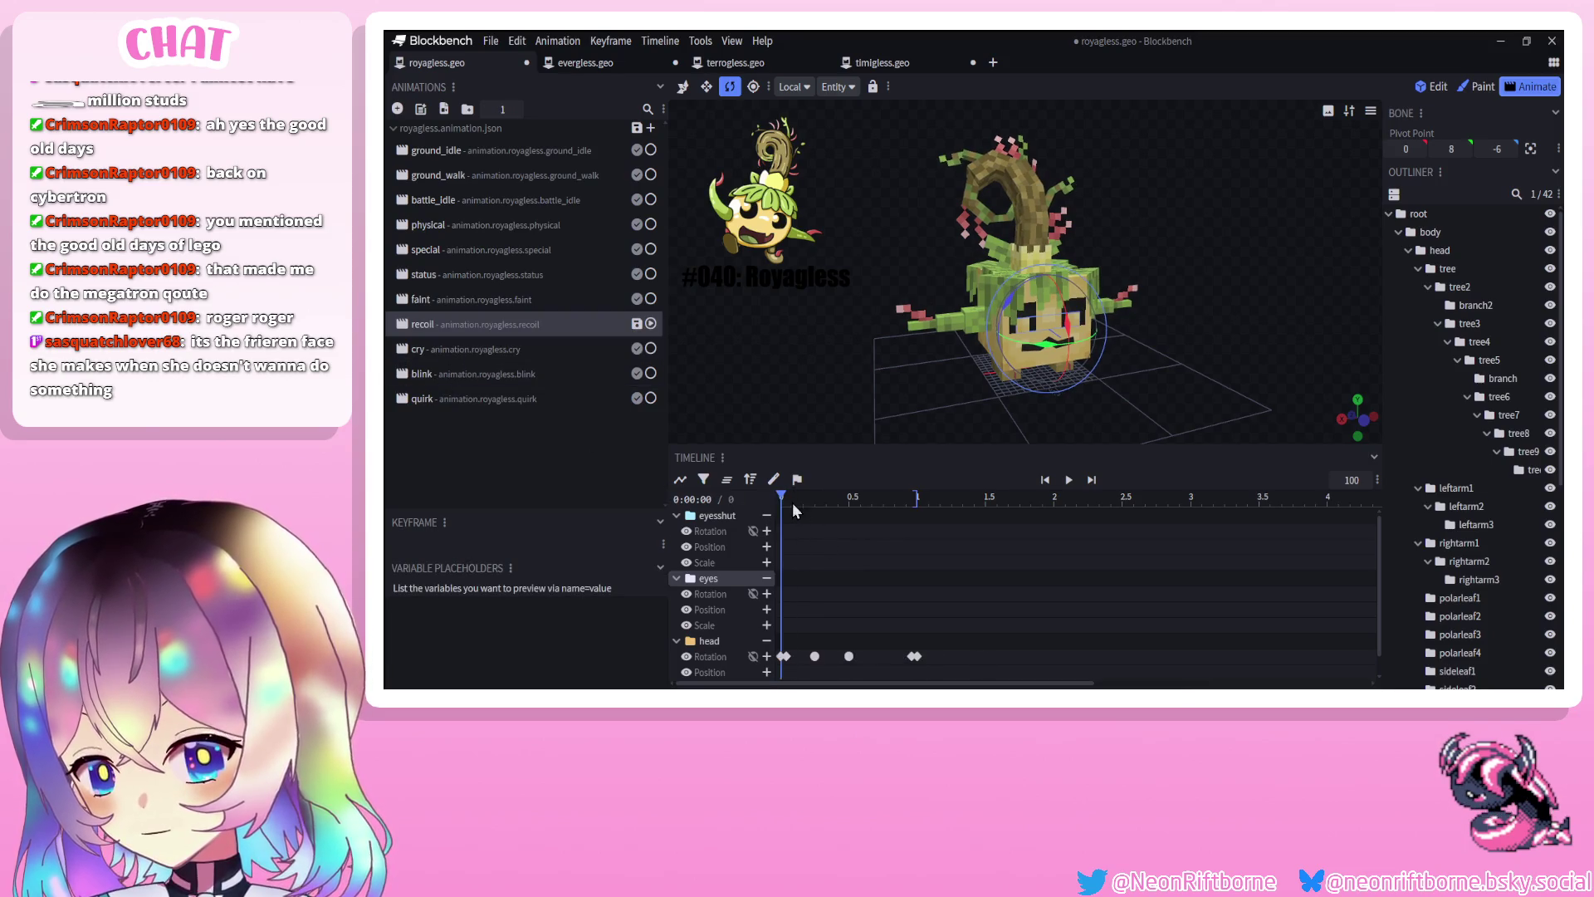
left_click(817, 609)
key("v")
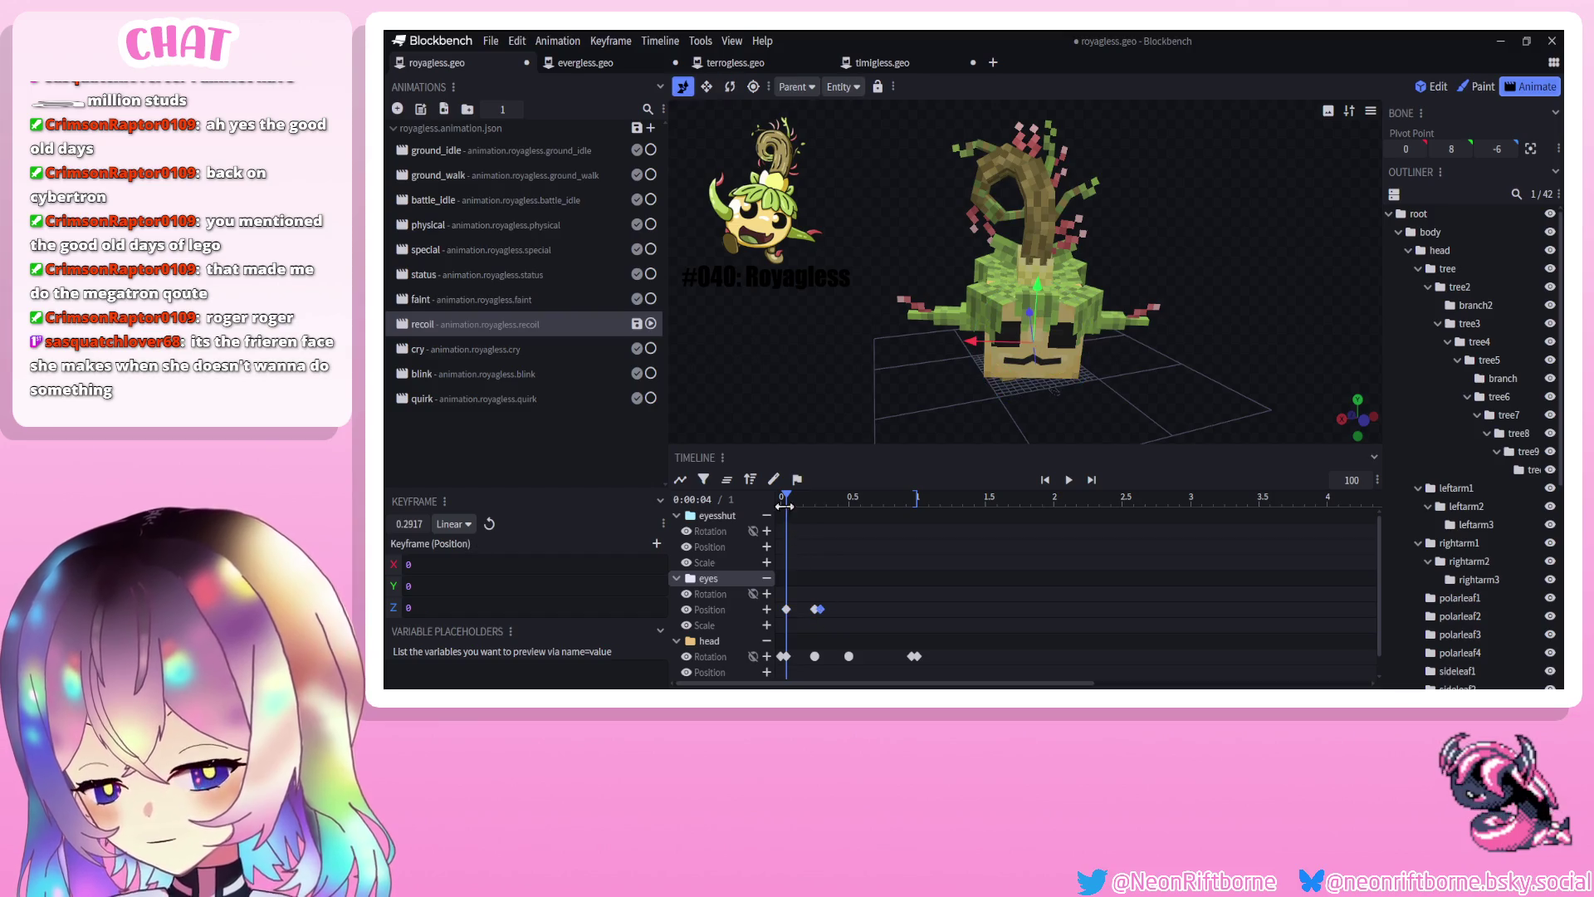
left_click(817, 609)
left_click_drag(781, 498, 841, 502)
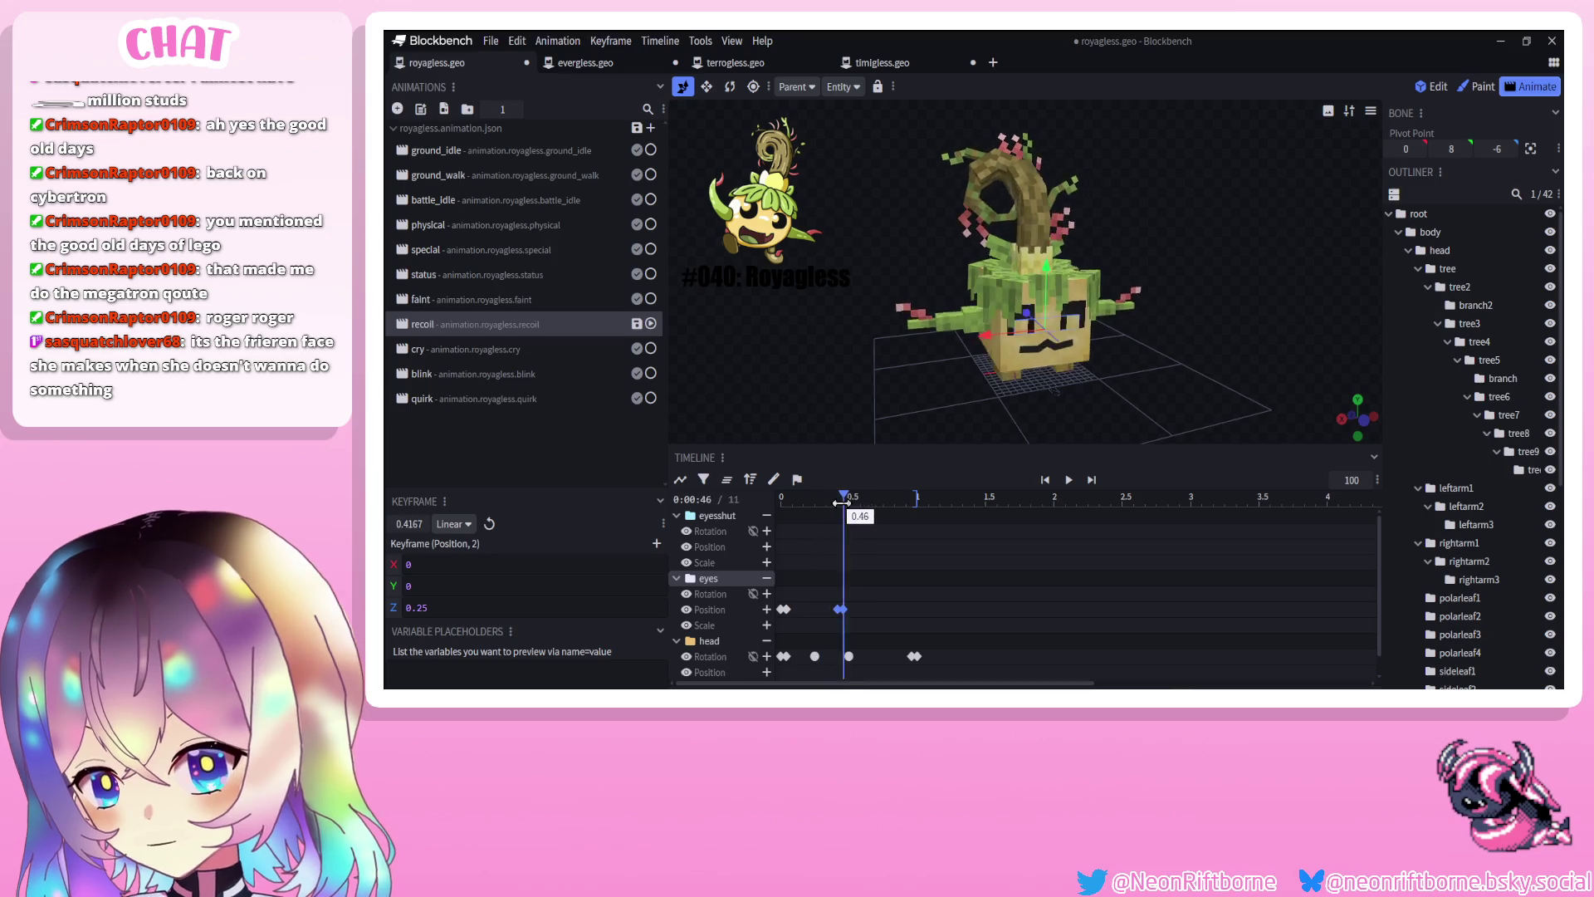
Check evergless and royagless's blink for reference, then return to recoil near its start
left_click(606, 64)
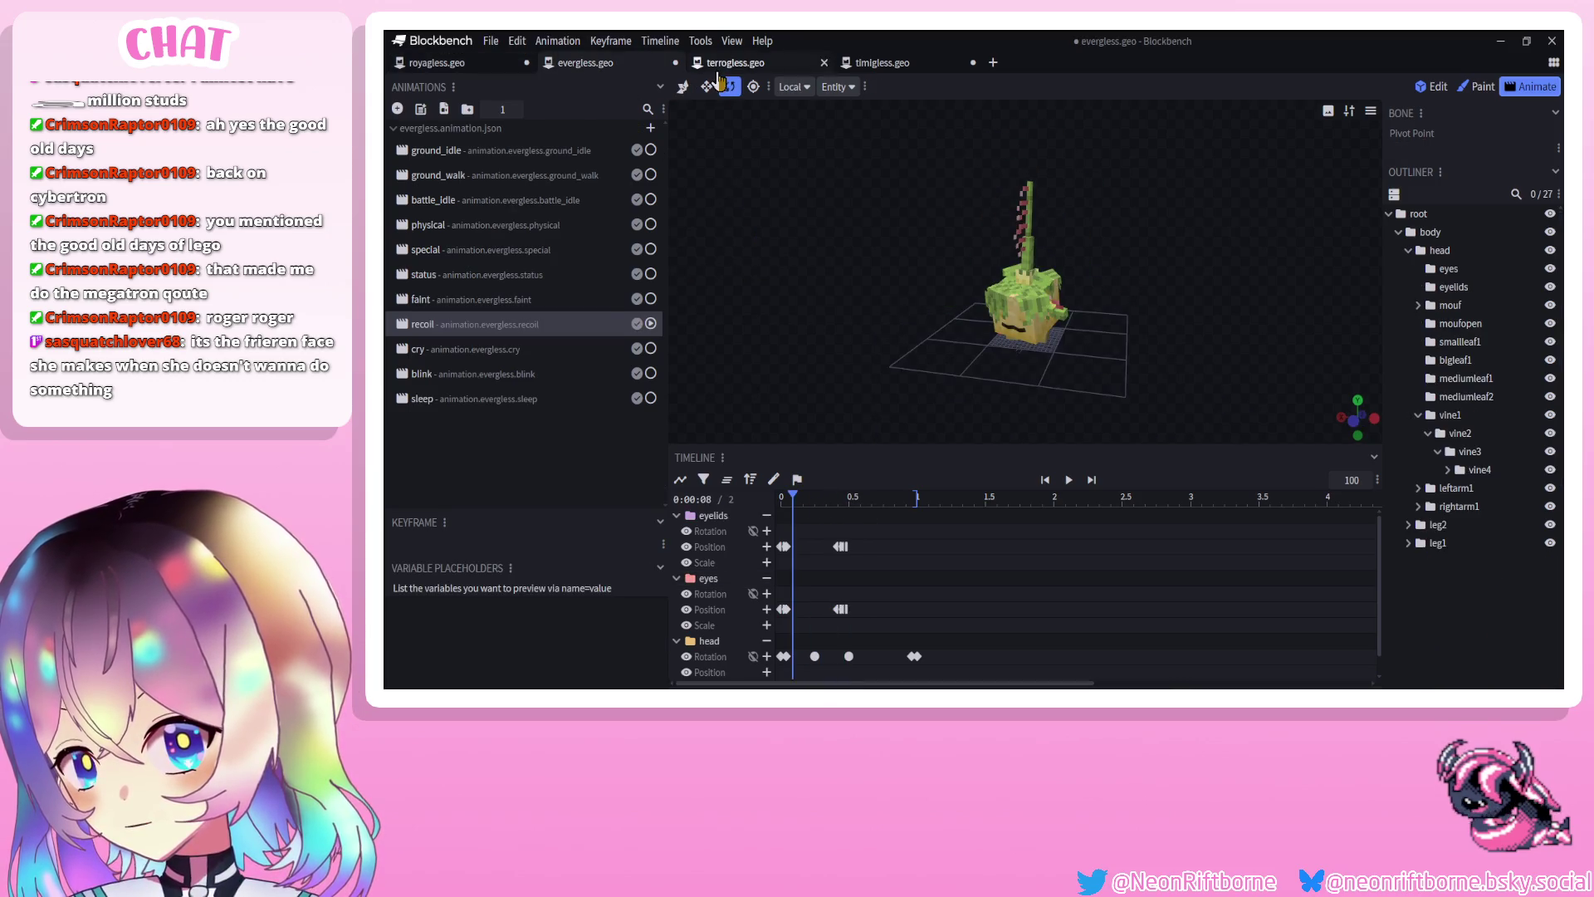
left_click(478, 70)
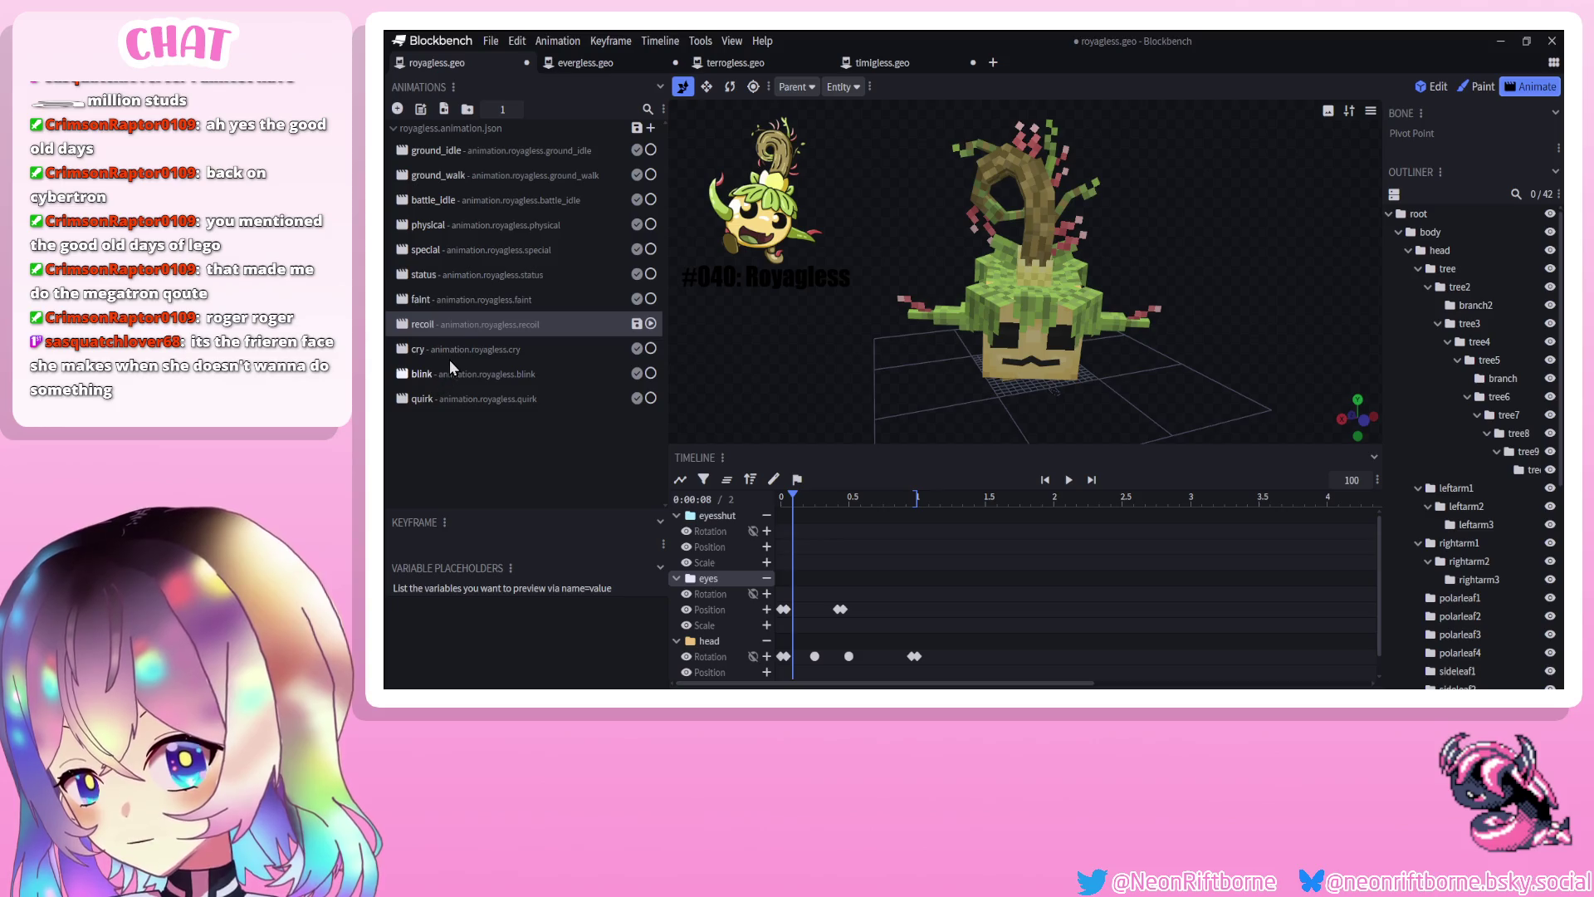
left_click(450, 368)
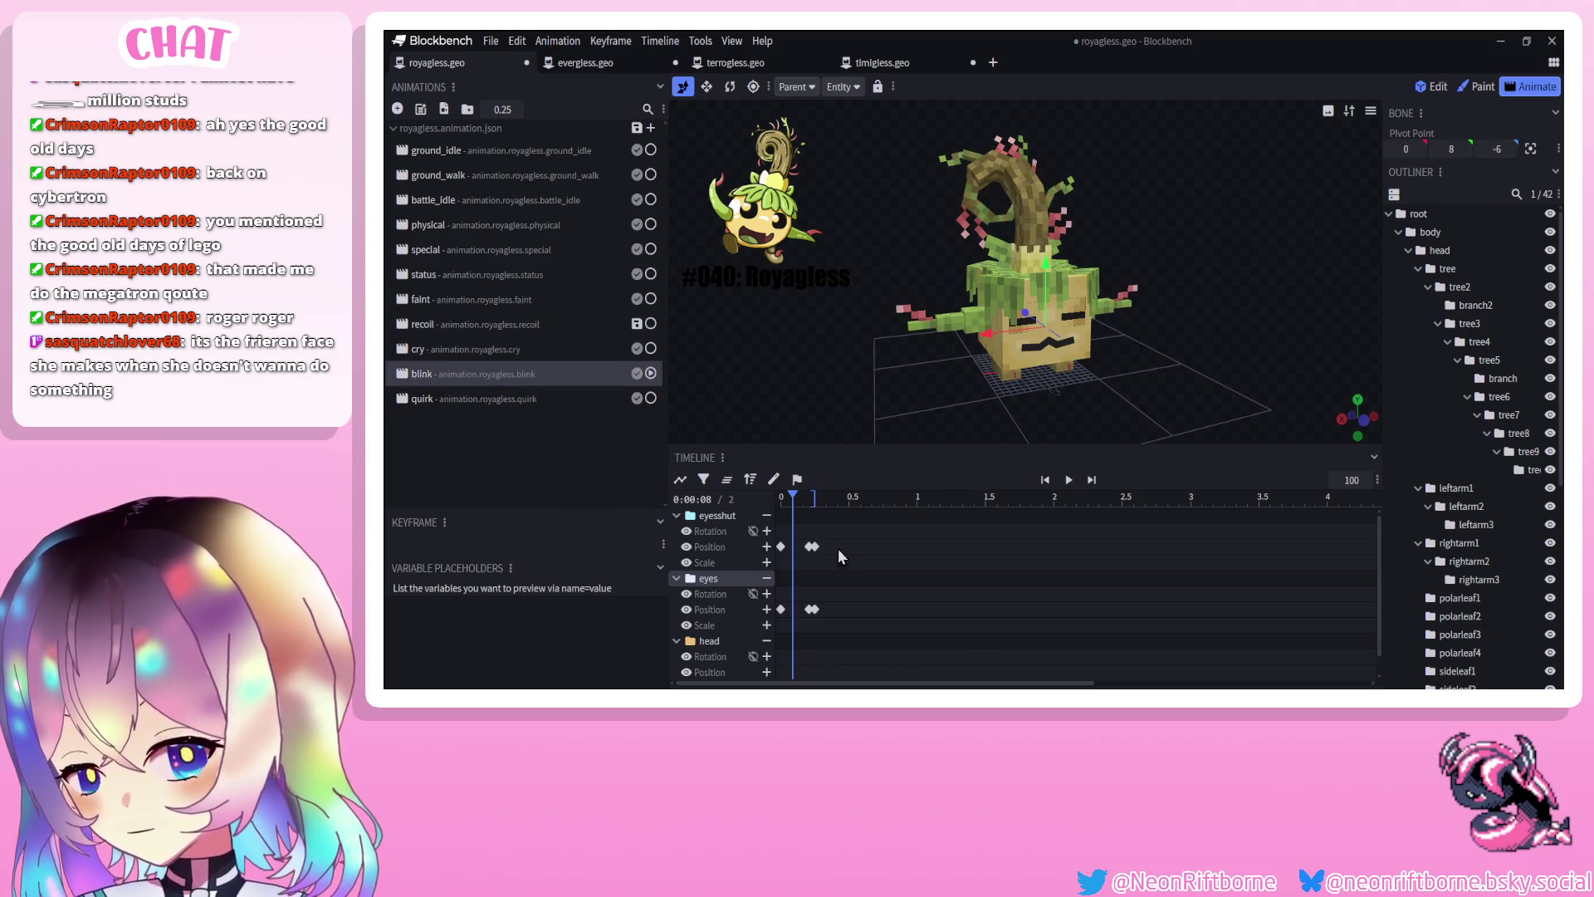
left_click(492, 325)
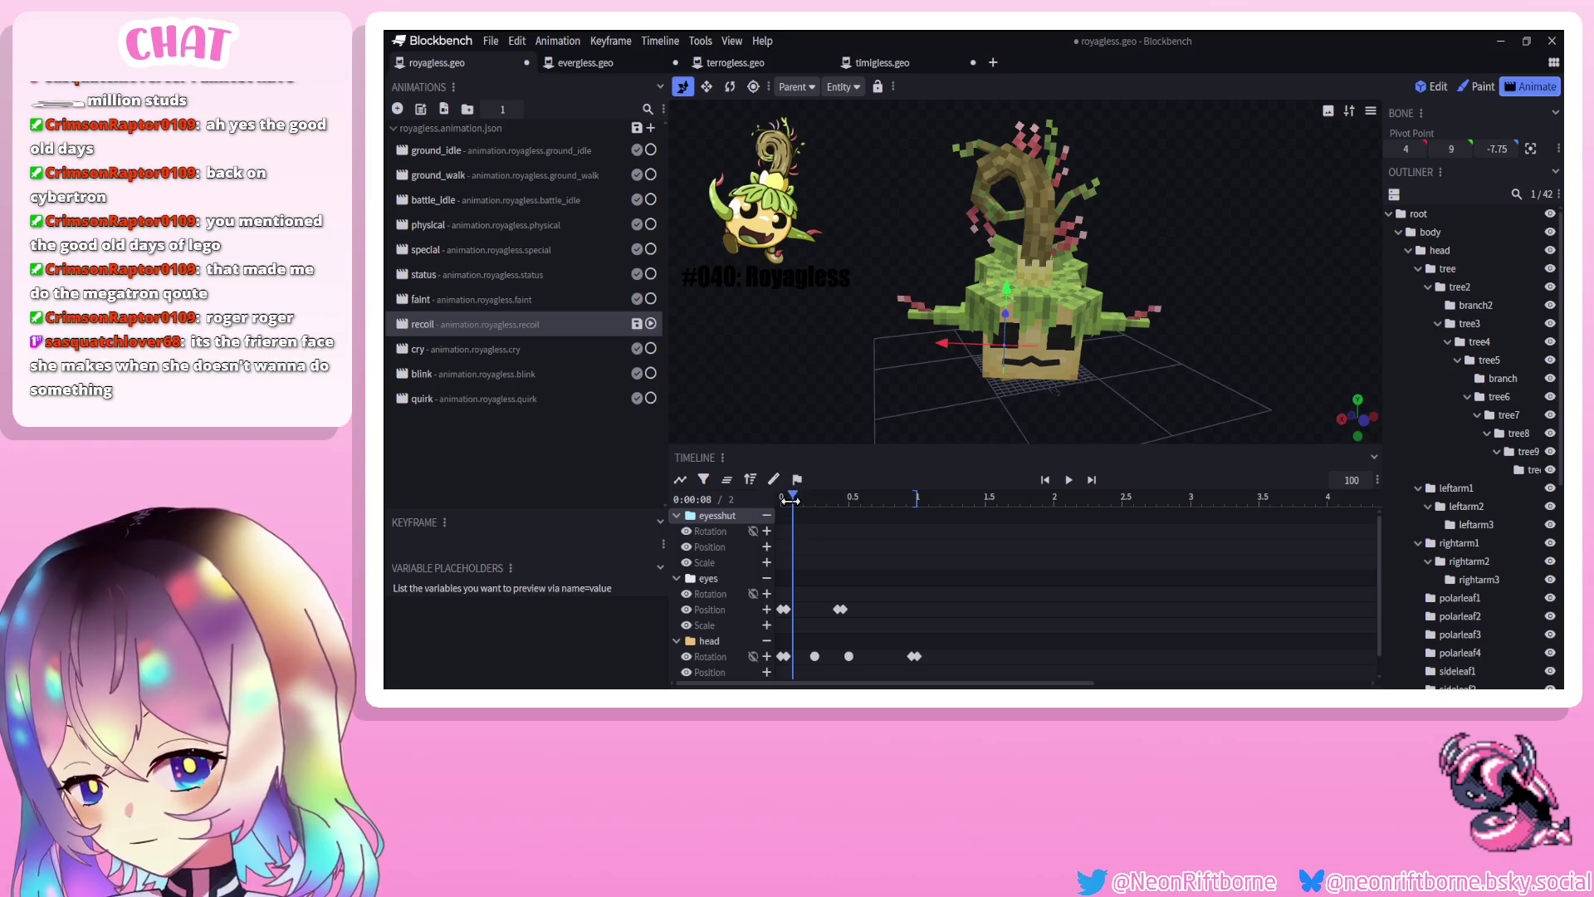
left_click_drag(789, 501, 786, 501)
Paste eyesshut position keyframes into recoil and shift them later to match the eyes keys
key("ctrl+v")
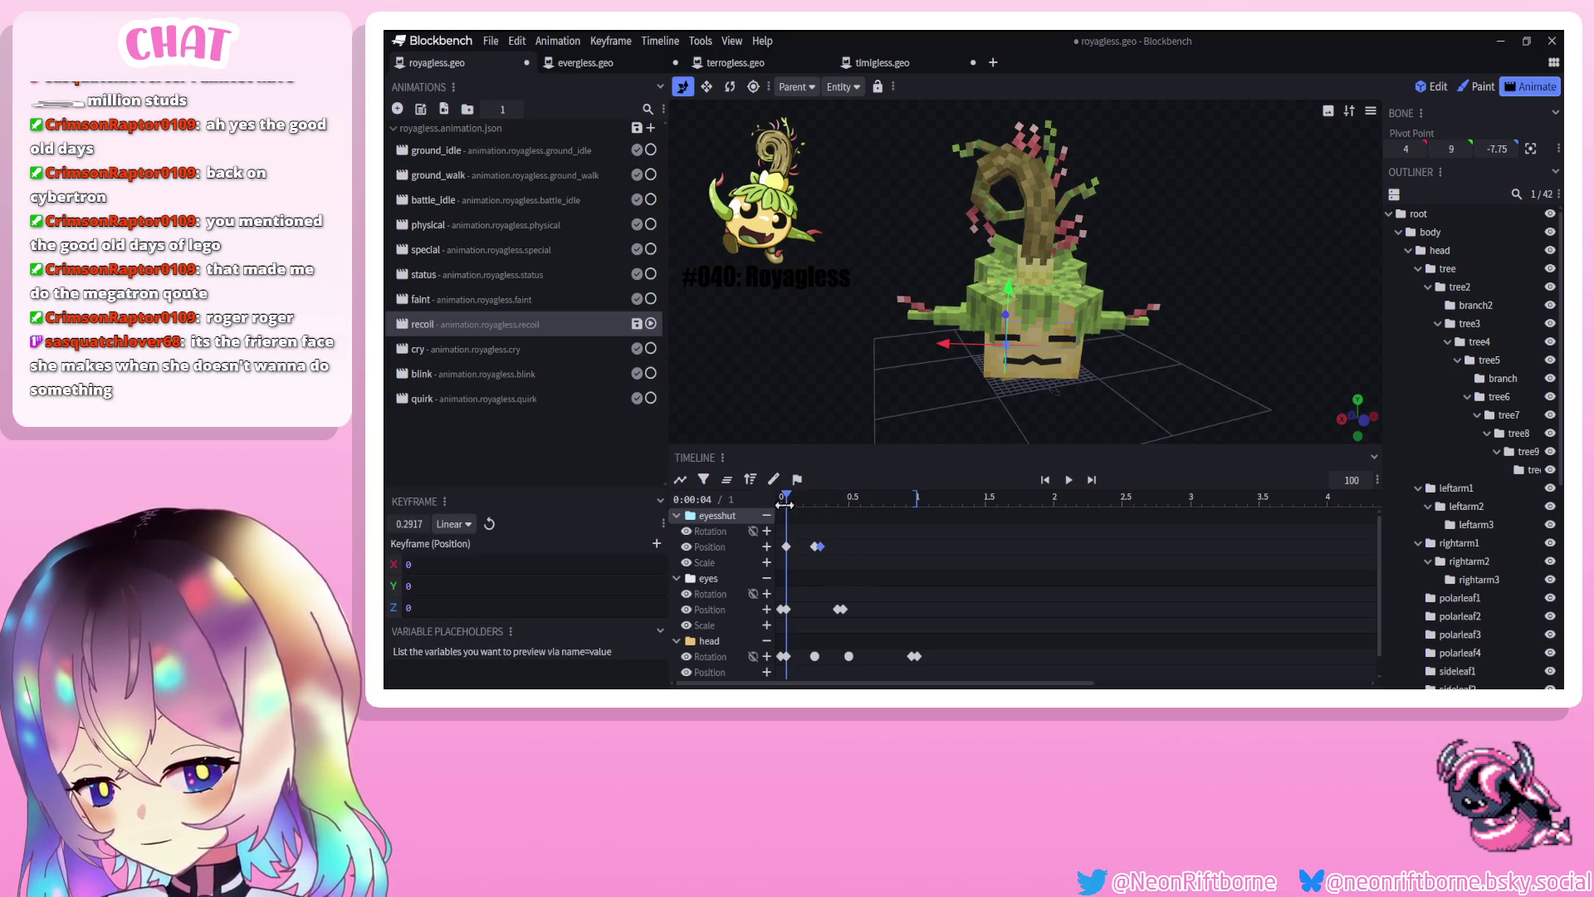
left_click(784, 547)
left_click_drag(813, 562, 835, 559)
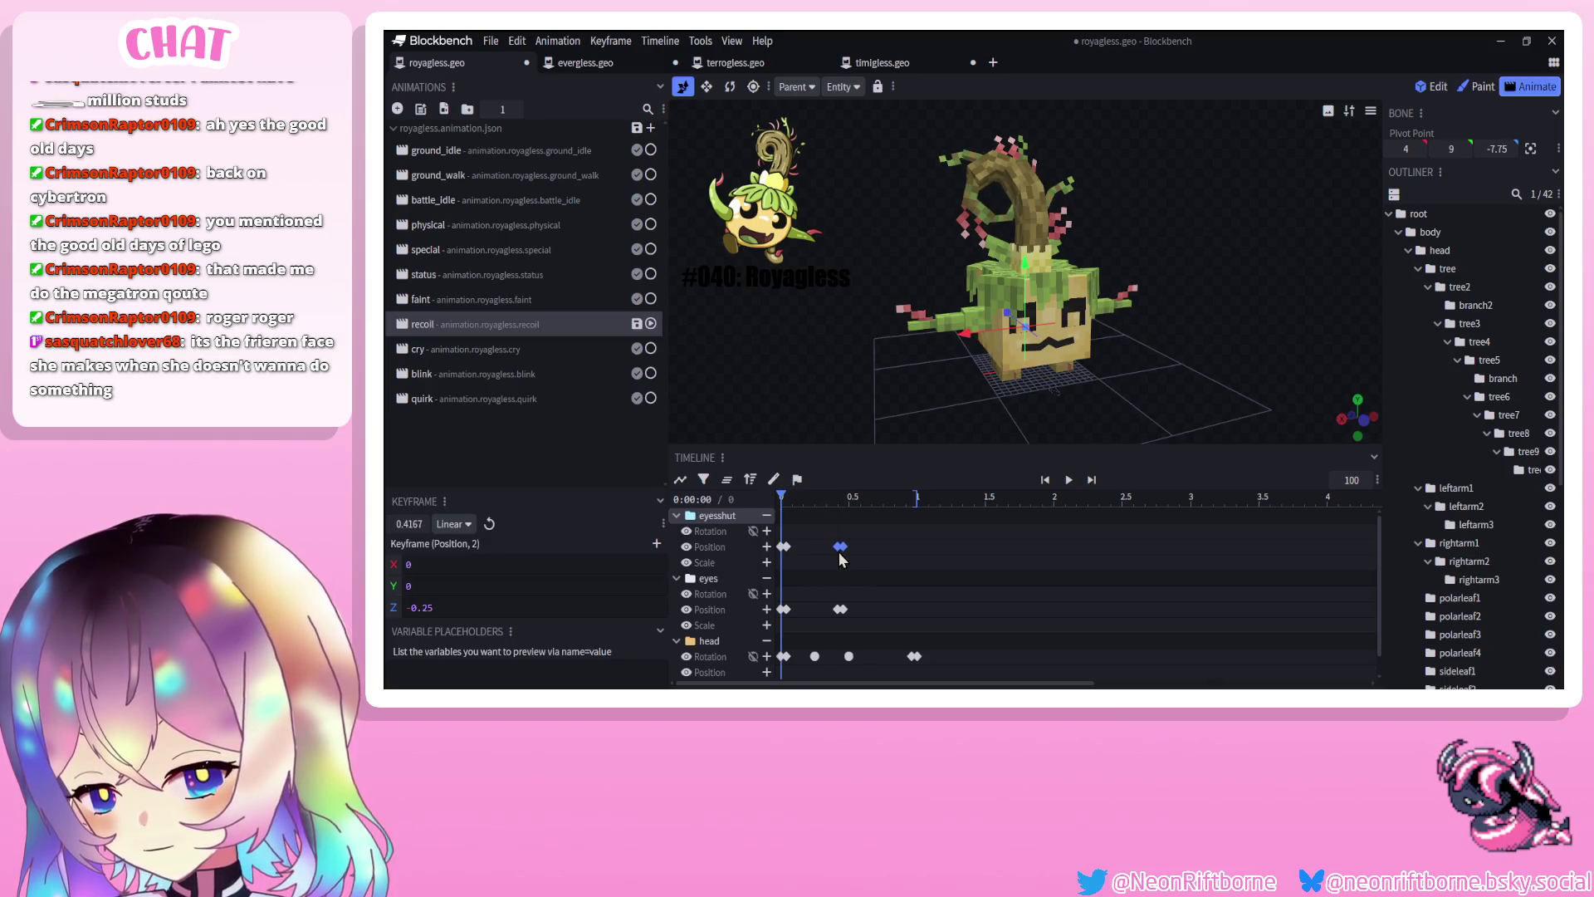
left_click(485, 304)
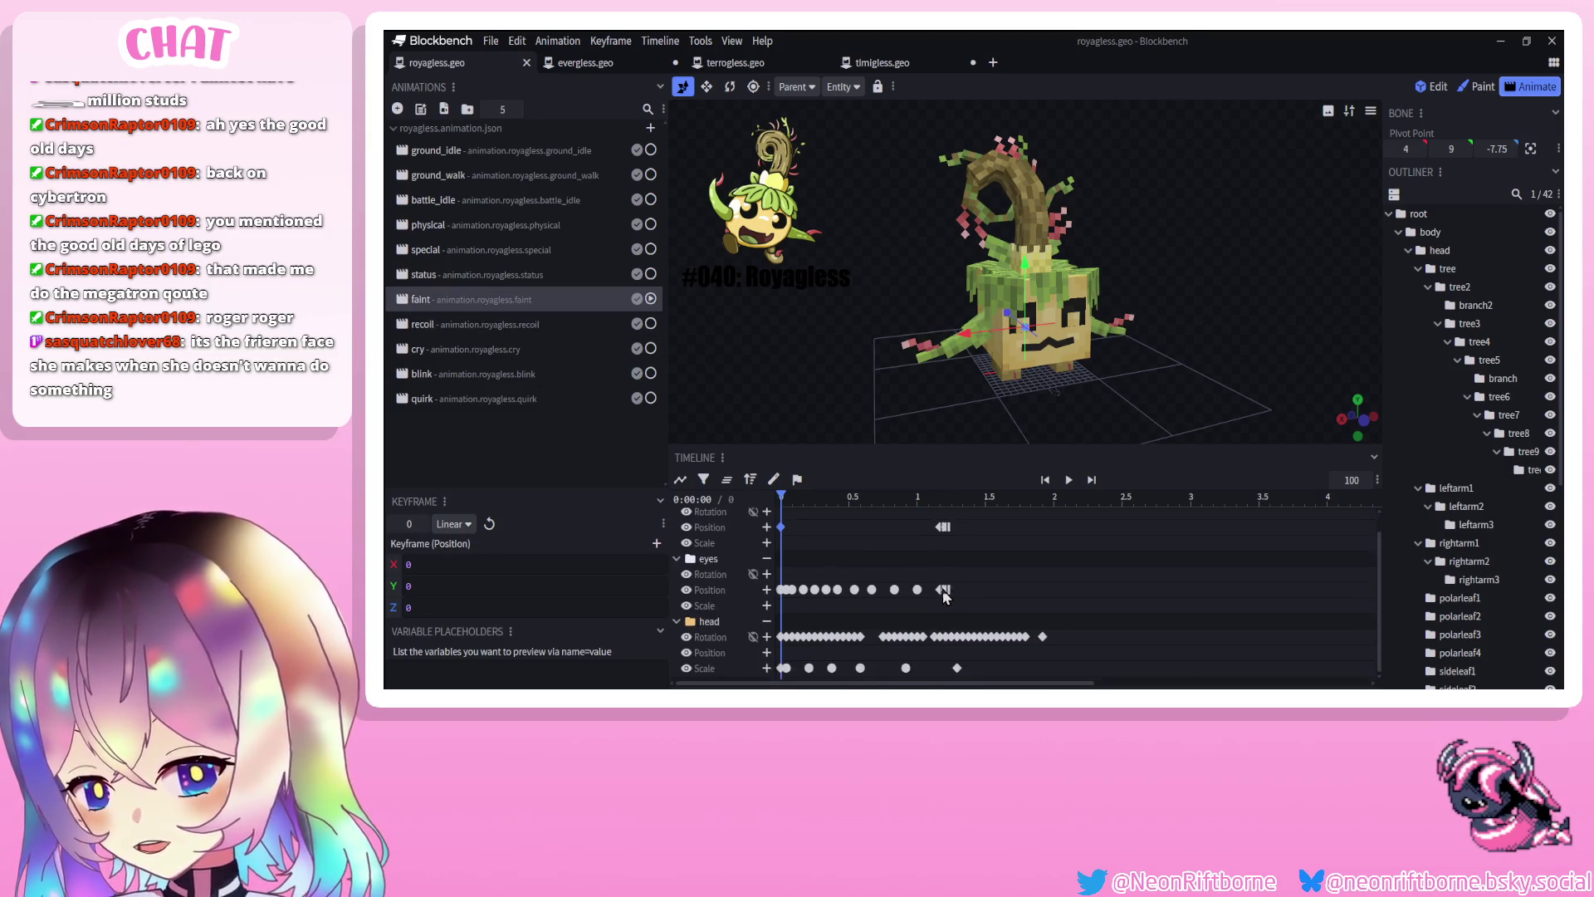
scroll(929, 591, "up", 1)
scroll(1478, 475, "down", 5)
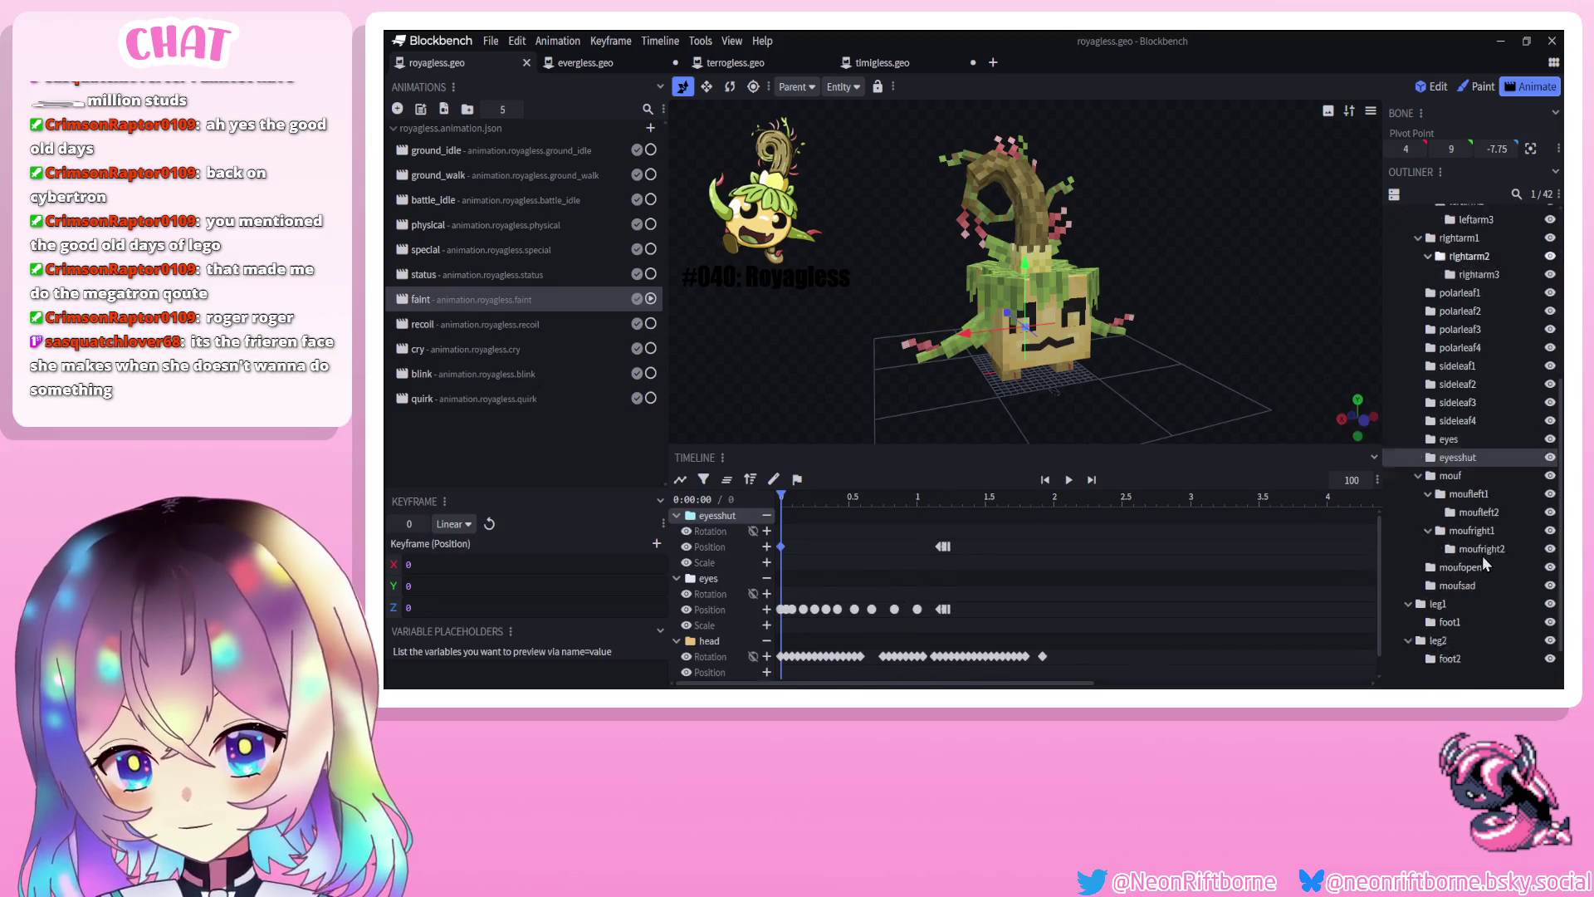
Copy faint's first mouf and moufsad keyframe columns into recoil, deleting the unwanted mouf rotation key
left_click(1450, 454)
left_click(1457, 564)
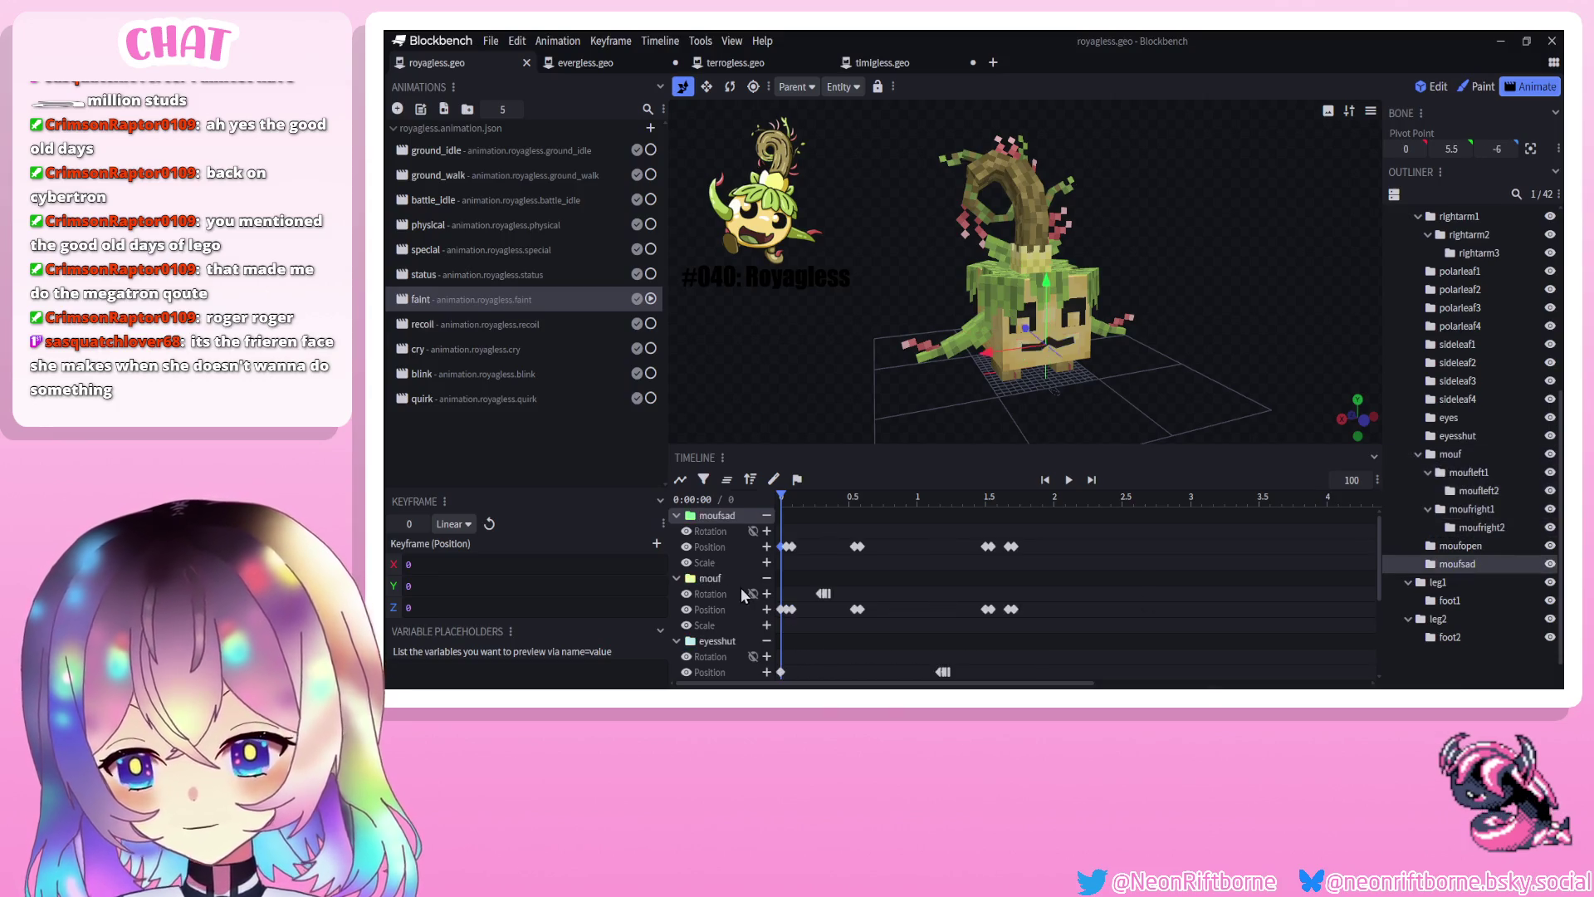
mouse_move(782, 500)
left_mouse_down()
mouse_move(844, 523)
mouse_move(855, 560)
mouse_move(787, 624)
left_mouse_up()
left_click_drag(802, 533, 791, 632)
left_click_drag(881, 535, 785, 642)
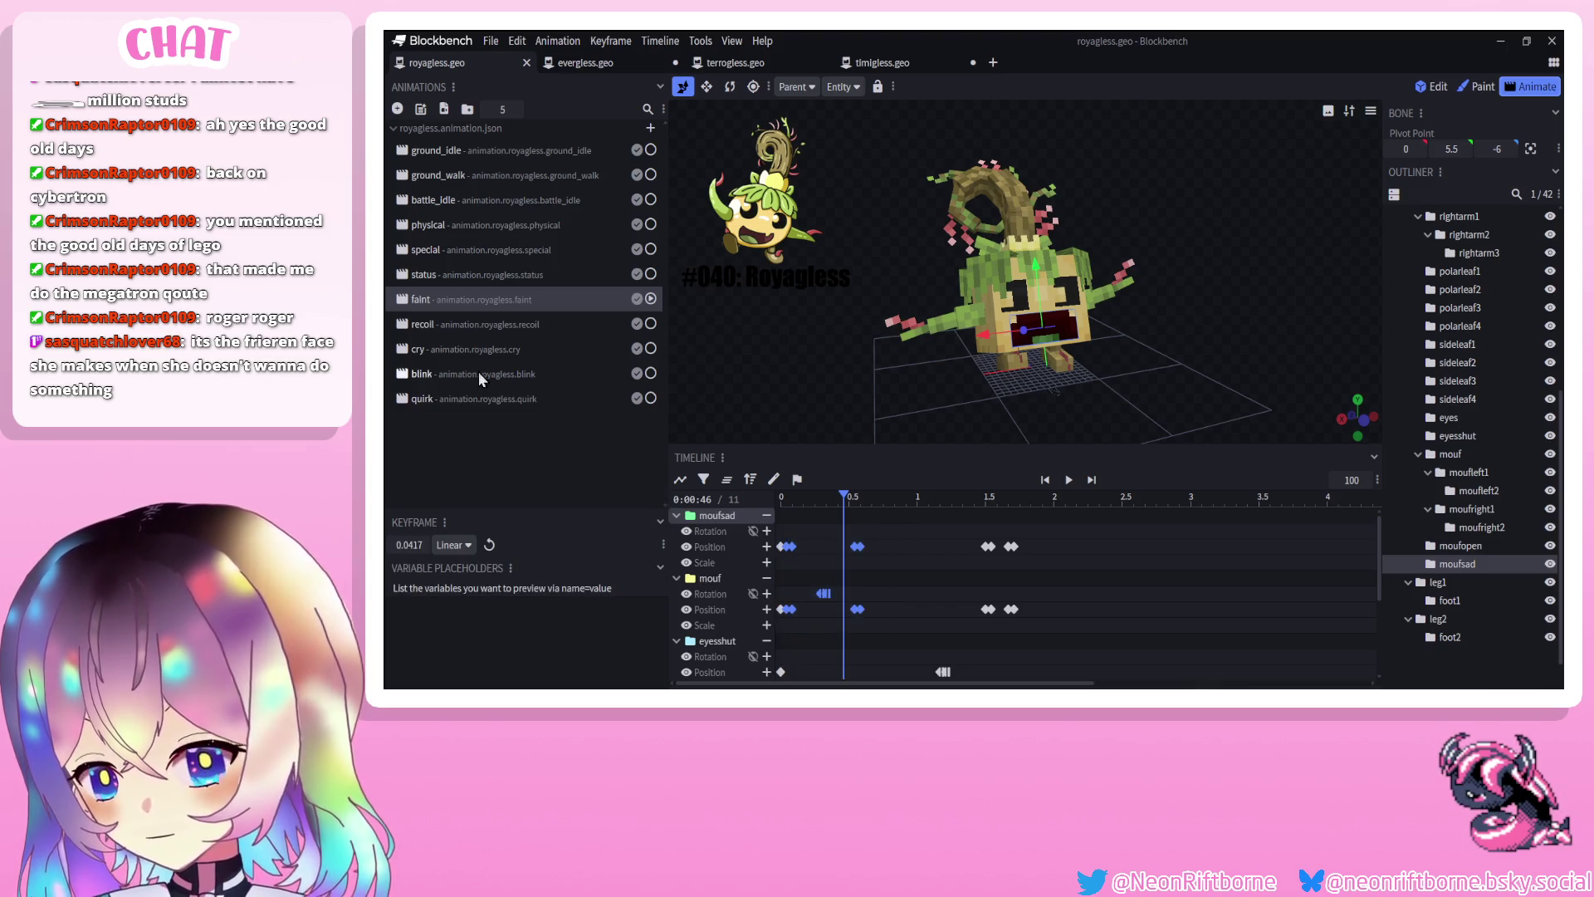
left_click(481, 329)
mouse_move(814, 498)
left_mouse_down()
mouse_move(783, 505)
mouse_move(876, 511)
left_mouse_up()
key("Delete")
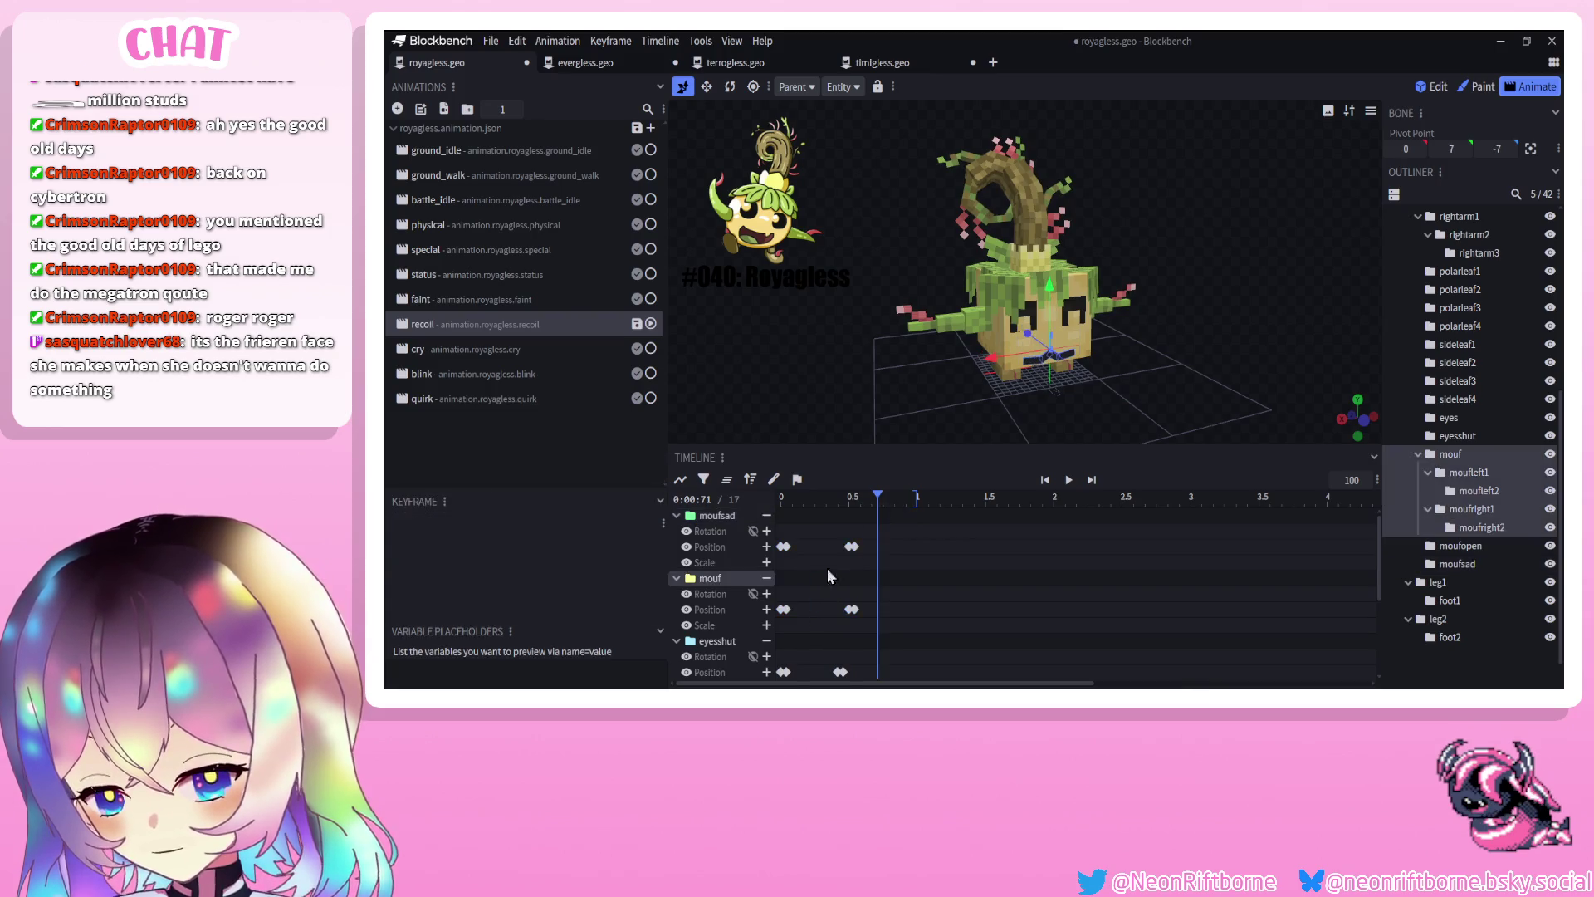
Nudge the mouf part upward at its 0.5 s position keyframe in recoil
left_click(1069, 480)
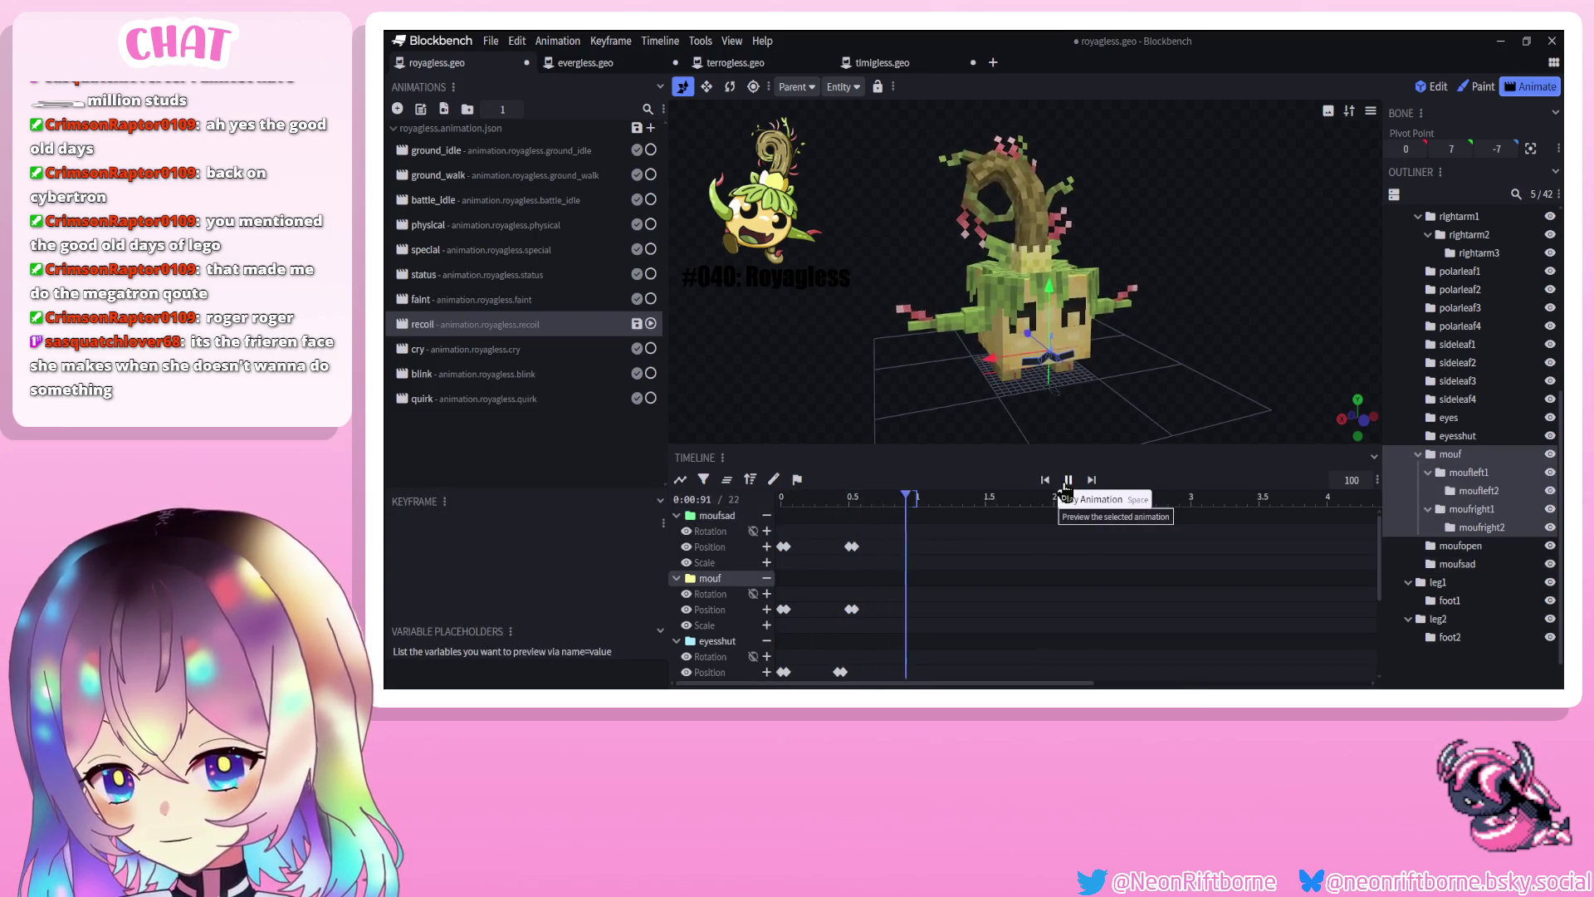
left_click(1069, 480)
mouse_move(860, 390)
left_mouse_down()
mouse_move(845, 353)
mouse_move(909, 428)
left_mouse_up()
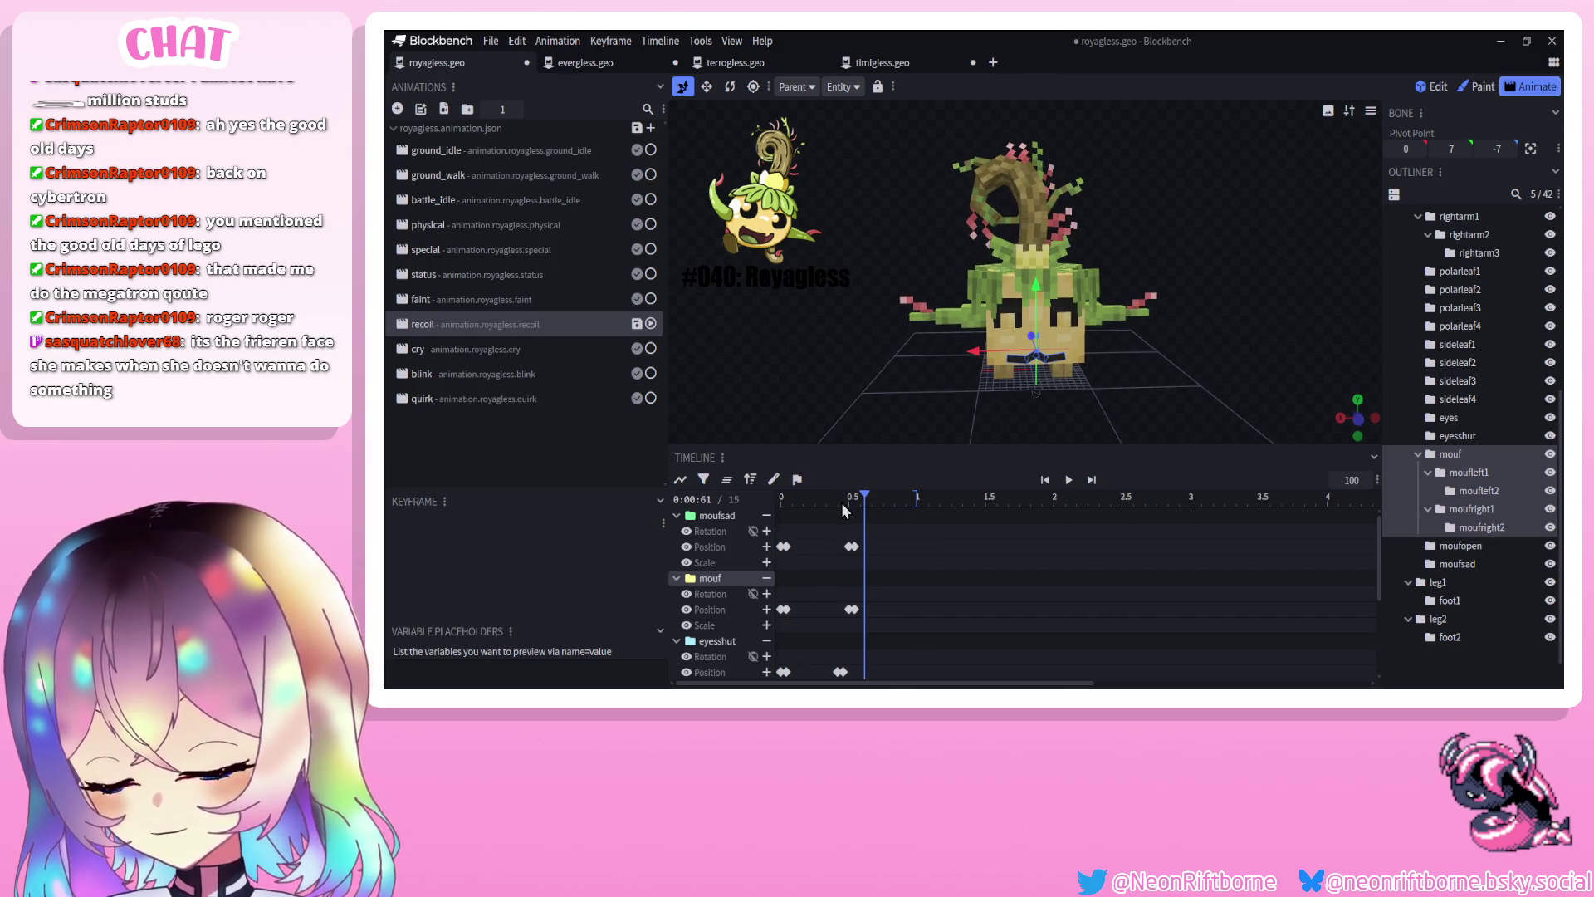
left_click_drag(885, 362, 820, 352)
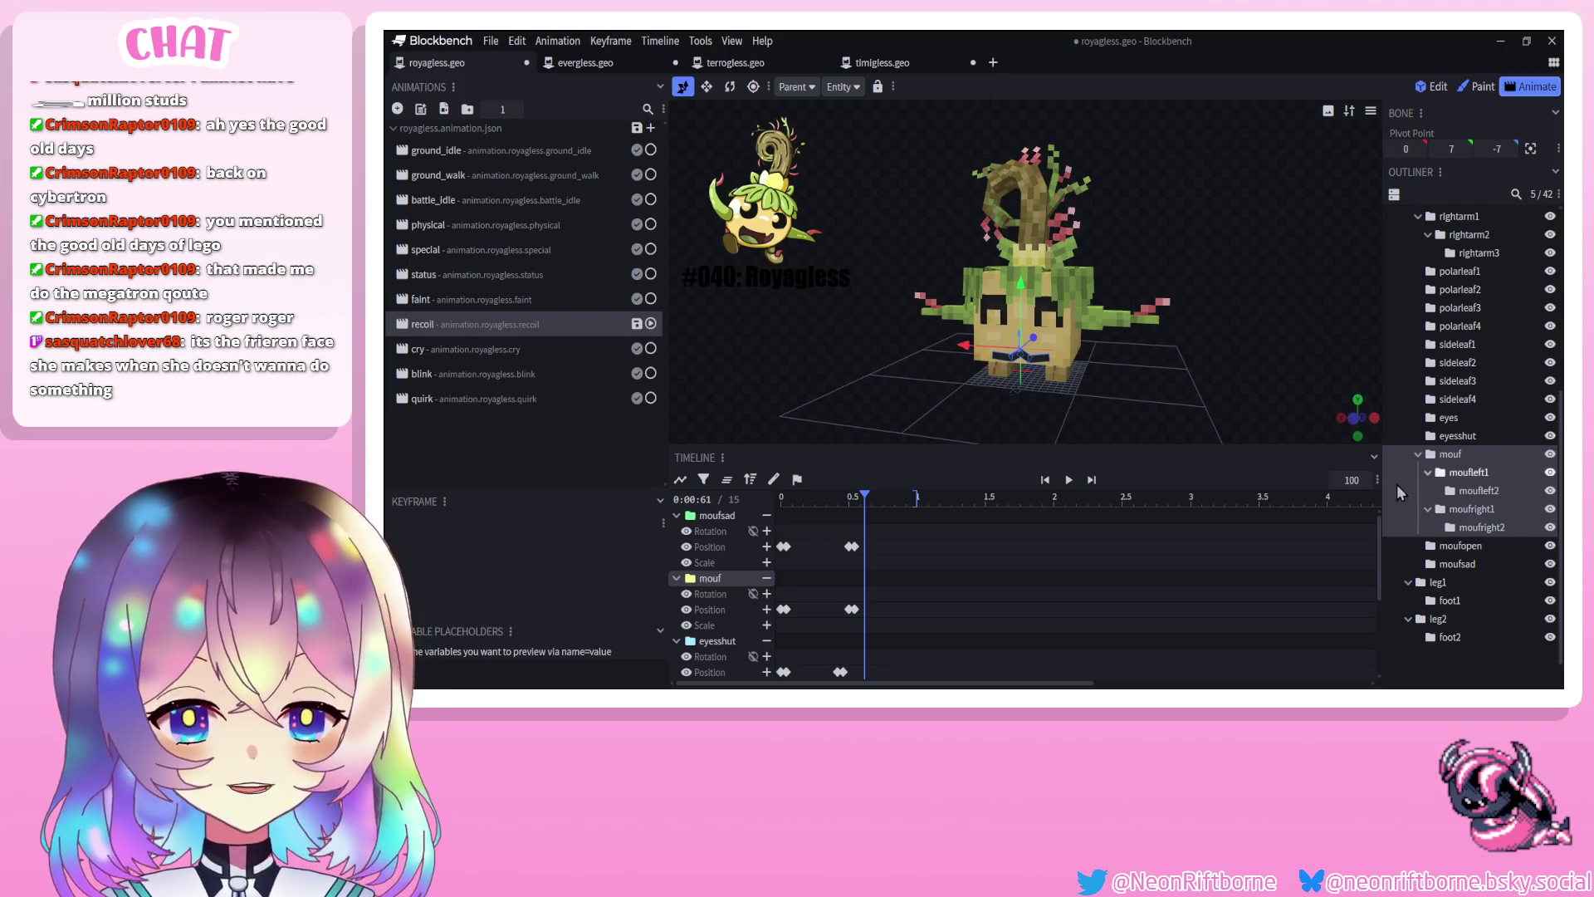
scroll(1404, 515, "down", 2)
left_click(1426, 606)
left_click(851, 610)
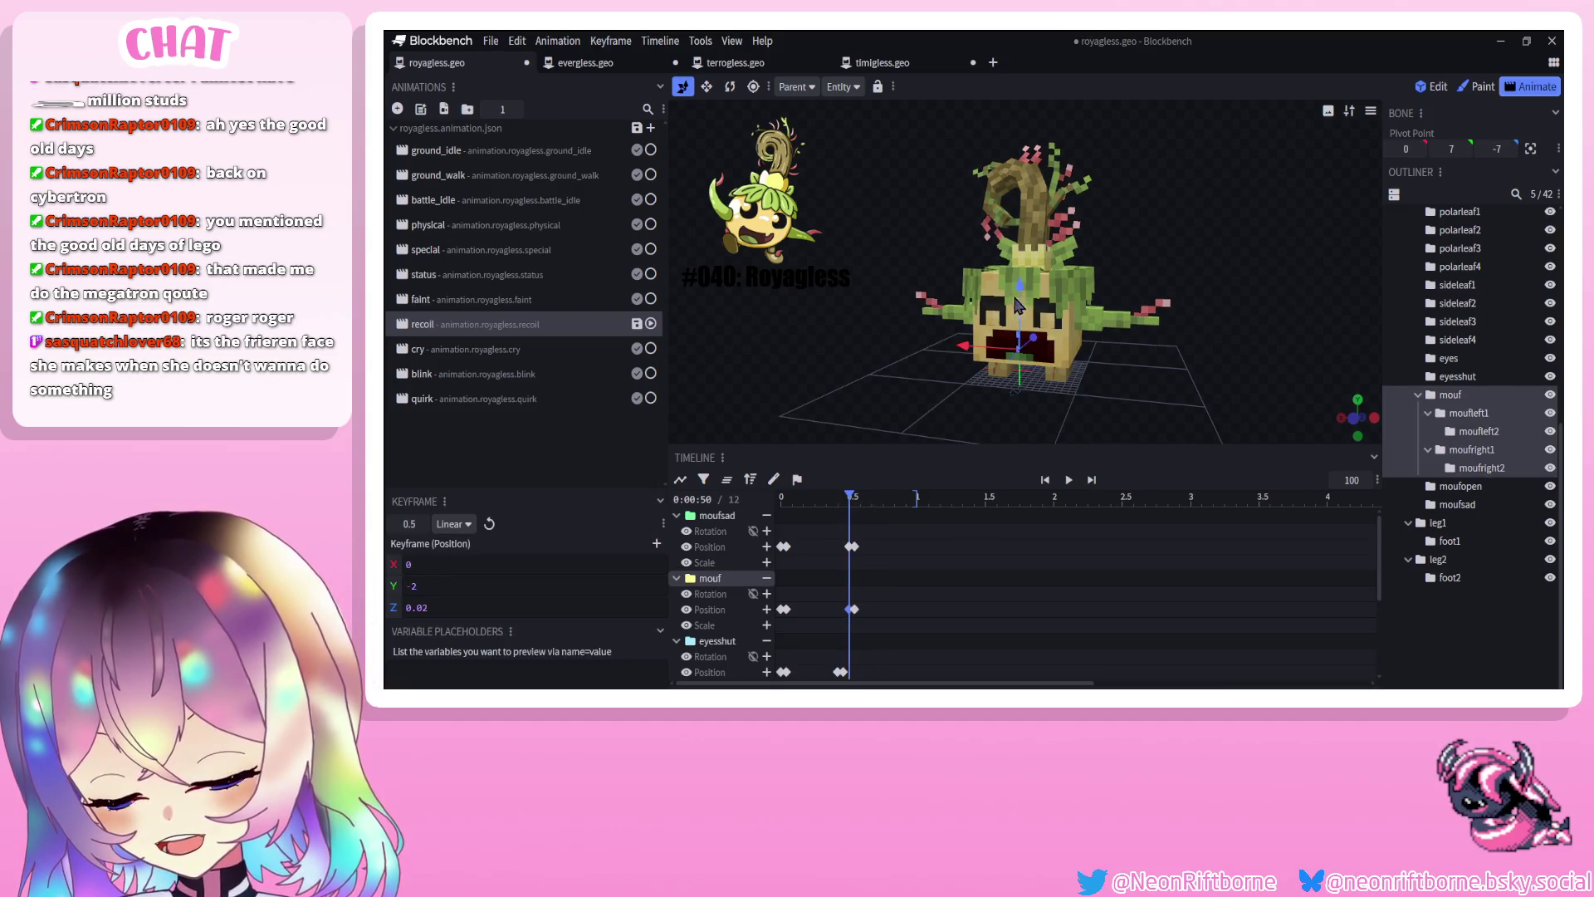
left_click_drag(1027, 293, 1027, 308)
left_click(856, 499)
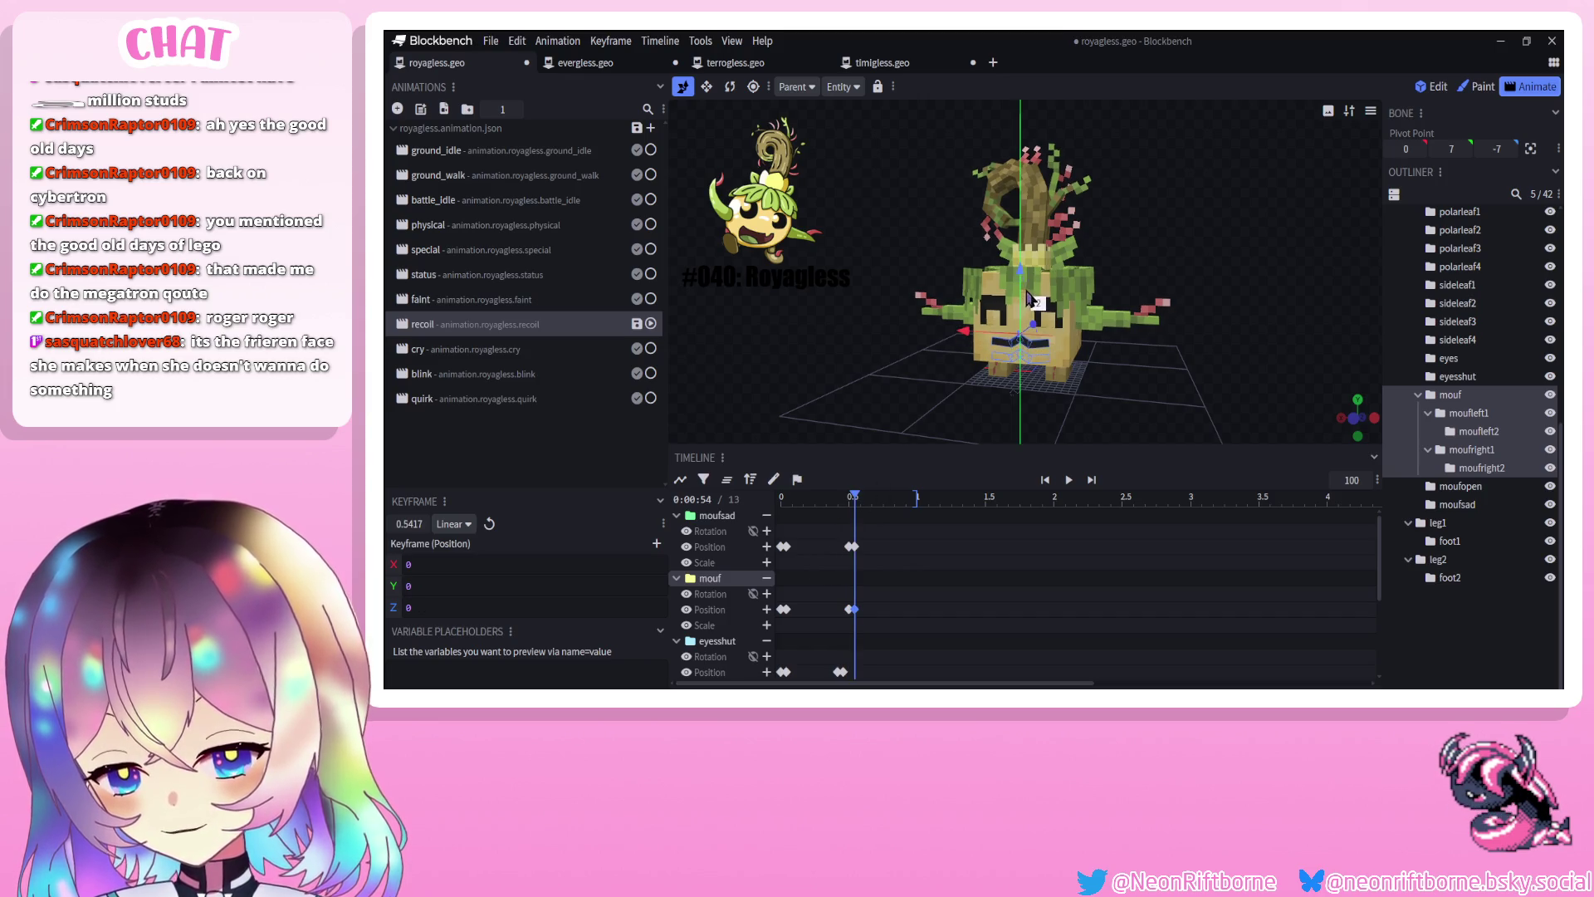
Shift the mouth keyframes slightly earlier and raise moufsad's Y position to 0.5
left_click(1067, 480)
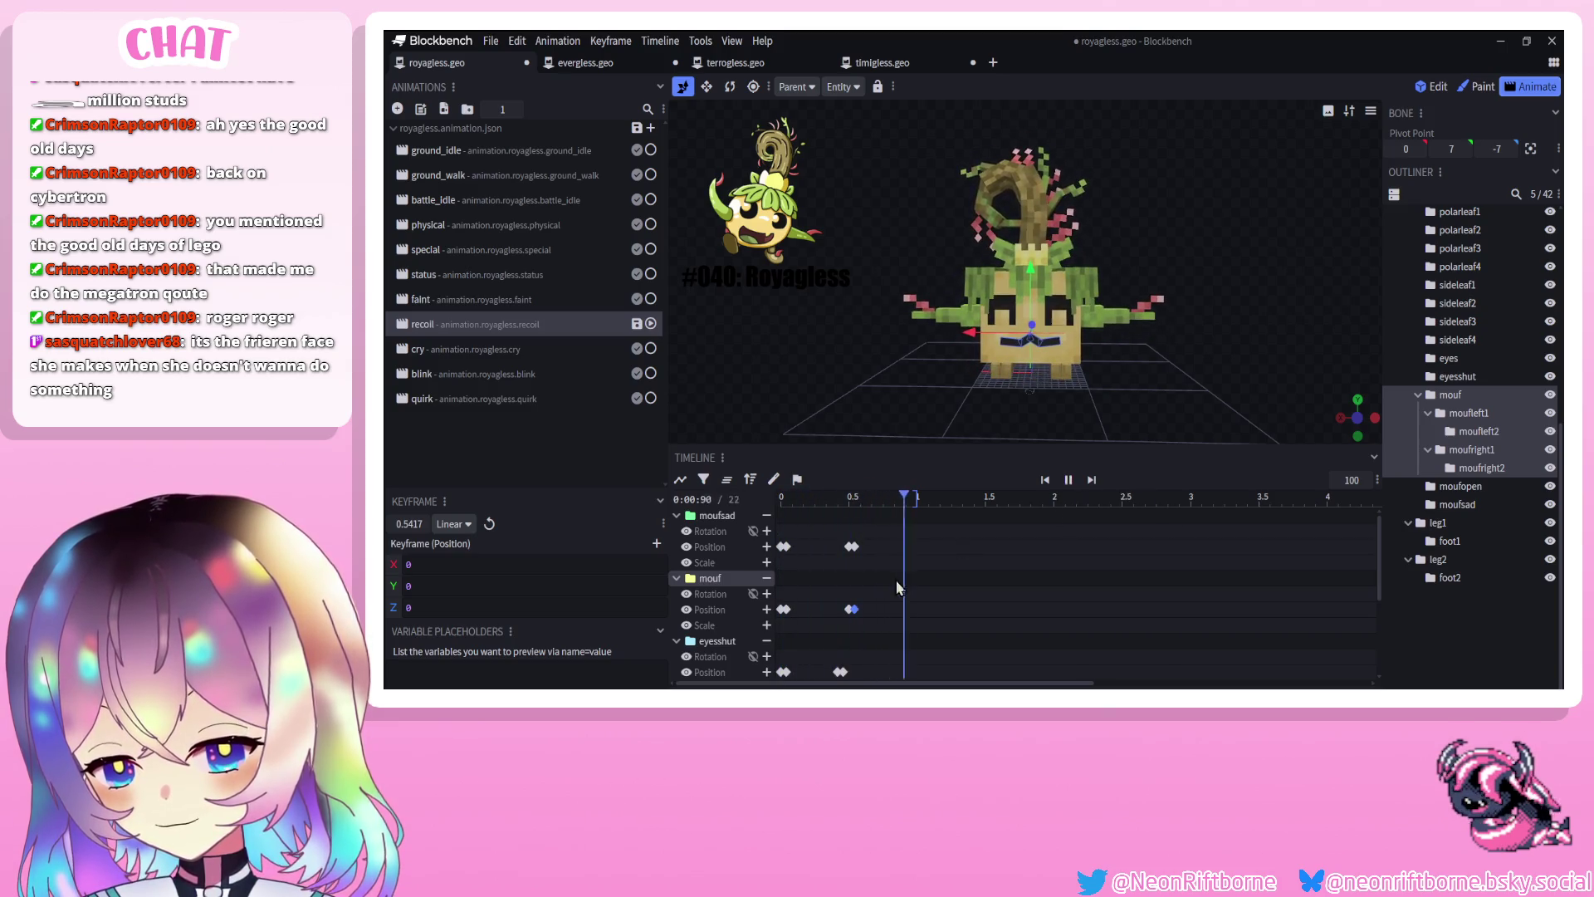
left_click_drag(848, 619, 843, 617)
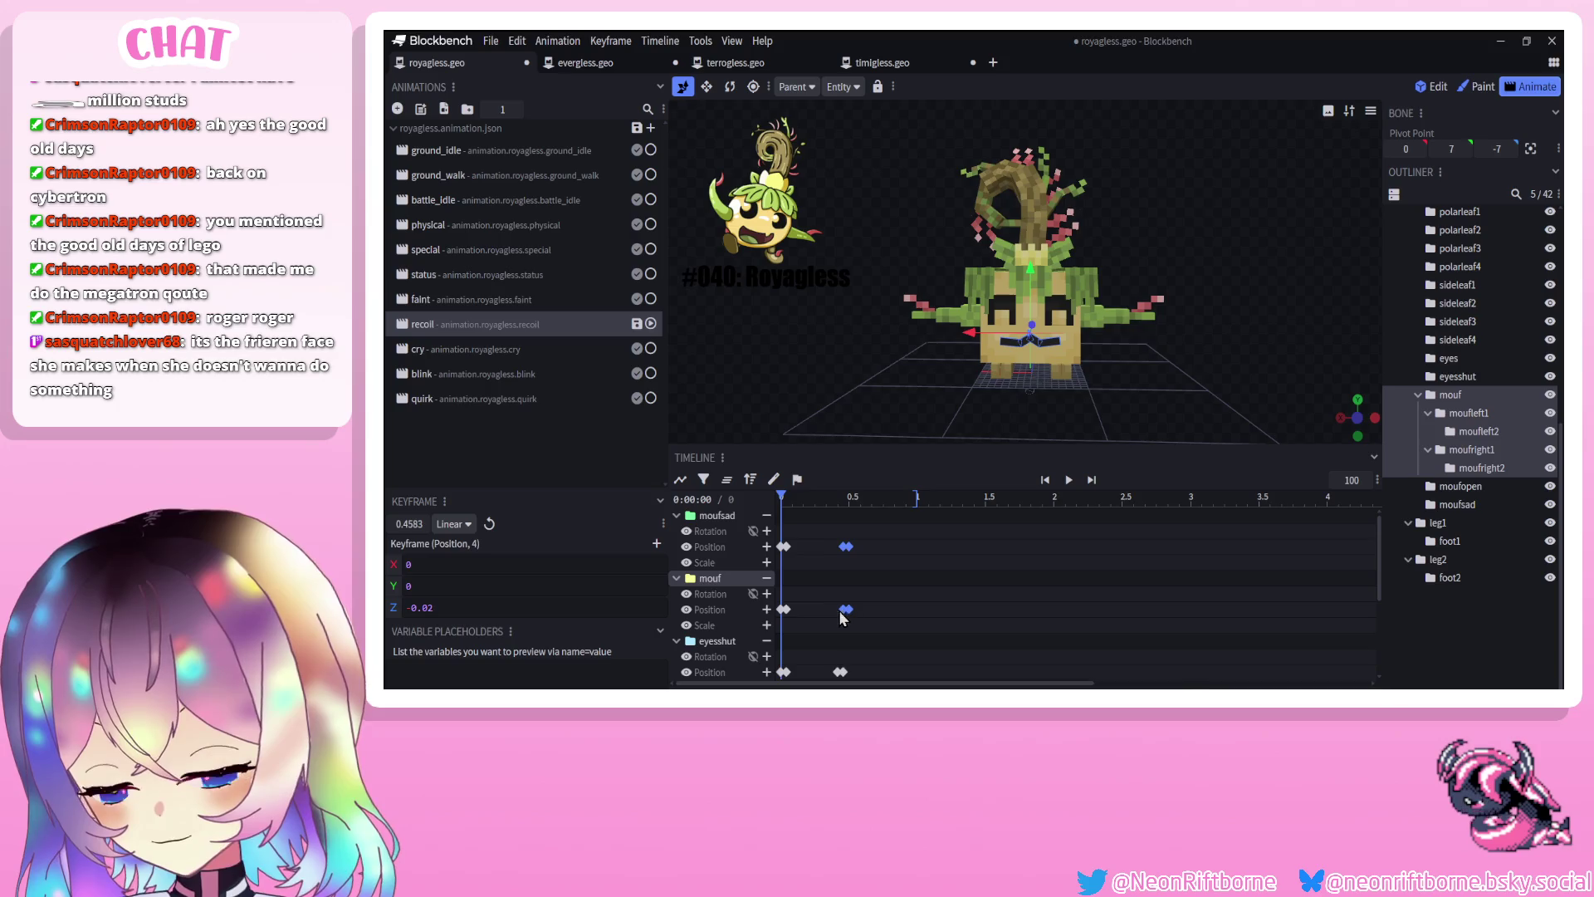
left_click(1068, 480)
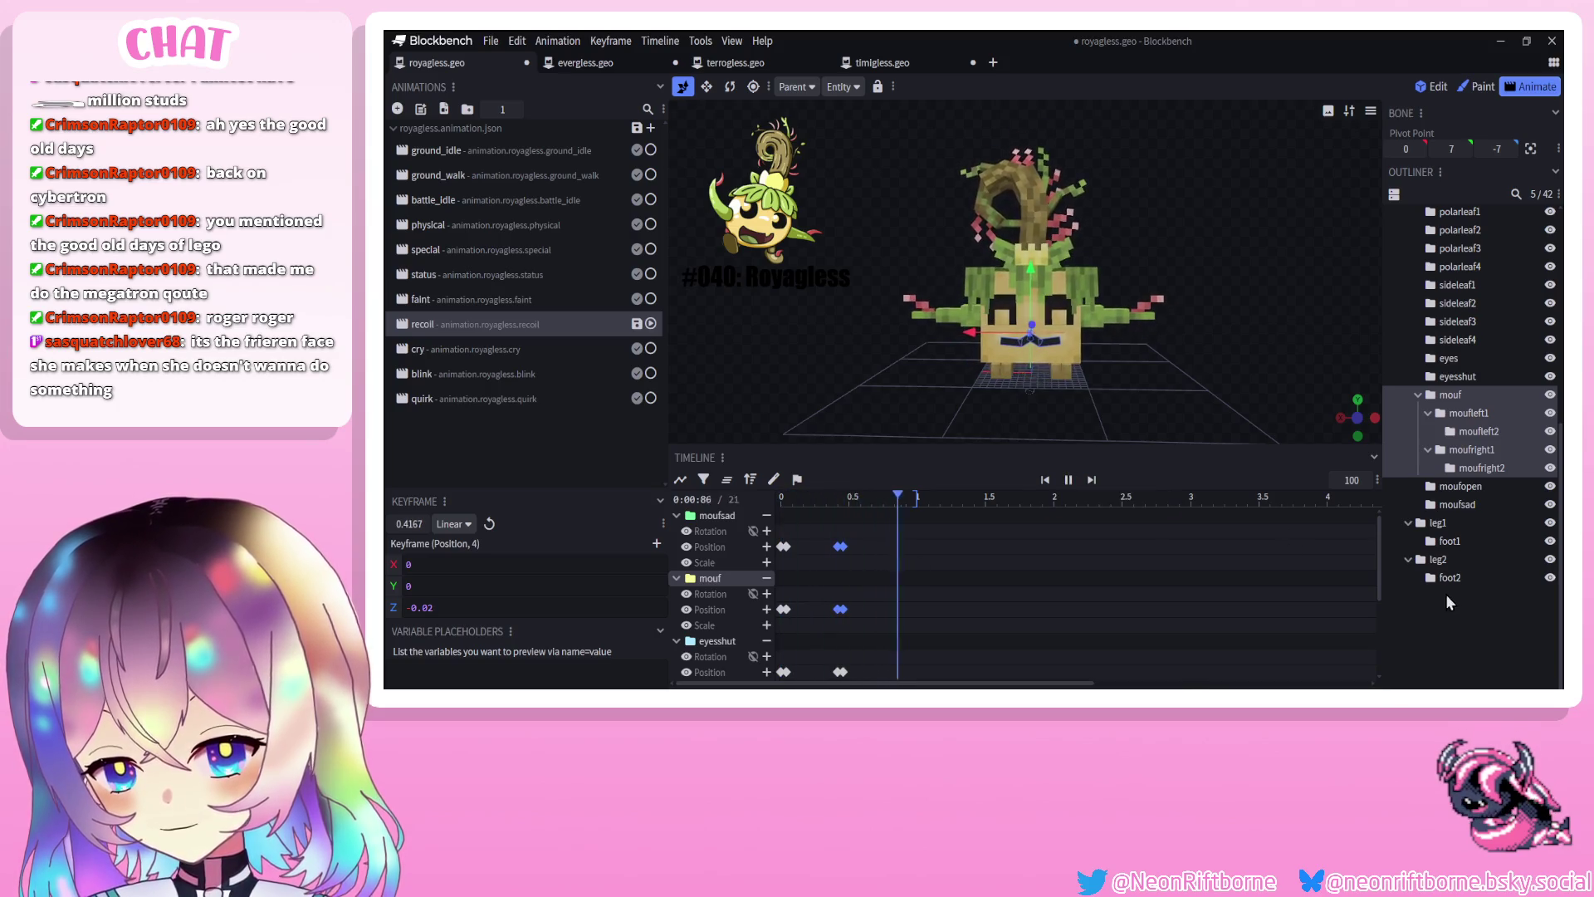
left_click(1445, 594)
left_click(1069, 480)
mouse_move(955, 415)
left_mouse_down()
mouse_move(903, 361)
mouse_move(845, 416)
left_mouse_up()
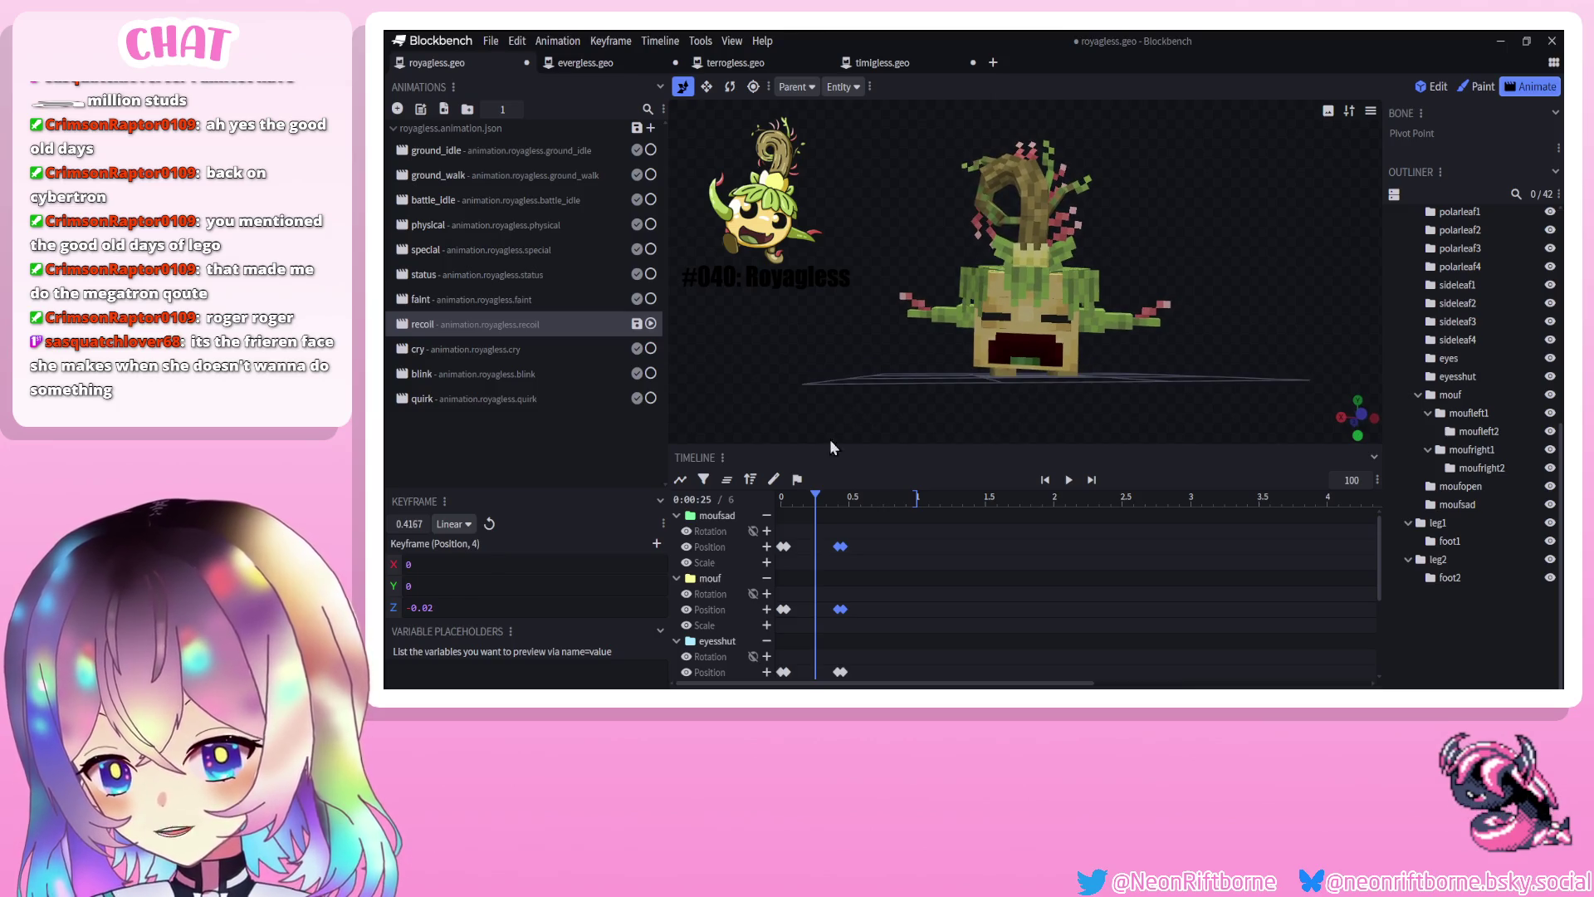
left_click(786, 497)
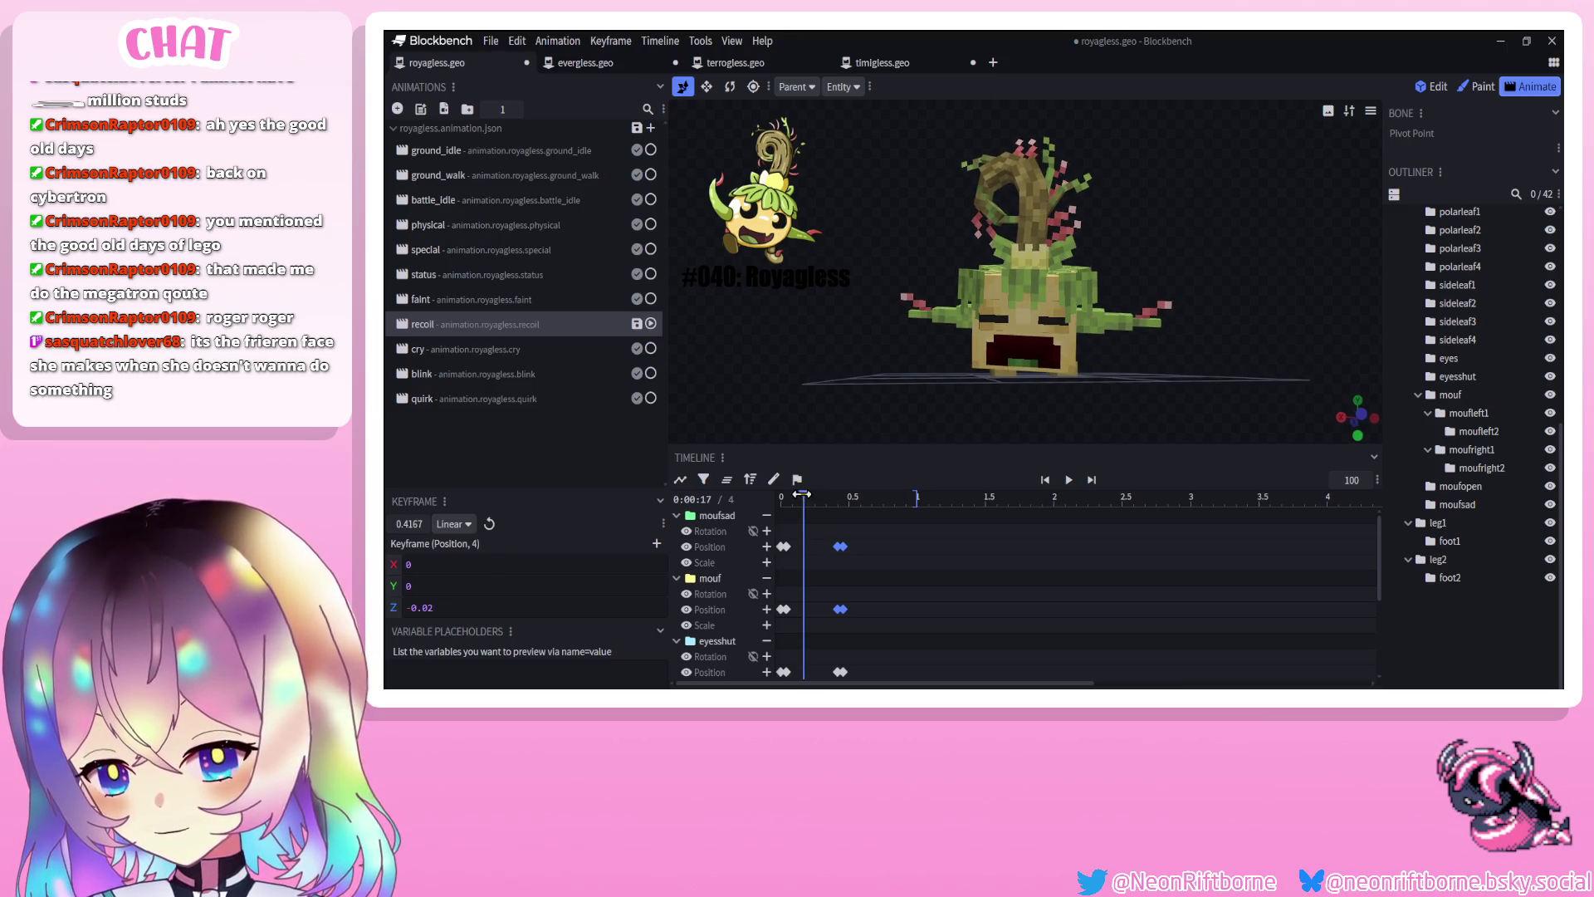
left_click(1044, 371)
left_click(1044, 371)
left_click_drag(1029, 332, 1029, 295)
left_click(1134, 372)
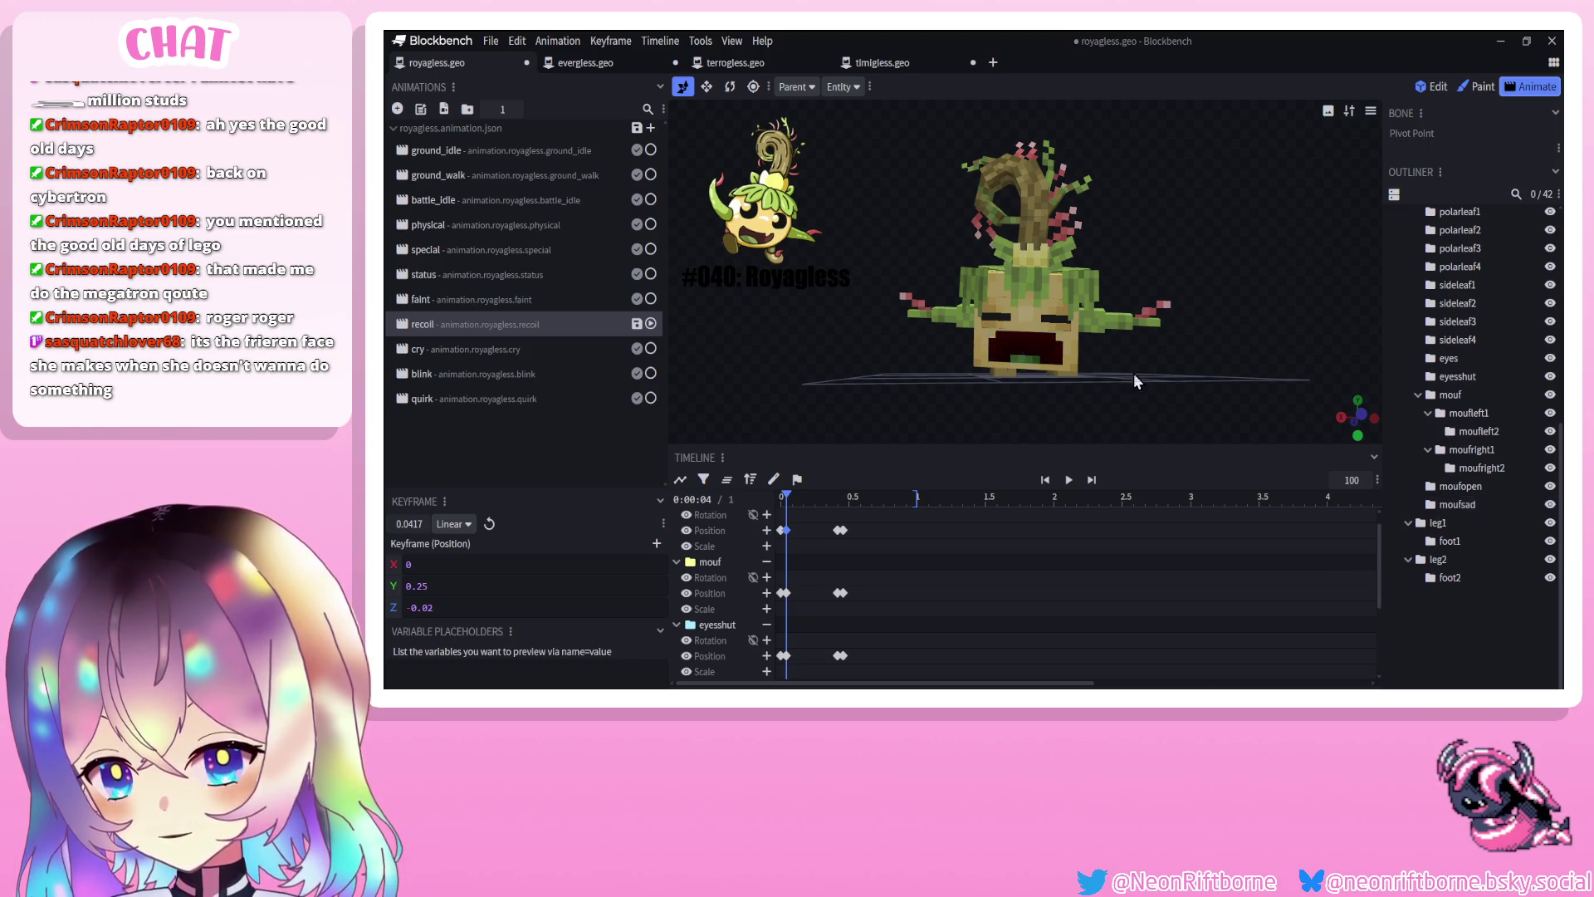
Preview the recoil animation, save royagless, and select the first Position row keyframes
left_click(1068, 480)
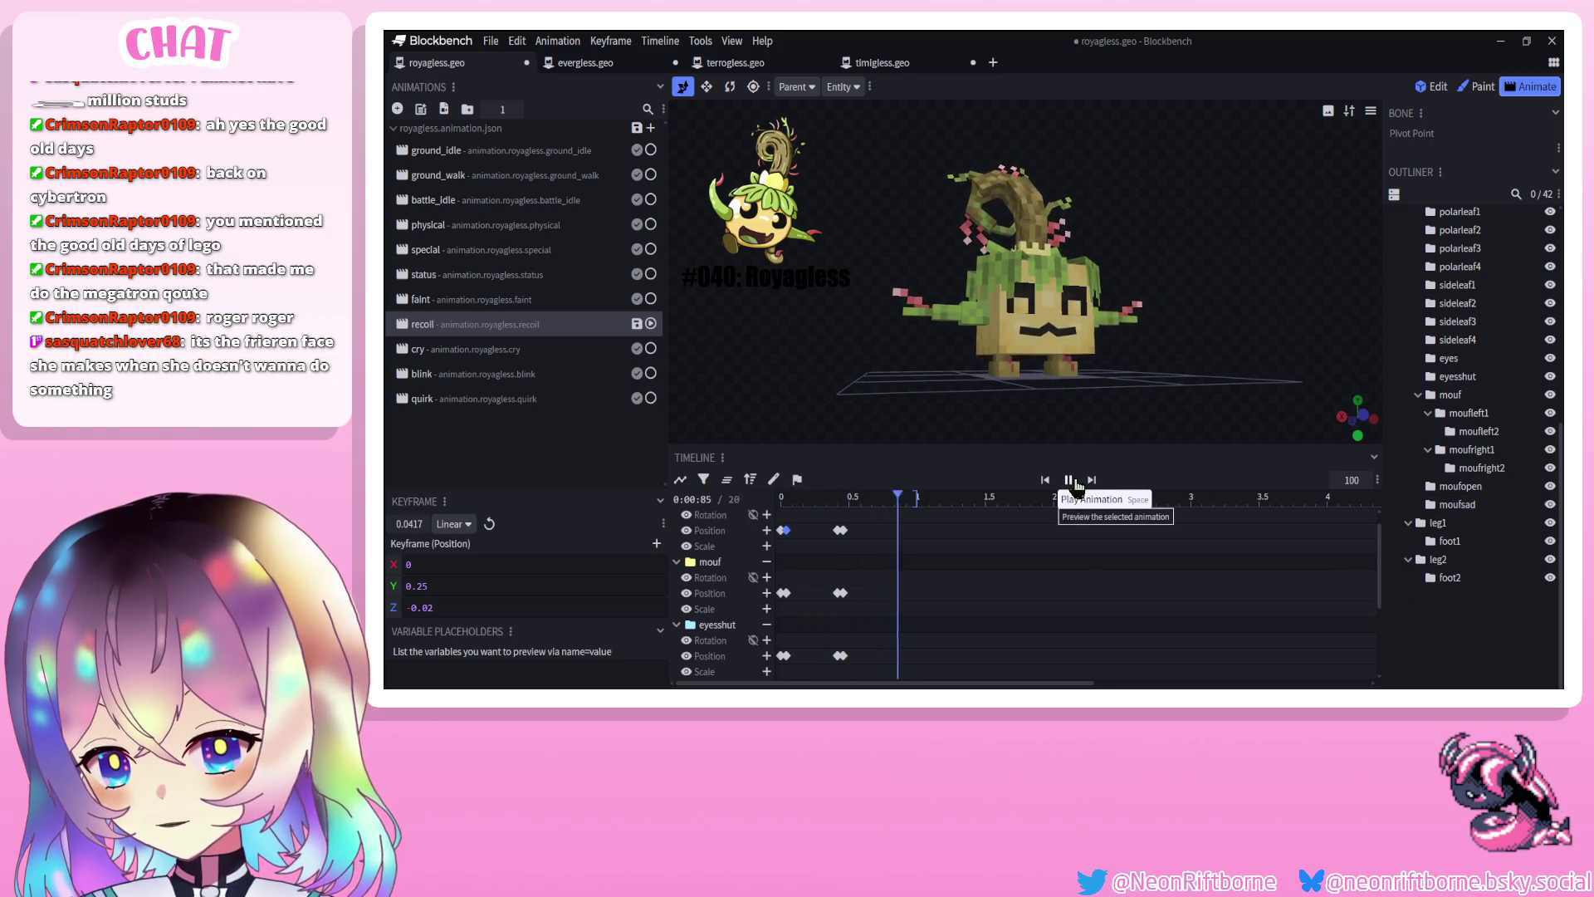
left_click(1044, 482)
left_click(1068, 482)
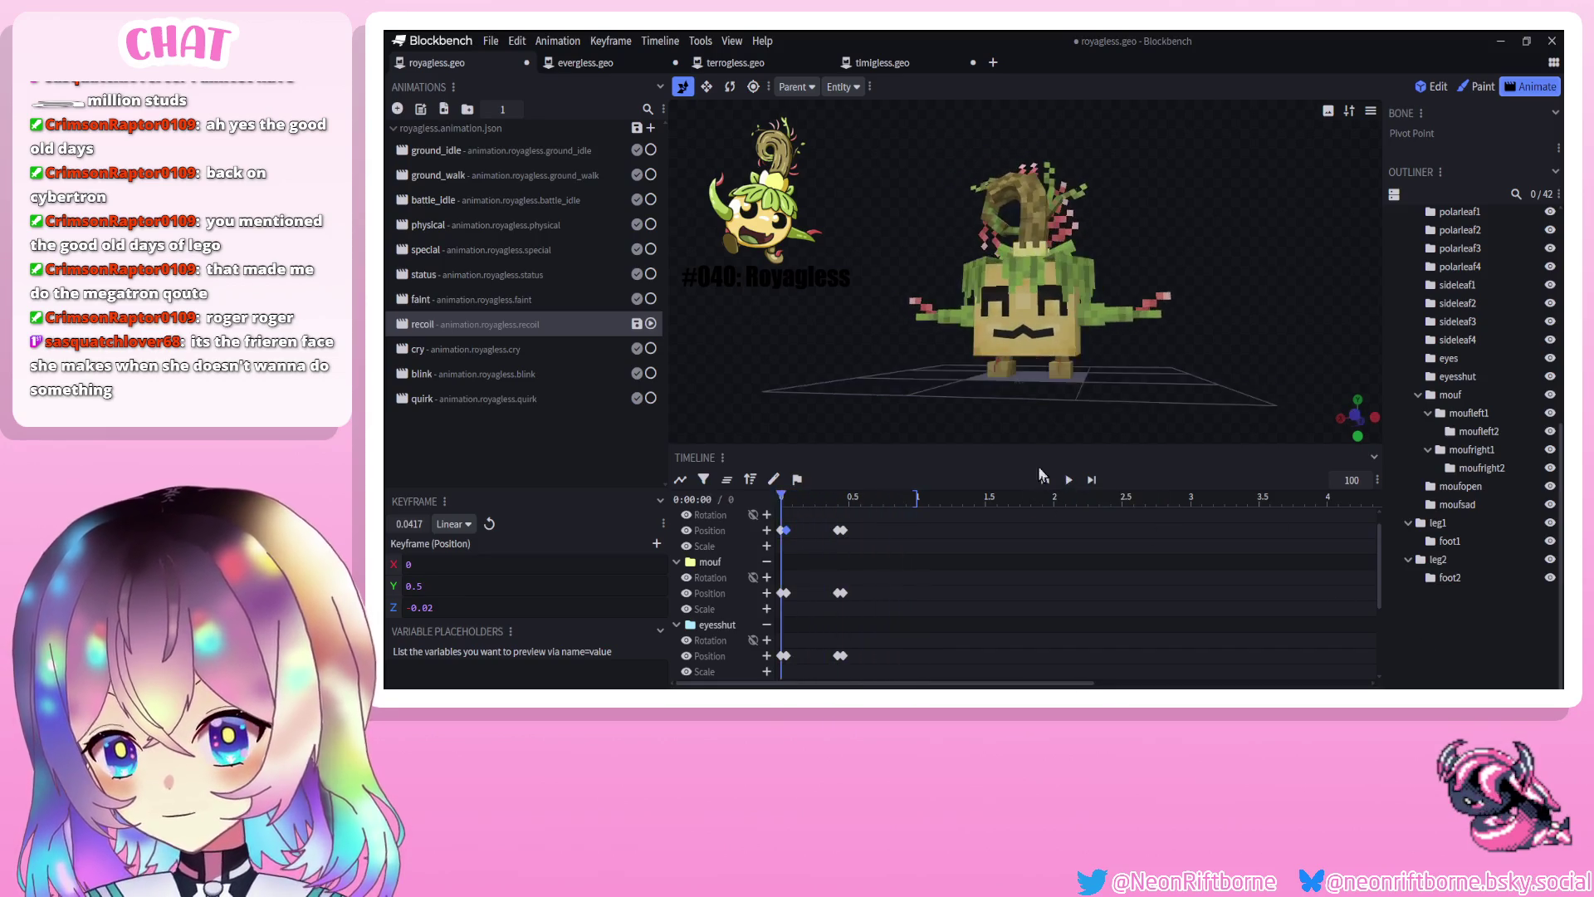
key("ctrl+s")
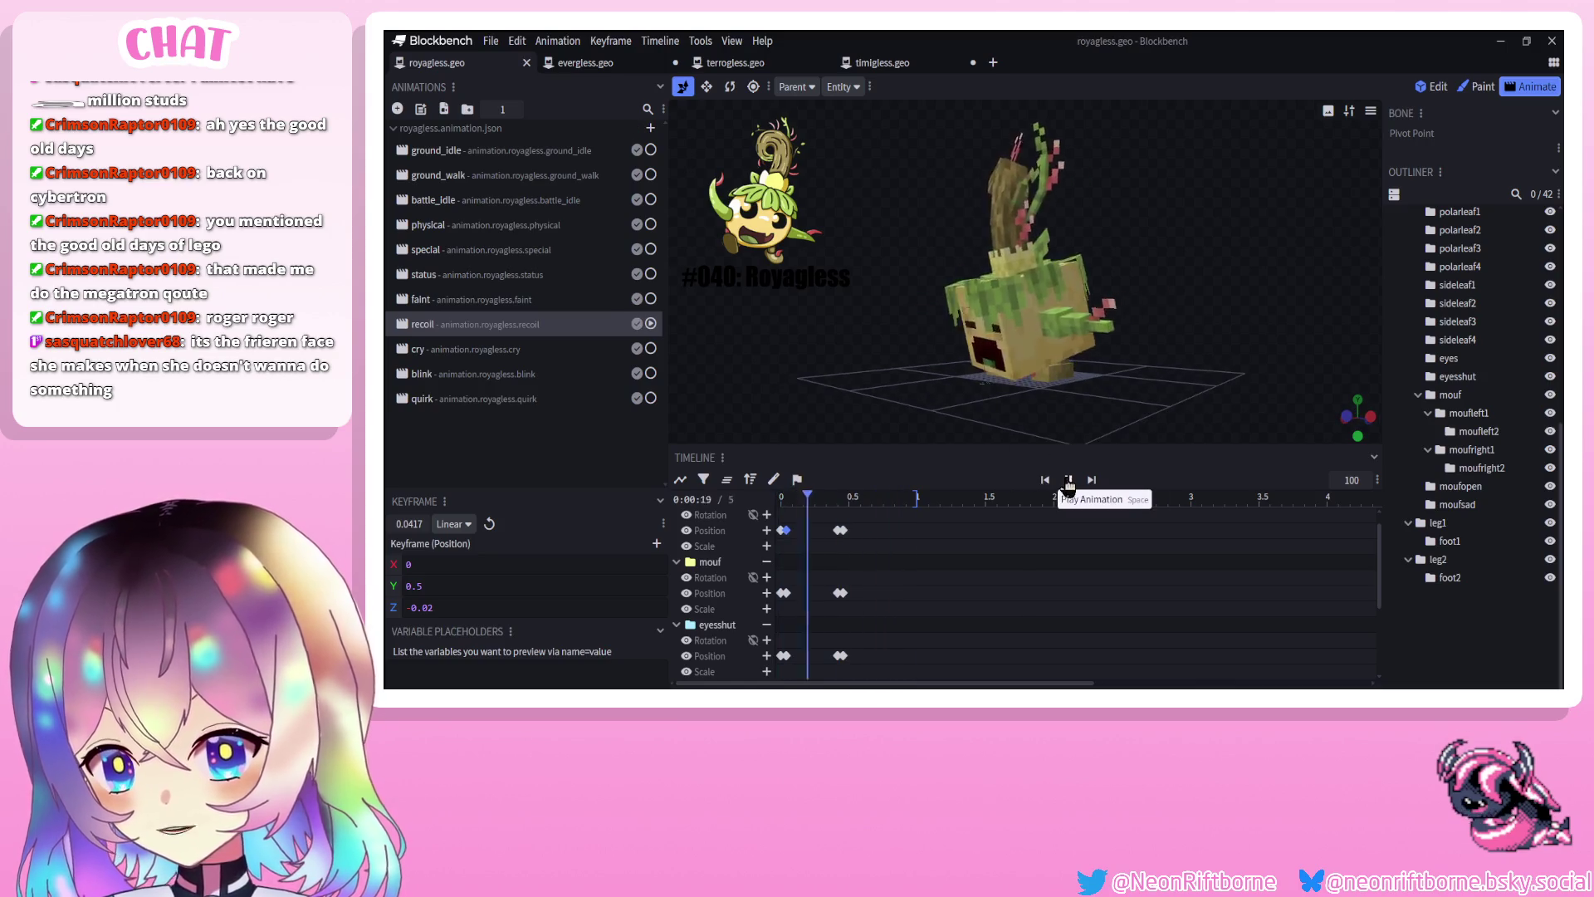
left_click(1071, 483)
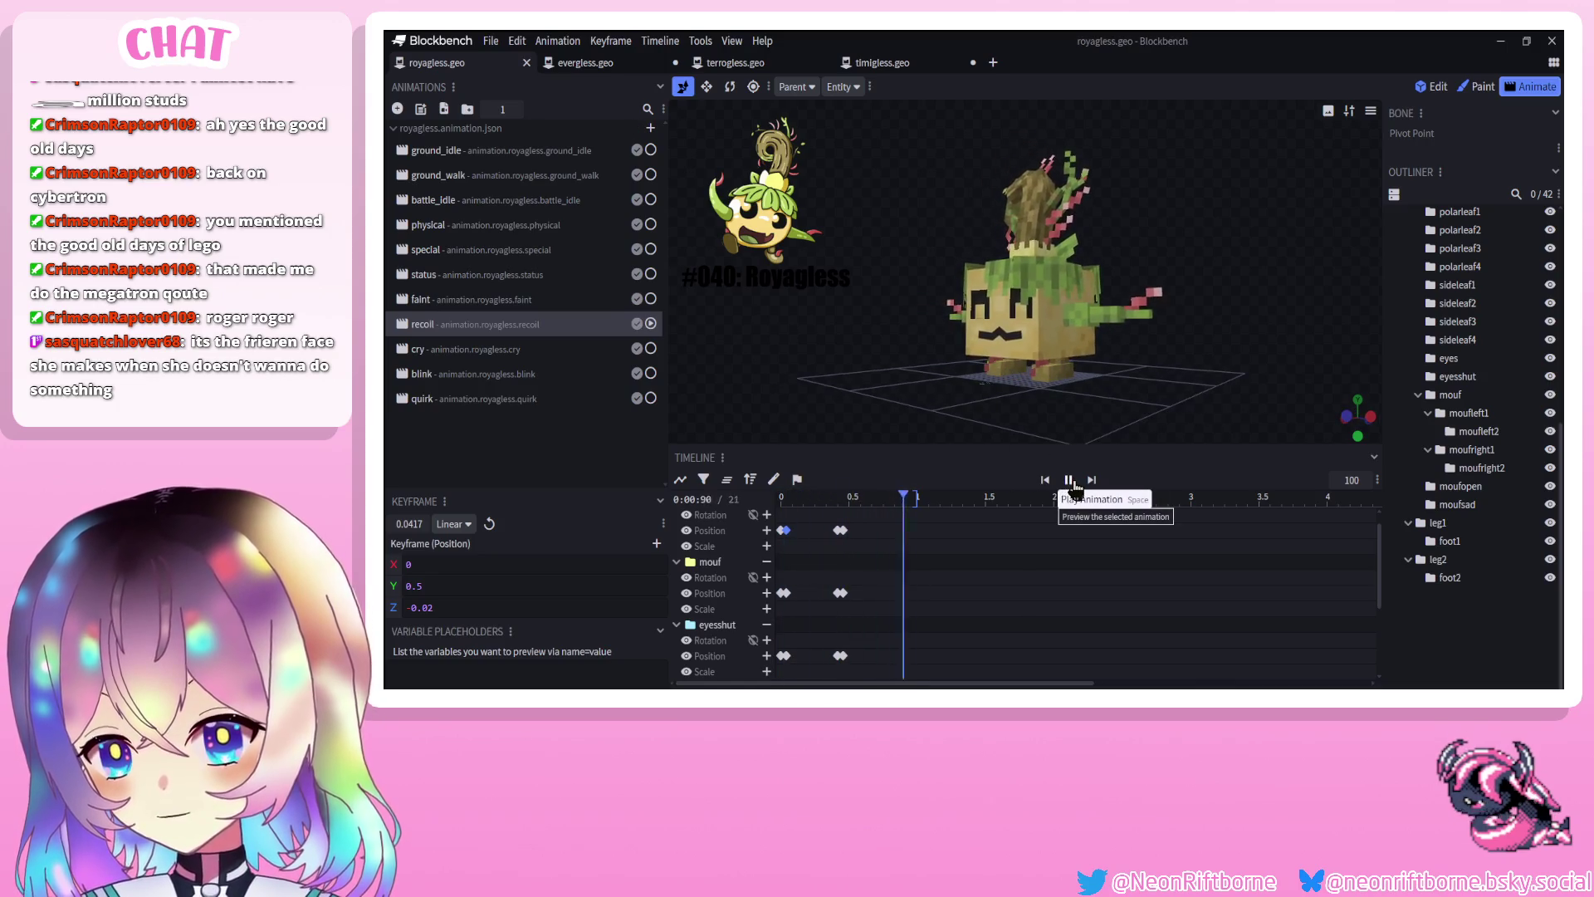
scroll(919, 413, "down", 3)
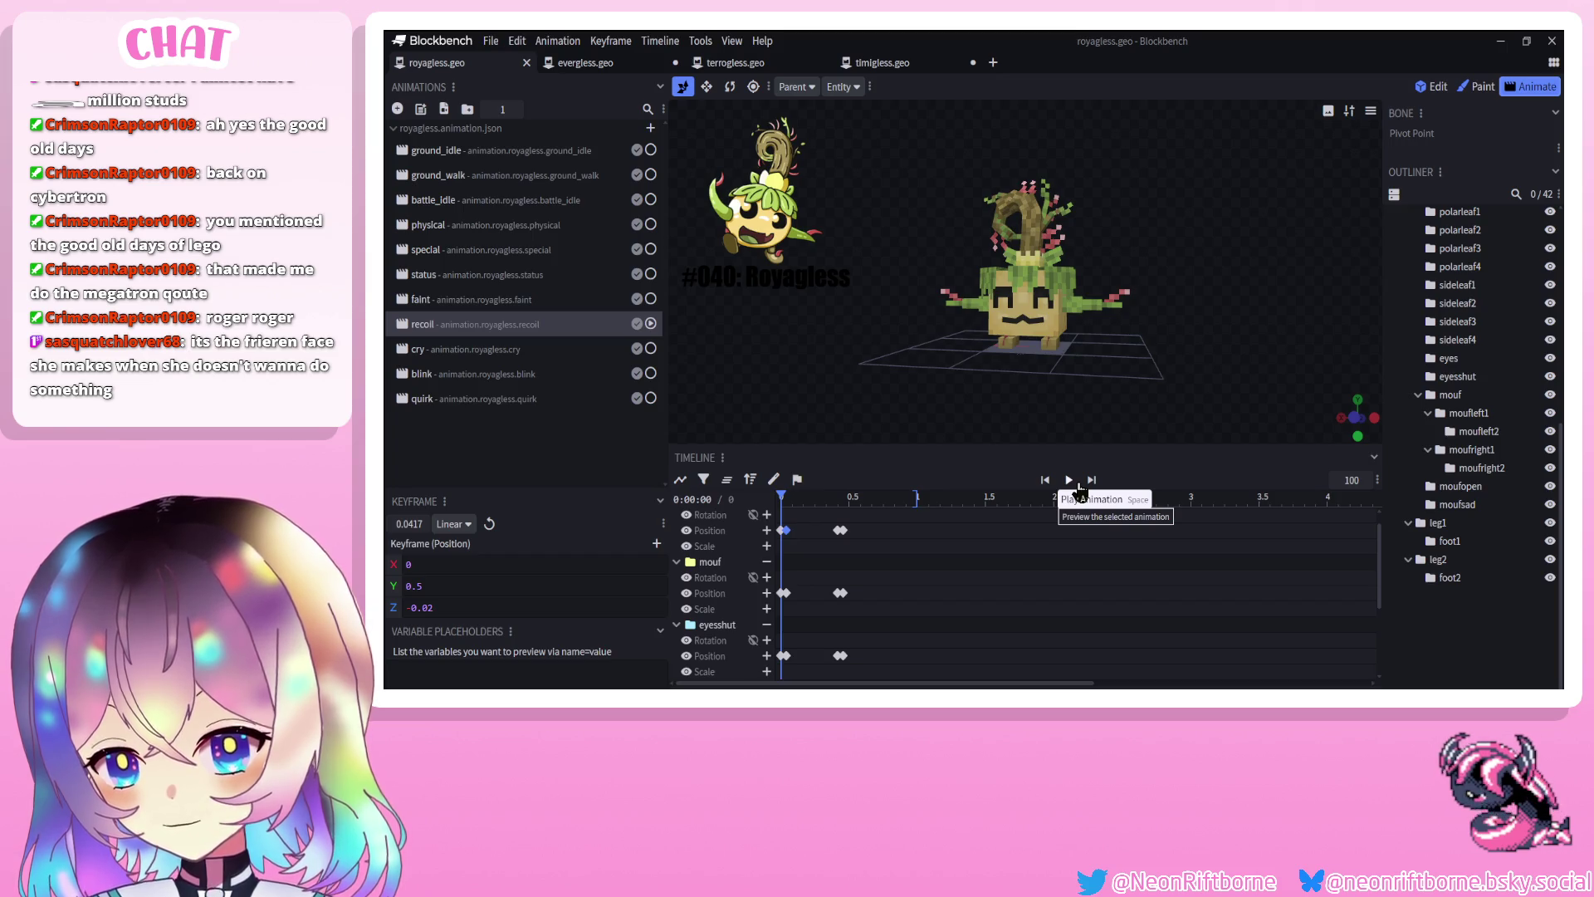
left_click(1078, 487)
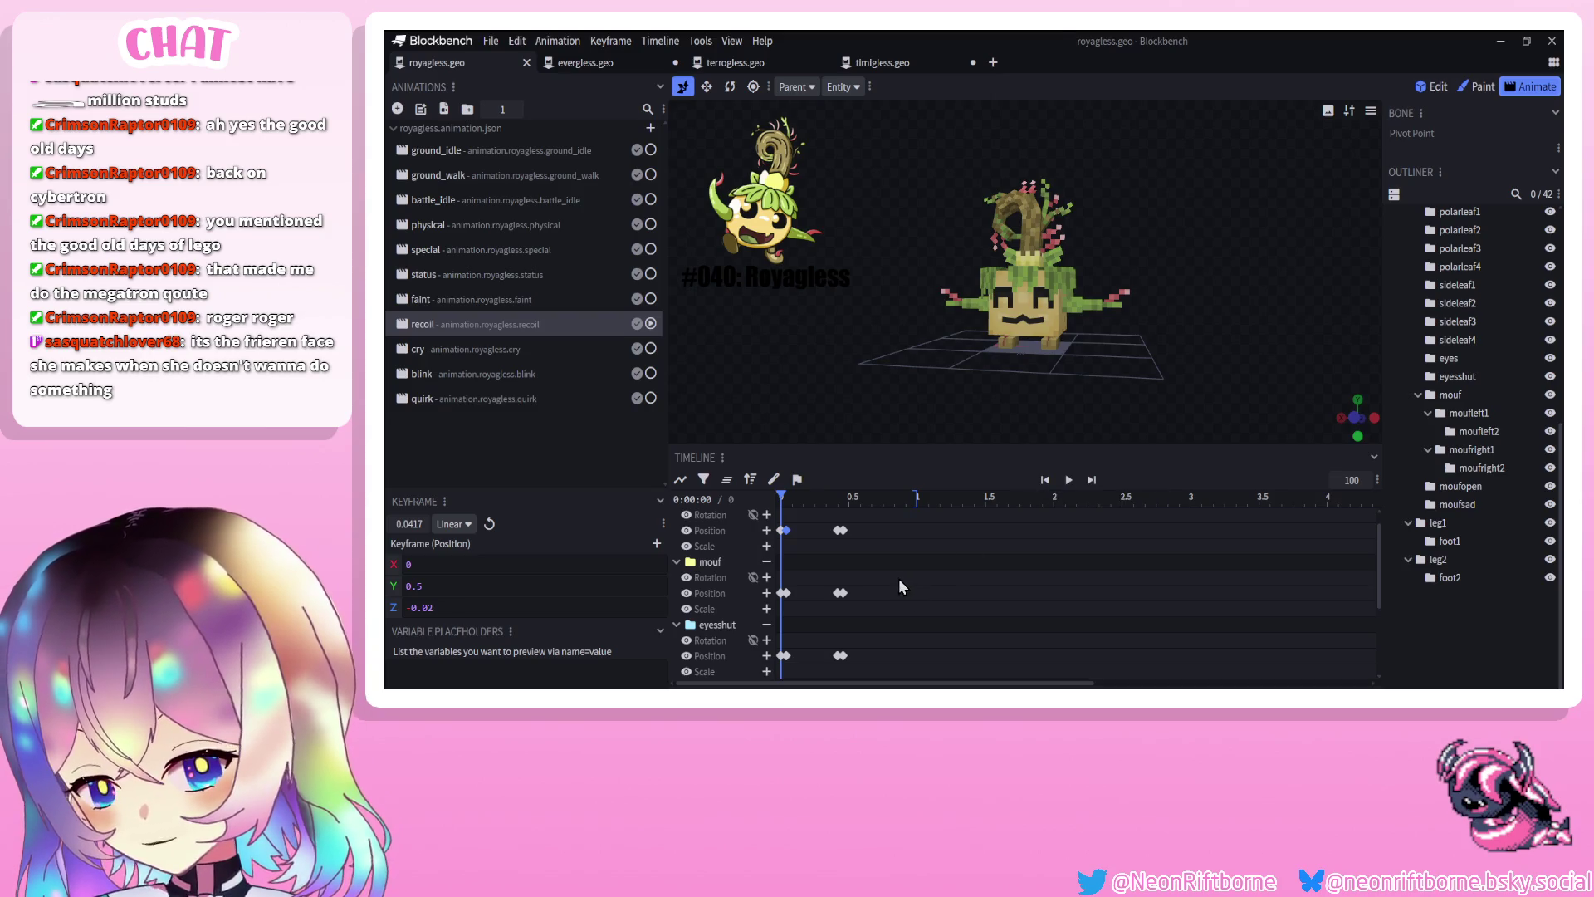
left_click_drag(876, 533, 698, 530)
Move the mouf position keyframes to the start of the recoil animation
key("Delete")
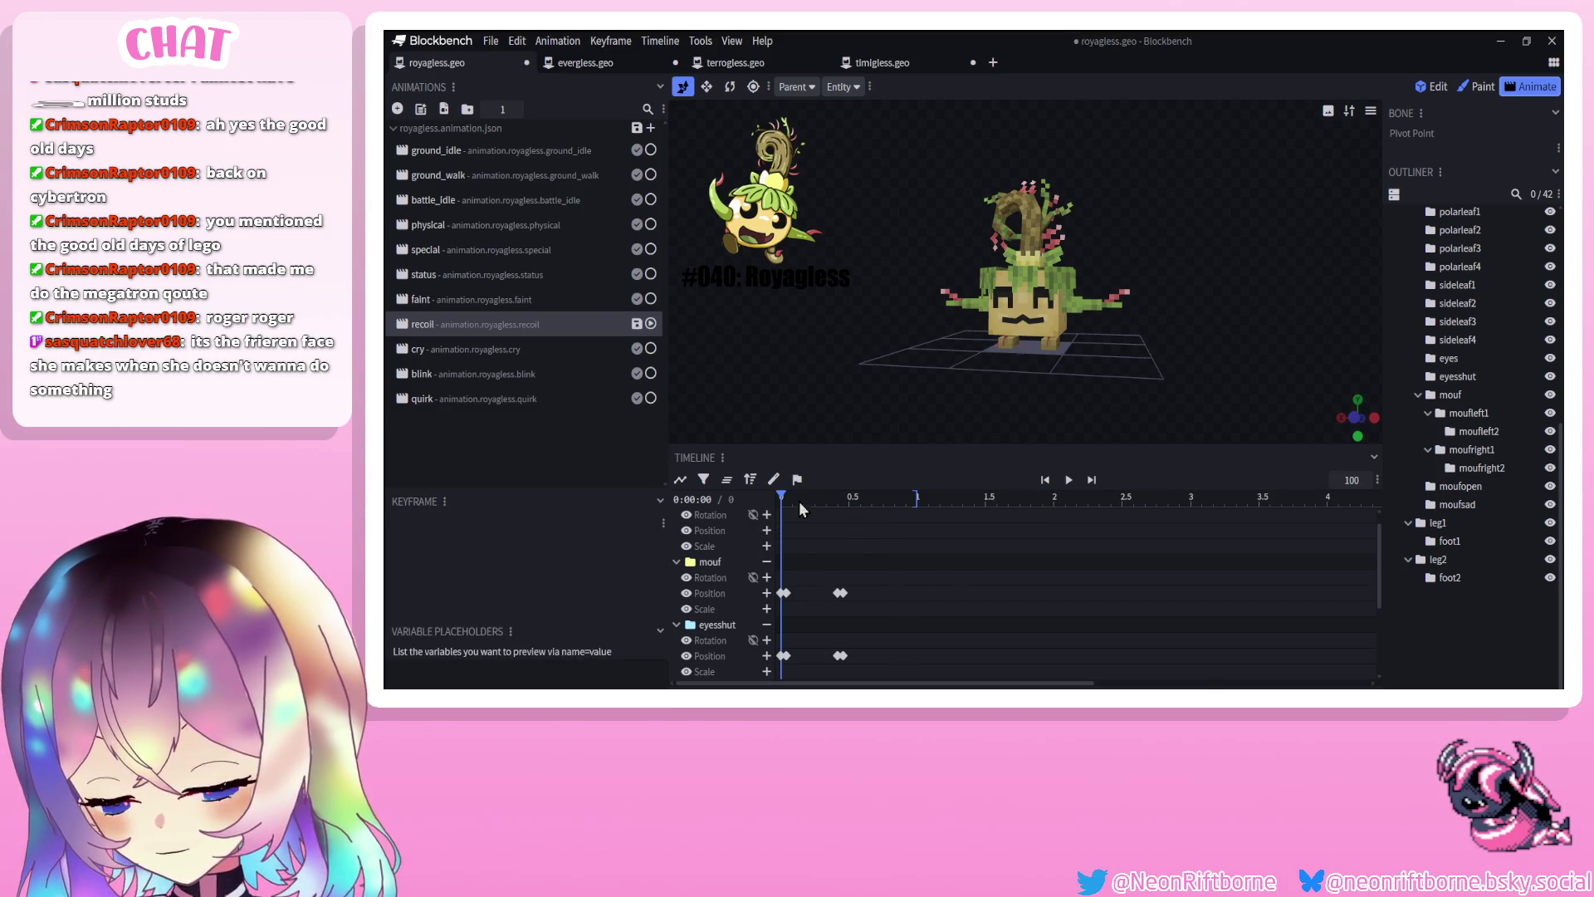
key("ctrl+z")
key("ctrl+z")
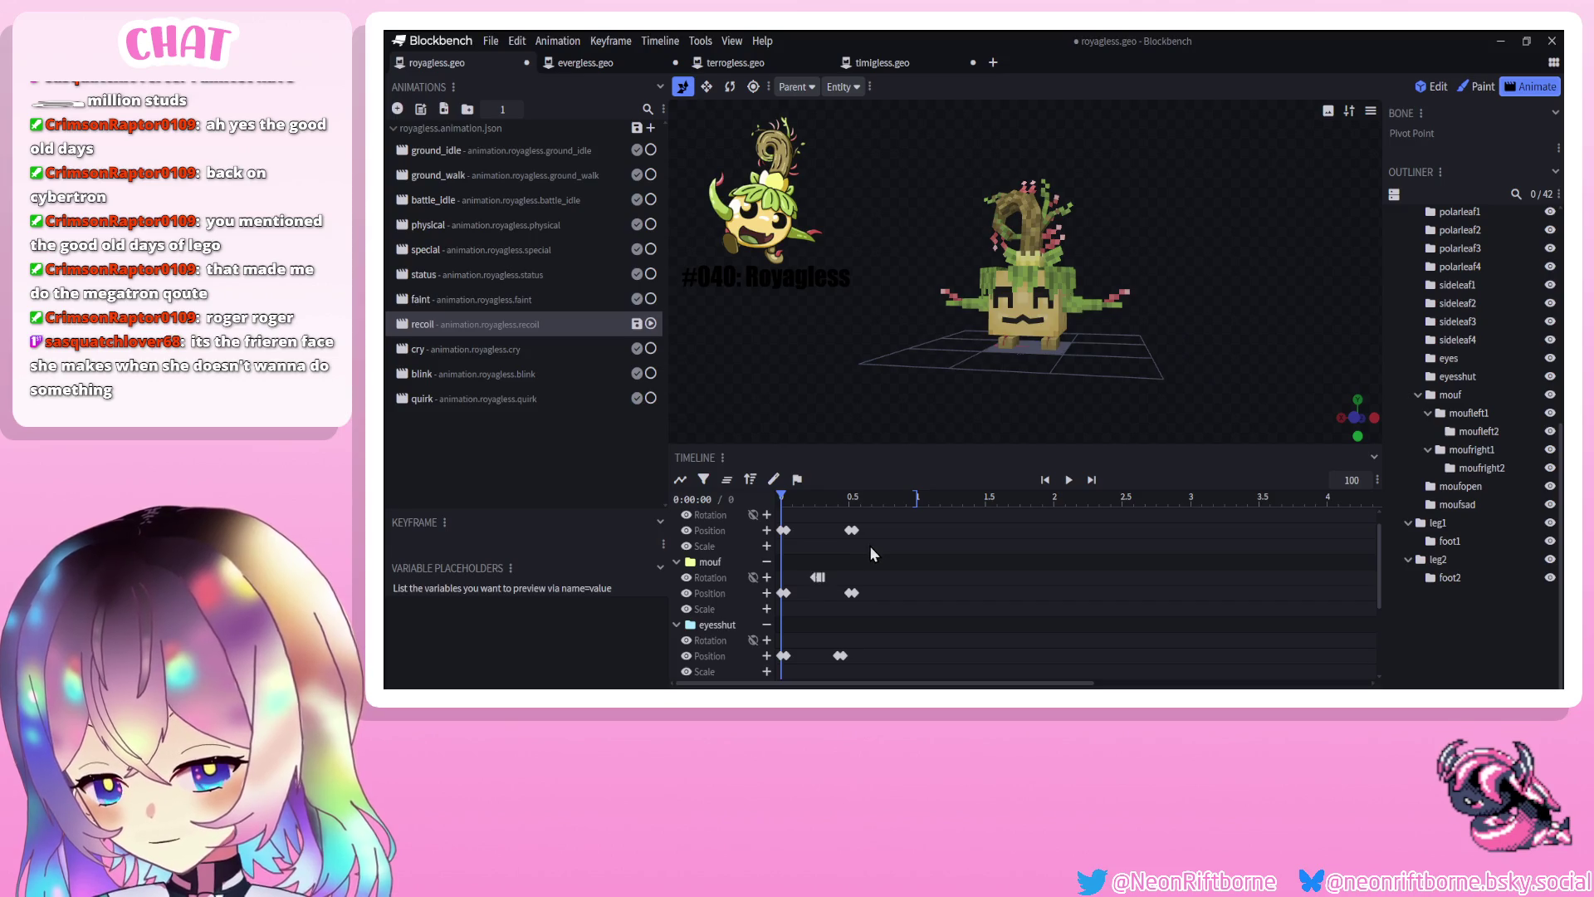
left_click(713, 540)
left_click_drag(781, 498, 839, 504)
left_click_drag(784, 611, 794, 613)
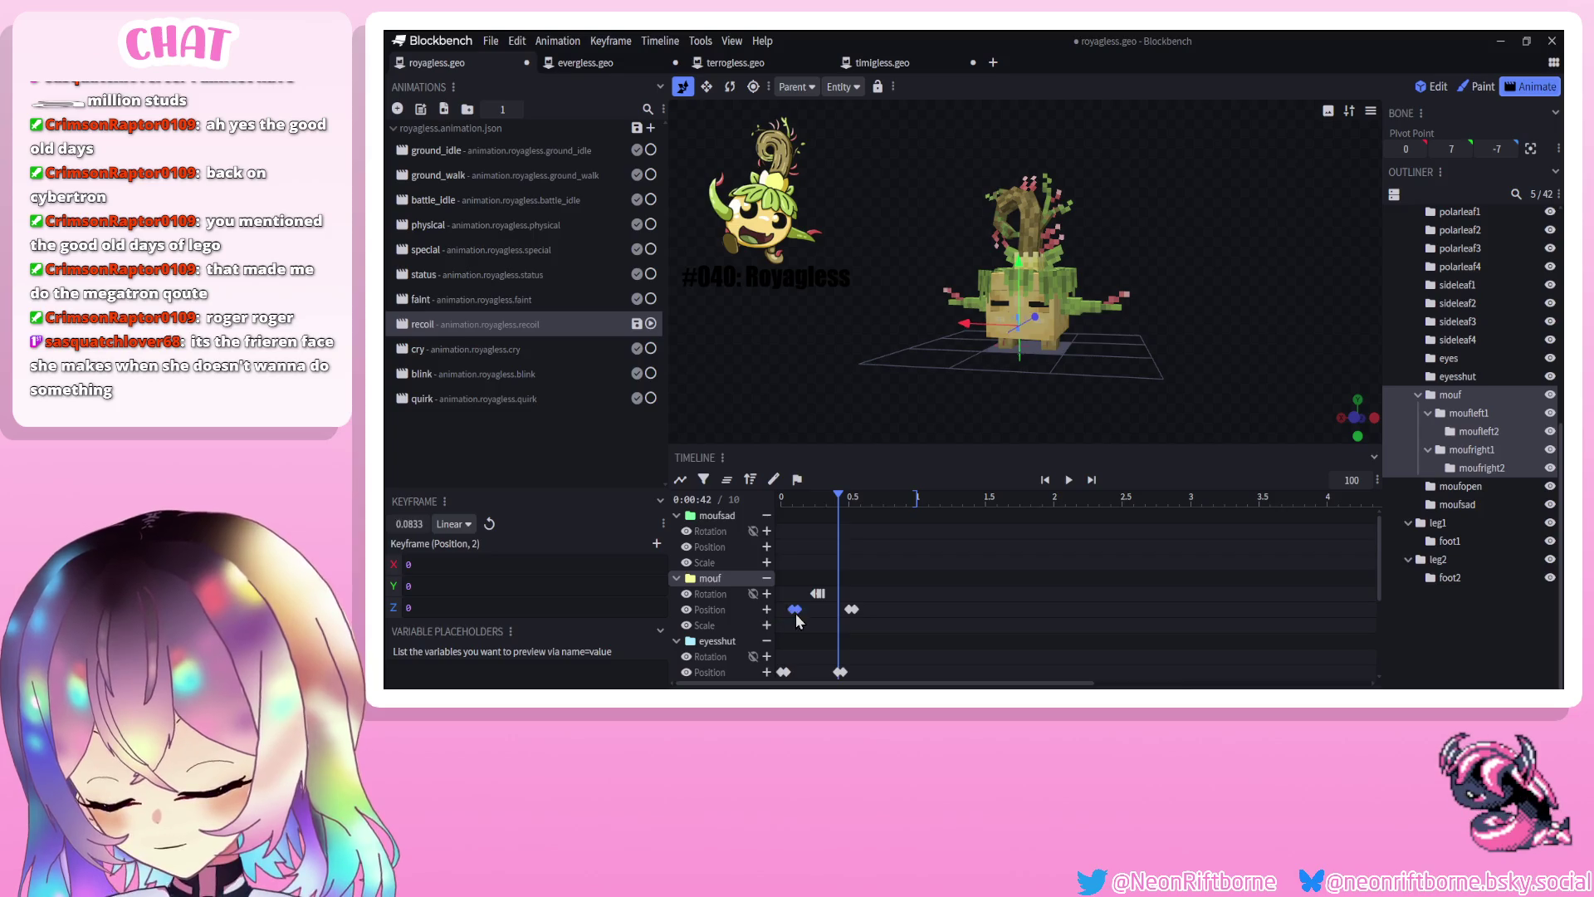
left_click_drag(818, 505, 813, 502)
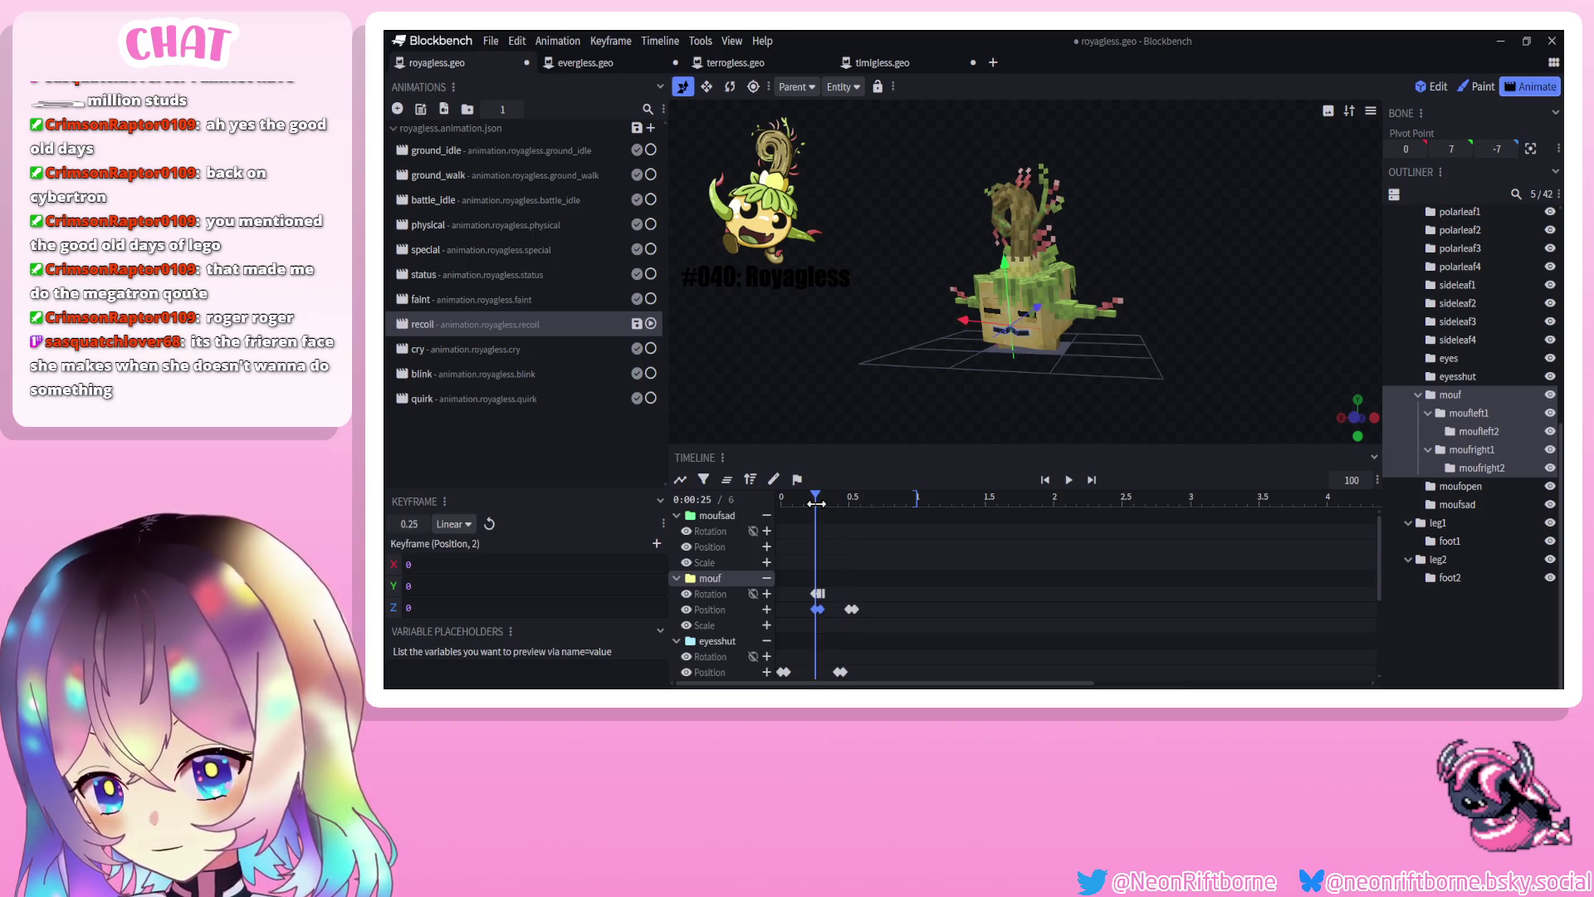
left_click(853, 611)
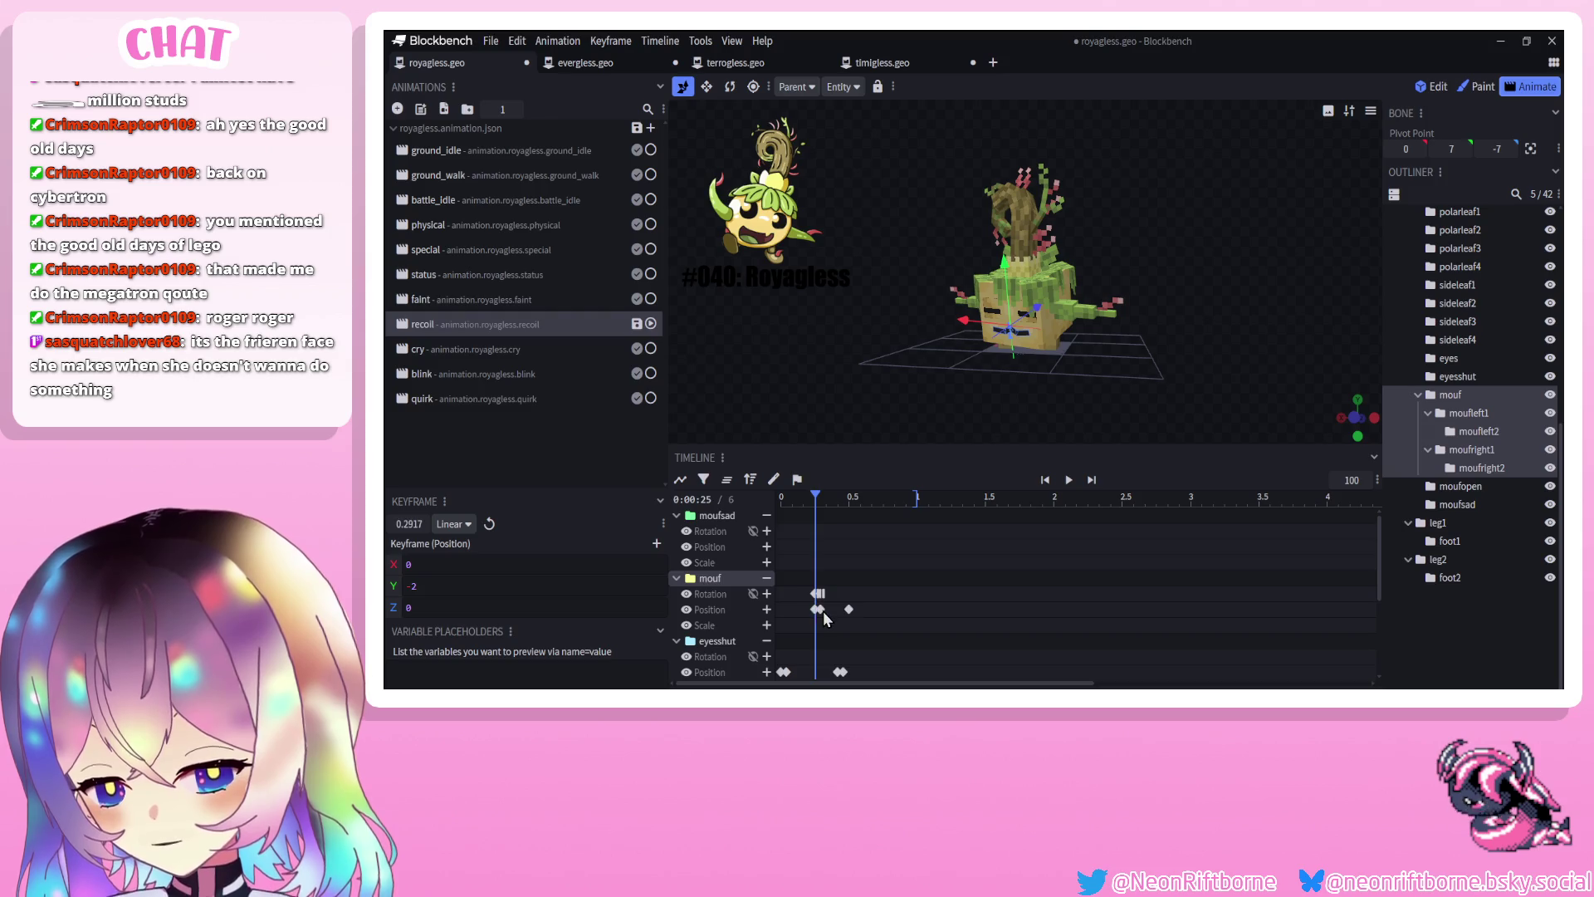
mouse_move(818, 496)
left_mouse_down()
mouse_move(854, 497)
mouse_move(793, 497)
mouse_move(810, 496)
left_mouse_up()
left_click_drag(818, 609, 773, 619)
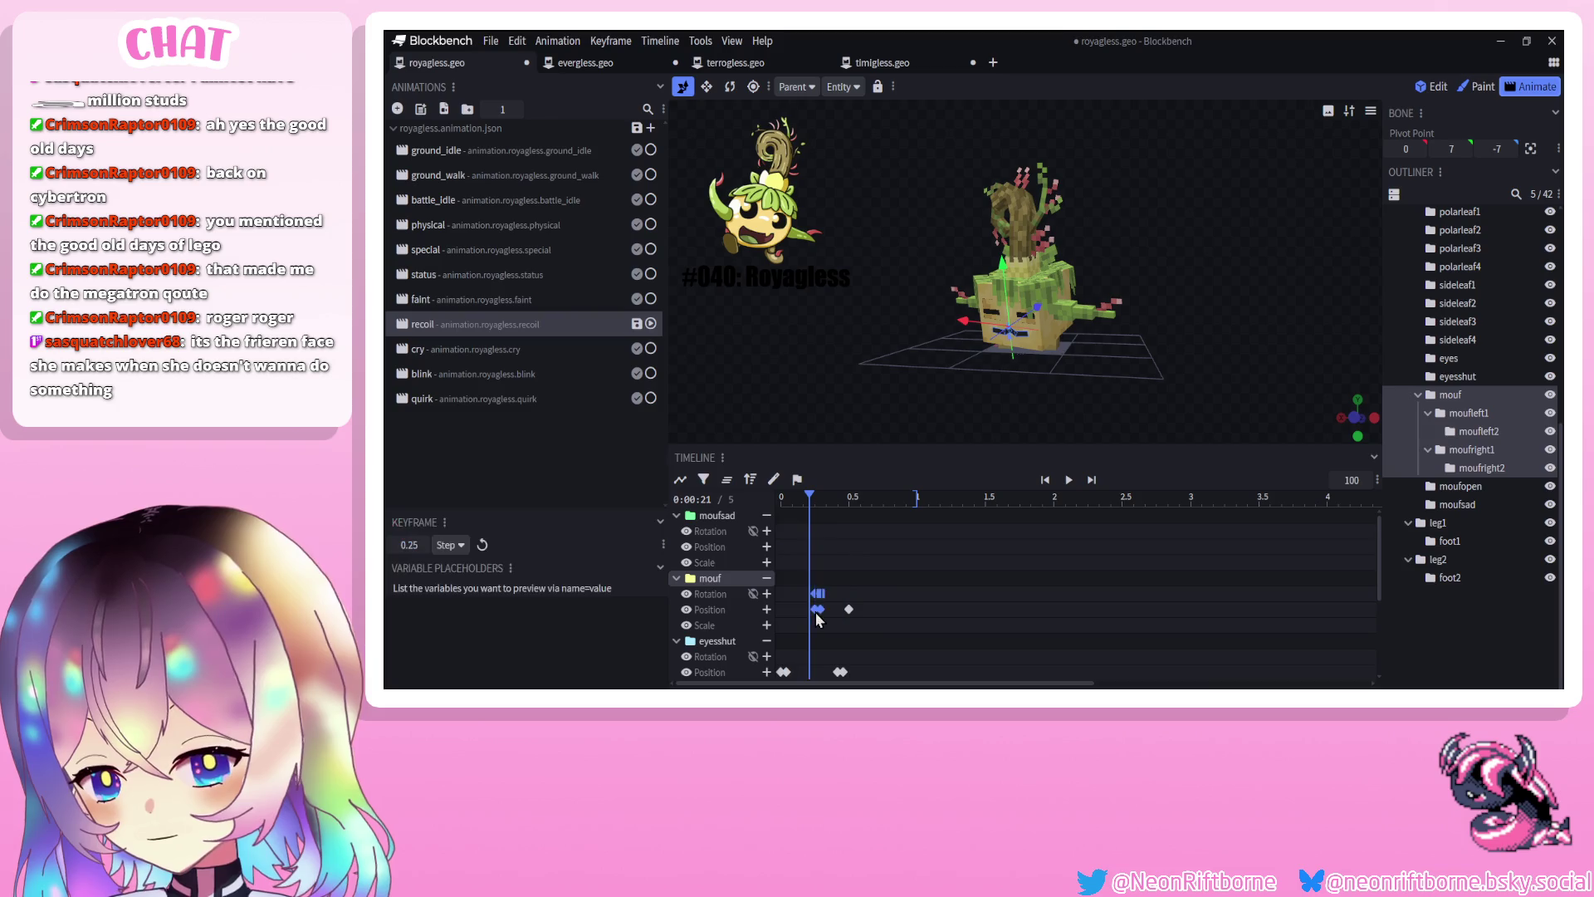
mouse_move(797, 498)
left_mouse_down()
mouse_move(780, 498)
mouse_move(839, 503)
left_mouse_up()
mouse_move(849, 611)
left_mouse_down()
mouse_move(787, 611)
mouse_move(789, 629)
left_mouse_up()
Paste the mouf keyframes at 0.4167 s and give them Step interpolation
key("ctrl+c")
key("ctrl+v")
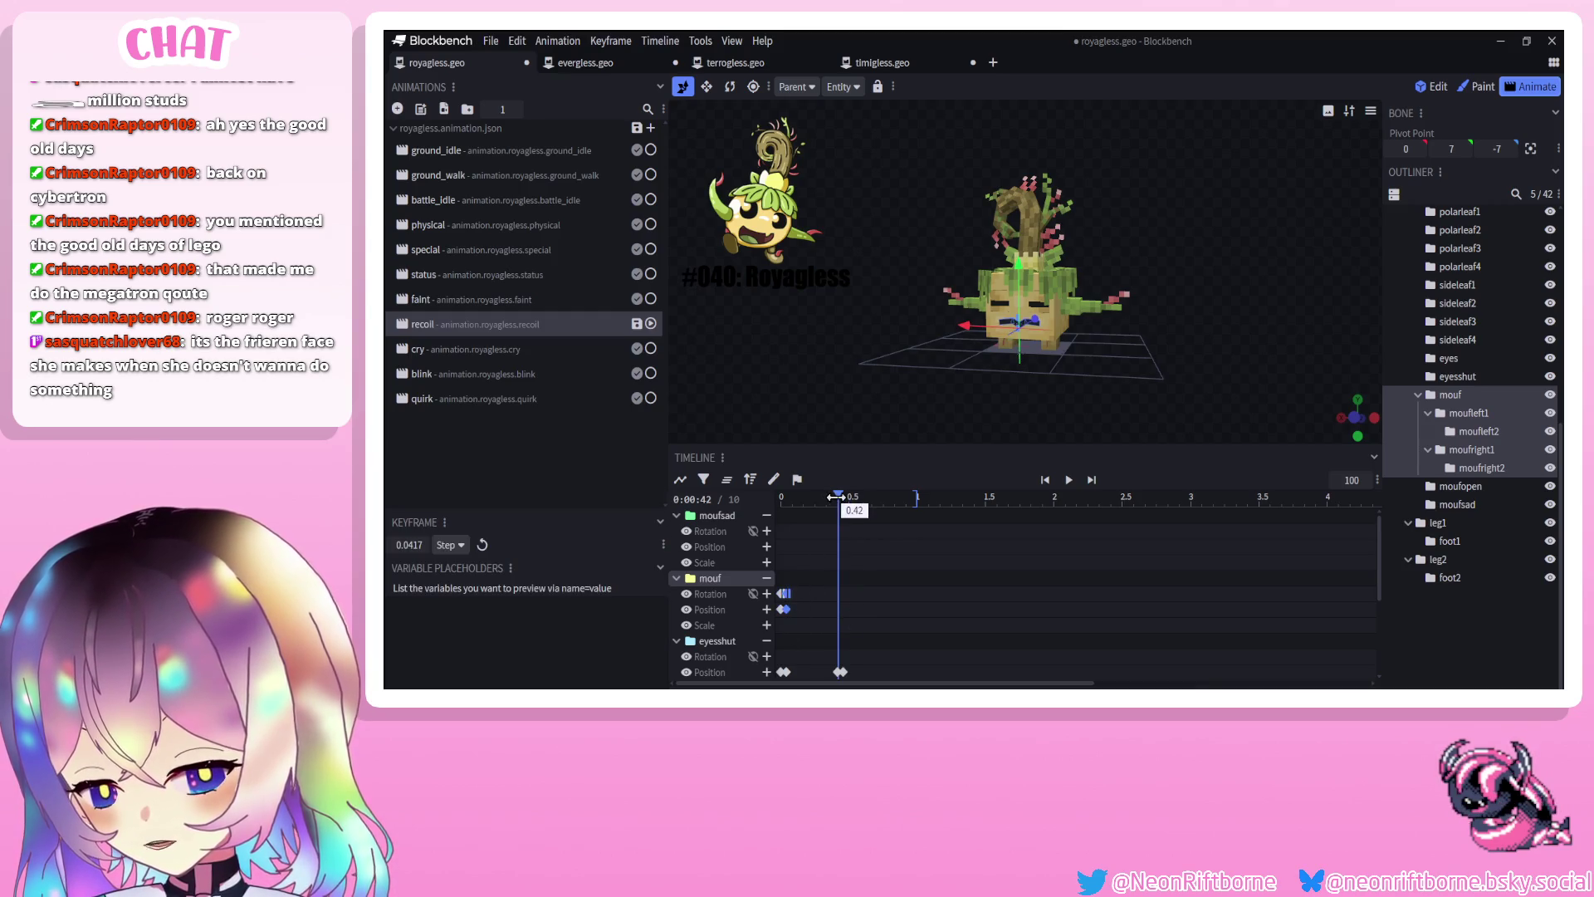
left_click(784, 587)
left_click_drag(838, 498, 844, 501)
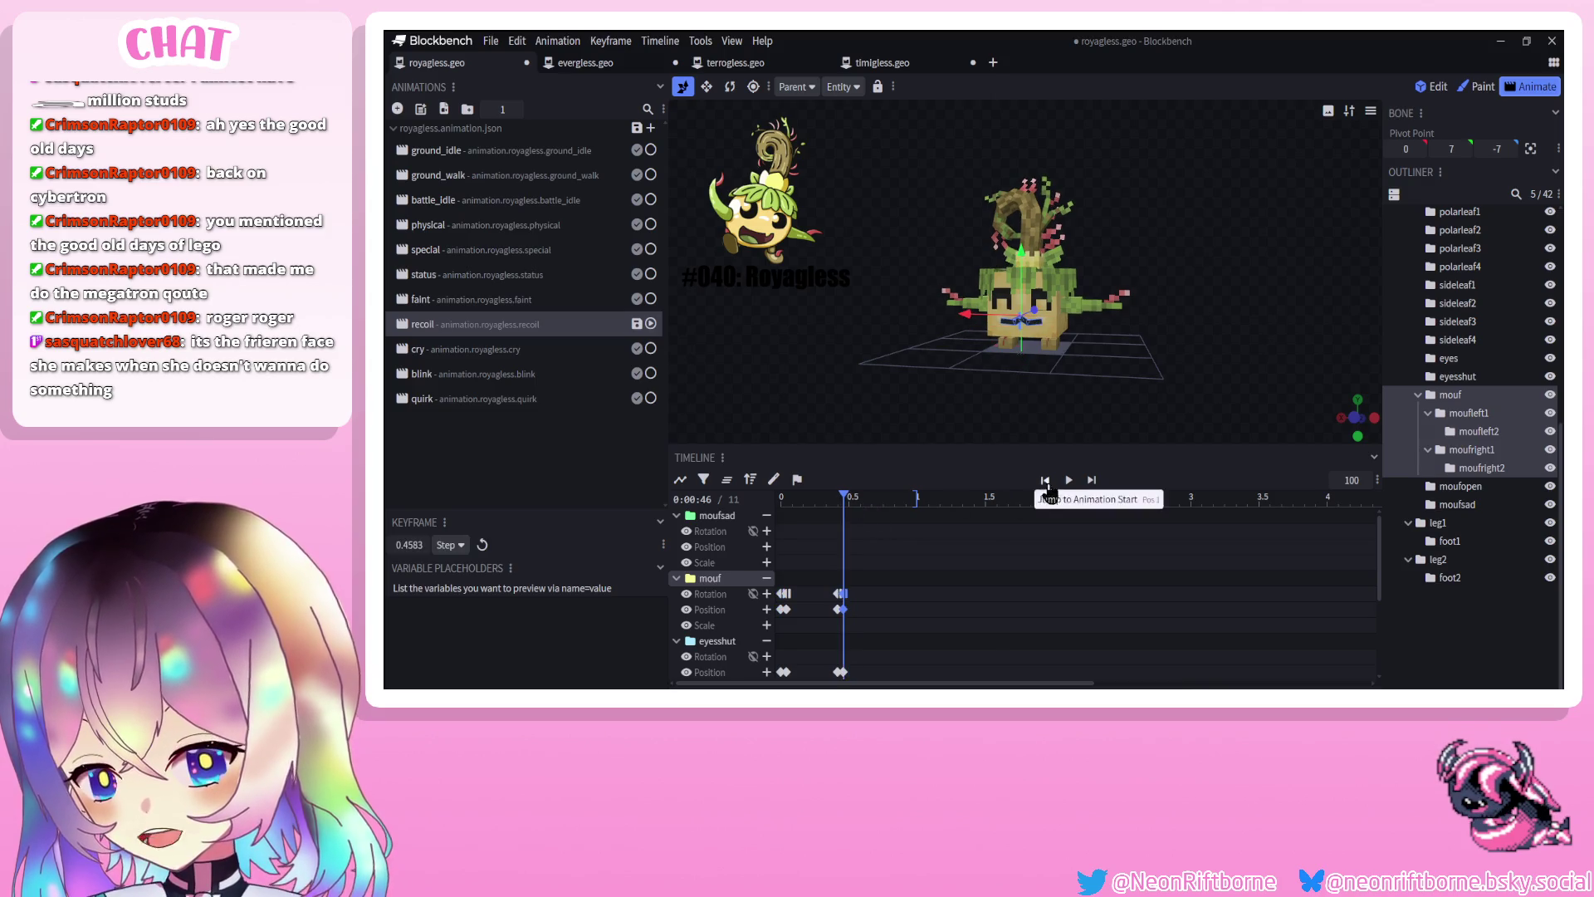
left_click(1068, 480)
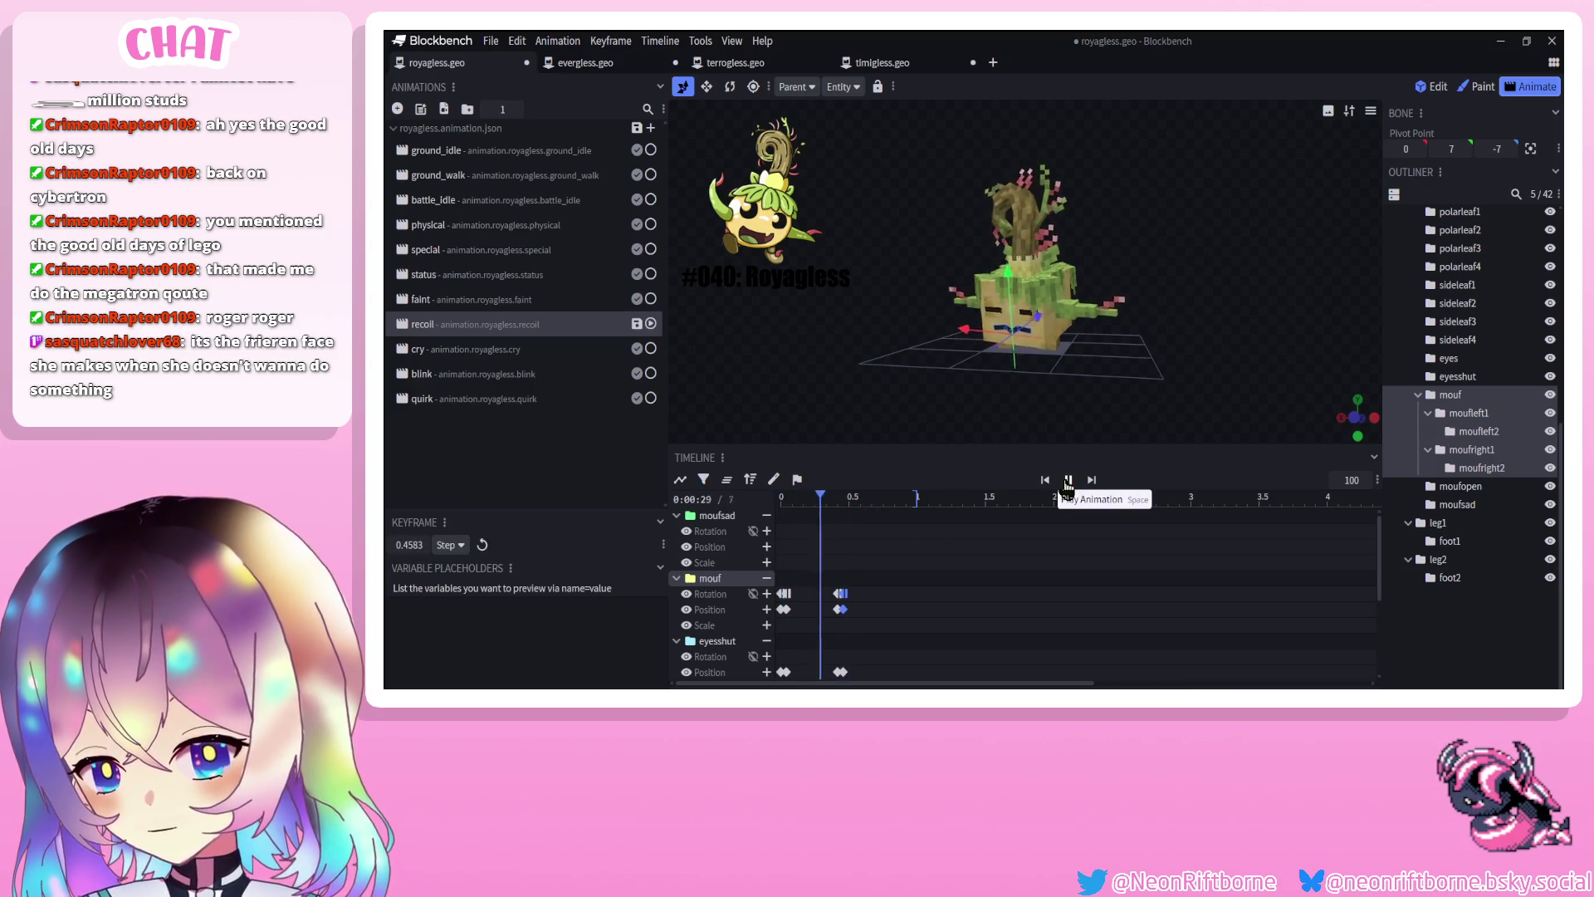
left_click(841, 610)
right_click(790, 611)
mouse_move(910, 480)
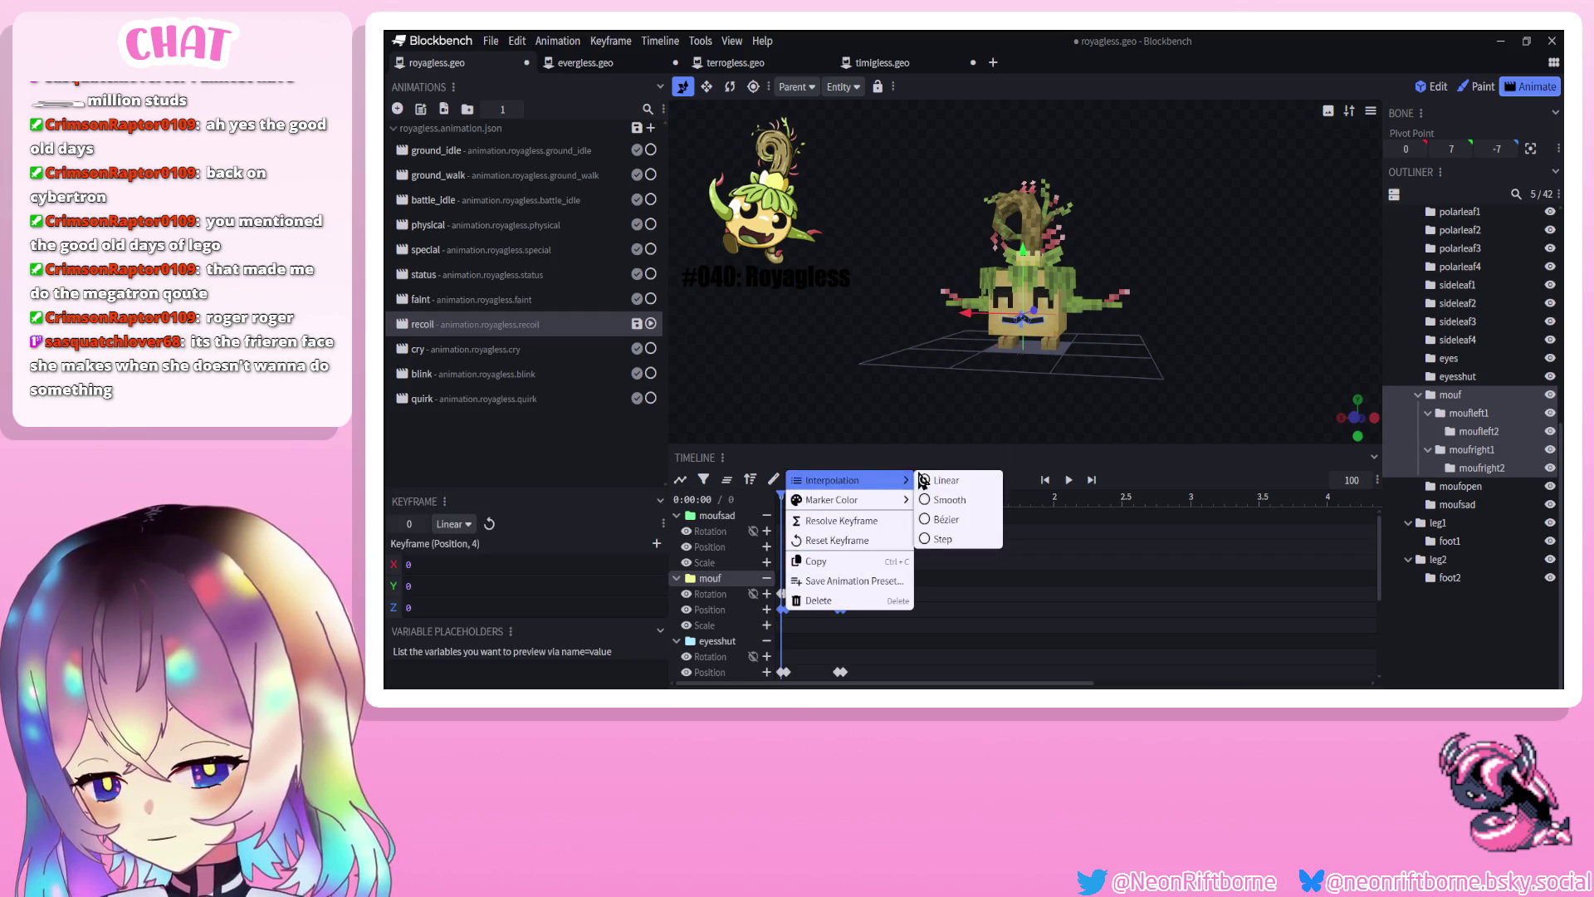
left_click(940, 539)
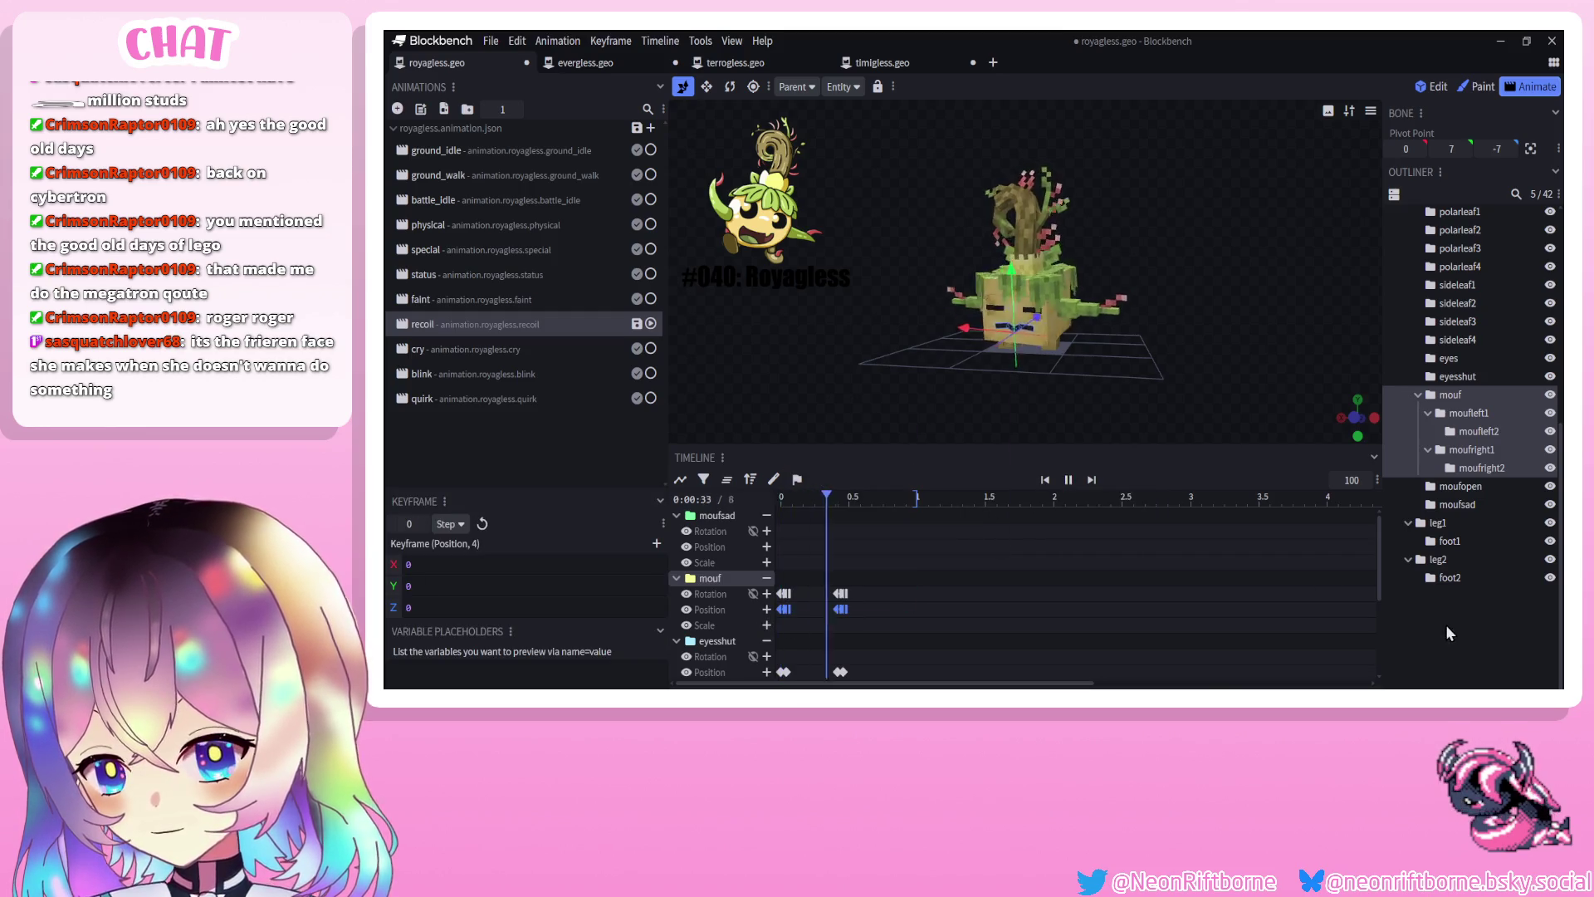
left_click(1446, 625)
left_click(1069, 482)
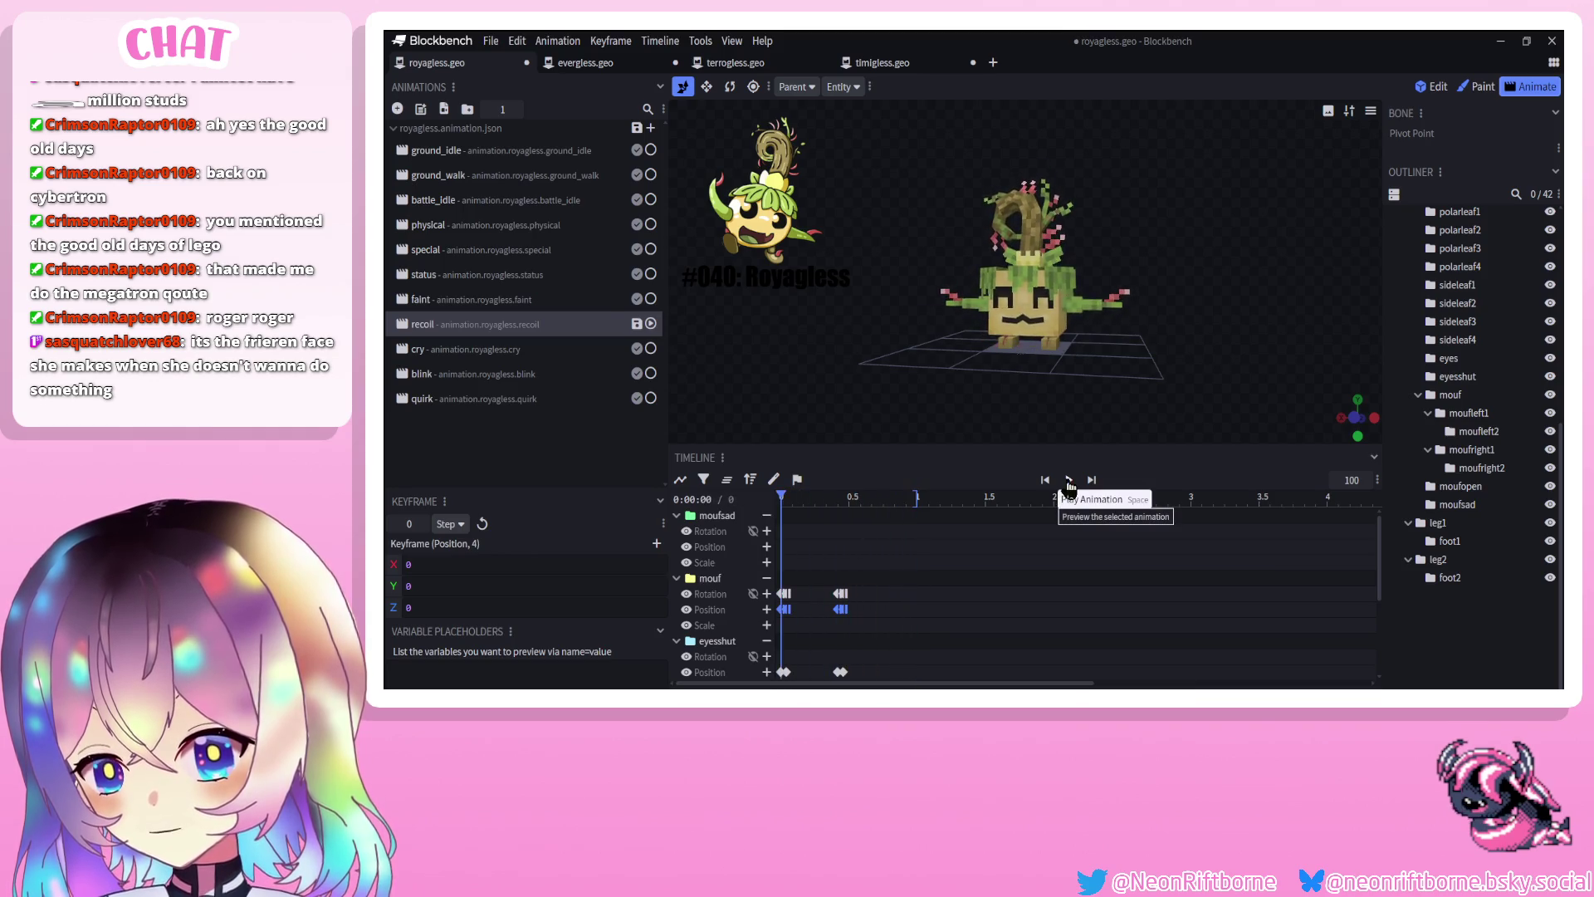
Save royagless.geo.json and replay the recoil animation from a lower angle to verify it
key("ctrl+s")
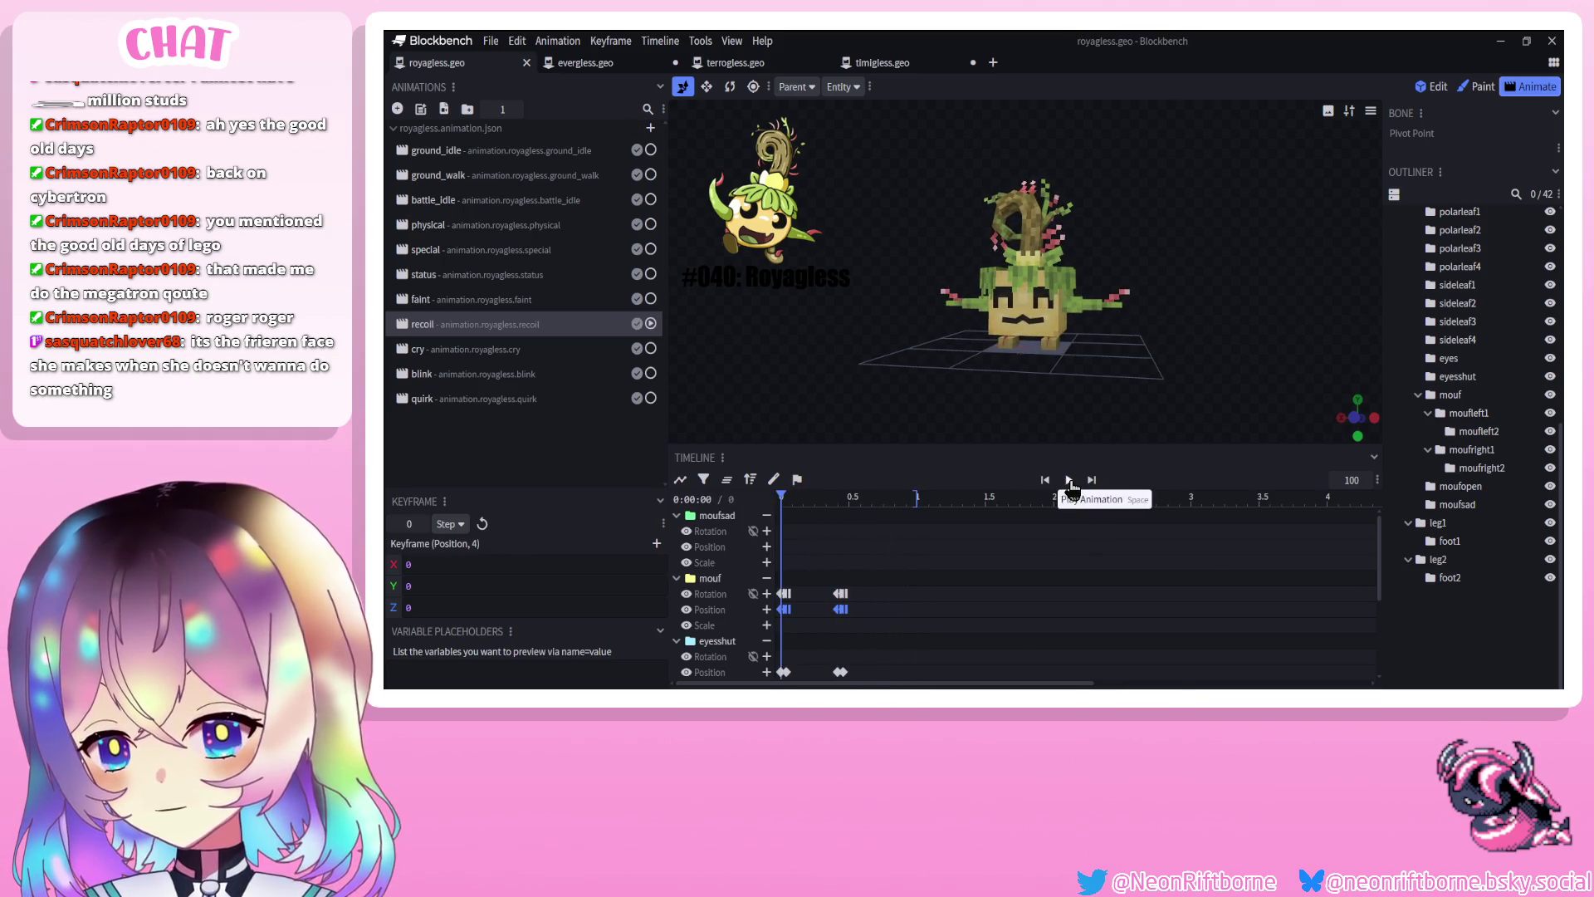
left_click(1069, 482)
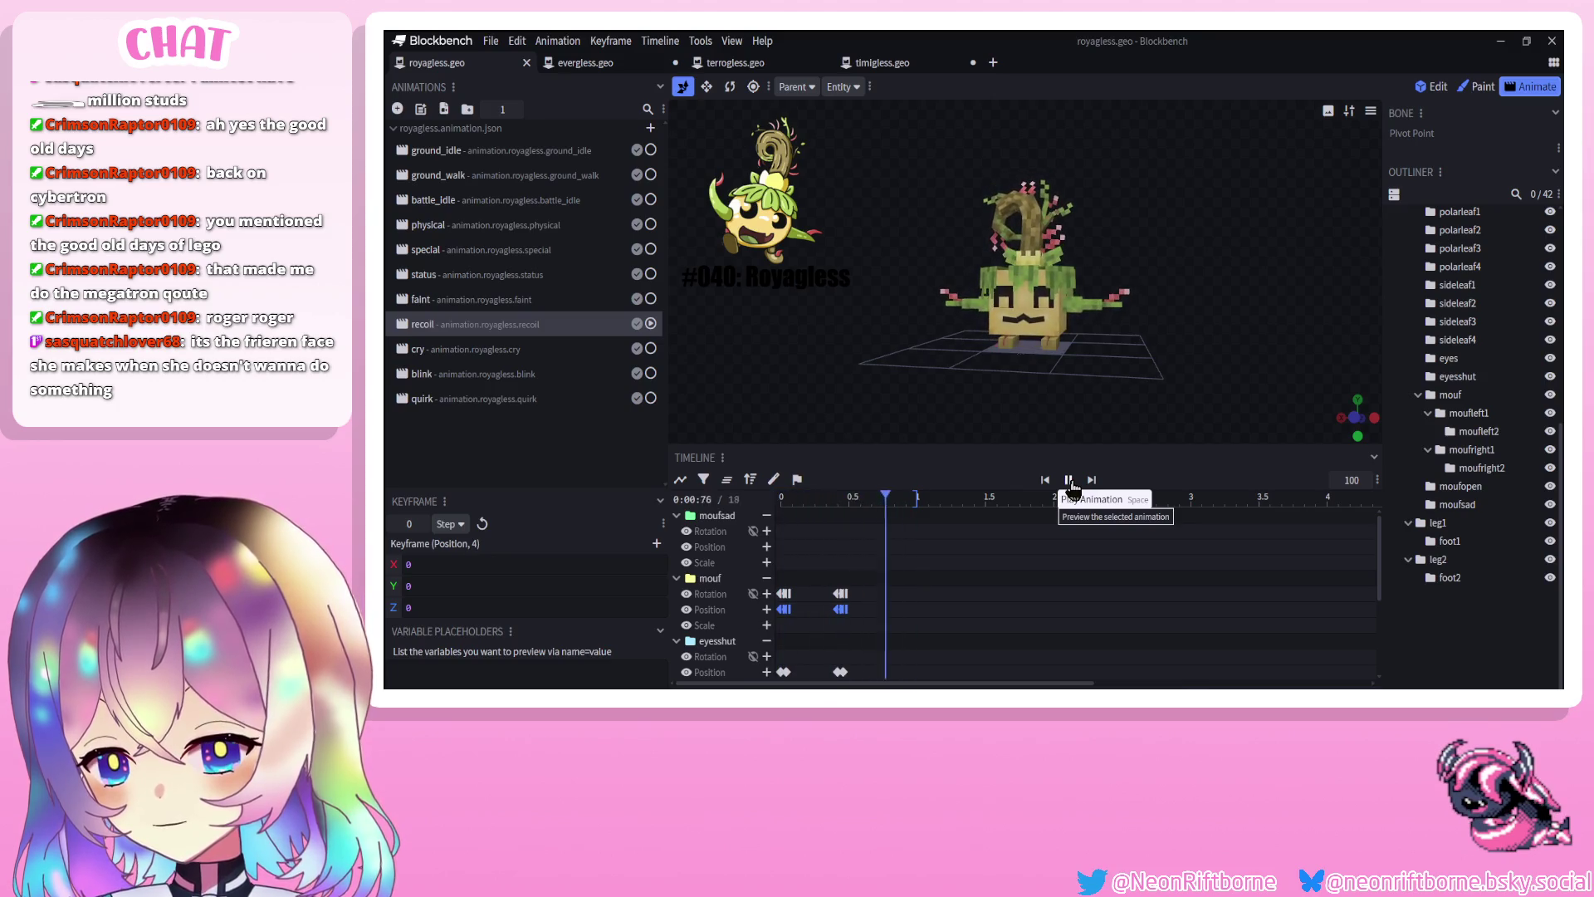
left_click(1070, 481)
key("ctrl+s")
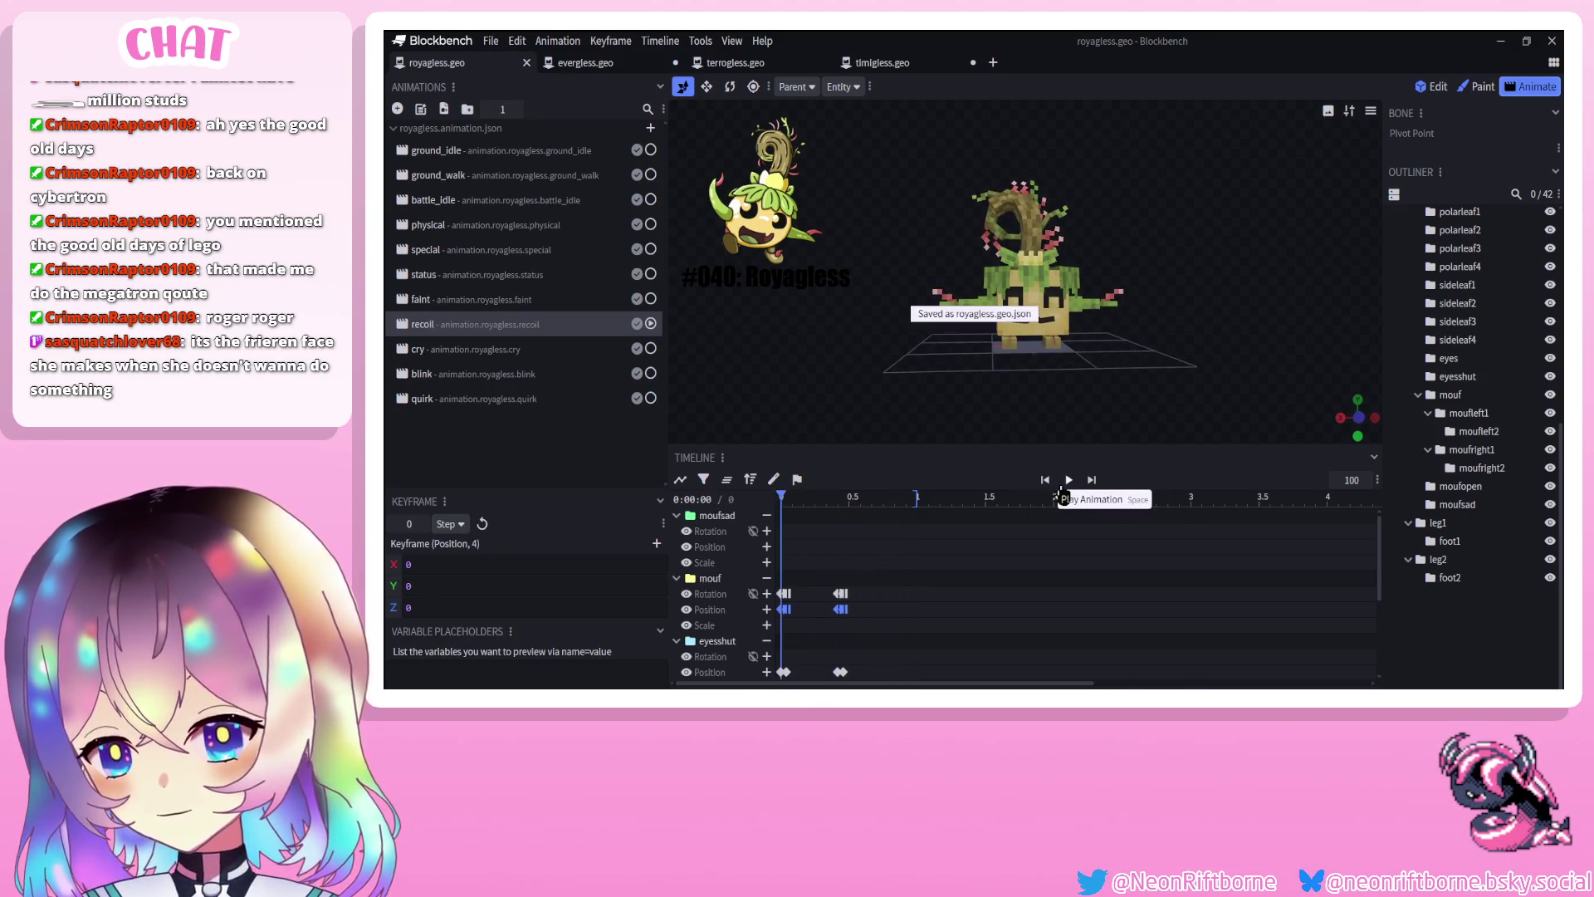
left_click(1066, 486)
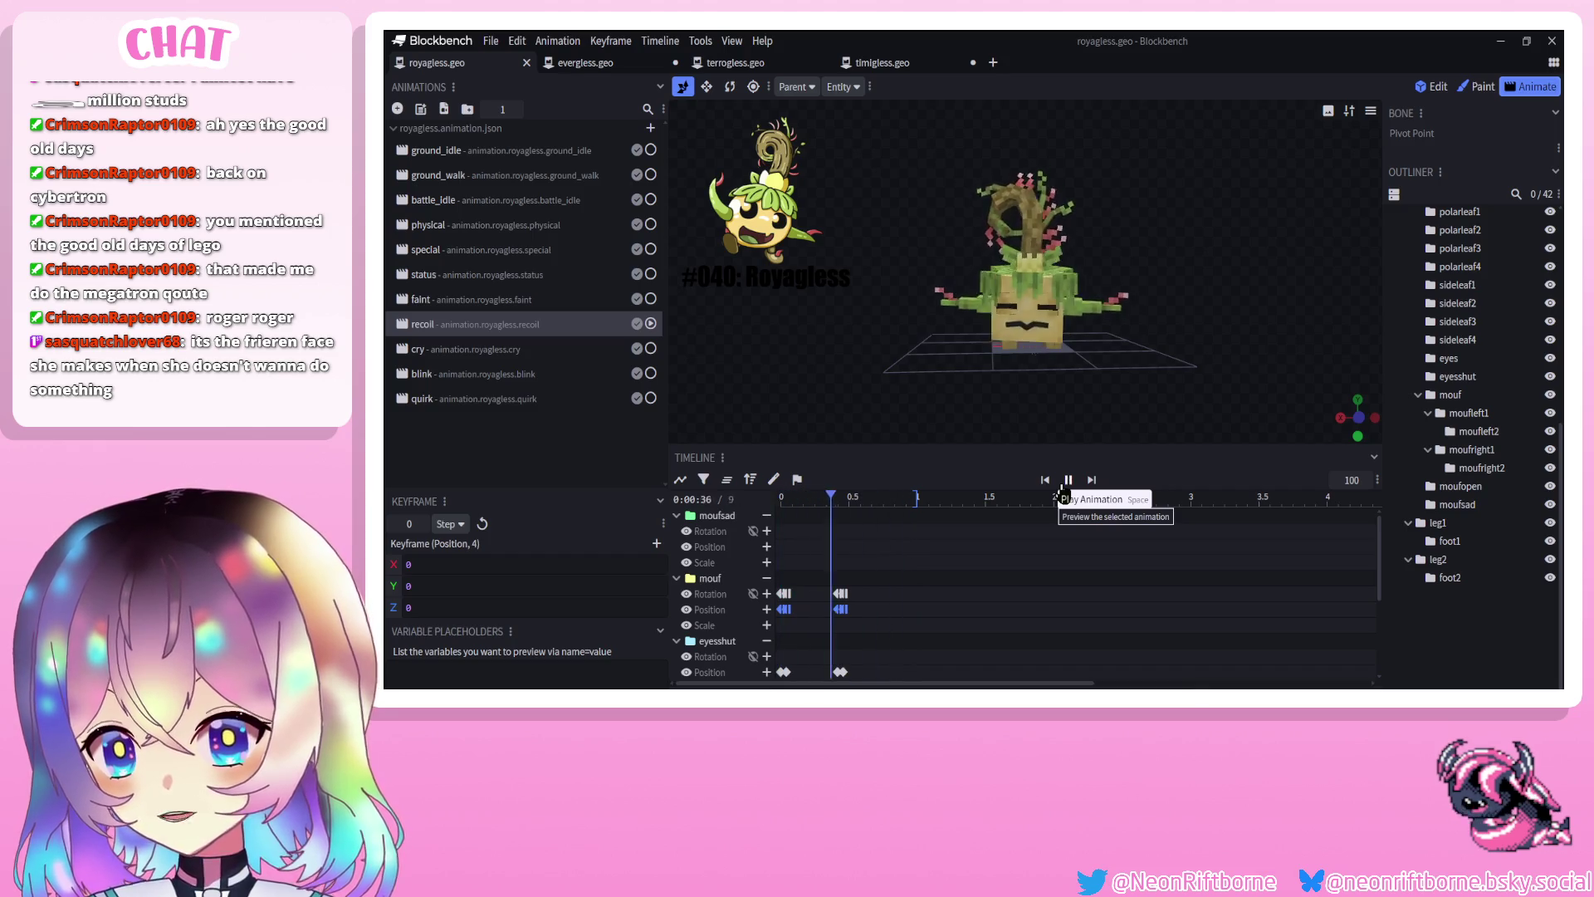
mouse_move(942, 441)
left_mouse_down()
mouse_move(969, 383)
mouse_move(929, 420)
left_mouse_up()
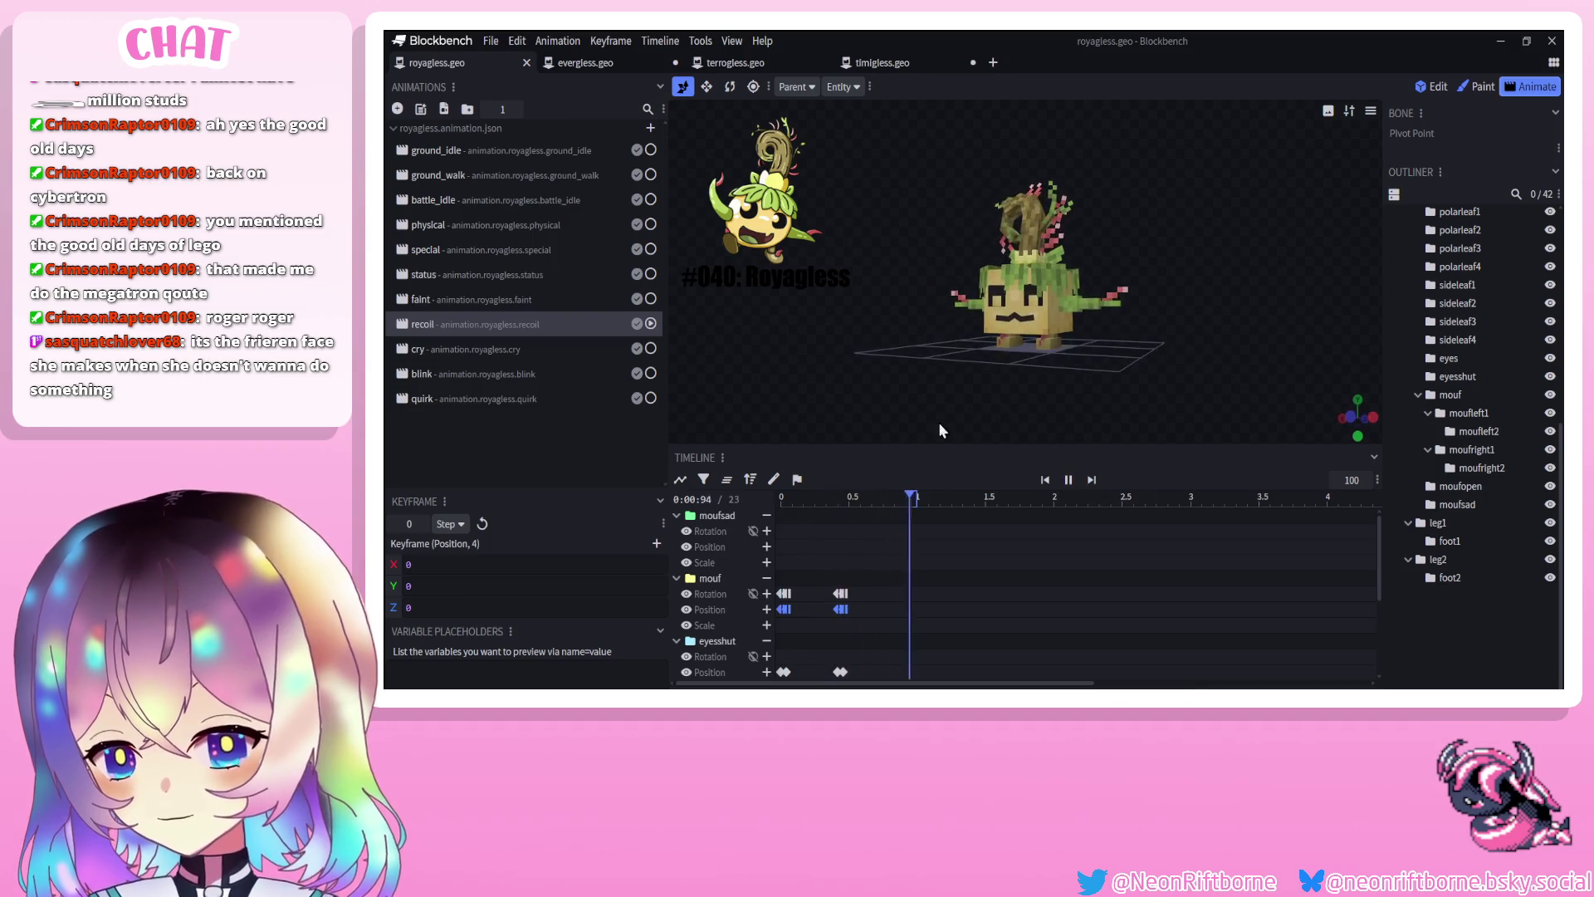
left_click(1070, 485)
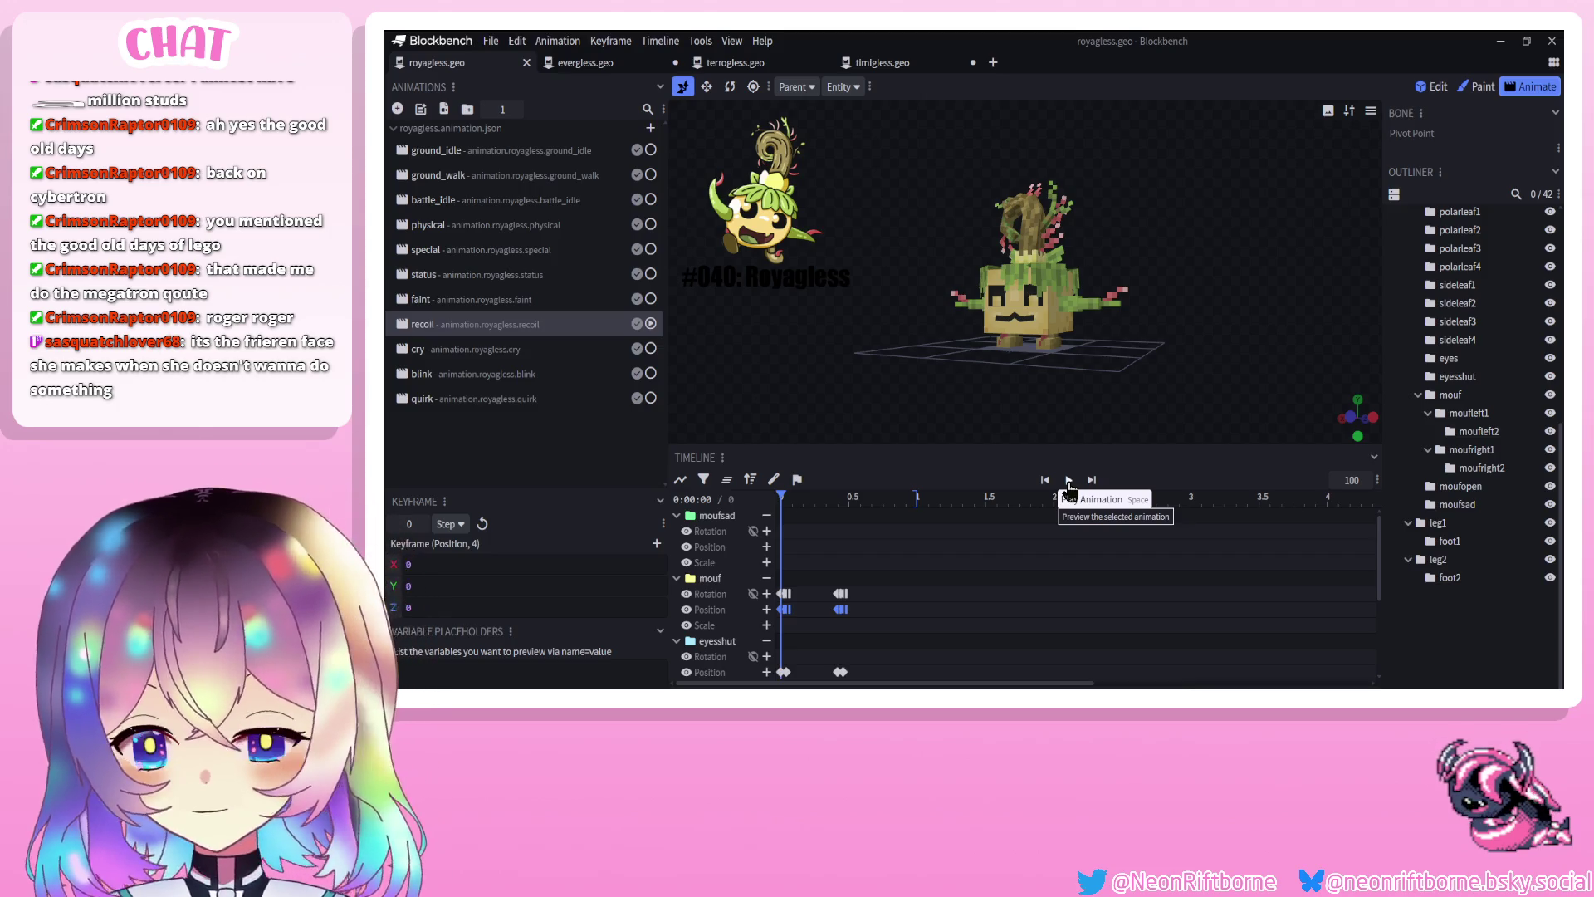
left_click(1069, 481)
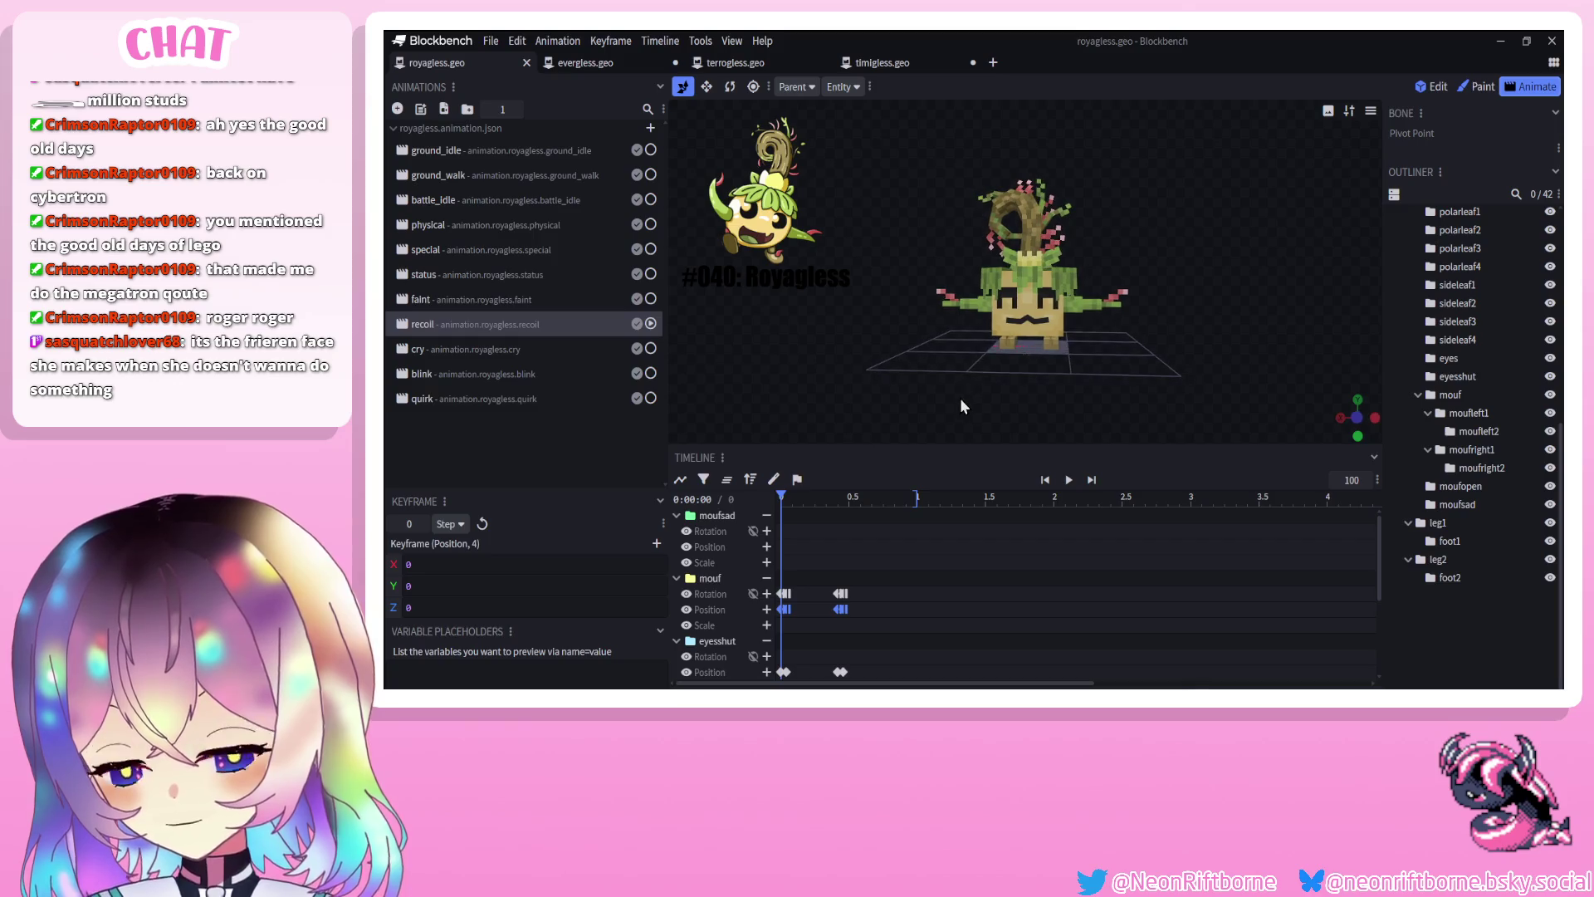
left_click(1068, 480)
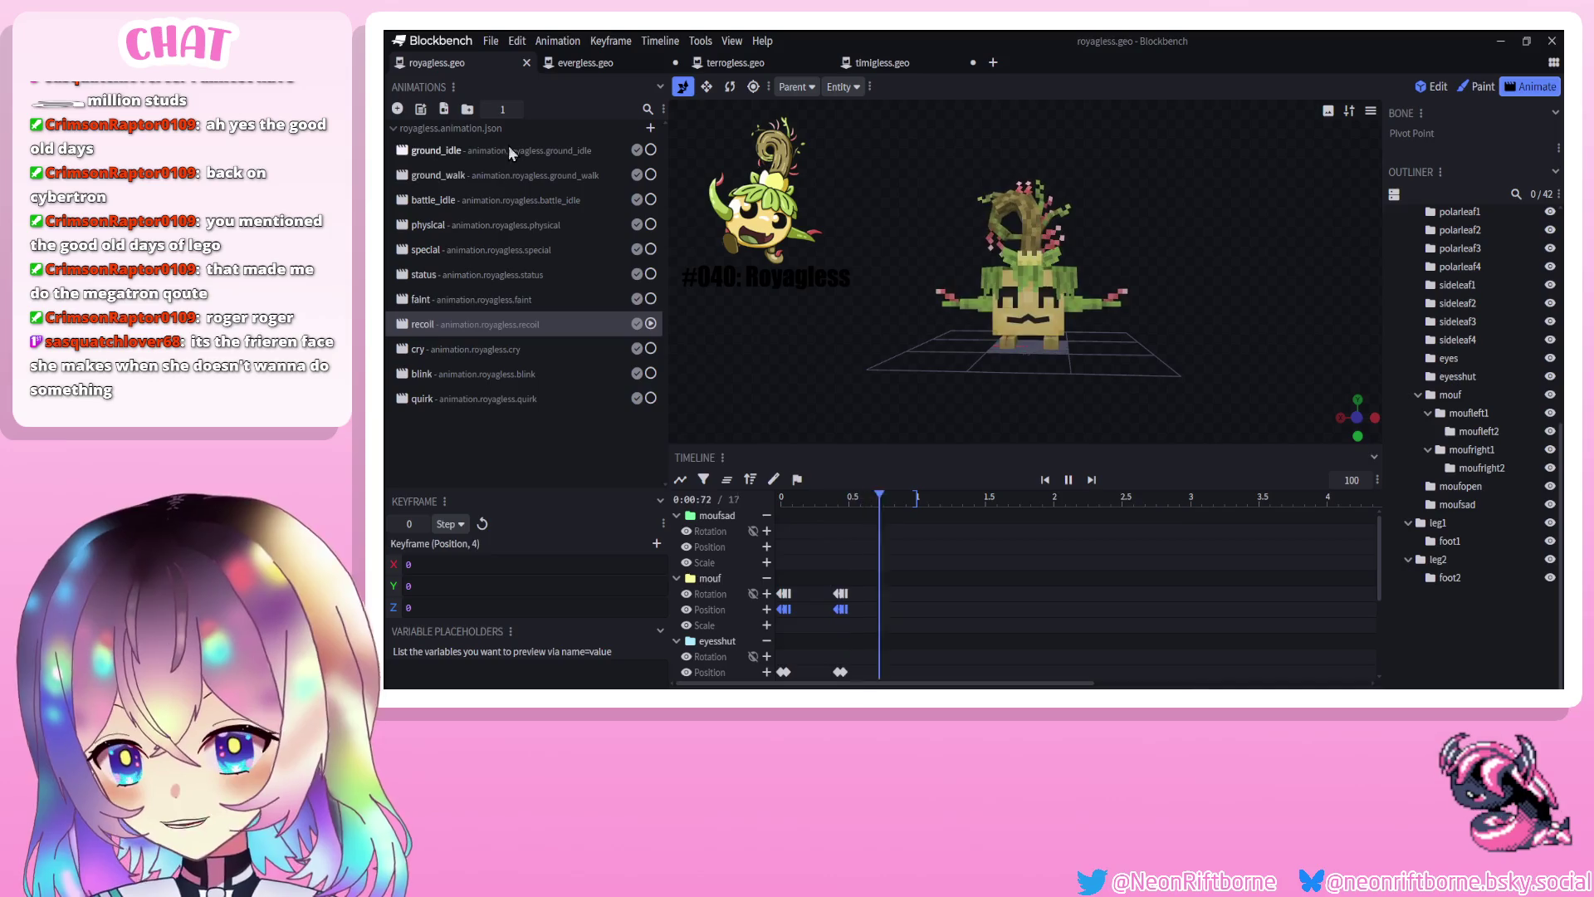
Add animation.royagless.sleep to royagless with Loop Mode set to Loop
left_click(588, 63)
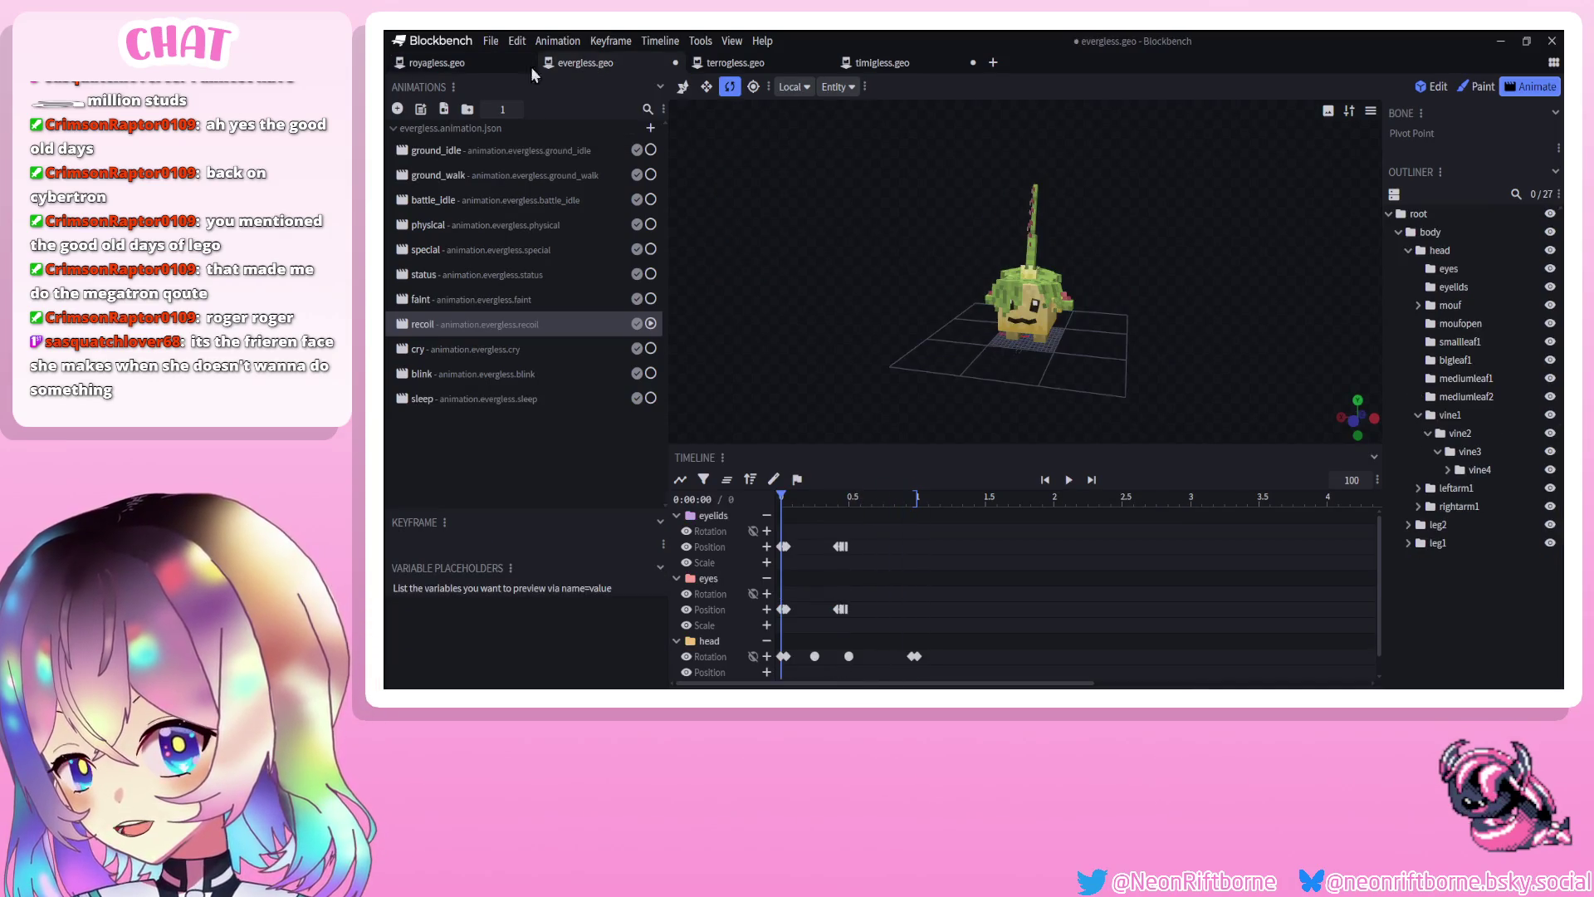
left_click(436, 64)
left_click(397, 109)
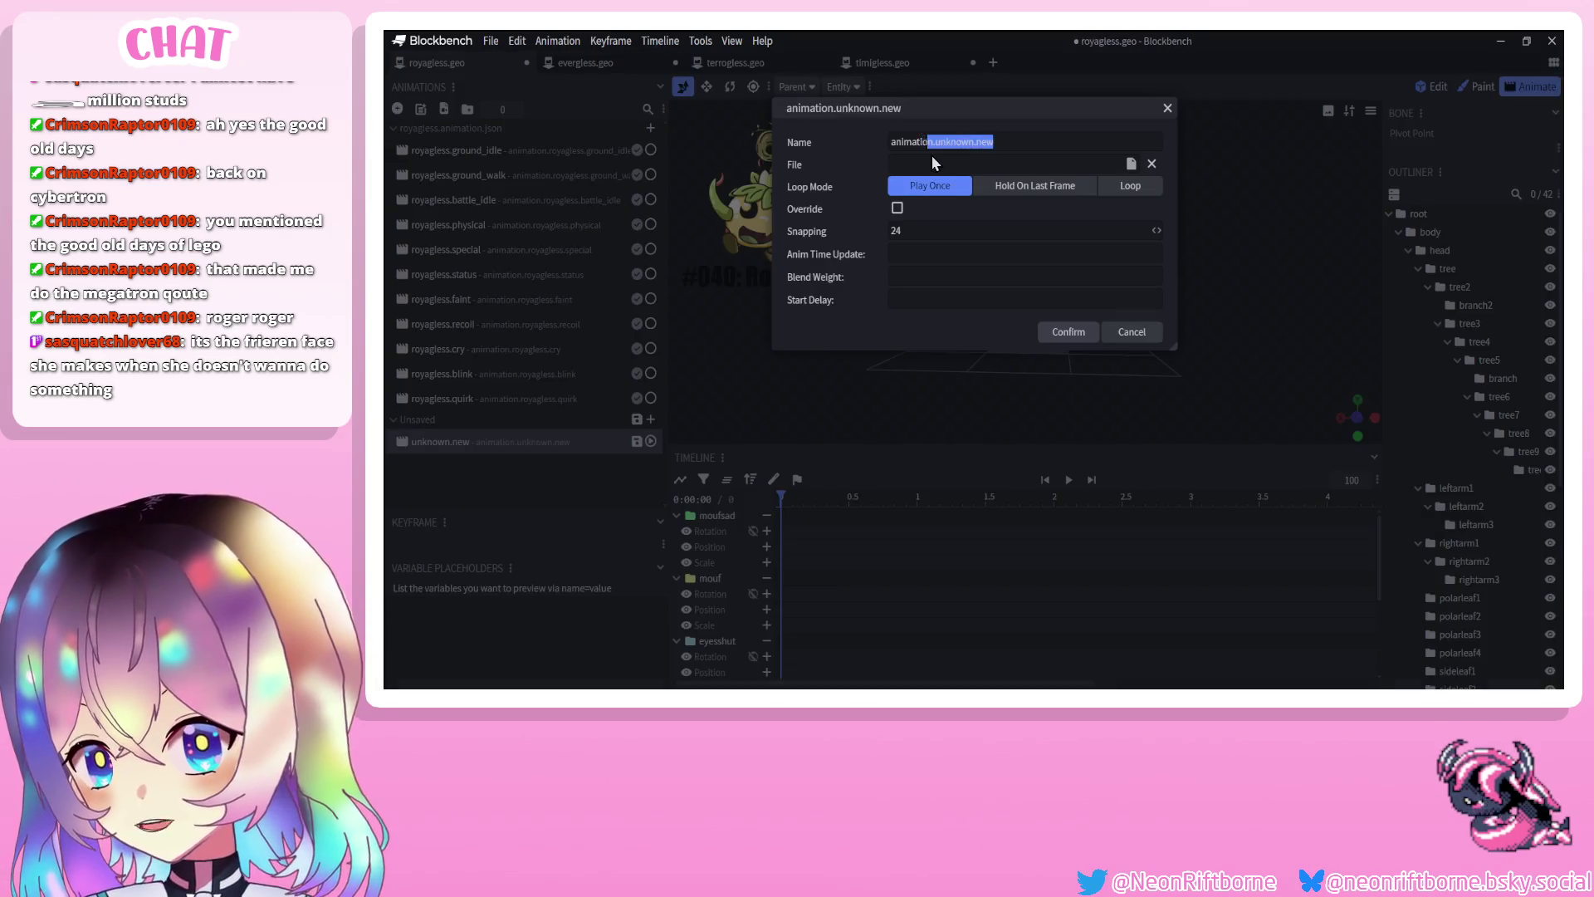
type("yag")
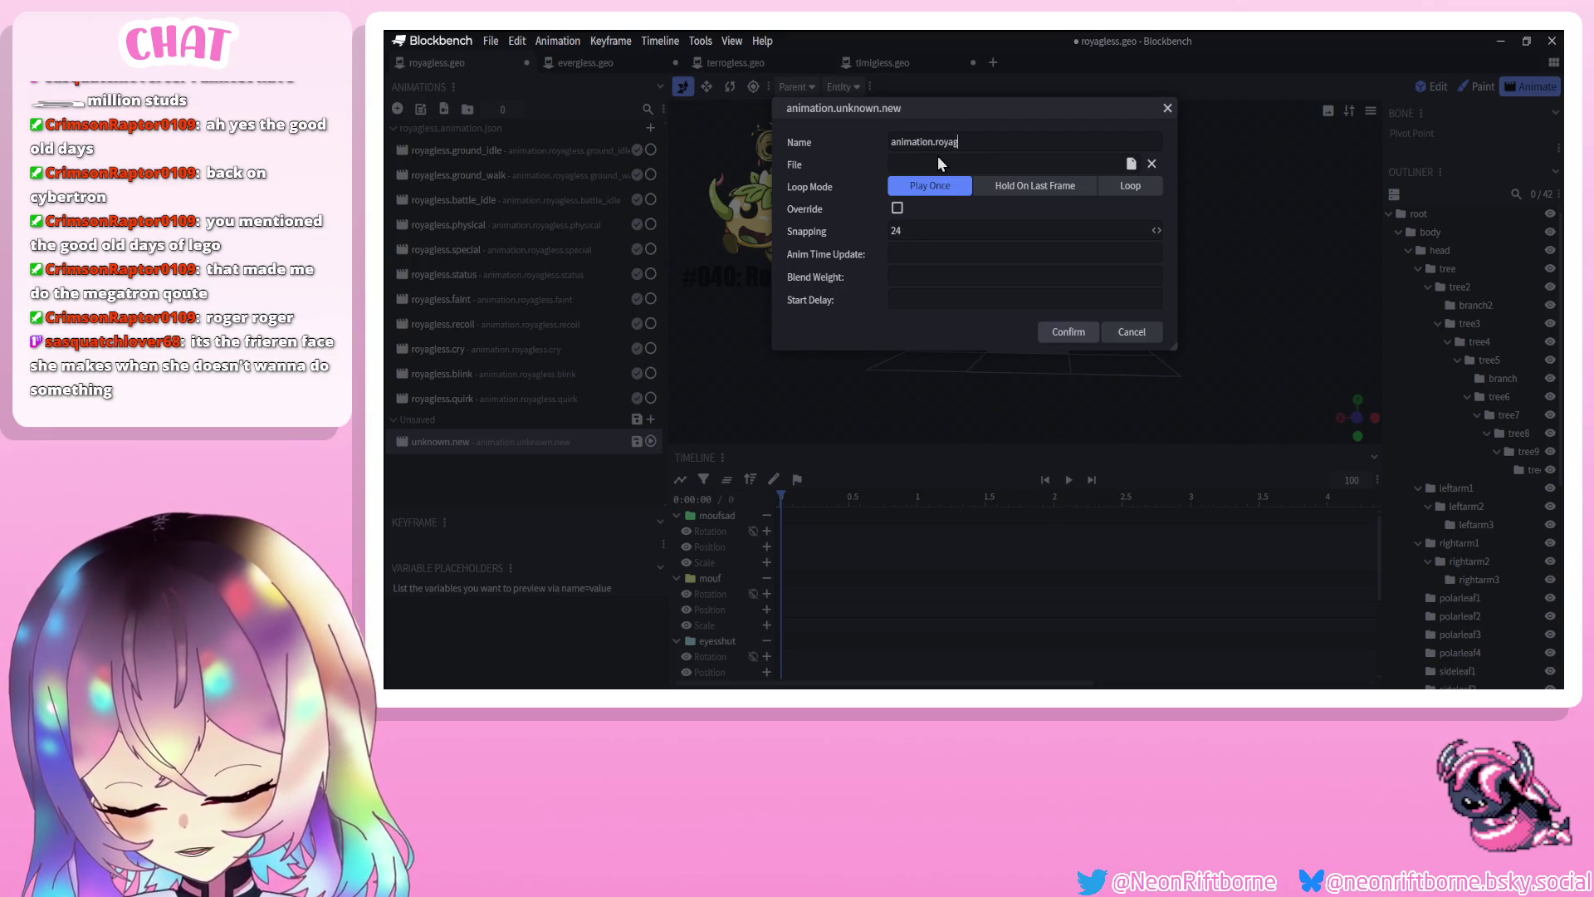
type("less.sleep")
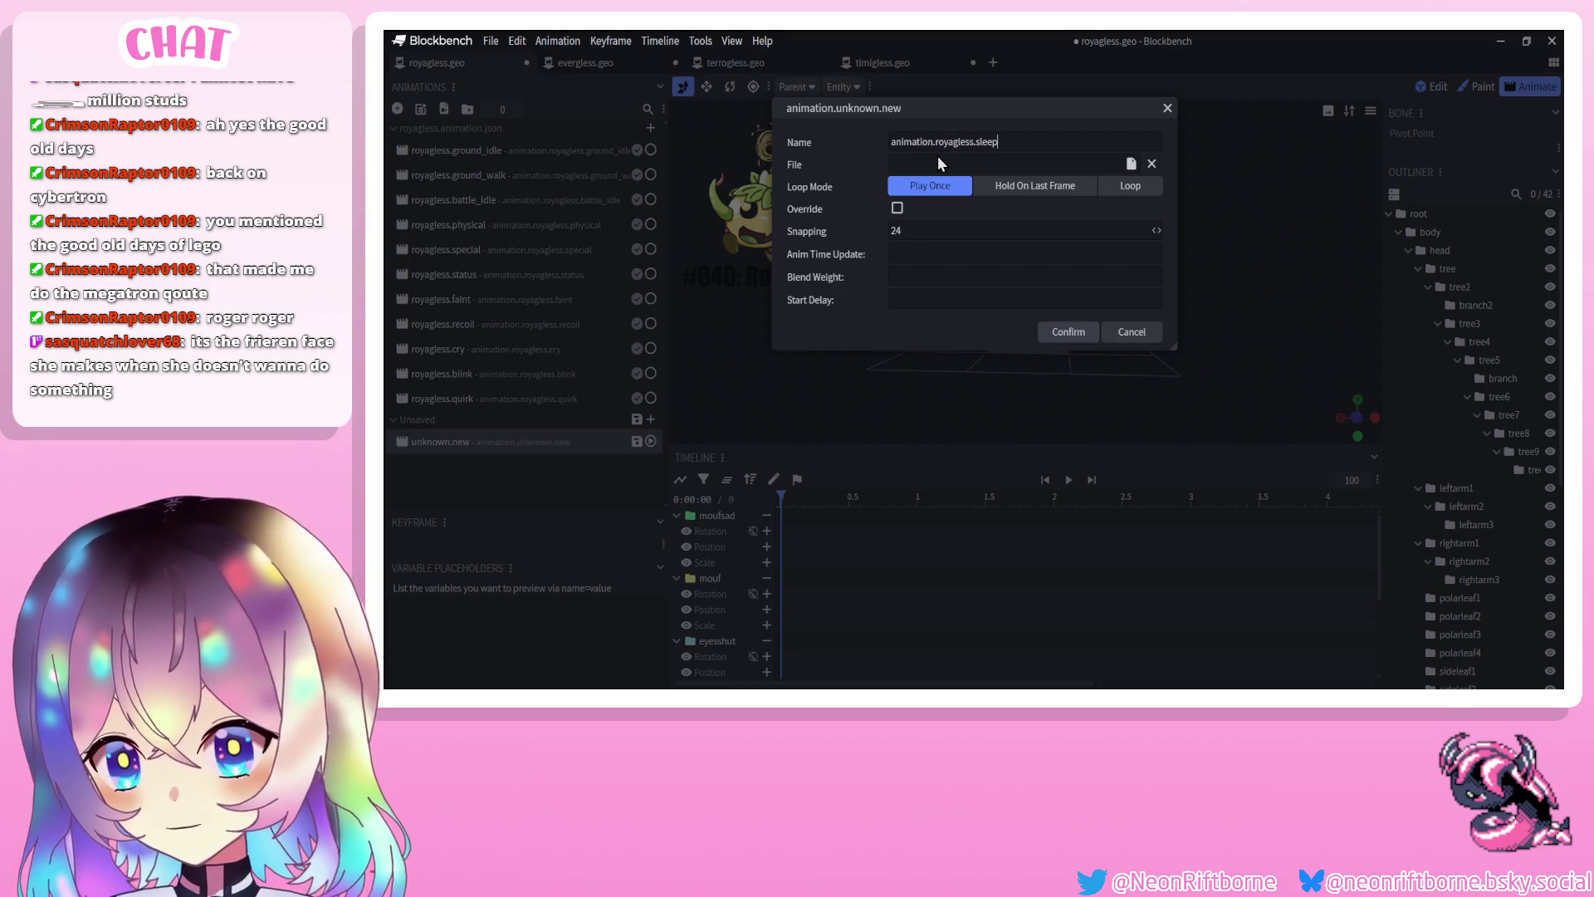
left_click(1130, 186)
key("Return")
scroll(938, 387, "up", 5)
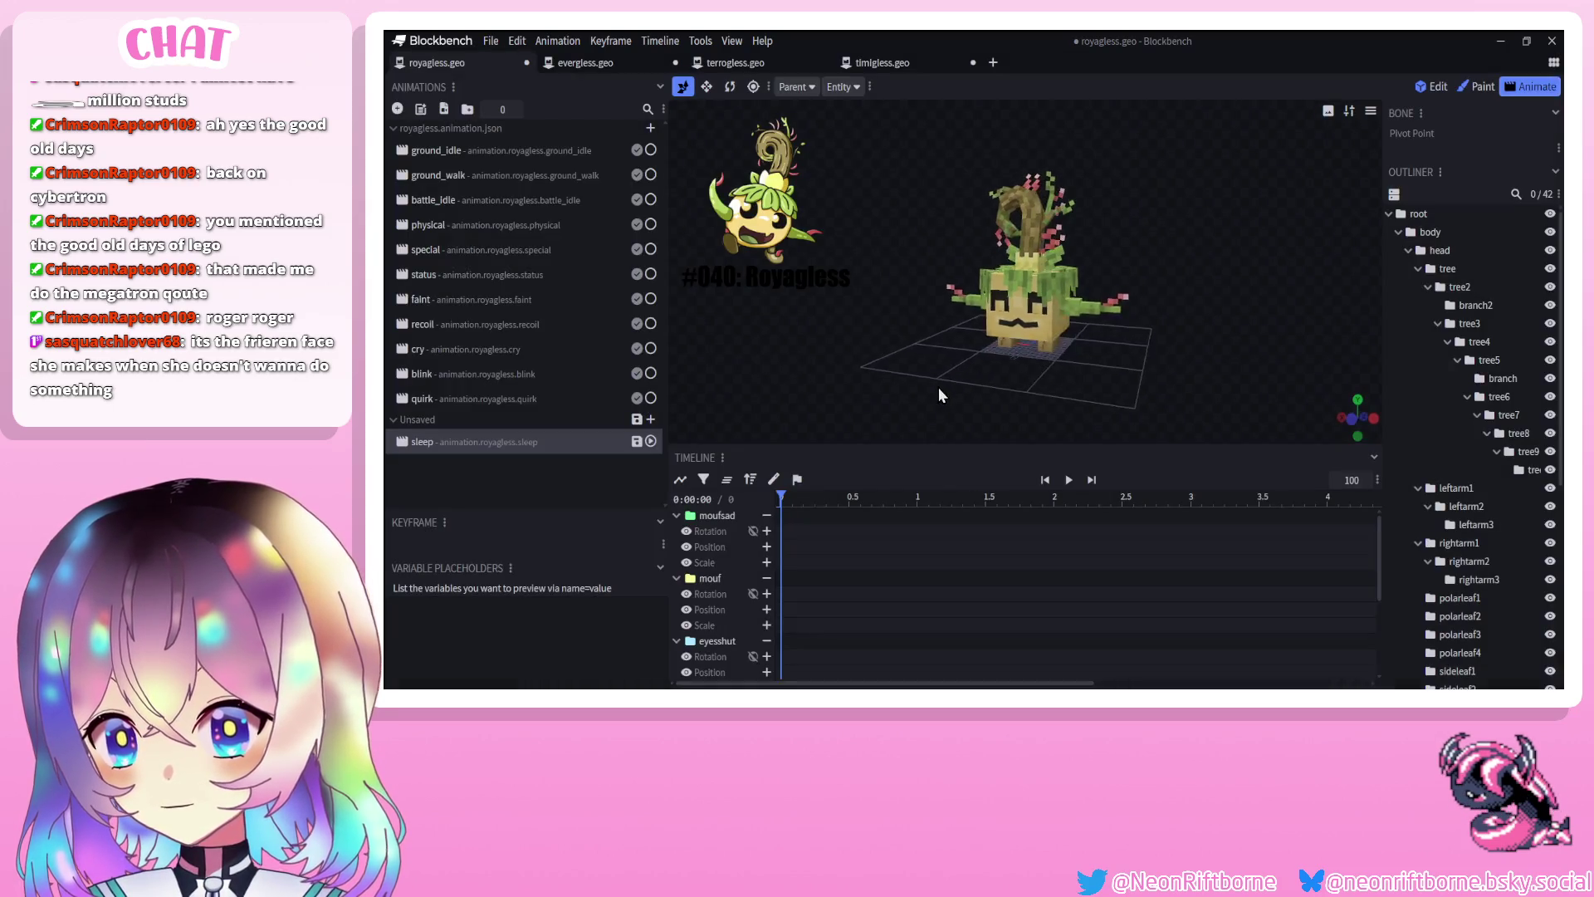
Rotate leg2 forward about 87 degrees for the sleep pose
scroll(877, 305, "up", 5)
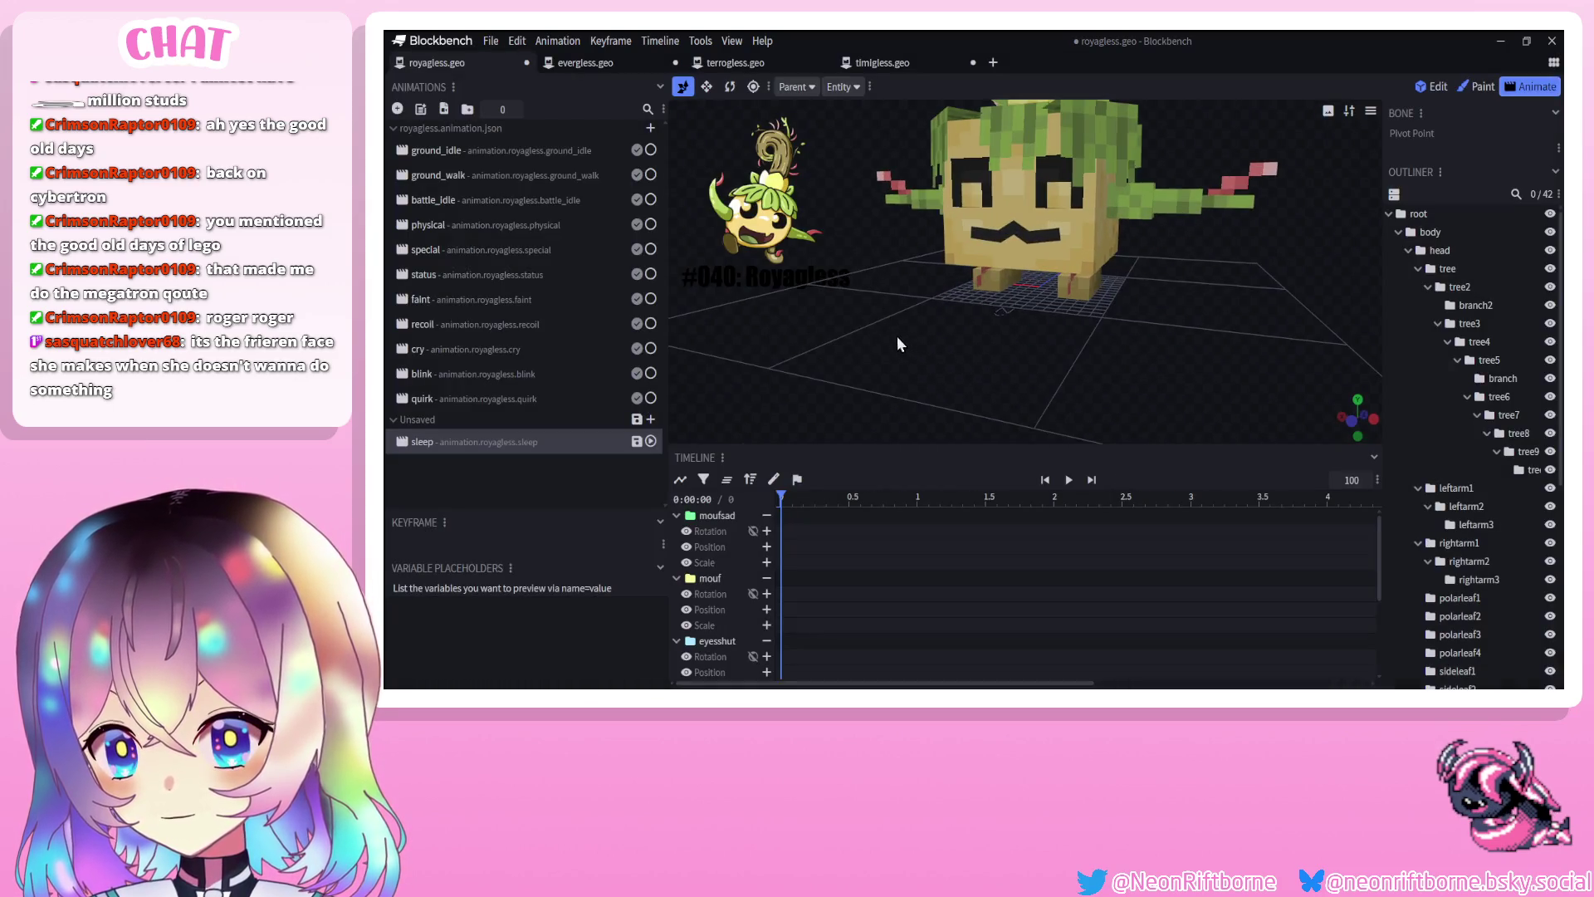
left_click(1067, 284)
left_click(730, 87)
mouse_move(819, 241)
left_mouse_down()
mouse_move(1129, 249)
mouse_move(1139, 206)
left_mouse_up()
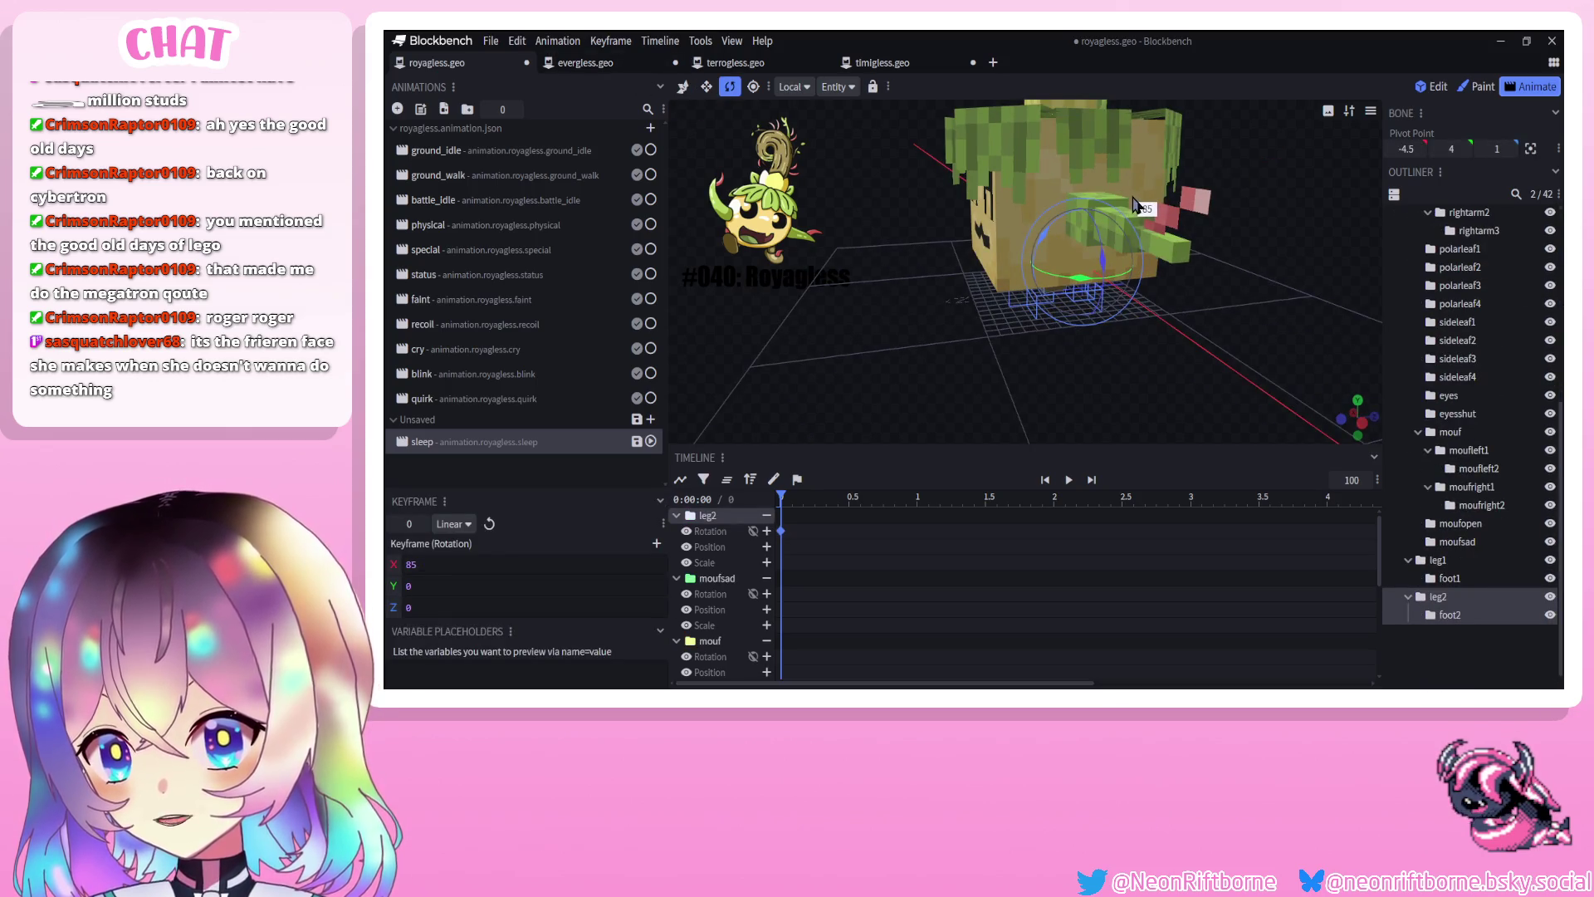
Move the sleep animation into the royagless animation file and save it
left_click(683, 86)
left_click(661, 86)
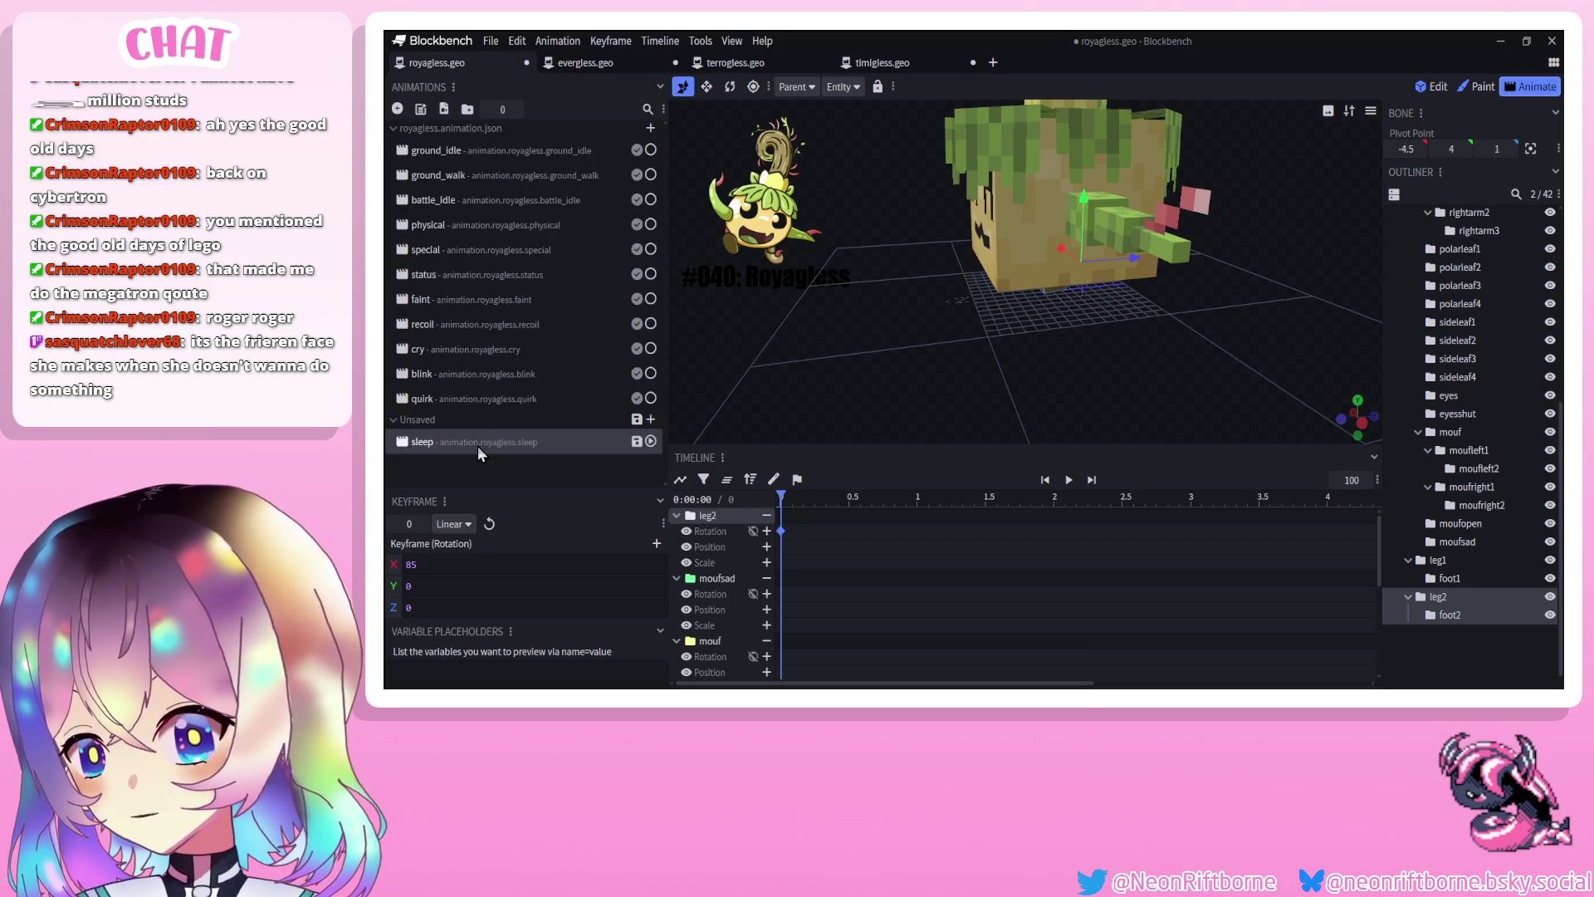
left_click_drag(480, 444, 482, 401)
key("ctrl+s")
Shift leg2 to Z -7, slide leg1 along Z, and rotate leg1 to 60 degrees on X
left_click_drag(1117, 261, 1042, 281)
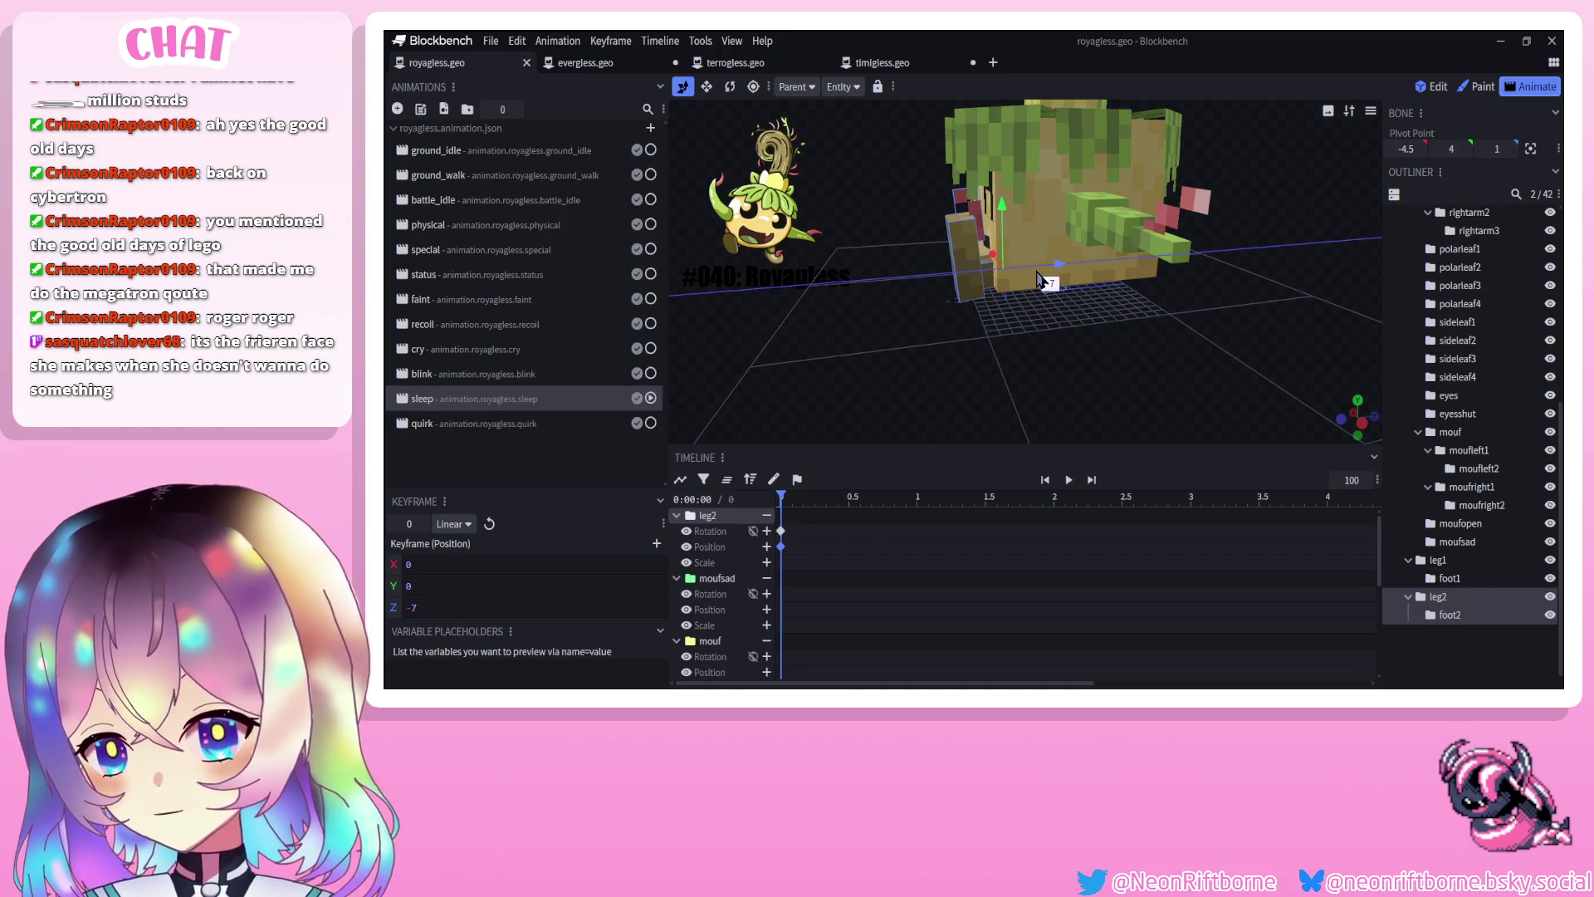
left_click_drag(849, 321, 1005, 295)
left_click(973, 286)
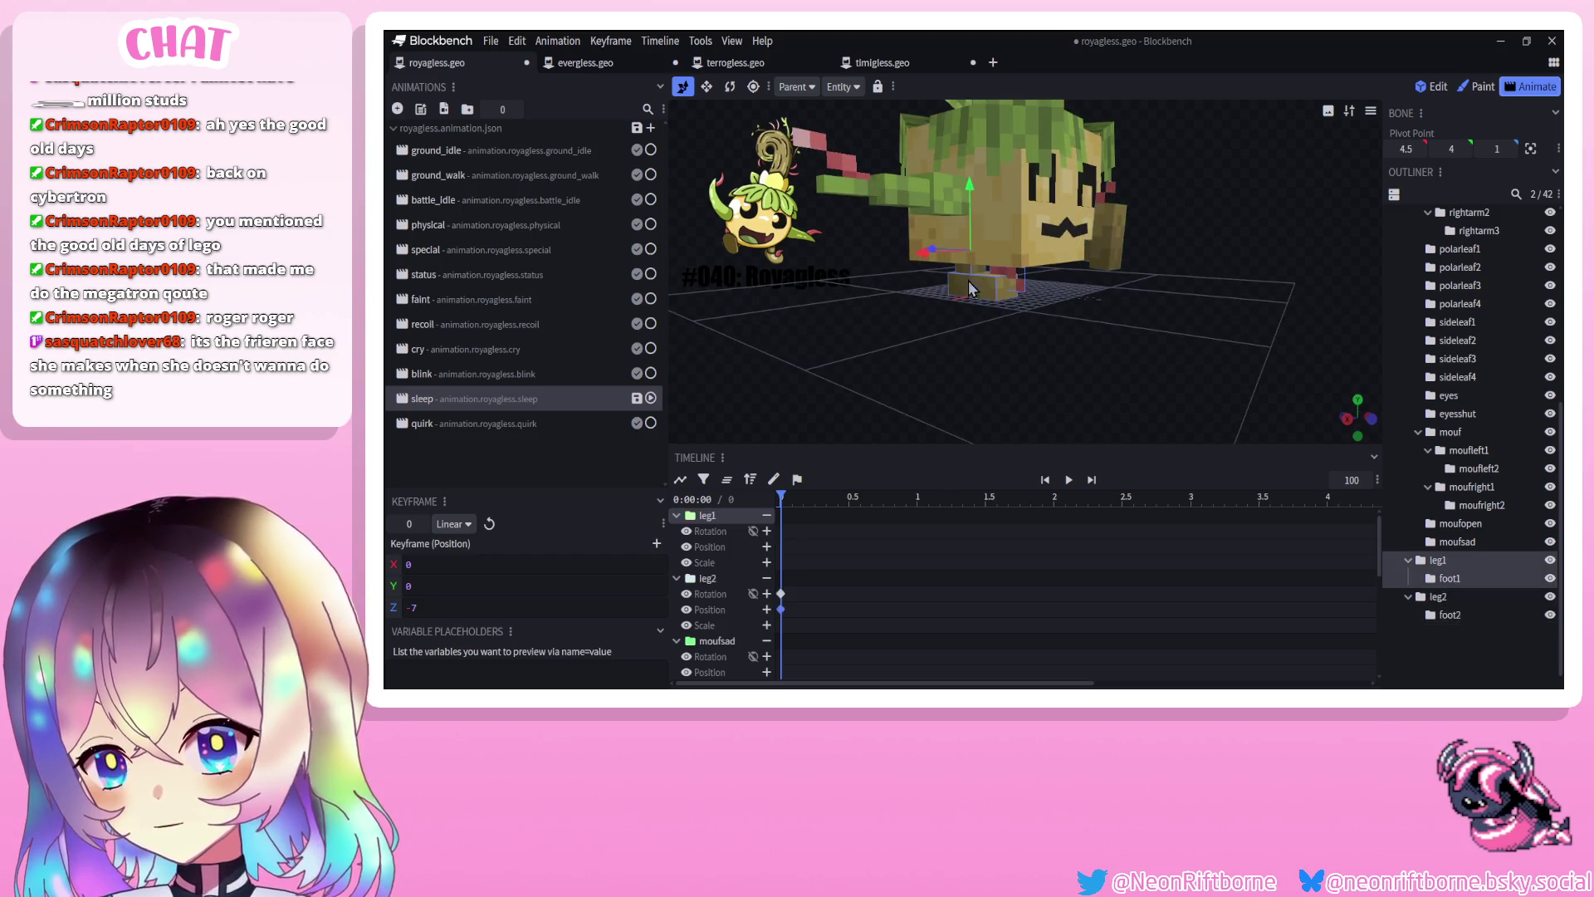
mouse_move(932, 252)
left_mouse_down()
mouse_move(1001, 260)
mouse_move(1009, 277)
left_mouse_up()
key("r")
mouse_move(1076, 217)
left_mouse_down()
mouse_move(976, 194)
mouse_move(1062, 279)
mouse_move(985, 309)
mouse_move(1100, 380)
mouse_move(913, 390)
mouse_move(985, 347)
mouse_move(1027, 353)
left_mouse_up()
Select leg2, foot2 and foot1 from front and angled views to pose the feet
left_click(985, 347)
mouse_move(878, 342)
left_mouse_down()
mouse_move(1031, 283)
mouse_move(1103, 294)
left_mouse_up()
left_click(1043, 270)
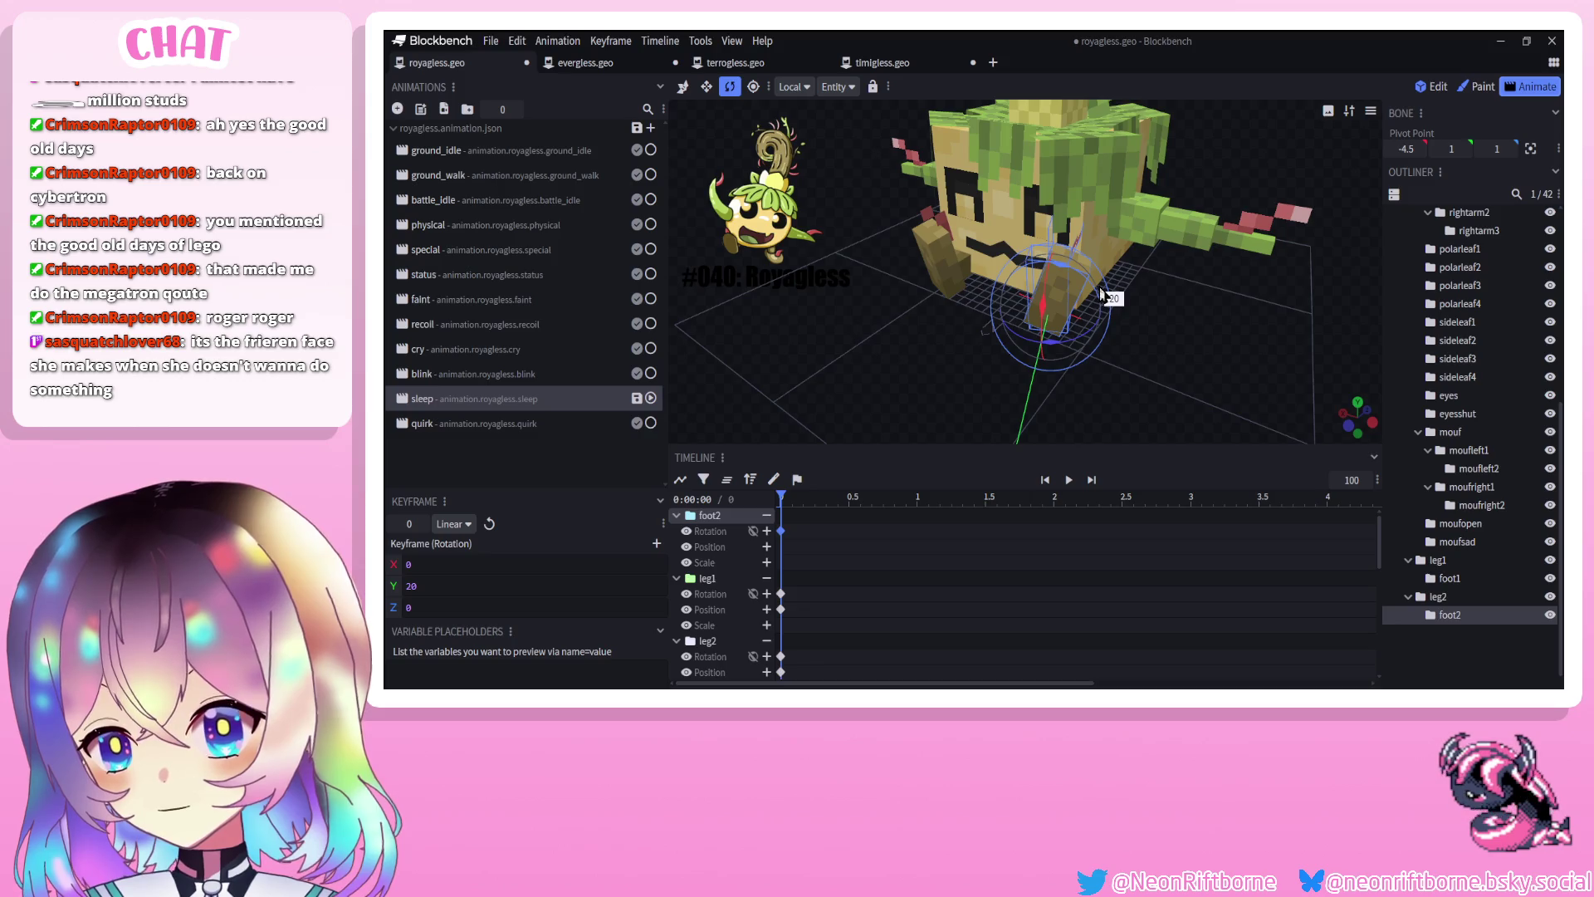
left_click(943, 266)
mouse_move(943, 265)
left_mouse_down()
mouse_move(908, 289)
mouse_move(997, 264)
mouse_move(963, 270)
mouse_move(982, 248)
left_mouse_up()
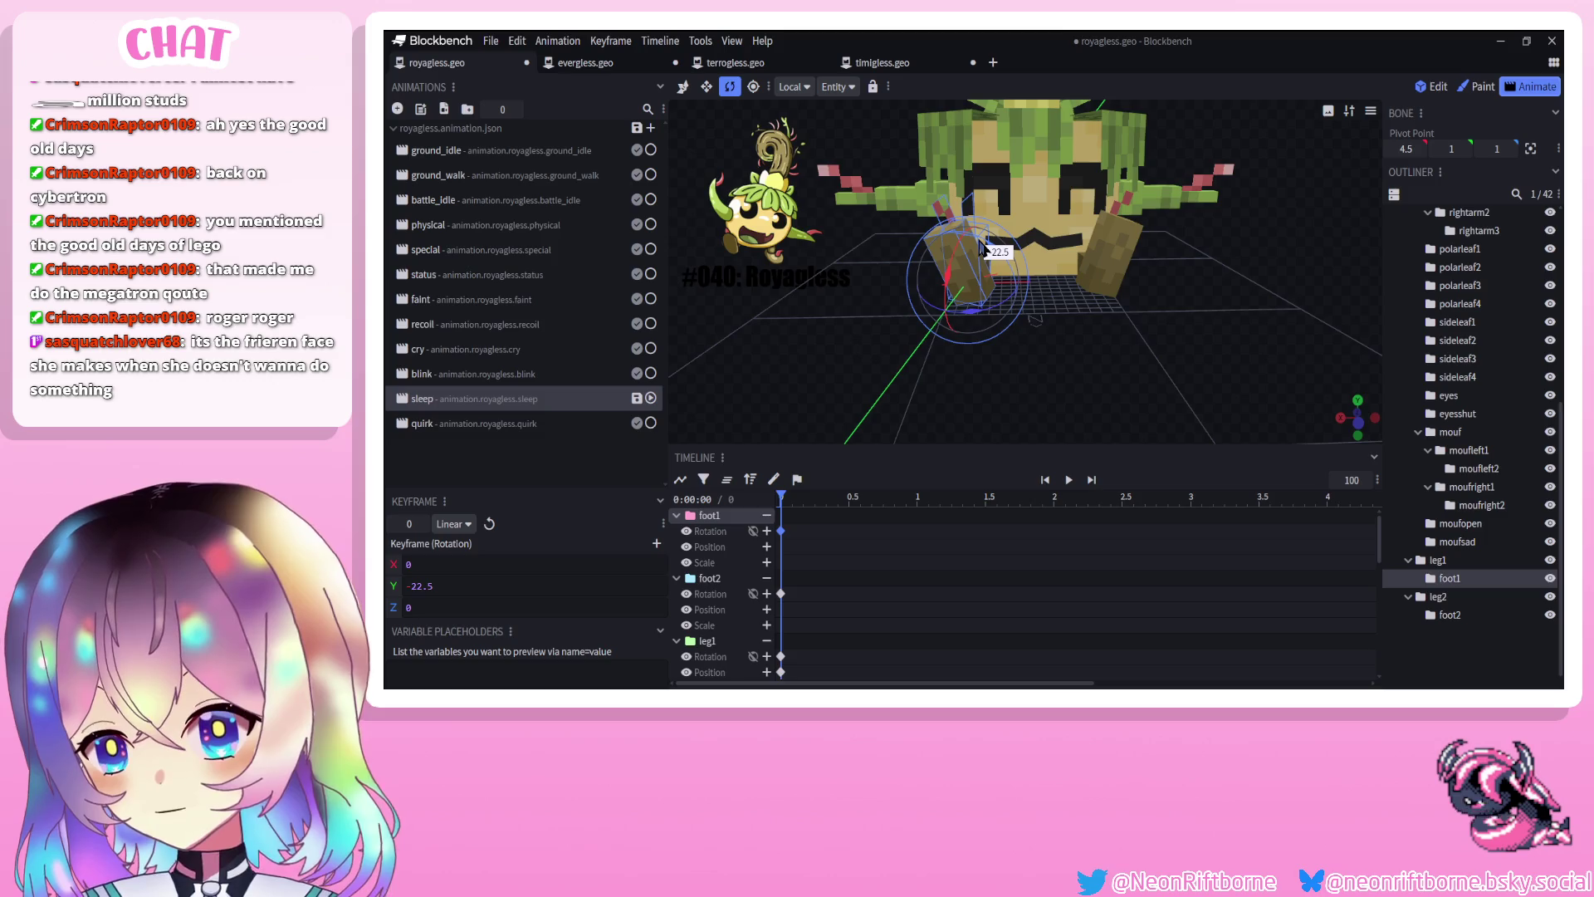
mouse_move(1078, 353)
left_mouse_down()
mouse_move(1060, 320)
mouse_move(1068, 345)
mouse_move(799, 163)
left_mouse_up()
Shift leg1 backward to Z -7 and save the project
key("v")
left_click(955, 268)
mouse_move(955, 267)
left_mouse_down()
mouse_move(1023, 326)
mouse_move(1036, 252)
left_mouse_up()
left_click(1072, 301)
key("ctrl+s")
left_click(456, 381)
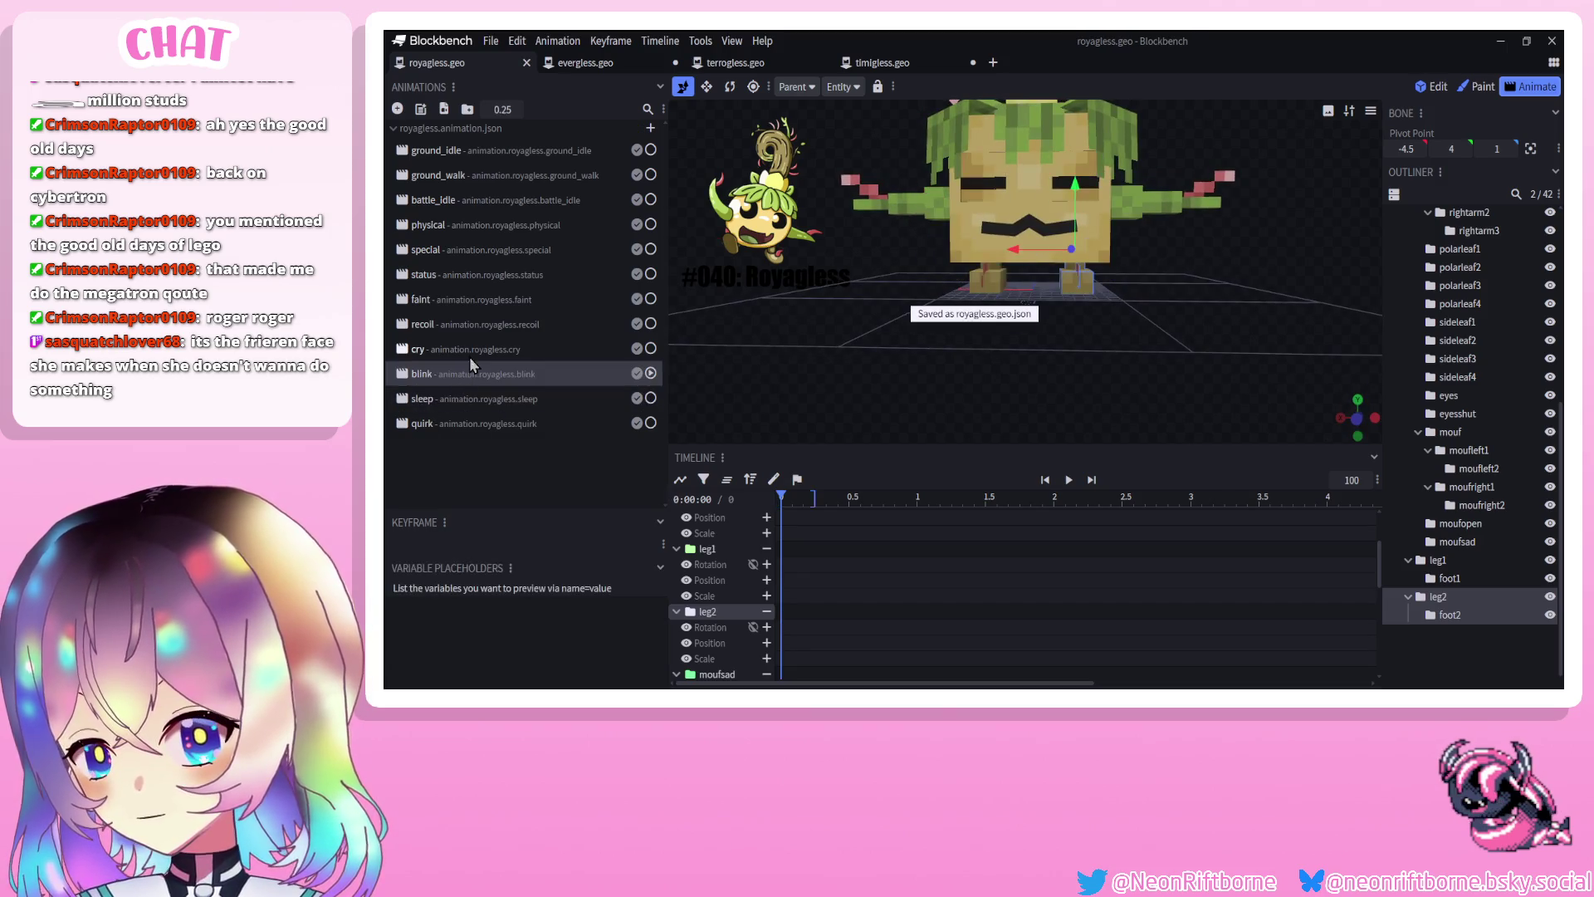
Look through the recoil, faint, blink and quirk animations, then return to sleep
left_click(480, 331)
left_click(479, 302)
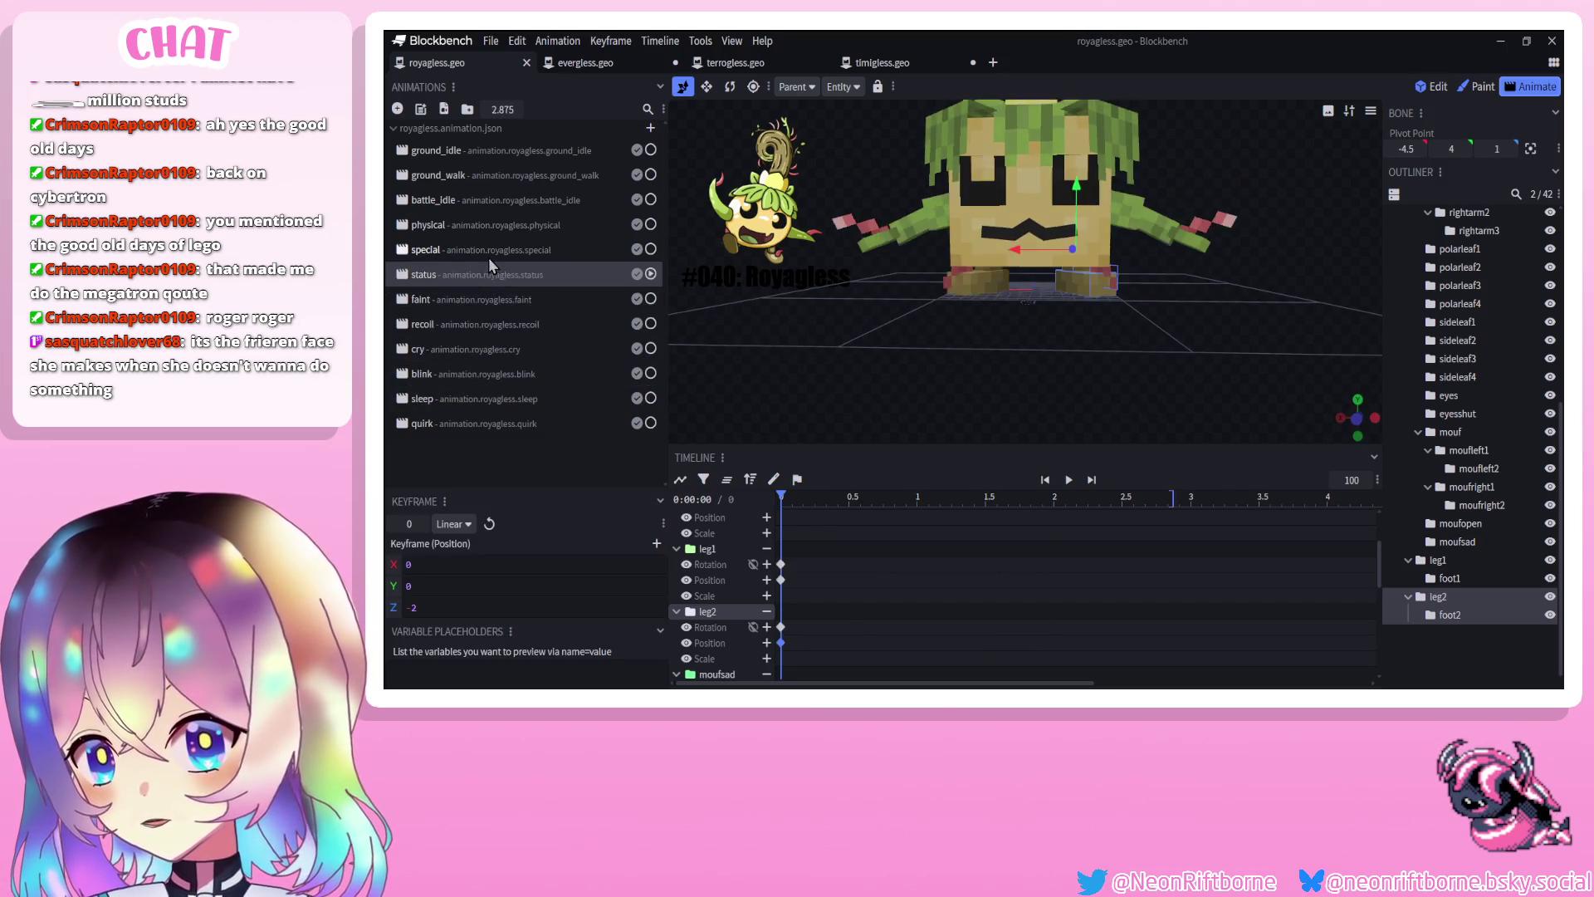
left_click(465, 374)
left_click(458, 422)
left_click(470, 401)
left_click(480, 382)
left_click(479, 398)
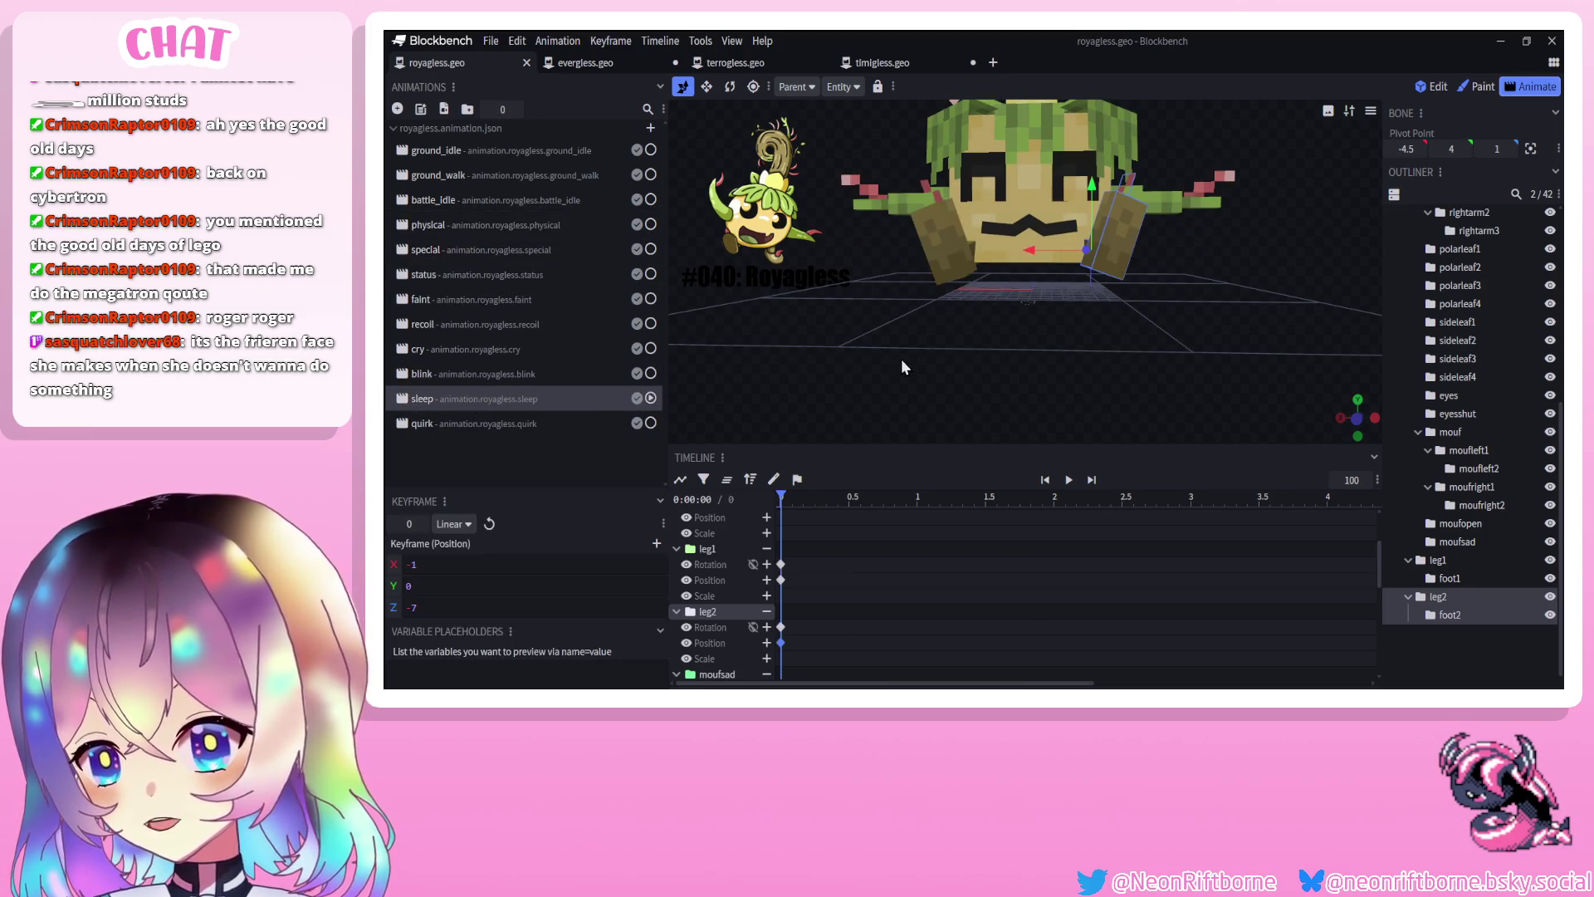
Lower the root bone and the whole body by 2 for sleeping
scroll(1441, 301, "up", 5)
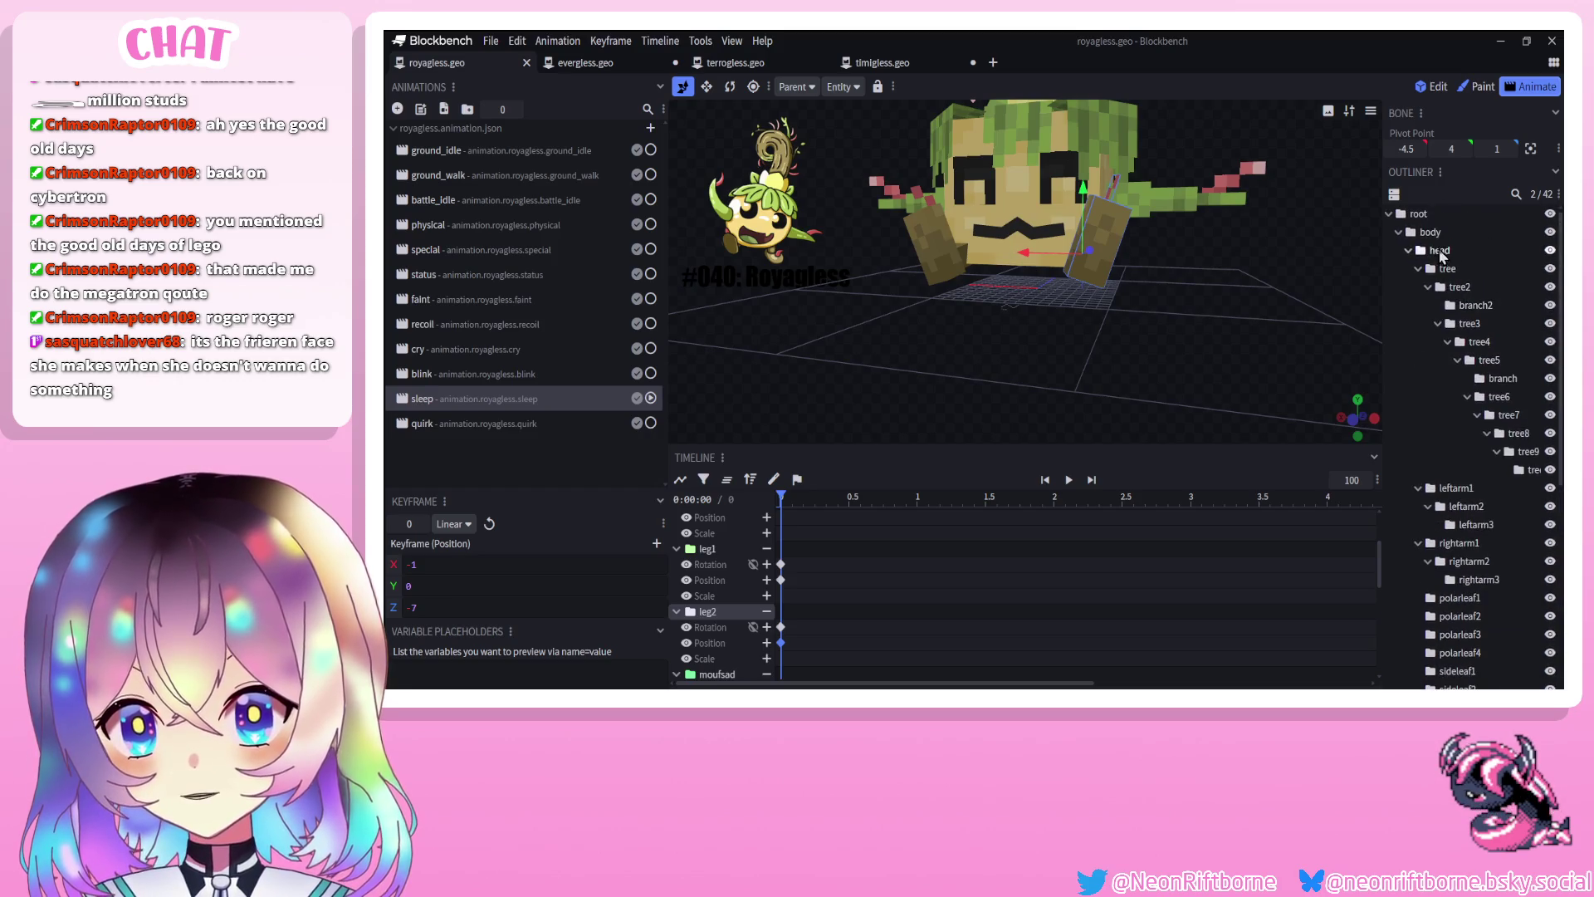
left_click(1419, 213)
mouse_move(1048, 220)
left_mouse_down()
mouse_move(1007, 293)
mouse_move(1100, 297)
left_mouse_up()
mouse_move(929, 316)
left_mouse_down()
mouse_move(959, 346)
mouse_move(988, 324)
left_mouse_up()
Tilt foot1 and foot2 into the sleep pose
left_click(950, 323)
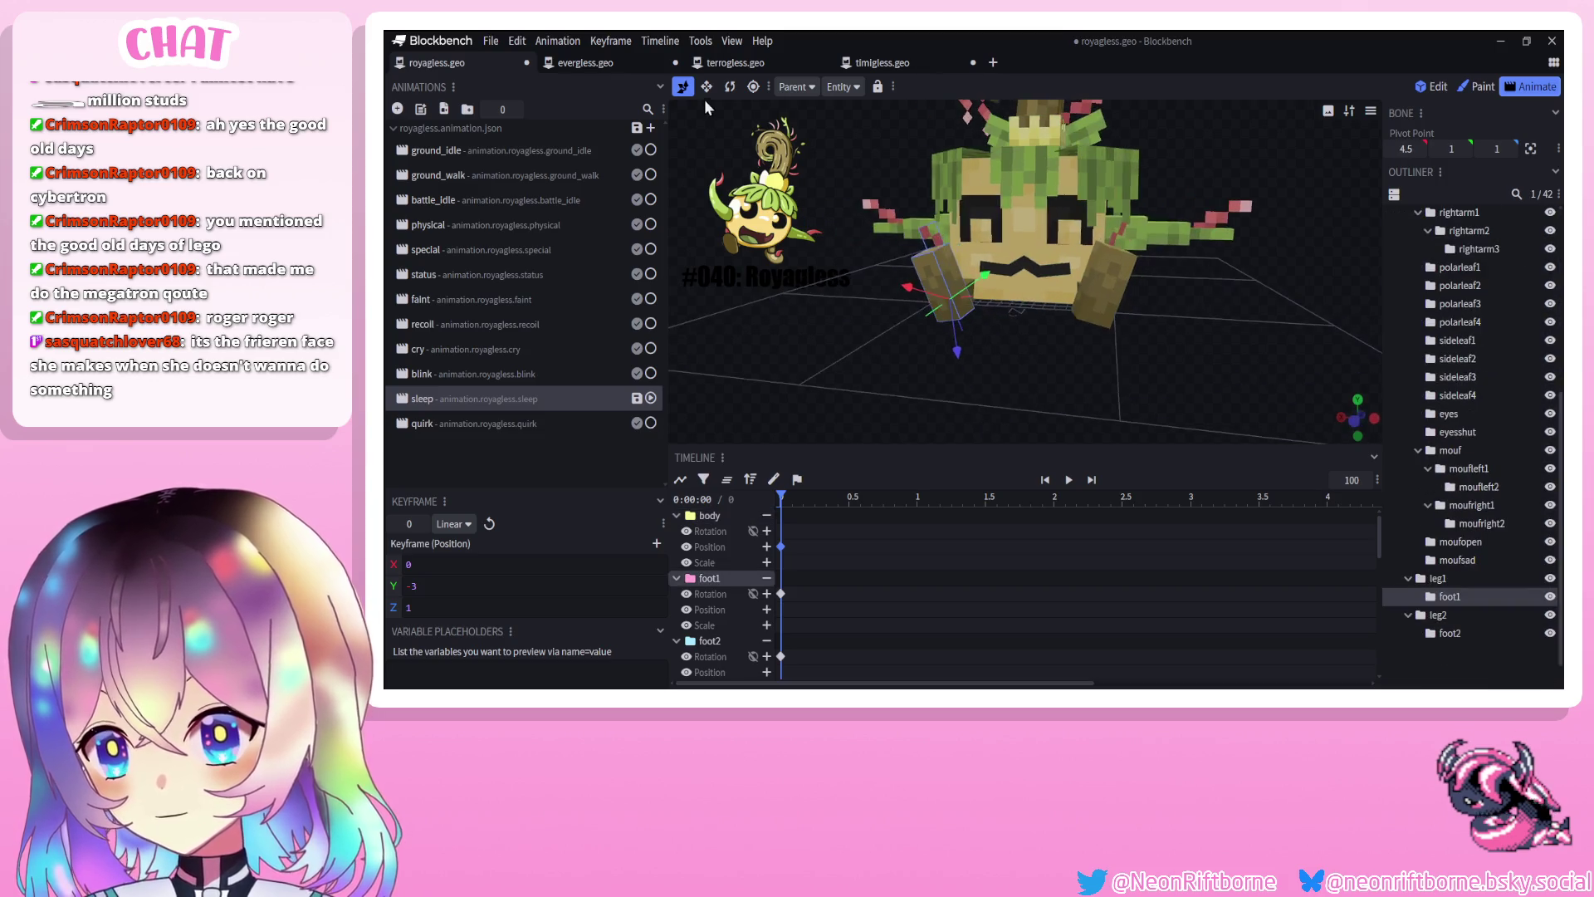
left_click(730, 86)
left_click_drag(811, 202, 884, 289)
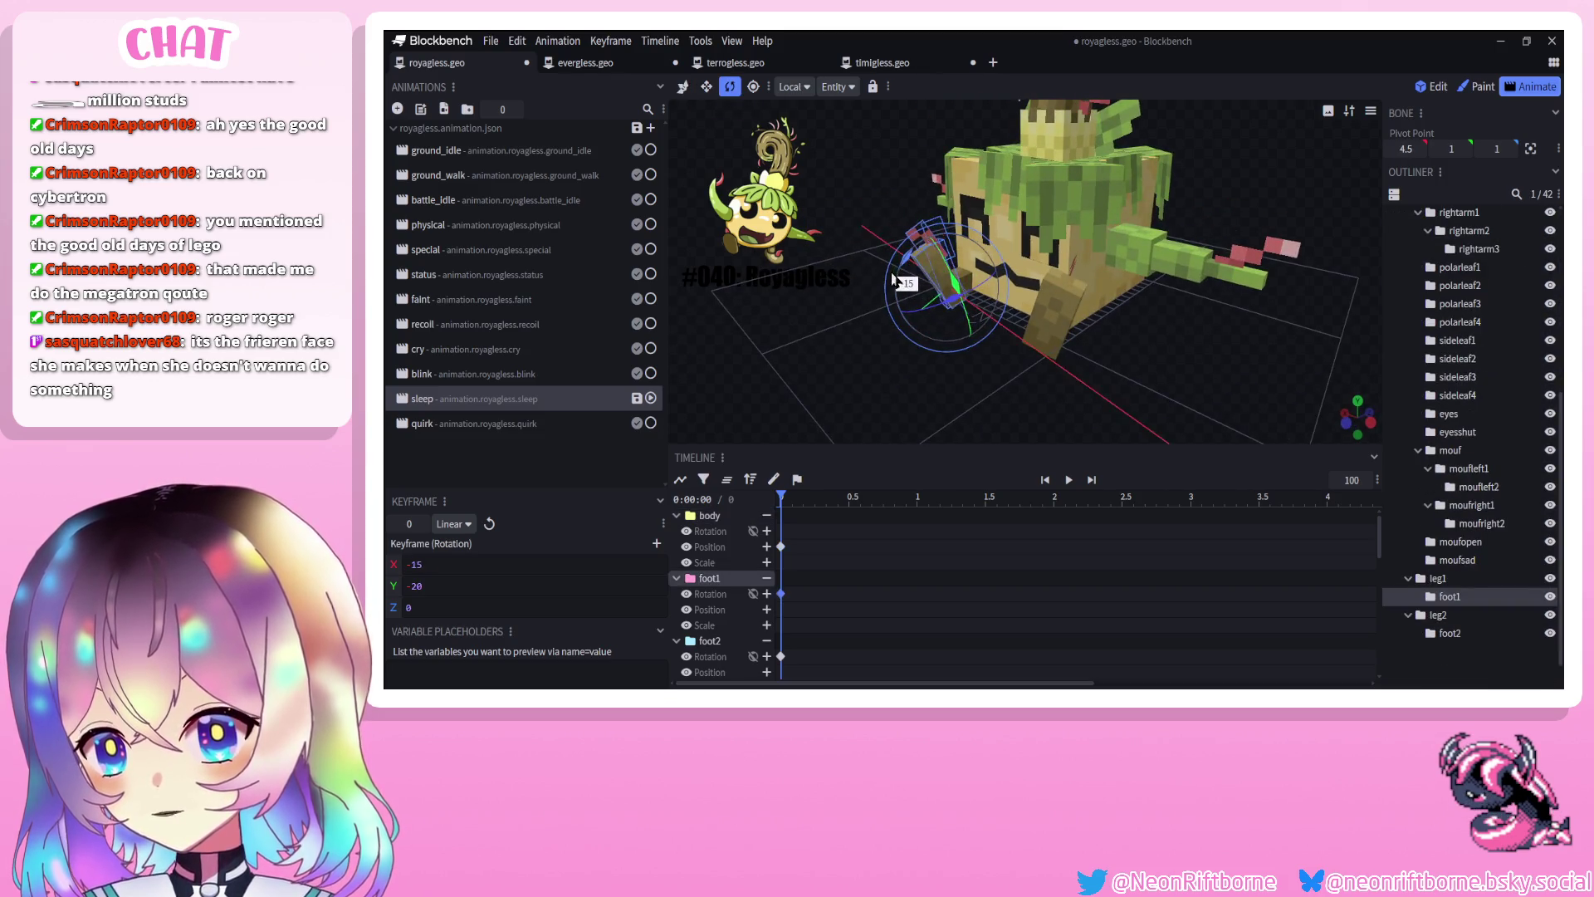
left_click(1071, 320)
mouse_move(1087, 328)
left_mouse_down()
mouse_move(1199, 362)
mouse_move(1220, 292)
mouse_move(1166, 310)
left_mouse_up()
mouse_move(1153, 395)
left_mouse_down()
mouse_move(1243, 397)
mouse_move(1005, 407)
mouse_move(966, 280)
mouse_move(1023, 267)
mouse_move(930, 335)
mouse_move(1098, 287)
mouse_move(1046, 264)
left_mouse_up()
Reposition the legs, raising leg2 to Y 1
left_click(965, 279)
key("v")
left_click(1084, 278)
scroll(1473, 598, "down", 1)
left_click(1473, 643)
mouse_move(1246, 415)
left_mouse_down()
mouse_move(1003, 336)
mouse_move(883, 347)
left_mouse_up()
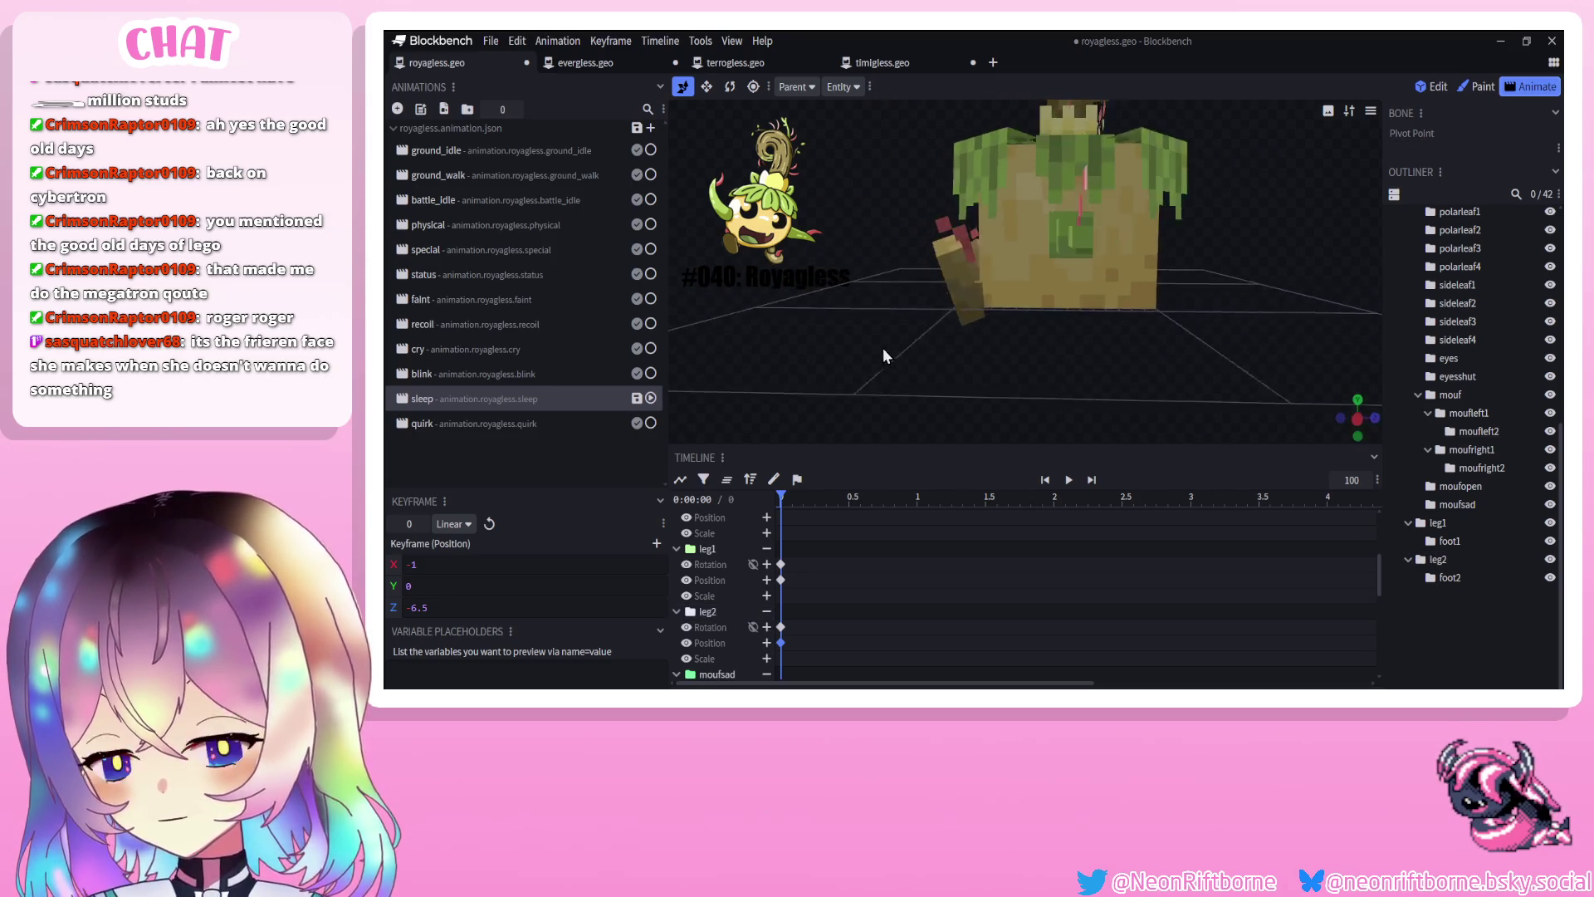
left_click(983, 294)
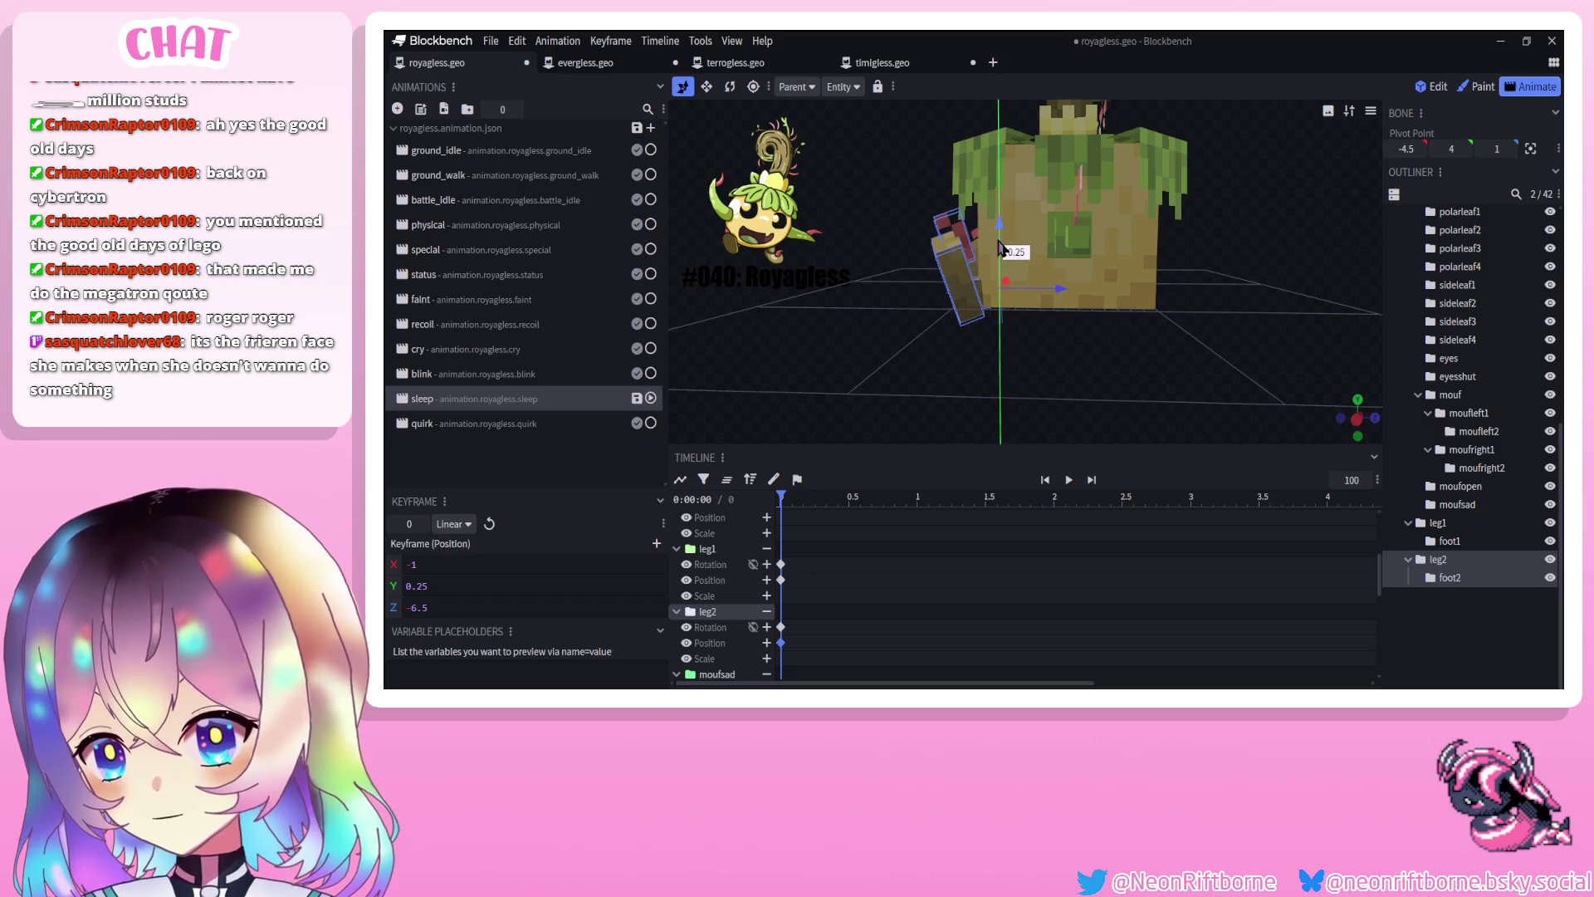
left_click_drag(1000, 249, 1005, 237)
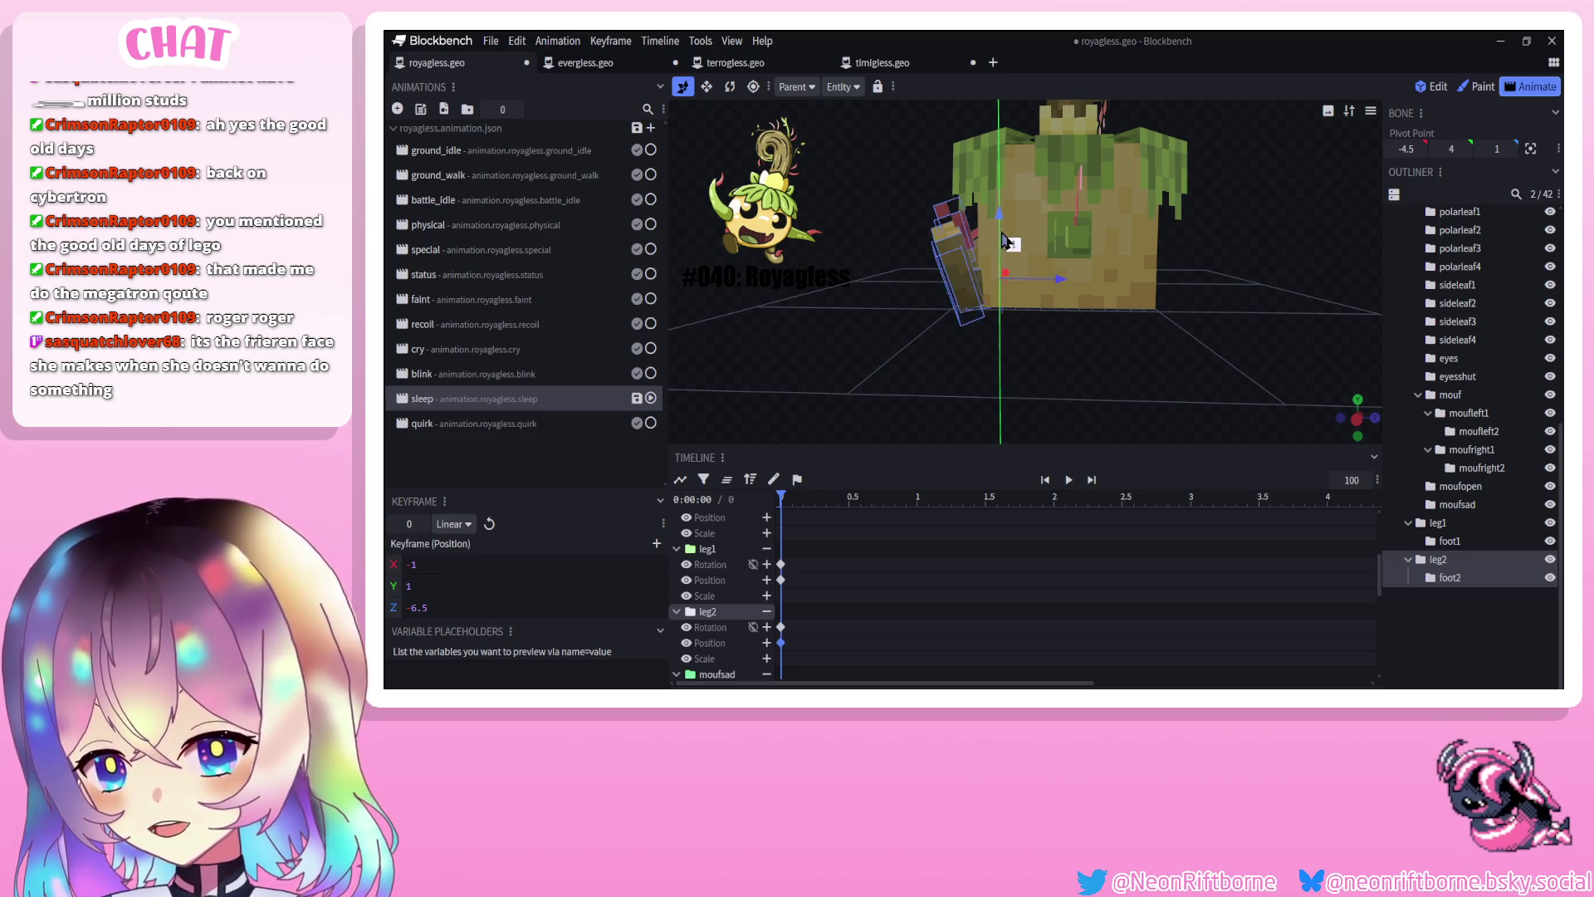
mouse_move(903, 267)
left_mouse_down()
mouse_move(954, 291)
mouse_move(970, 241)
left_mouse_up()
Tilt the head forward to 5 degrees on X
left_click(954, 291)
left_click_drag(853, 331, 1312, 487)
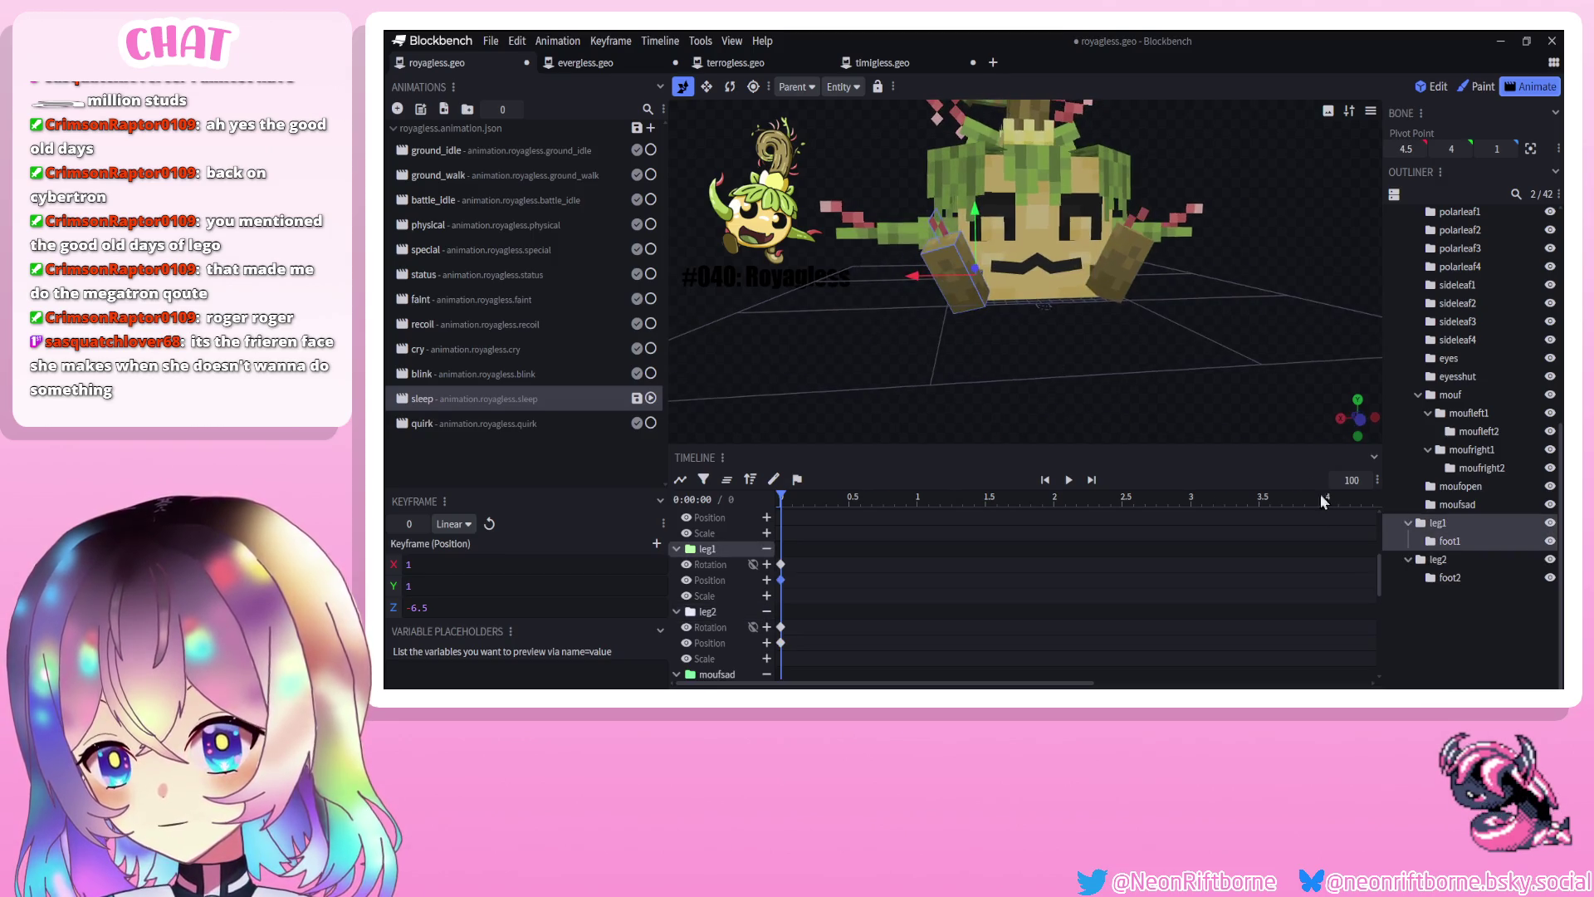
left_click(1475, 661)
left_click_drag(1038, 349, 841, 327)
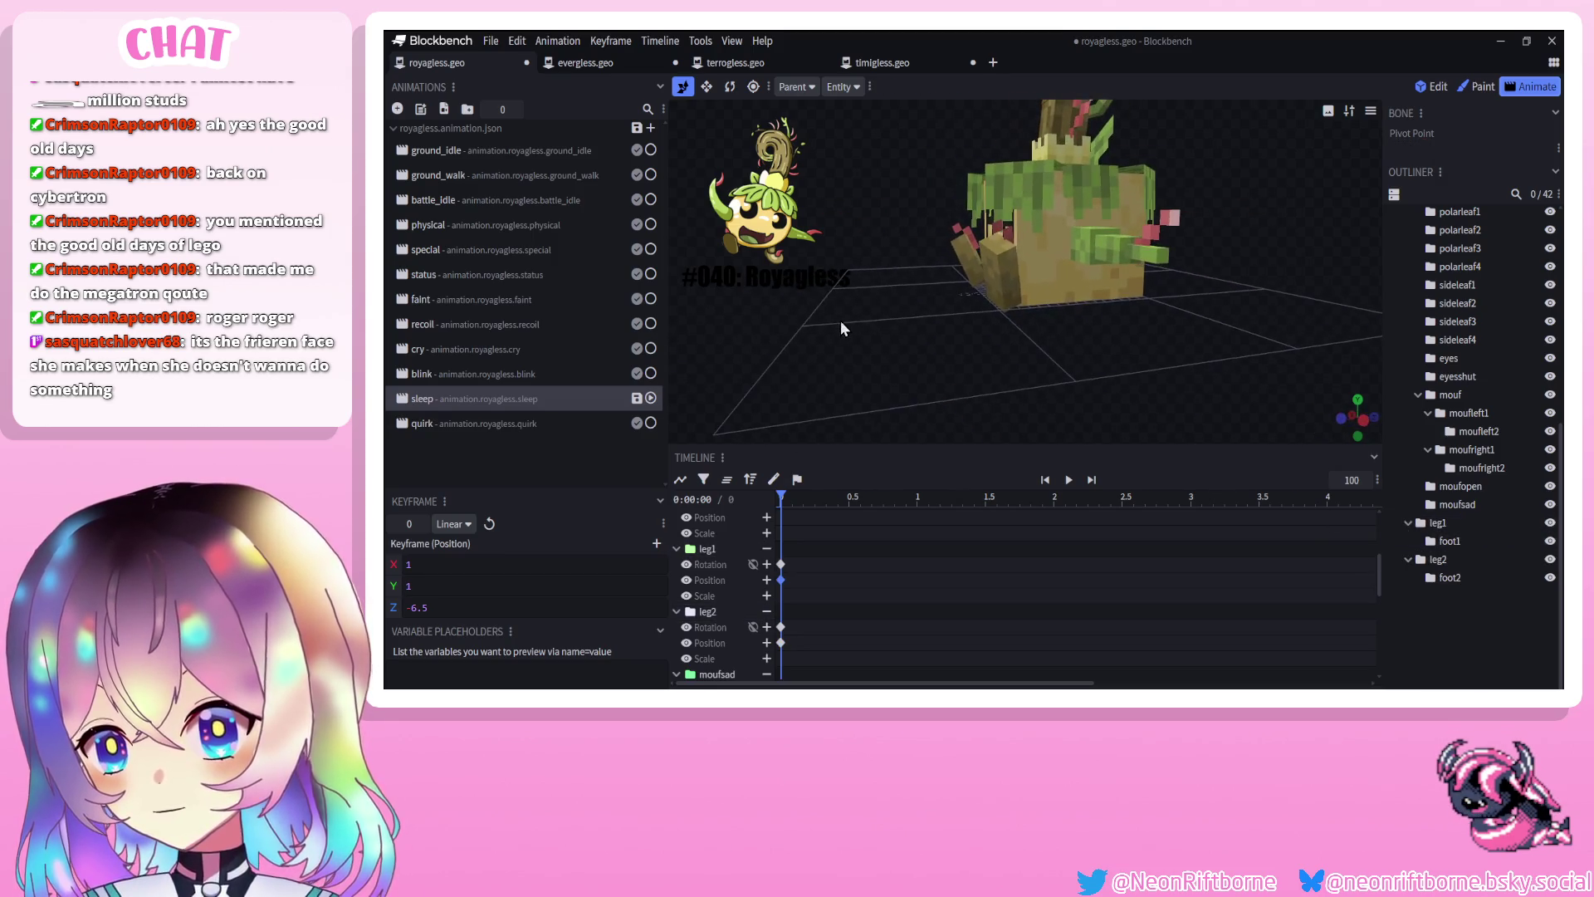
left_click(1071, 285)
key("r")
left_click_drag(1038, 274, 1030, 256)
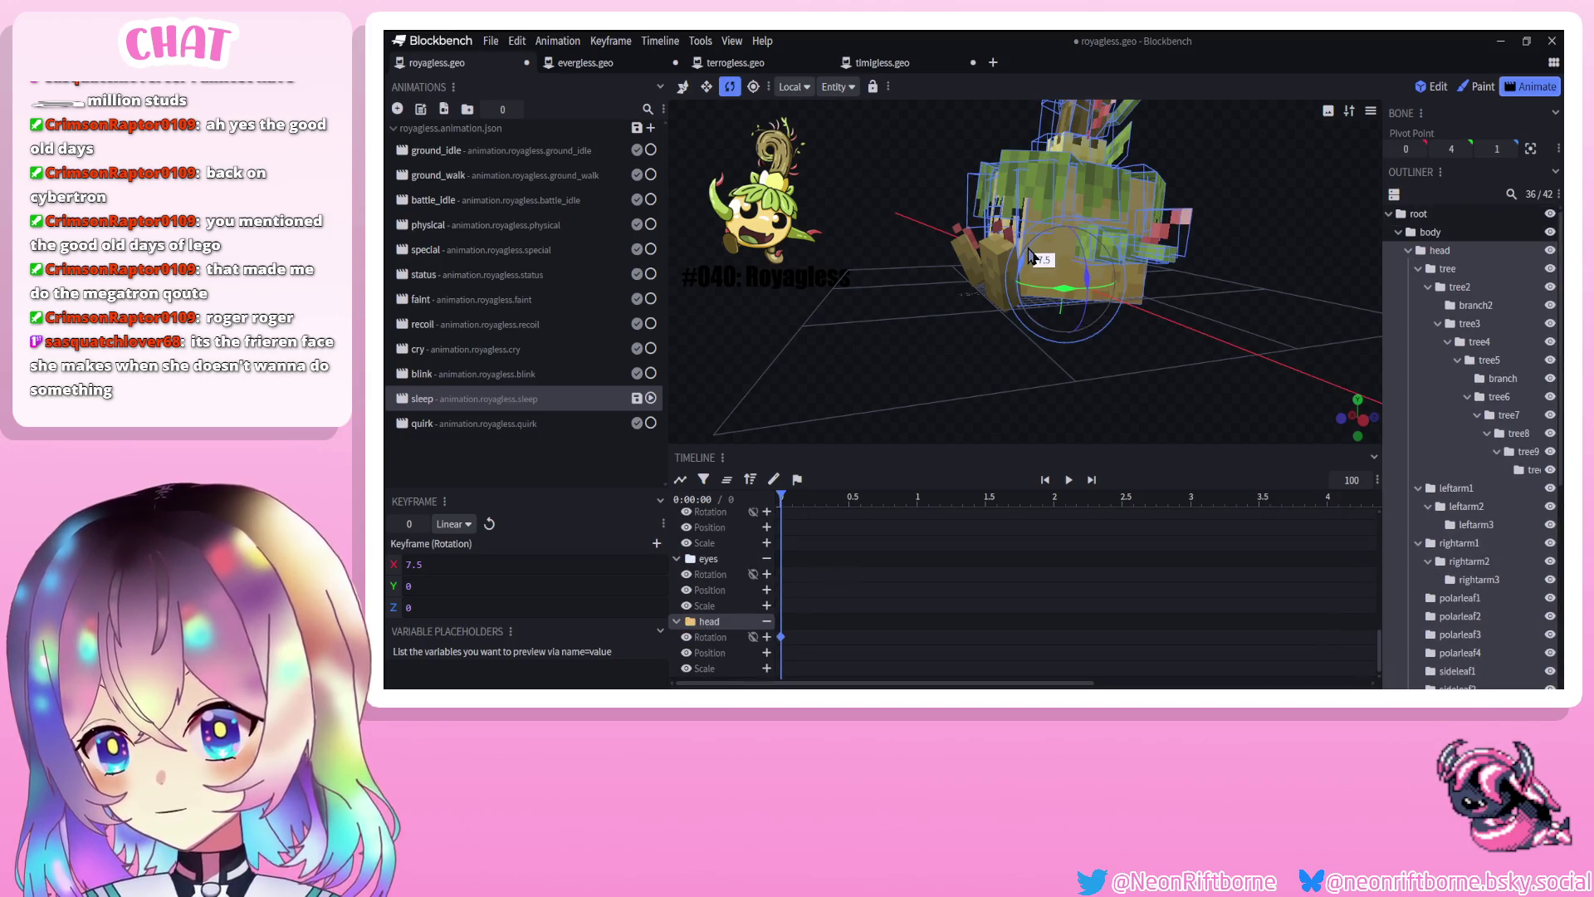
key("ctrl+z")
Deselect the head and play the sleep pose to preview it
left_click_drag(862, 276, 1011, 279)
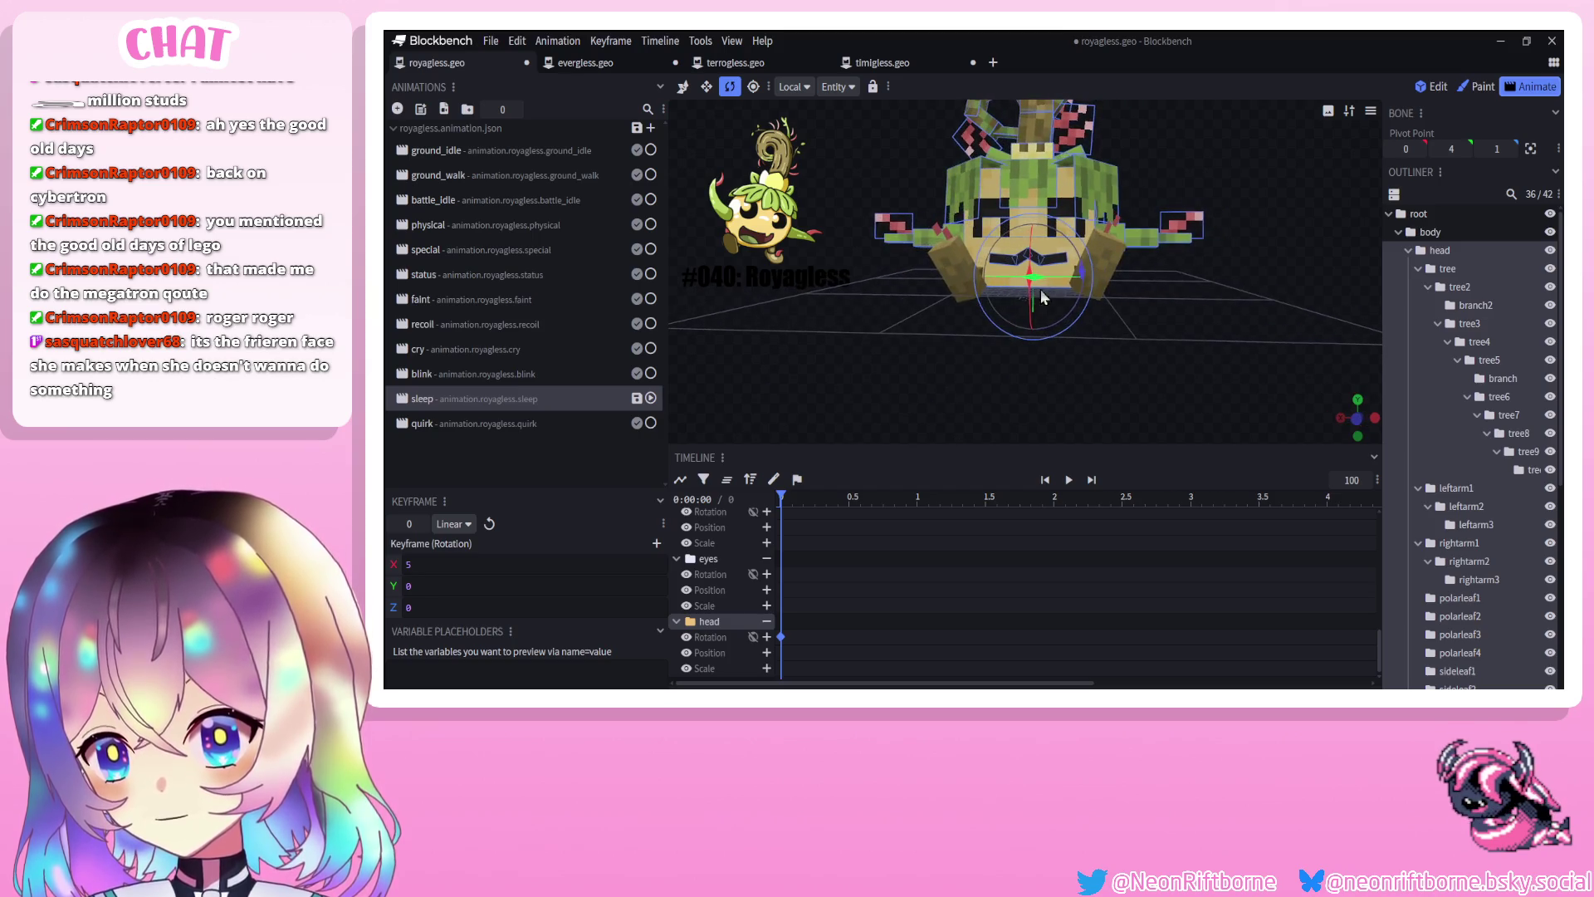
scroll(1420, 586, "down", 5)
left_click(1463, 654)
scroll(815, 596, "down", 5)
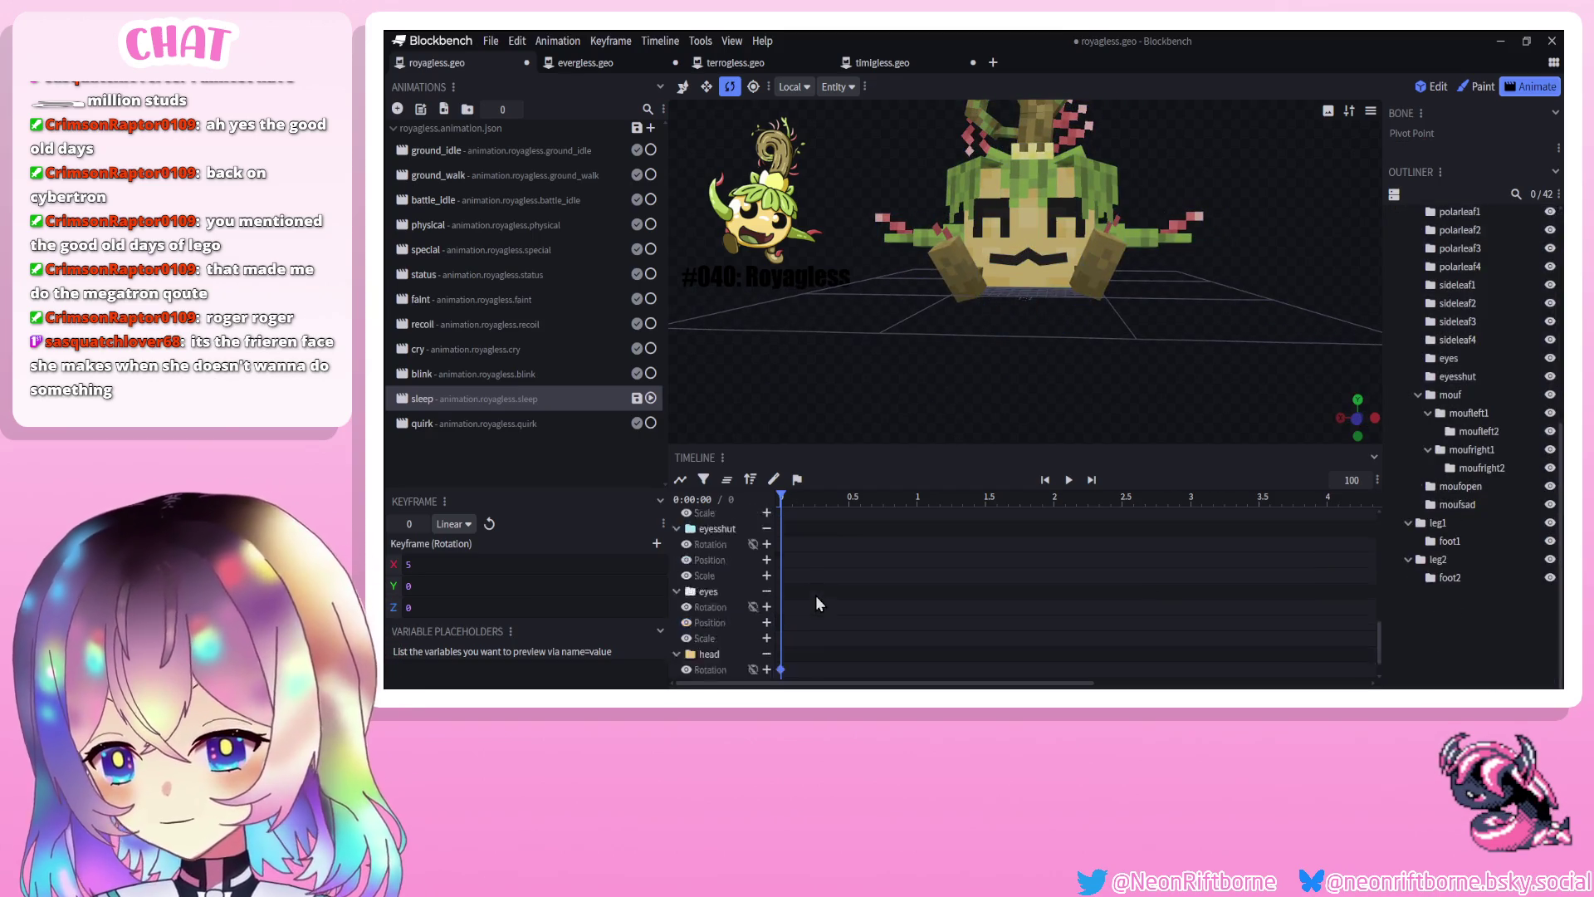
left_click(1069, 480)
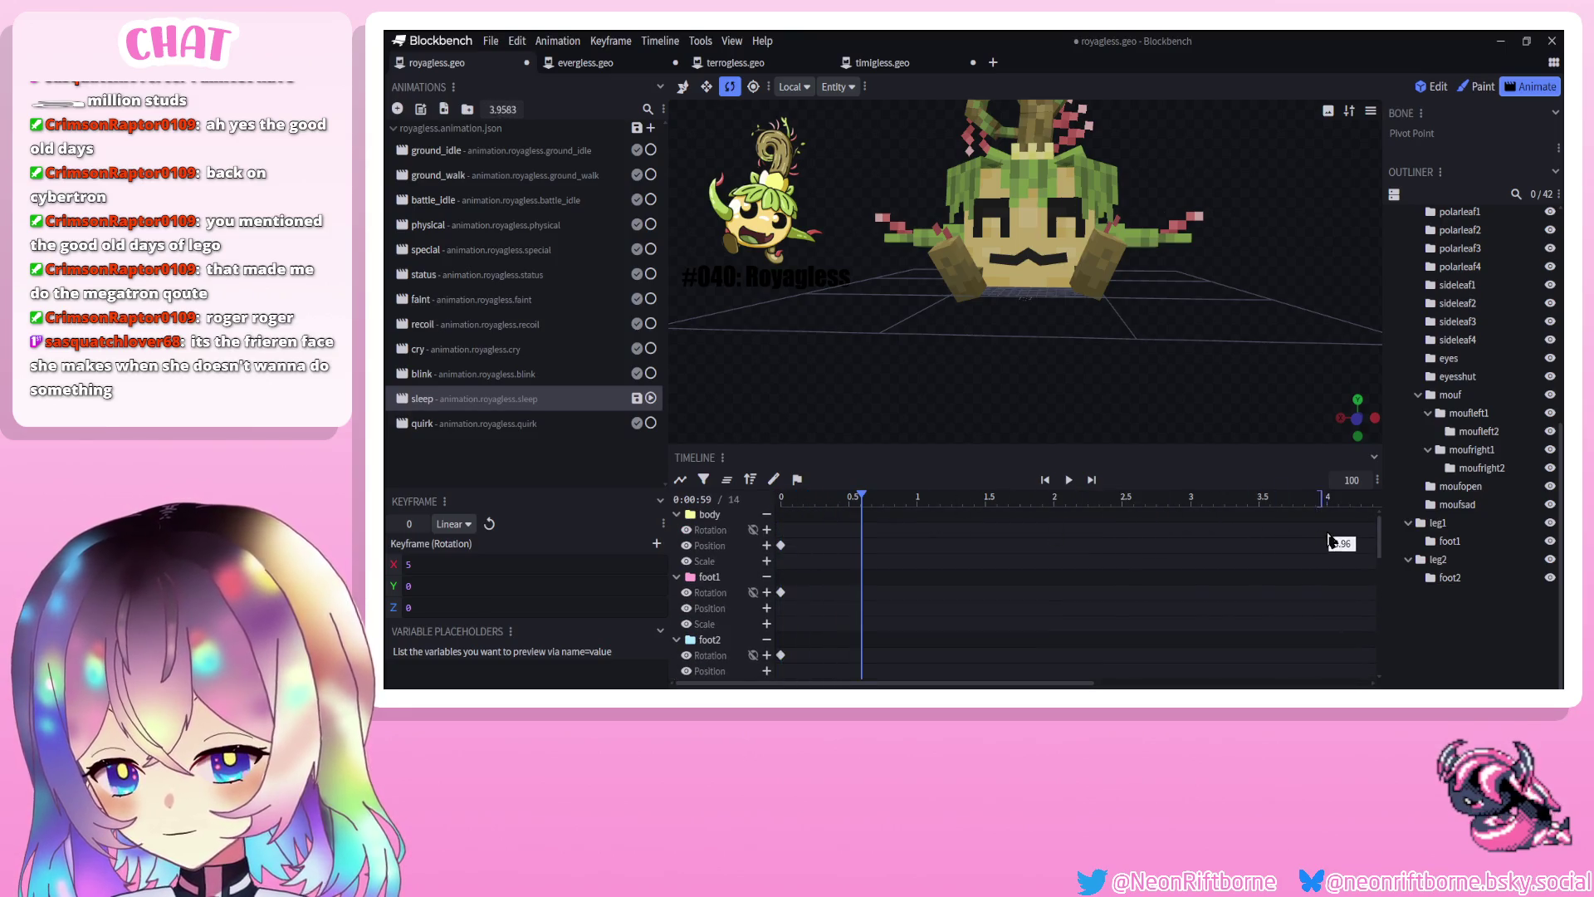
Extend the sleep animation to 4 seconds and save
left_click_drag(1103, 537, 1328, 538)
left_click_drag(840, 297, 838, 321)
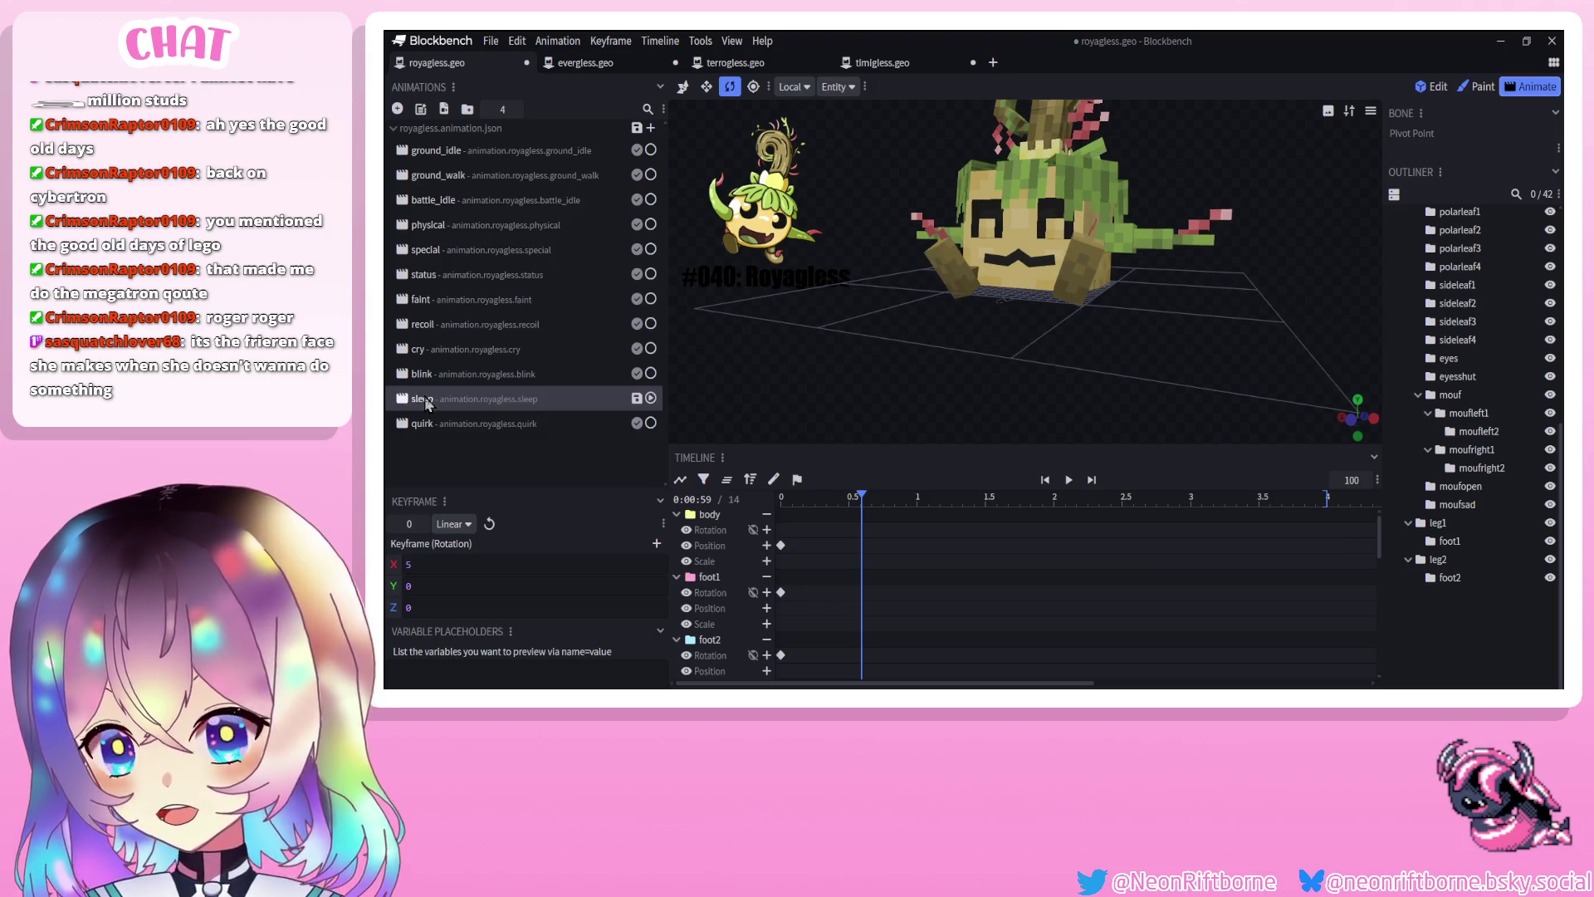
key("ctrl+s")
Paste the blink animation's closed-eye keyframes at time 0 of the sleep animation
left_click(435, 357)
left_click(441, 371)
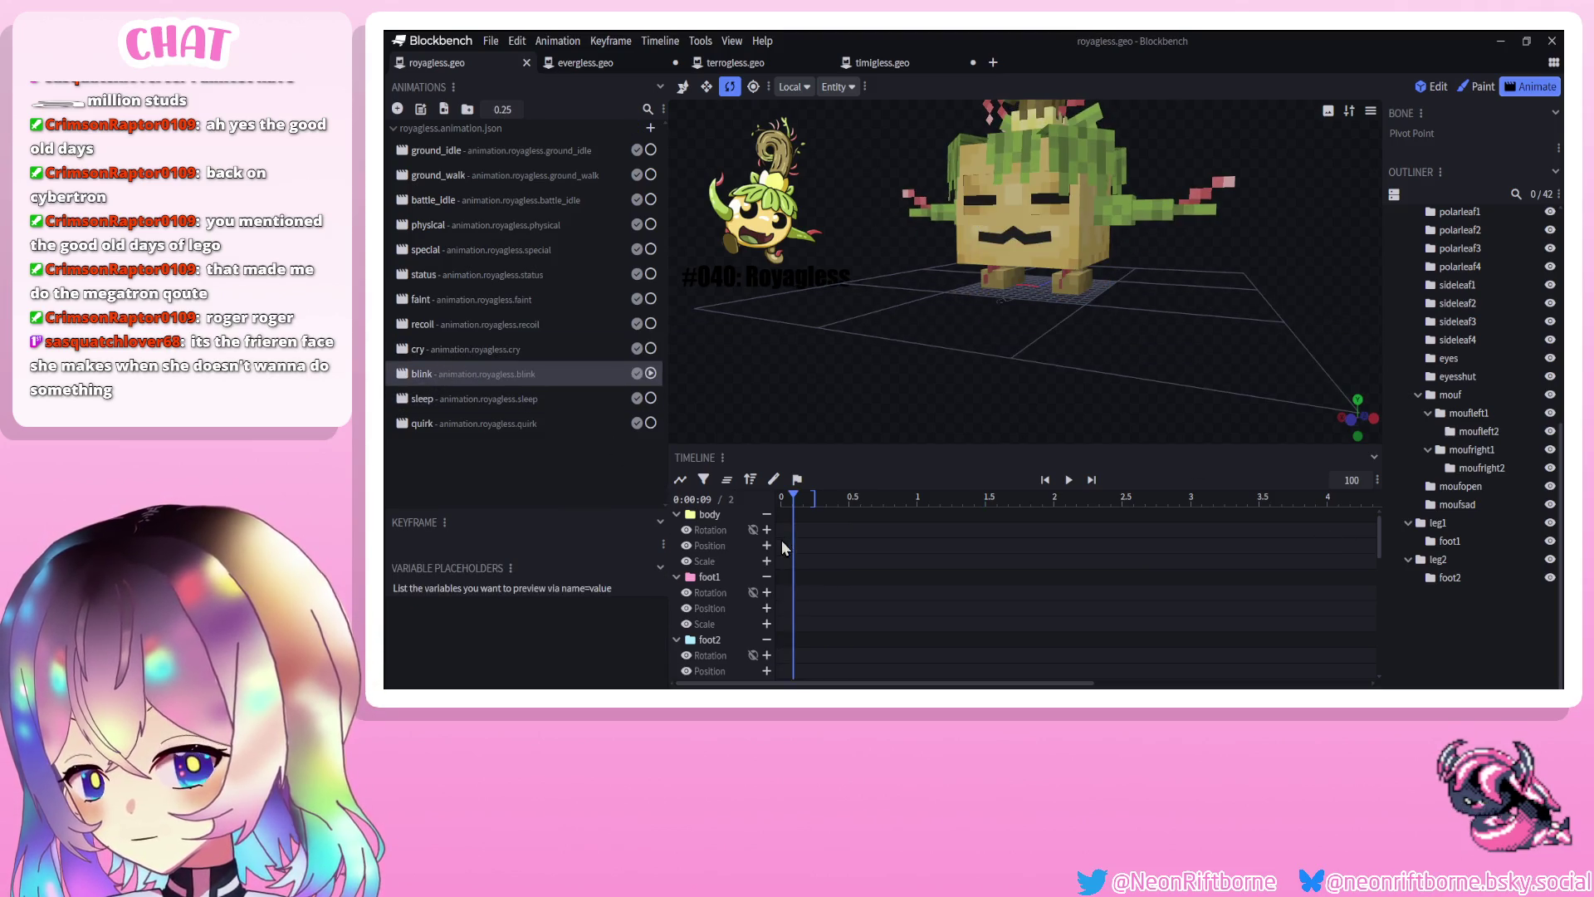
left_click(454, 399)
left_click(780, 497)
key("ctrl+v")
left_click_drag(785, 496, 903, 500)
left_click(1067, 483)
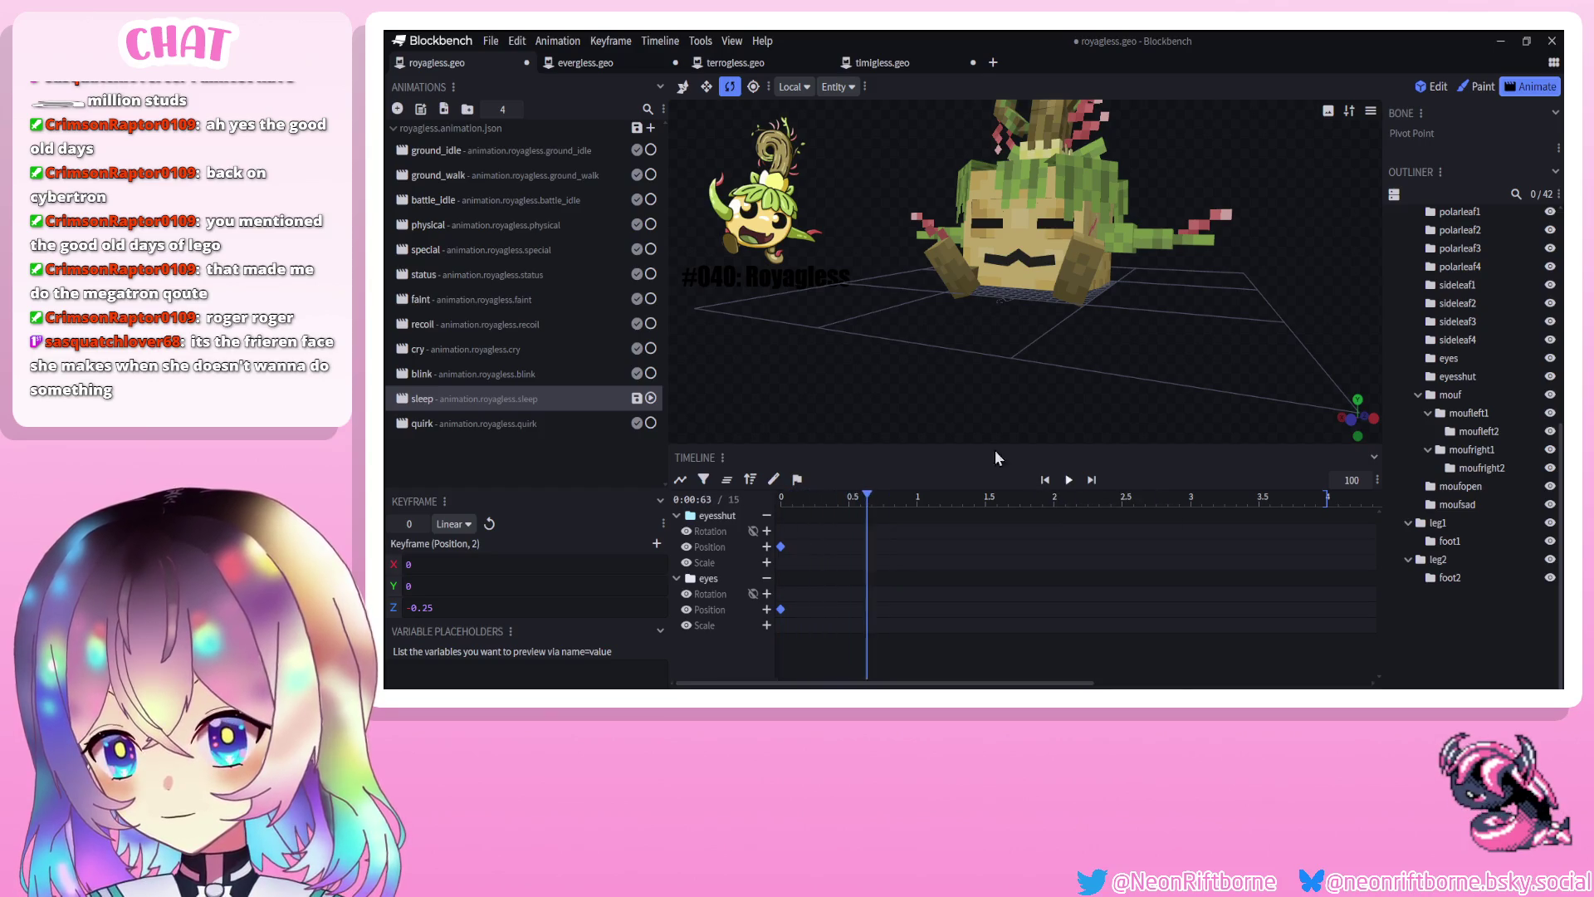
Droop the arms: rotate leftarm1 down, leftarm2 to Z -12.5, leftarm3 to Z -10
left_click(1159, 258)
mouse_move(1159, 258)
left_mouse_down()
mouse_move(1152, 352)
mouse_move(963, 258)
left_mouse_up()
left_click(962, 226)
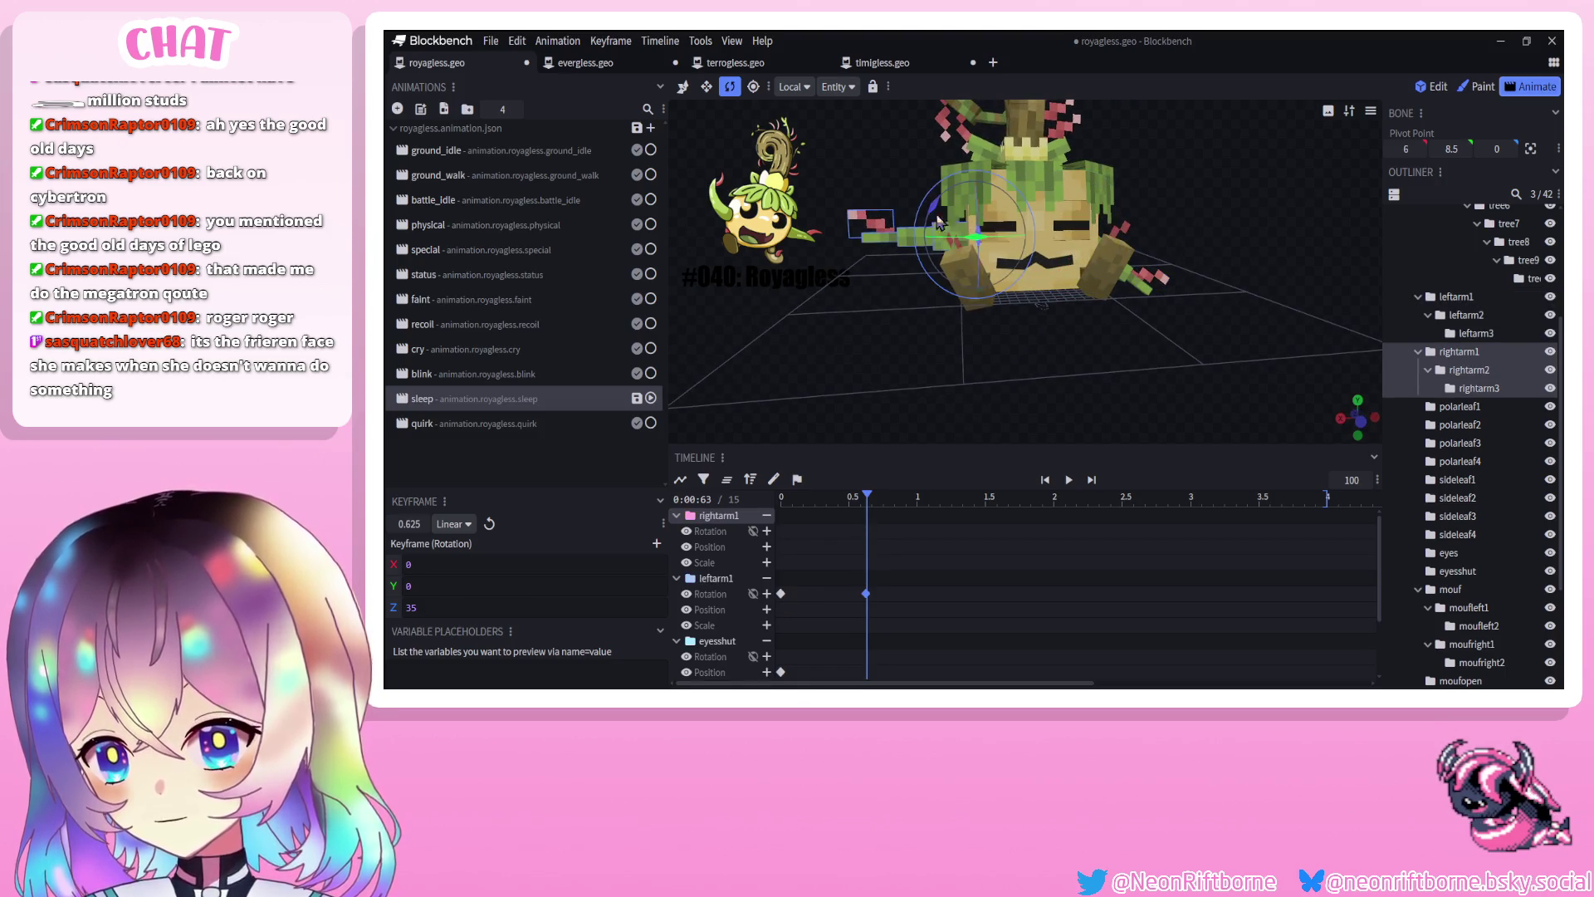
left_click(910, 286)
mouse_move(910, 285)
left_mouse_down()
mouse_move(923, 251)
mouse_move(881, 279)
mouse_move(890, 264)
mouse_move(1139, 244)
left_mouse_up()
left_click(879, 292)
mouse_move(979, 322)
left_mouse_down()
mouse_move(894, 328)
mouse_move(869, 307)
mouse_move(811, 330)
mouse_move(905, 335)
mouse_move(981, 306)
mouse_move(904, 376)
mouse_move(892, 440)
left_mouse_up()
scroll(905, 336, "up", 3)
scroll(840, 648, "down", 3)
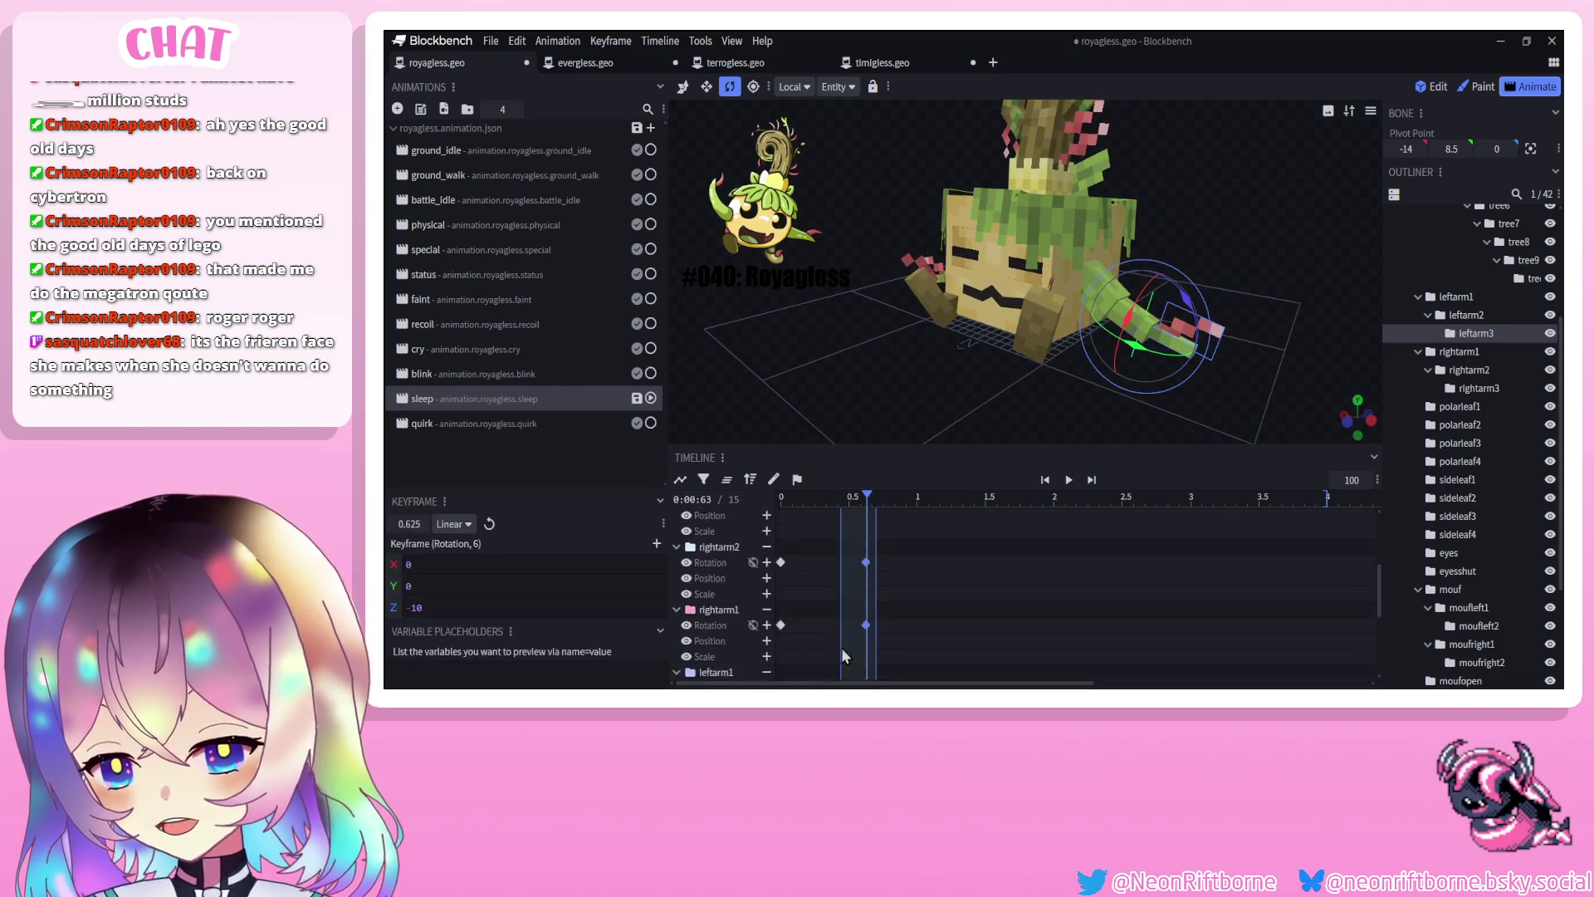
left_click(866, 561)
left_click(780, 561)
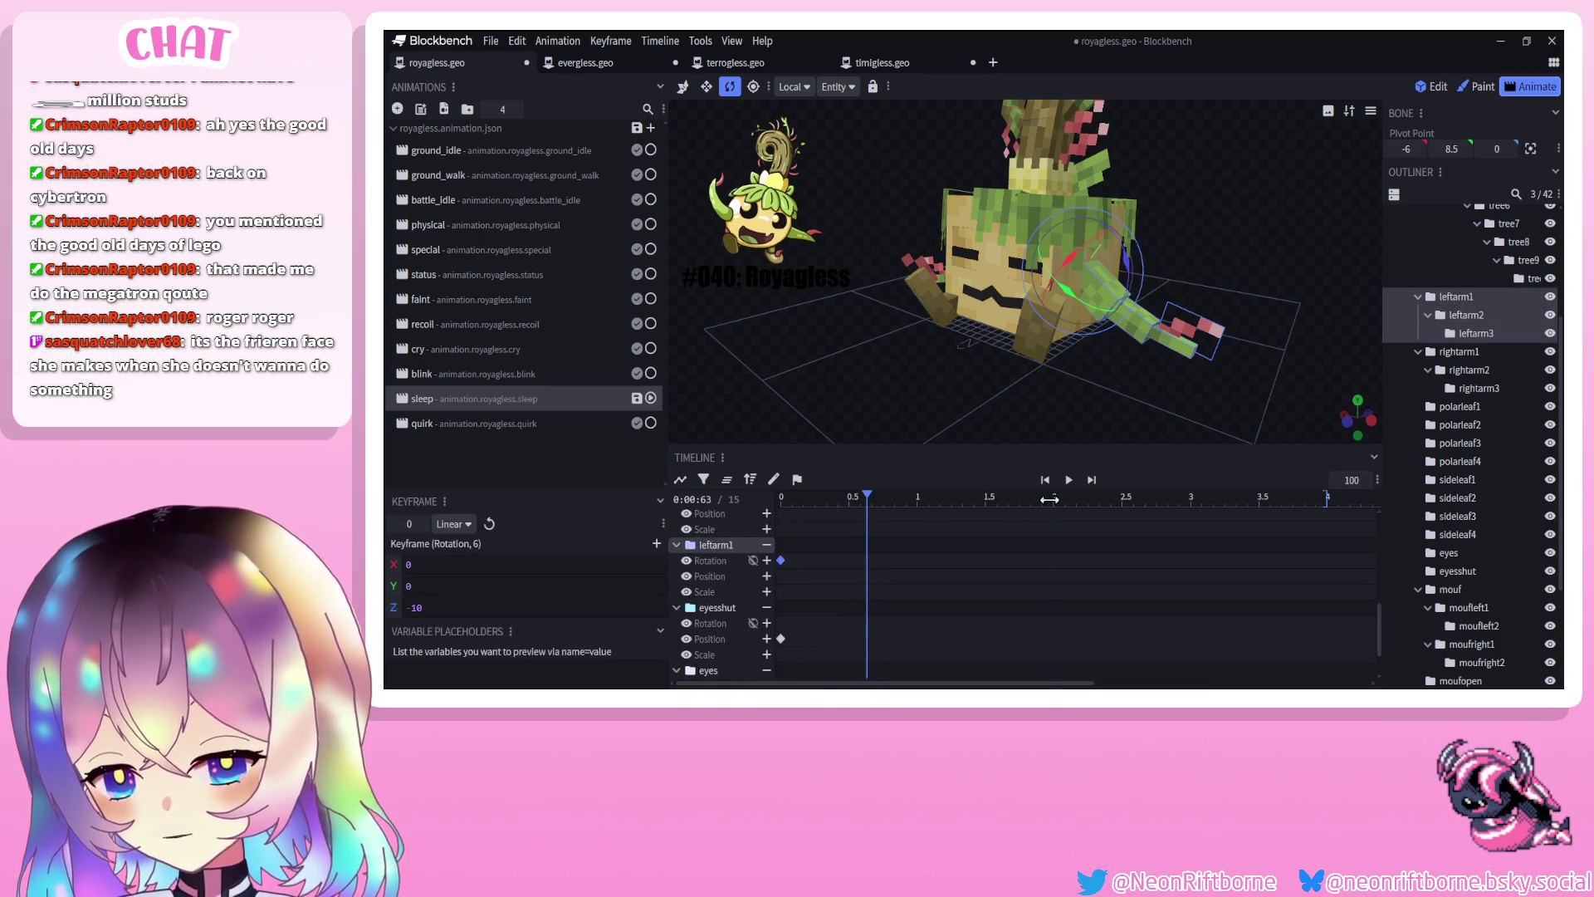
Nod the head to 7.5 at 2 seconds and copy the starting keyframe to 4 seconds
left_click(988, 249)
left_click_drag(988, 249, 872, 366)
left_click_drag(1016, 289, 1013, 319)
left_click(780, 530)
left_click(1325, 498)
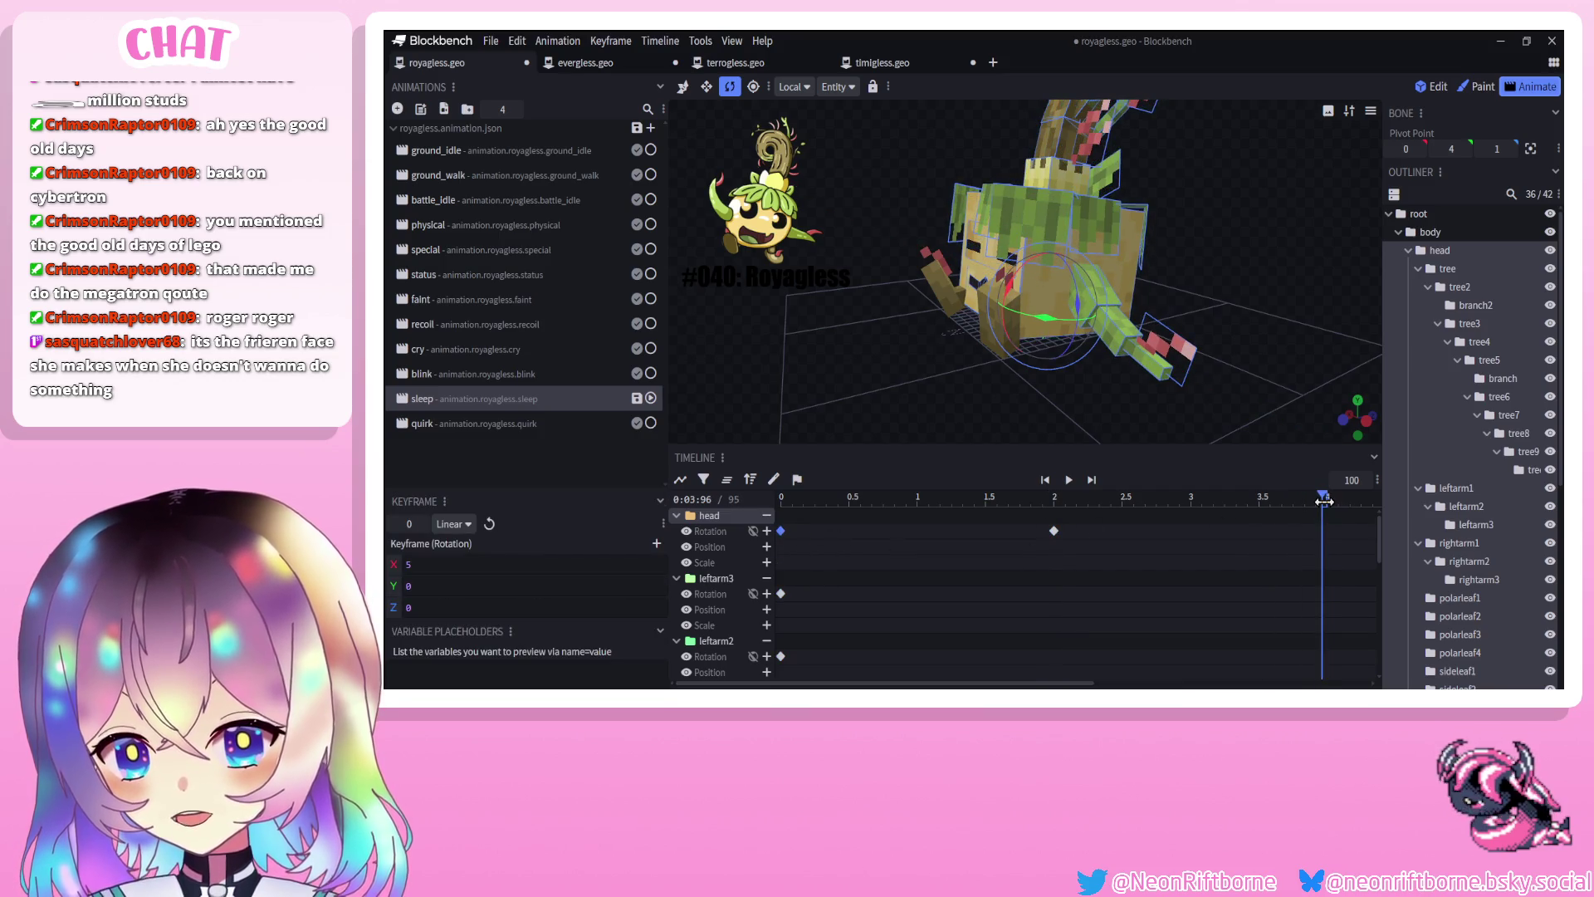
left_click_drag(1324, 501, 1328, 500)
key("ctrl+c")
key("ctrl+v")
Set the 2-second head keyframe to Smooth interpolation and save the model
right_click(1055, 530)
left_click(1192, 549)
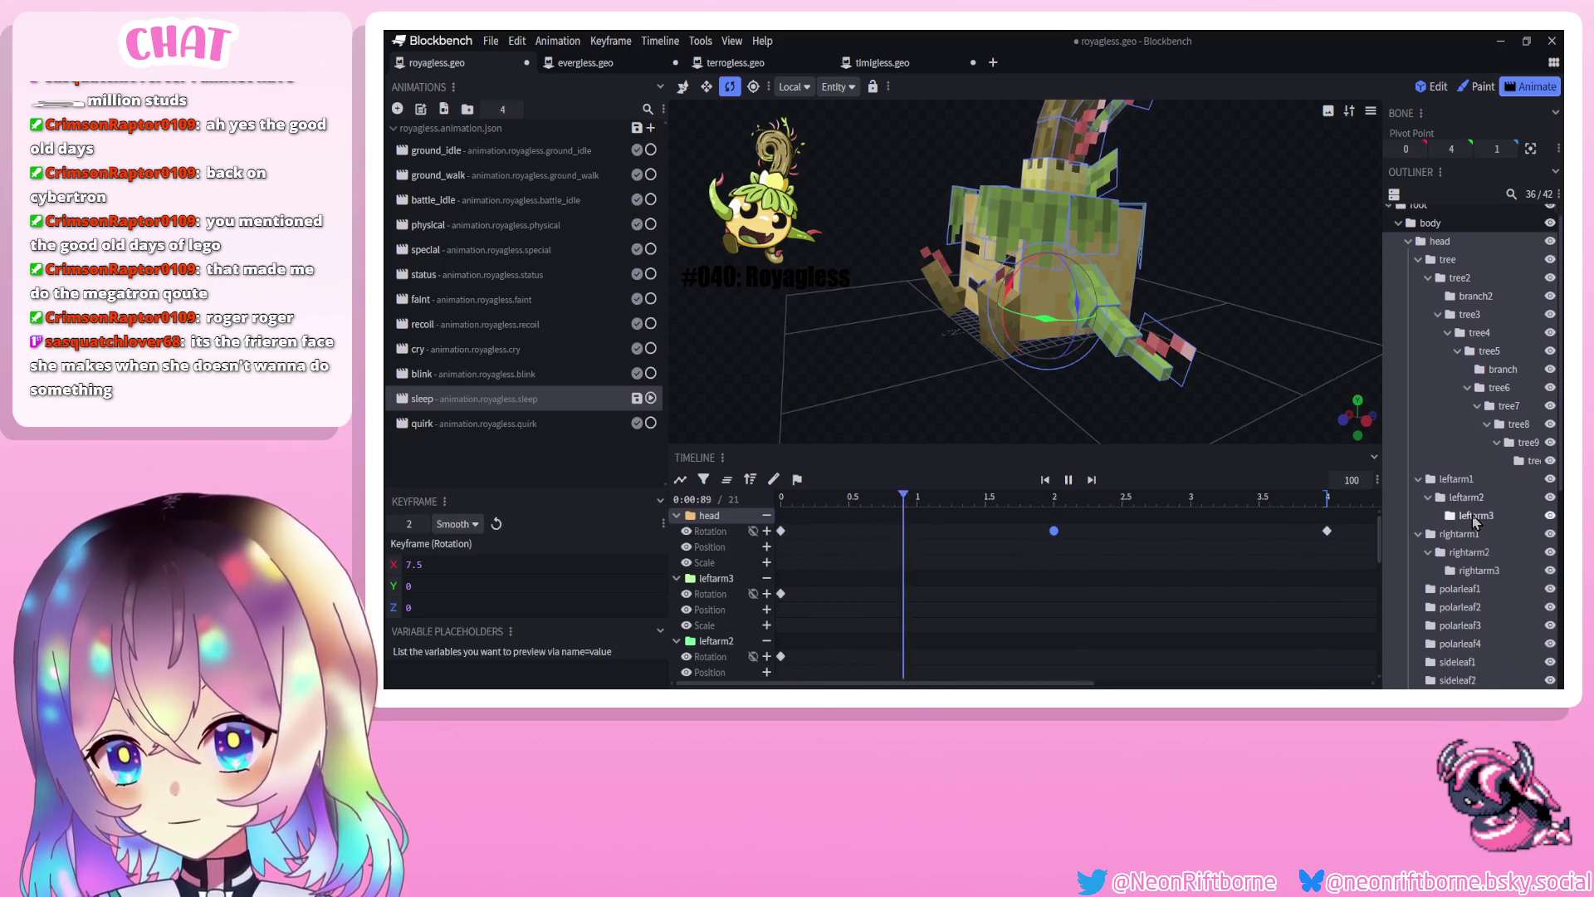
scroll(1461, 539, "down", 5)
left_click(1422, 646)
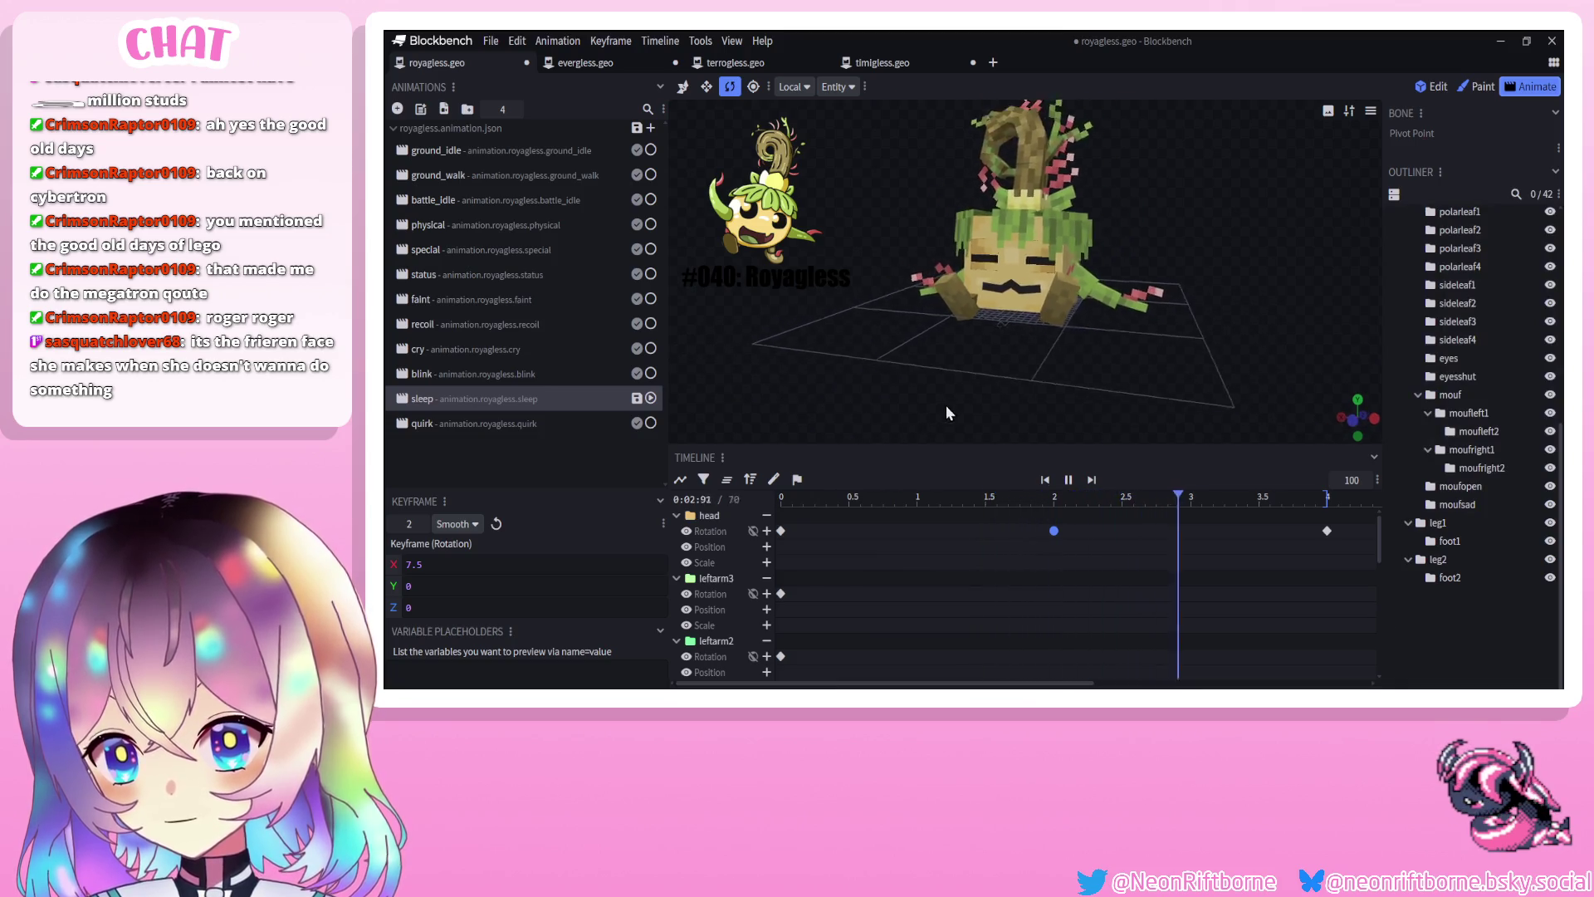
key("ctrl+s")
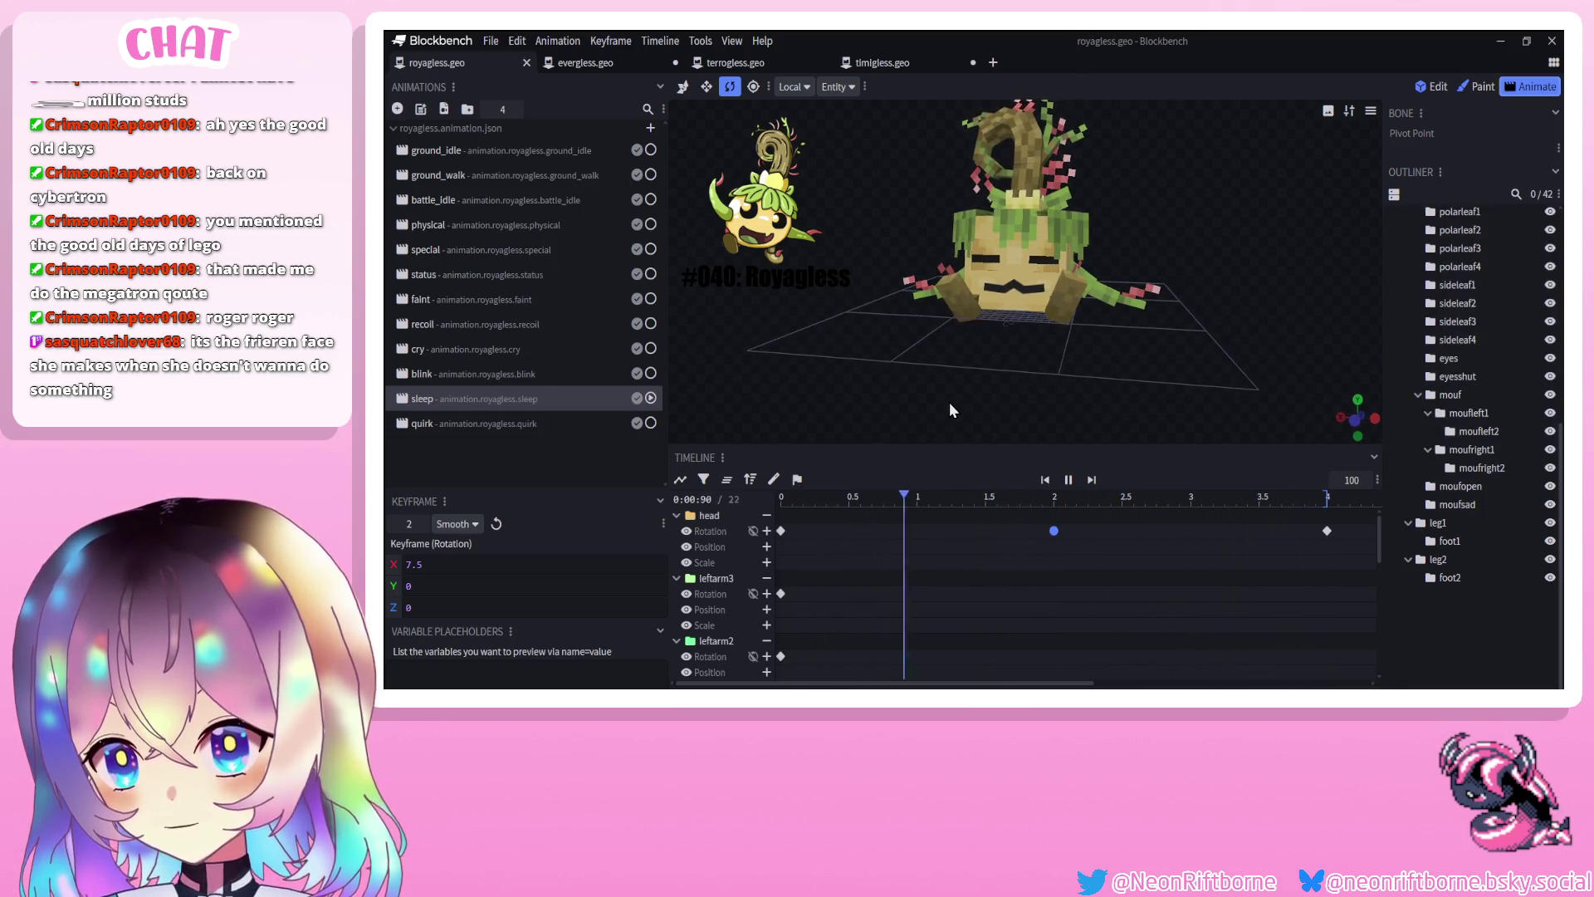
key("space")
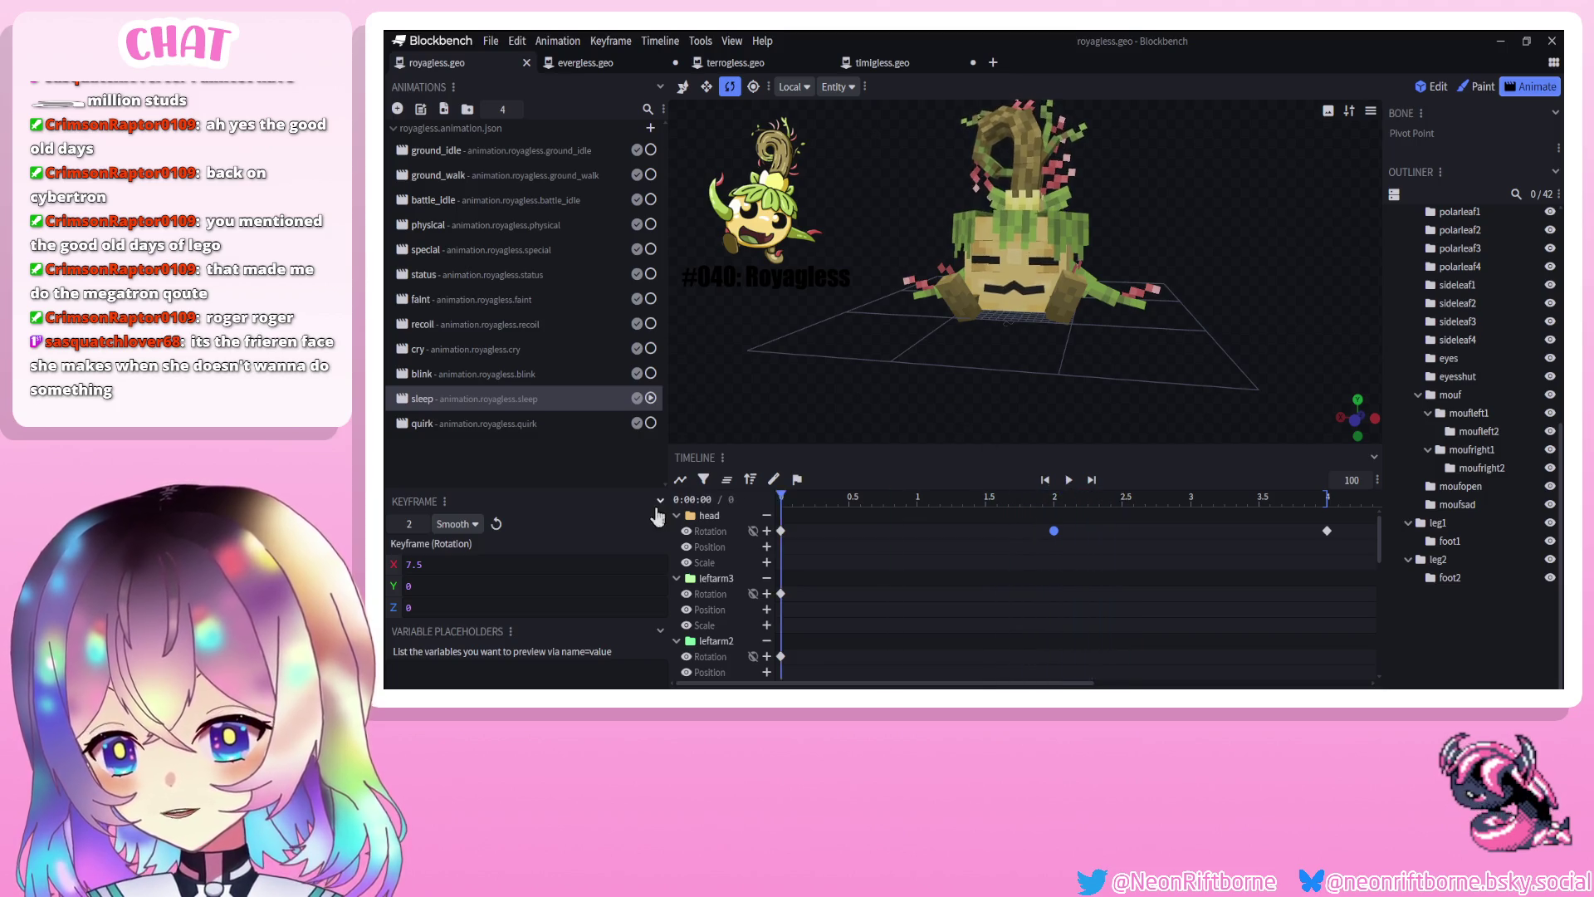
Copy the mouf and moufopen keyframes from the cry animation into the sleep animation's start
key("ctrl+s")
left_click(467, 357)
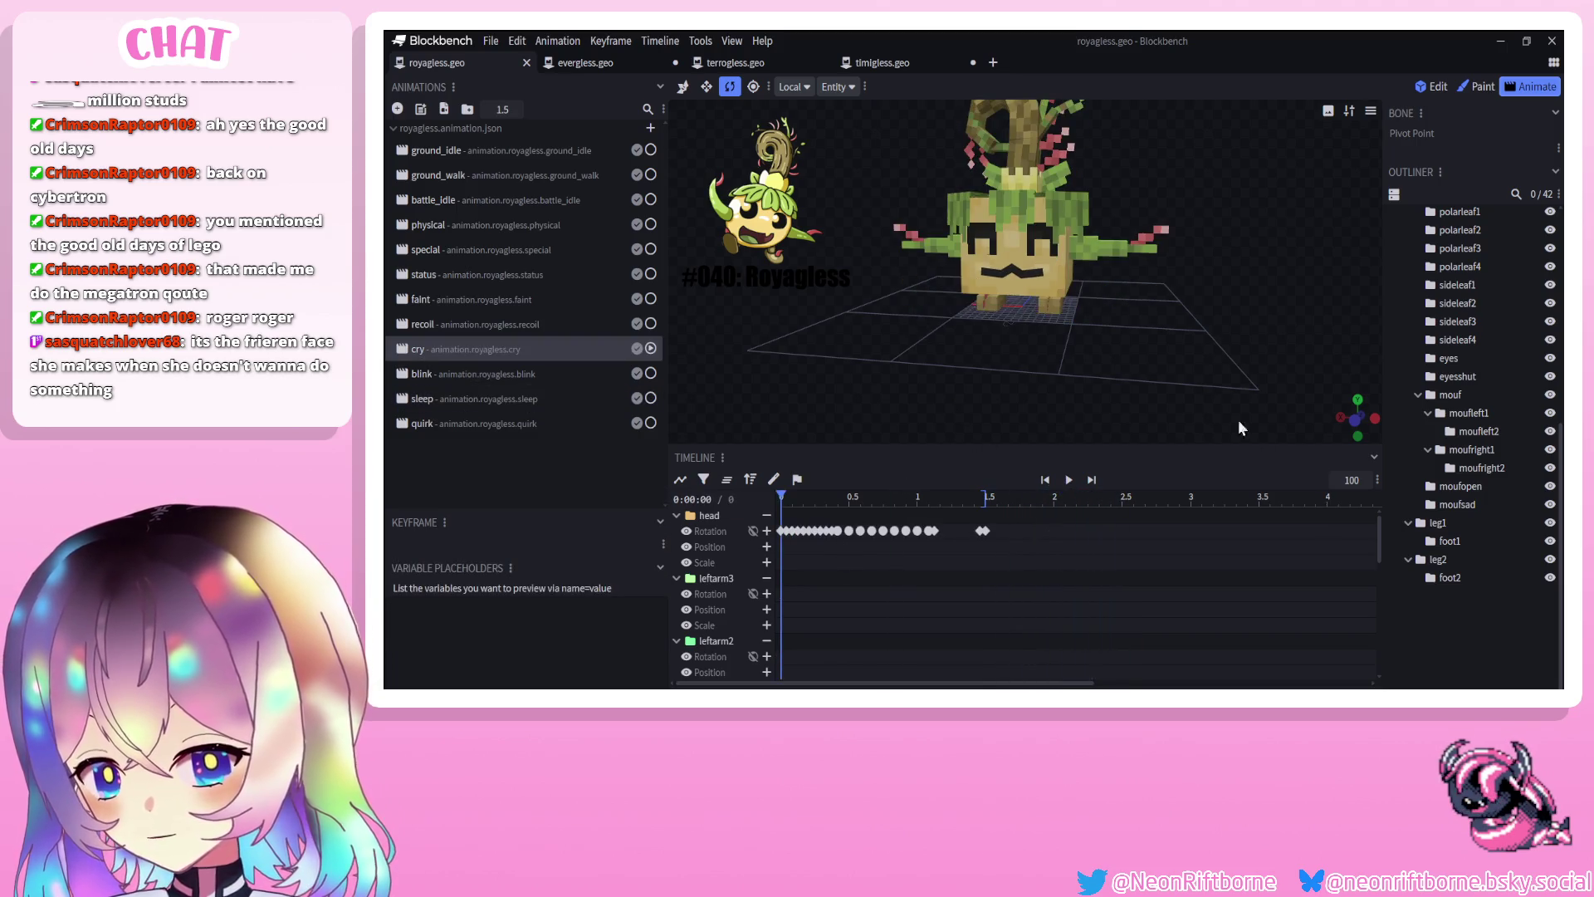
left_click(1451, 395)
left_click(1461, 486)
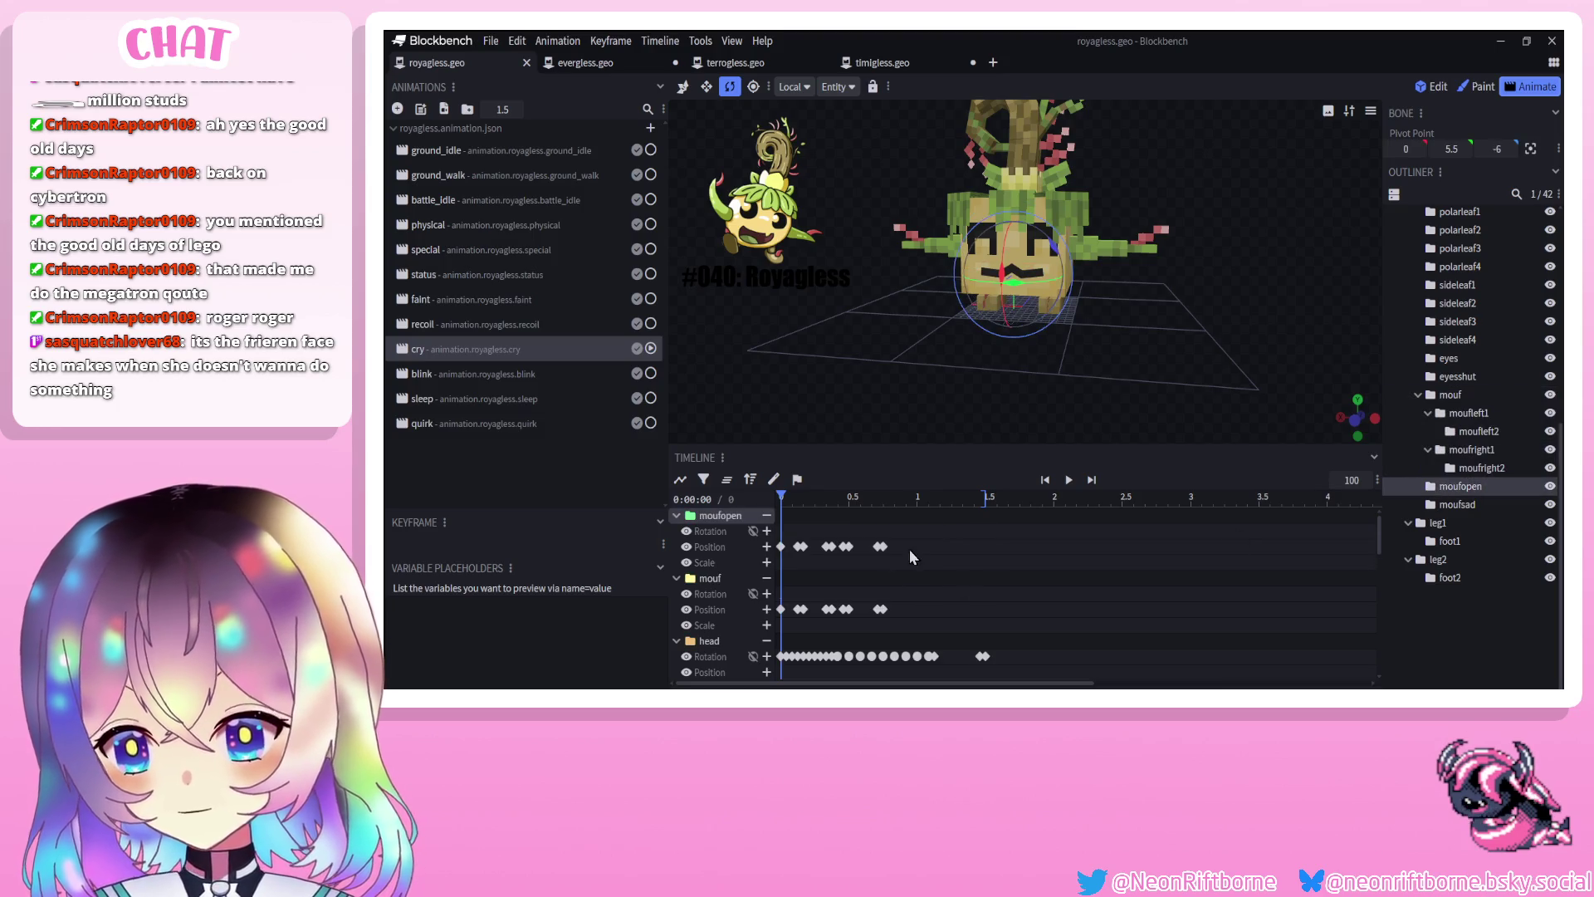
left_click(806, 497)
left_click_drag(787, 536, 836, 620)
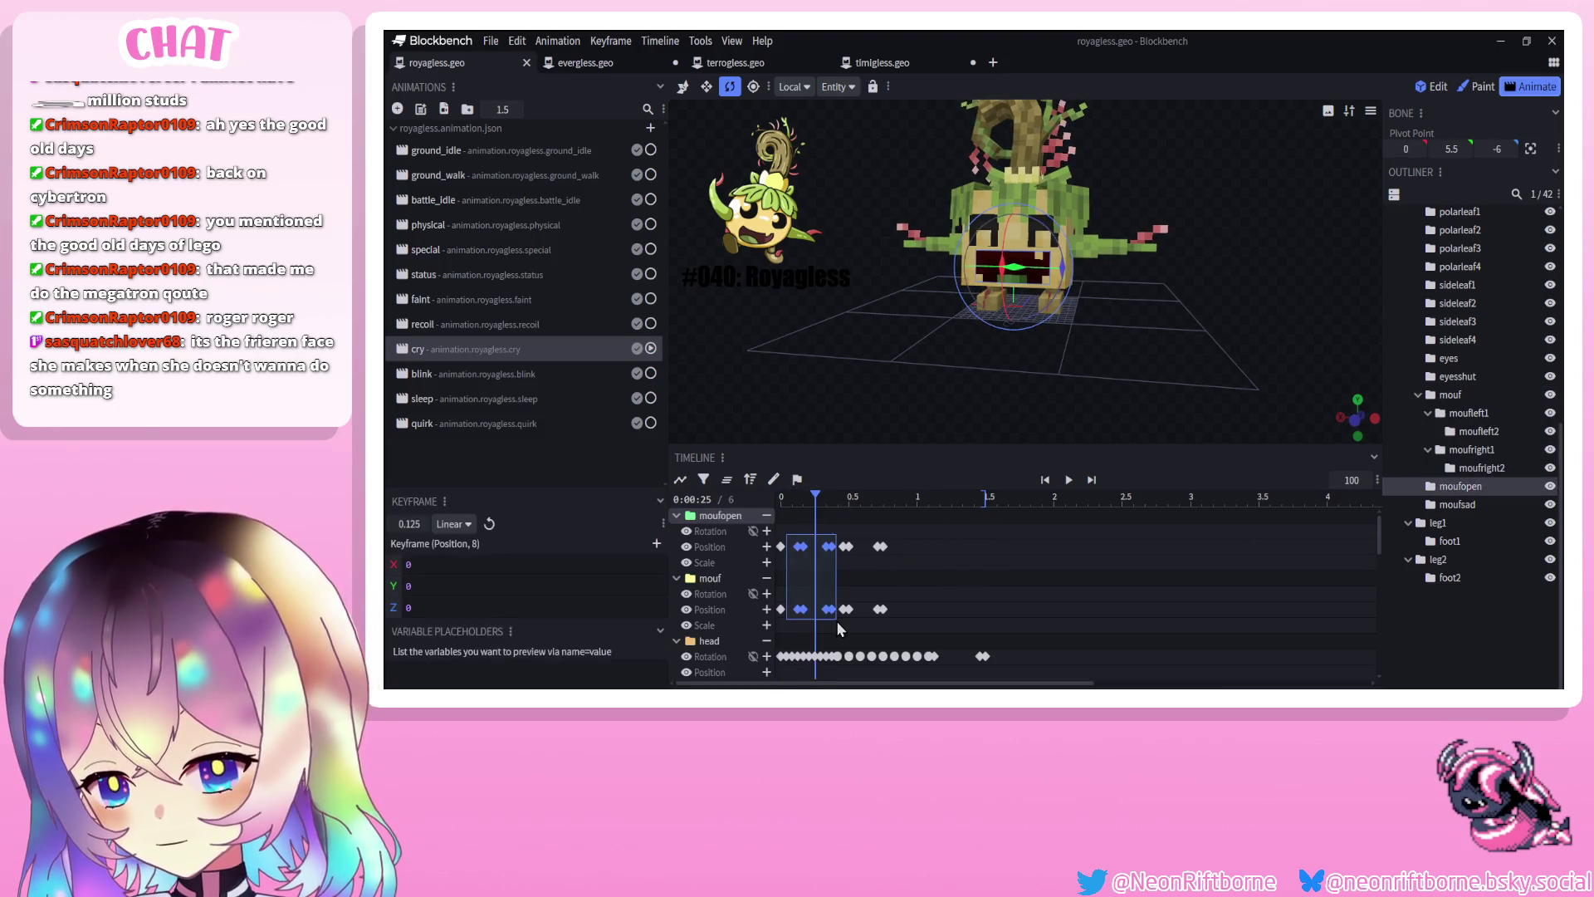
left_click(463, 397)
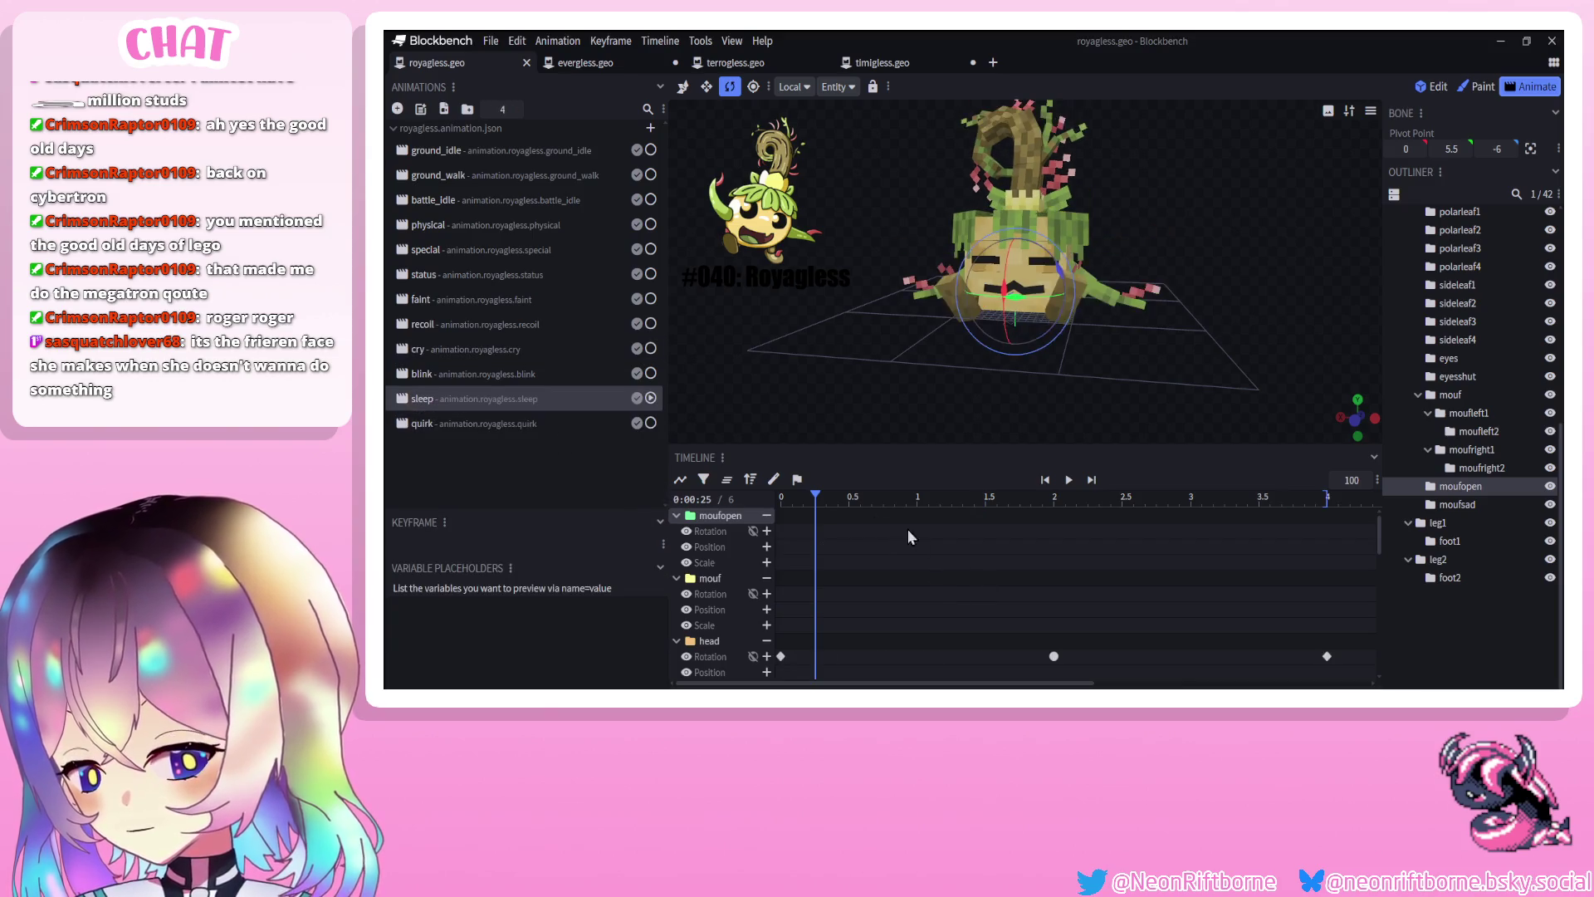
left_click(797, 498)
left_click_drag(788, 501, 781, 498)
key("ctrl+v")
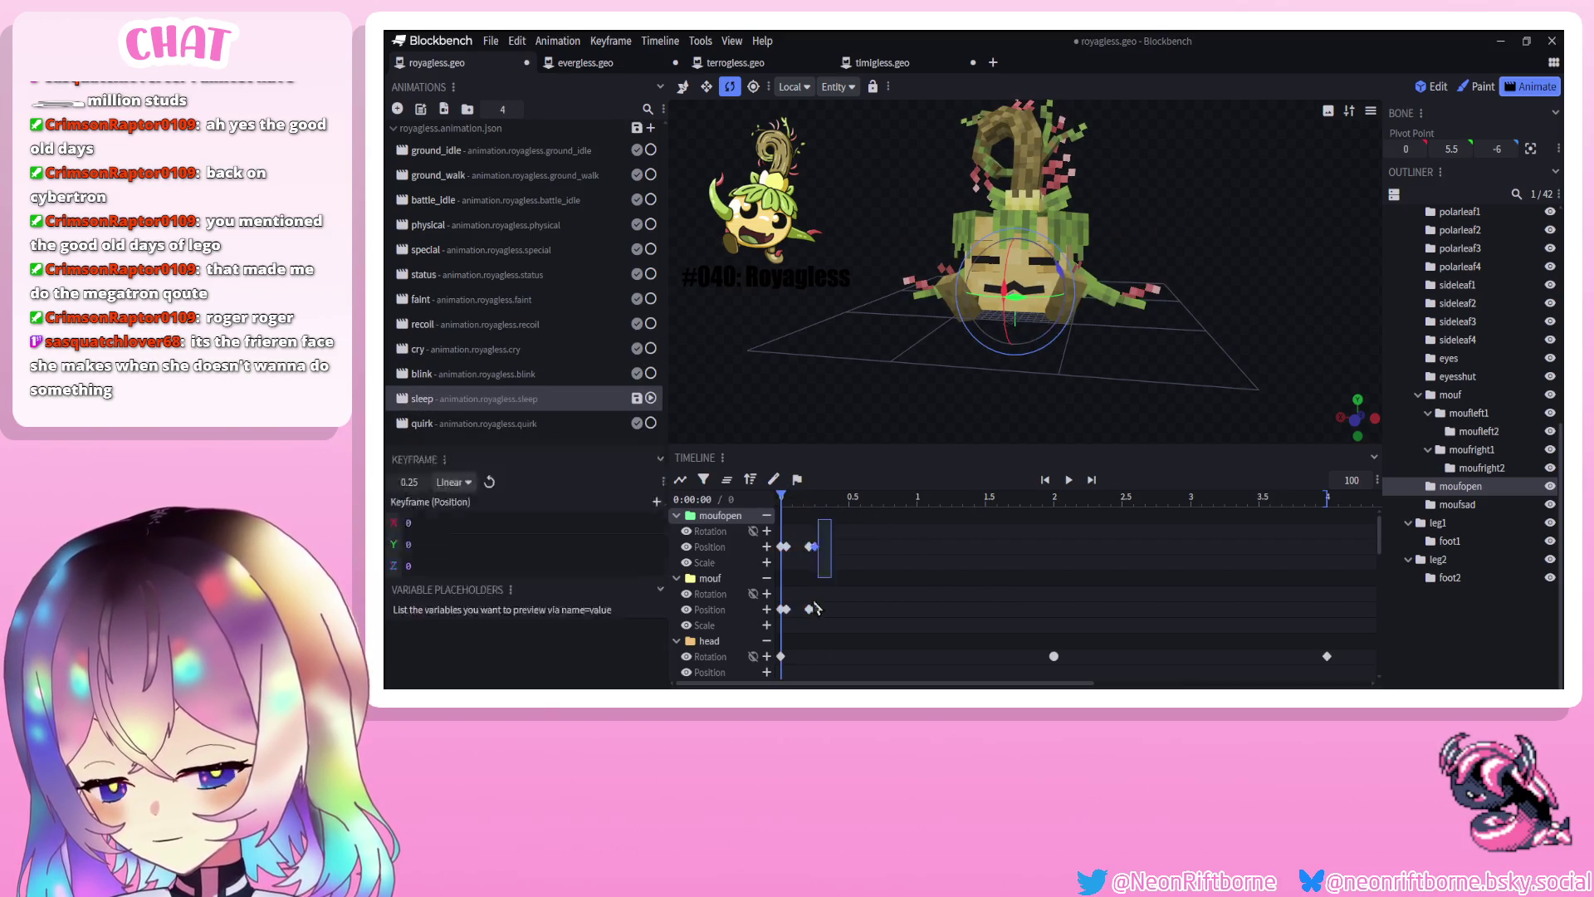
Shift the mouth keyframes slightly later, to about 0.125 s, and save royagless
left_click(1068, 480)
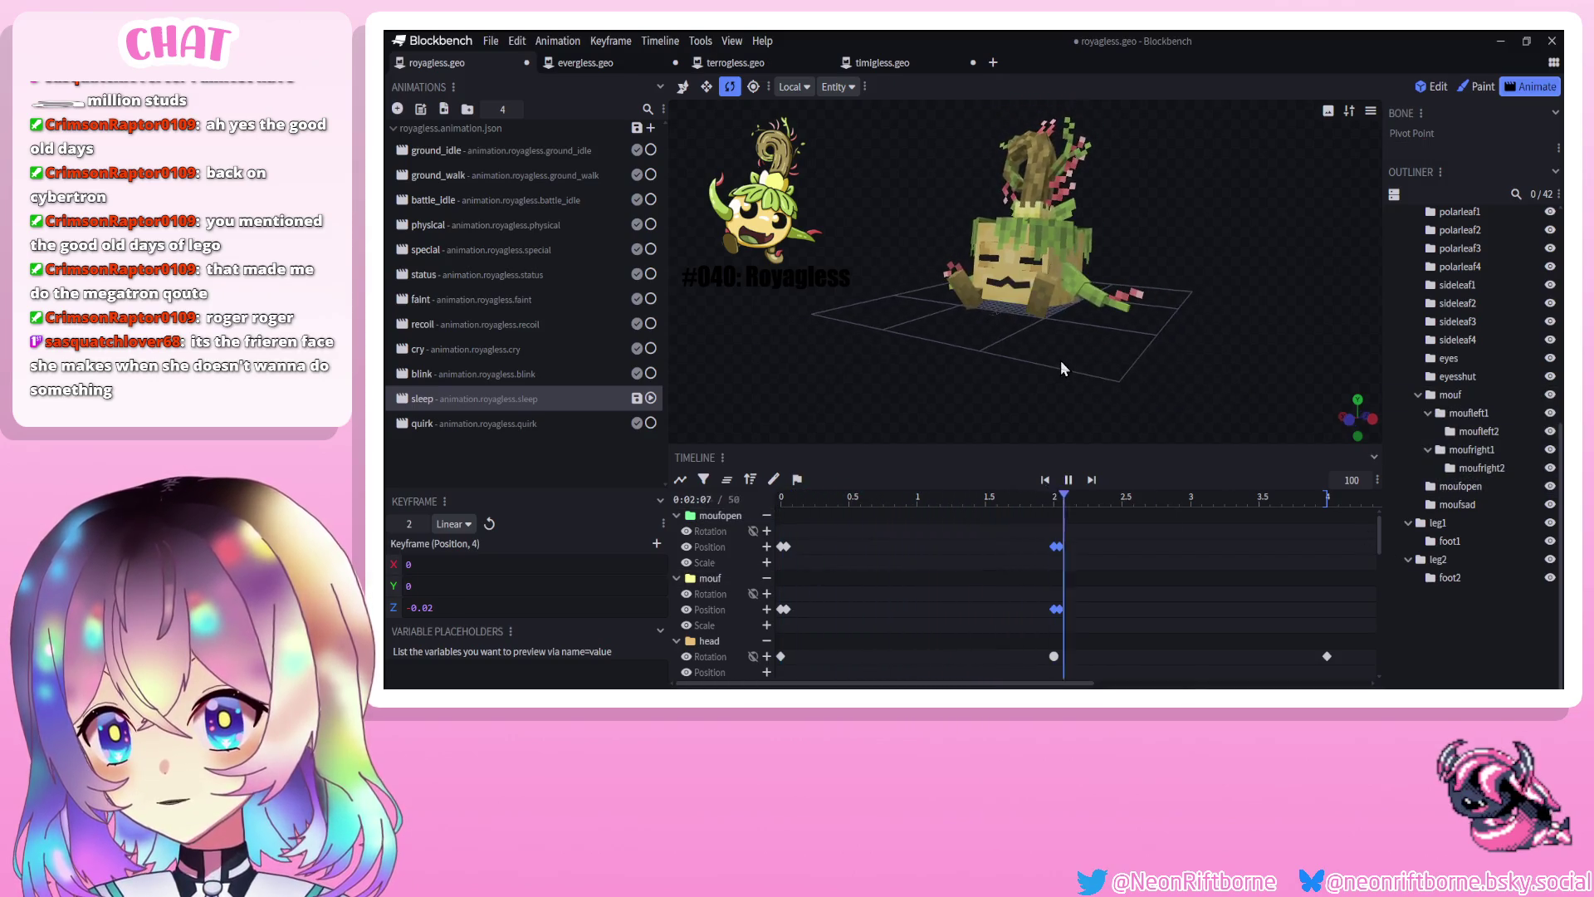
key("ctrl+s")
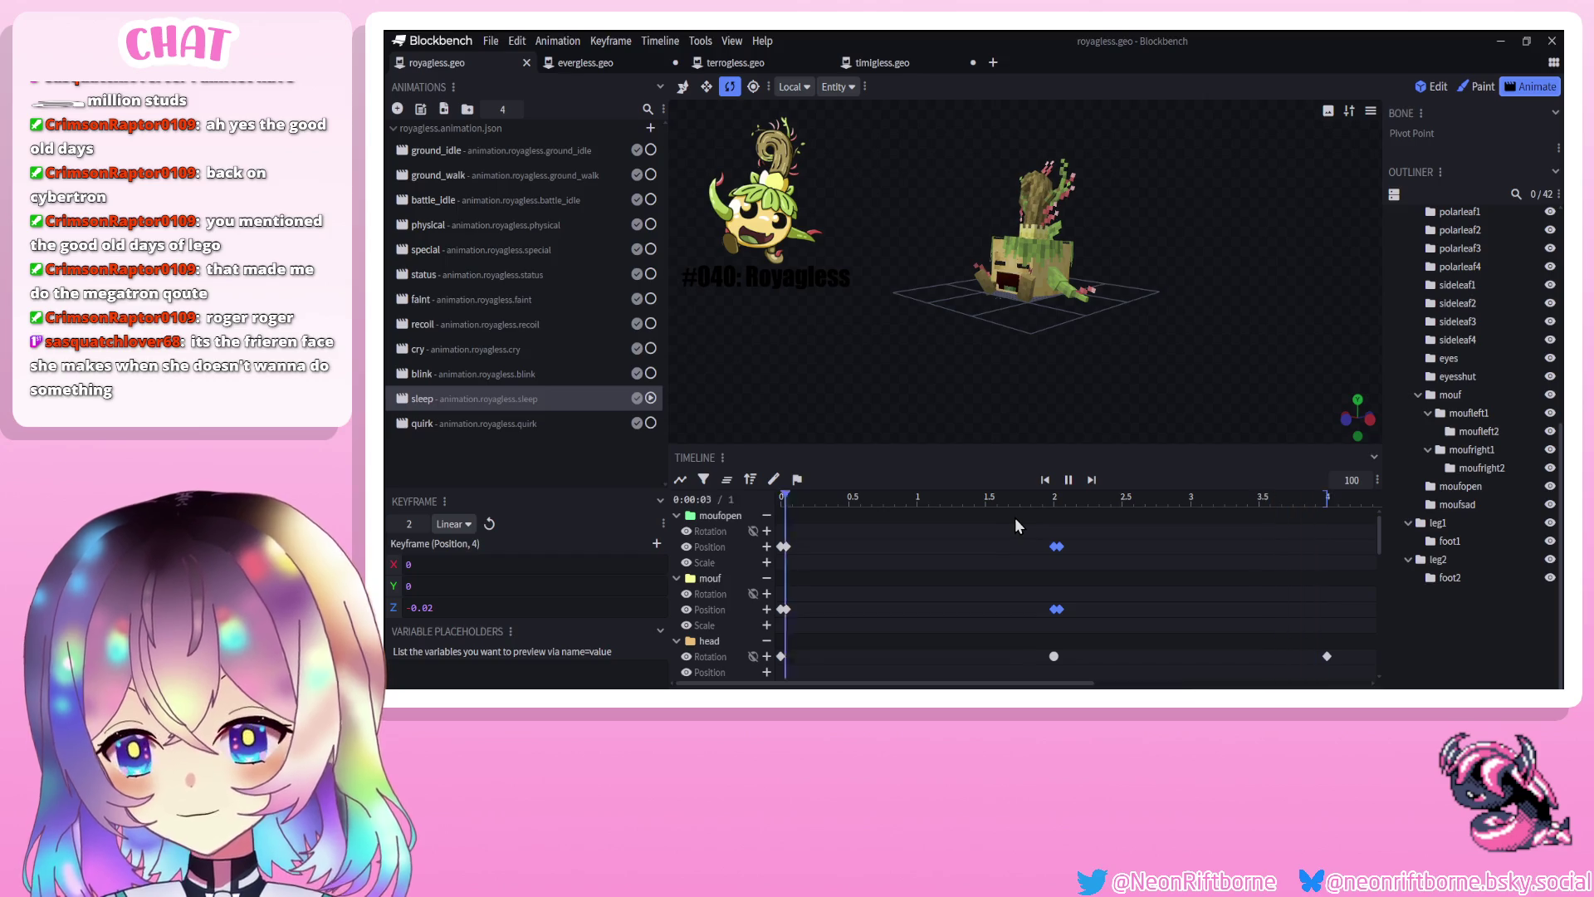
mouse_move(1136, 546)
left_mouse_down()
mouse_move(781, 627)
mouse_move(804, 622)
left_mouse_up()
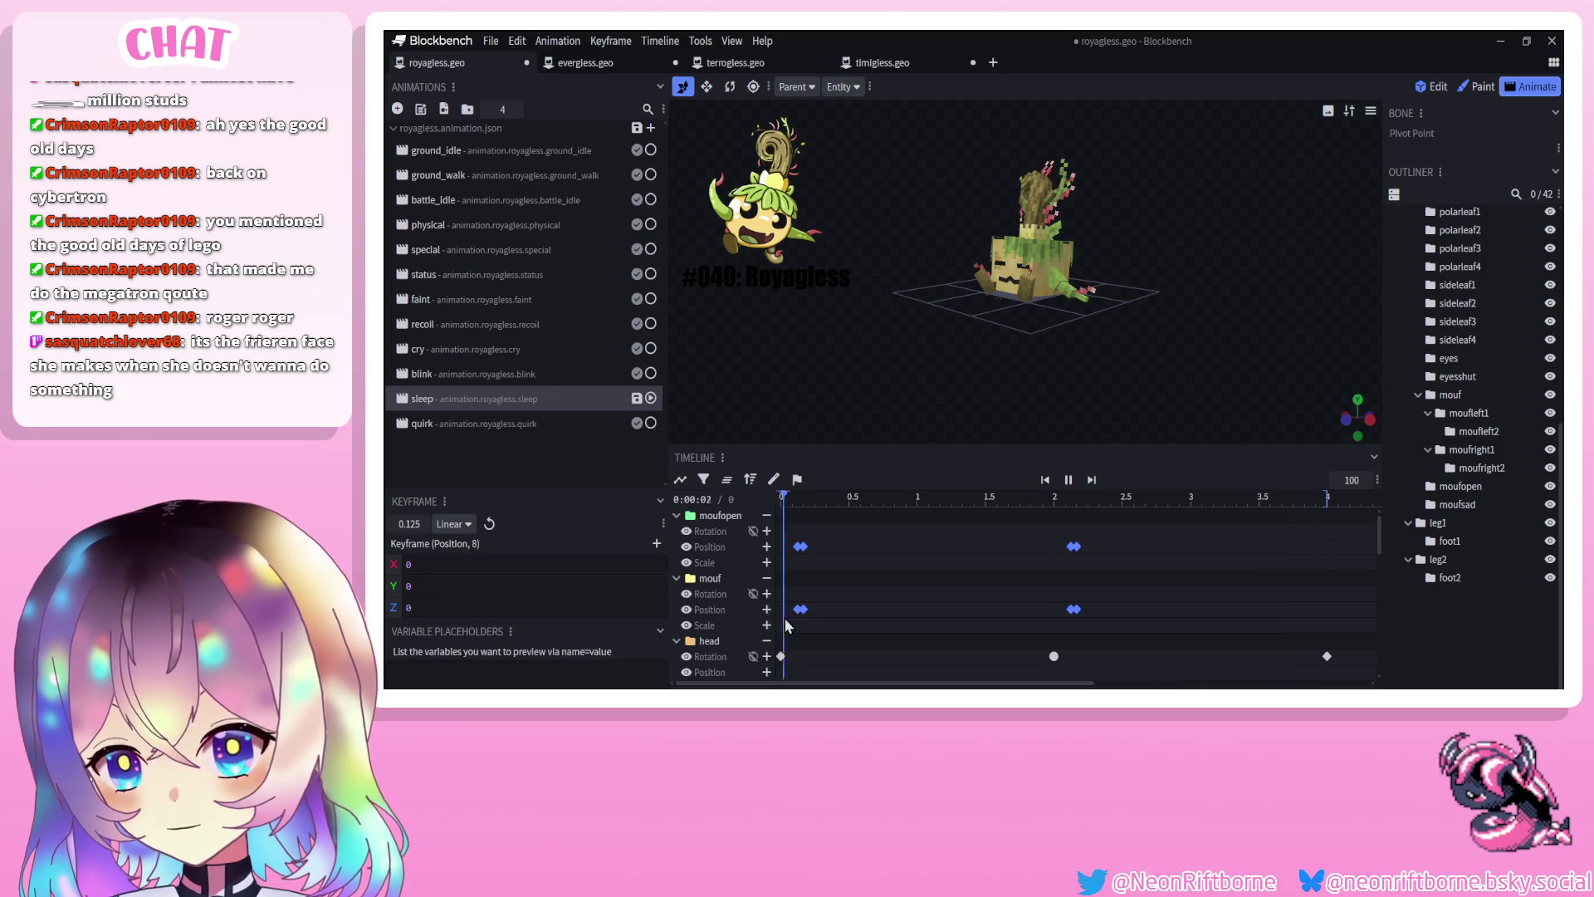
key("ctrl+s")
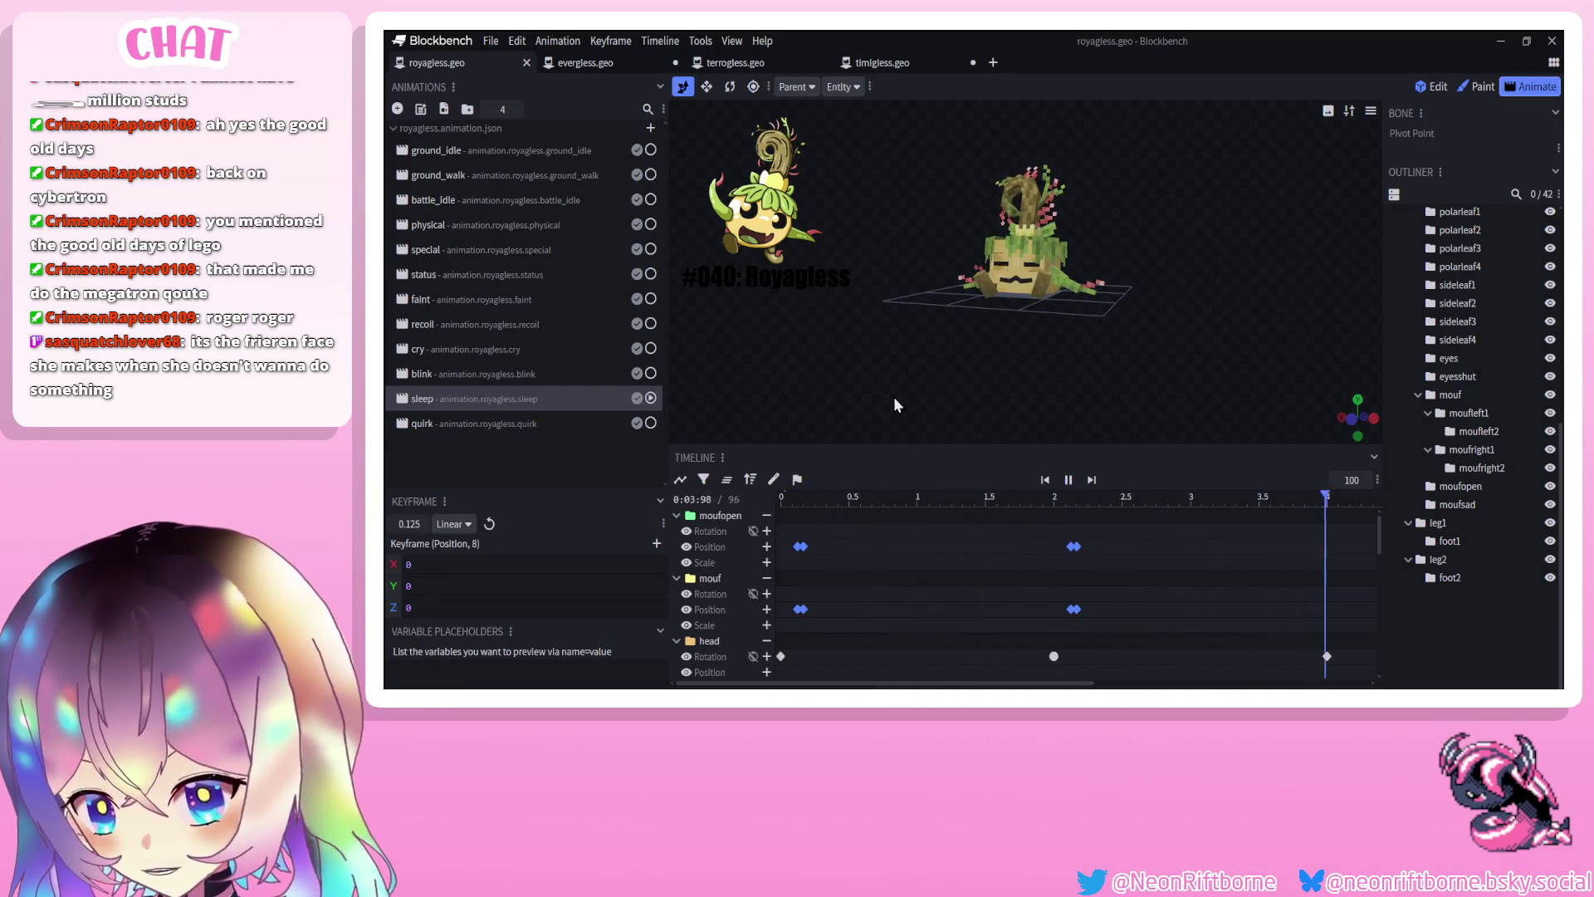
key("ctrl+s")
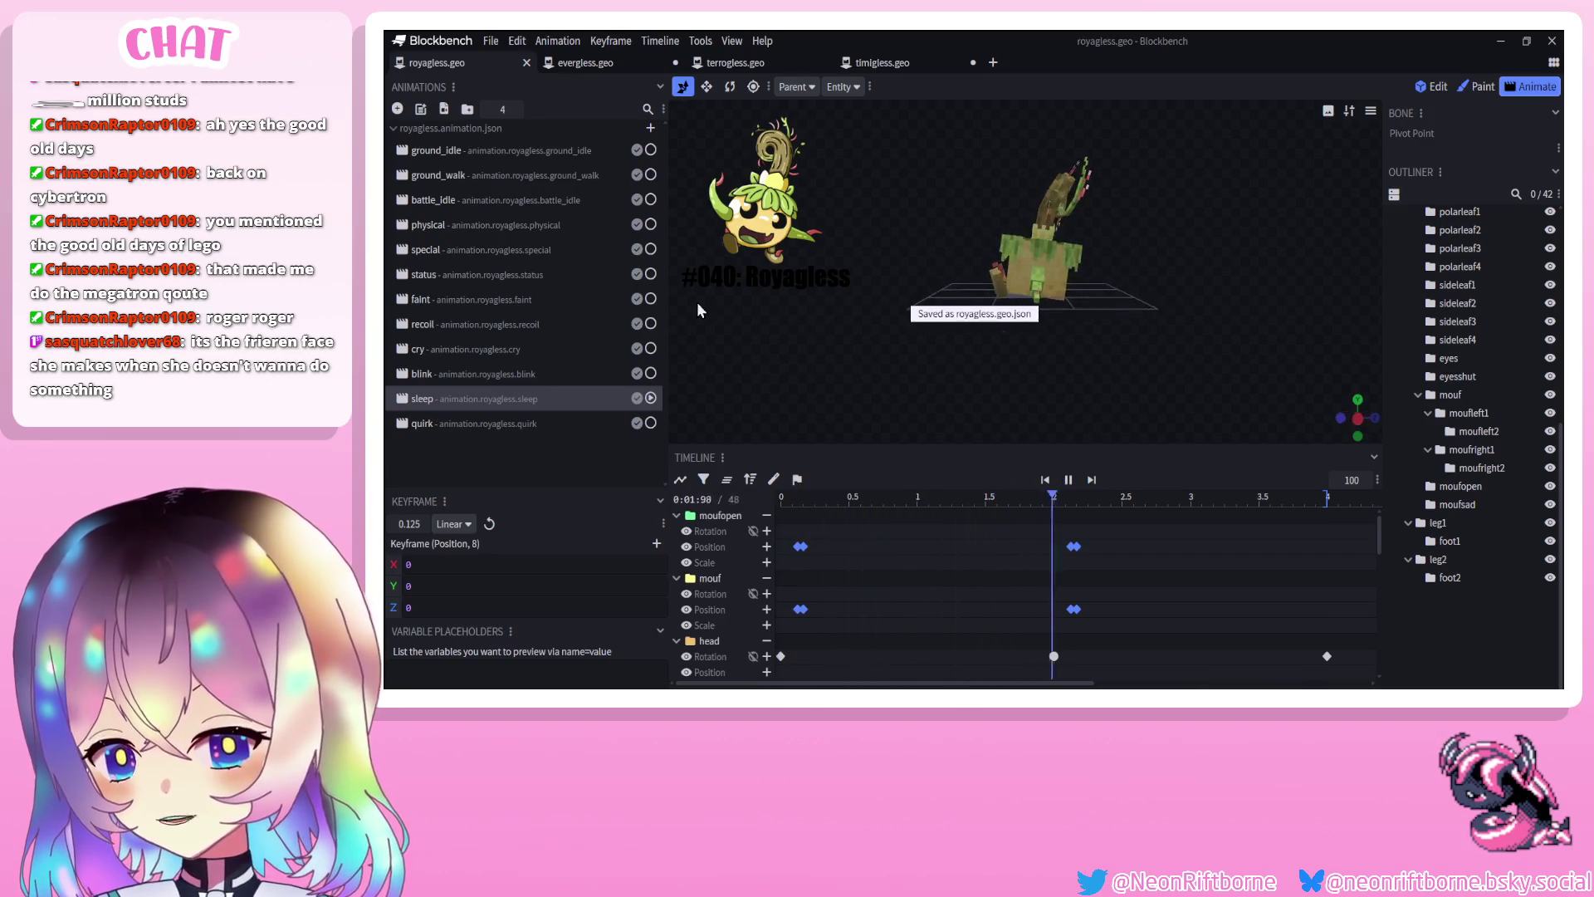
left_click_drag(821, 292, 892, 331)
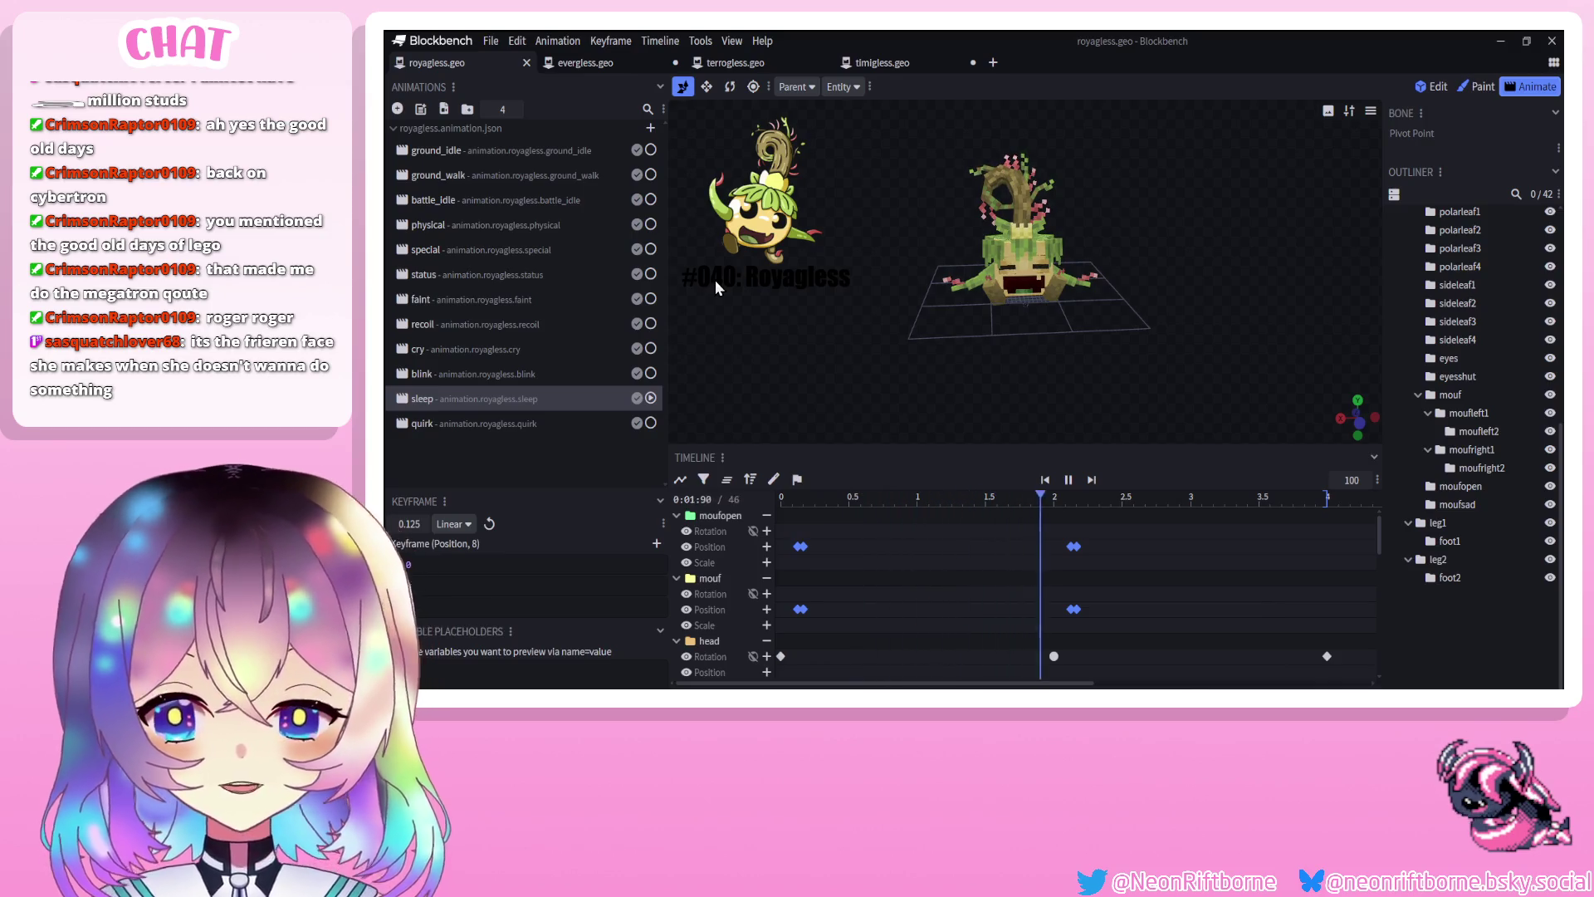
left_click_drag(881, 307, 854, 309)
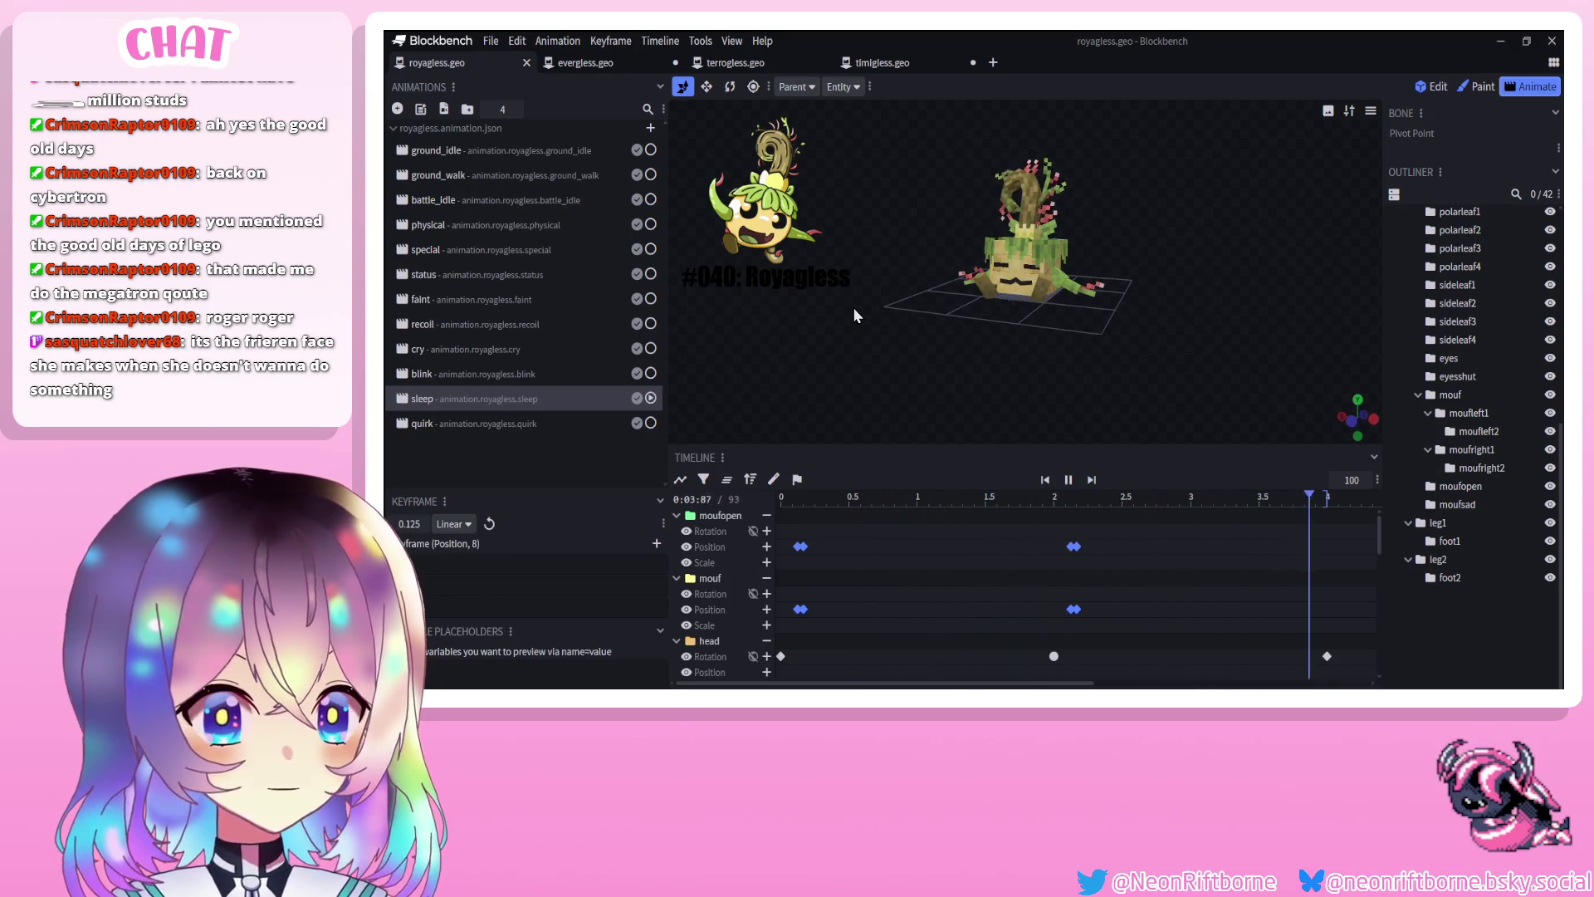
Save, then preview the ground_idle and ground_walk animations
key("ctrl+s")
mouse_move(886, 305)
left_mouse_down()
mouse_move(1112, 303)
mouse_move(1085, 305)
left_mouse_up()
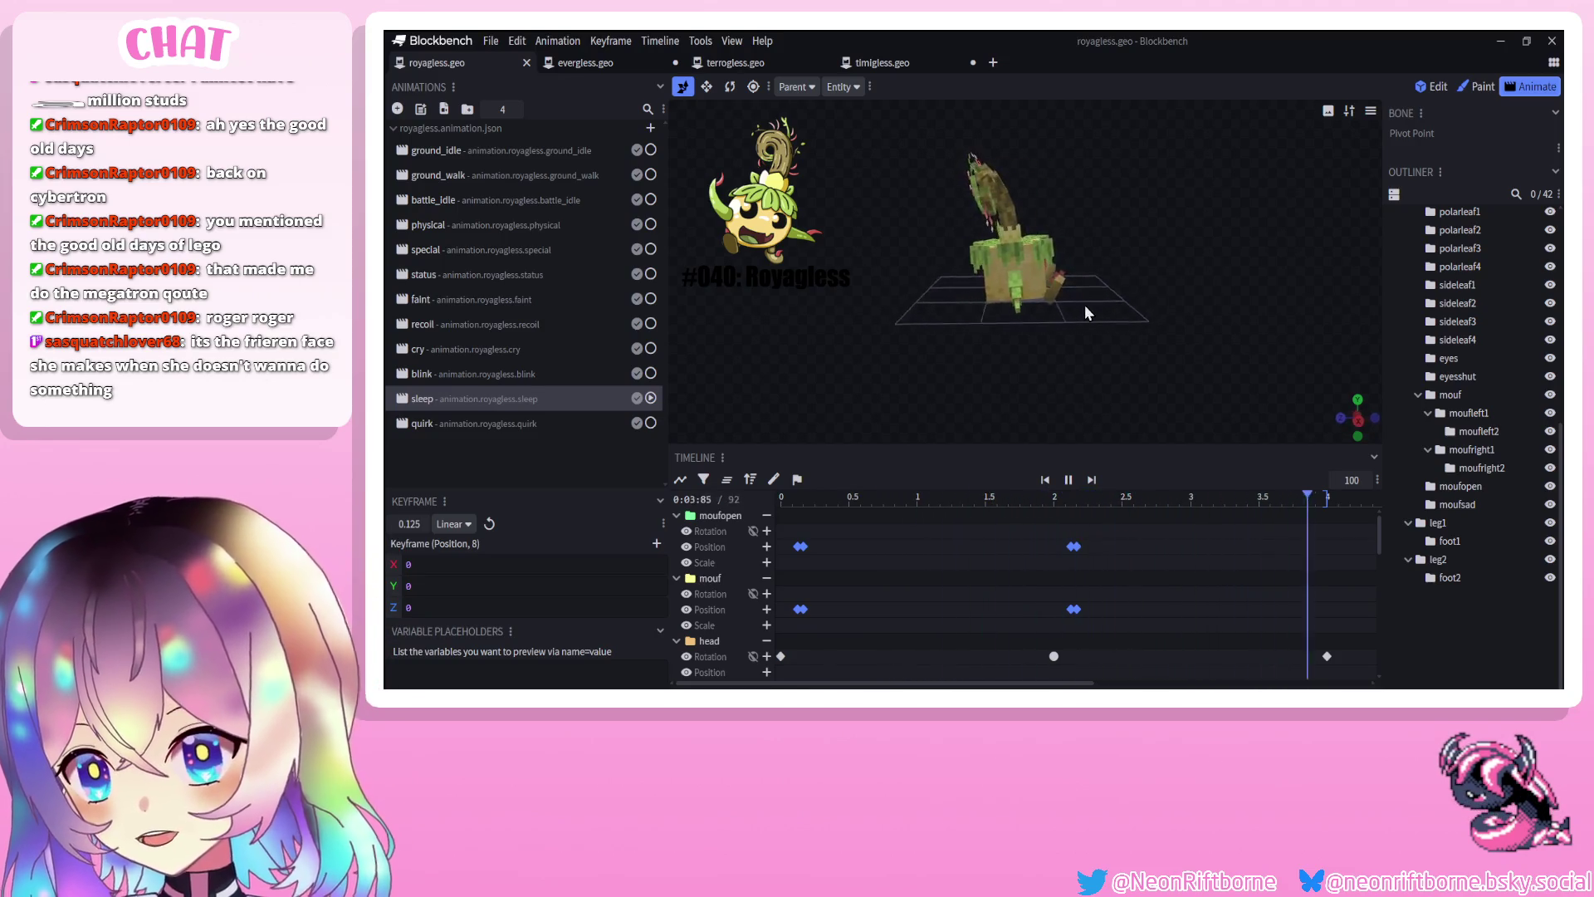
left_click(501, 158)
left_click_drag(914, 333, 824, 341)
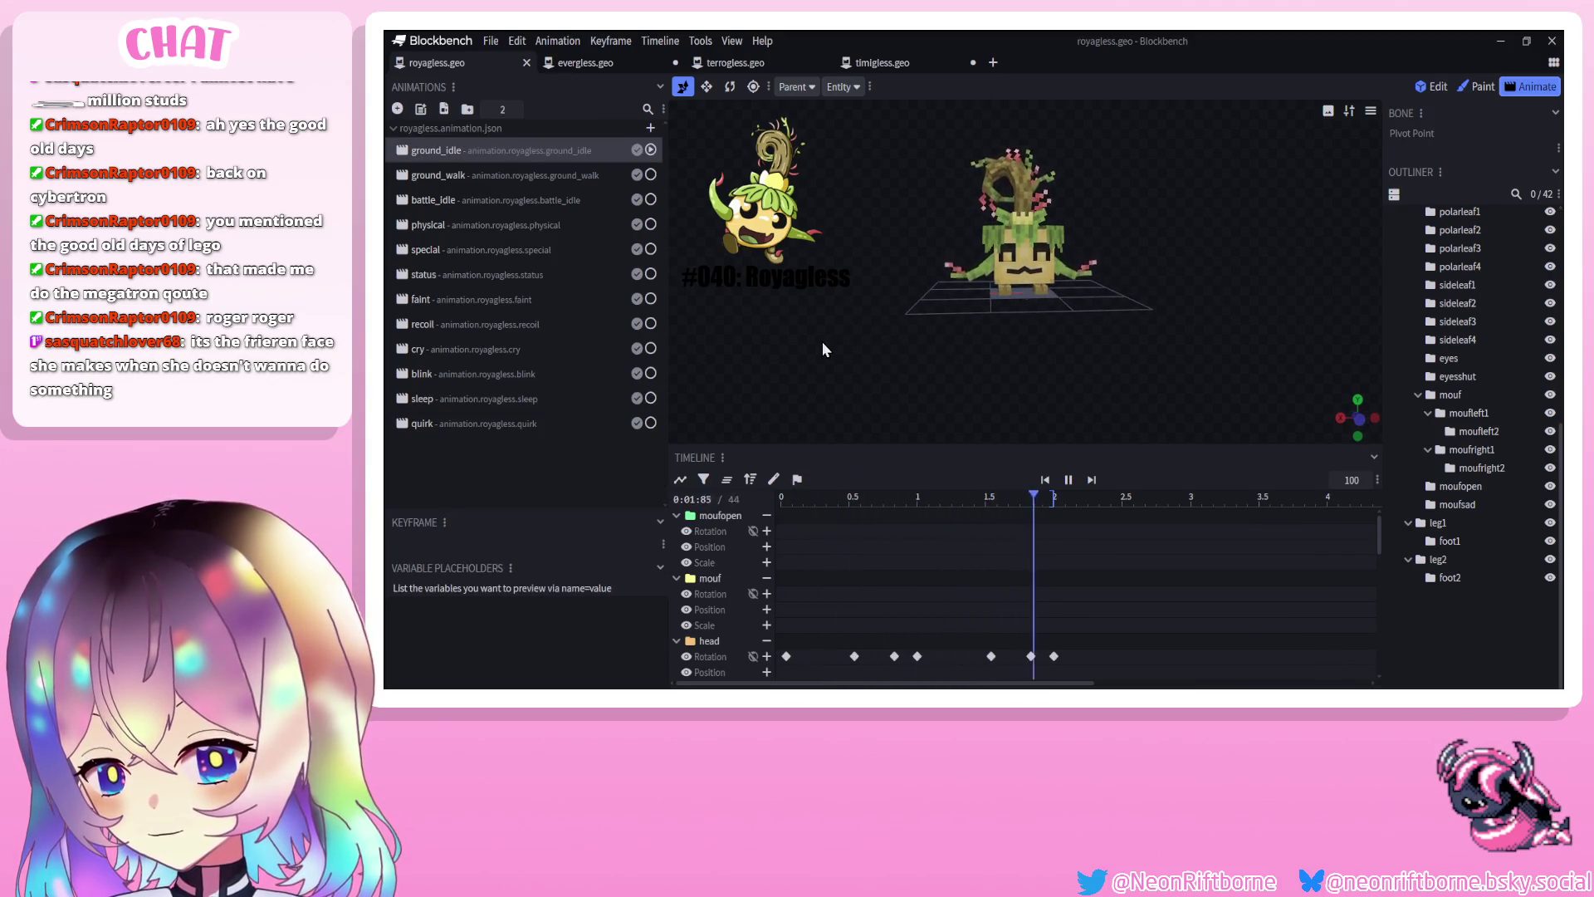
left_click(480, 177)
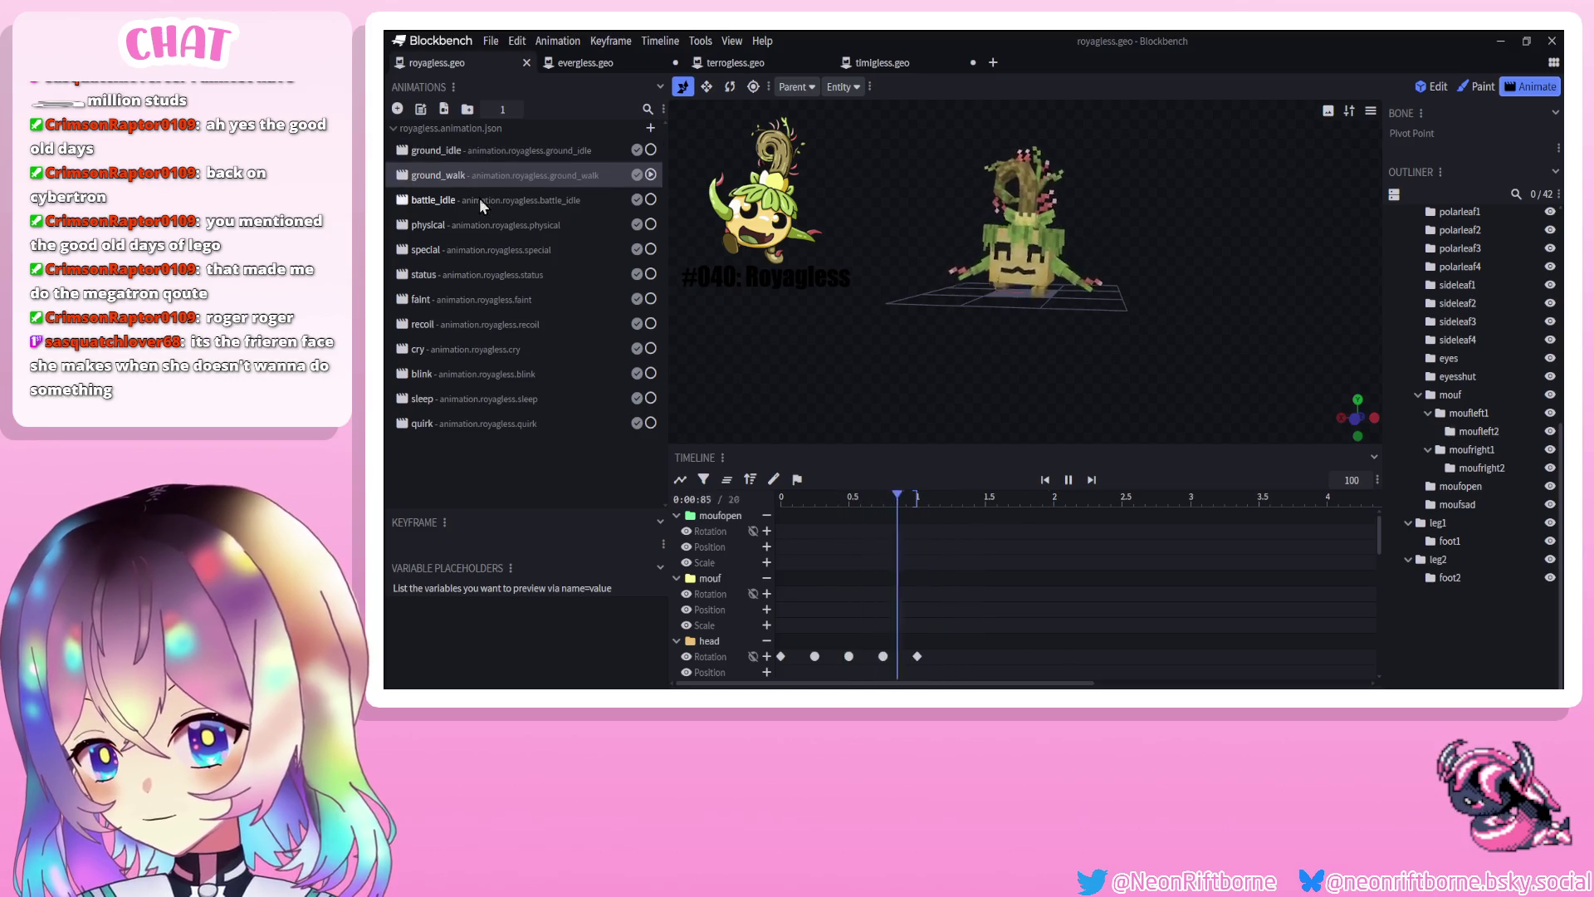
left_click_drag(941, 315, 771, 292)
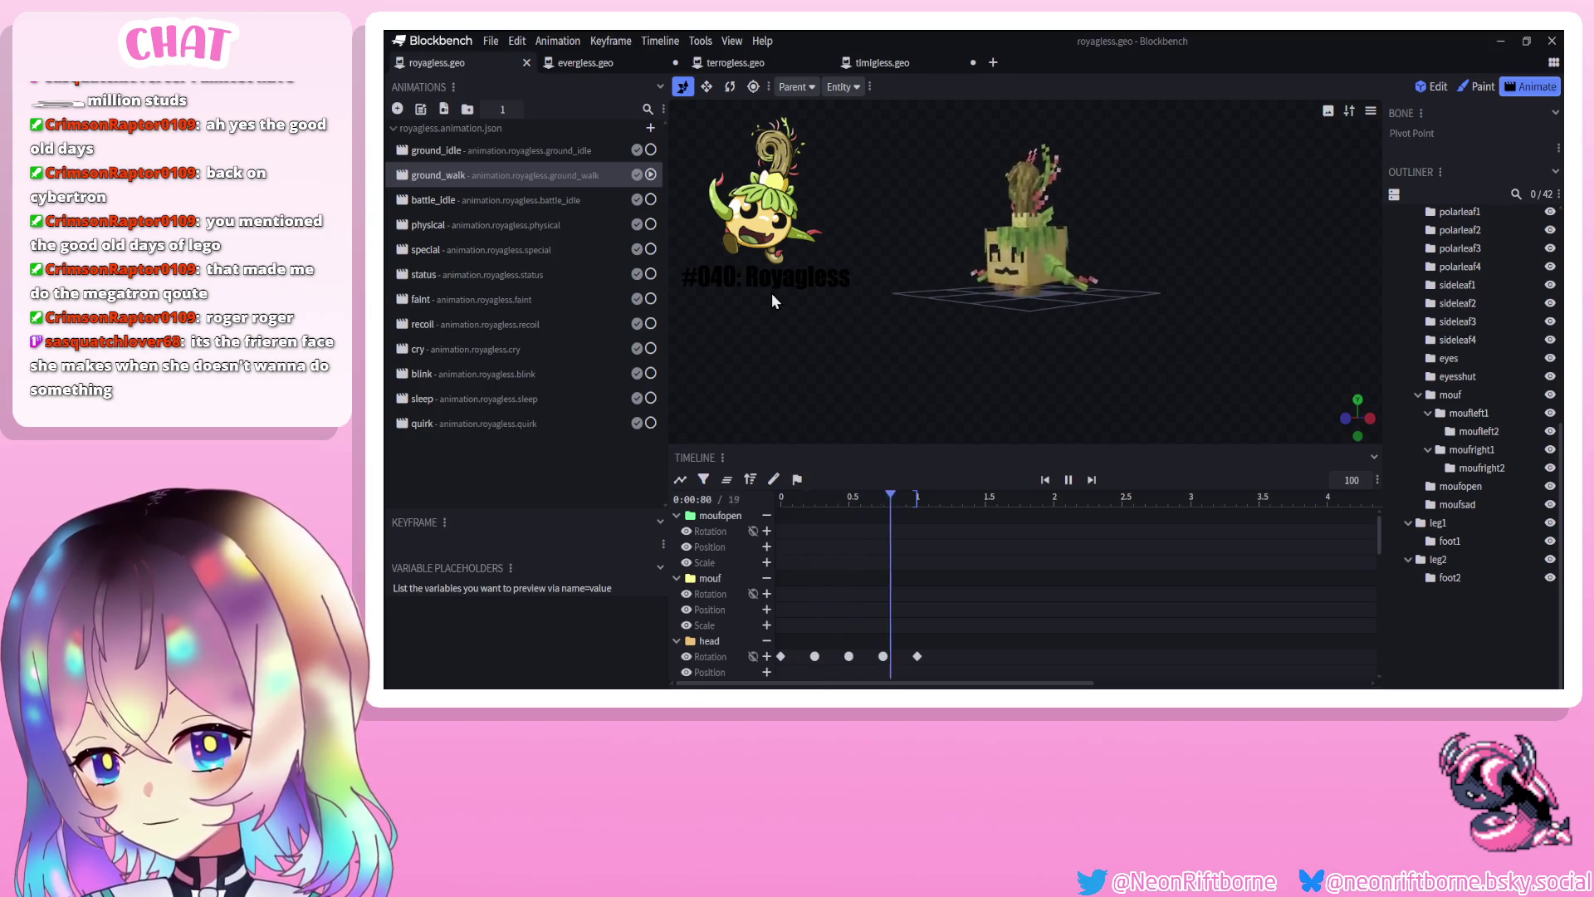
Preview the physical, battle_idle, special and status animations
left_click(573, 219)
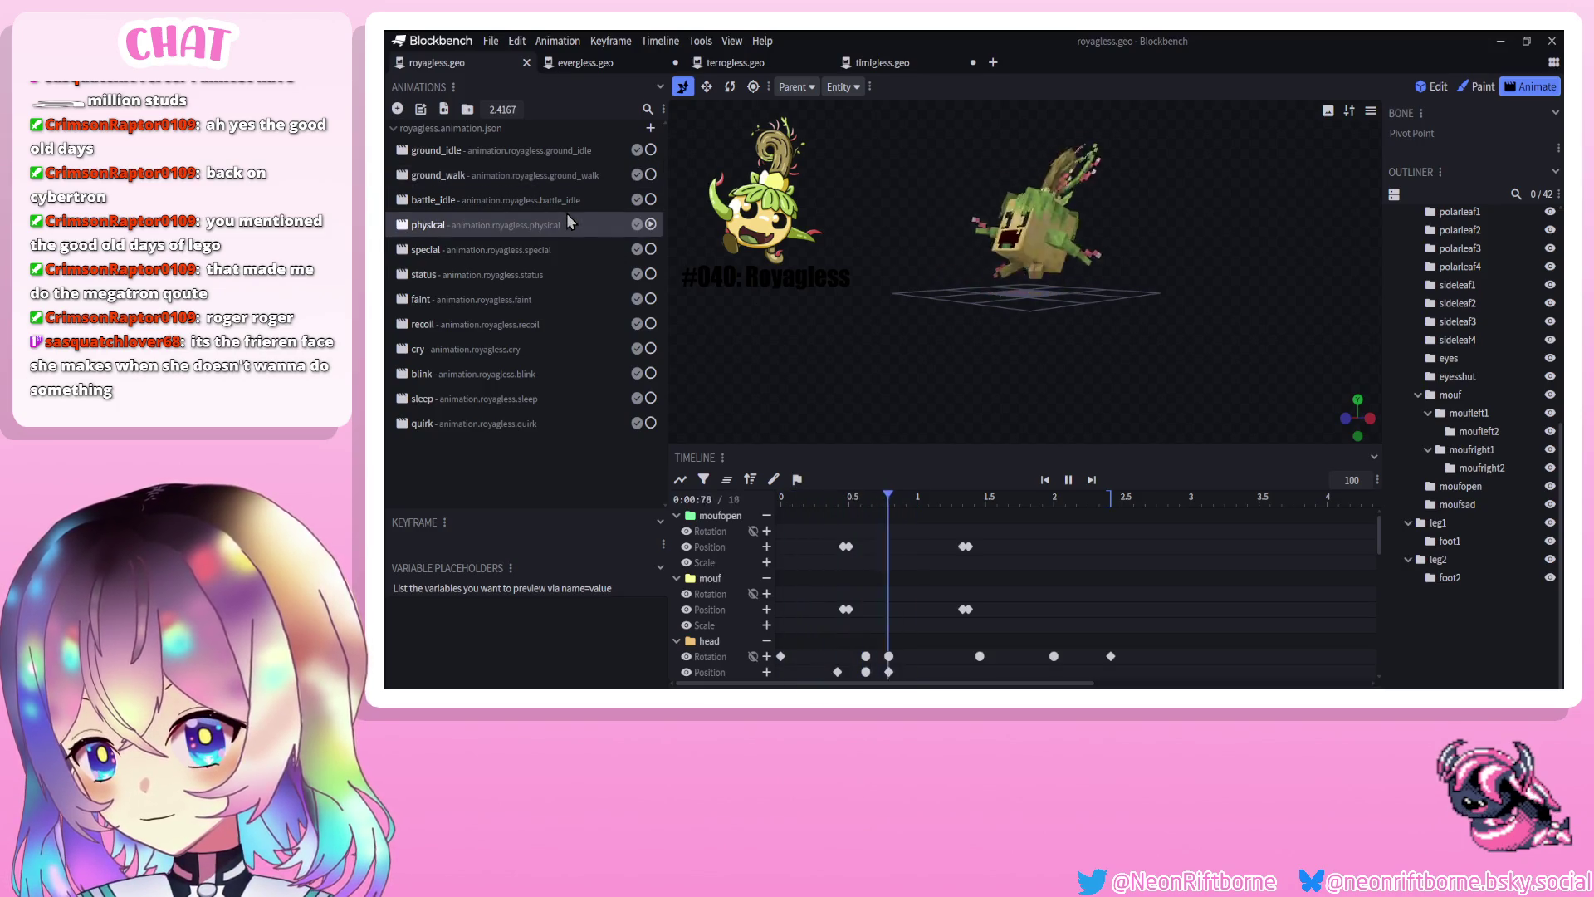
left_click(524, 201)
left_click_drag(854, 322, 949, 332)
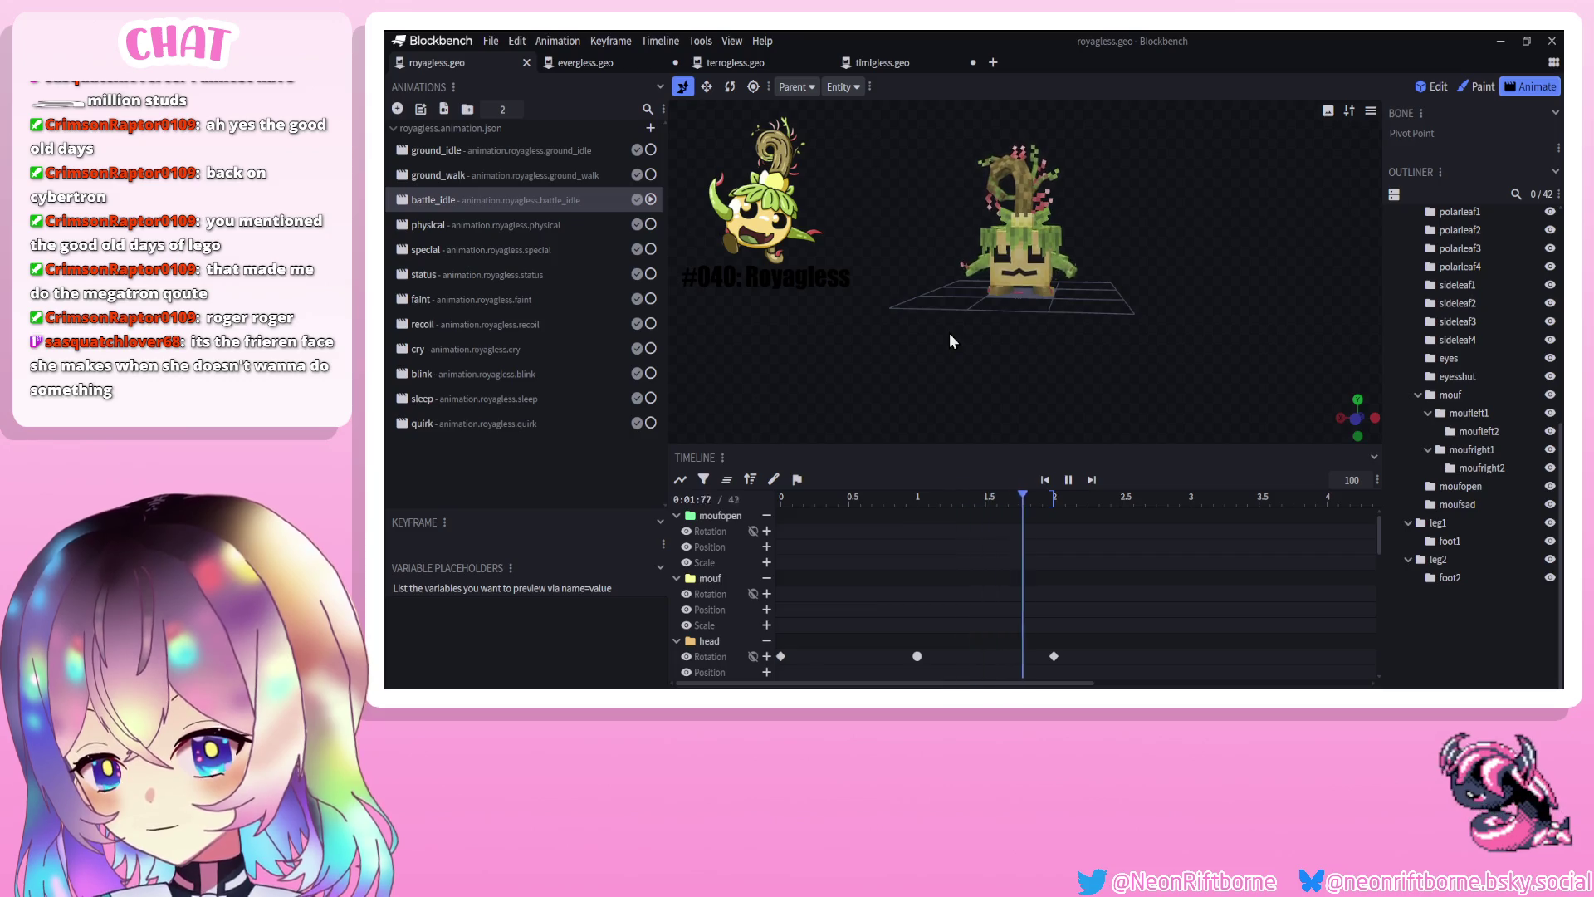
left_click(545, 228)
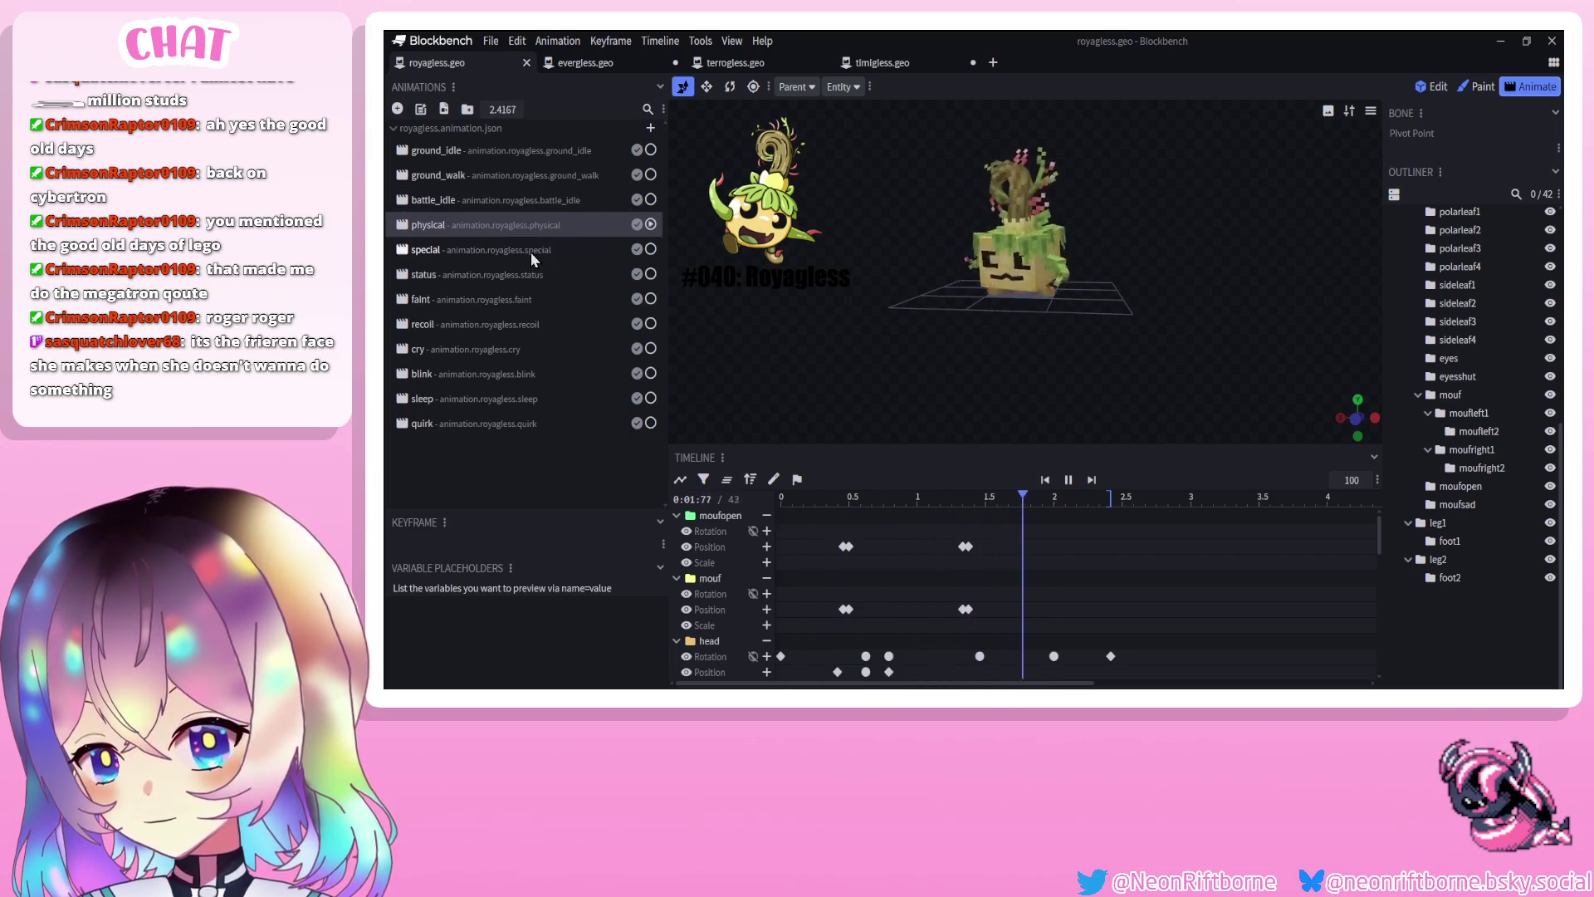
left_click(530, 252)
left_click(526, 274)
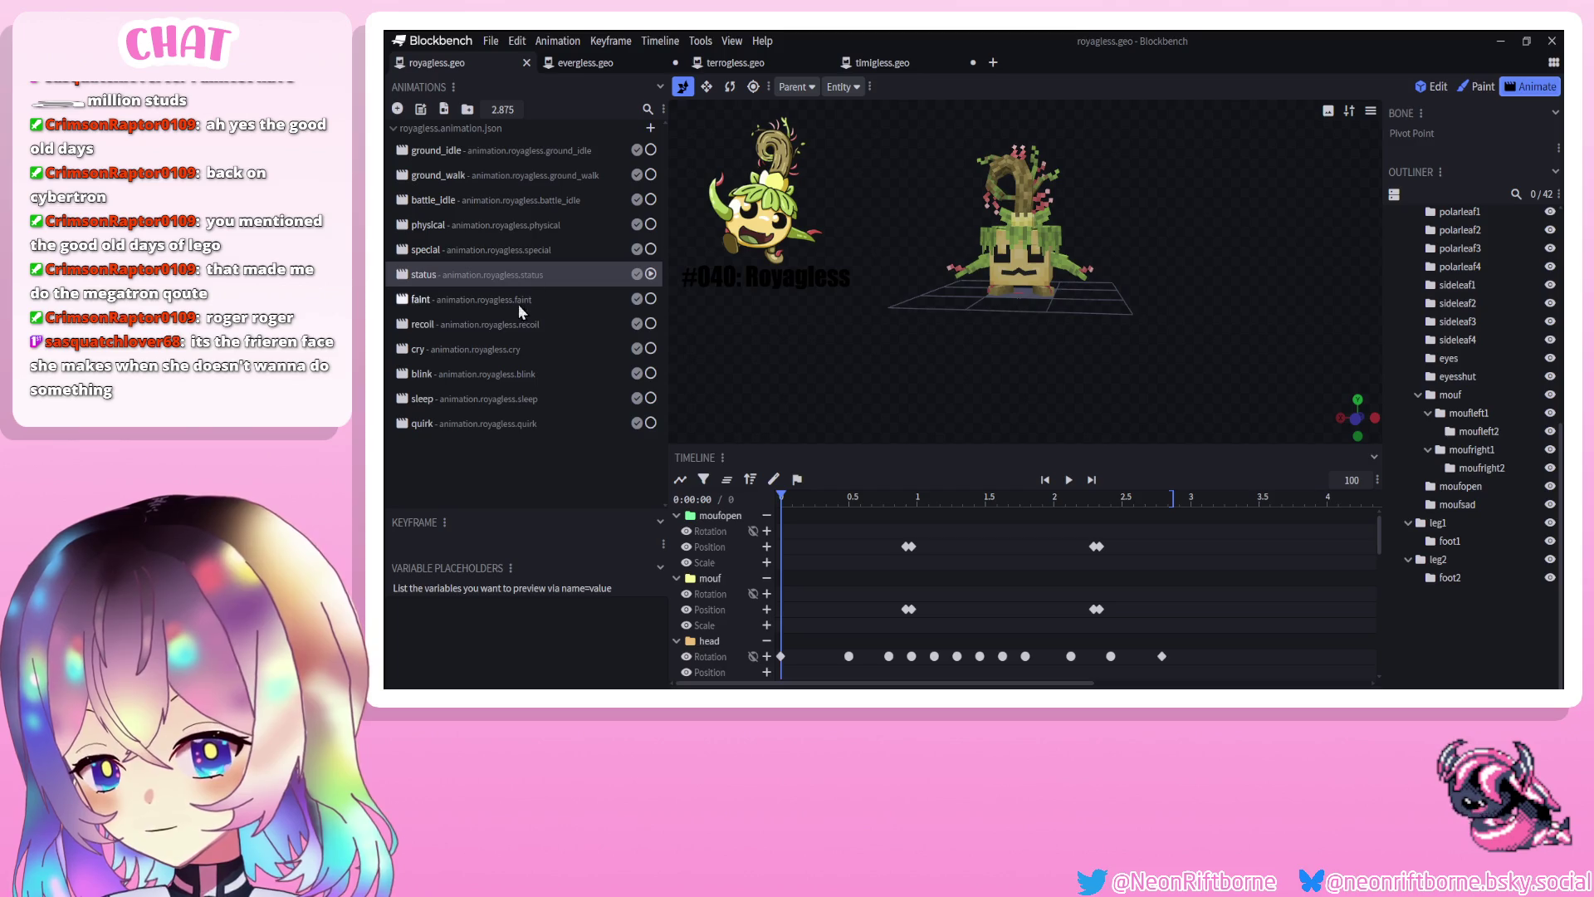
left_click(1068, 482)
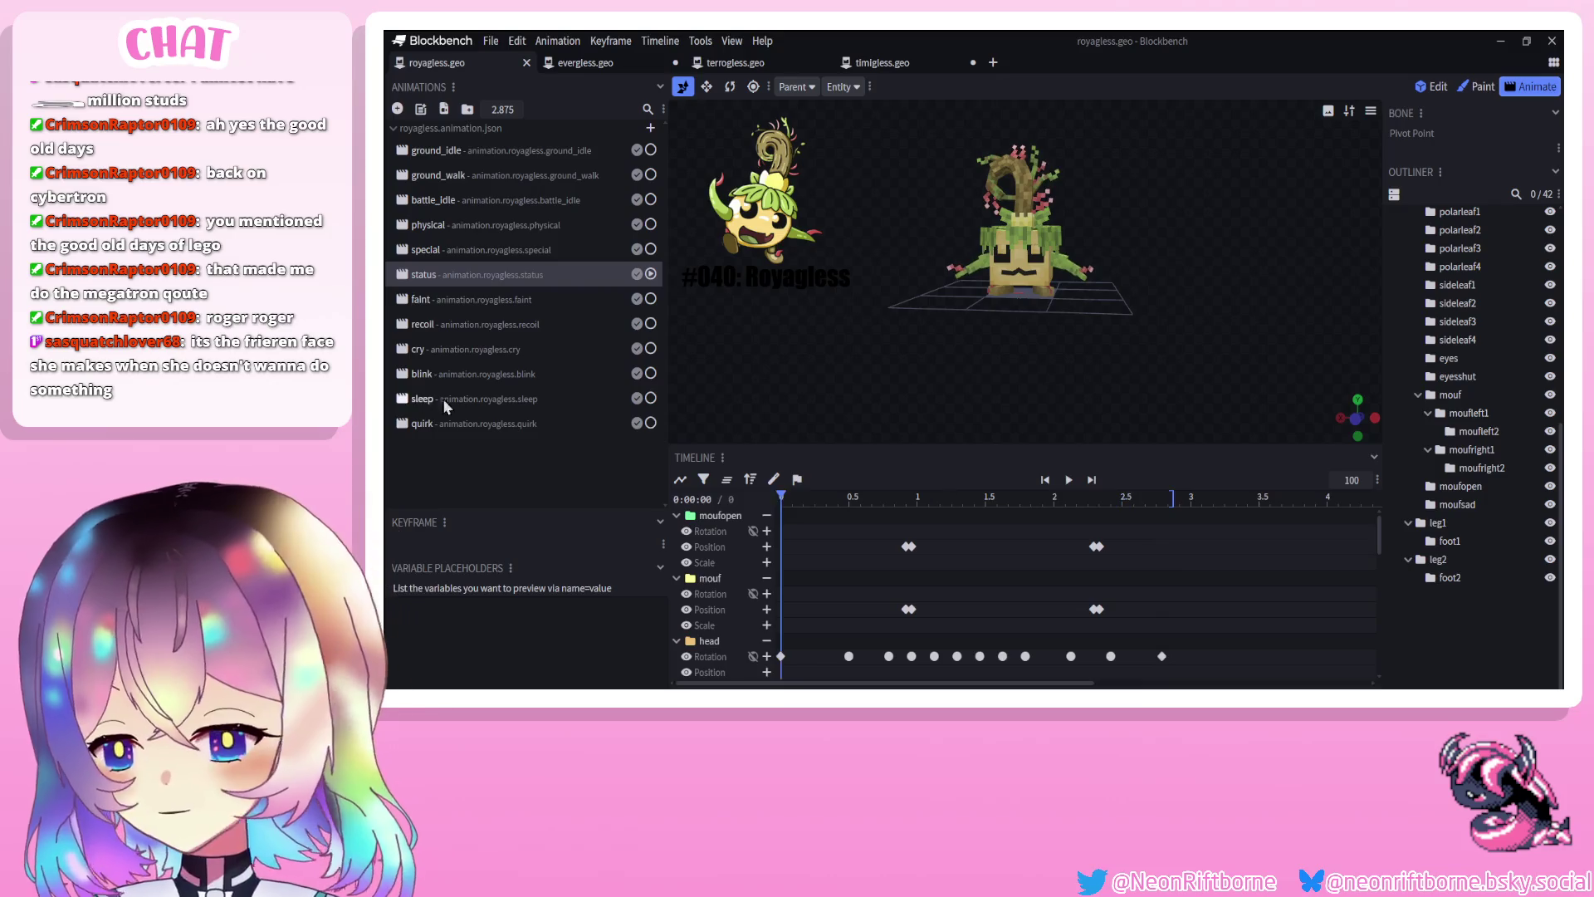
Play the faint, recoil and cry animations, then return to sleep
left_click(422, 299)
left_click(1070, 480)
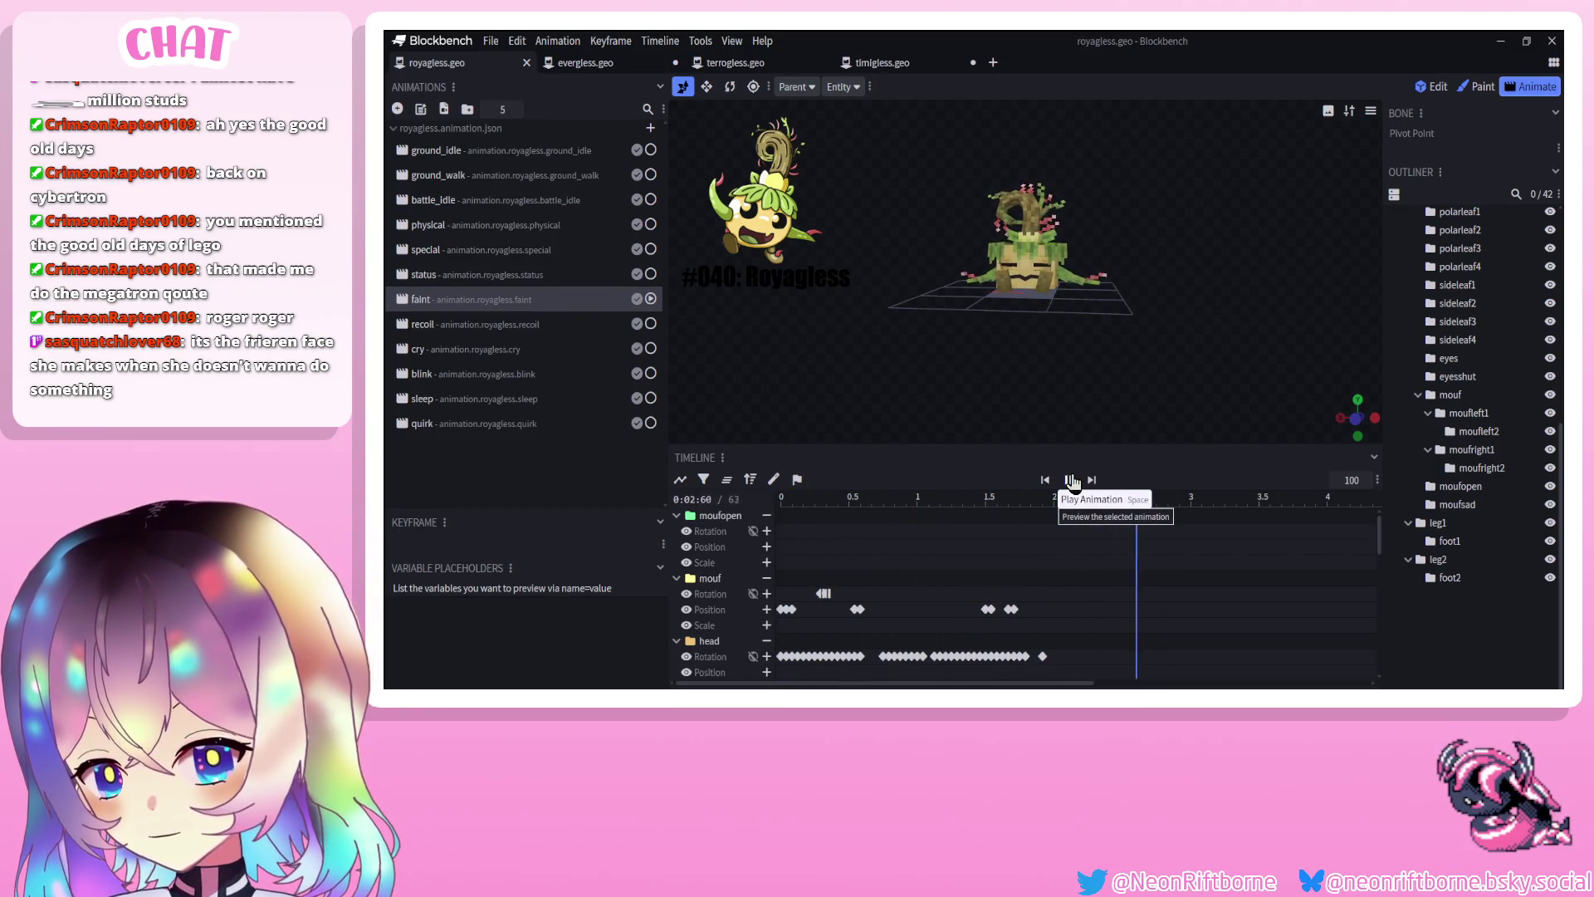
left_click(422, 324)
left_click(1069, 480)
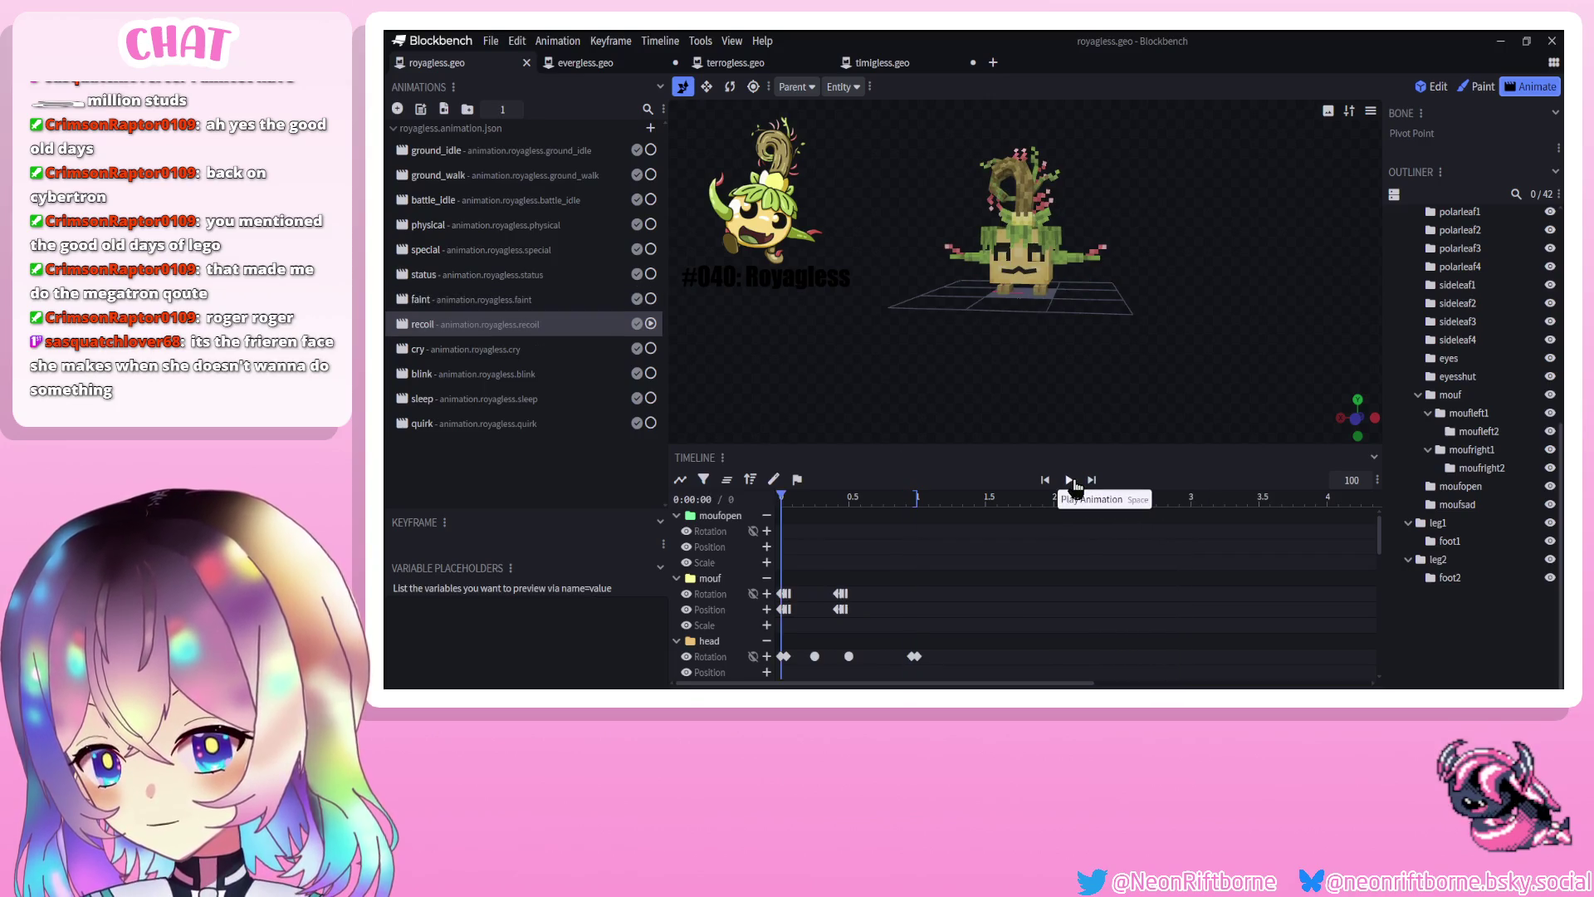
left_click(450, 357)
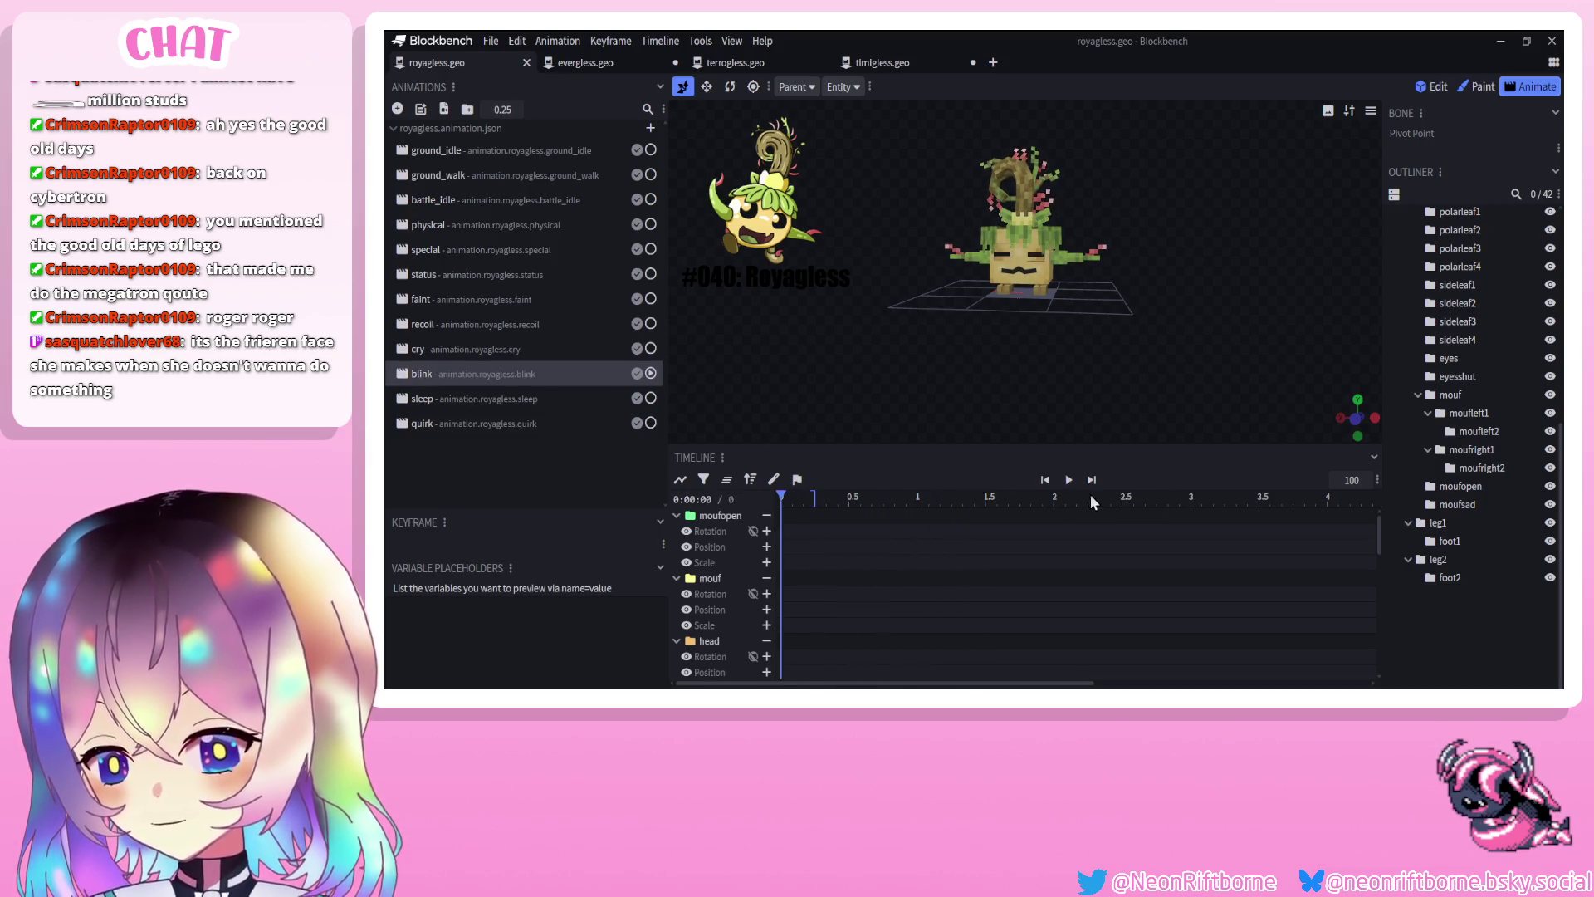
left_click(422, 398)
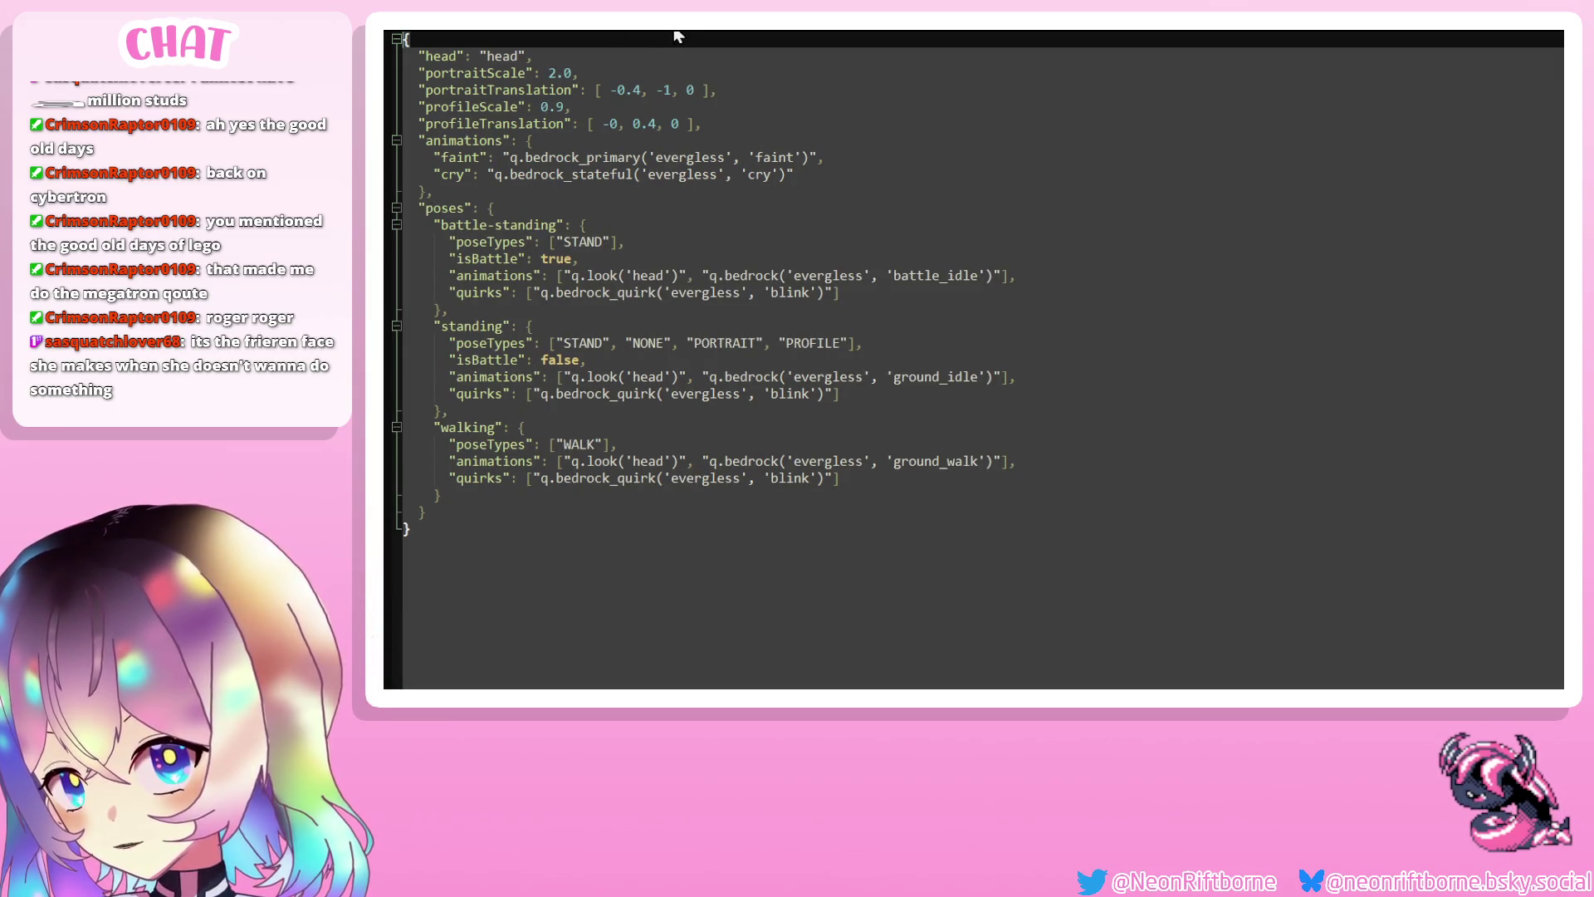
Copy timigless's animations and poses entries from faint onward and paste them over evergless's faint line
mouse_move(403, 157)
left_mouse_down()
mouse_move(824, 157)
mouse_move(1074, 222)
mouse_move(1149, 509)
mouse_move(914, 410)
left_mouse_up()
left_click(529, 139)
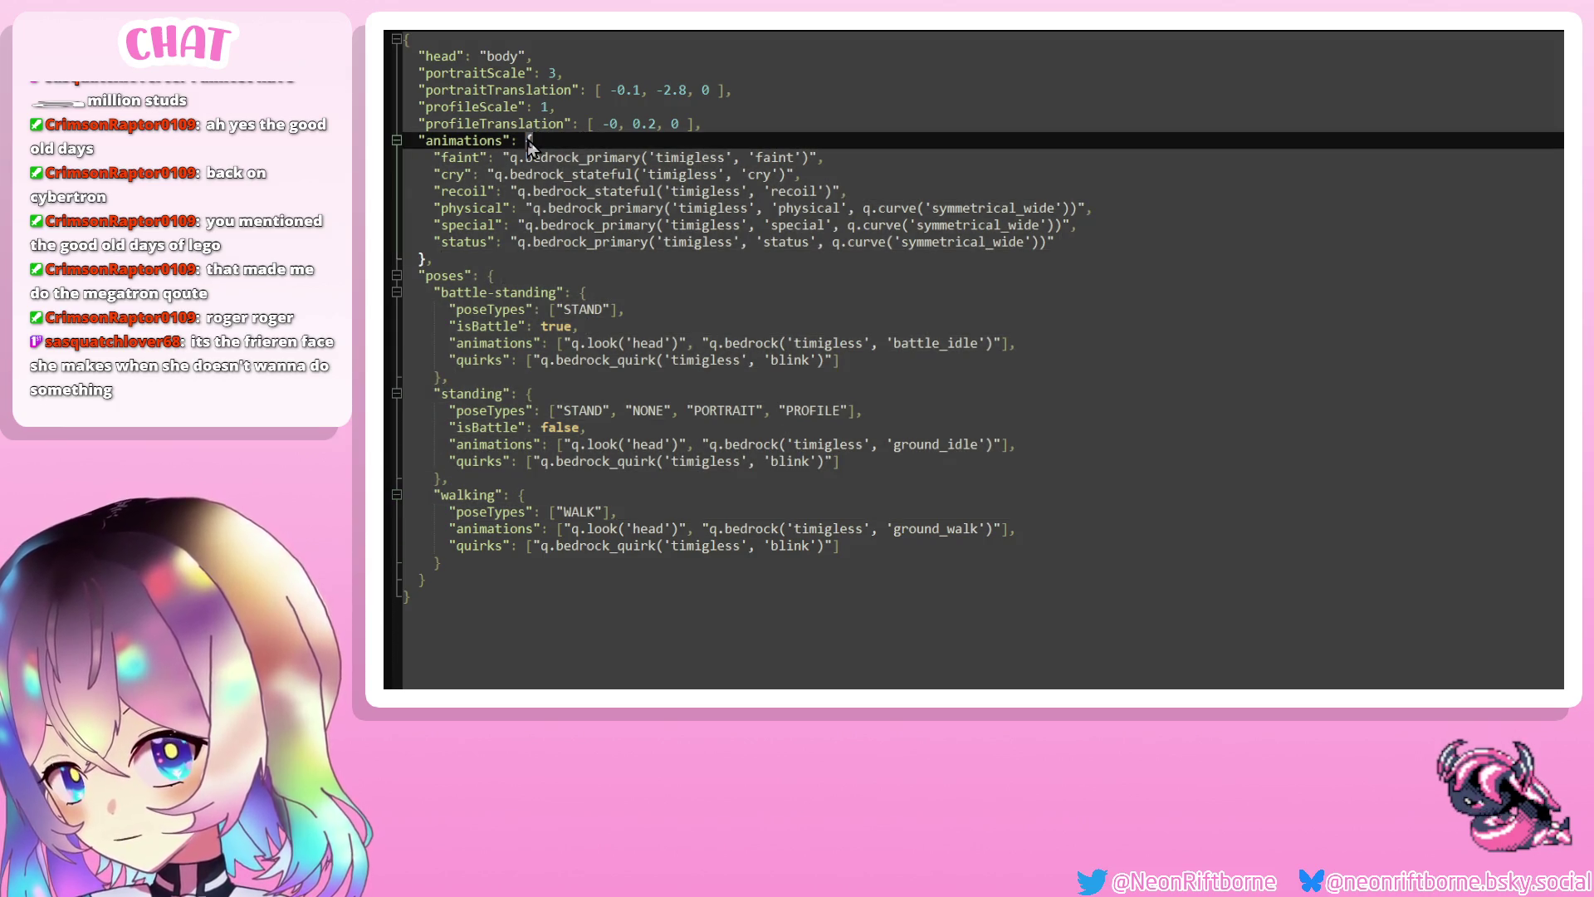
key("Down")
key("Down")
key("Down")
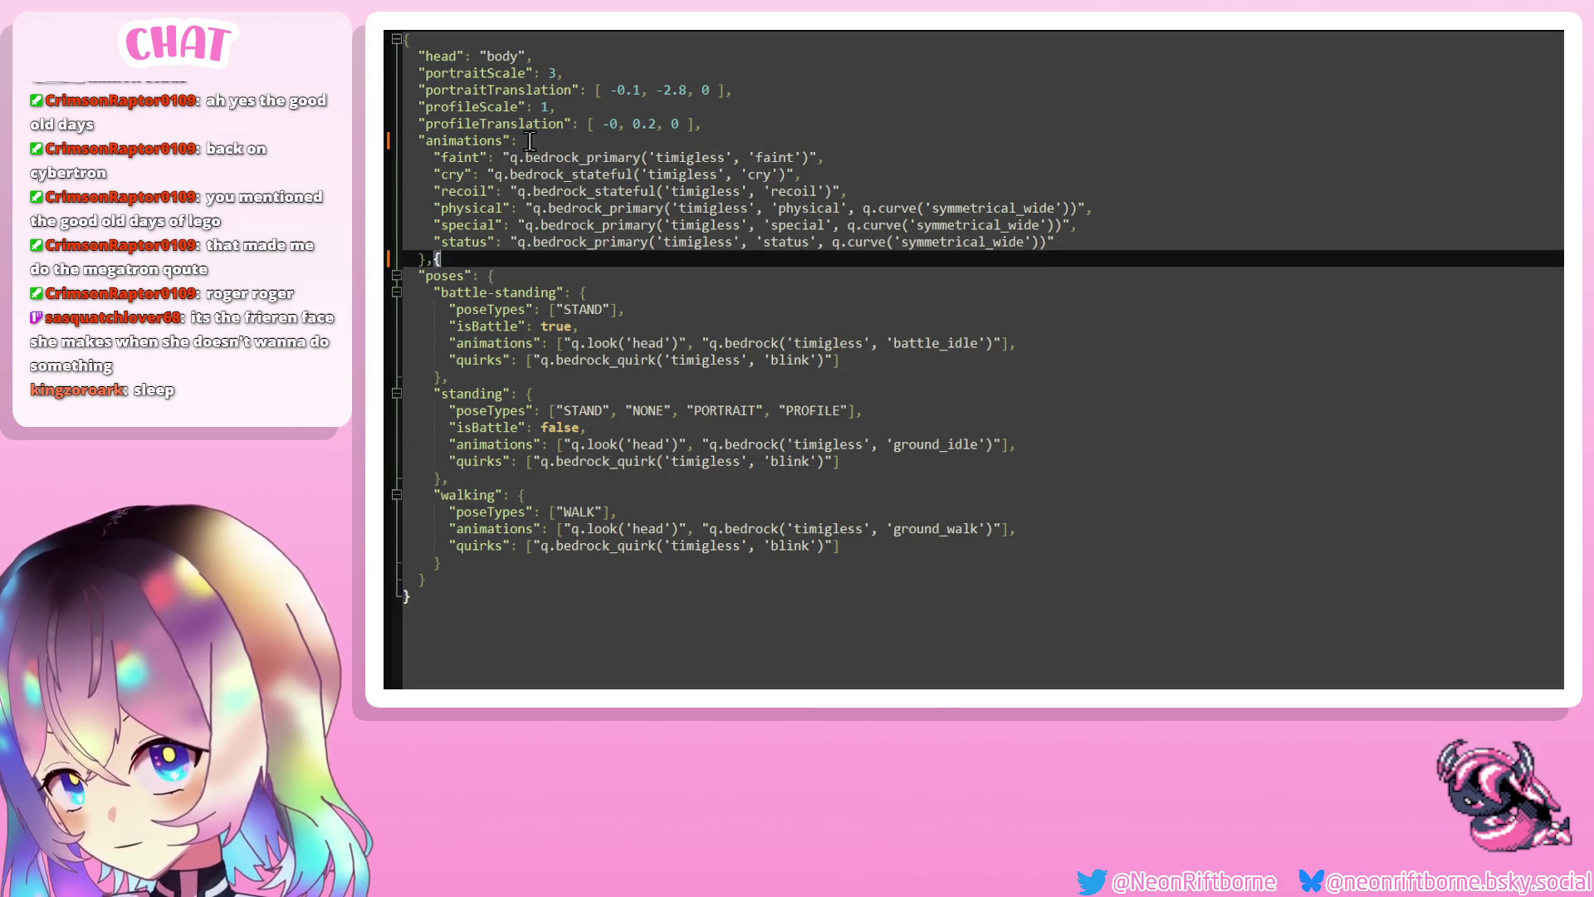
left_click(519, 139)
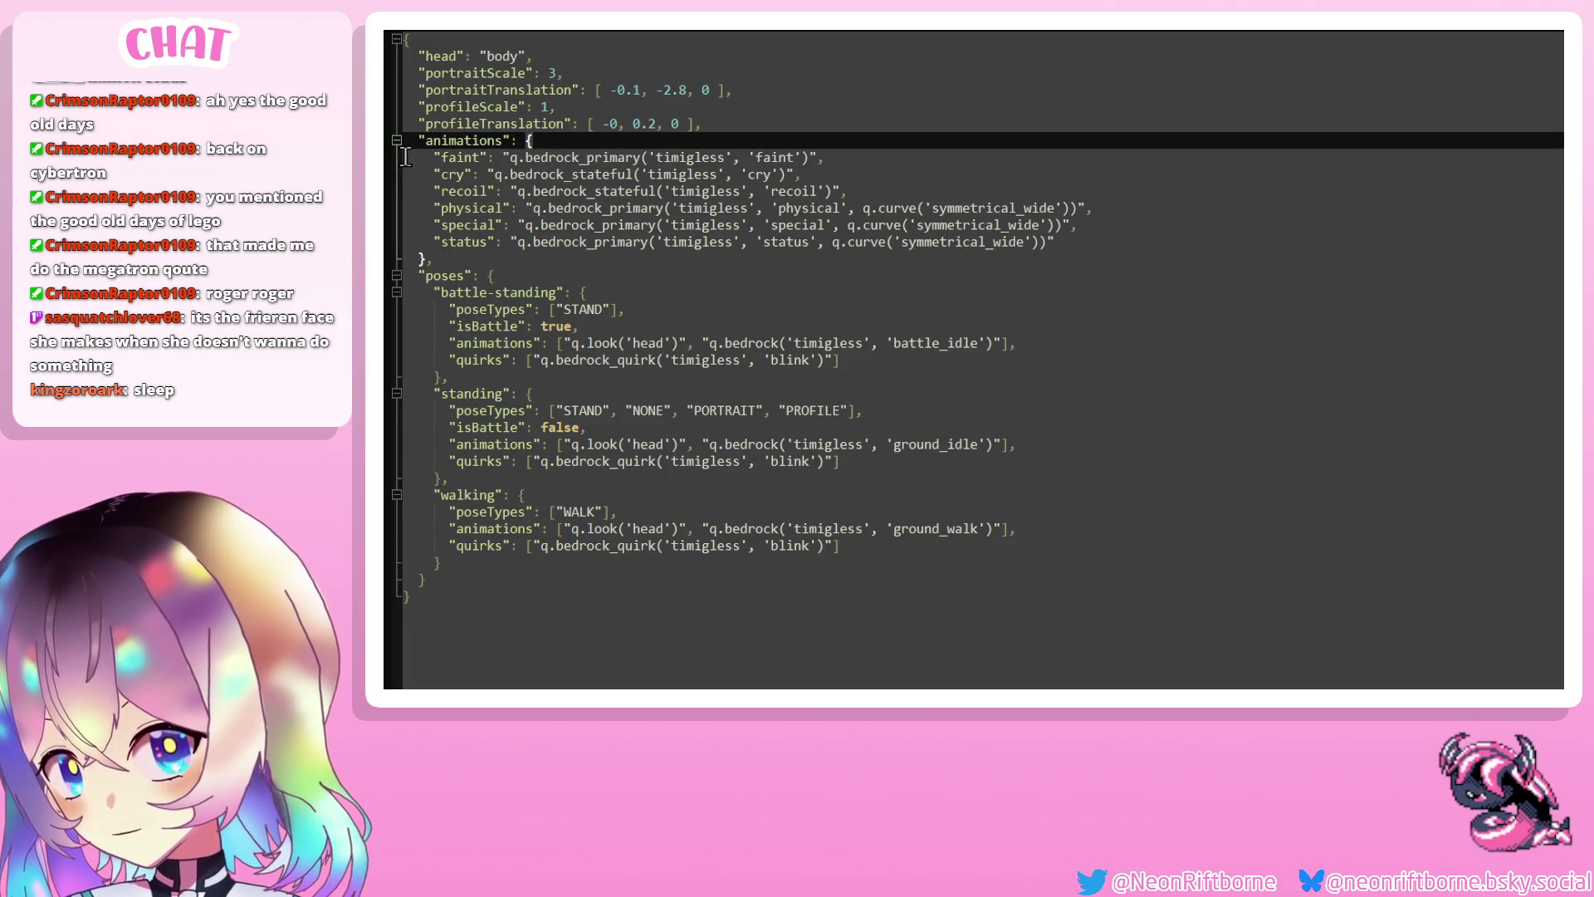
mouse_move(403, 157)
left_mouse_down()
mouse_move(892, 159)
mouse_move(901, 272)
mouse_move(1001, 580)
left_mouse_up()
key("ctrl+c")
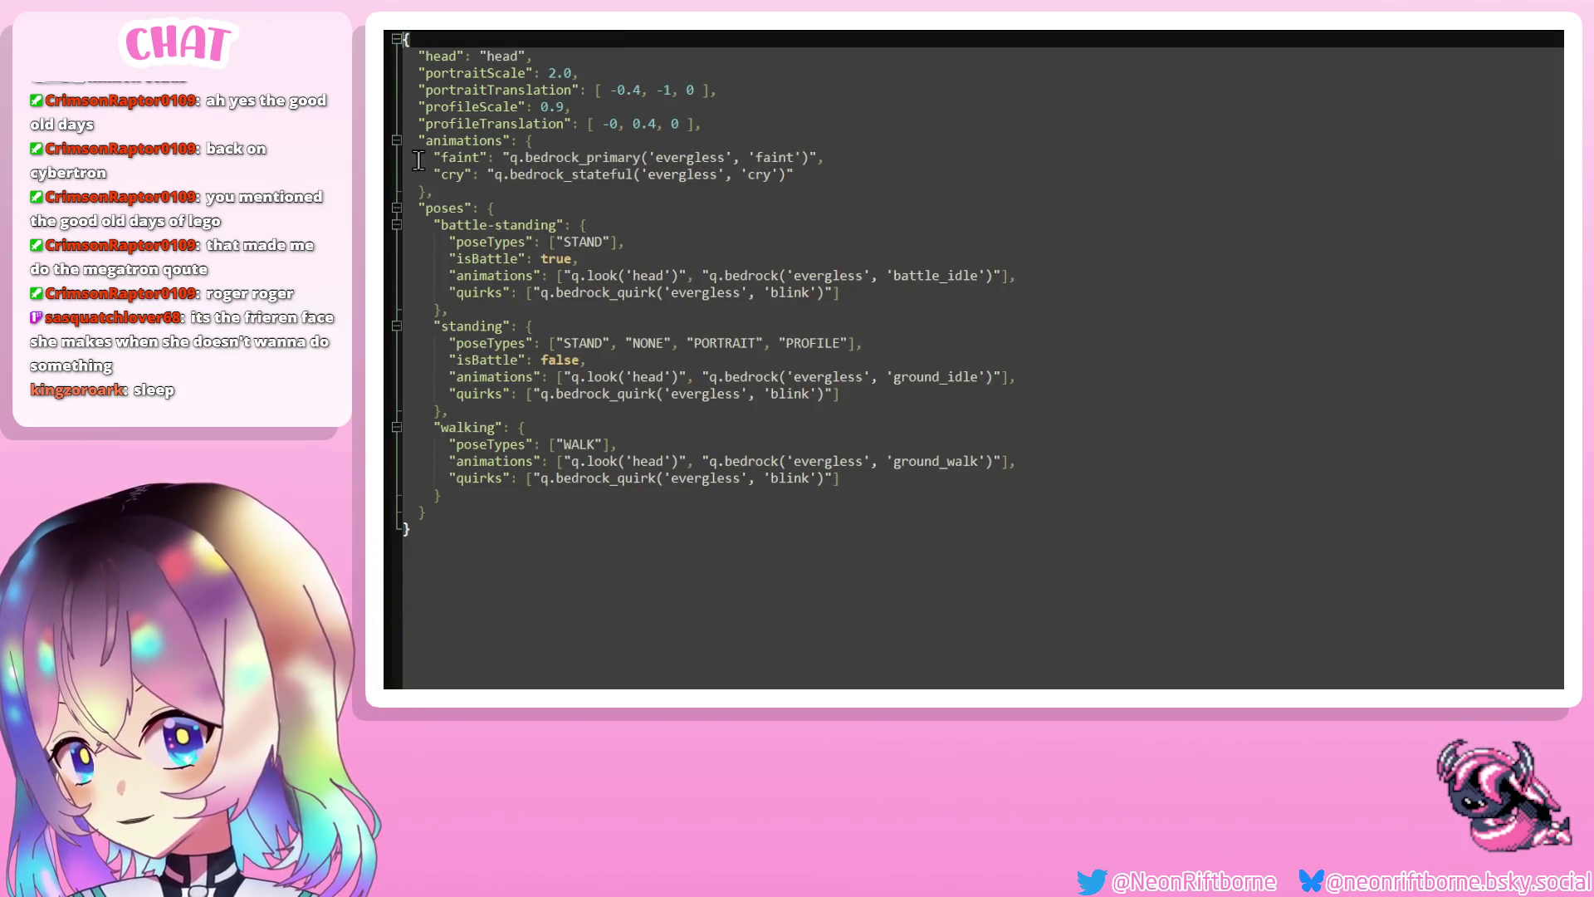
left_click_drag(407, 152, 876, 154)
key("ctrl+v")
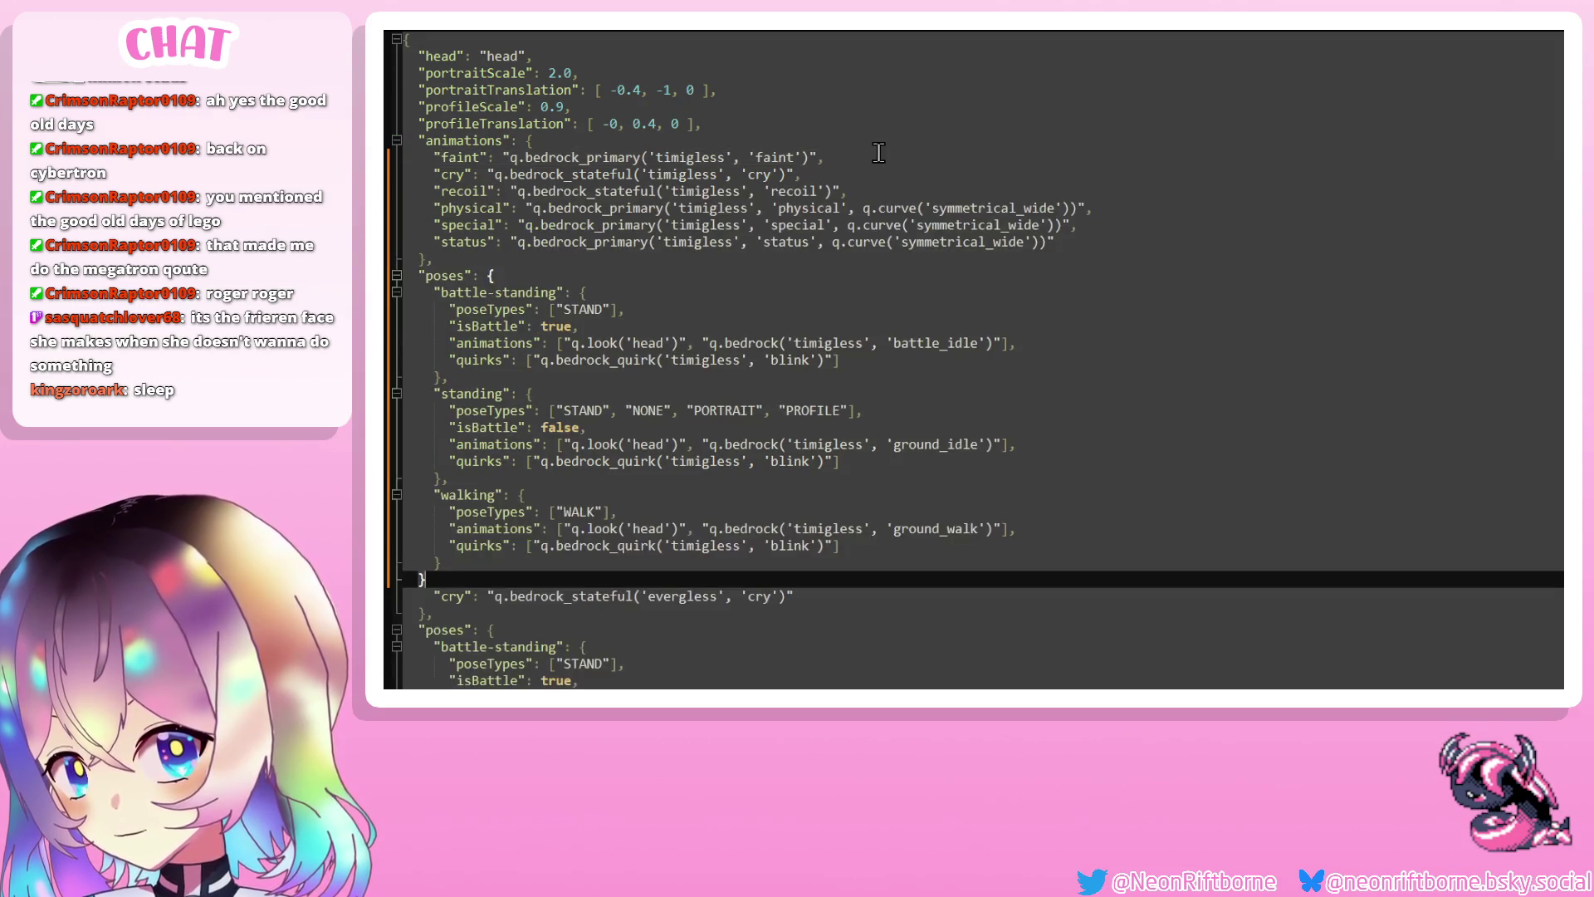
Rename timigless to evergless in the faint, cry, recoil, physical, special and status animation entries
double_click(689, 158)
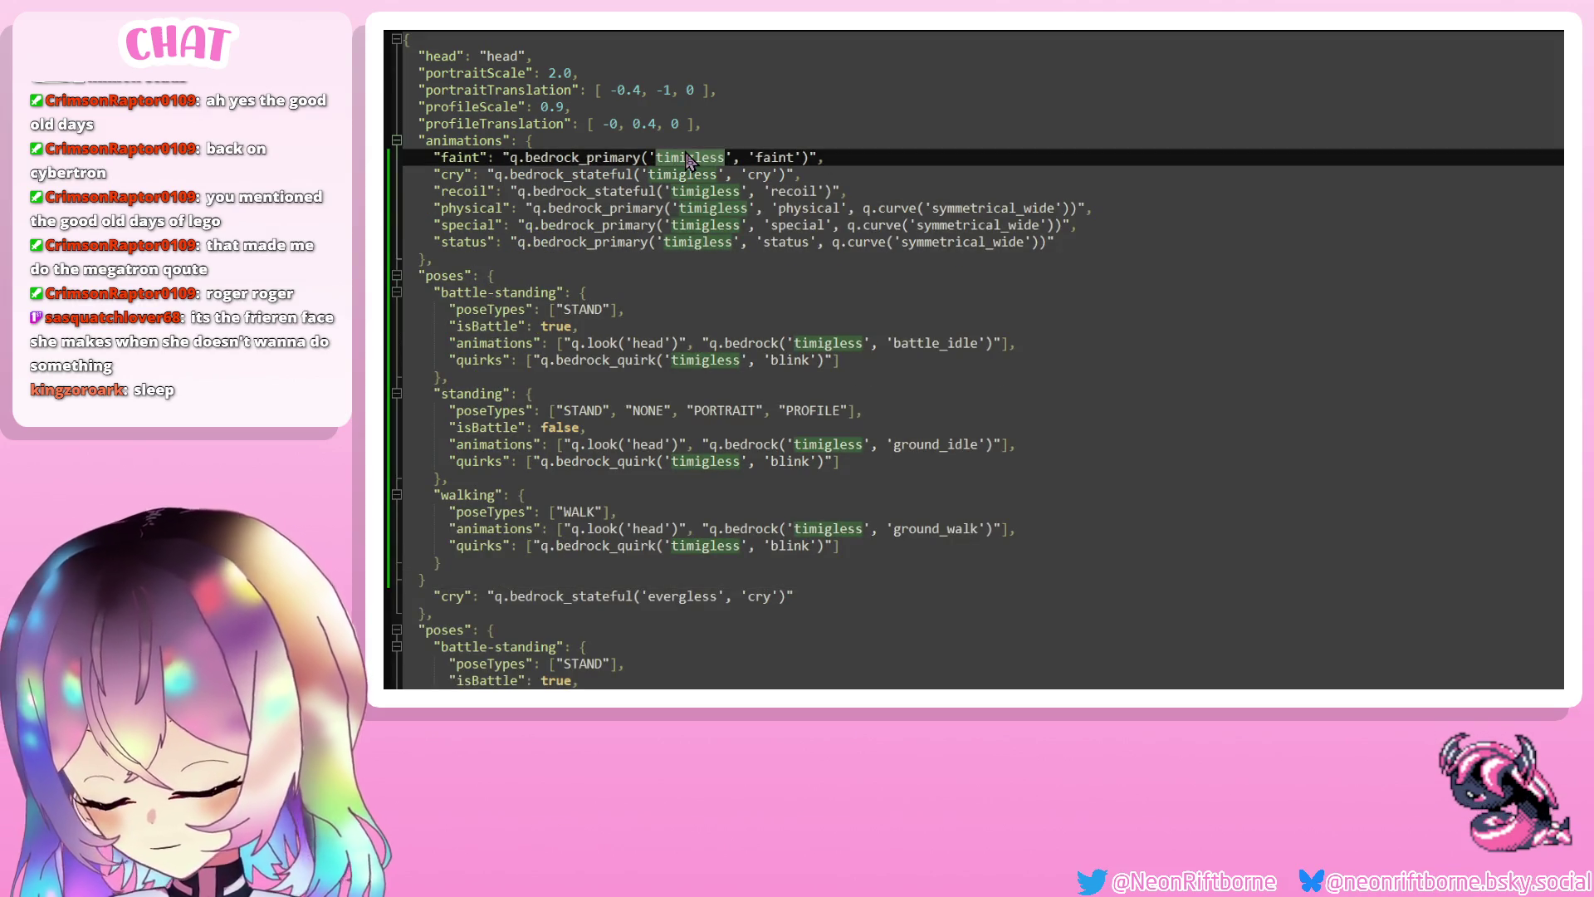
type("ever")
double_click(694, 174)
type("ever")
double_click(696, 190)
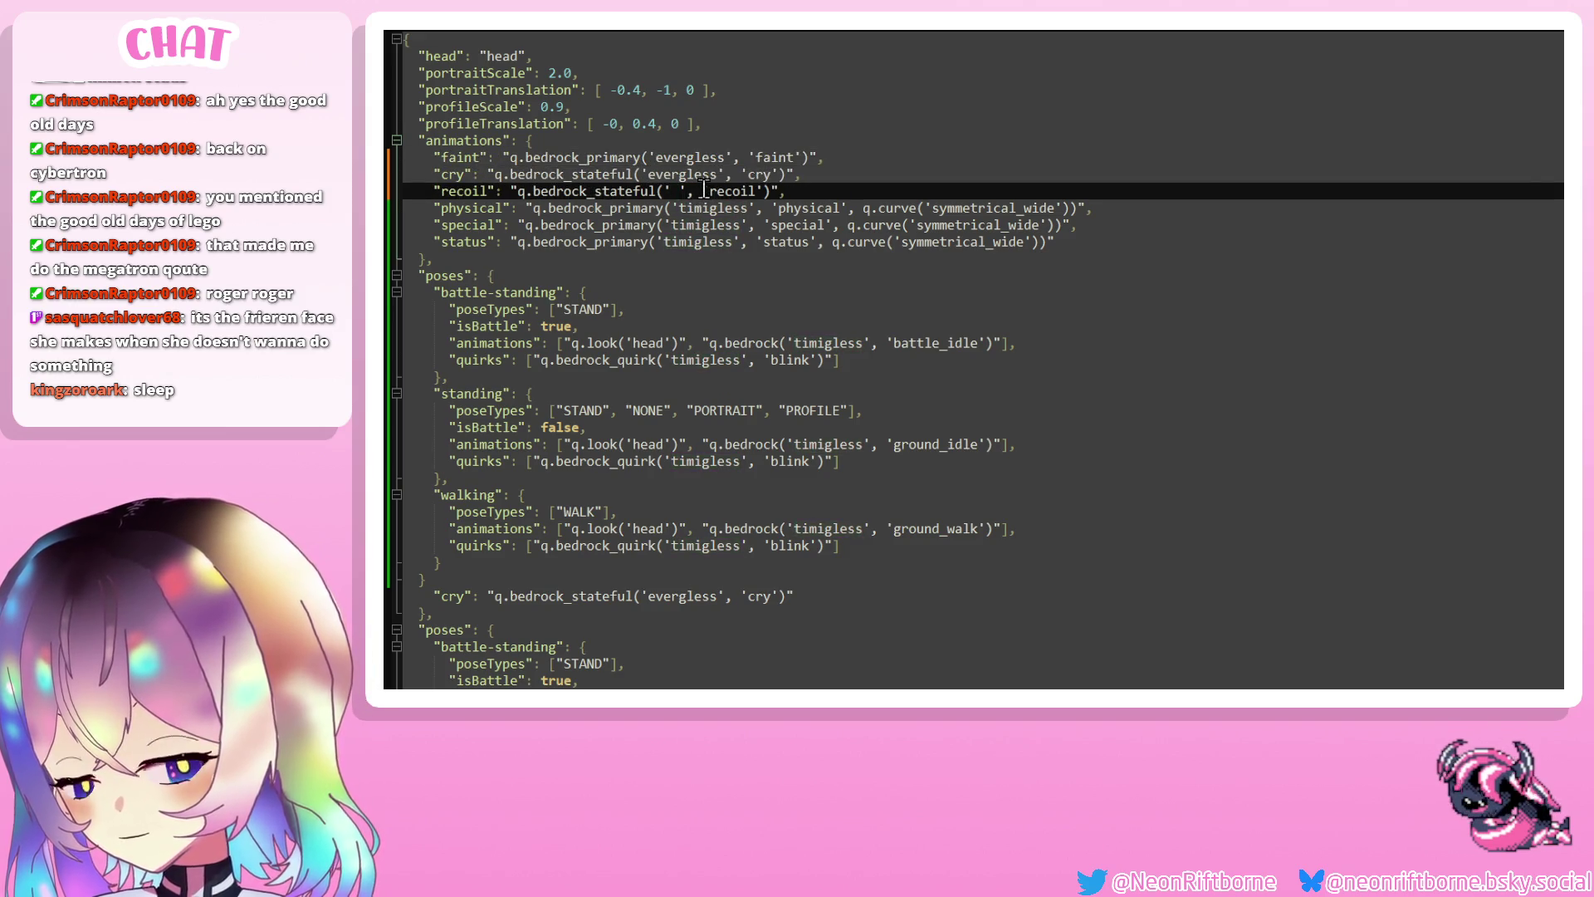
type("e")
double_click(713, 208)
type("evergless")
double_click(706, 225)
type("evergless")
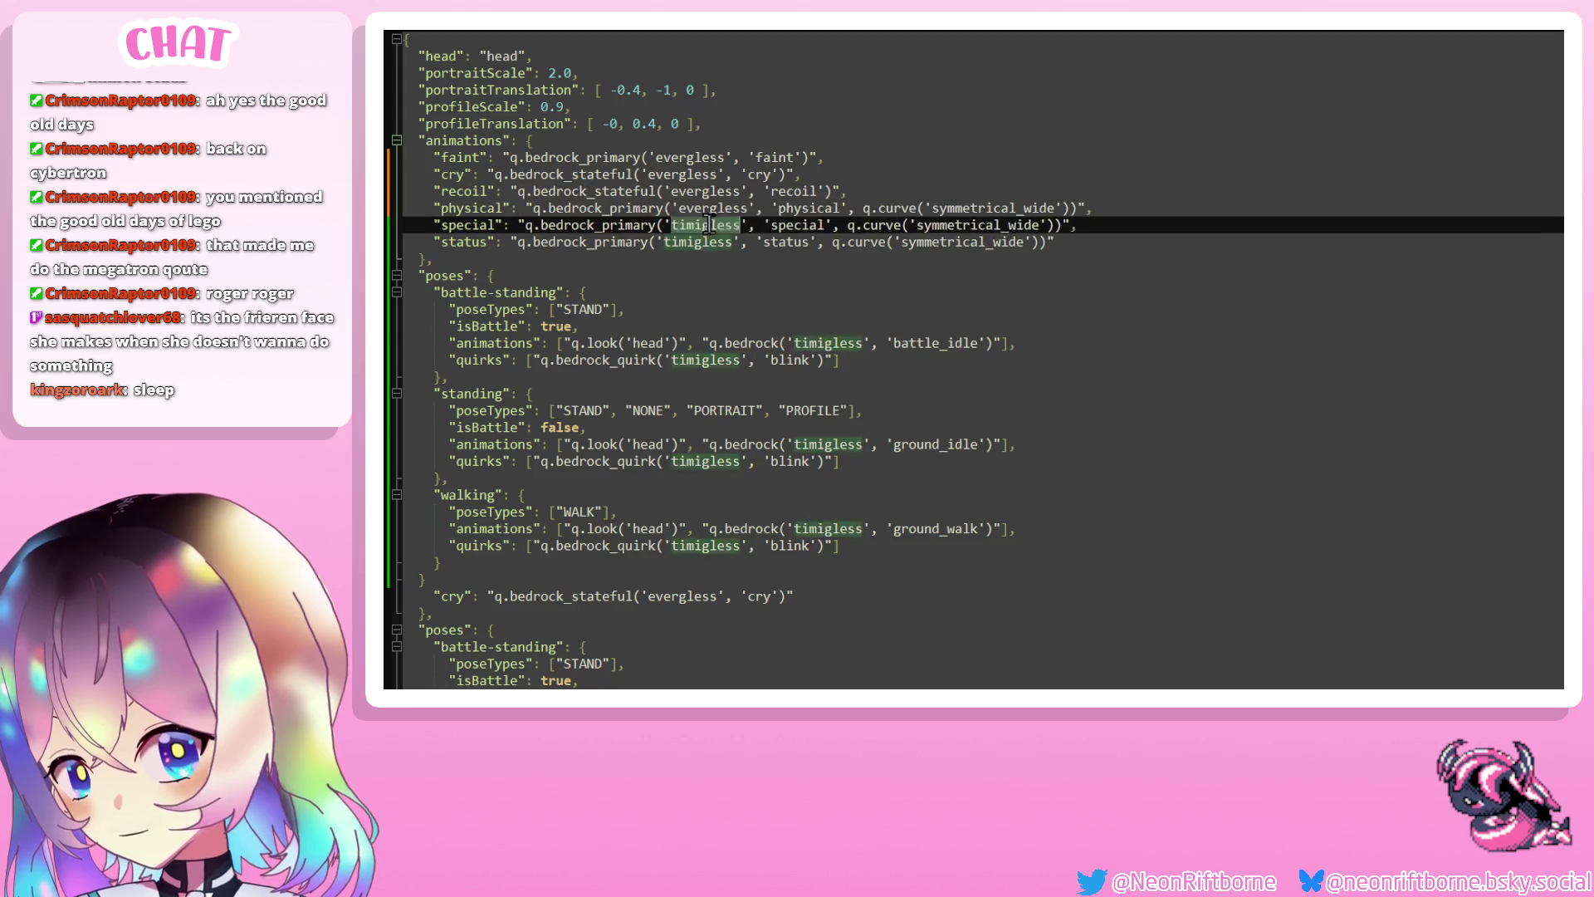
double_click(696, 241)
type("evergless")
Rename timigless to evergless in the battle-standing, standing and walking poses, and save the evergless file
double_click(822, 343)
type("evergless")
double_click(714, 360)
type("evergless")
left_click(827, 440)
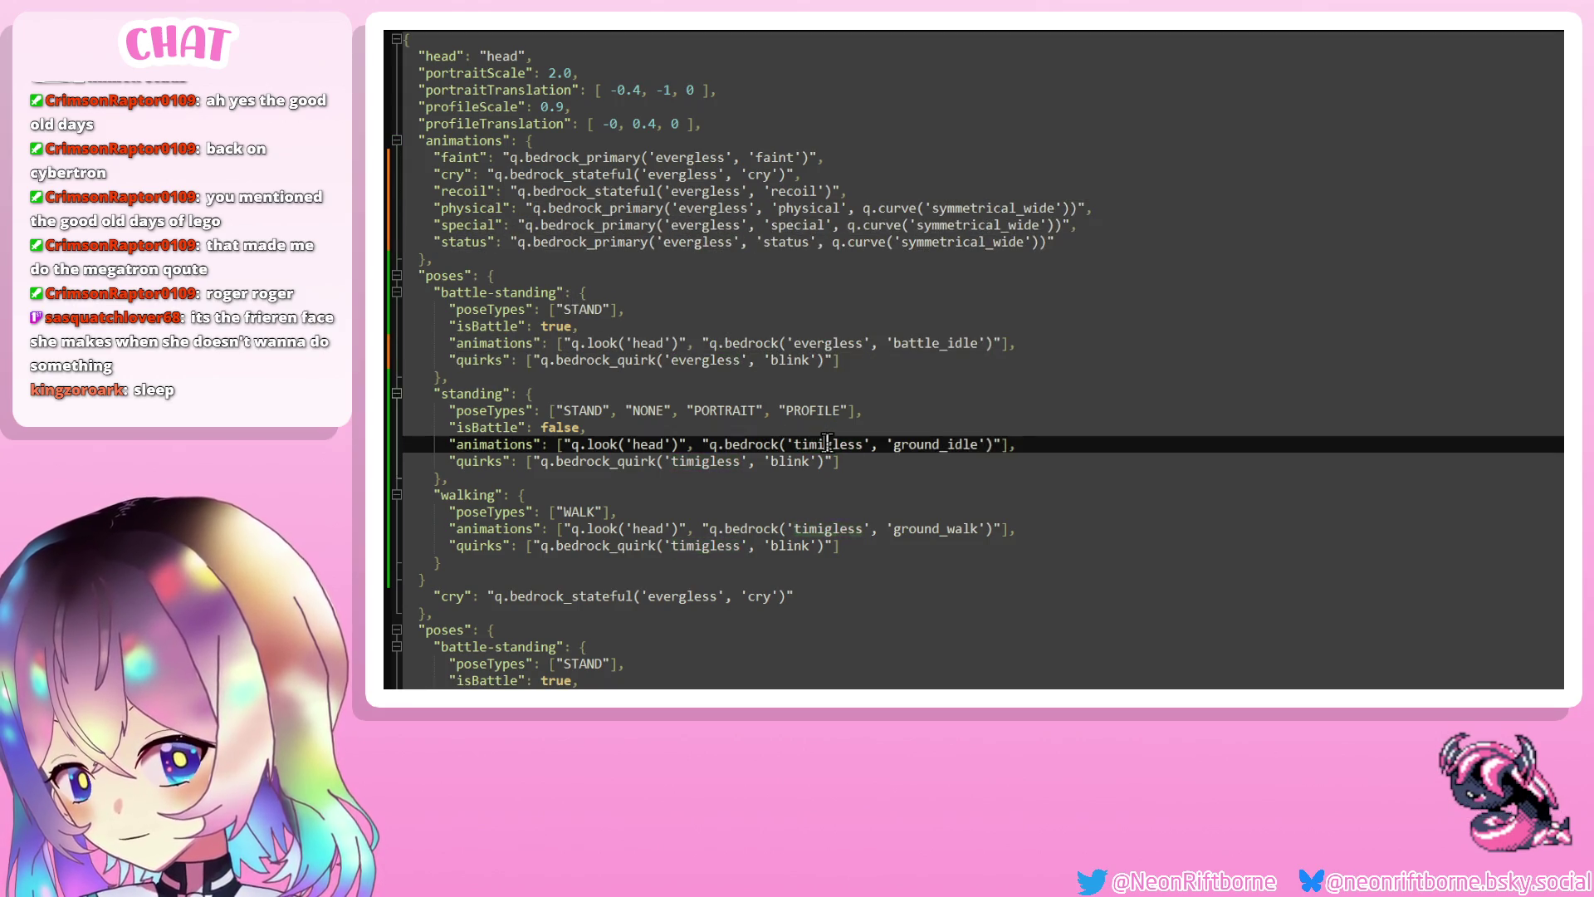
double_click(715, 460)
type("evergless")
double_click(826, 528)
type("evergless")
double_click(706, 544)
type("evergless")
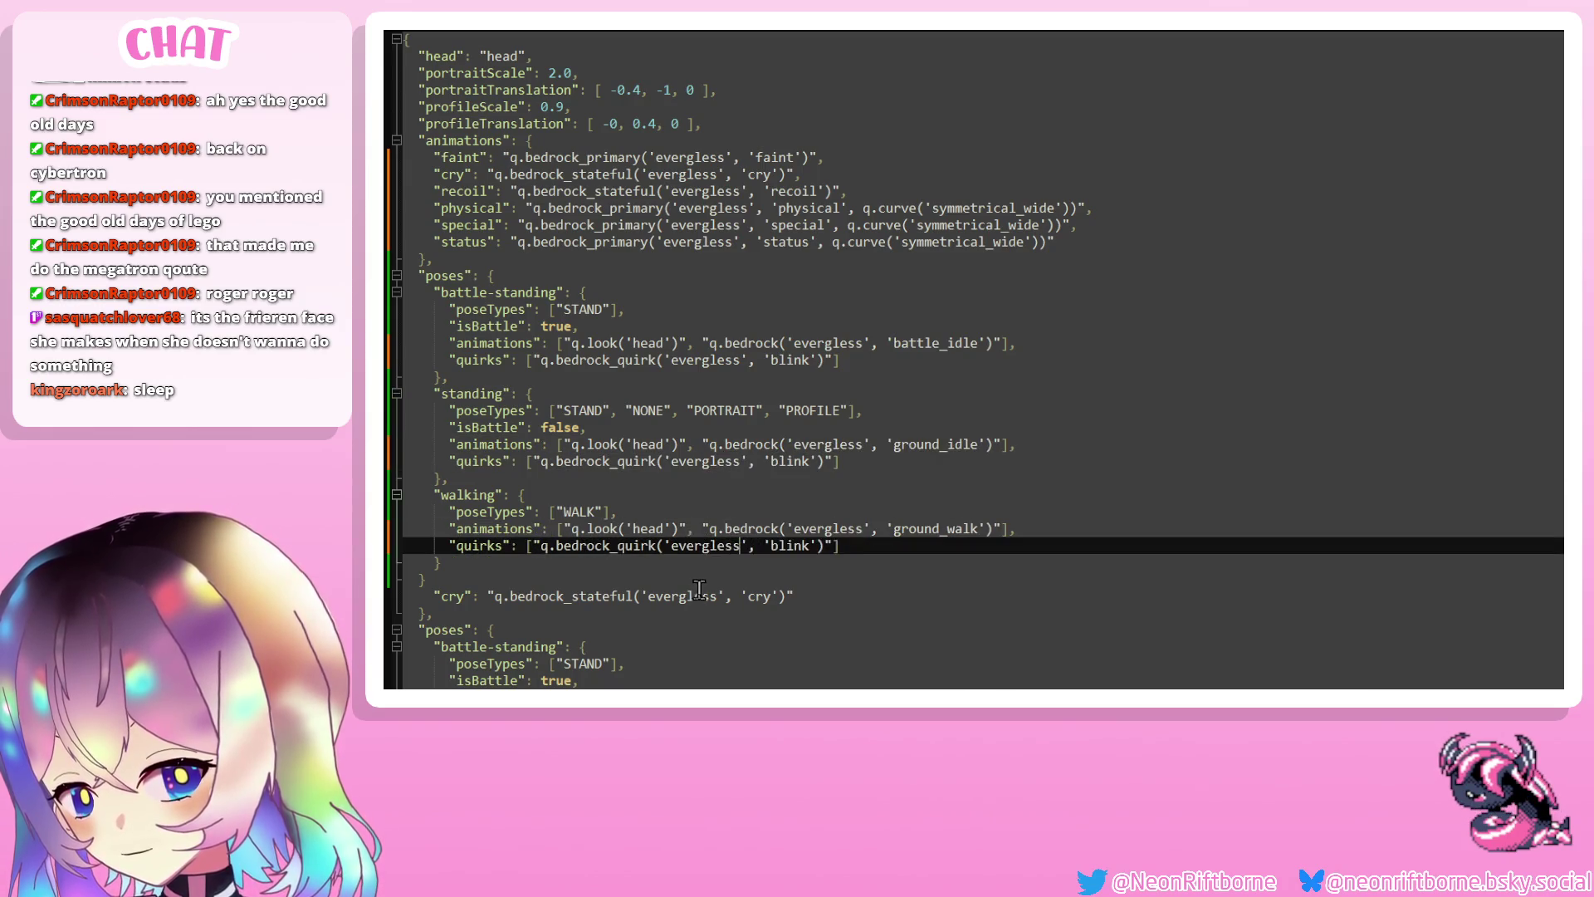
key("ctrl+s")
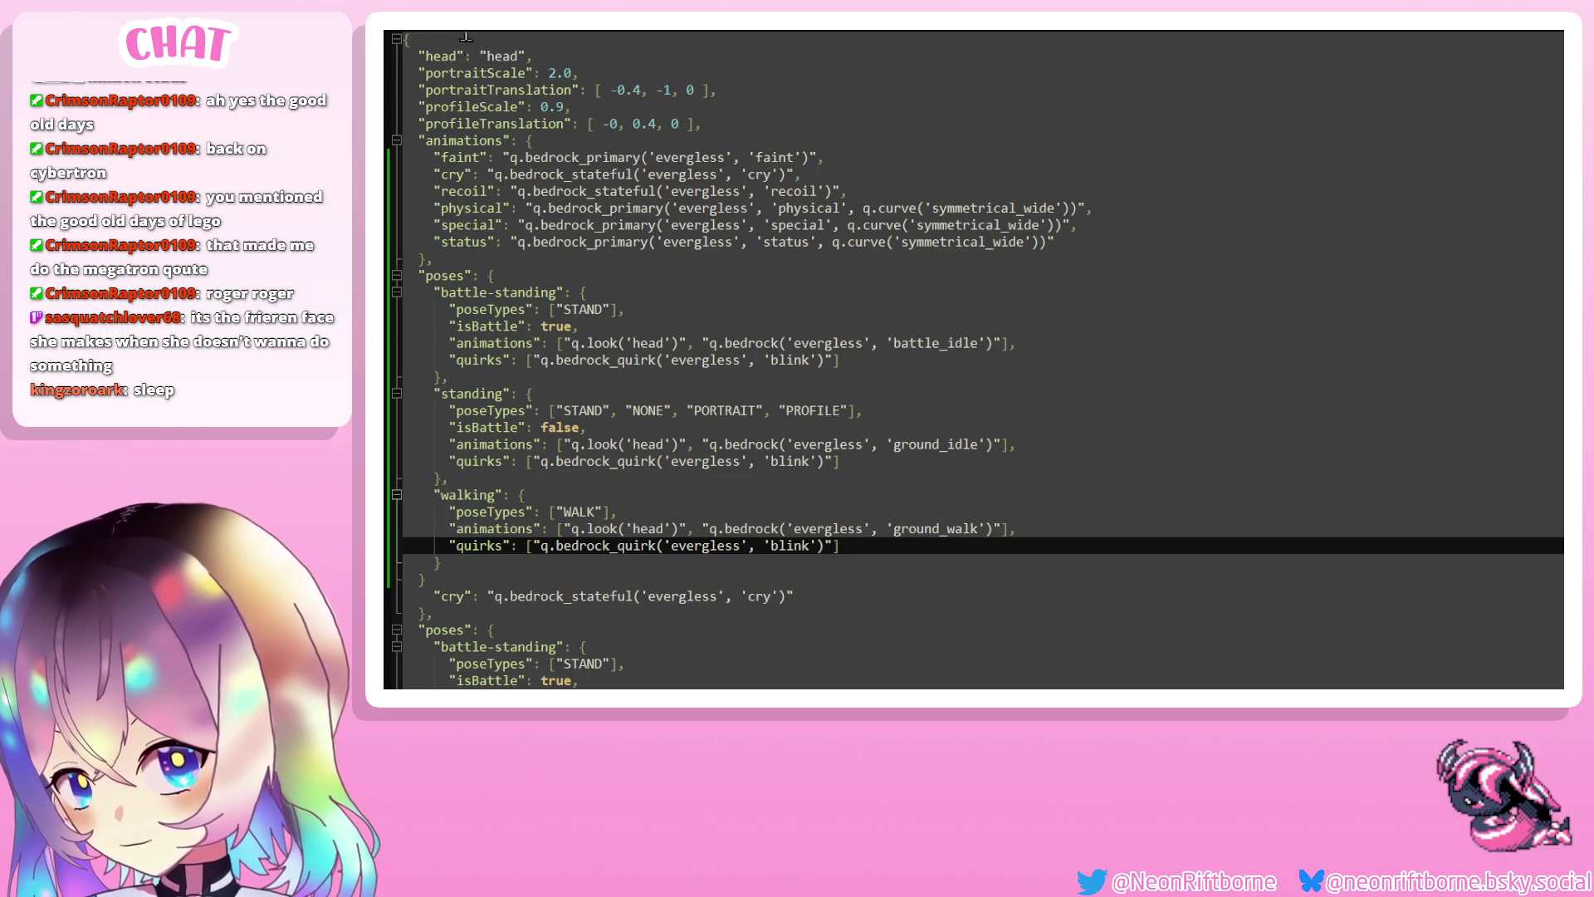
left_click(691, 30)
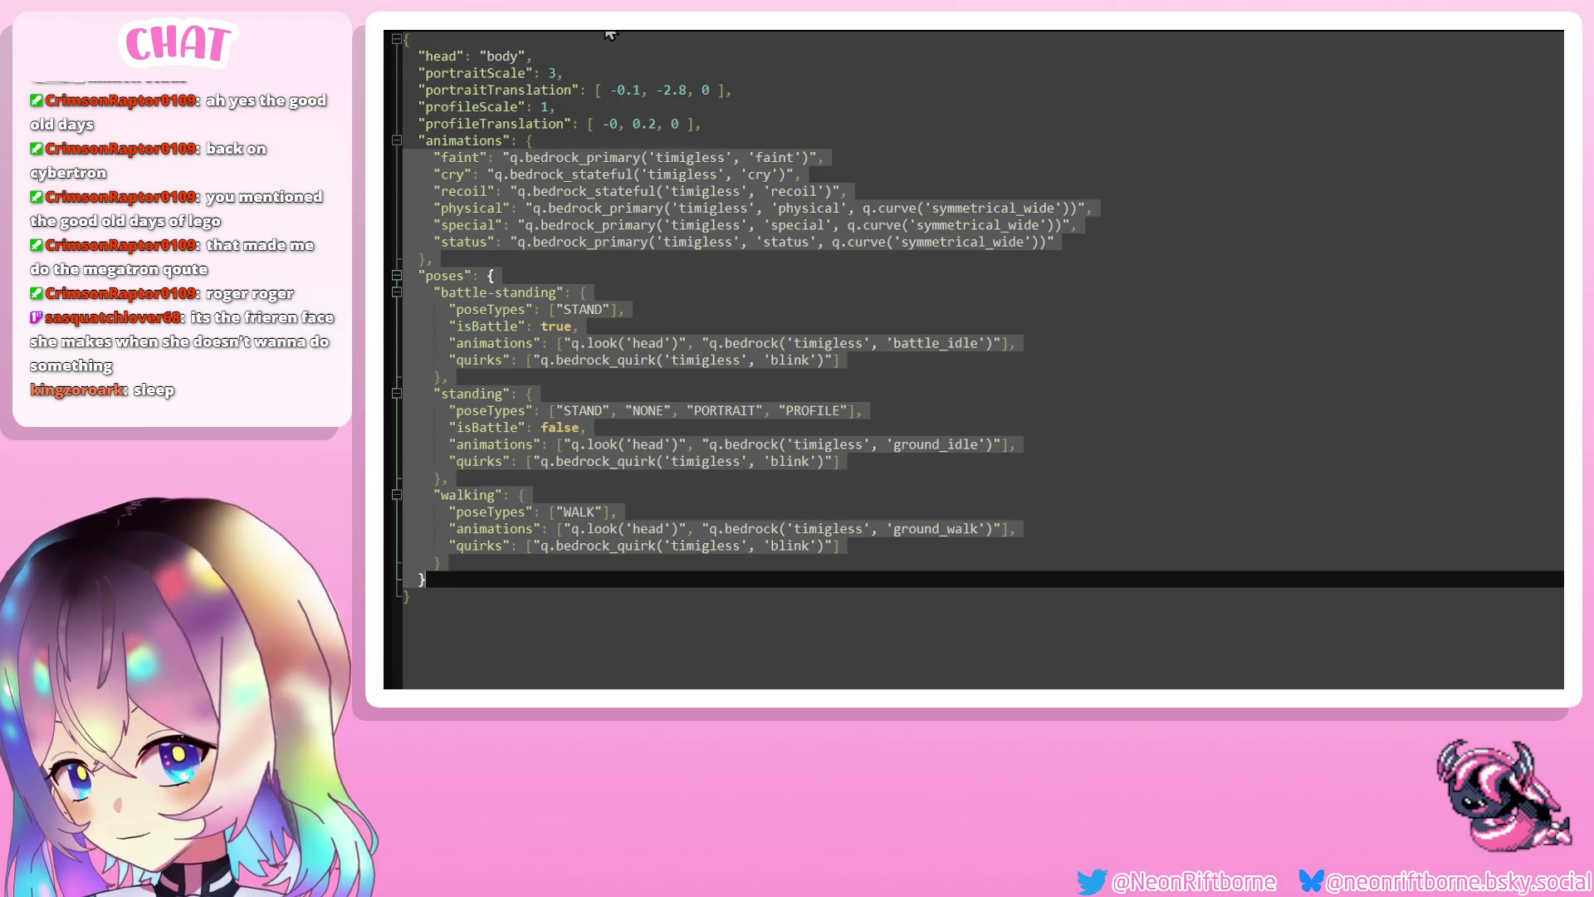
Delete the duplicated poses lines after walking in the evergless file and re-add the closing brace
left_click(608, 32)
scroll(457, 494, "down", 7)
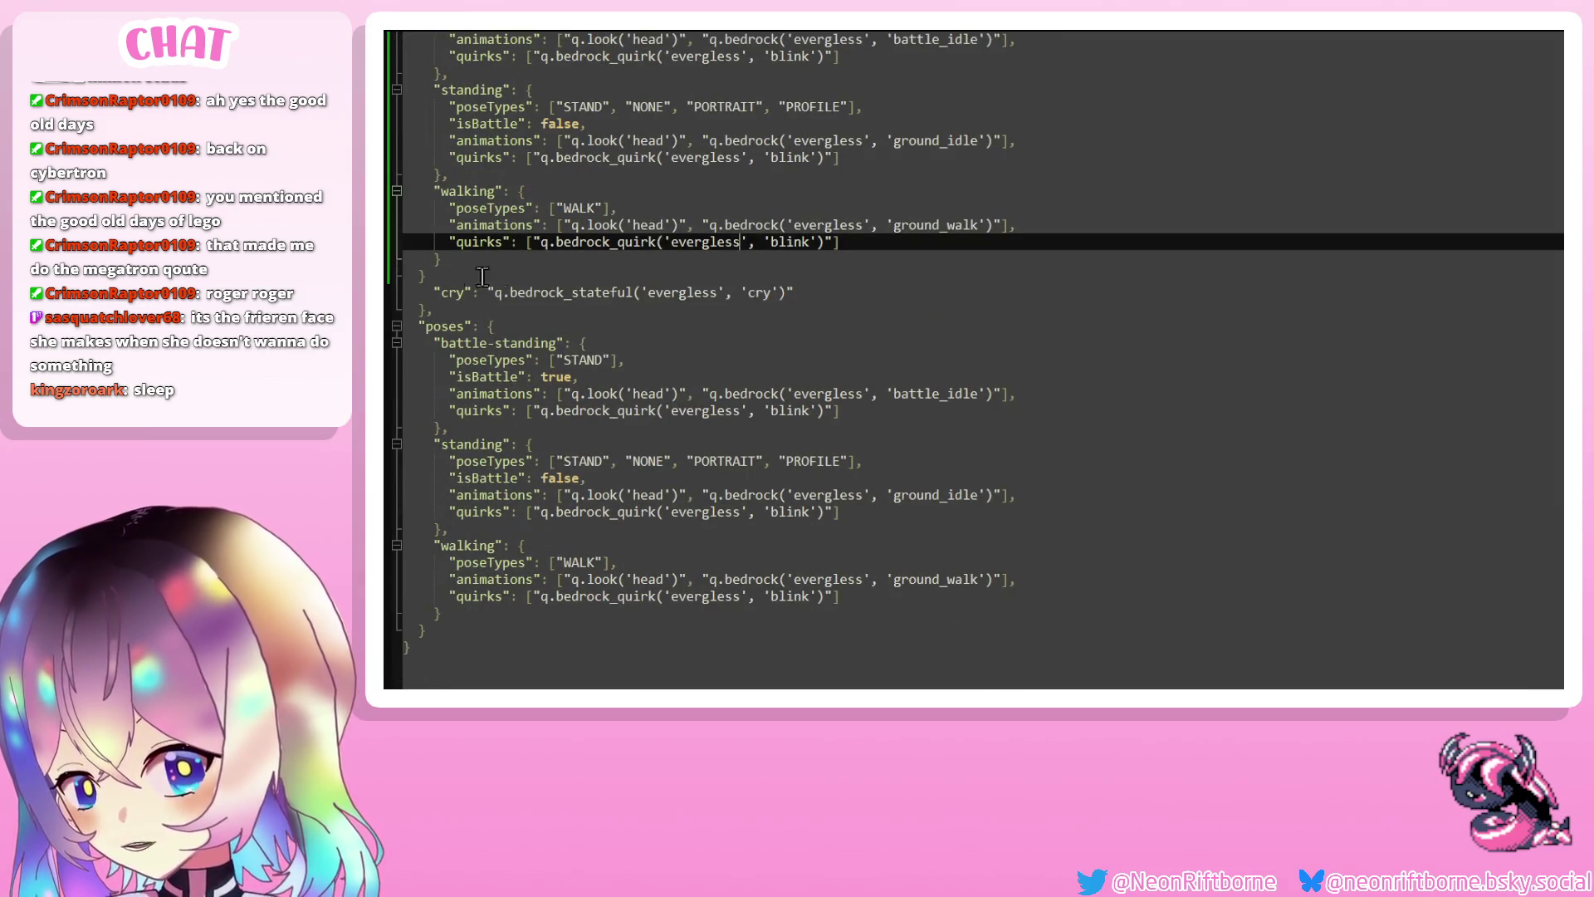
left_click_drag(414, 278, 838, 625)
key("Delete")
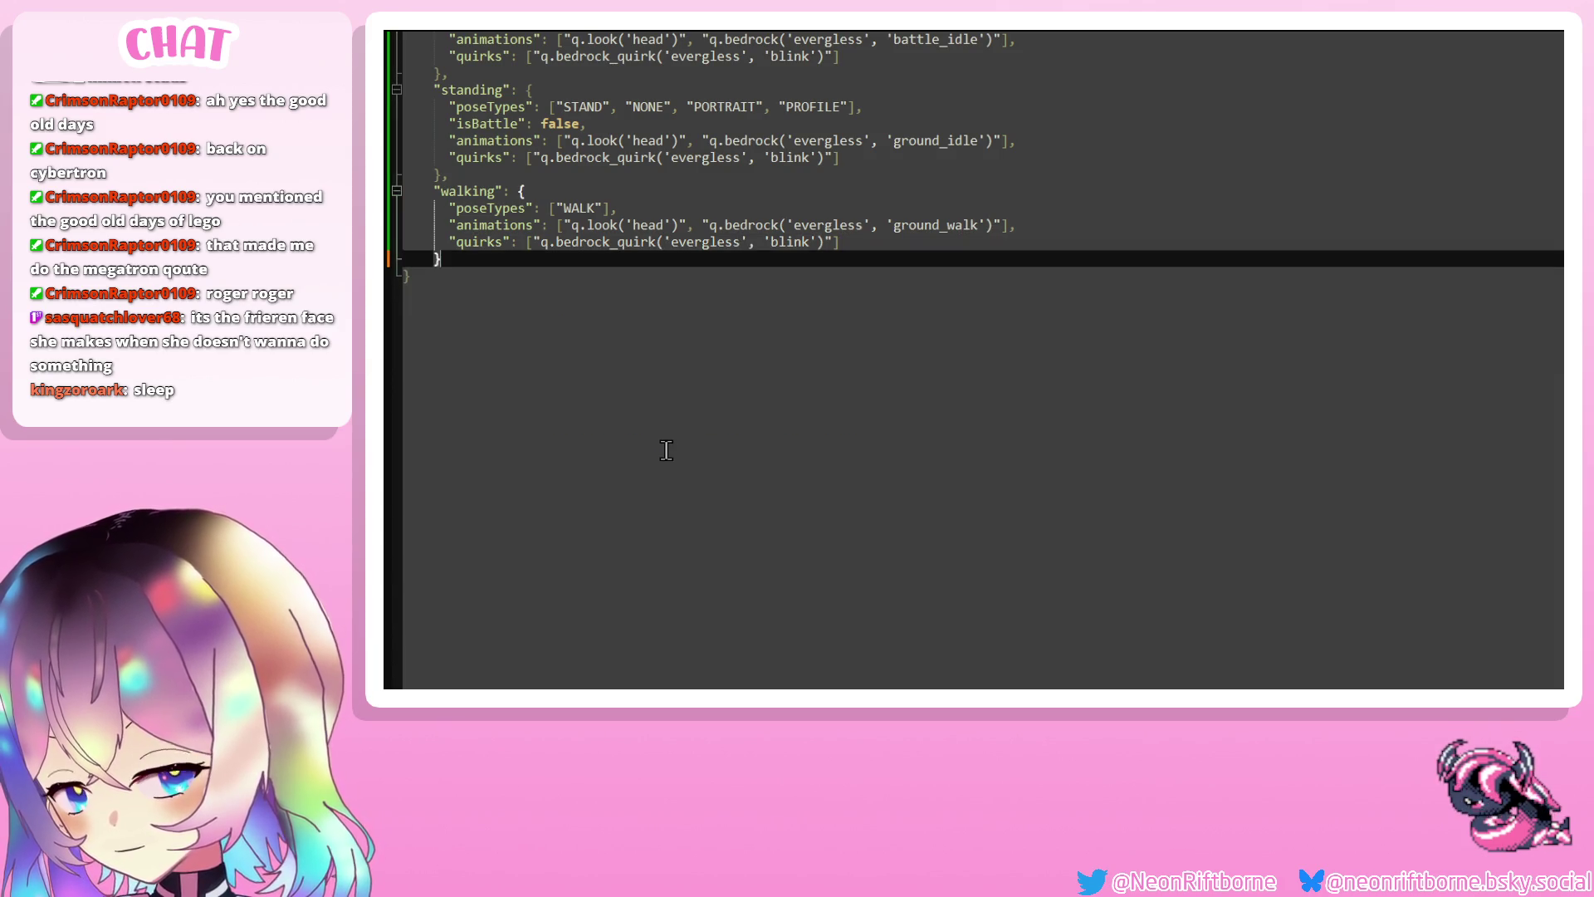
scroll(596, 419, "up", 4)
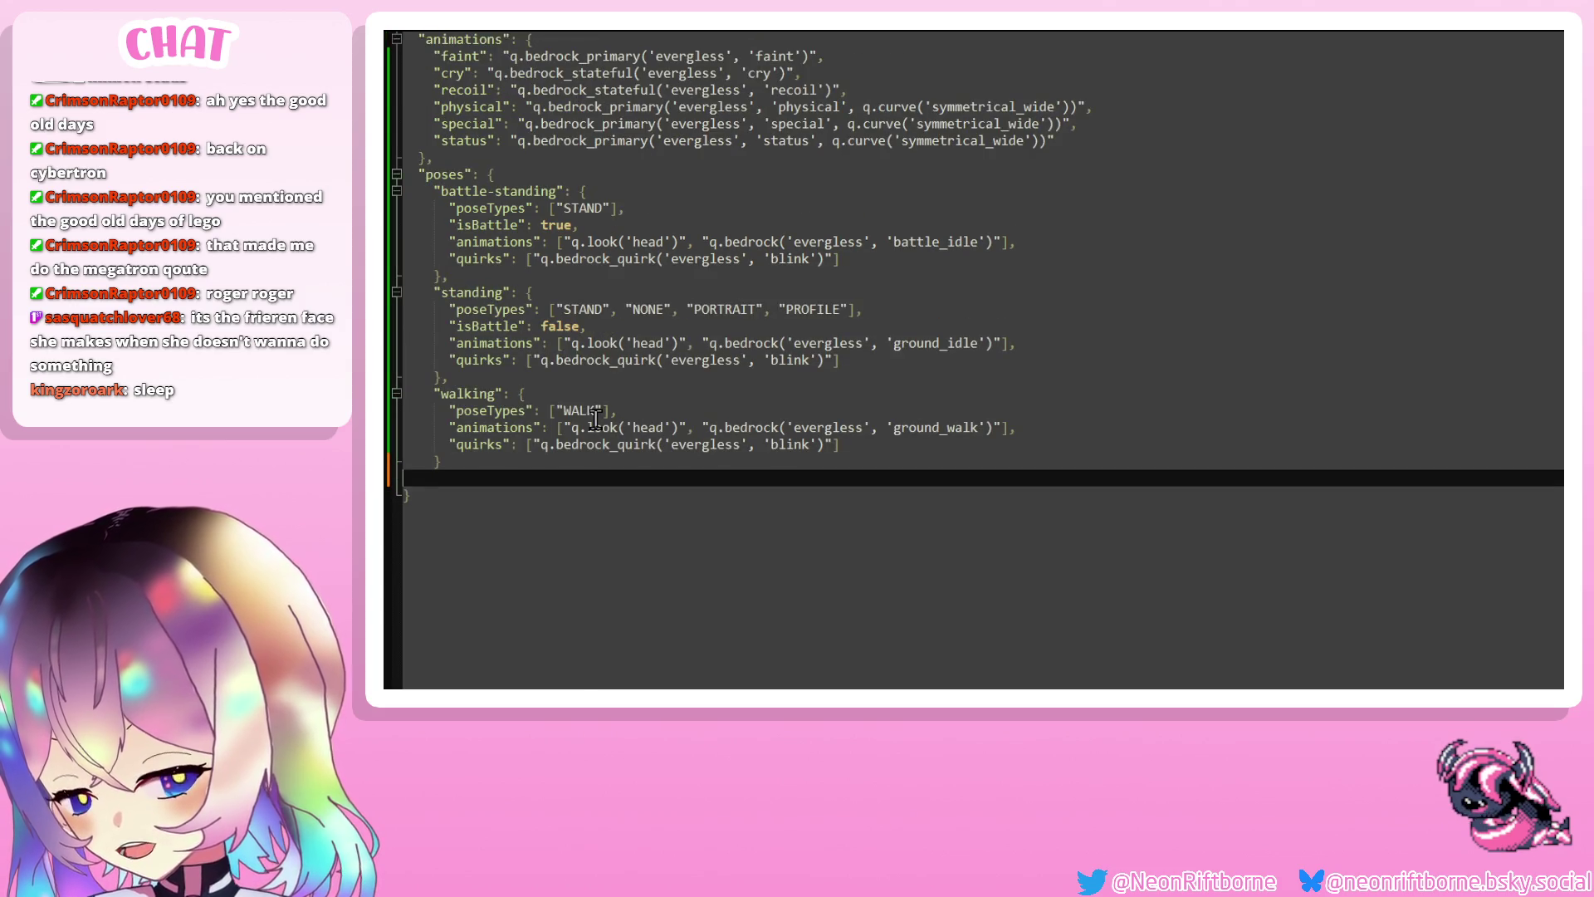
type("}")
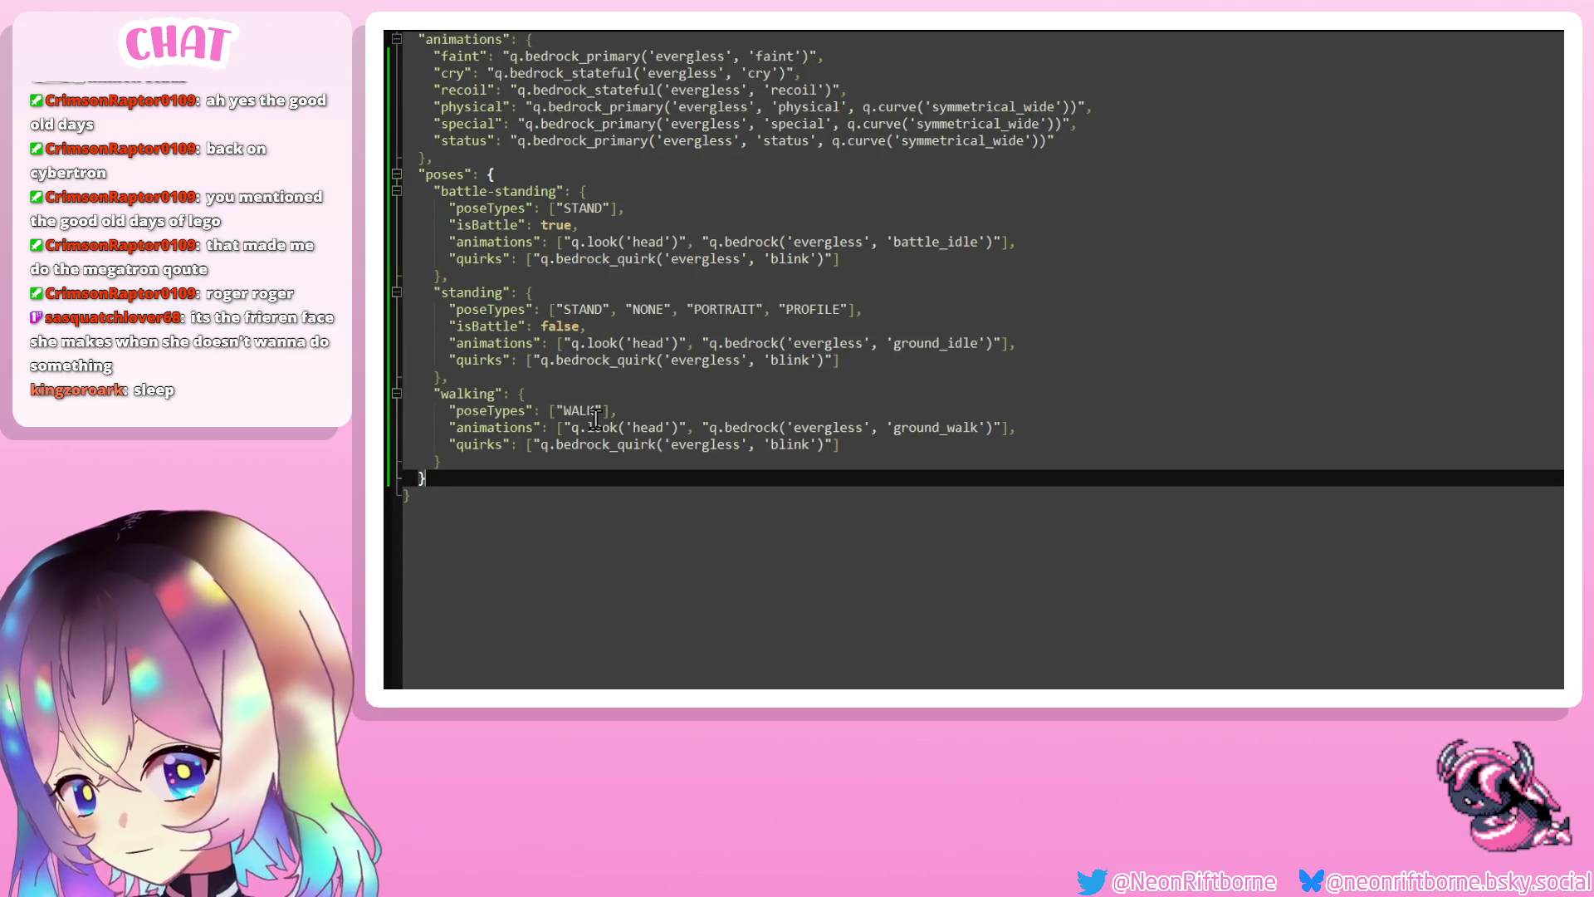
scroll(600, 424, "up", 2)
key("ctrl+a")
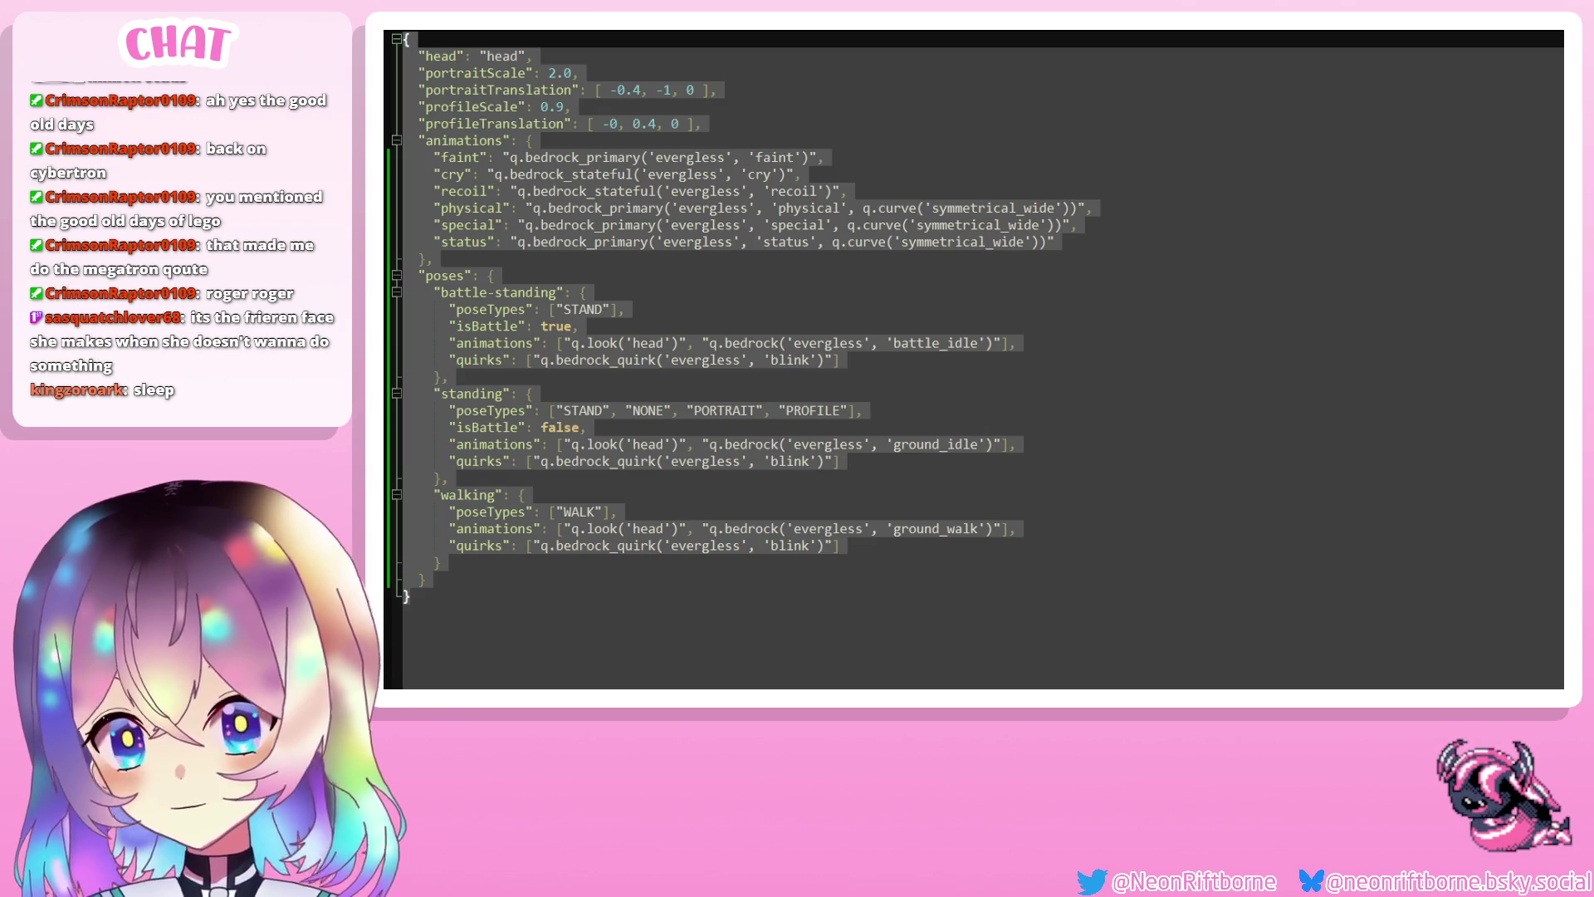
left_click(1138, 290)
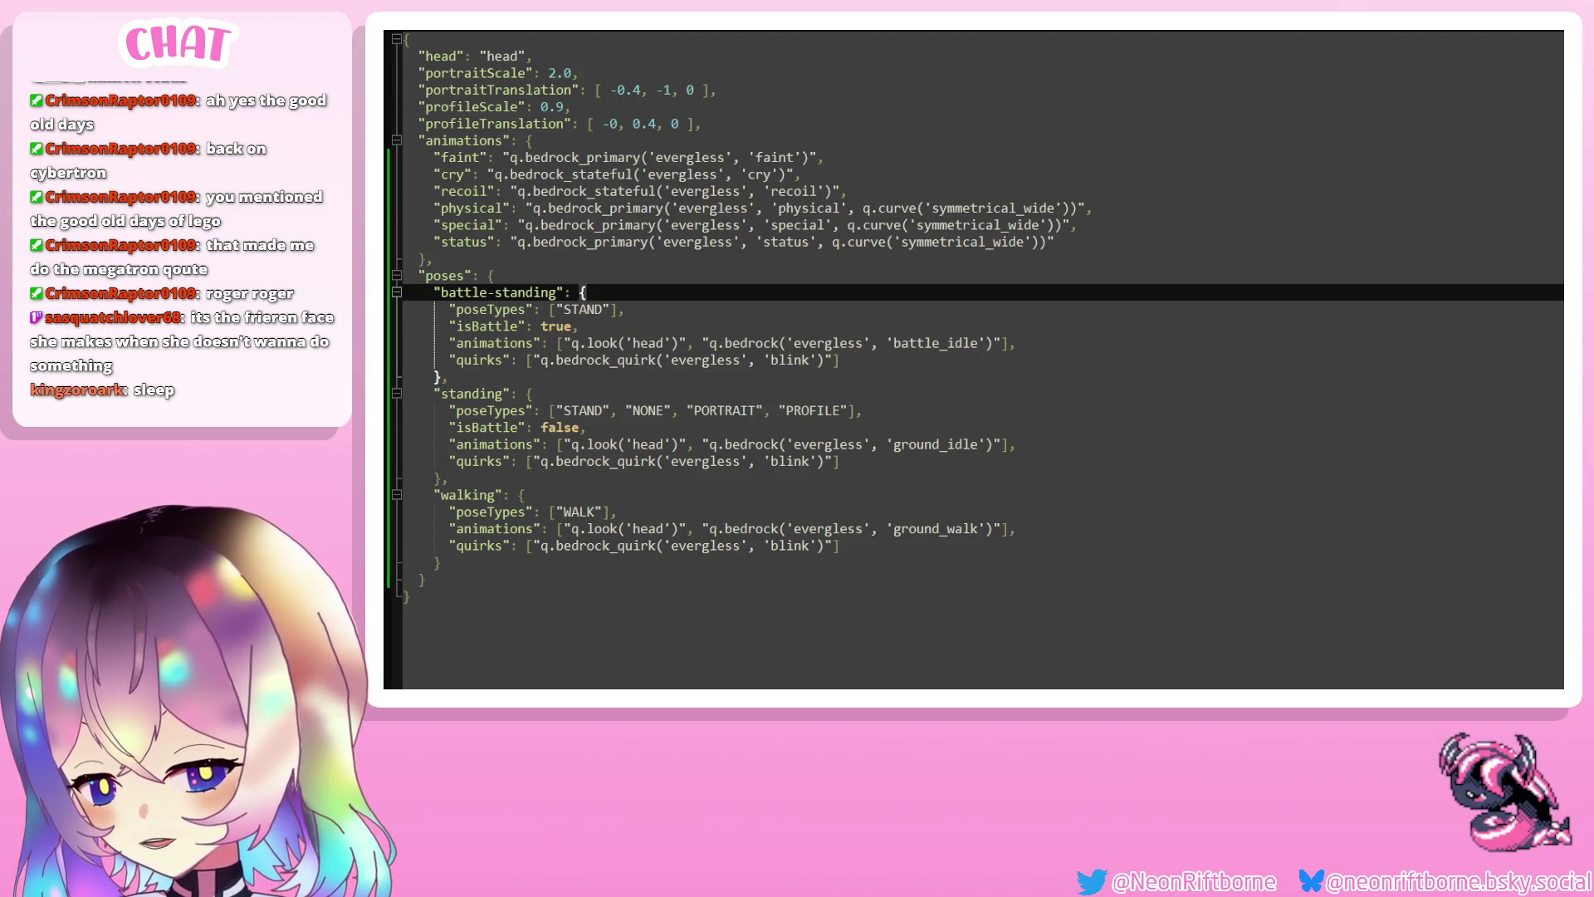
key("ctrl+Tab")
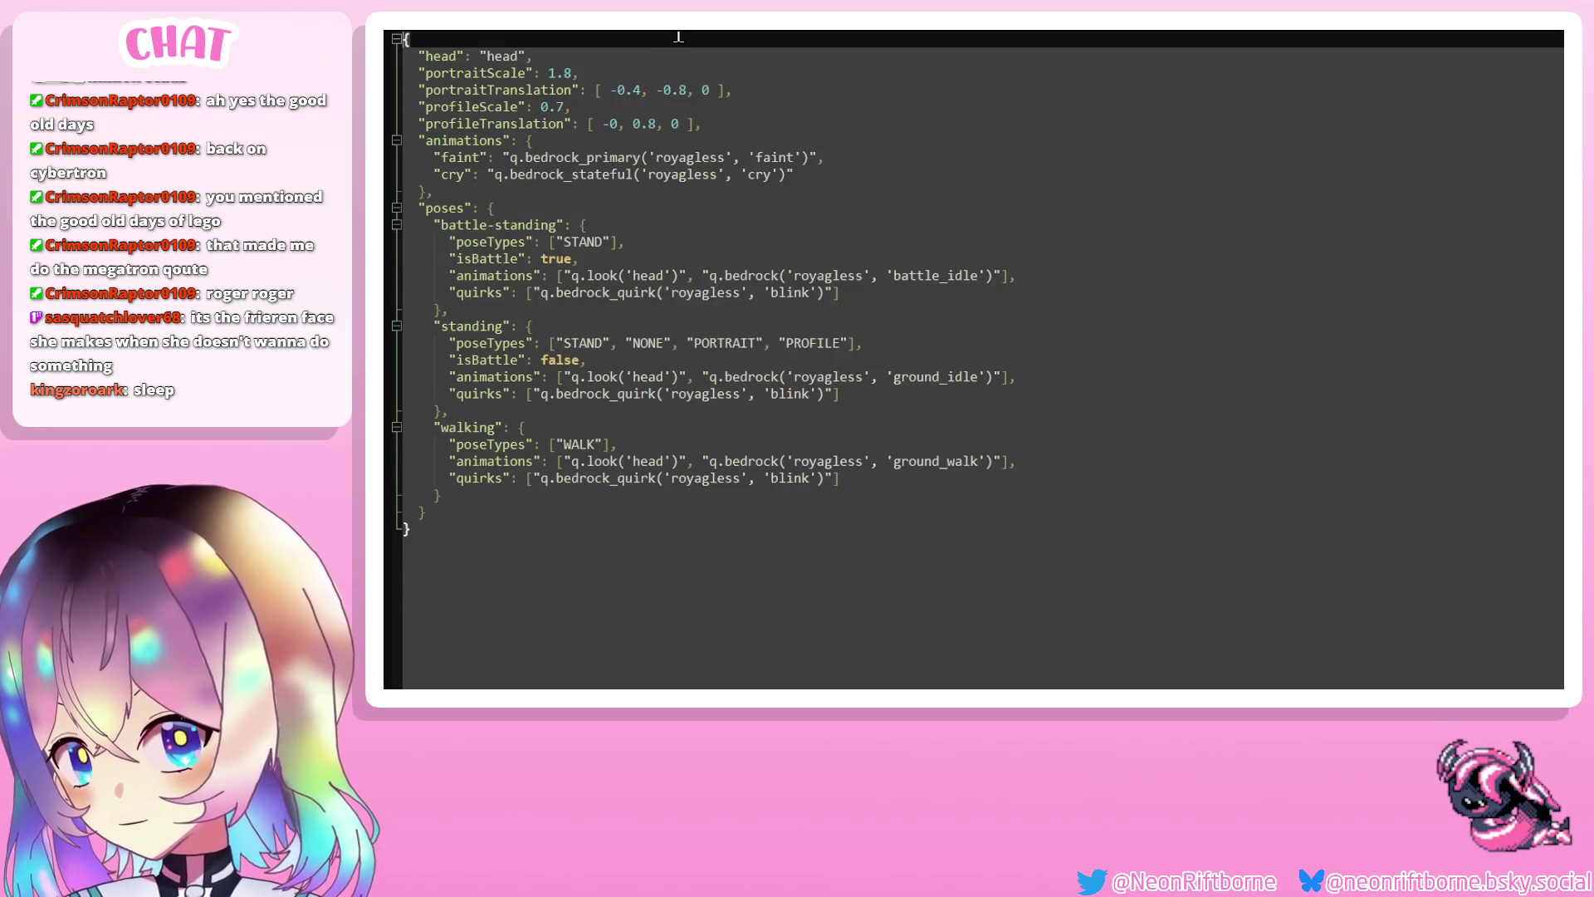
Paste the timigless animations and poses block over royagless's section from faint to the closing brace
key("ctrl+Tab")
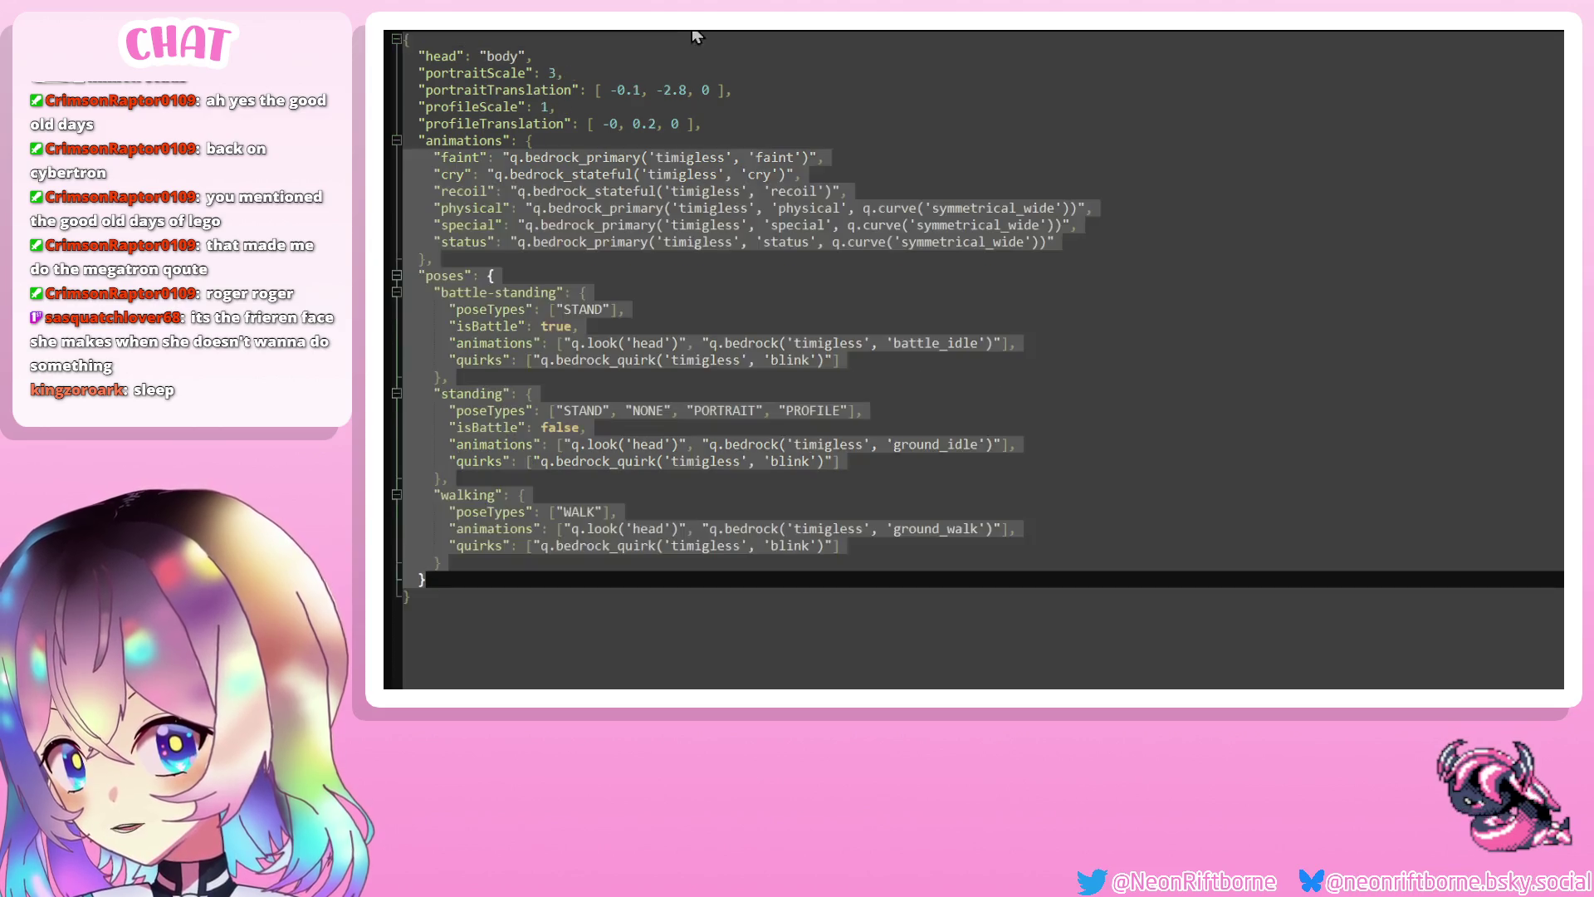
key("ctrl+Tab")
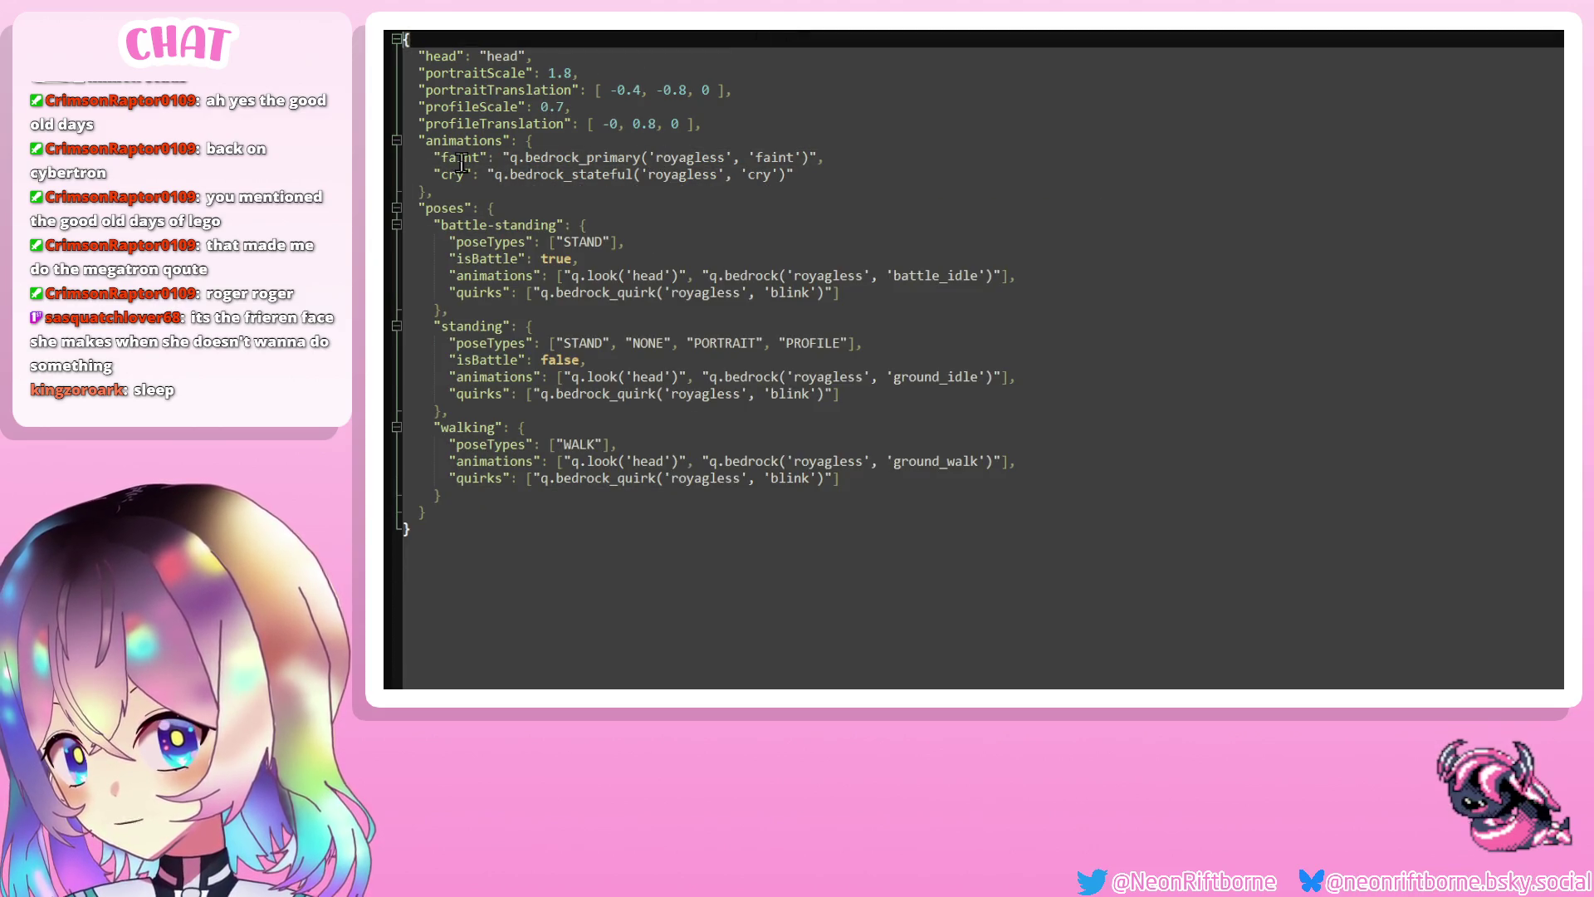
mouse_move(404, 159)
left_mouse_down()
mouse_move(905, 202)
mouse_move(1036, 515)
mouse_move(1086, 508)
left_mouse_up()
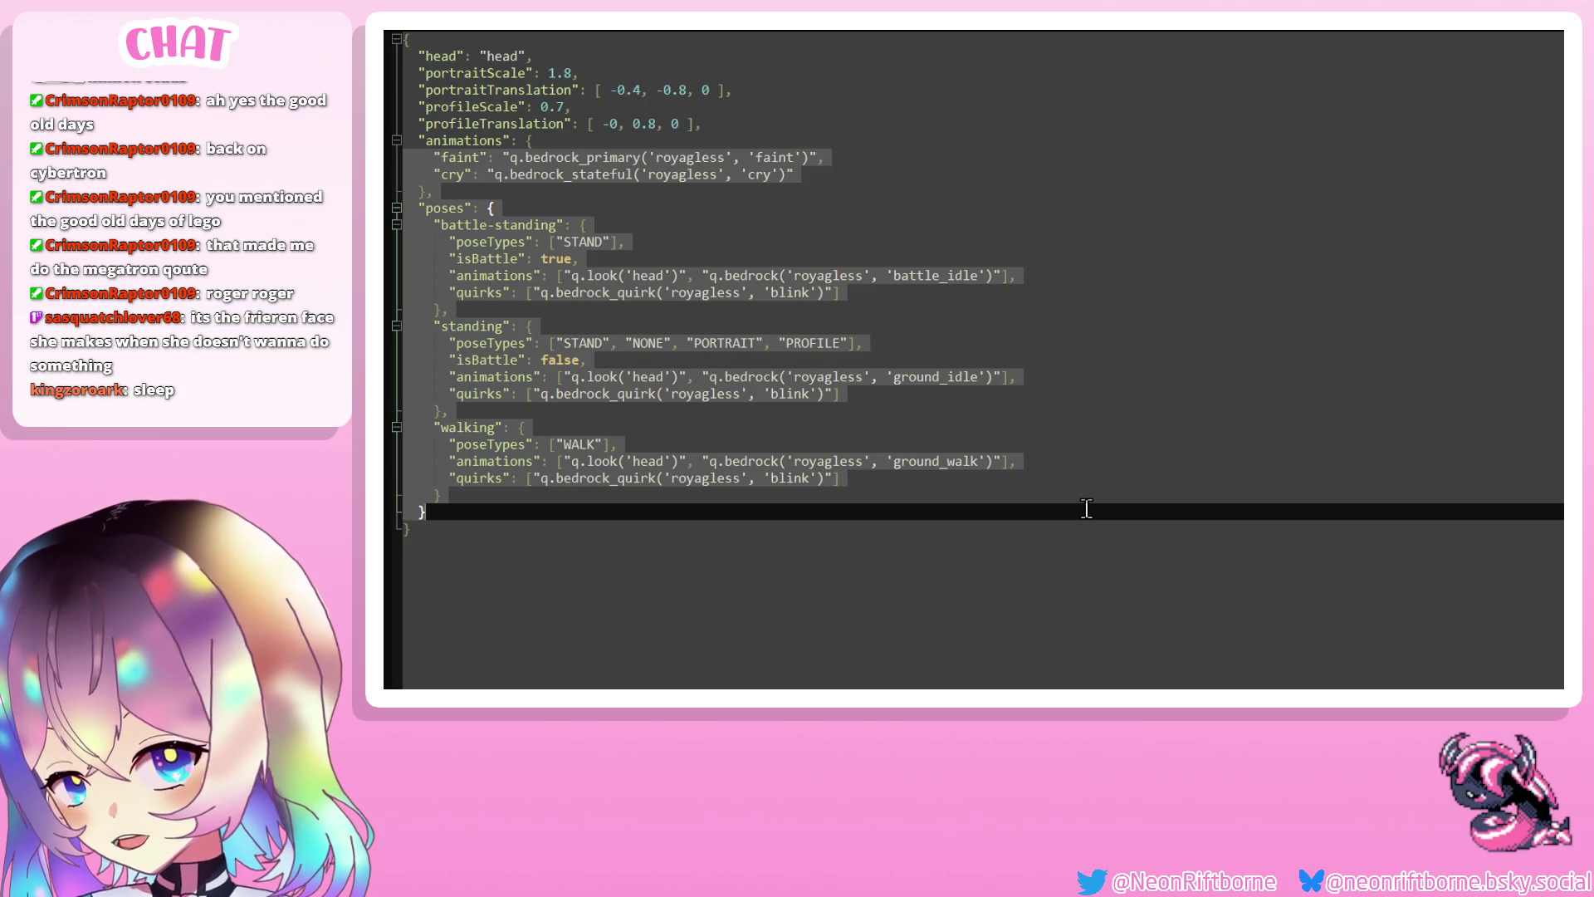
key("ctrl+v")
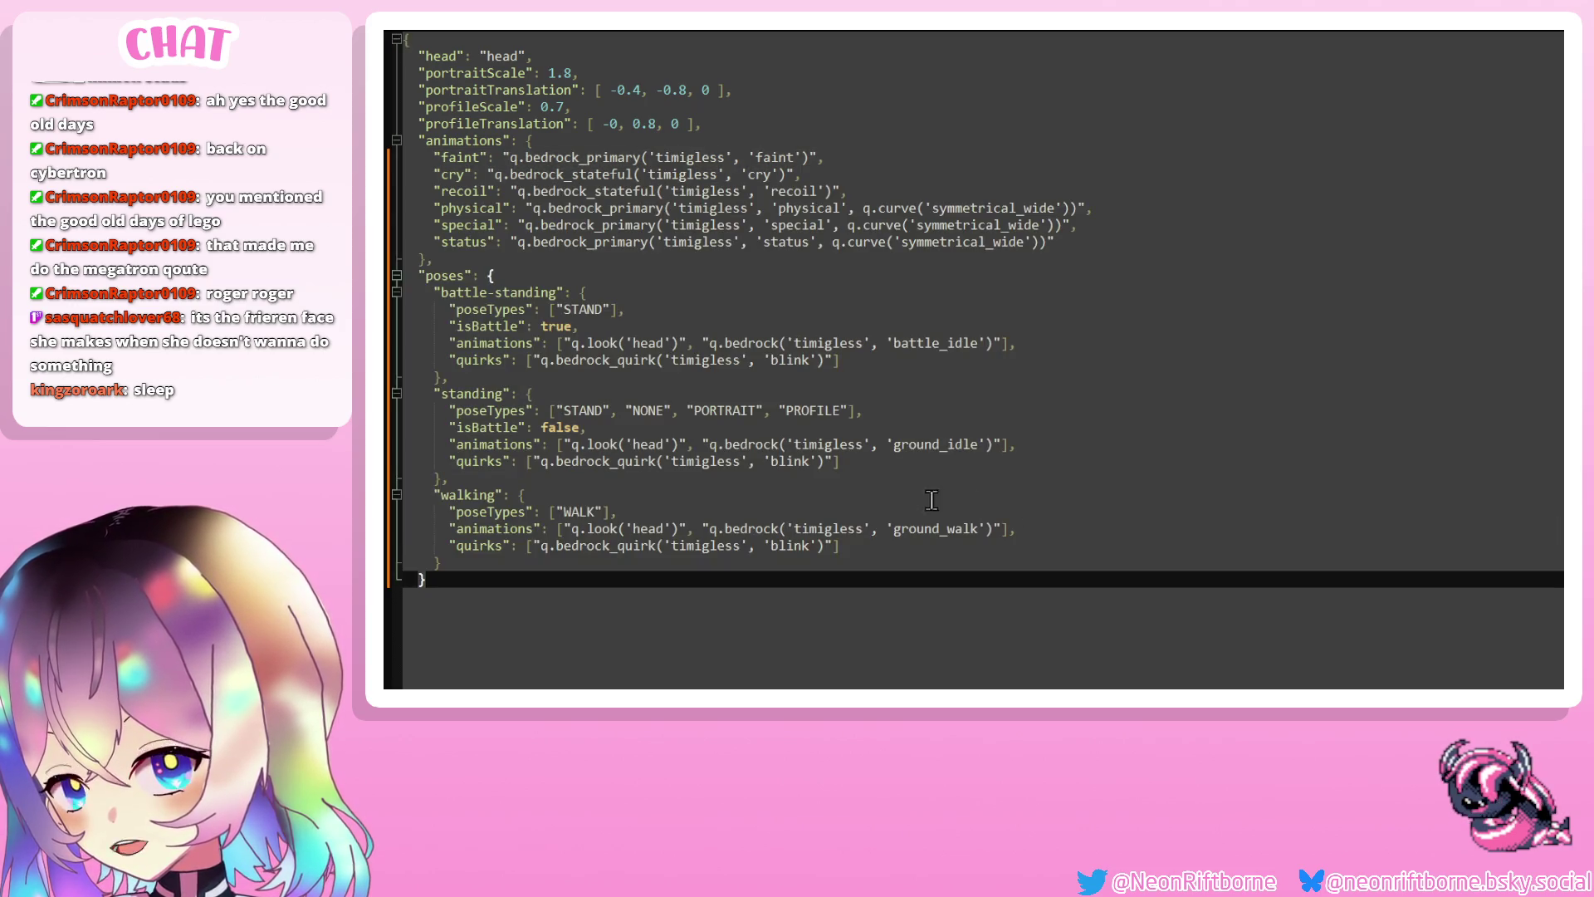
key("ctrl+z")
key("shift+Up")
key("shift+Up")
key("shift+Up")
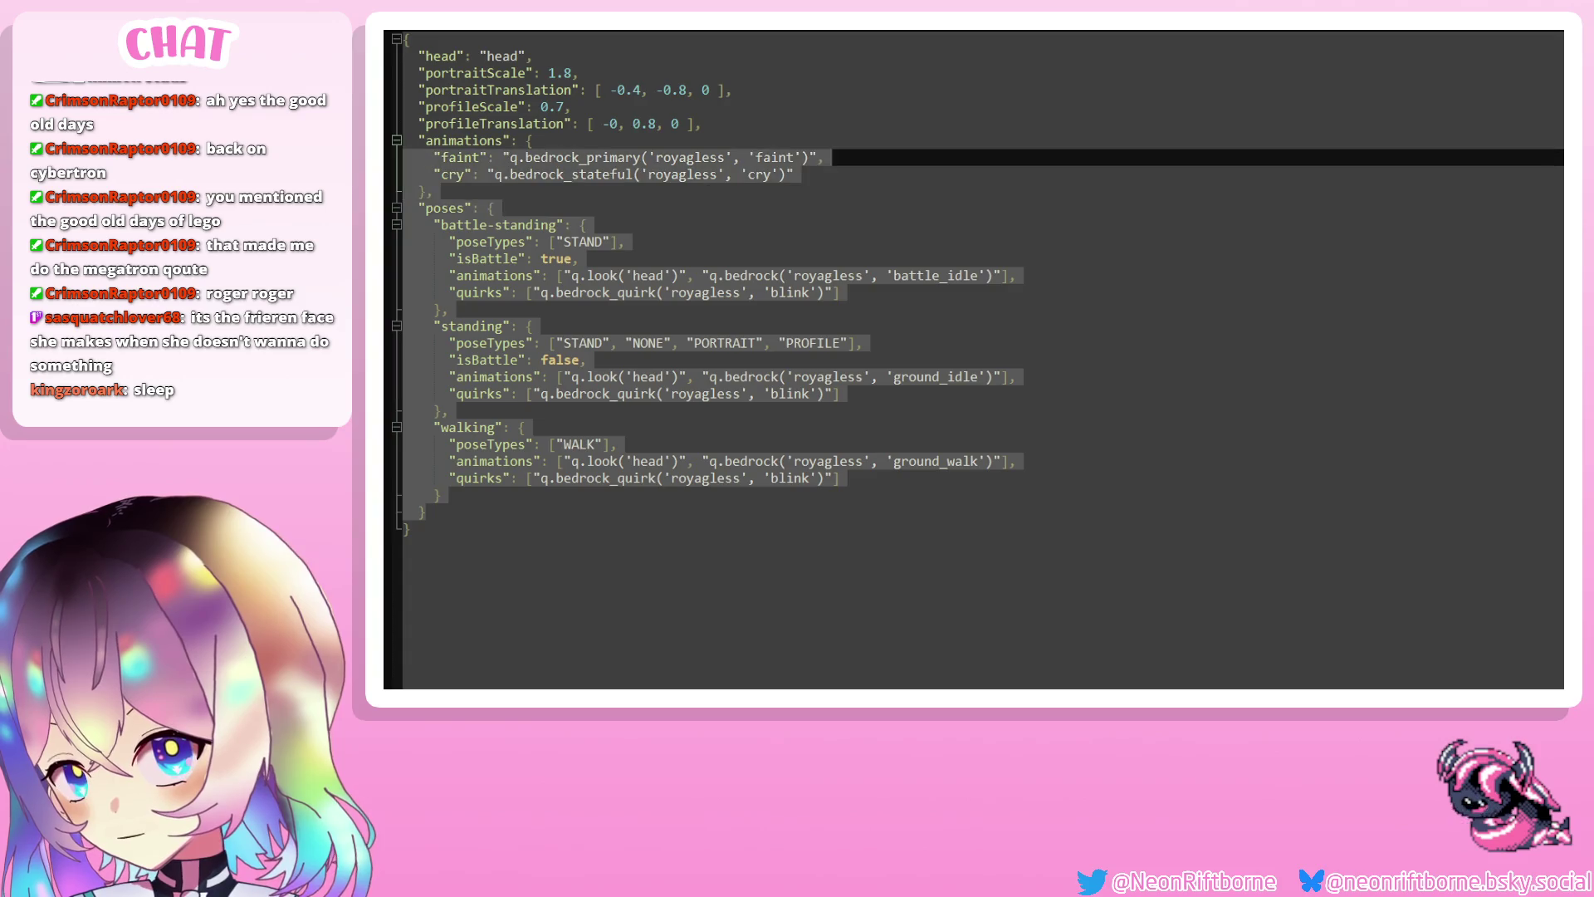
key("ctrl+v")
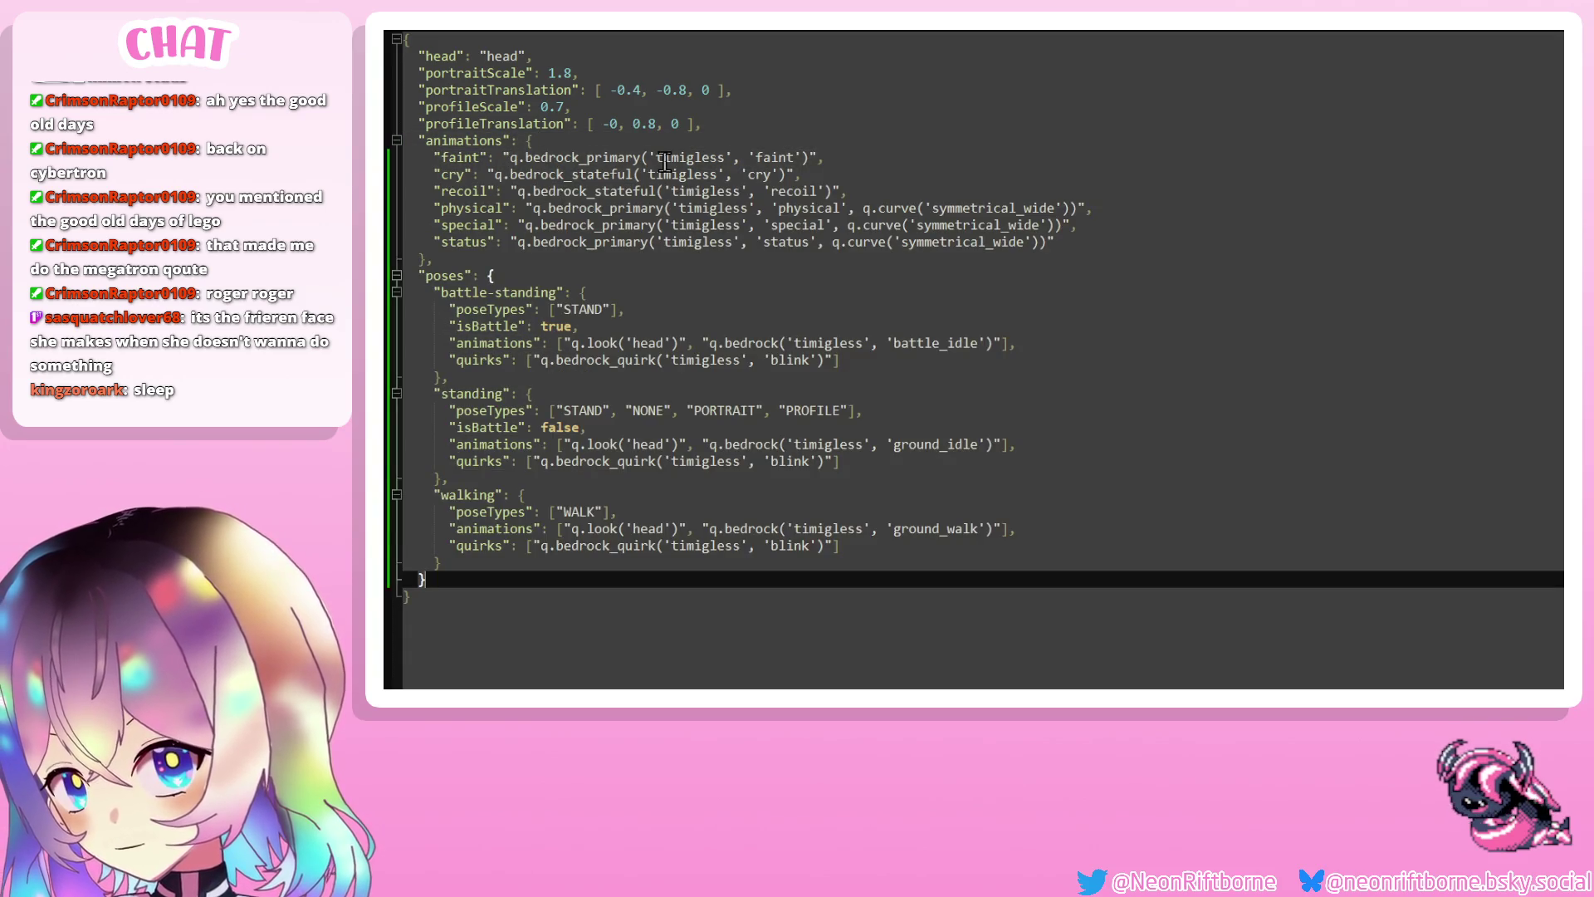
Rename timigless to royagless in the faint, cry, recoil, physical, special and status animation entries
double_click(666, 157)
type("ro")
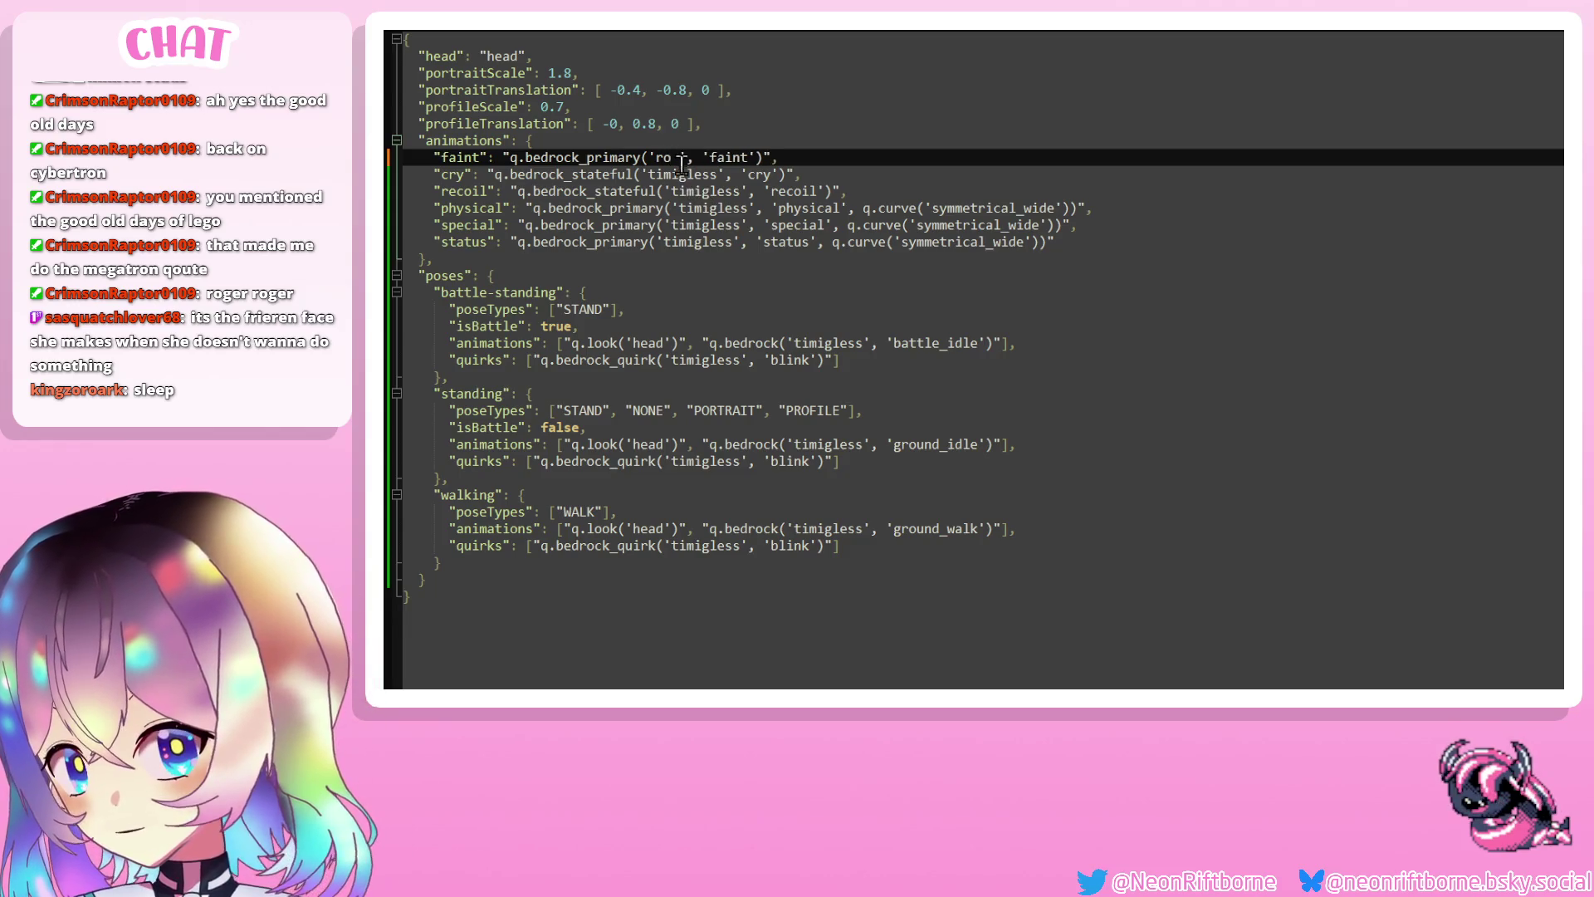
key("BackSpace")
type("o")
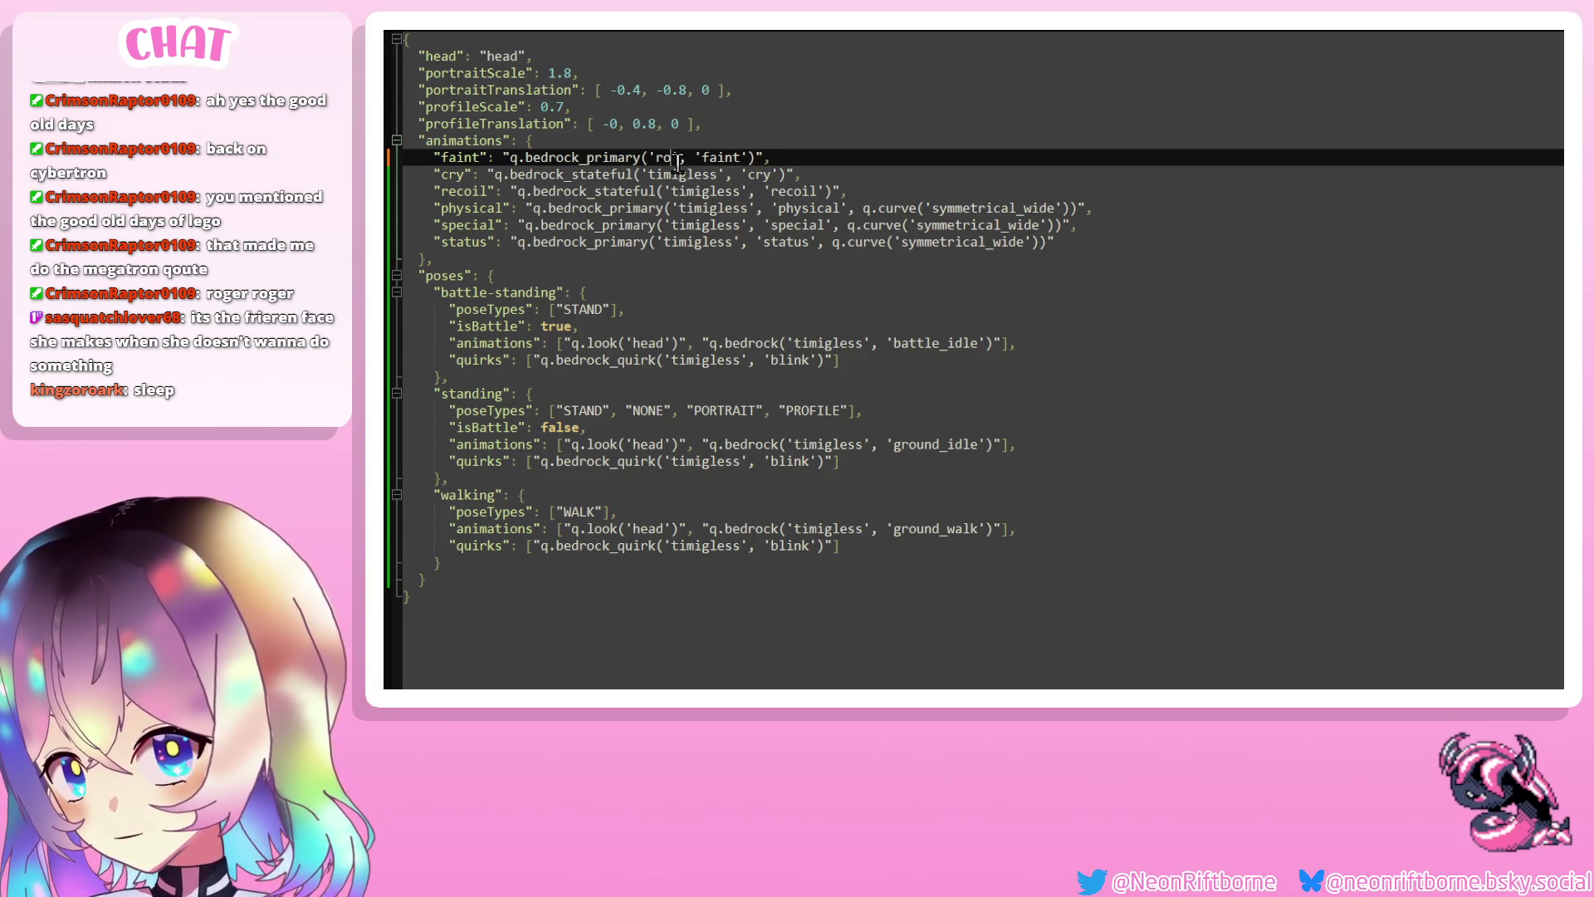
type("'ro")
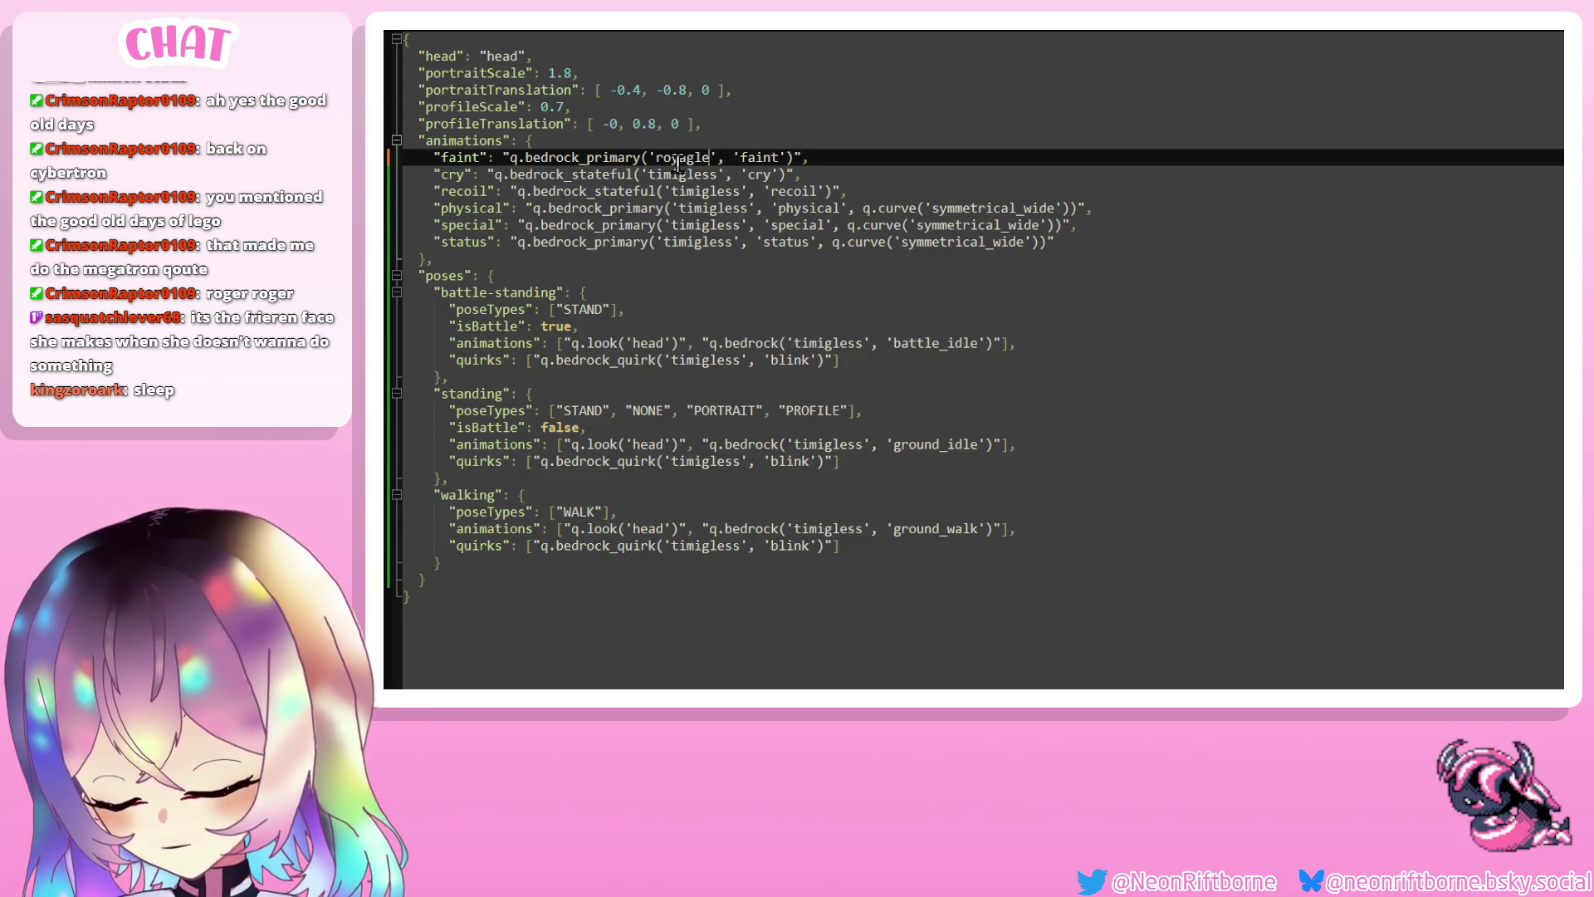
type("gagless")
double_click(683, 174)
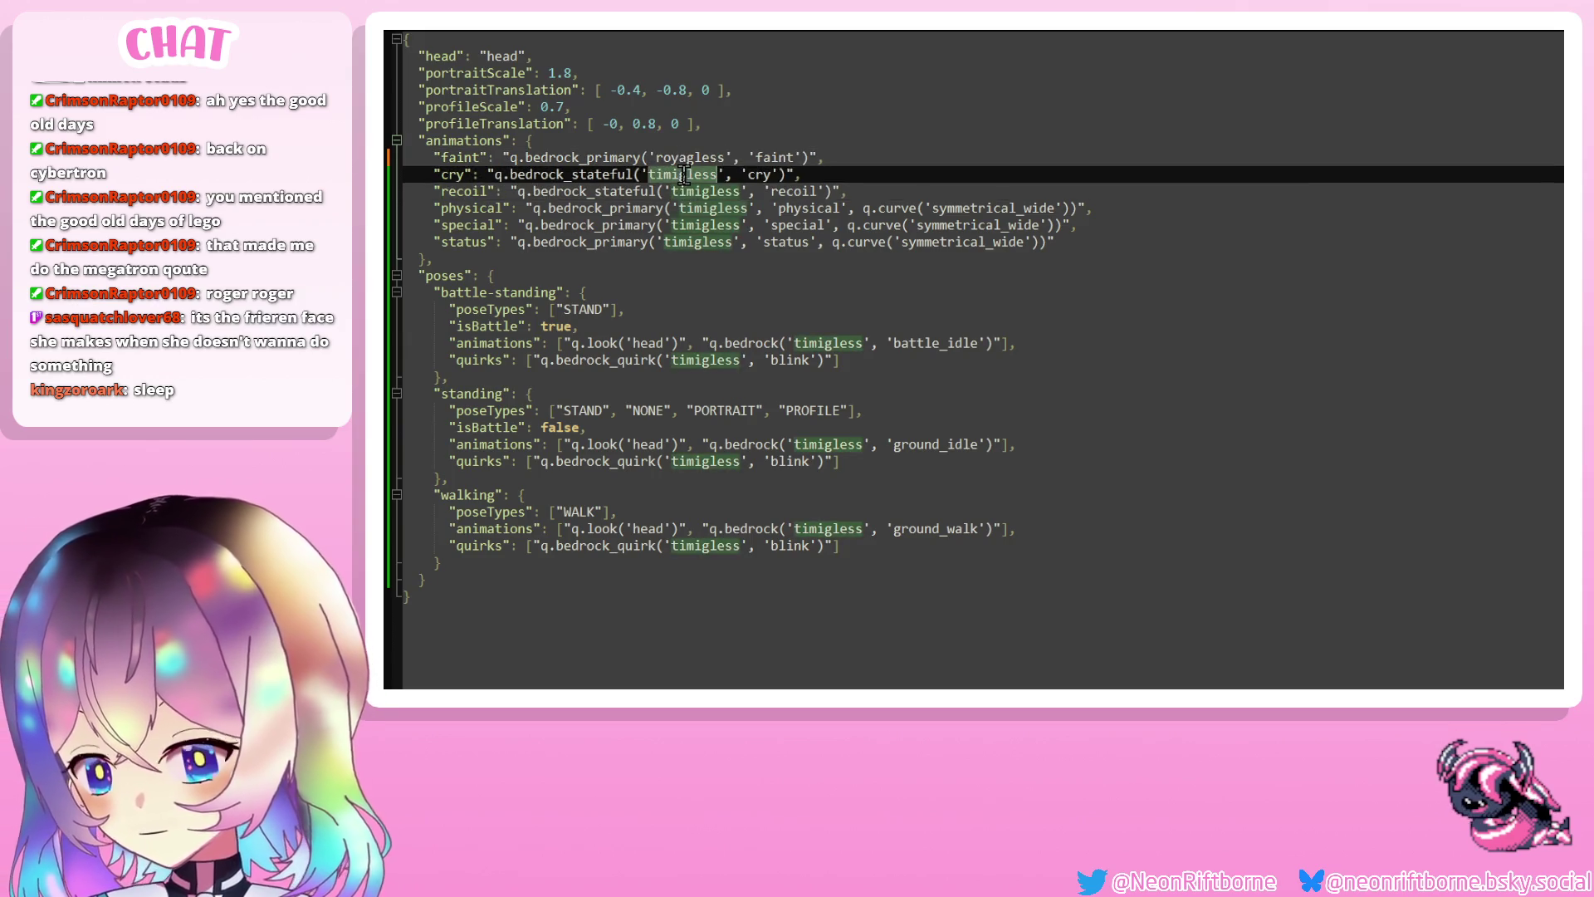
type("roya")
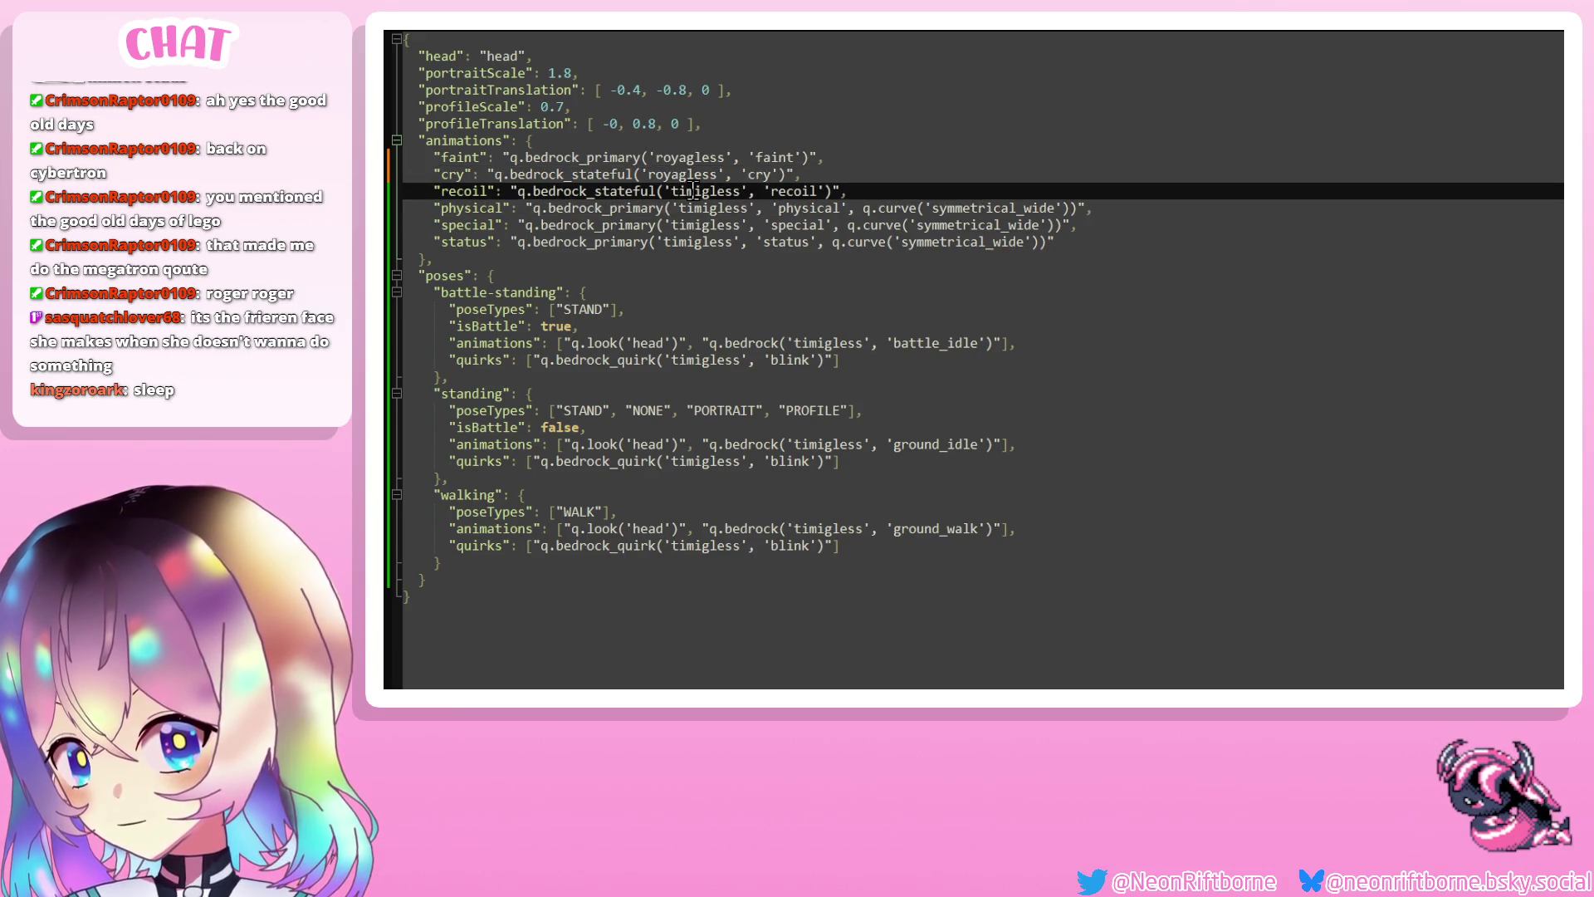
double_click(700, 193)
type("r")
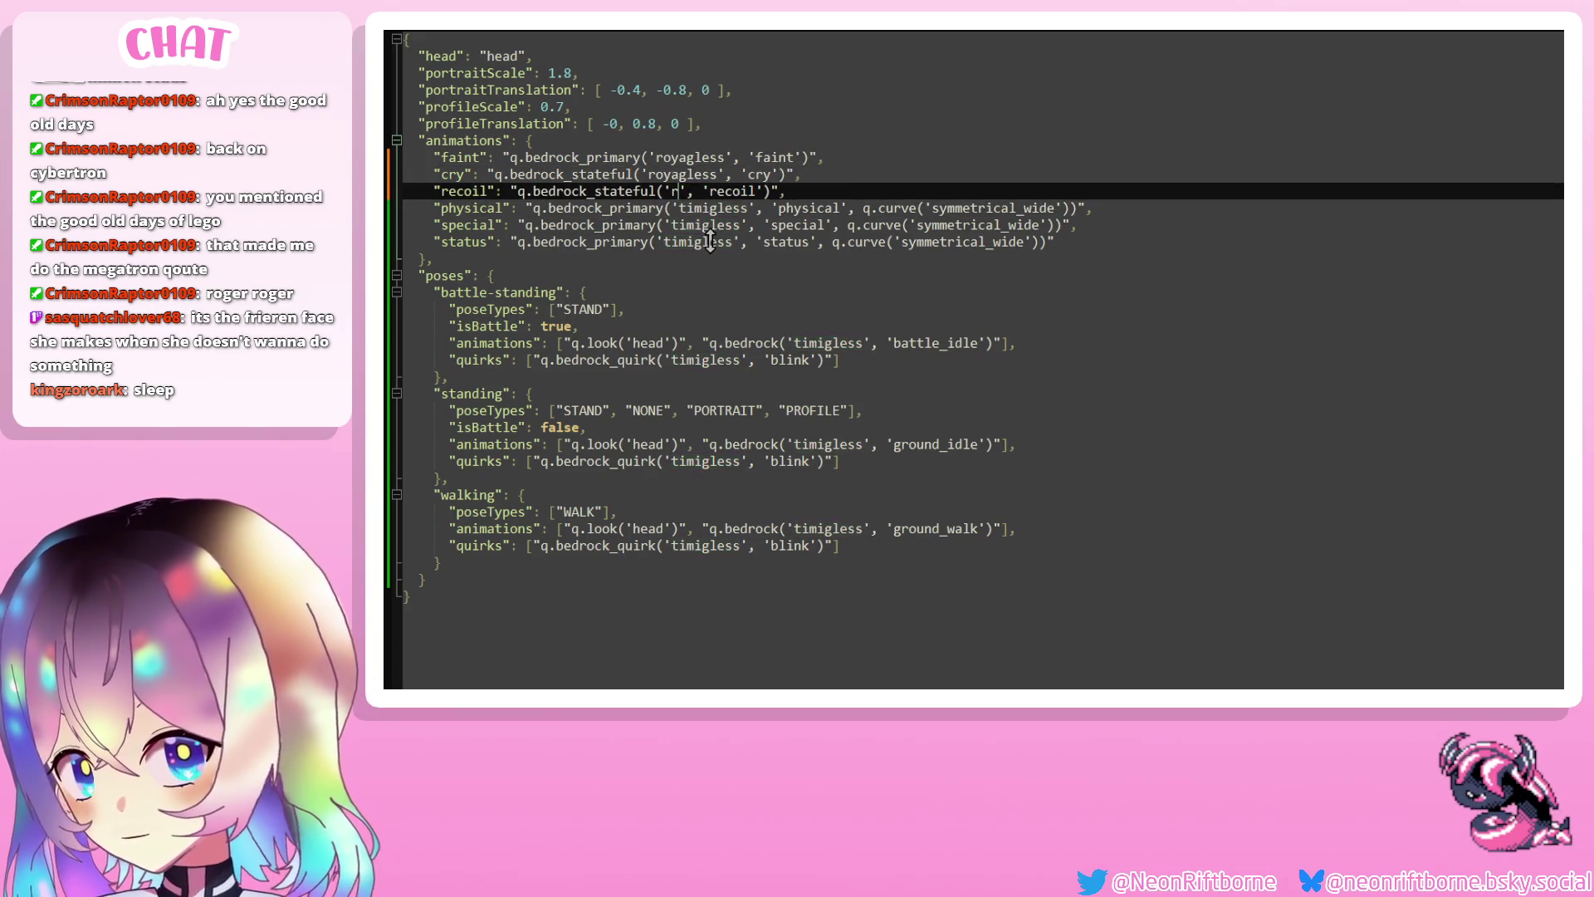
key("Return")
double_click(712, 210)
type("r")
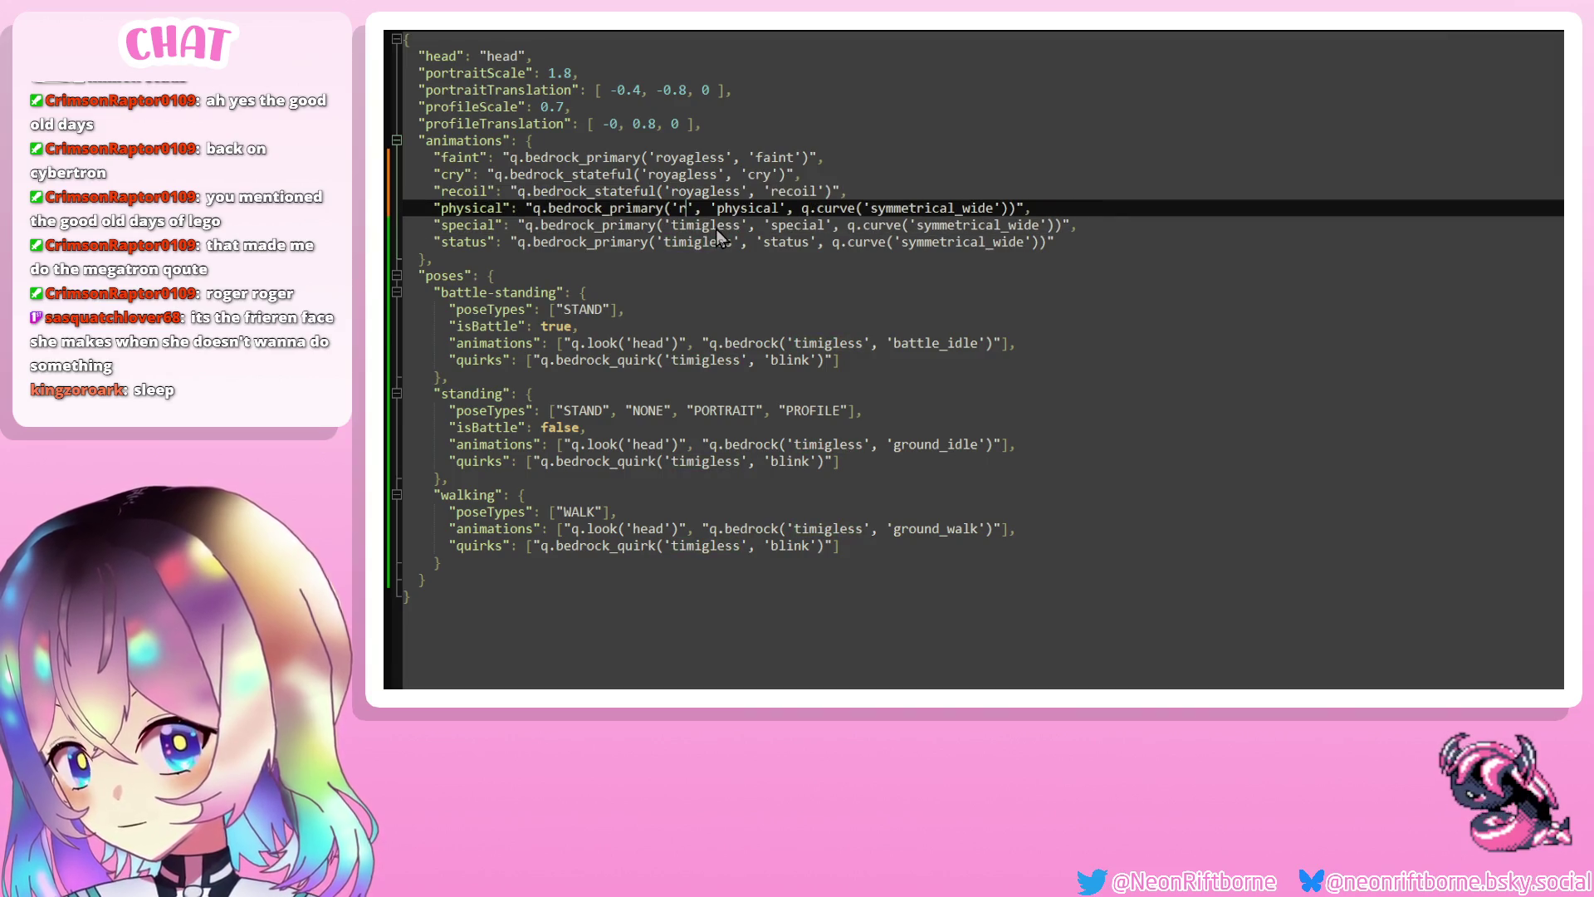
key("Return")
double_click(706, 226)
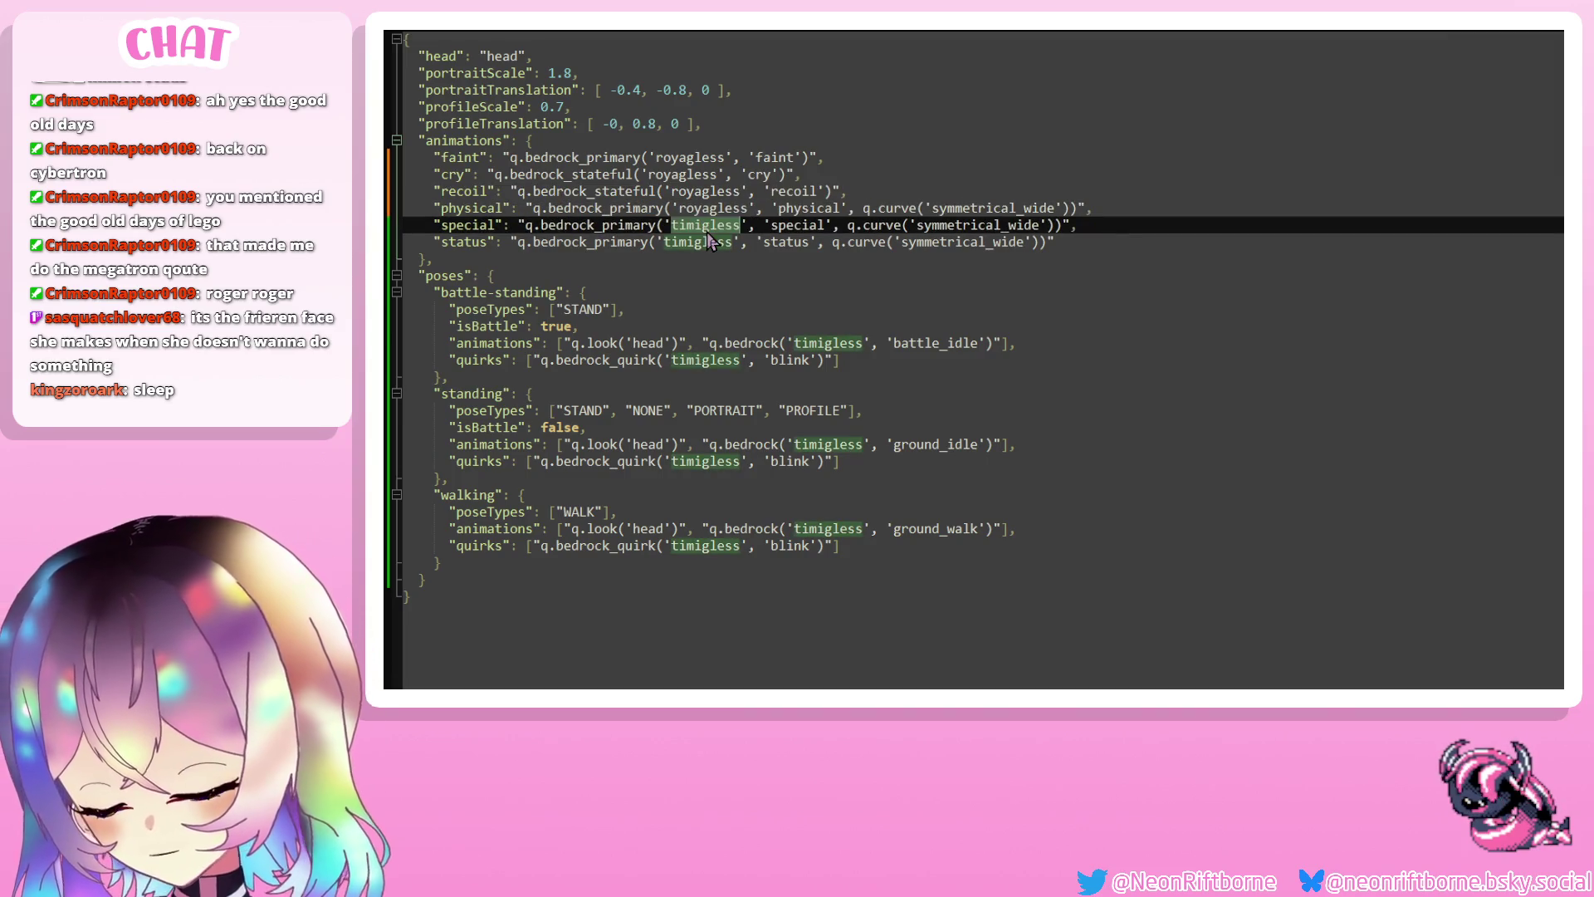
type("r")
key("Return")
double_click(671, 243)
type("ro")
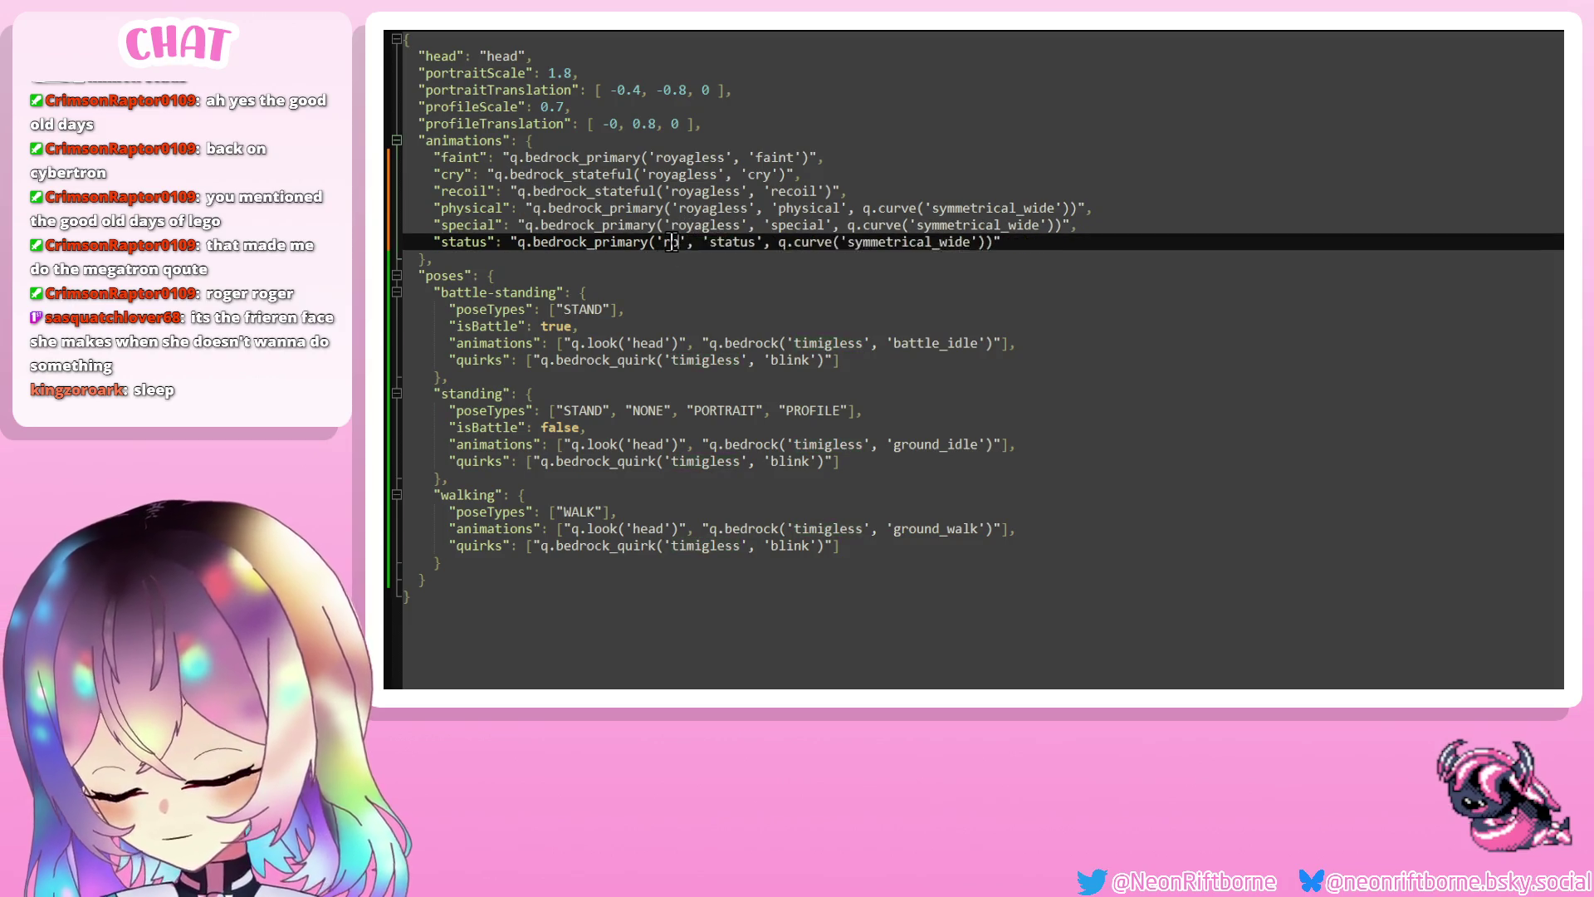
key("Return")
Rename timigless to royagless in the battle-standing, standing and walking animations and quirks
double_click(826, 343)
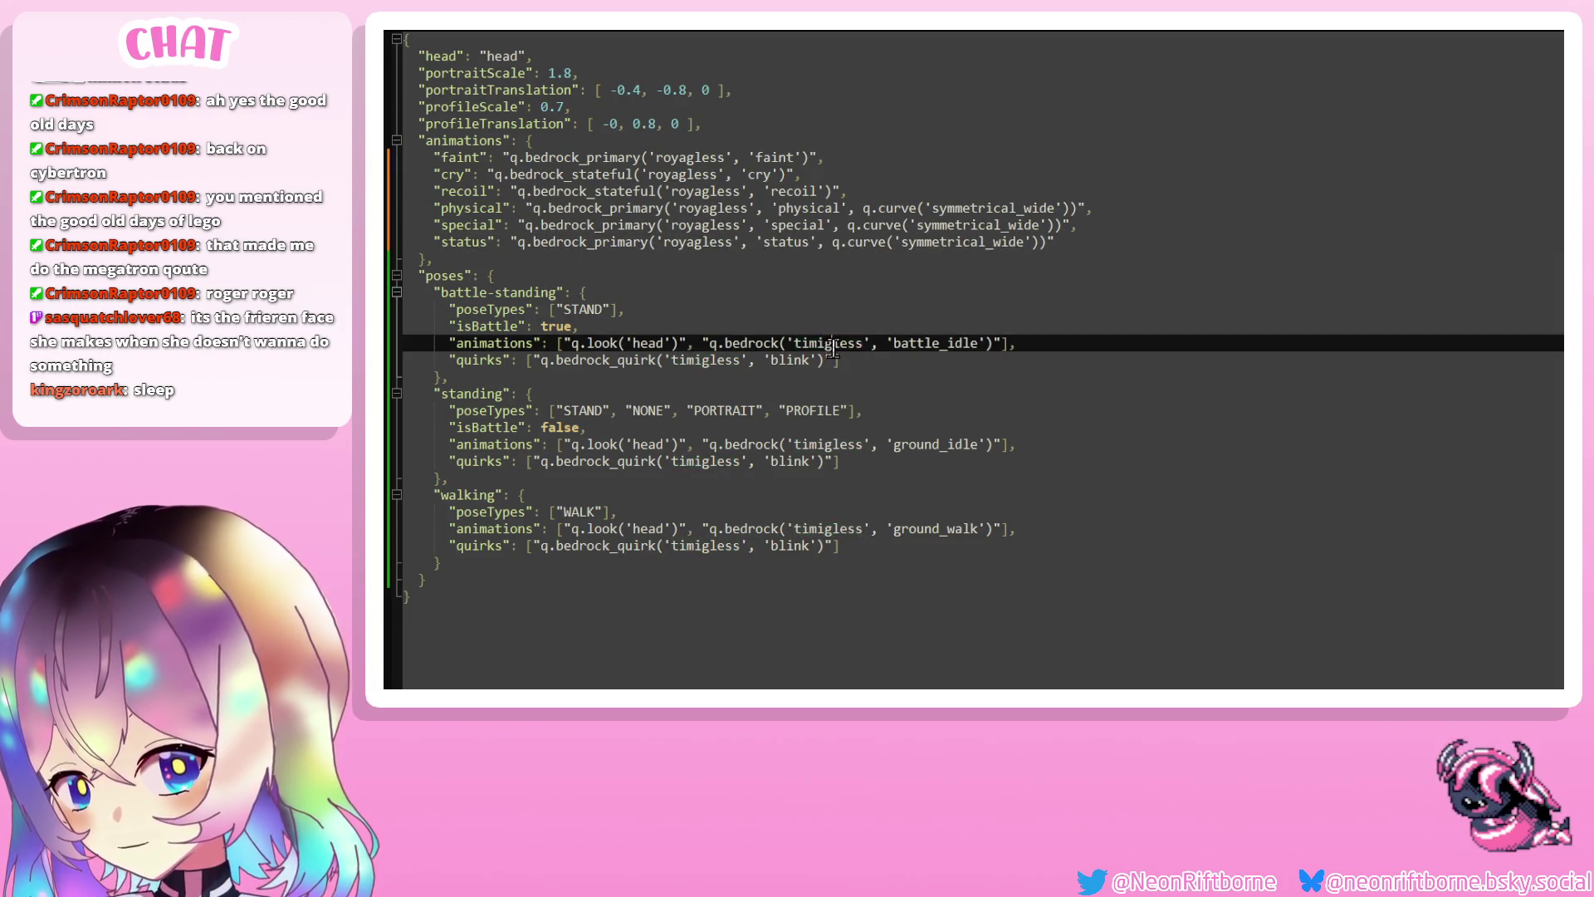
type("r")
key("Return")
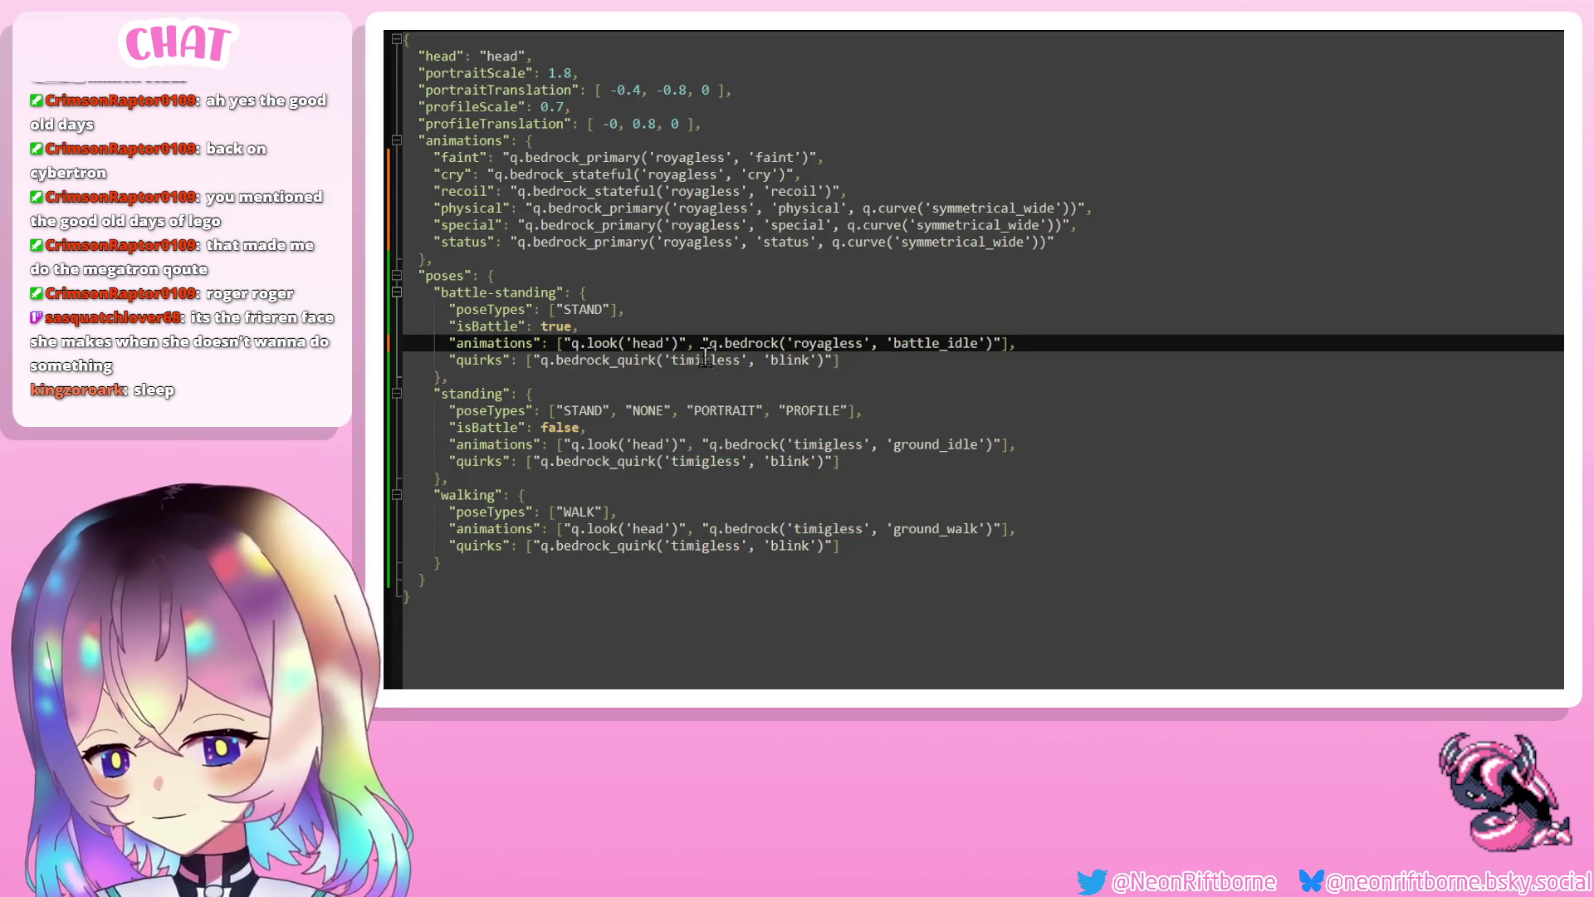
double_click(706, 360)
type("r")
key("Return")
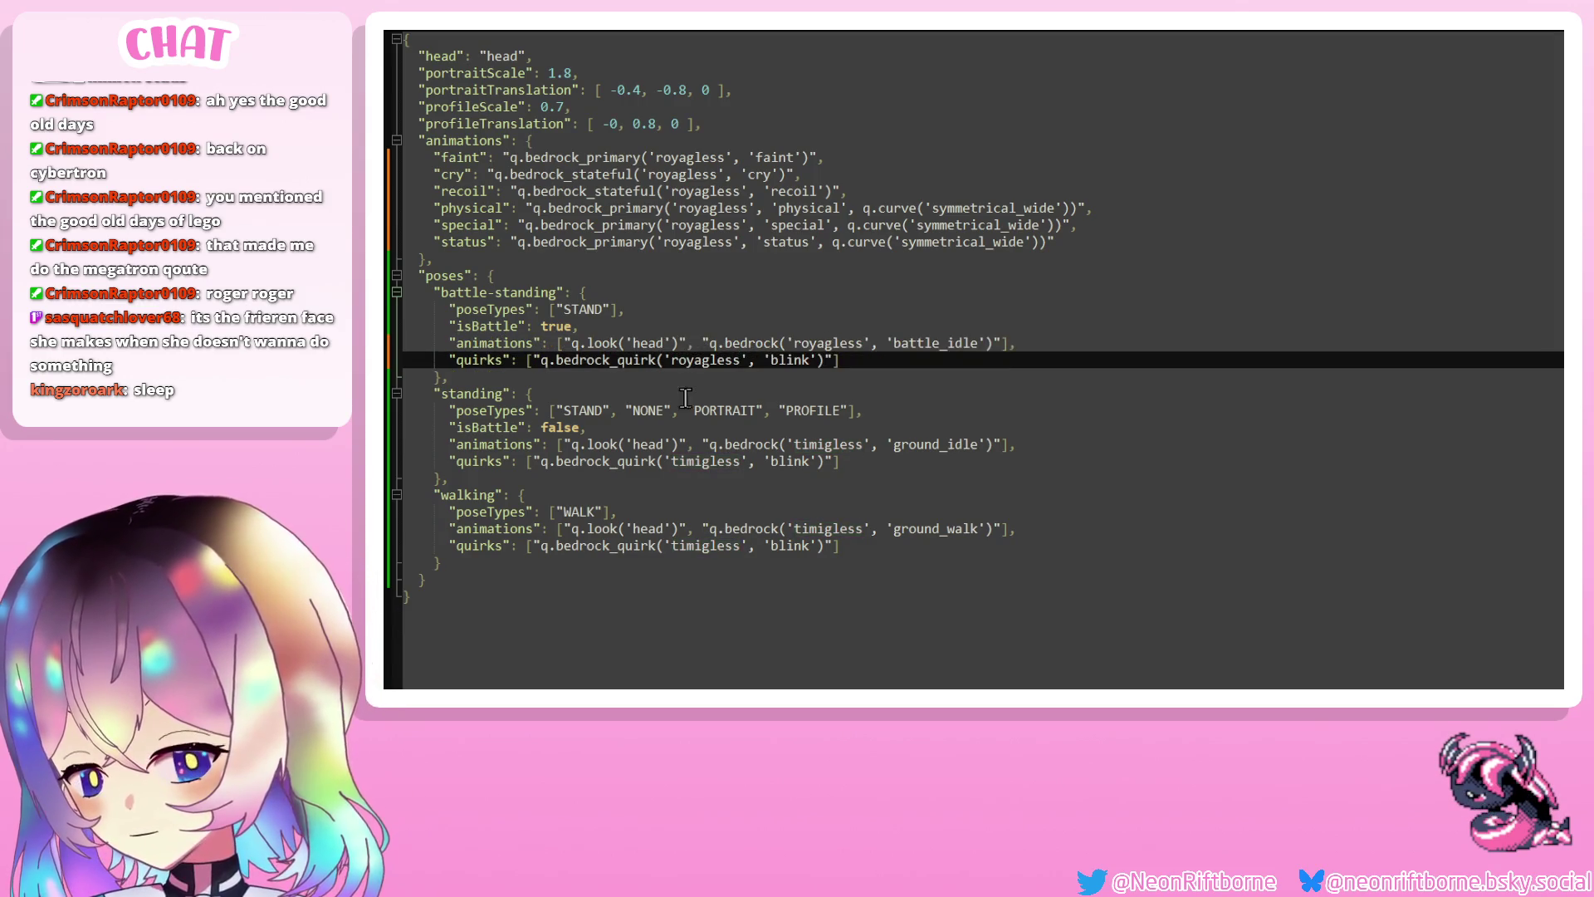
double_click(828, 444)
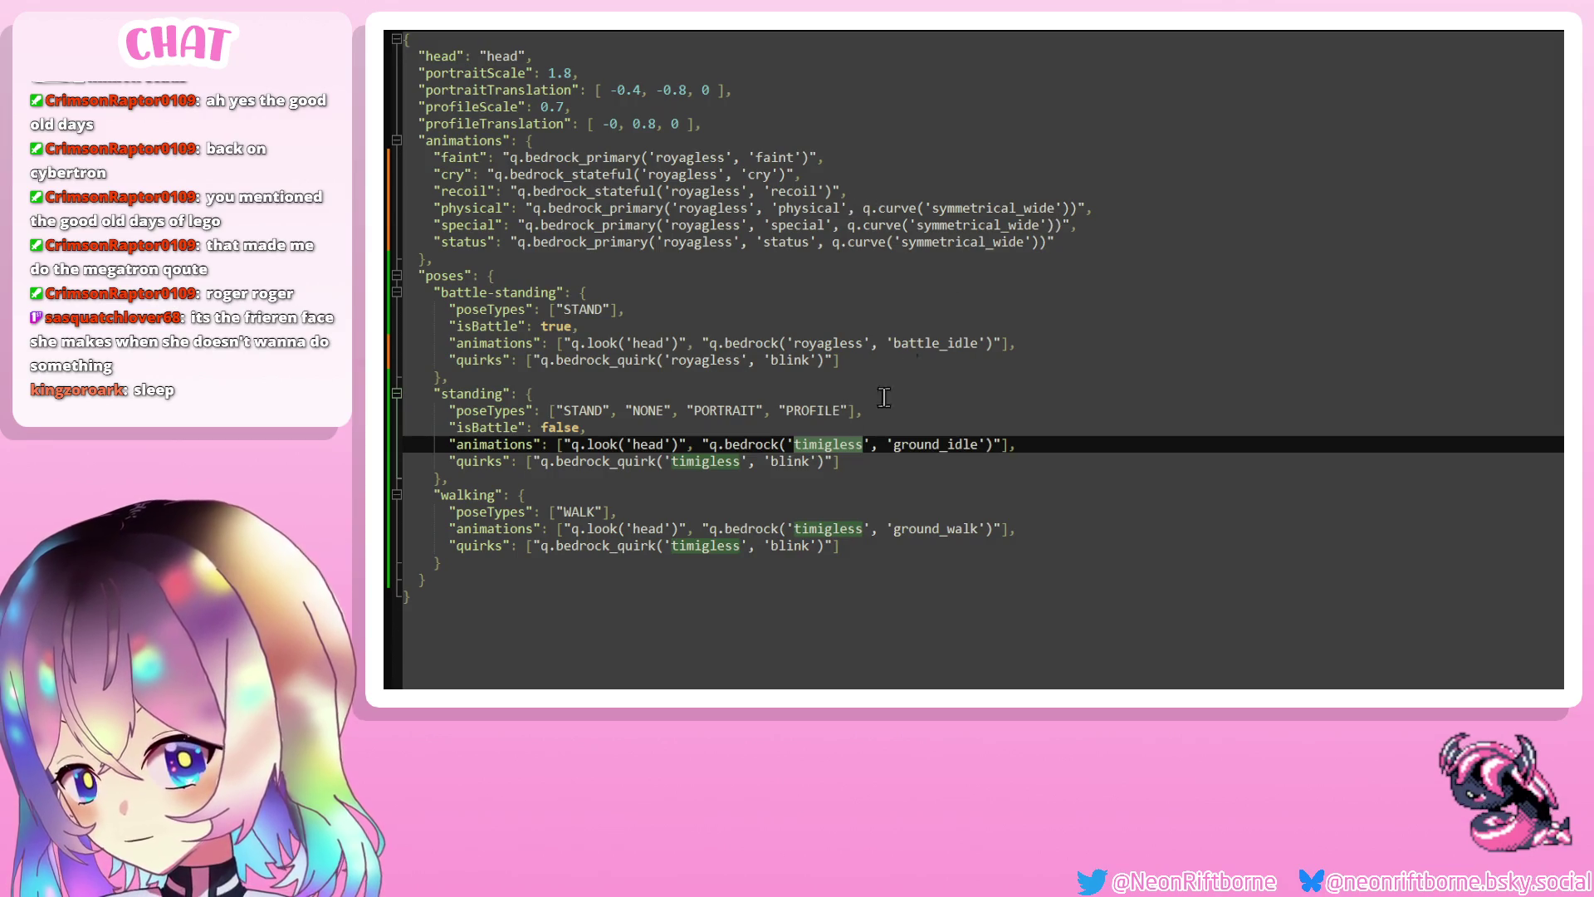
type("royagless")
double_click(679, 460)
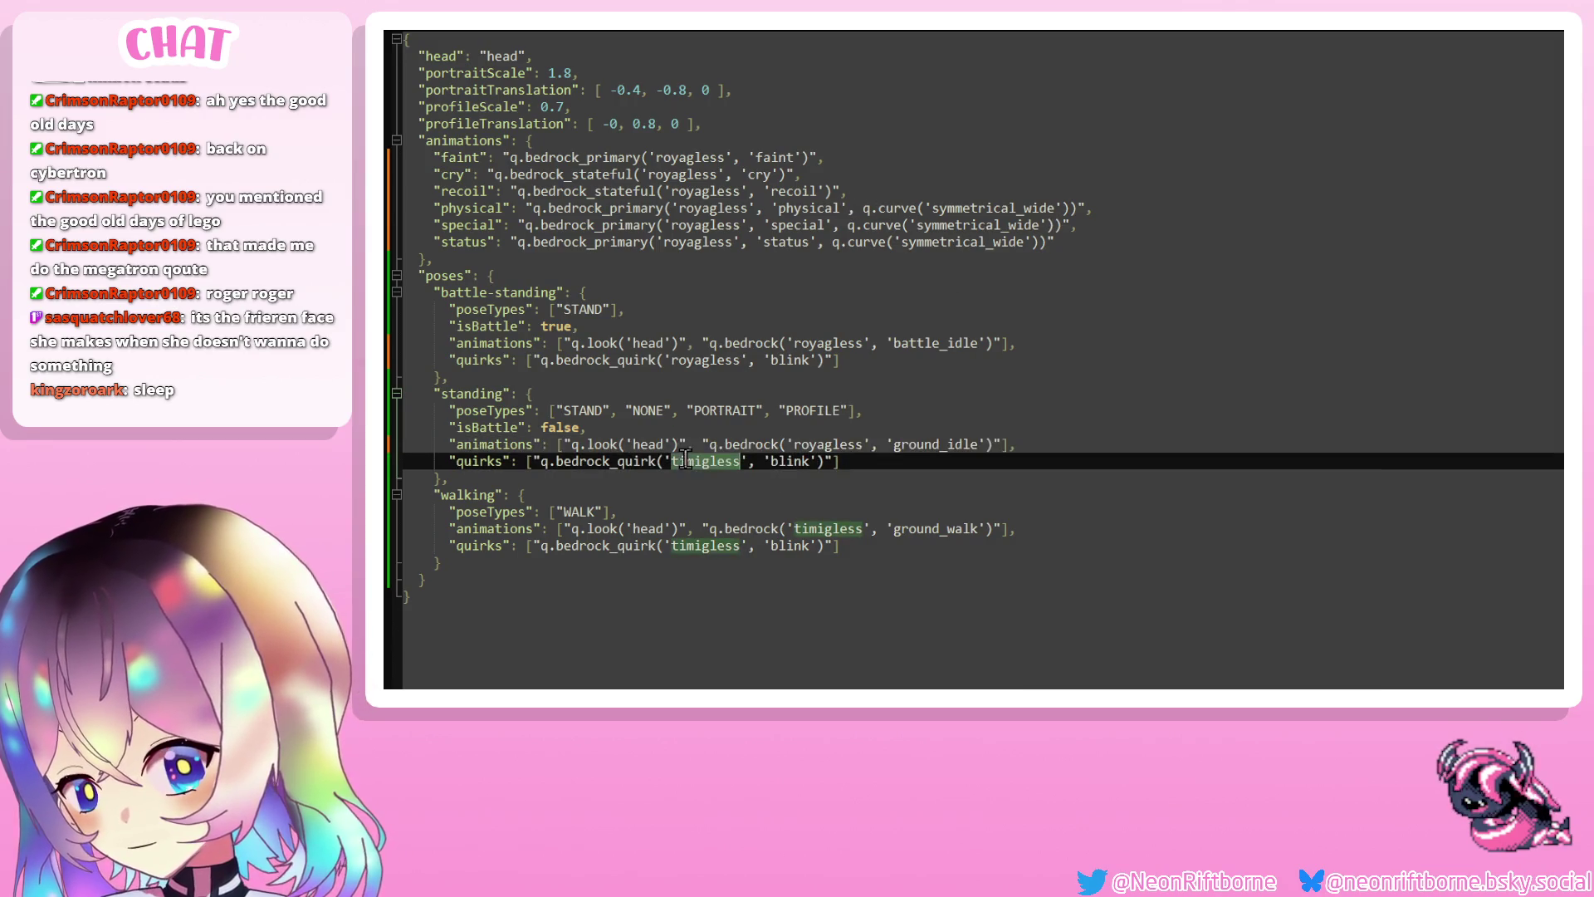
type("royagless")
double_click(812, 529)
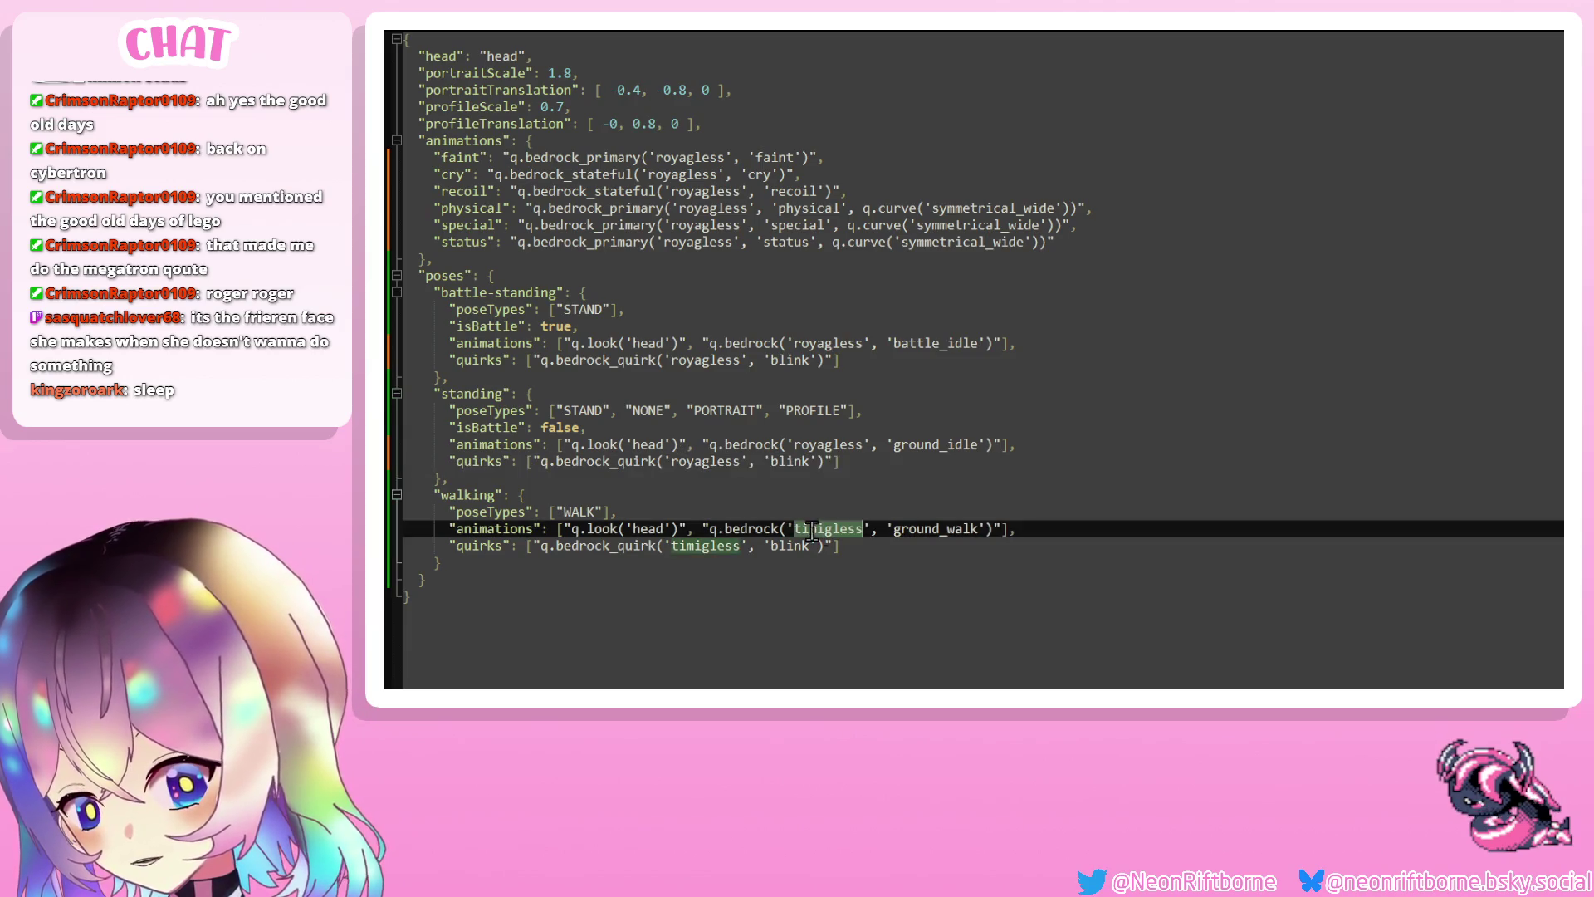
type("royagless")
double_click(712, 544)
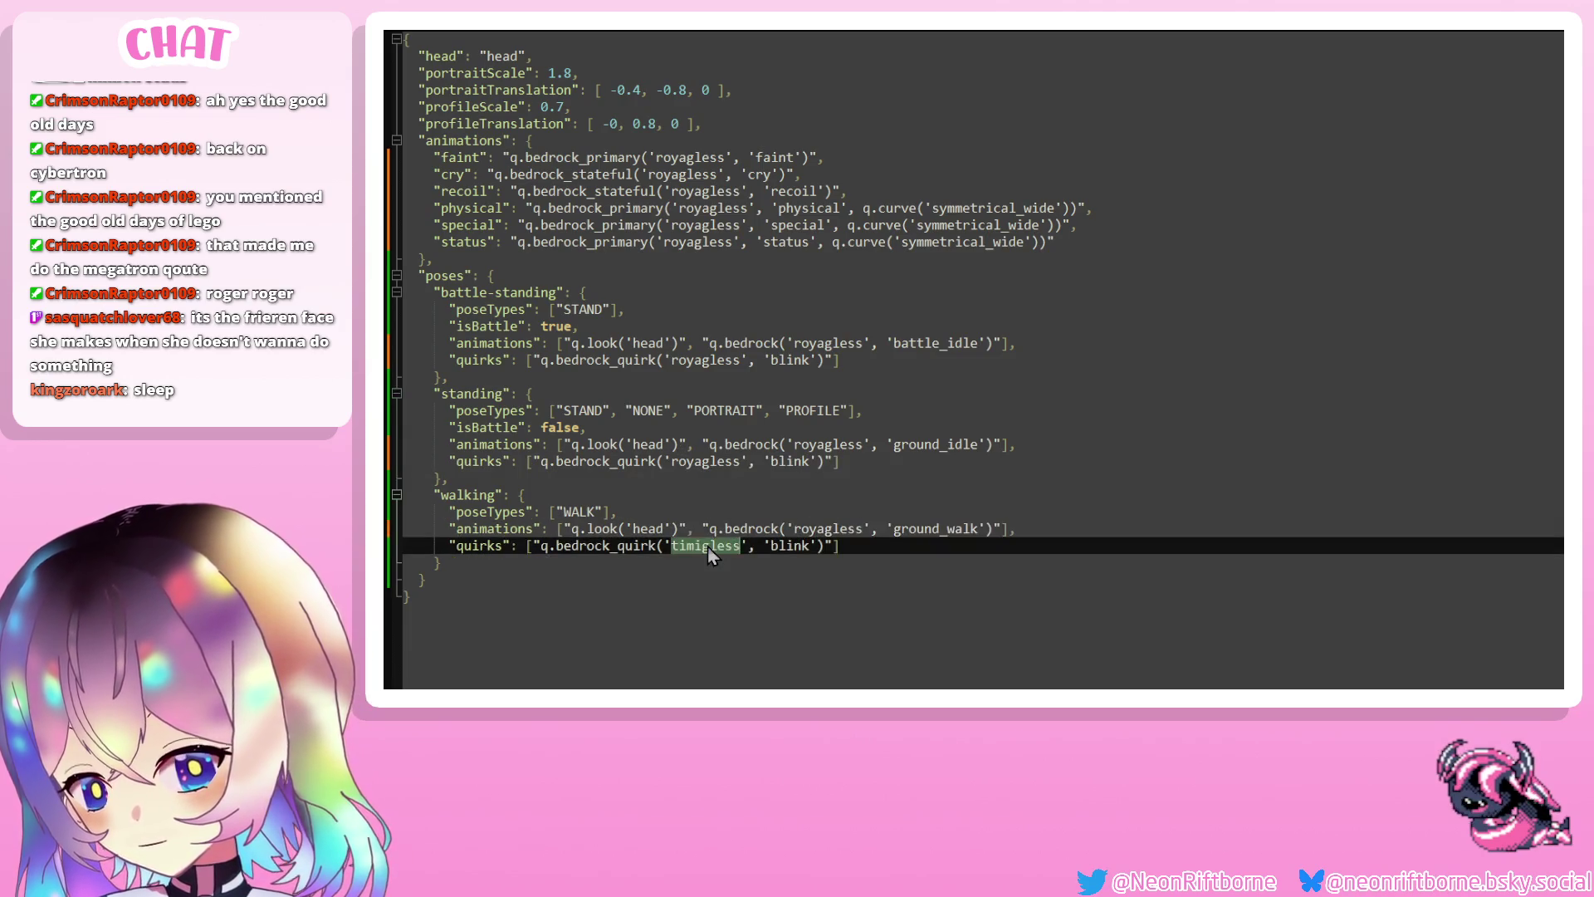
type("royagless")
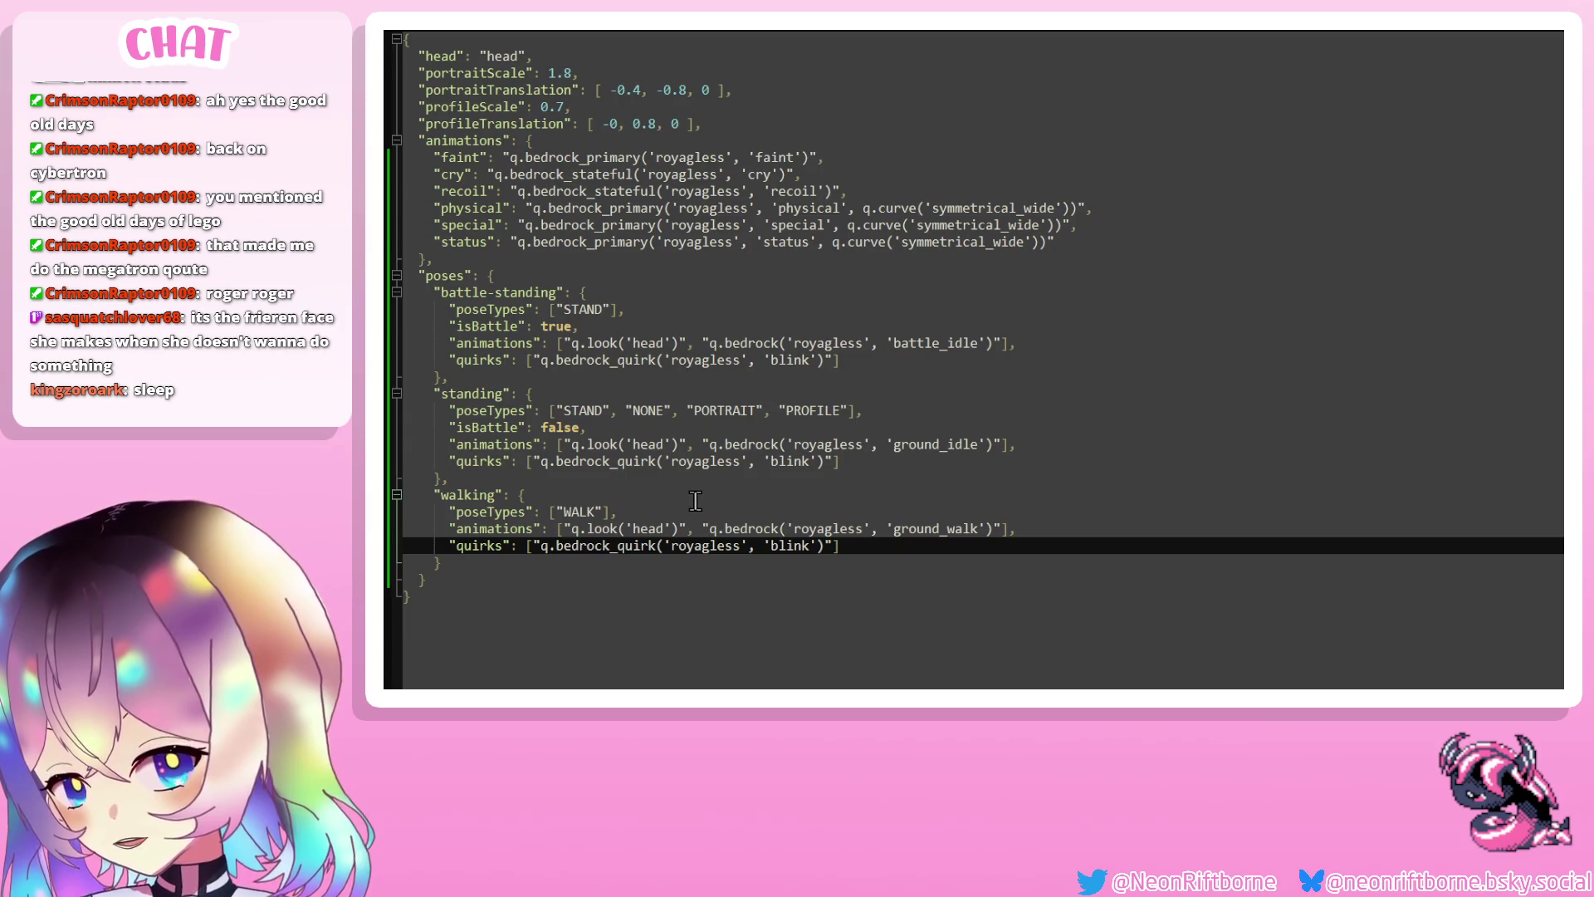
Duplicate the battle-standing blink quirk entry and rename the copy to 'quirk'
left_click_drag(831, 358, 532, 360)
key("ctrl+c")
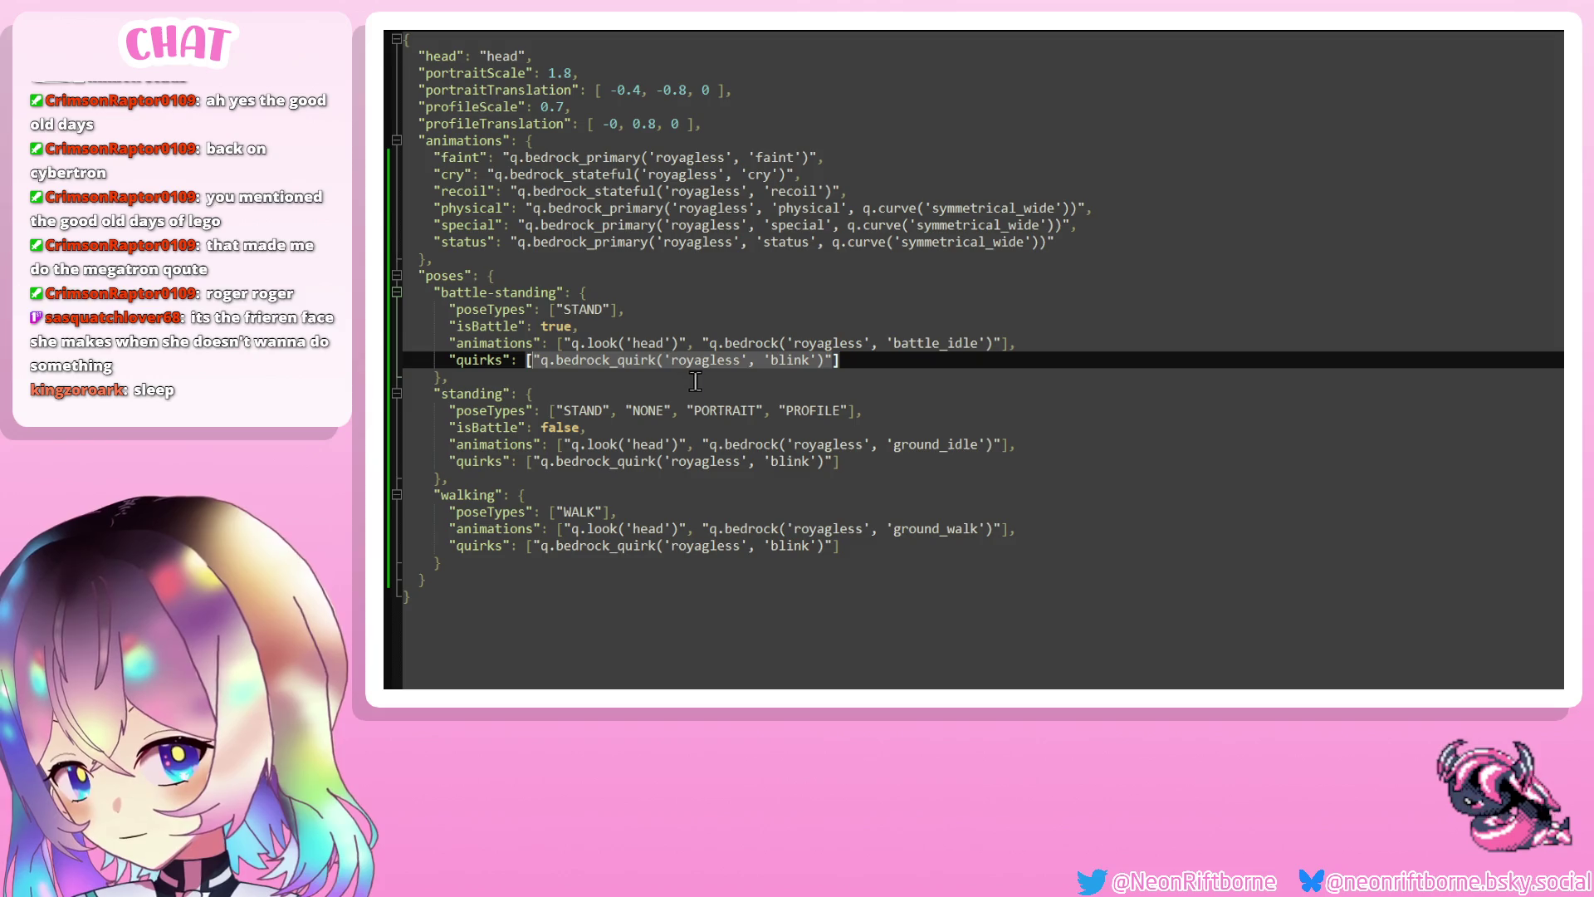
left_click(833, 358)
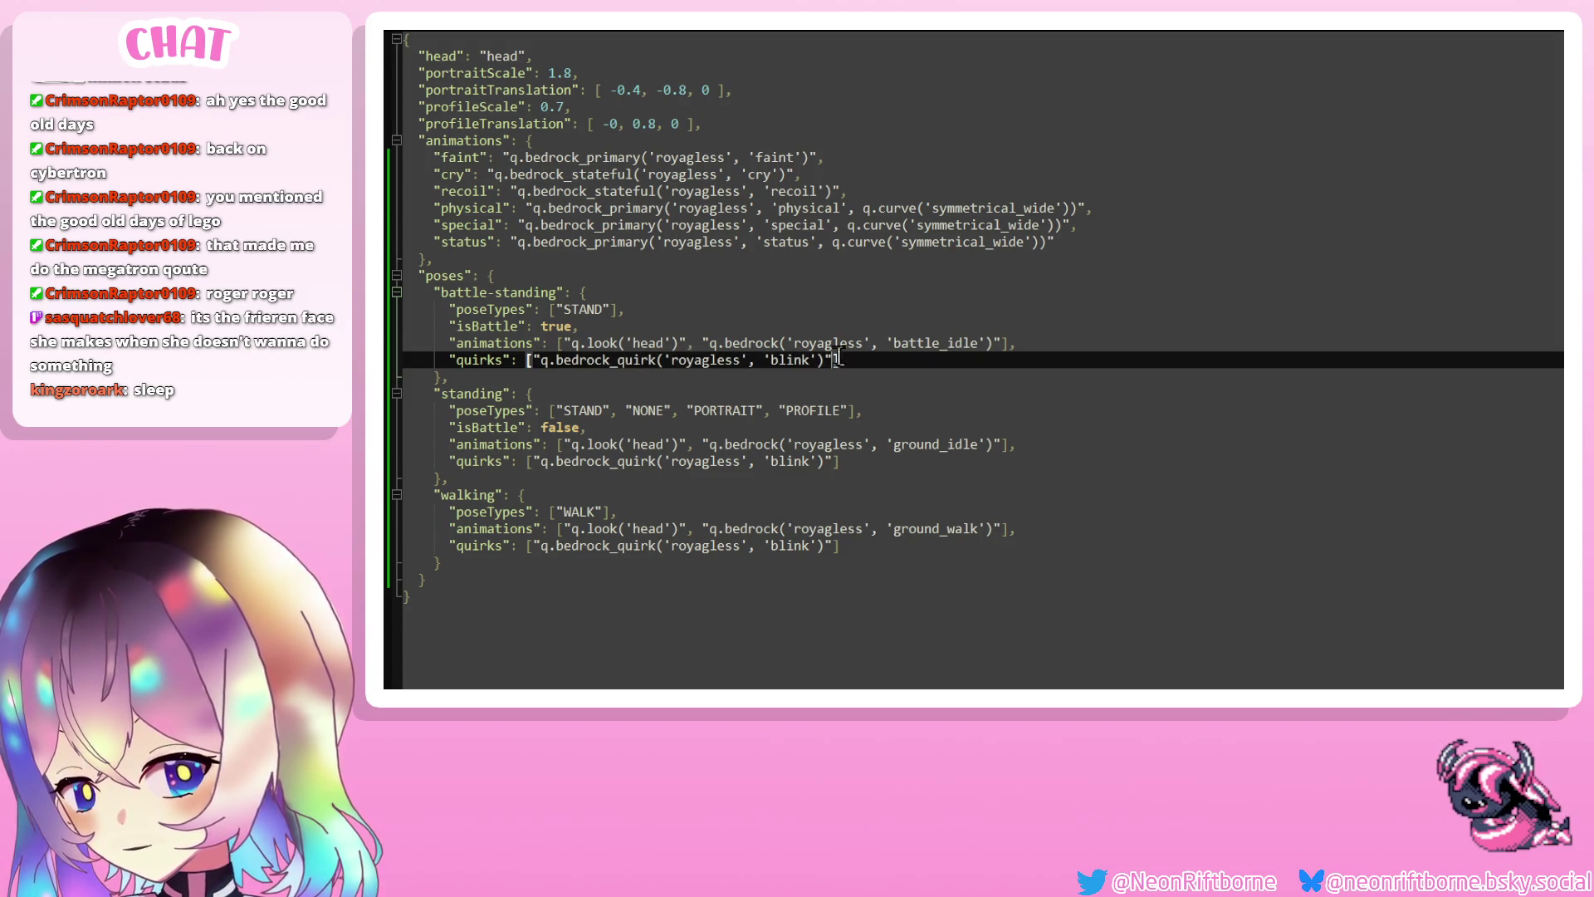
type(",")
key("ctrl+v")
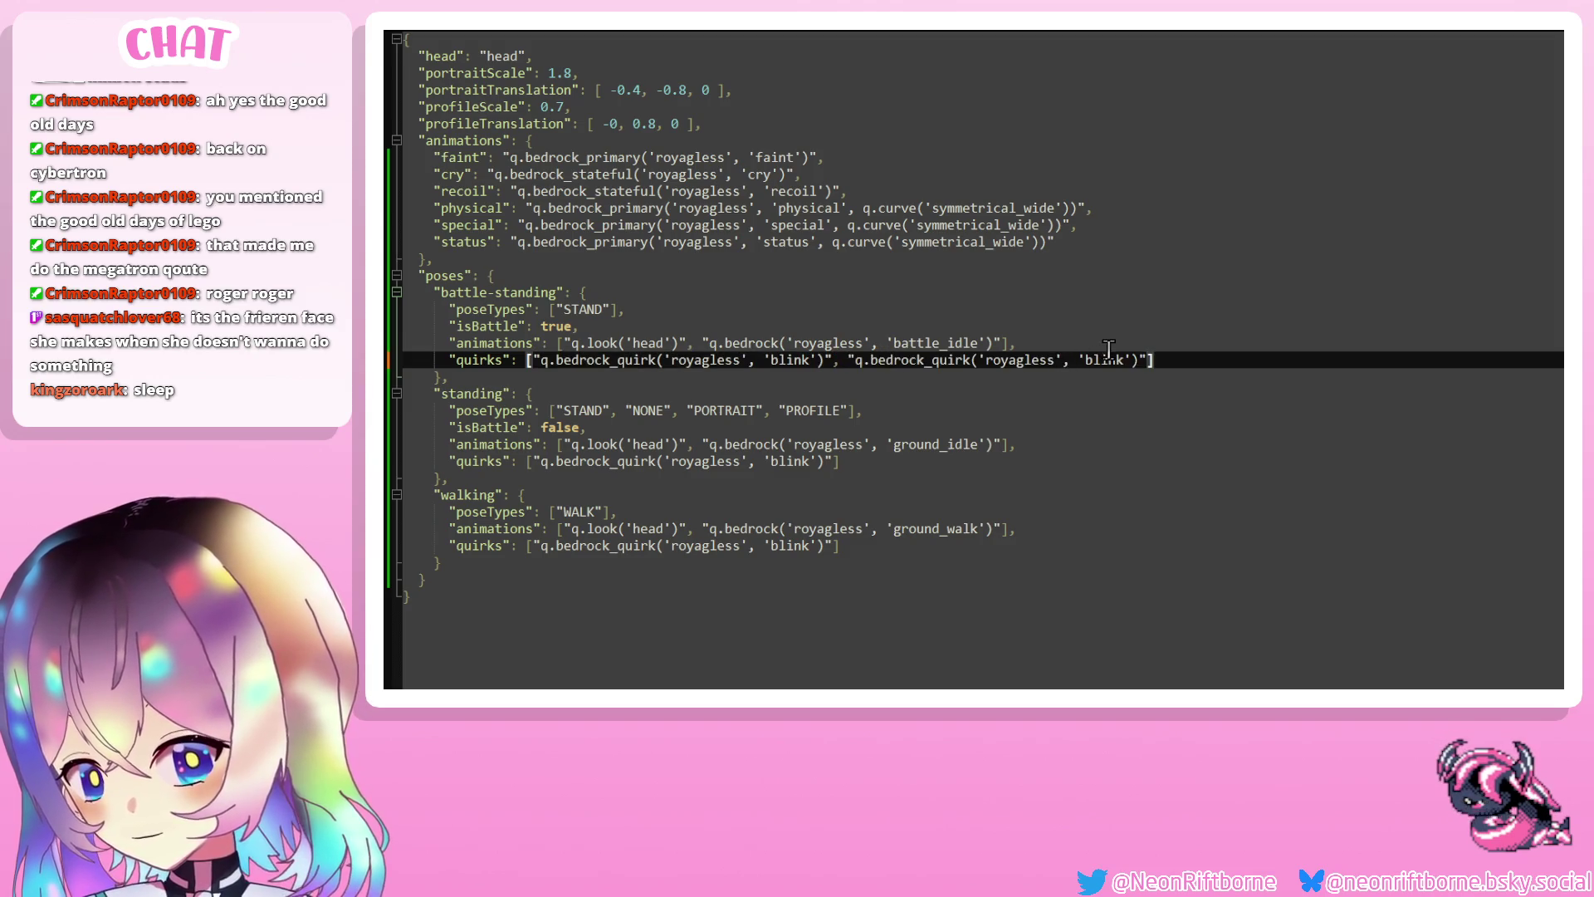
double_click(1113, 353)
type("qui")
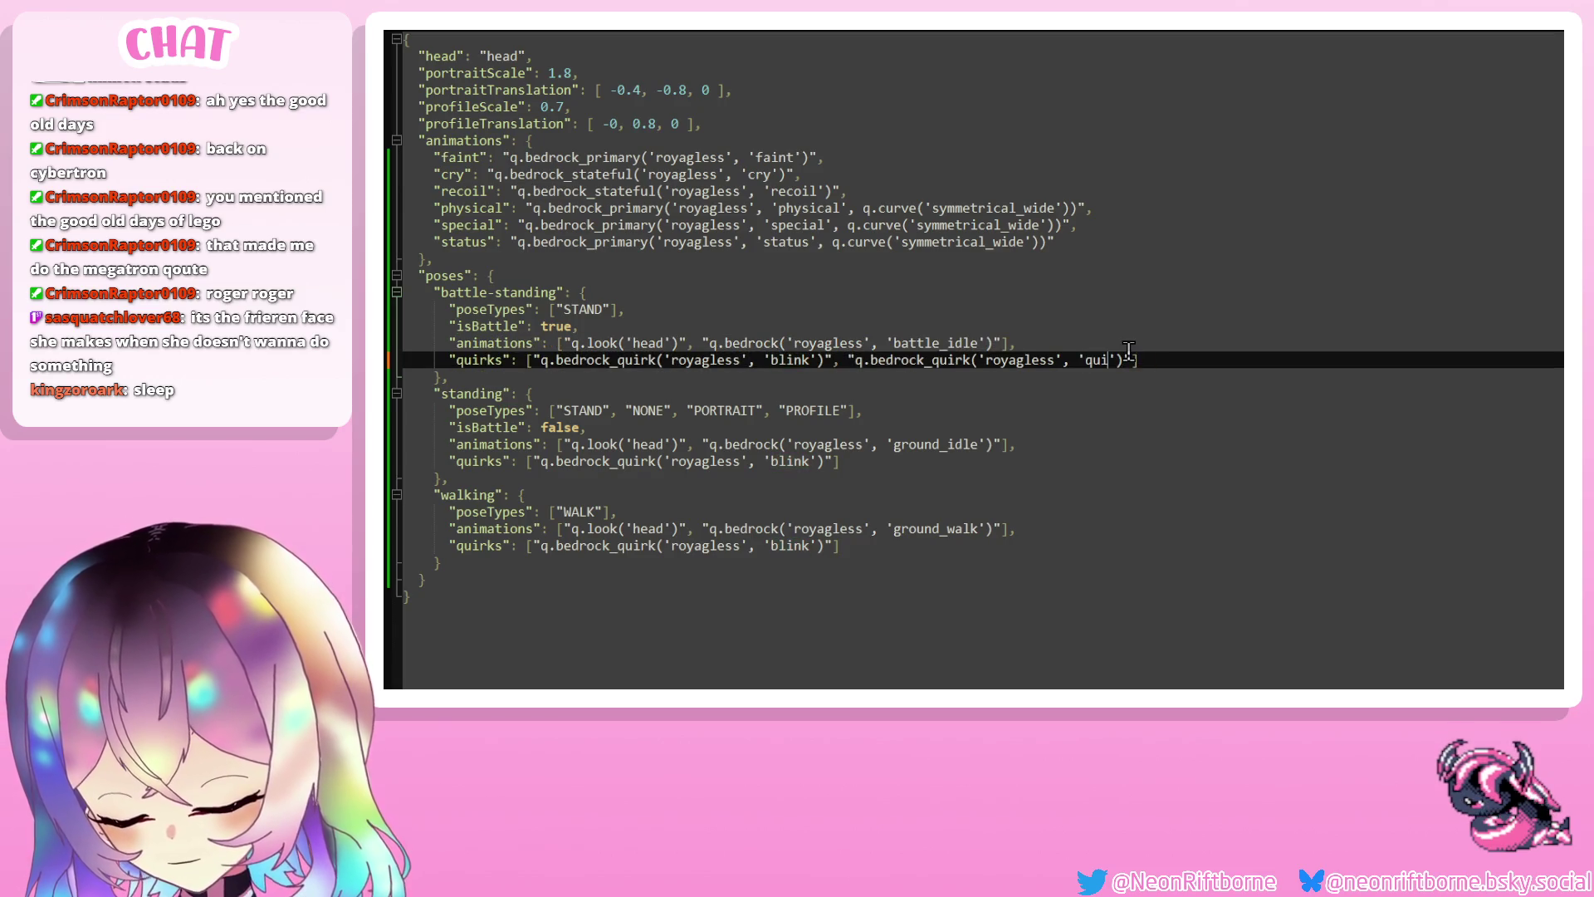
type("rk")
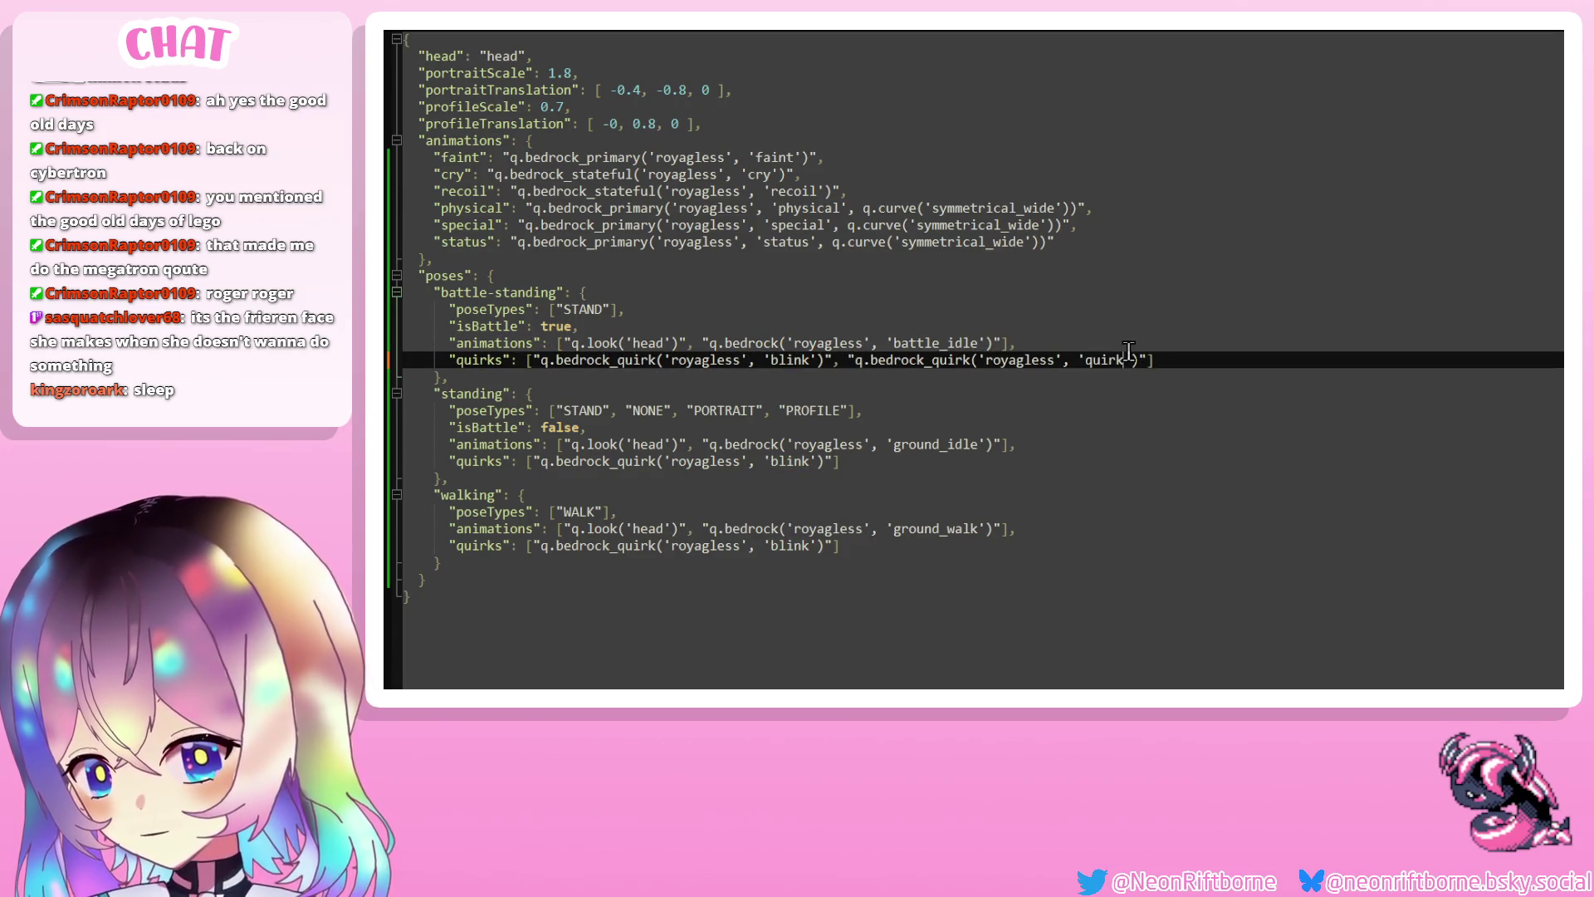
key("Up")
key("Up")
key("Down")
Move the 'quirk' entry out of battle-standing into the standing and walking quirk lists
left_click_drag(1154, 361, 835, 365)
key("ctrl+x")
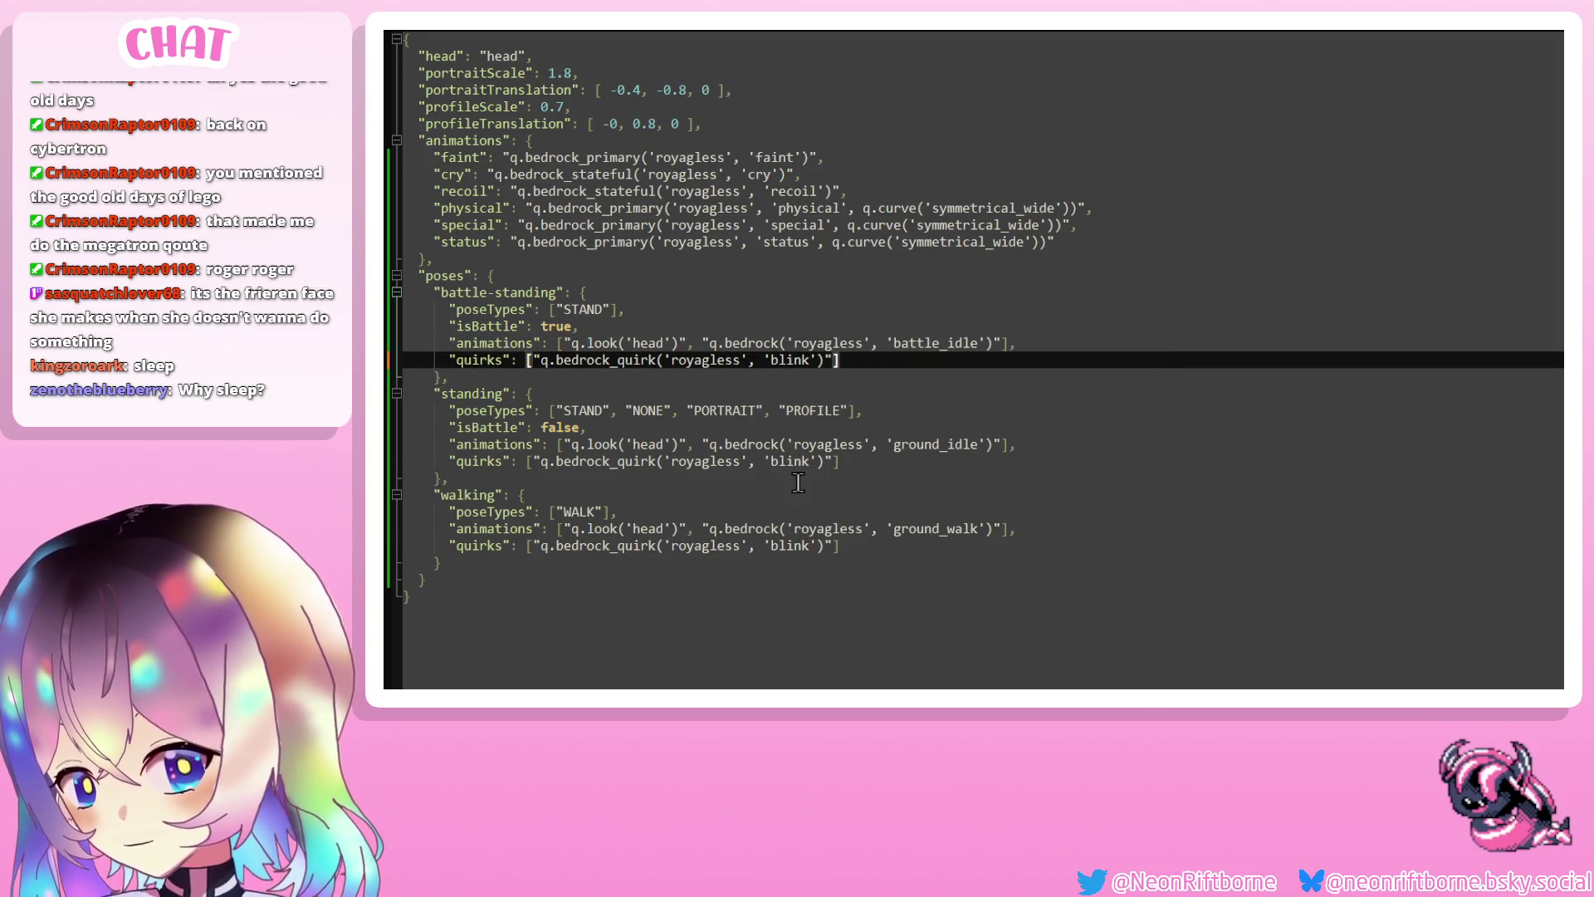
left_click(835, 462)
key("ctrl+v")
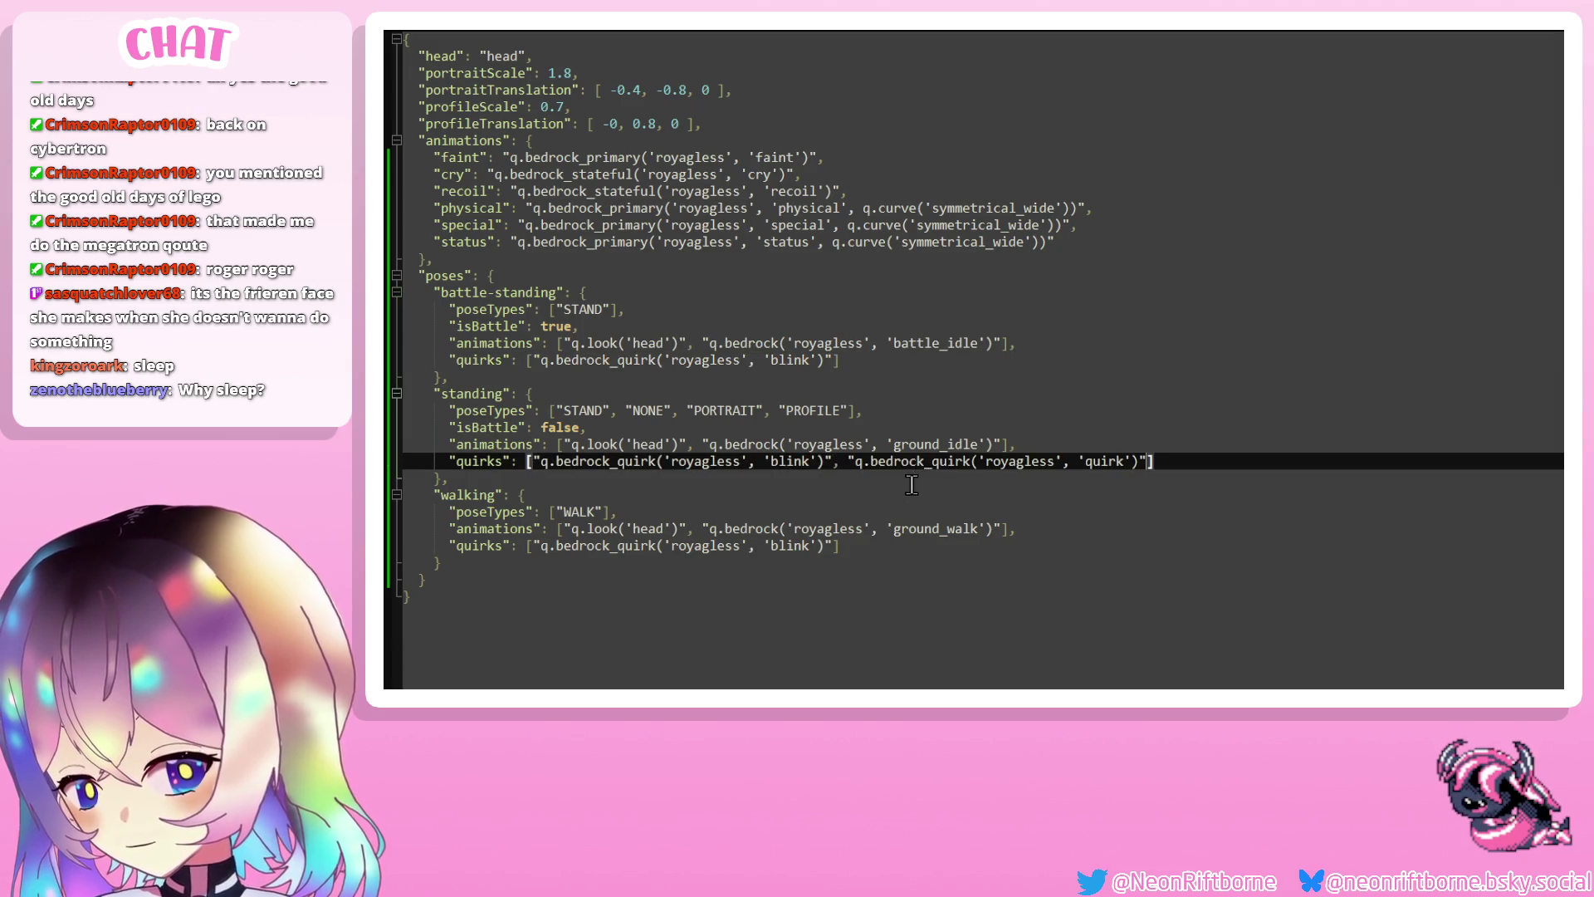
left_click(1000, 543)
key("ctrl+v")
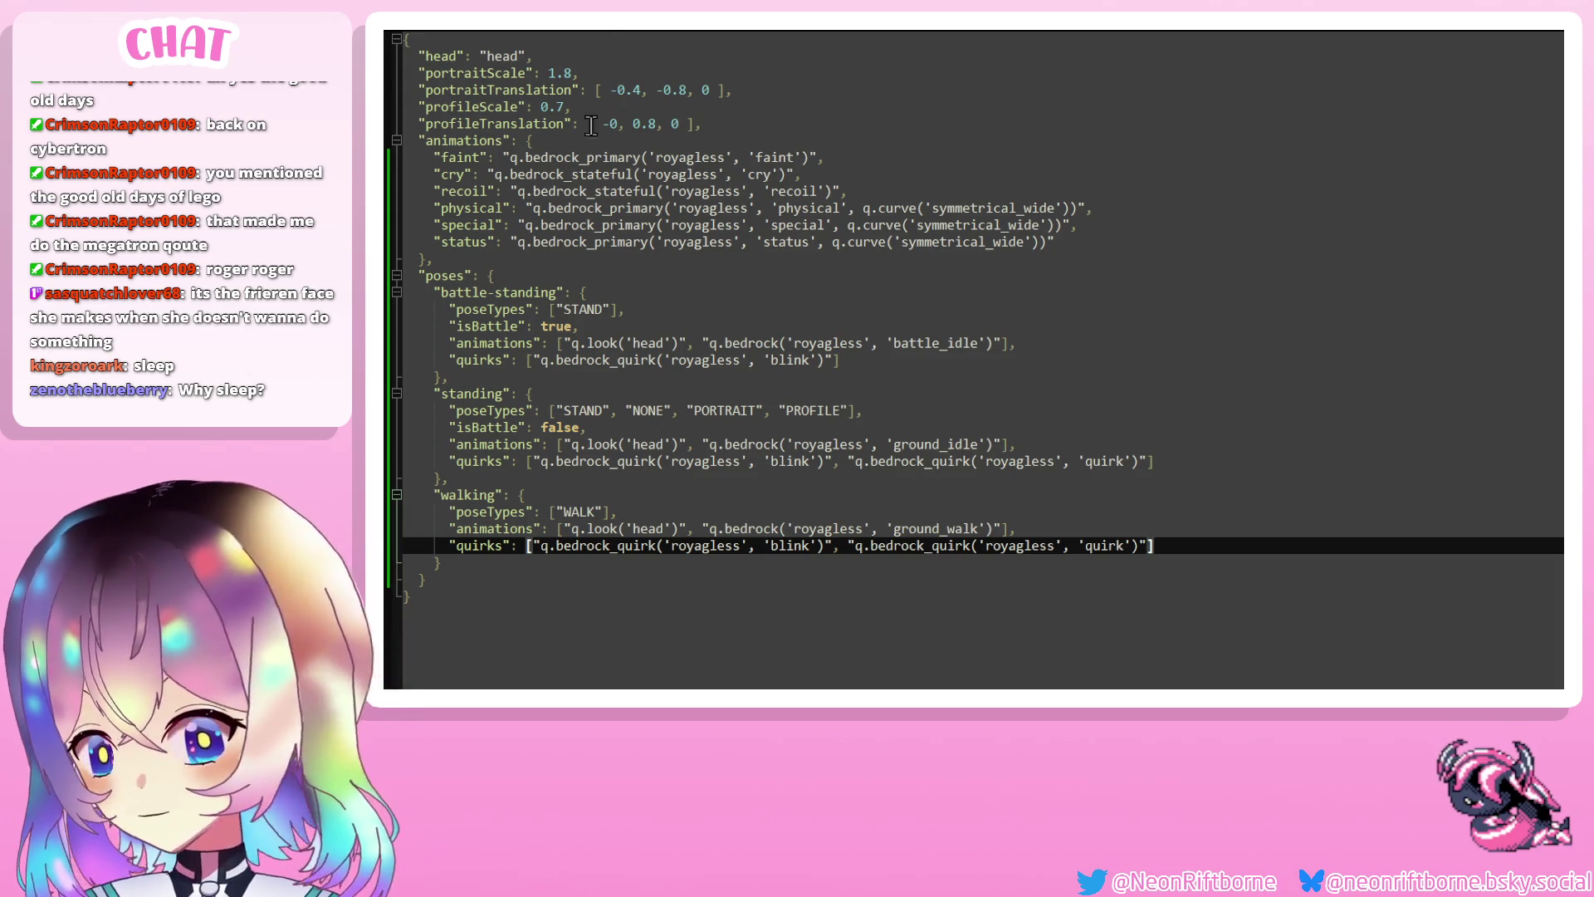
key("ctrl+z")
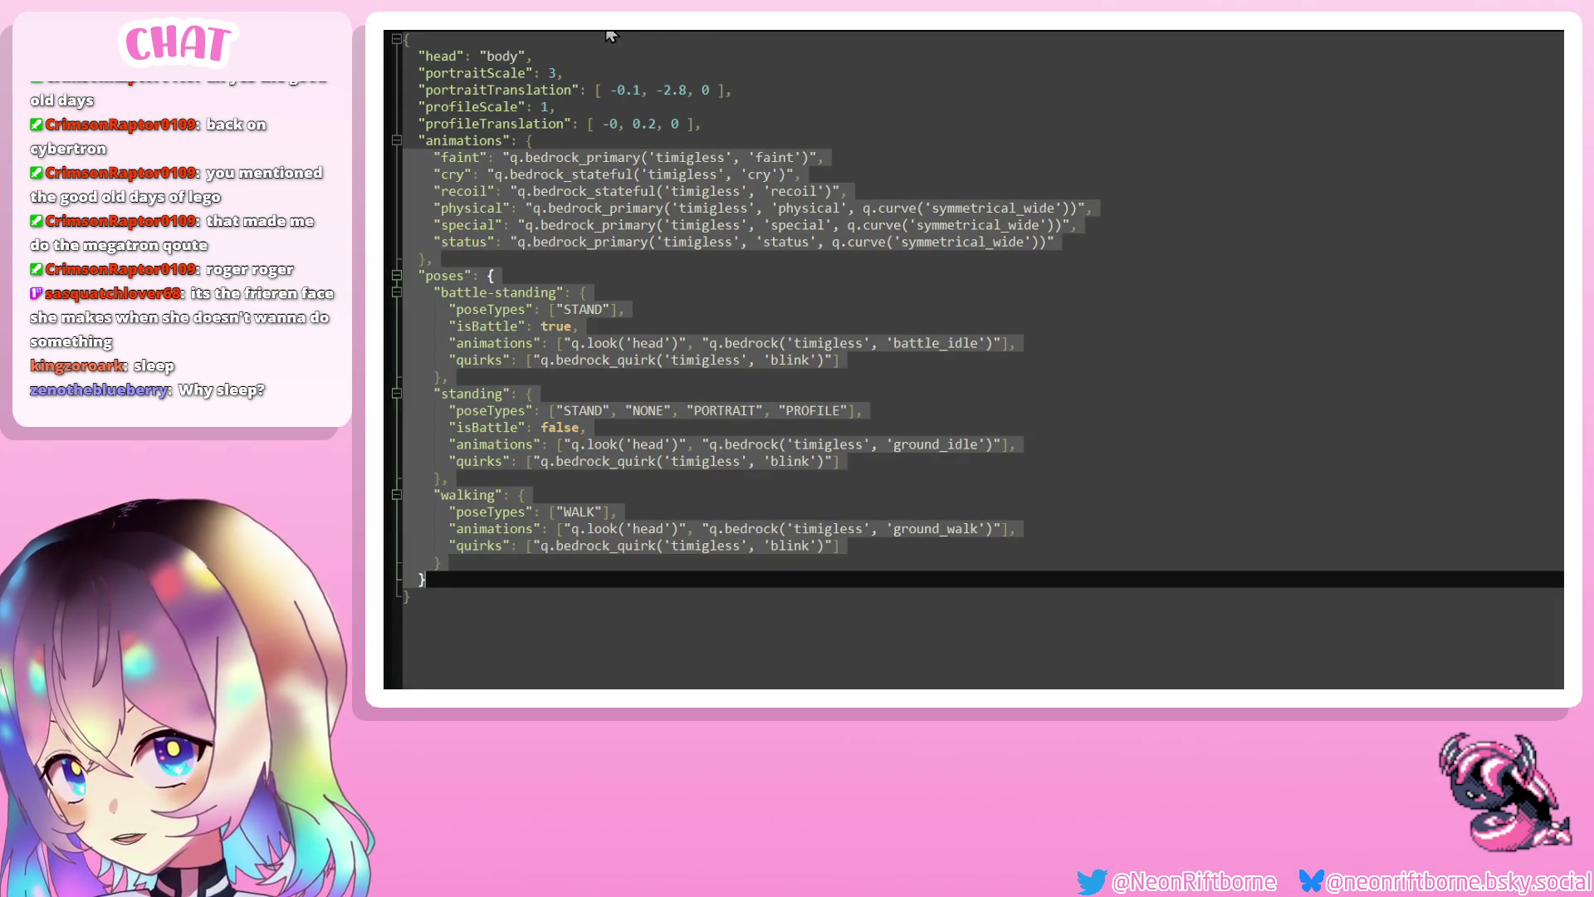
key("ctrl+y")
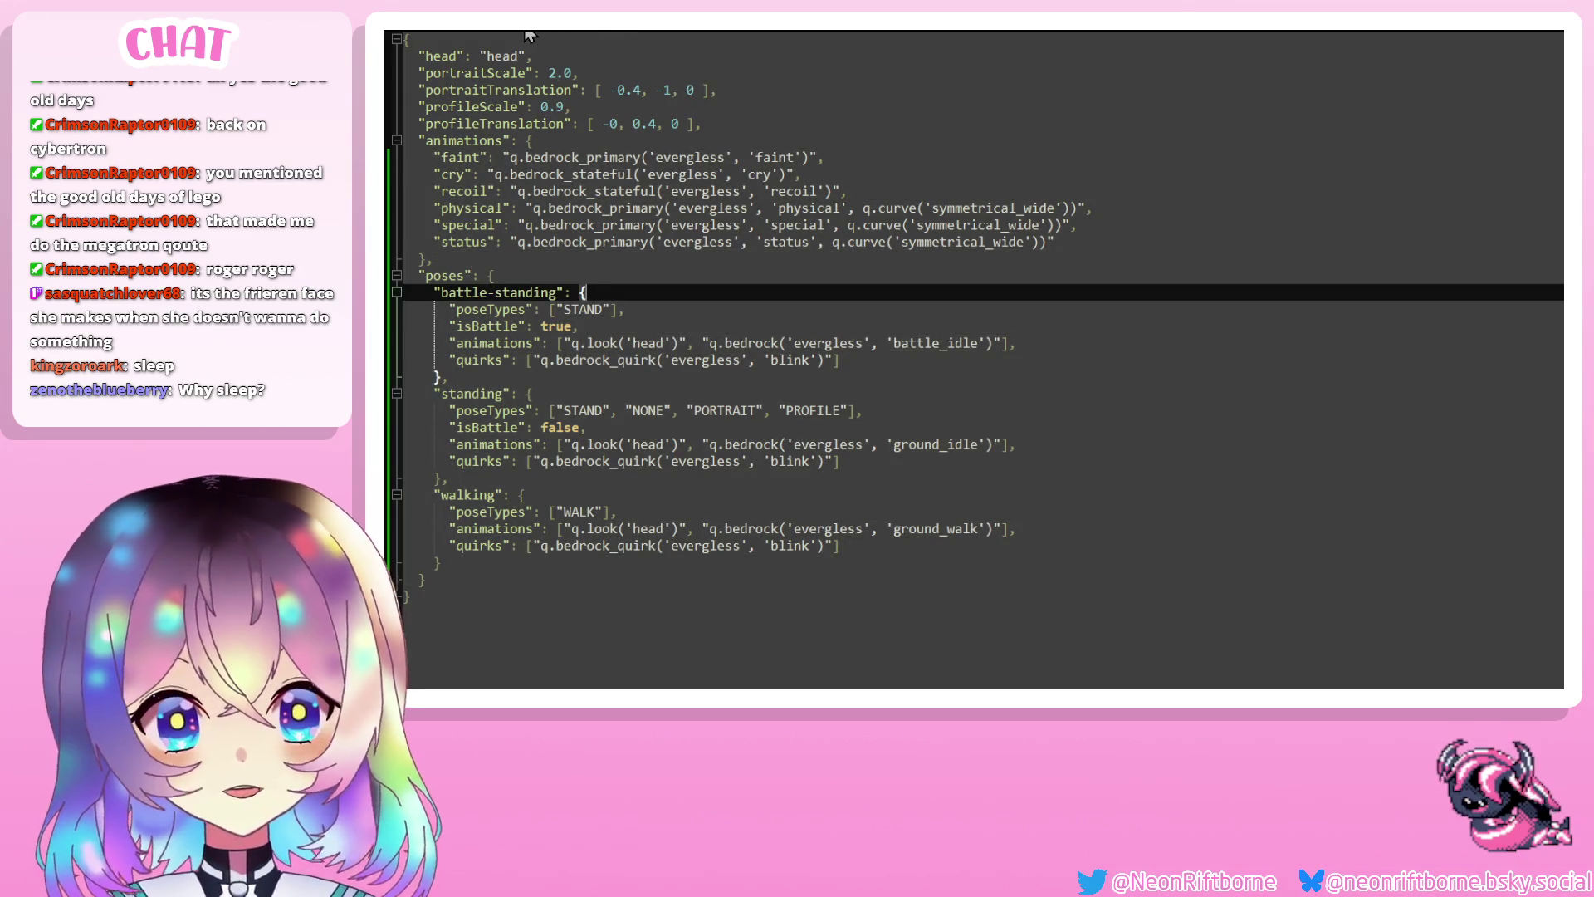
left_click(451, 36)
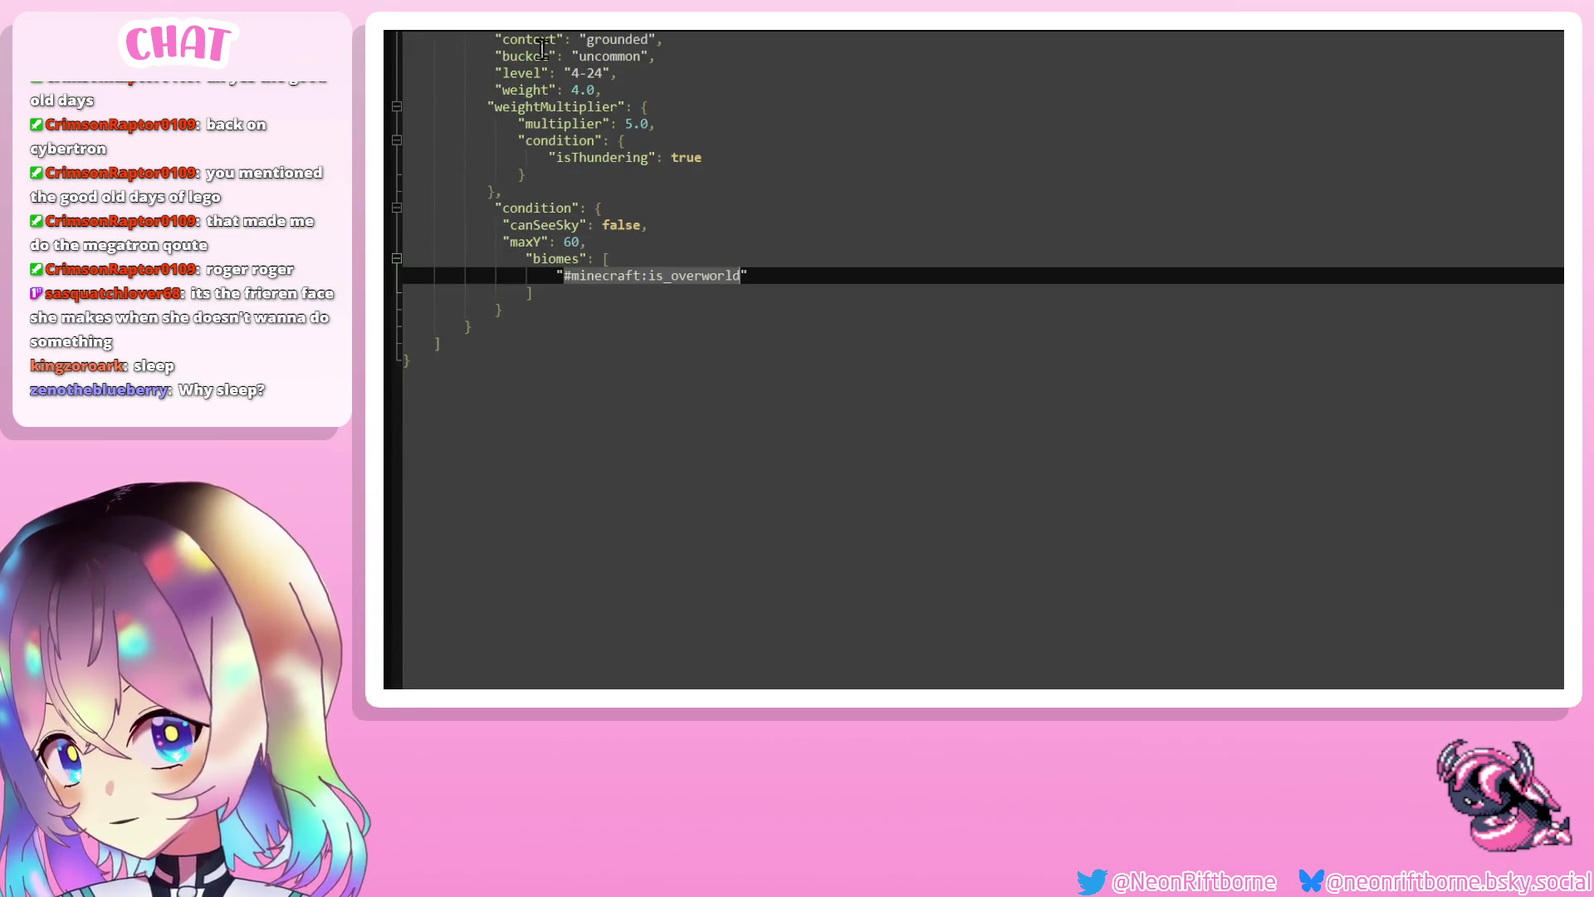
scroll(503, 38, "up", 4)
left_click(465, 36)
left_click(481, 36)
left_click(764, 36)
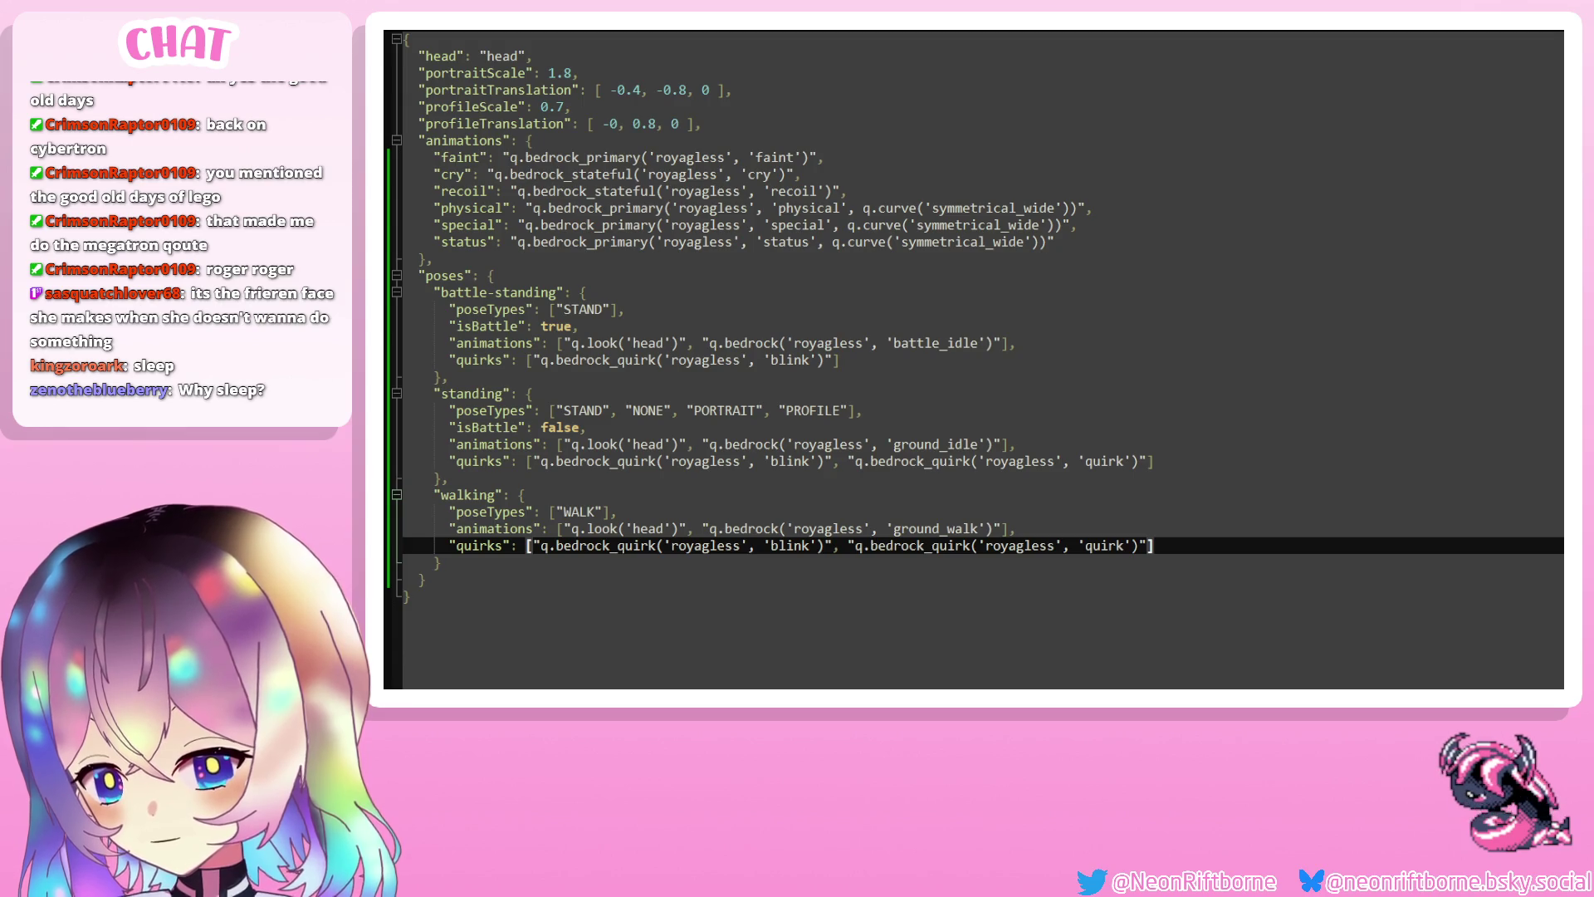
key("ctrl+Tab")
mouse_move(404, 579)
left_mouse_down()
mouse_move(742, 598)
mouse_move(715, 631)
mouse_move(706, 615)
mouse_move(693, 648)
mouse_move(684, 634)
left_mouse_up()
key("ctrl+c")
key("ctrl+Tab")
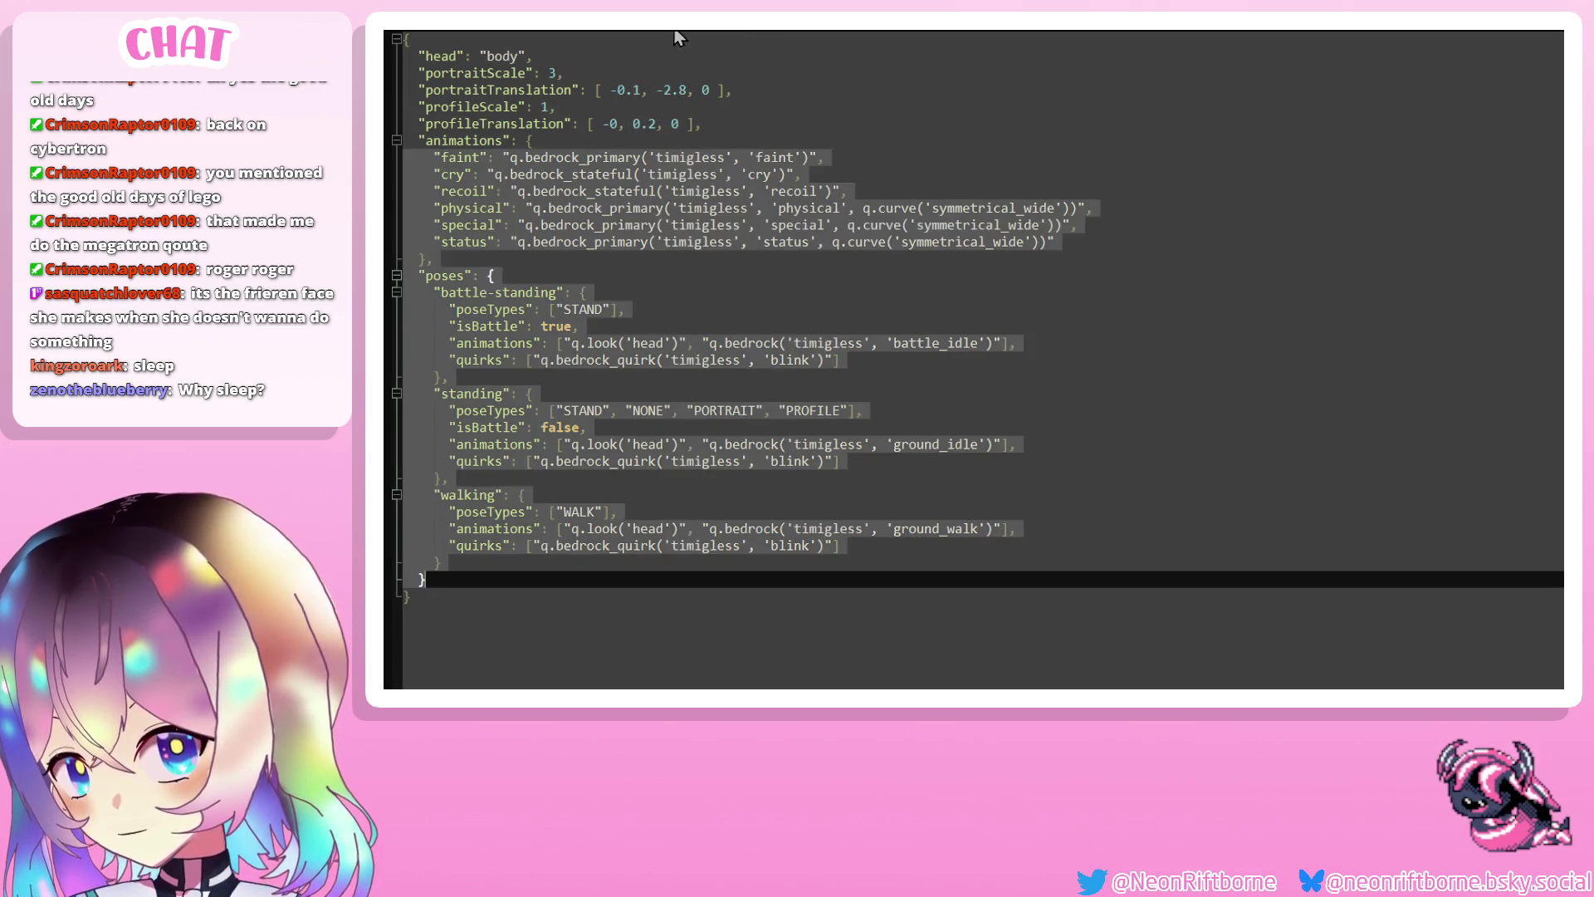
Add a SLEEP pose after walking in timigless using timigless's sleep animation, and save
left_click(567, 578)
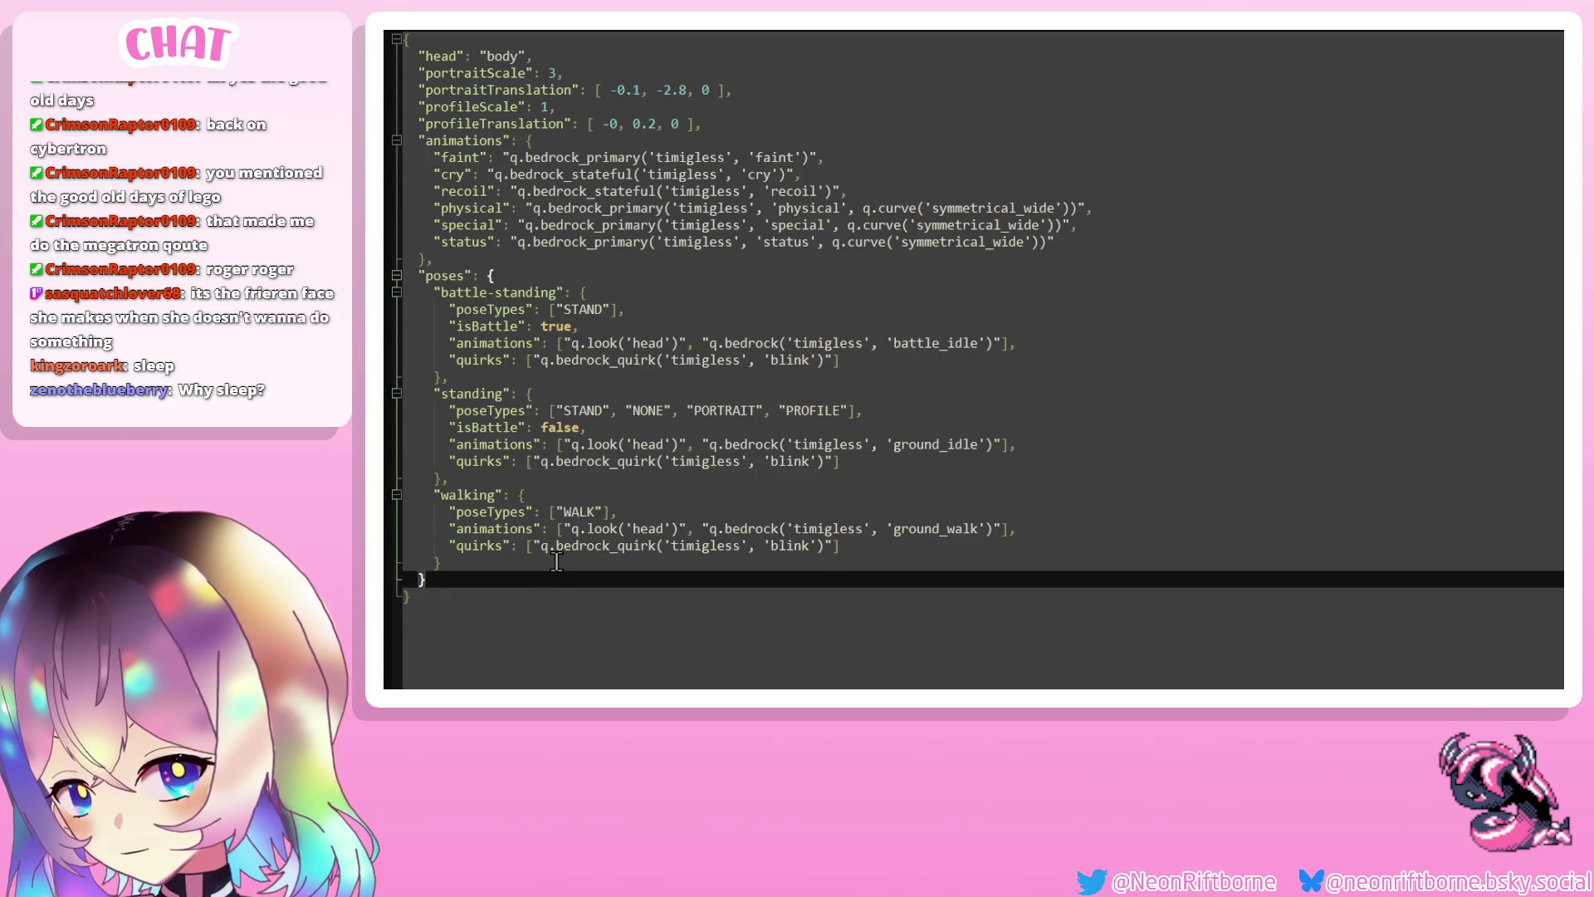
key("Return")
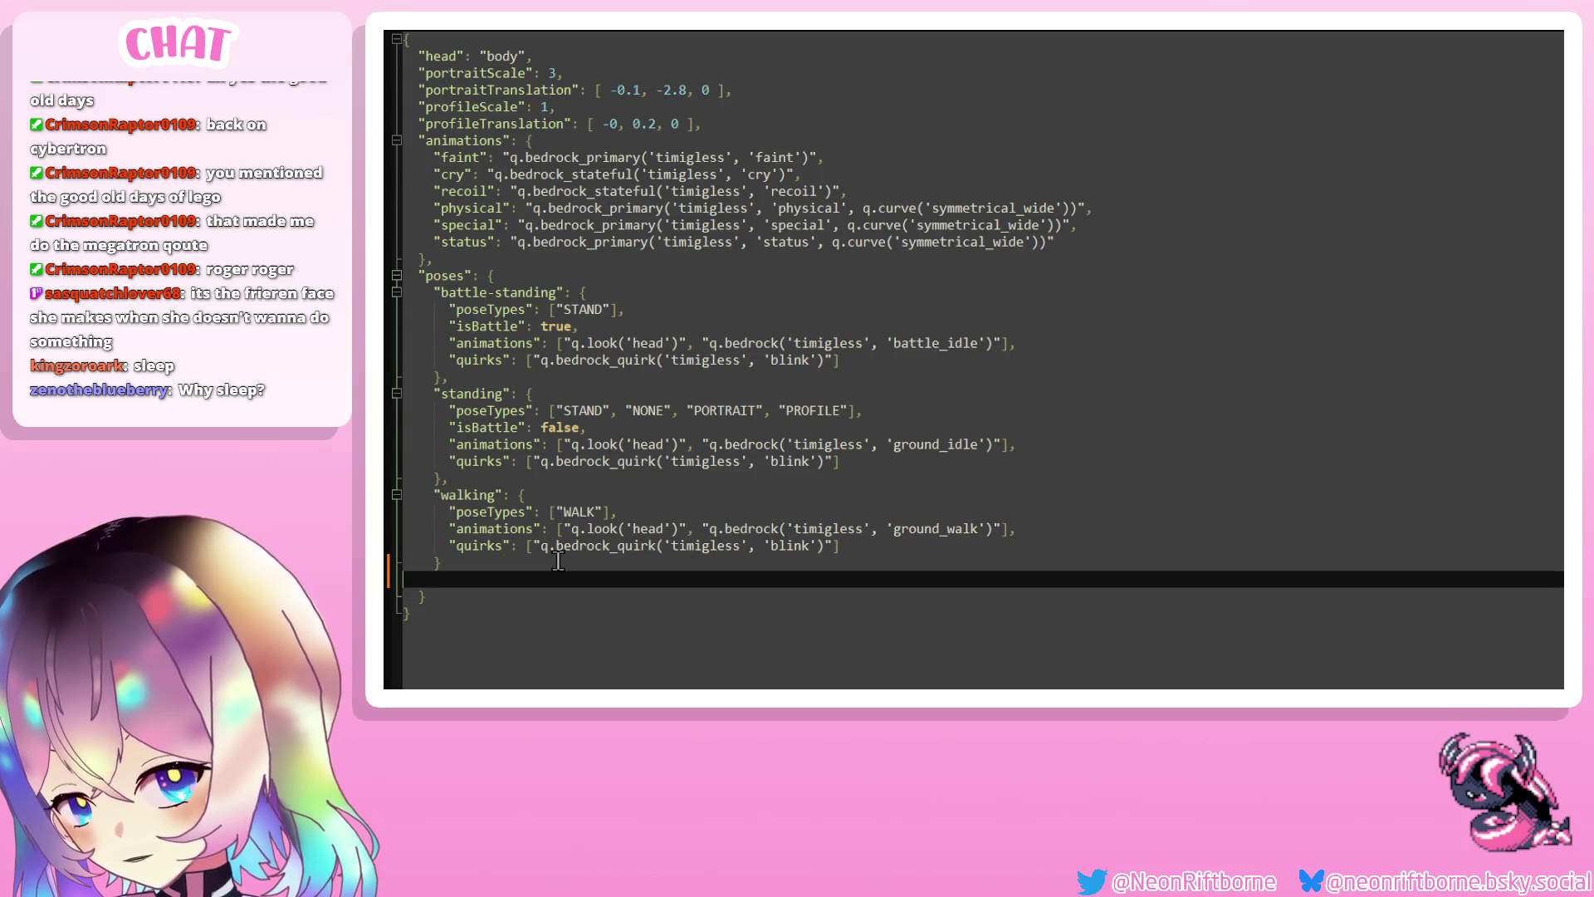
key("ctrl+v")
double_click(664, 612)
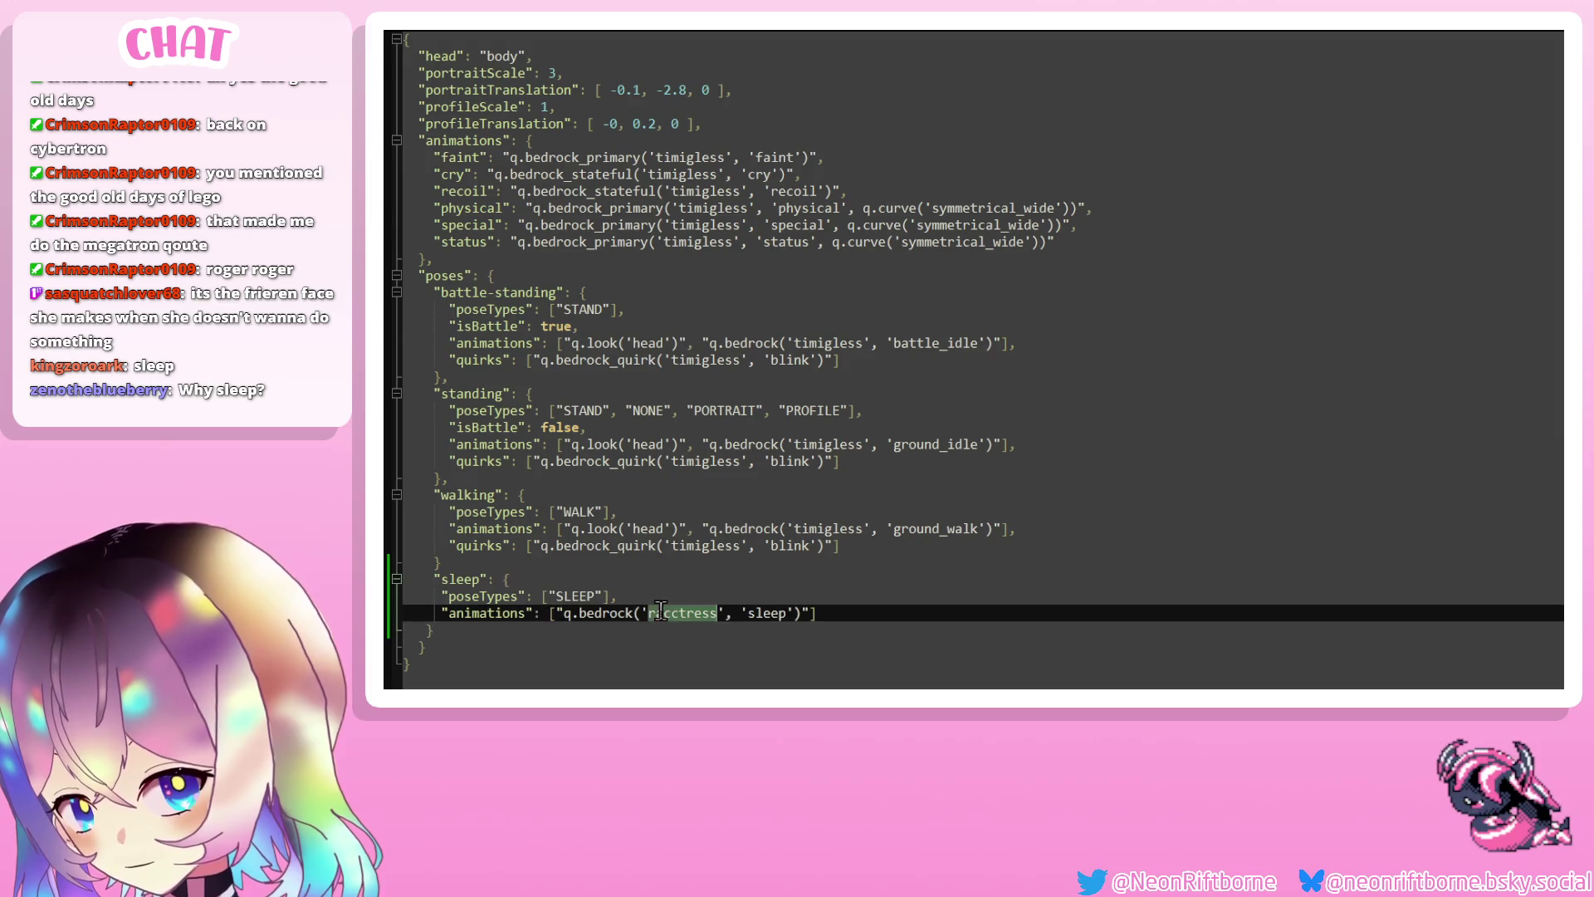
type("timigless")
key("ctrl+s")
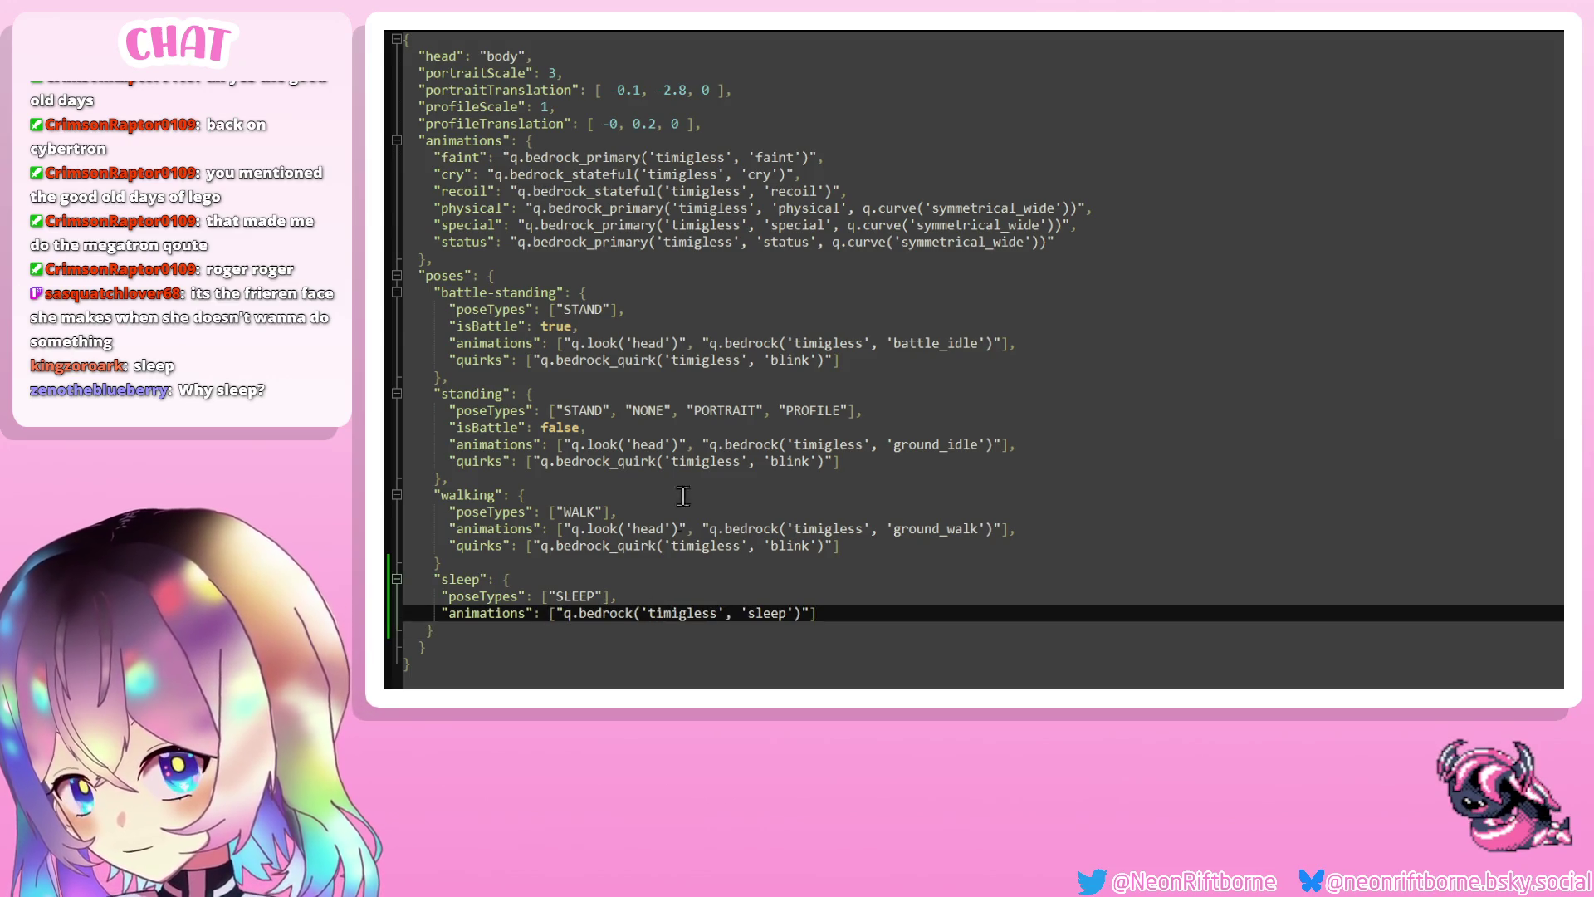
Add a SLEEP pose after walking in evergless, with racctress renamed to evergless
left_click(857, 38)
left_click(523, 595)
left_click(548, 563)
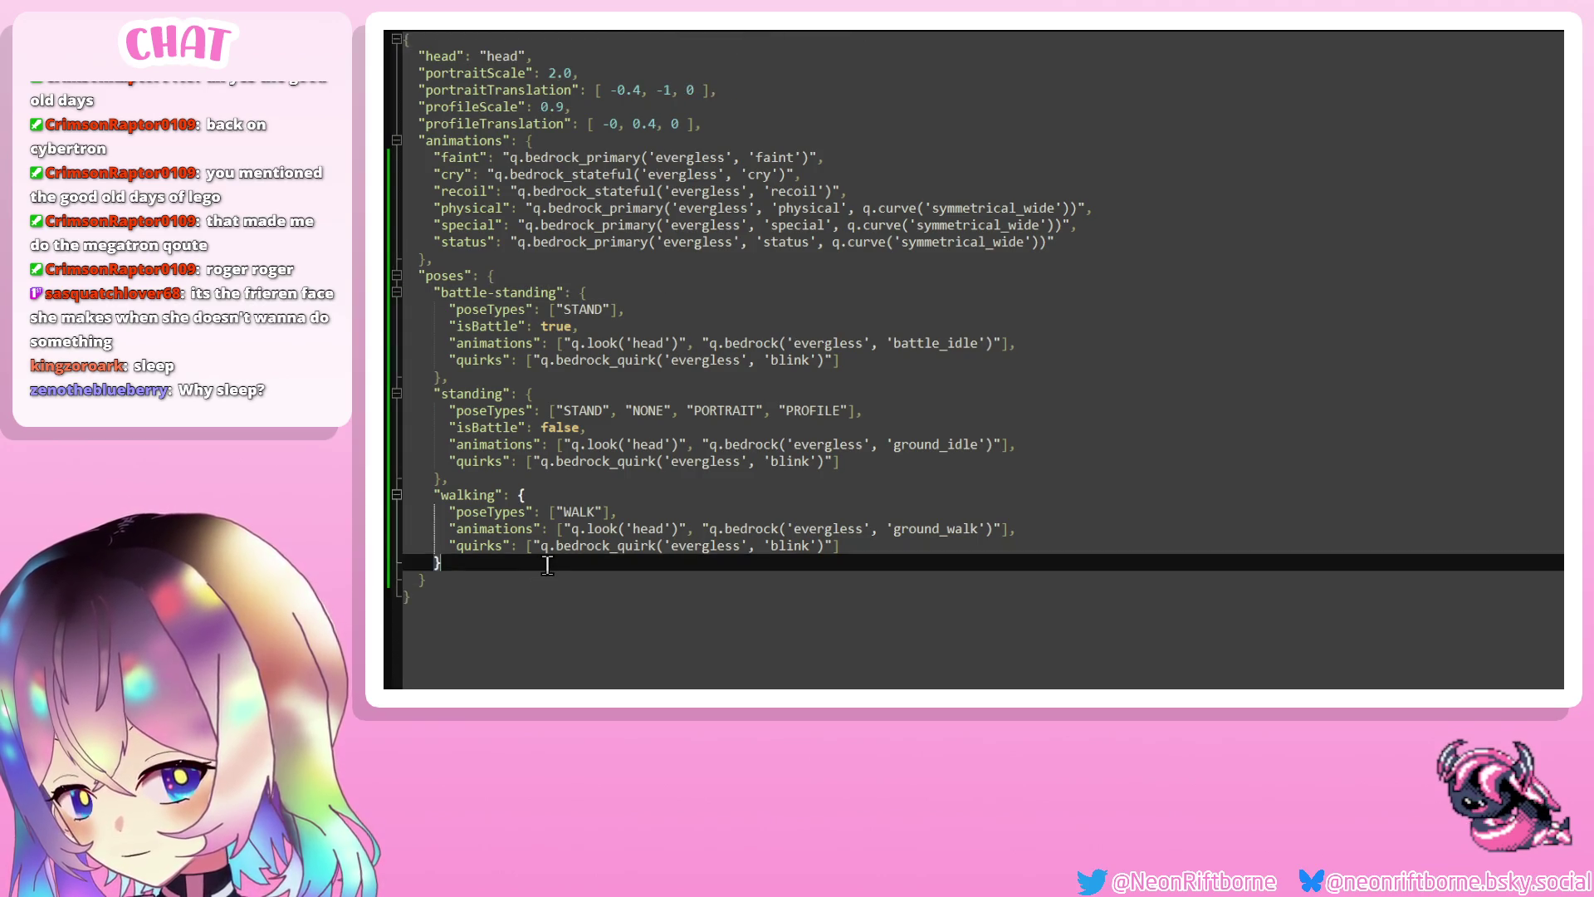
type(",")
key("Return")
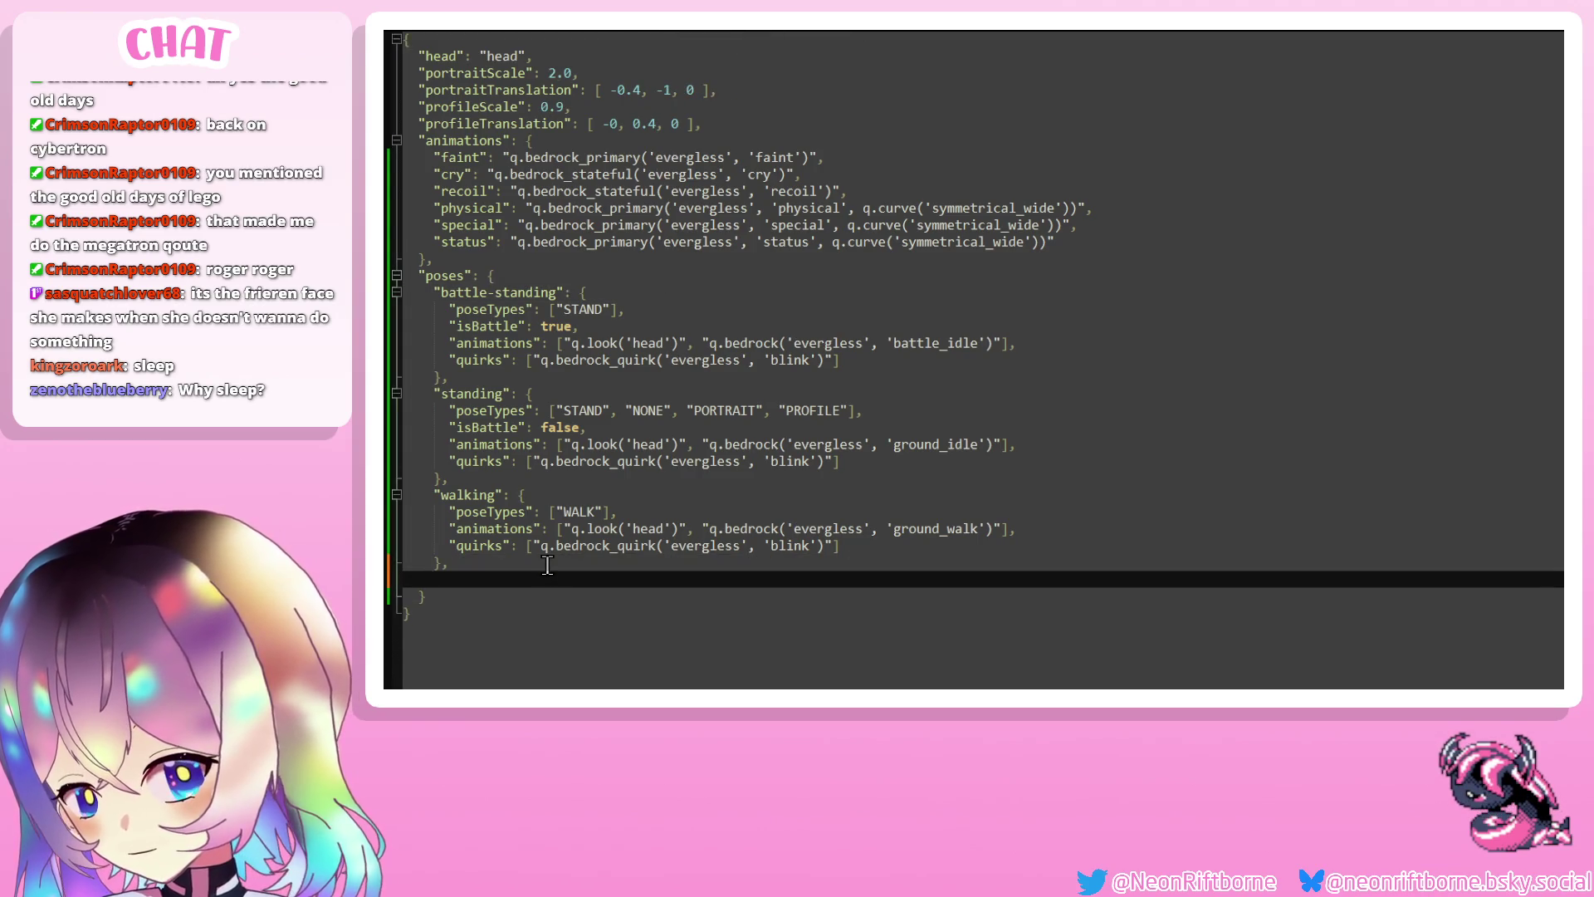
key("ctrl+v")
key("ctrl+z")
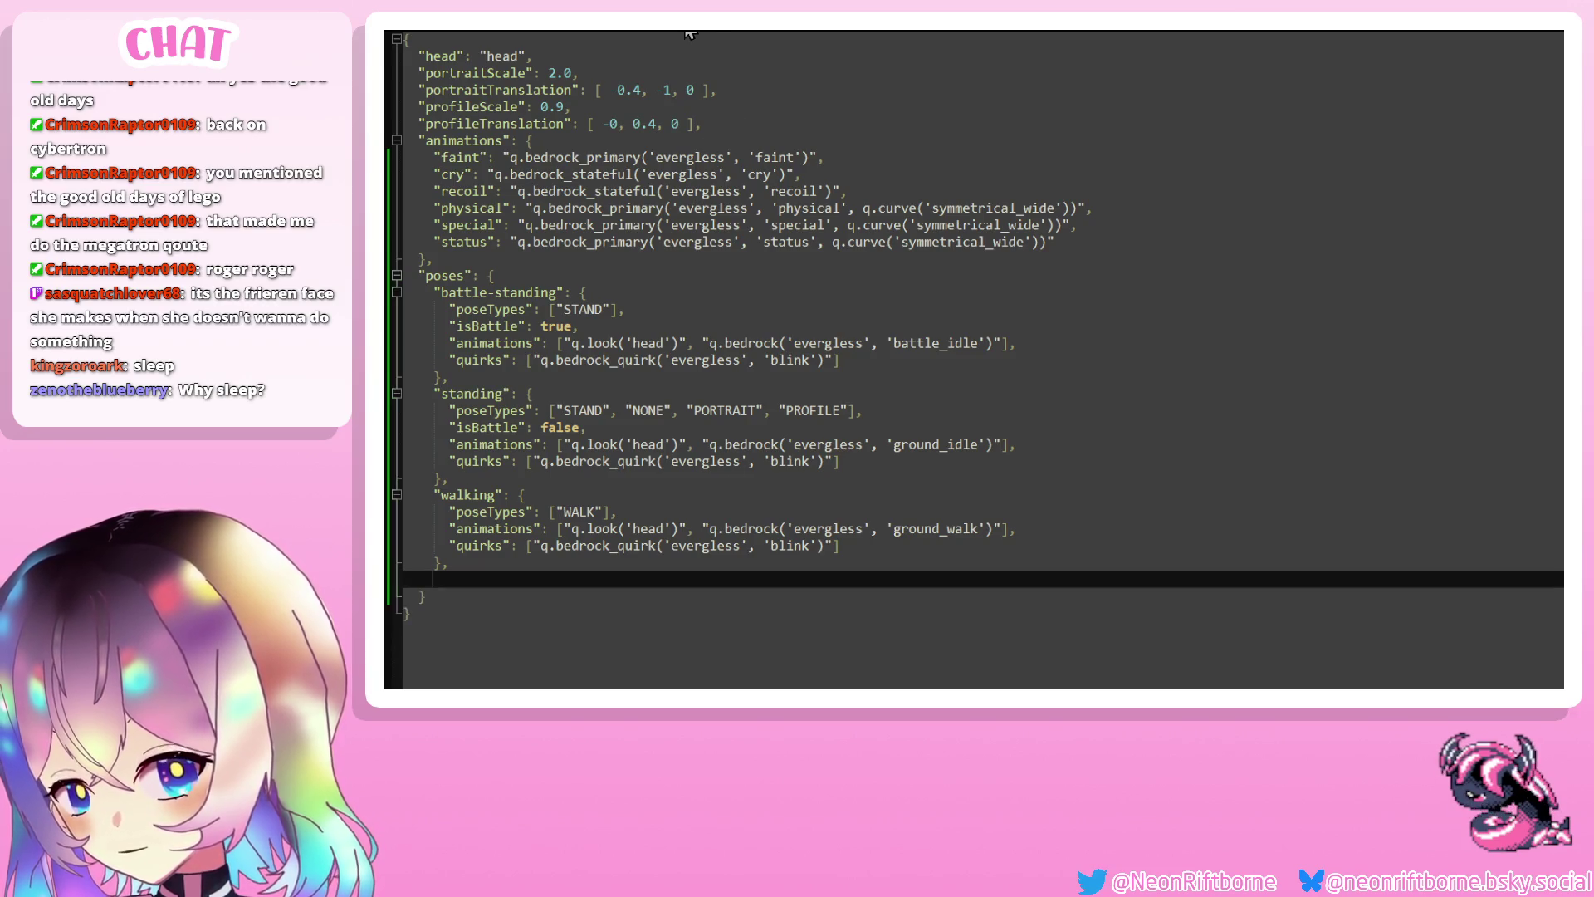
key("ctrl+v")
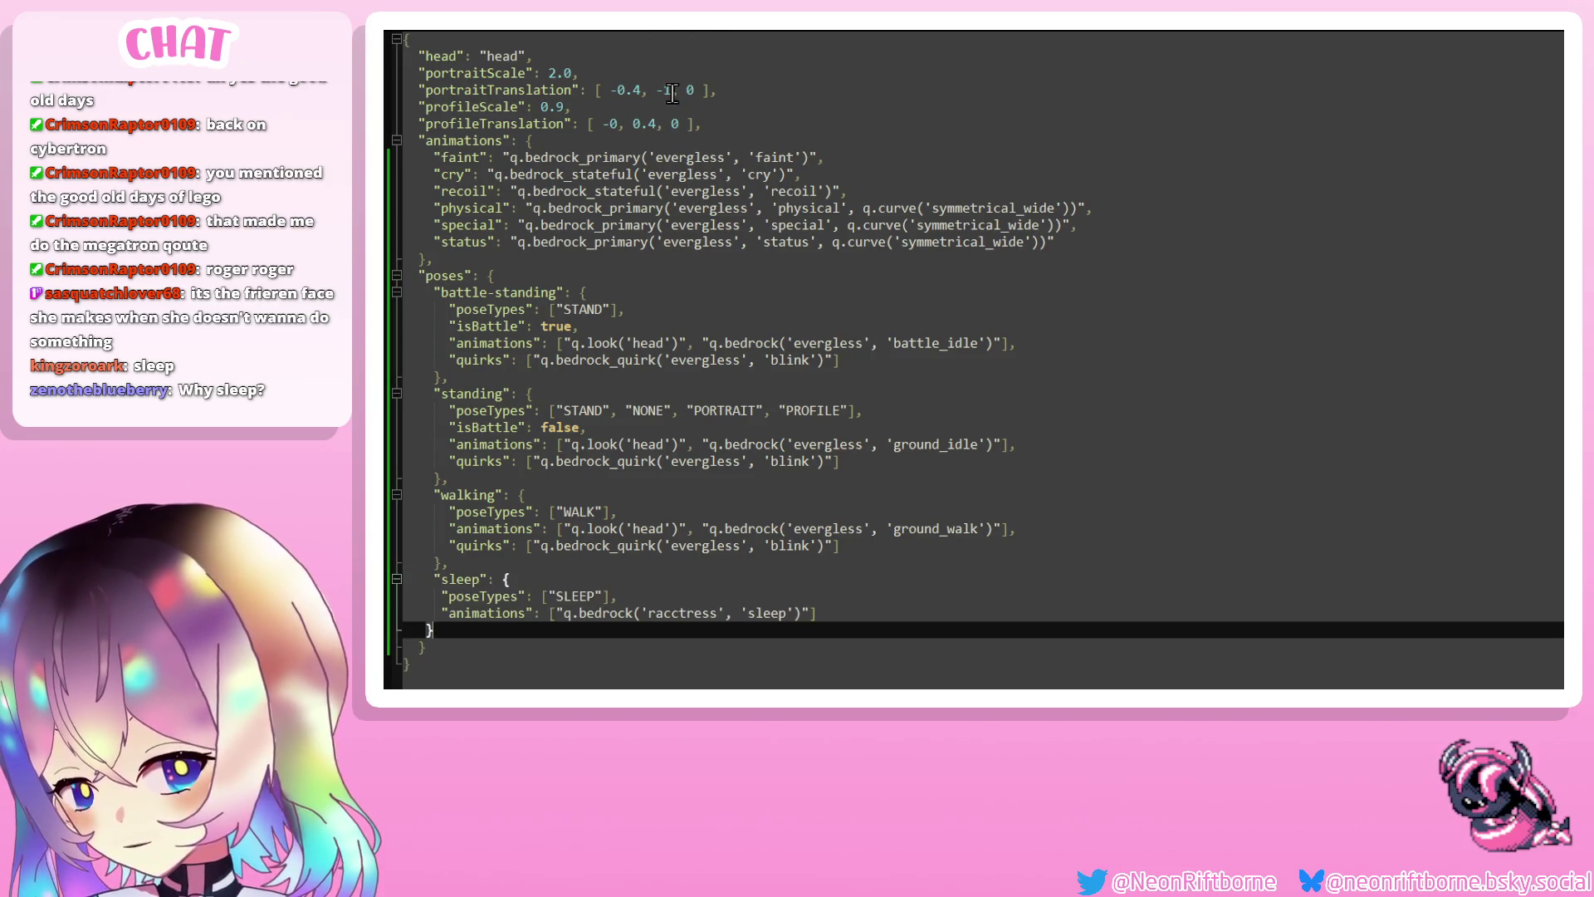
left_click(690, 33)
key("Up")
key("Up")
key("Up")
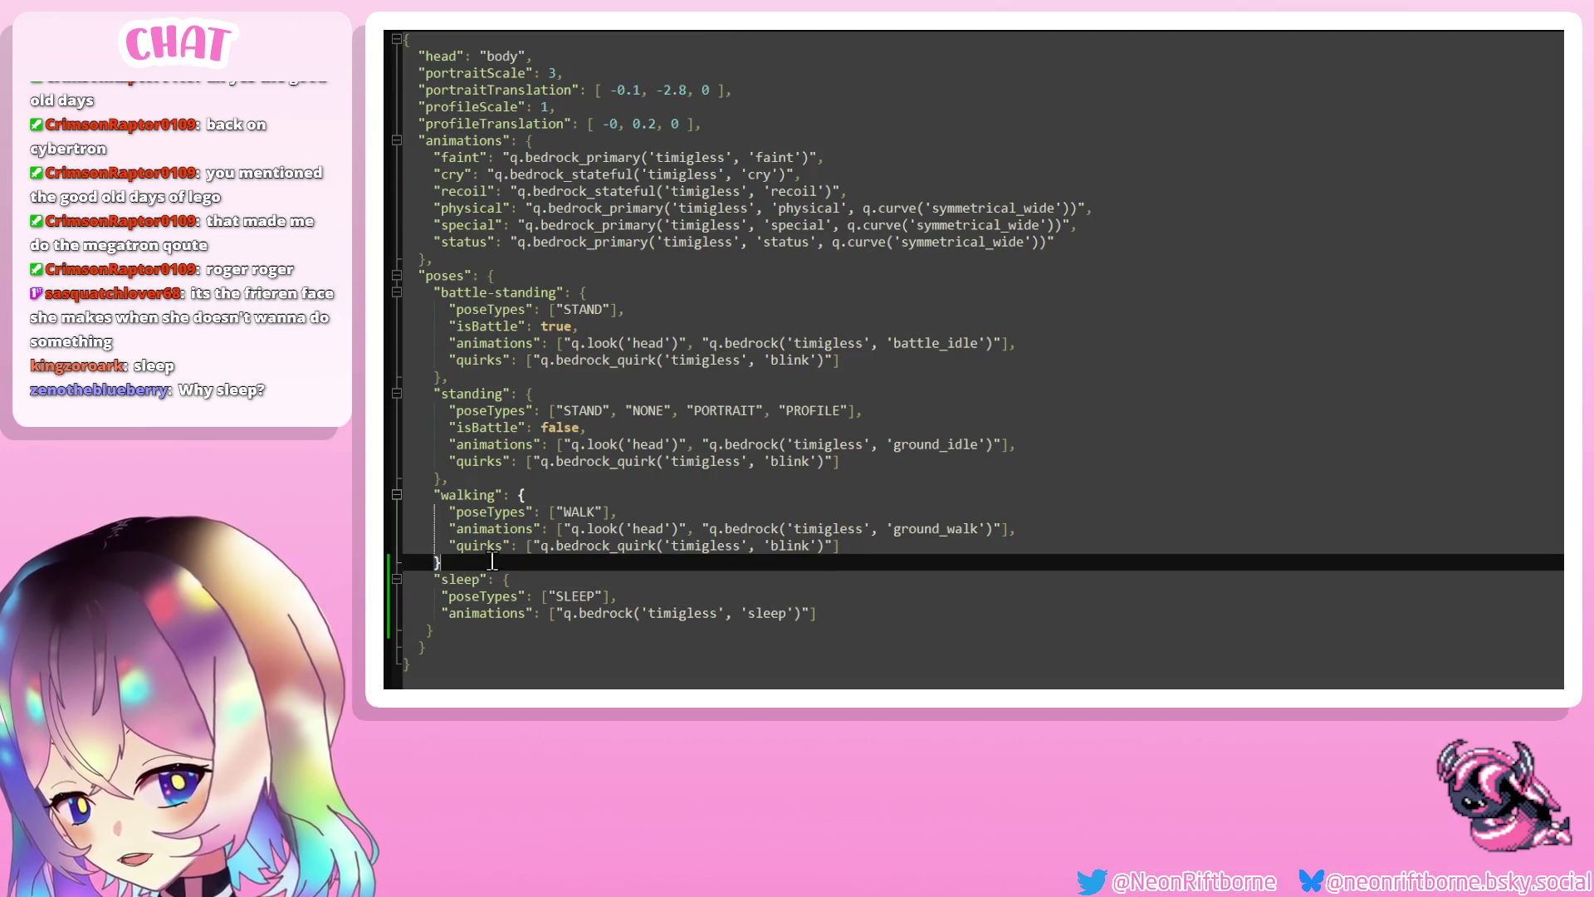
left_click(590, 38)
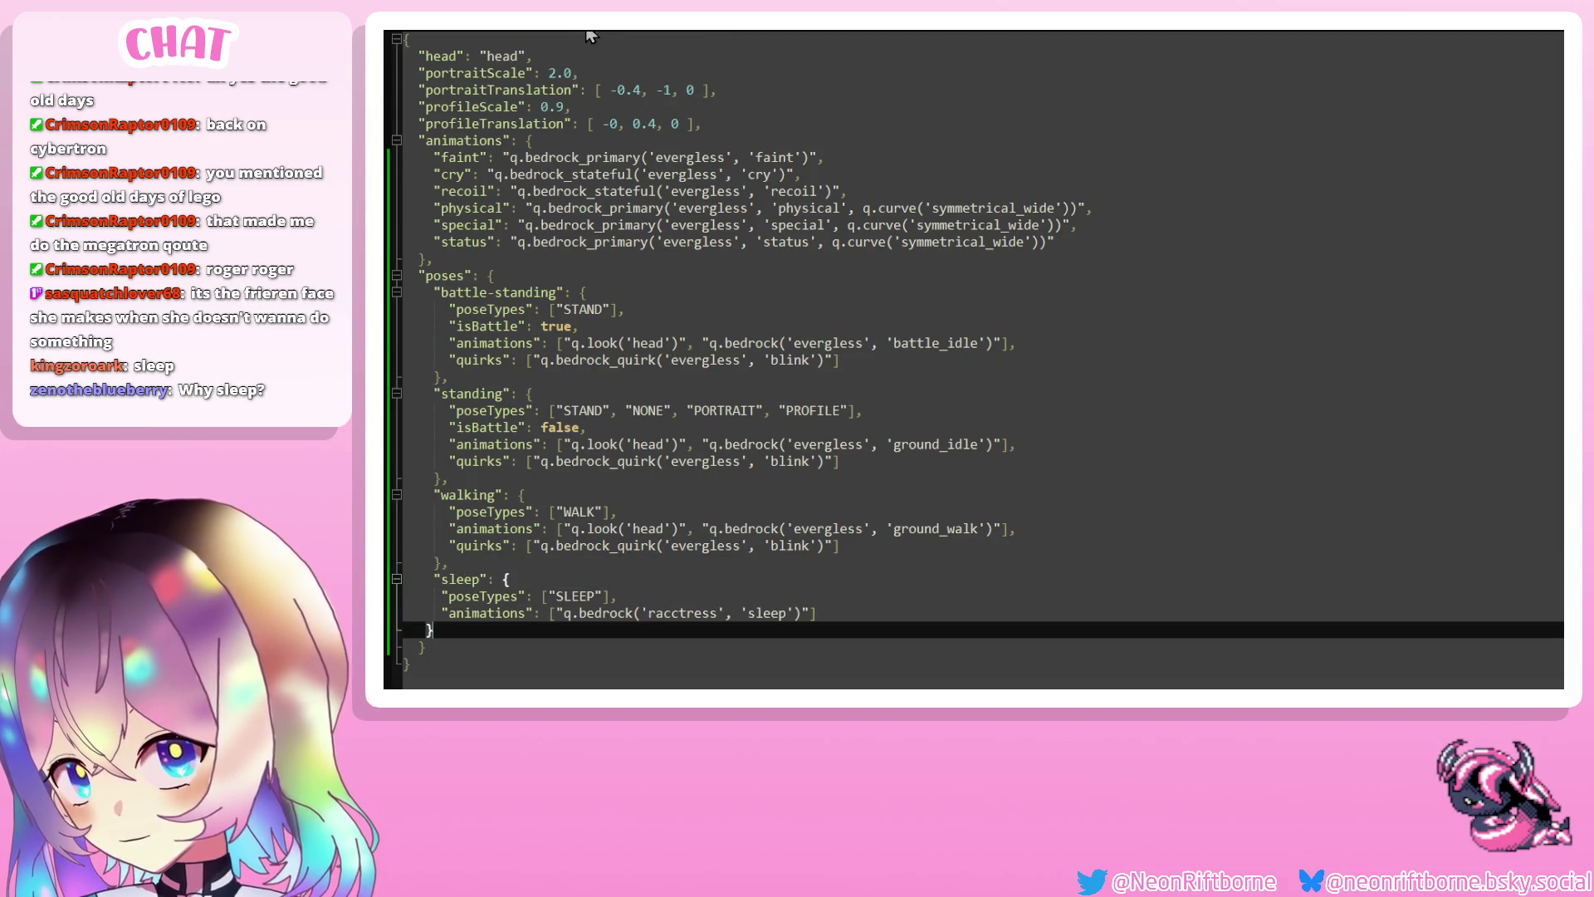
double_click(665, 615)
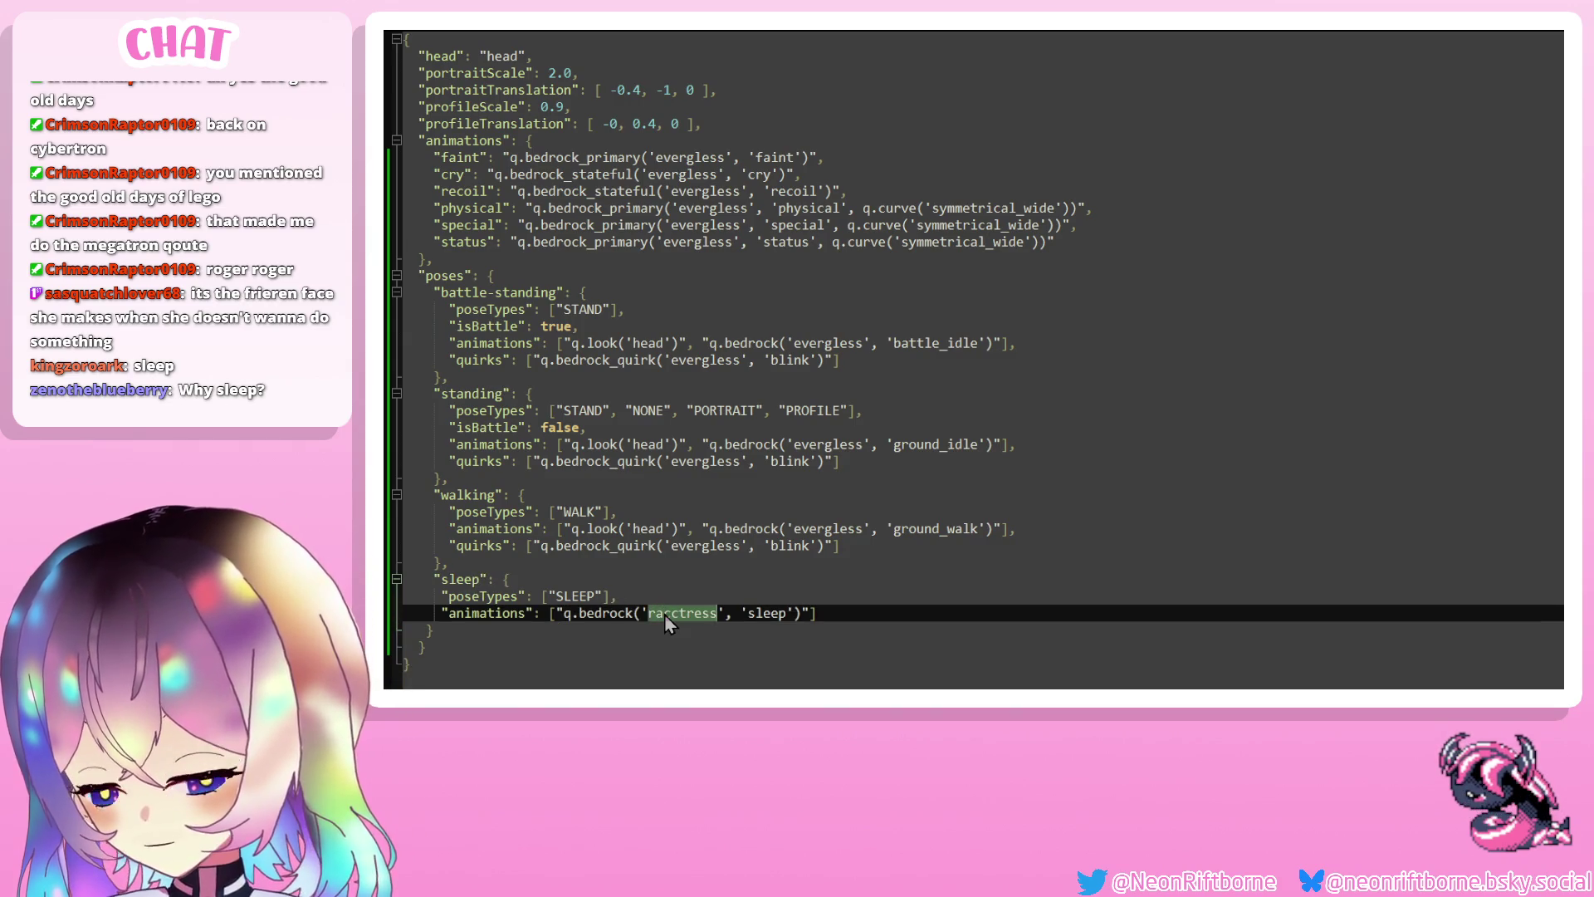
type("evergless")
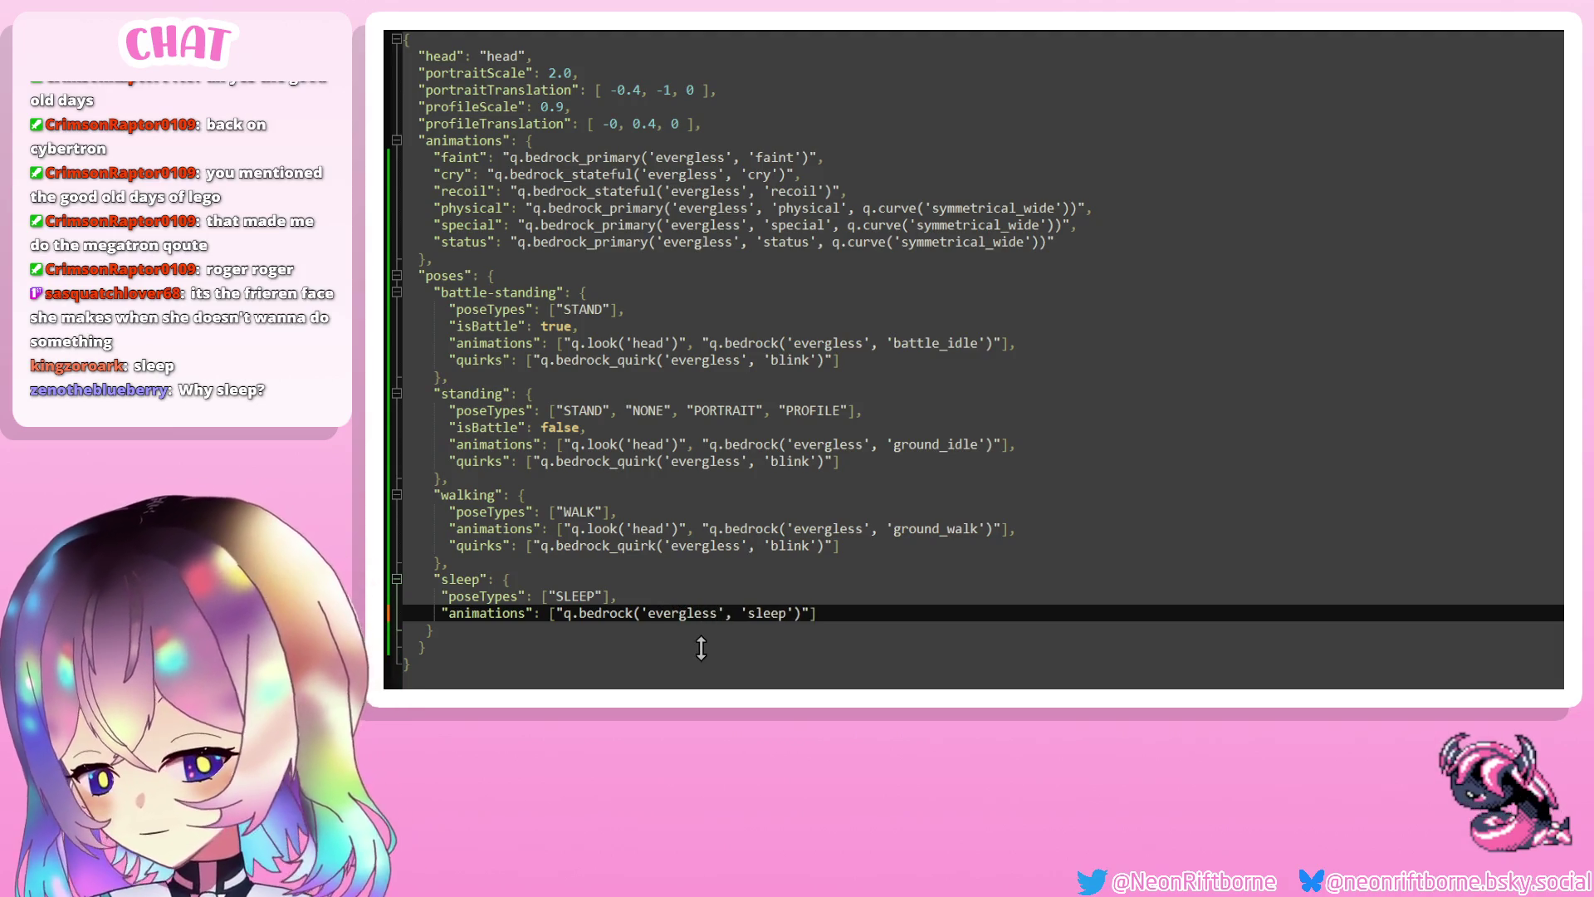
key("ctrl+Tab")
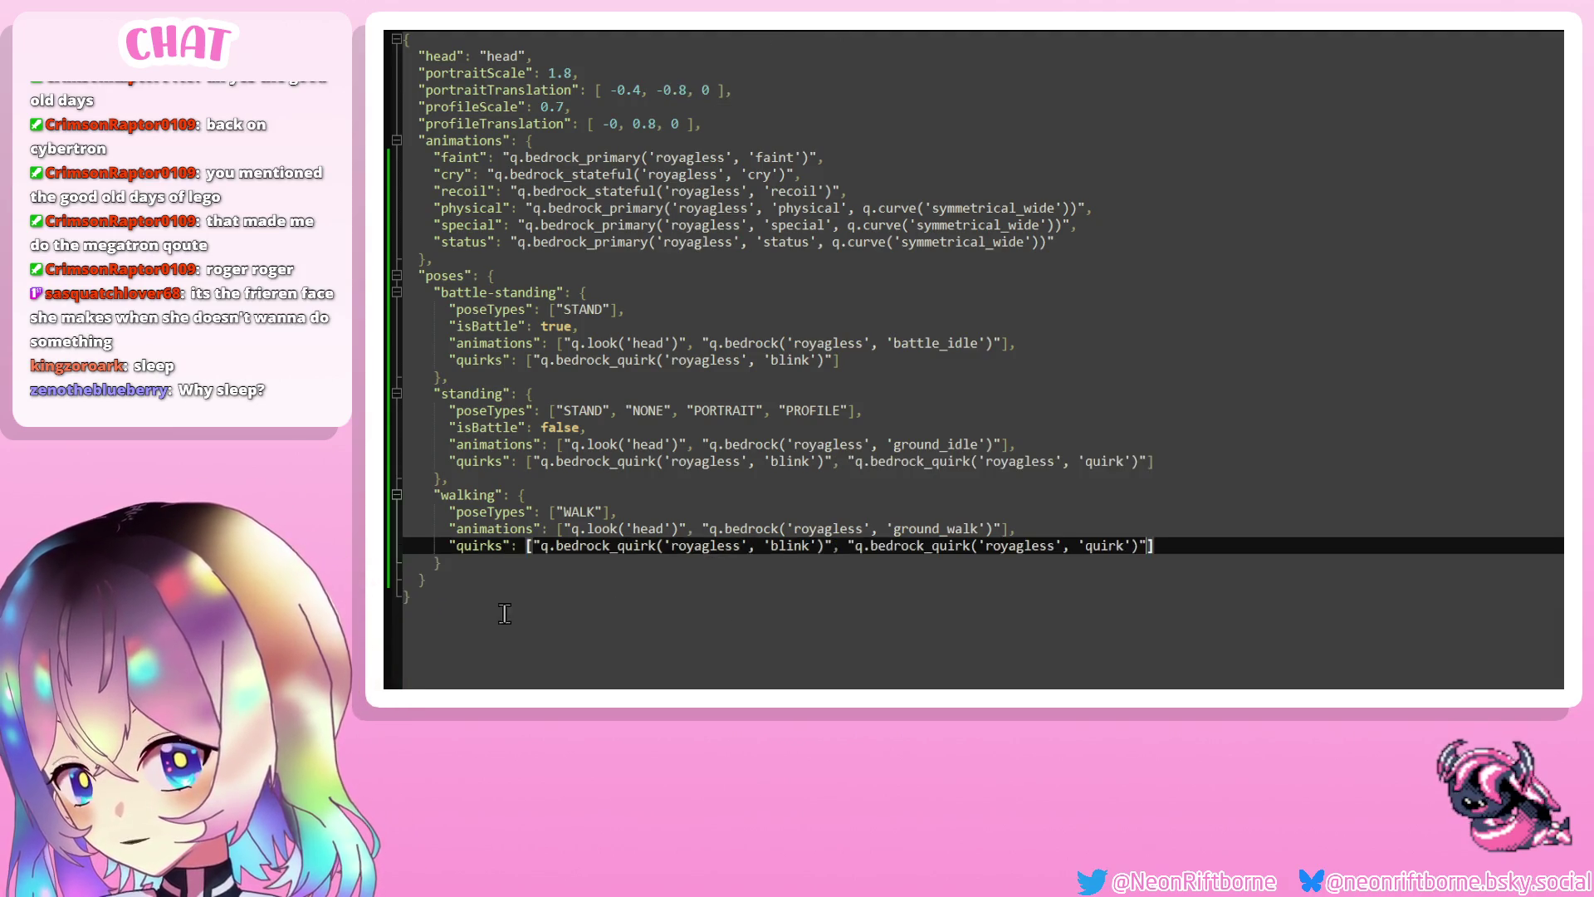
Append a SLEEP pose after royagless's walking block, replacing racctress with royagless
key("Down")
type(",")
key("Return")
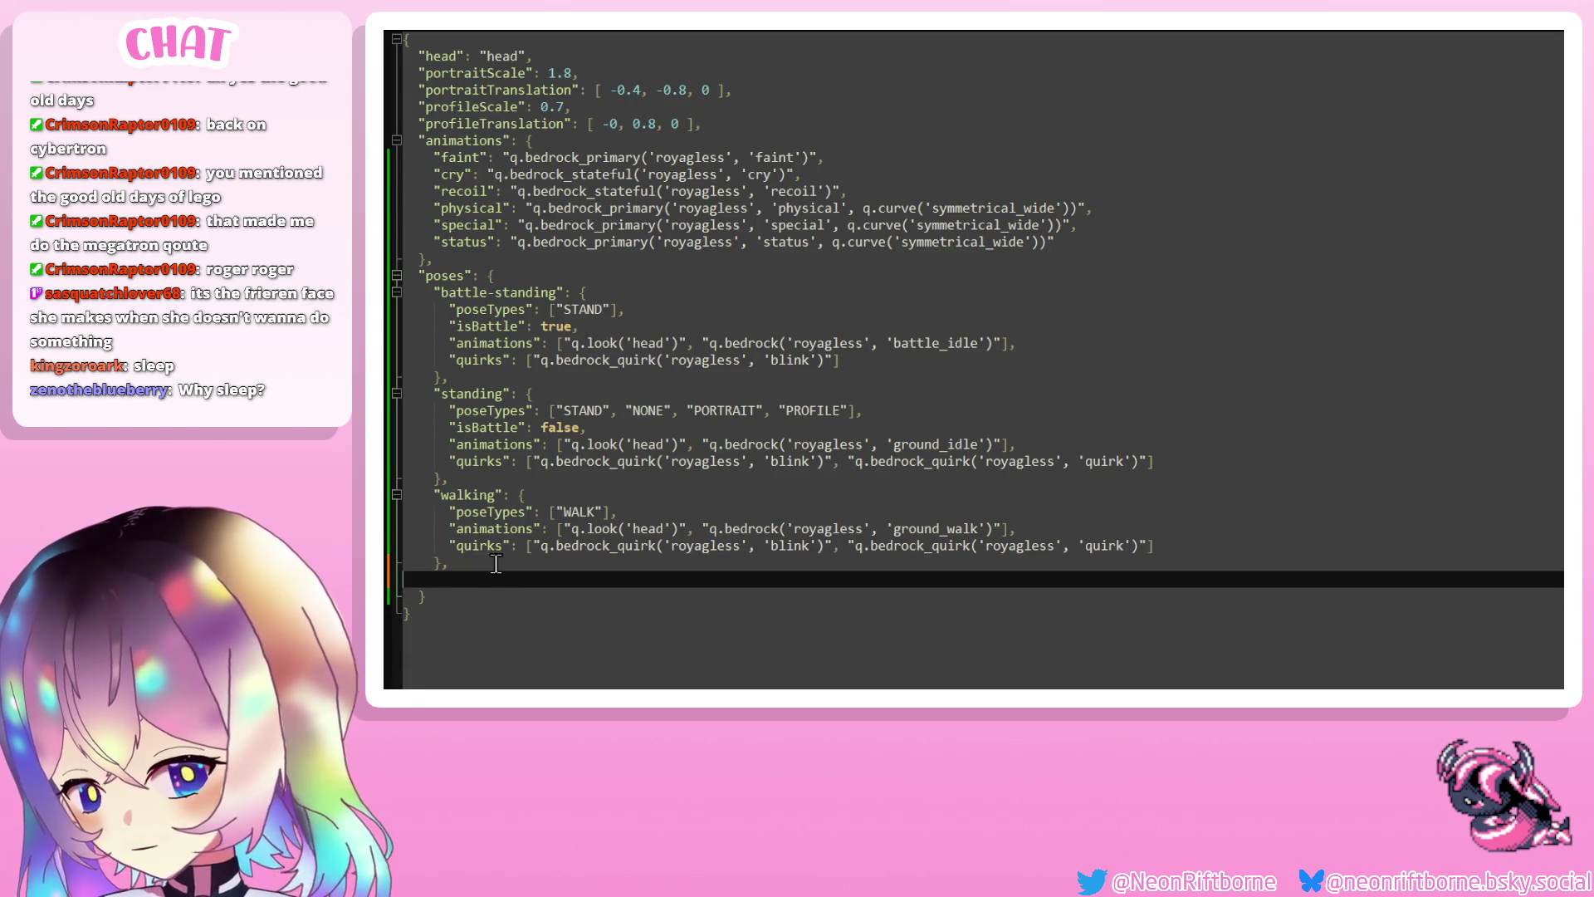
key("ctrl+v")
double_click(651, 614)
type("royagless")
left_click(685, 593)
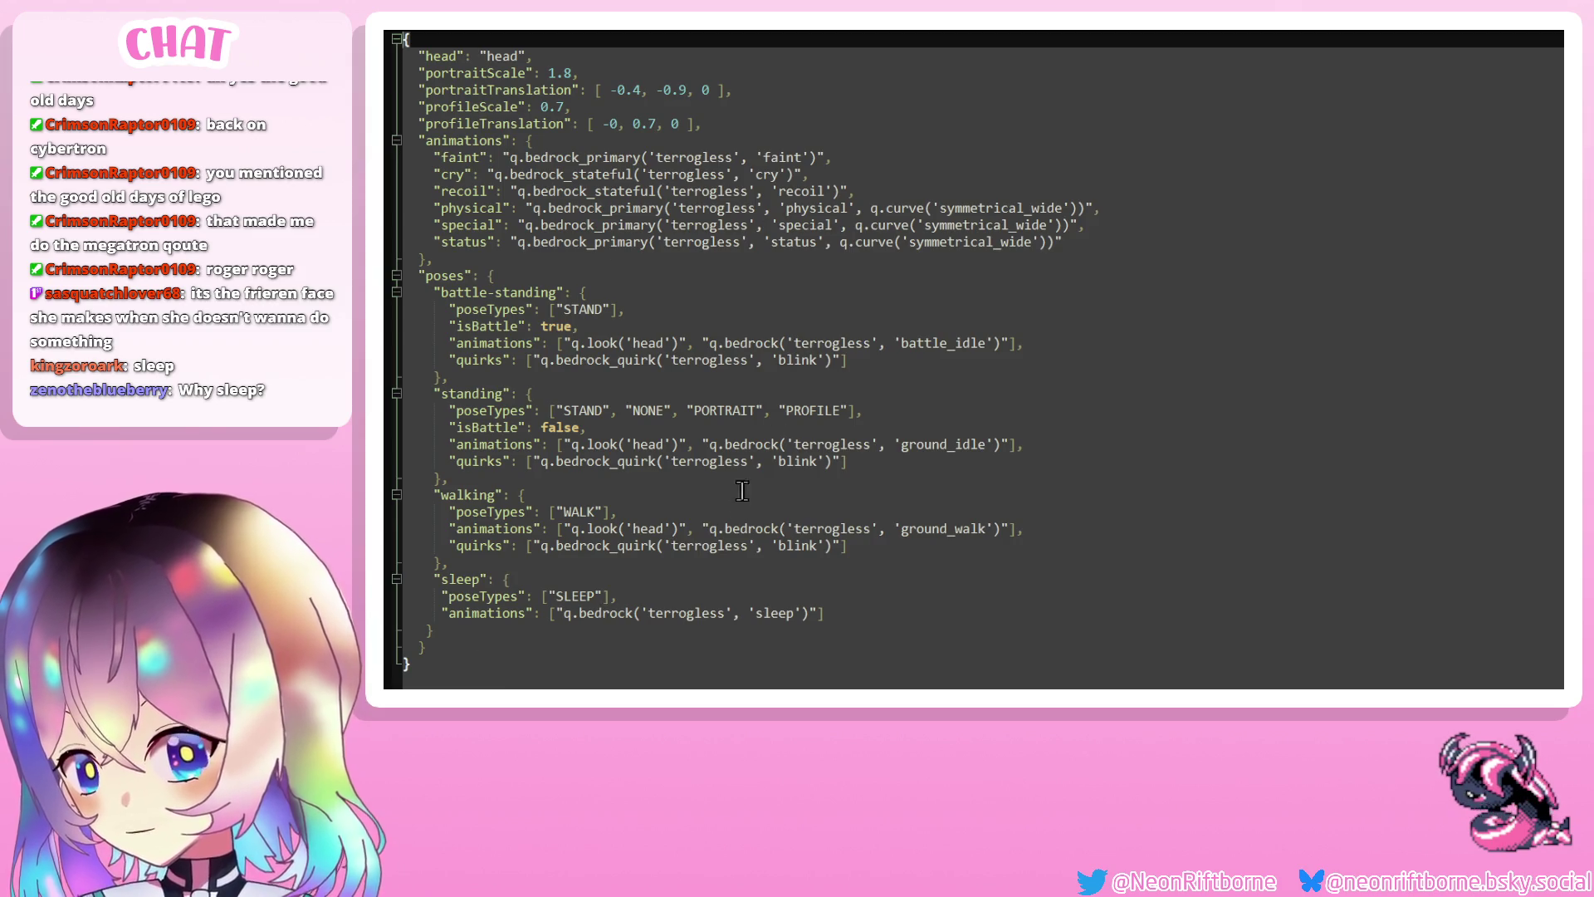
left_click(972, 35)
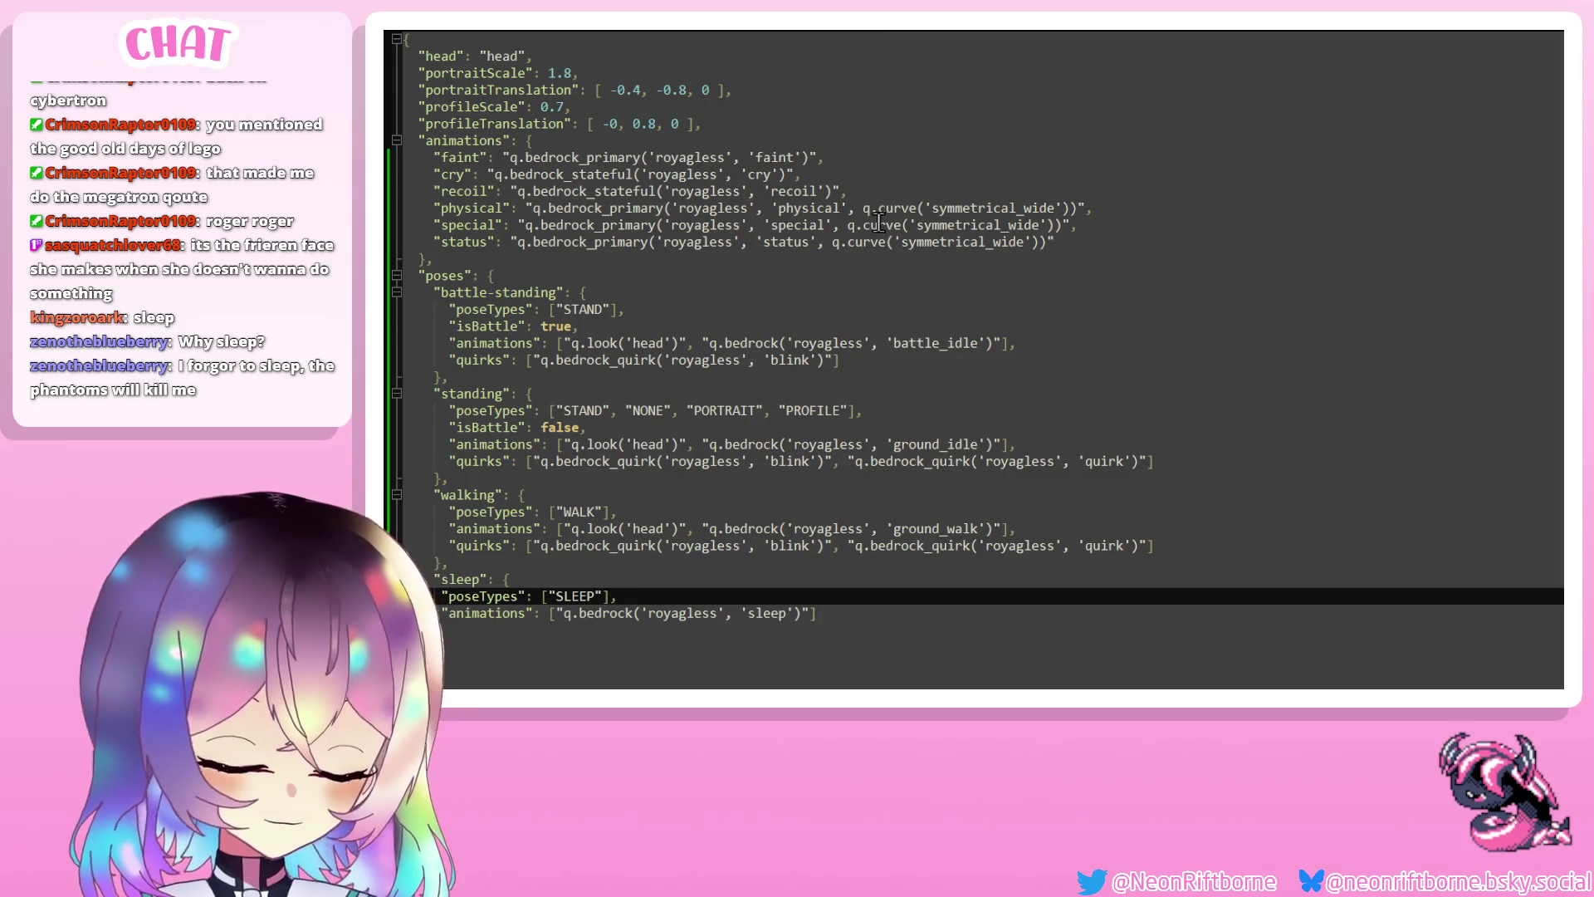
left_click(850, 224)
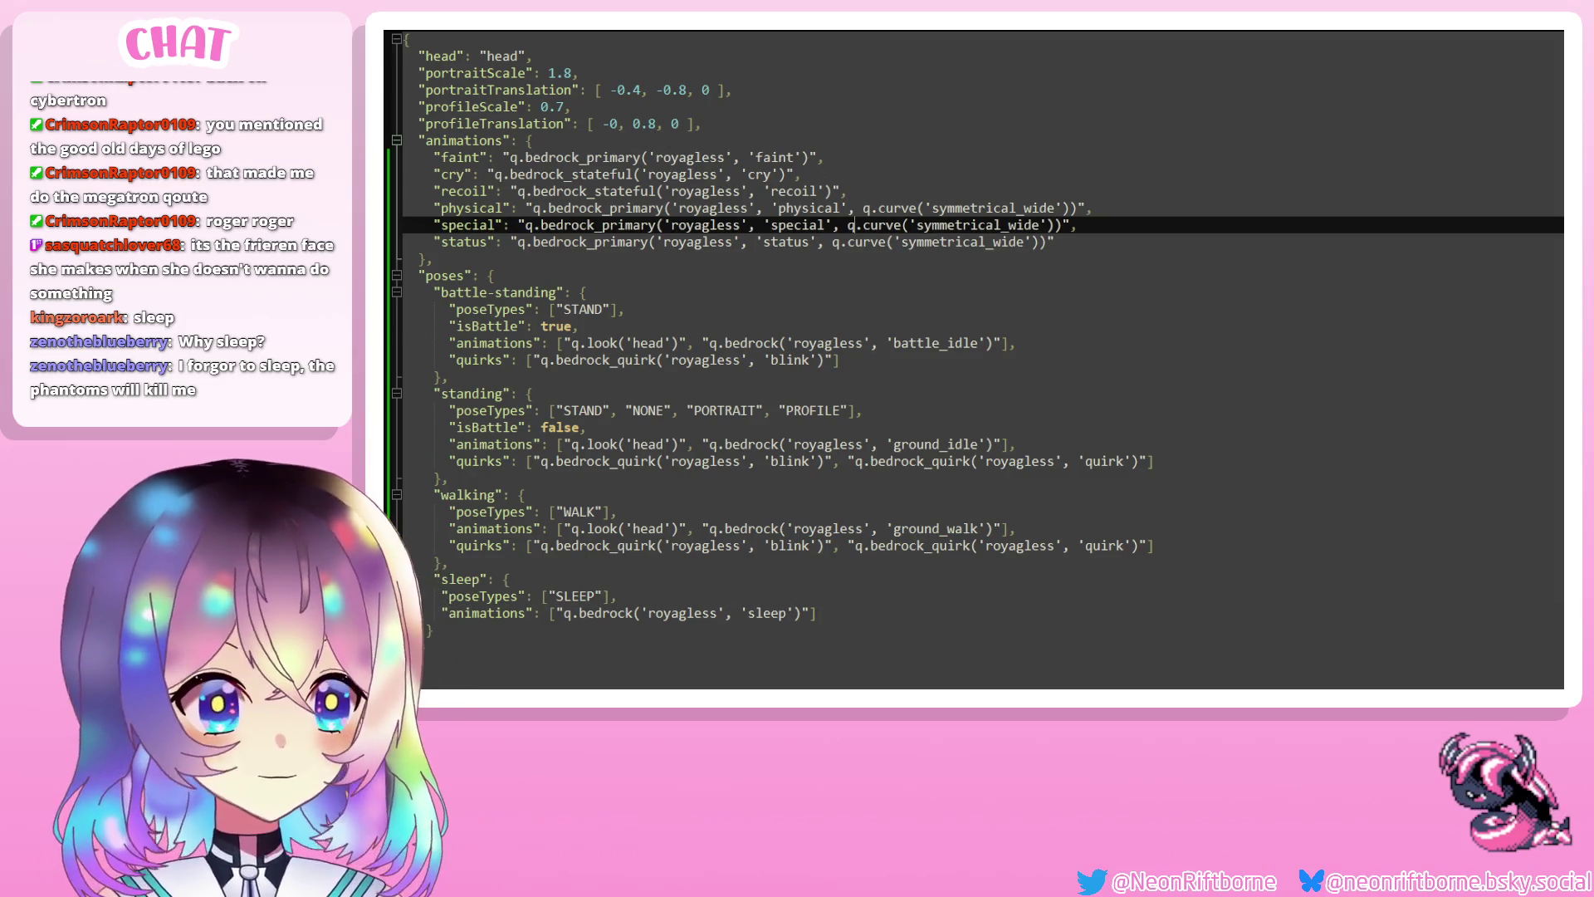